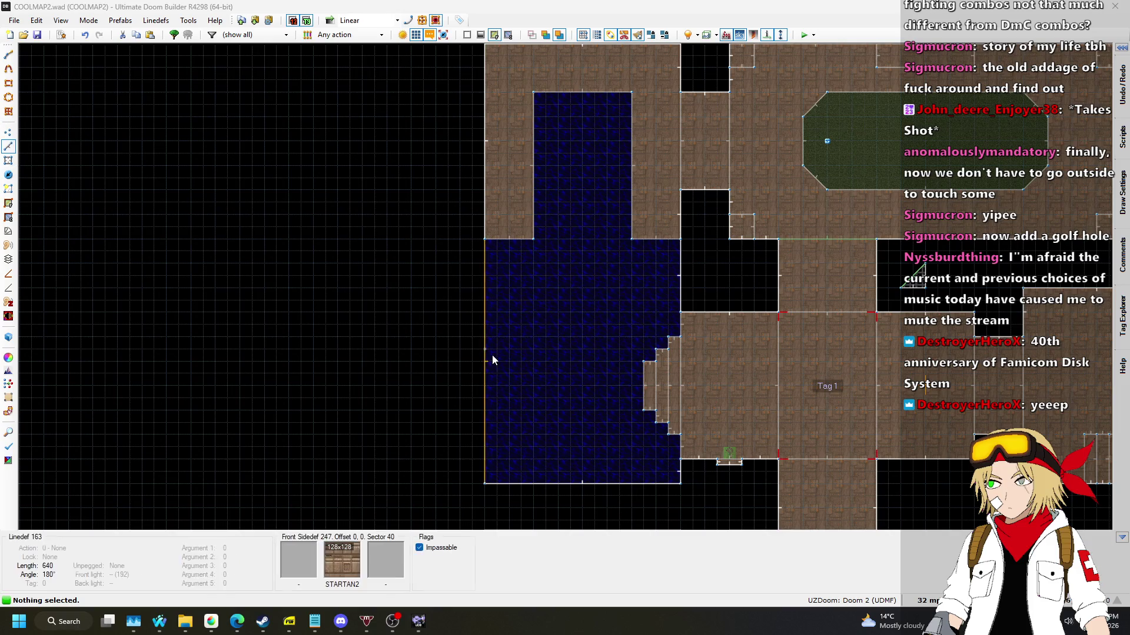
# Set the grid spacing to 64 from the status bar.
pyautogui.scroll(2, 493, 357)
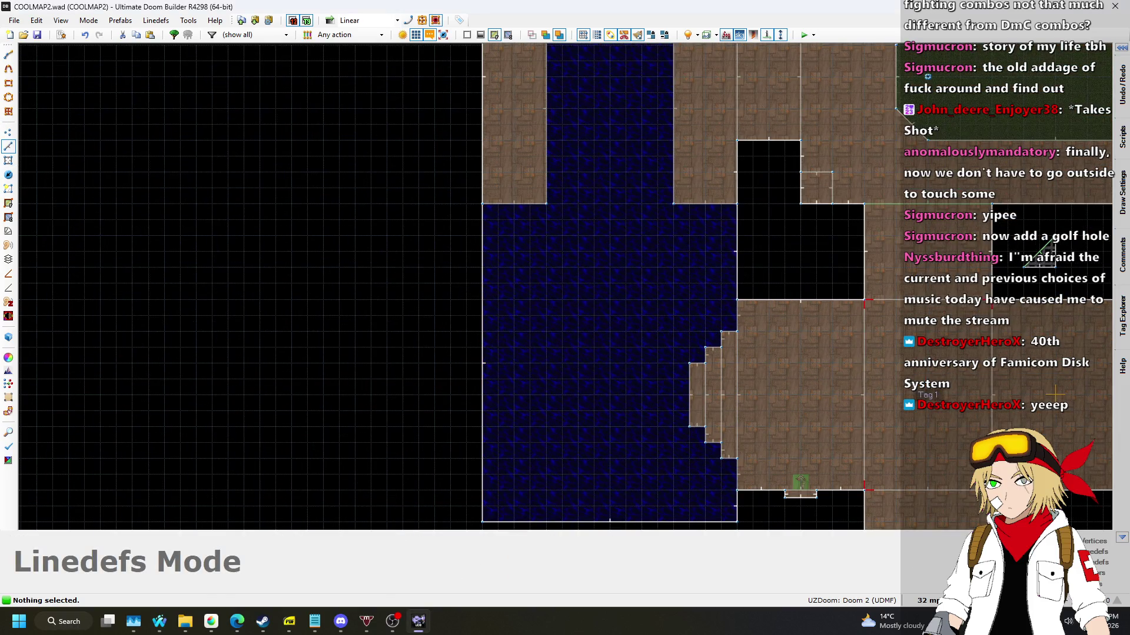
pyautogui.click(927, 601)
pyautogui.click(925, 468)
pyautogui.scroll(-1, 450, 369)
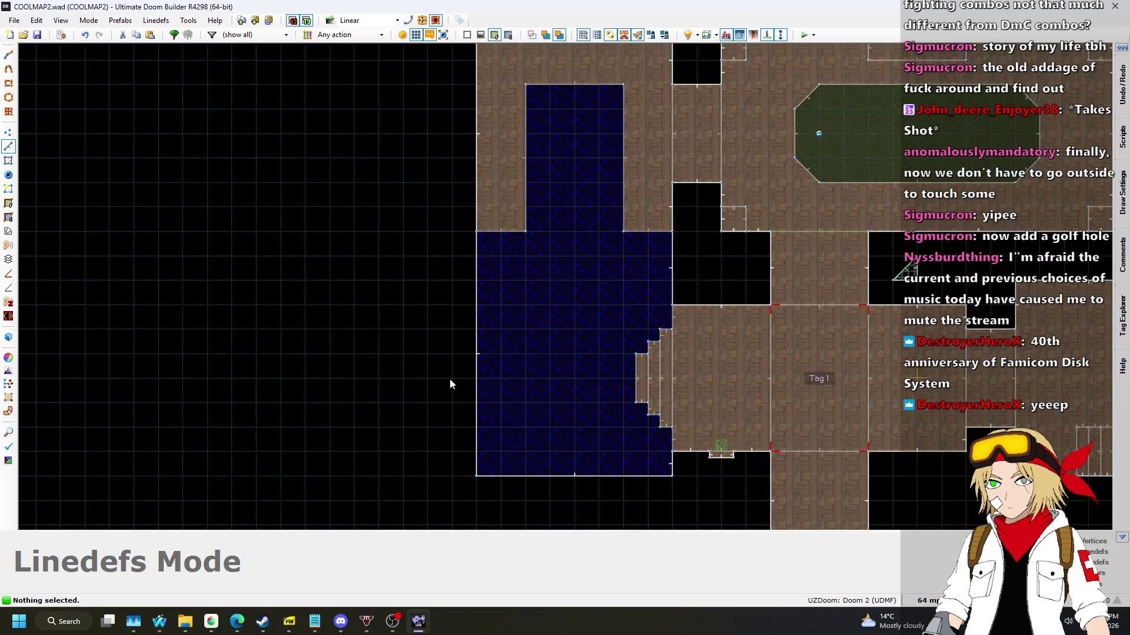
pyautogui.scroll(1, 480, 425)
# Draw a 256-unit rectangular sector off the water room's west wall.
pyautogui.press('d')
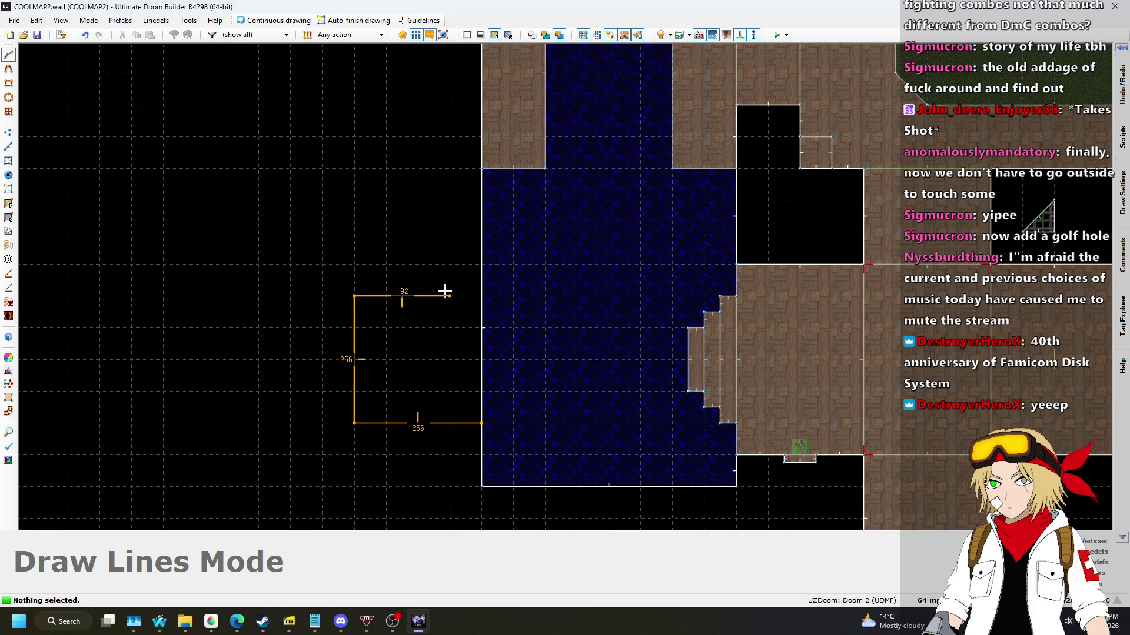
pyautogui.click(482, 423)
pyautogui.scroll(-1, 529, 229)
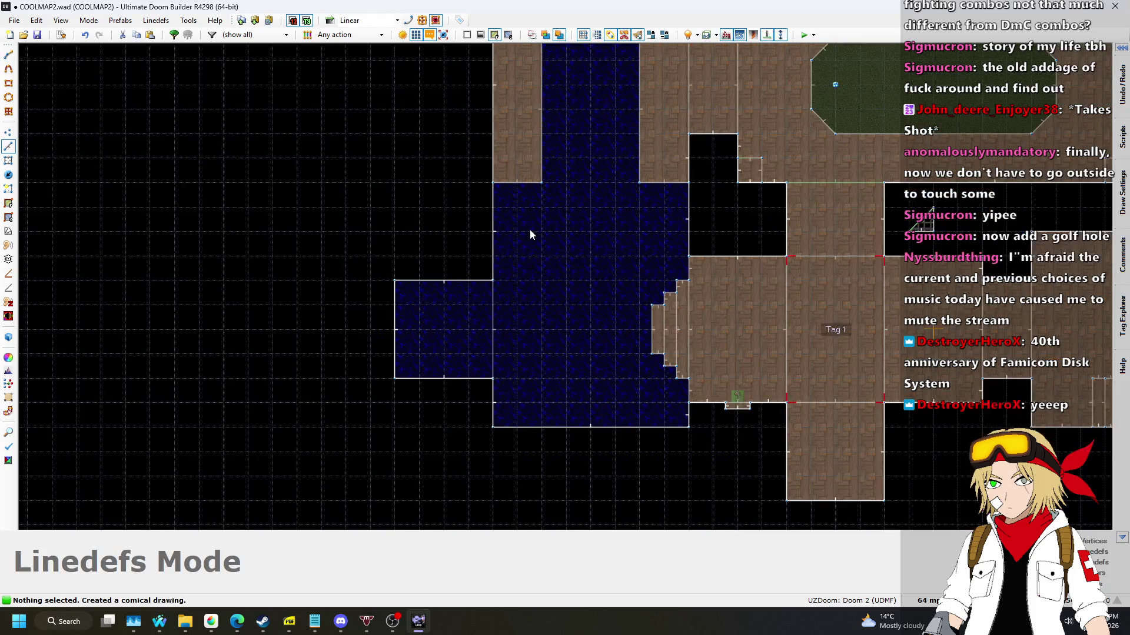
pyautogui.scroll(2, 497, 363)
# In 3D view, lower the new alcove's ceiling to height 32.
pyautogui.press('w')
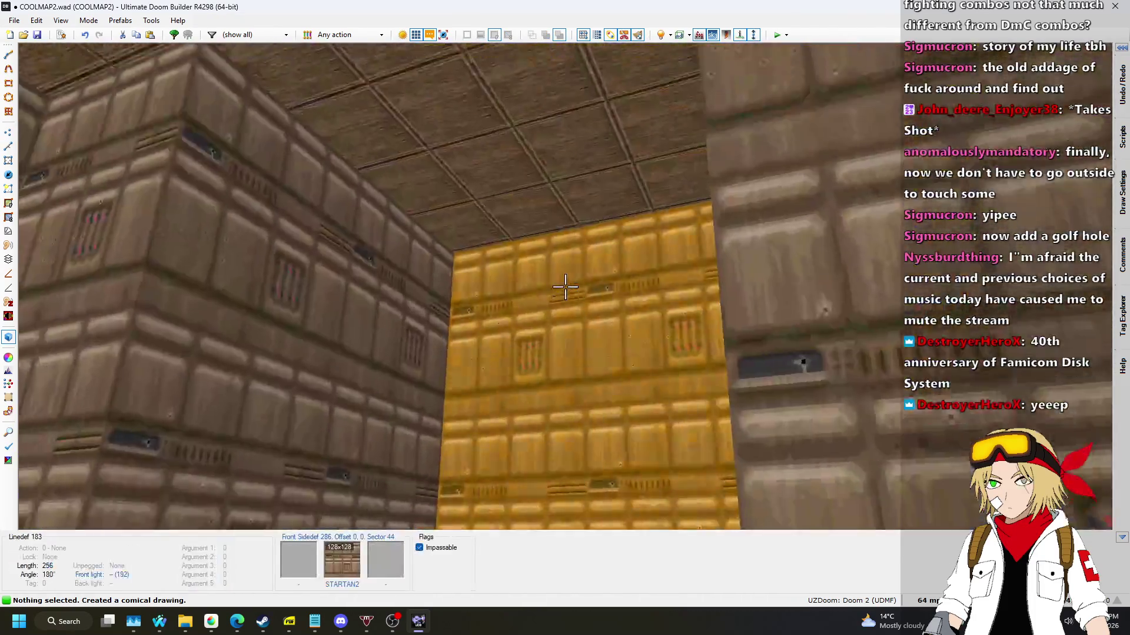
pyautogui.click(564, 287)
pyautogui.scroll(1, 565, 287)
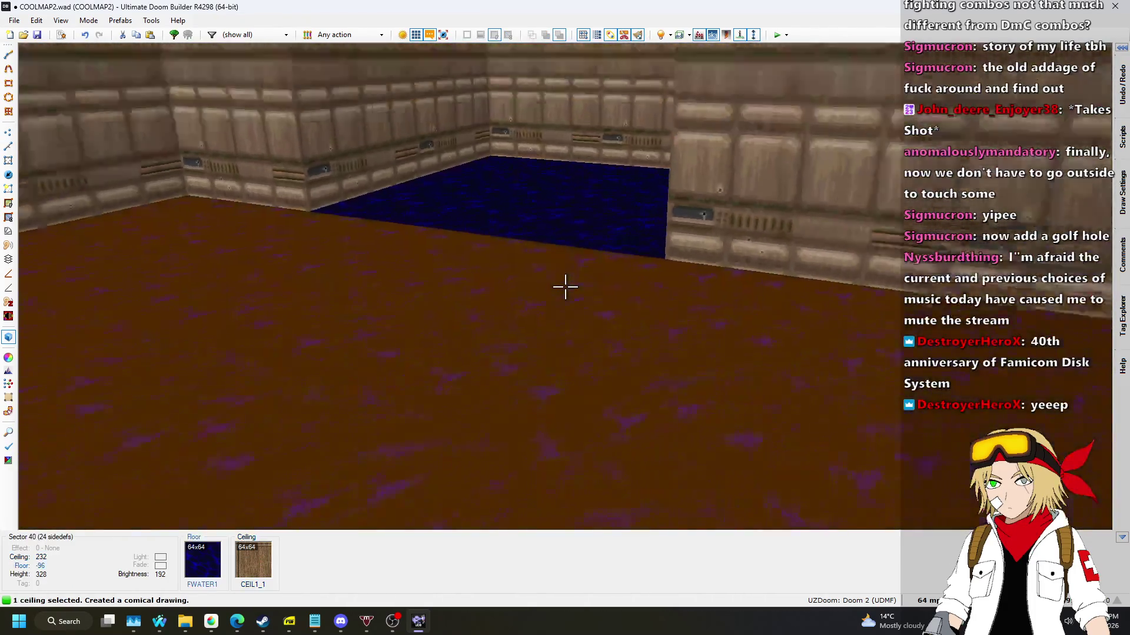
pyautogui.scroll(-9, 565, 287)
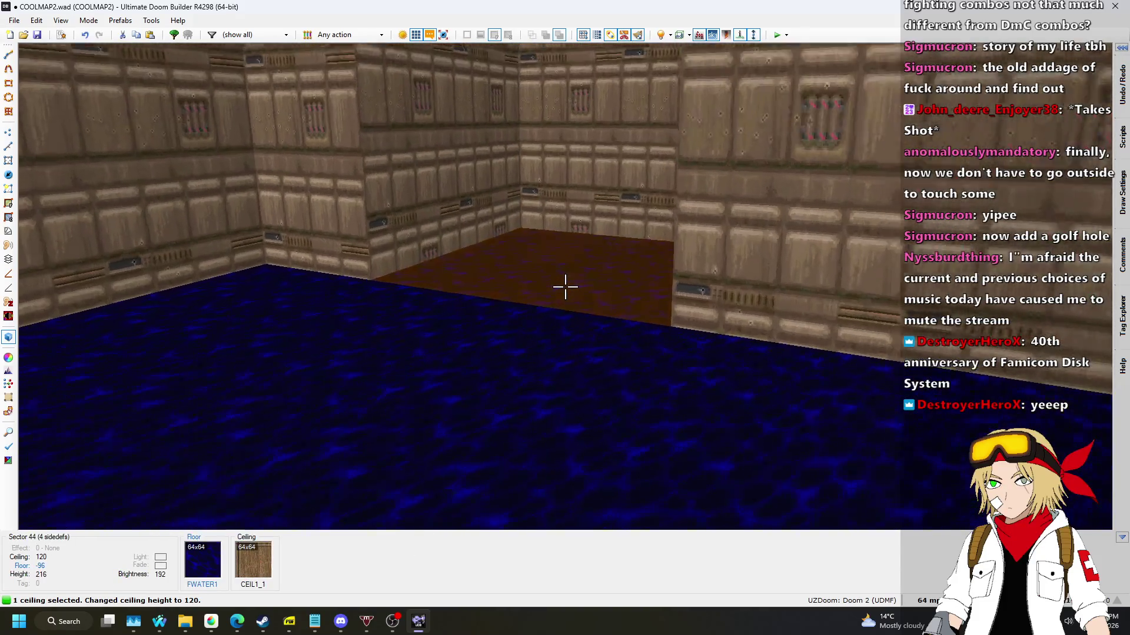
pyautogui.scroll(-4, 565, 287)
pyautogui.scroll(-7, 565, 287)
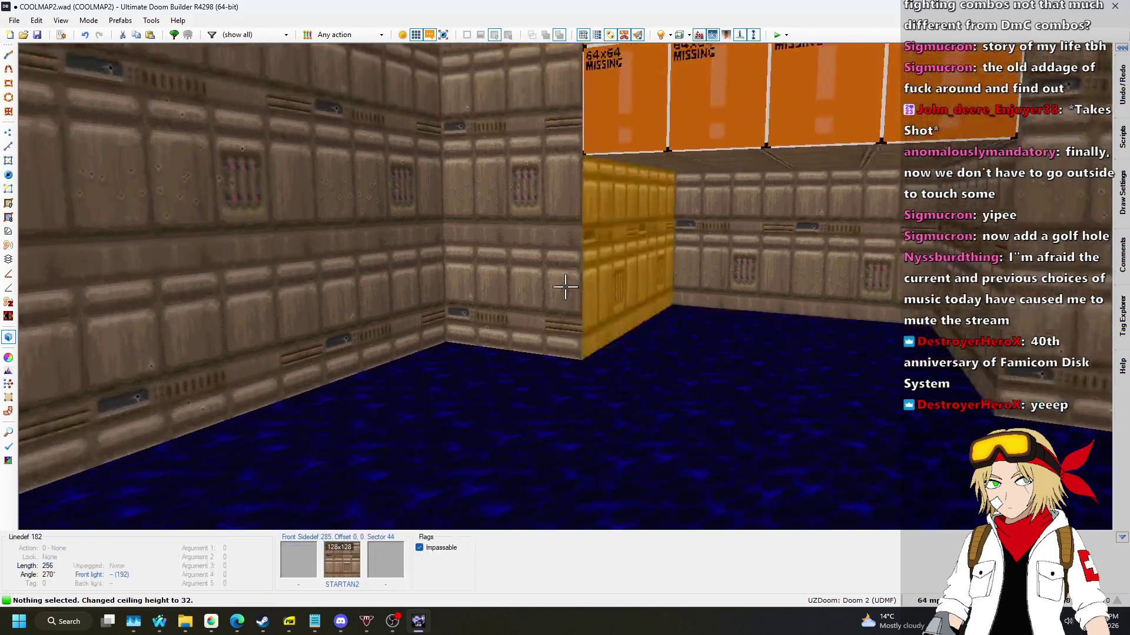
# Paste STARTAN2 onto the alcove walls and return to the 2D map.
pyautogui.hotkey('ctrl', 'v')
pyautogui.press('w')
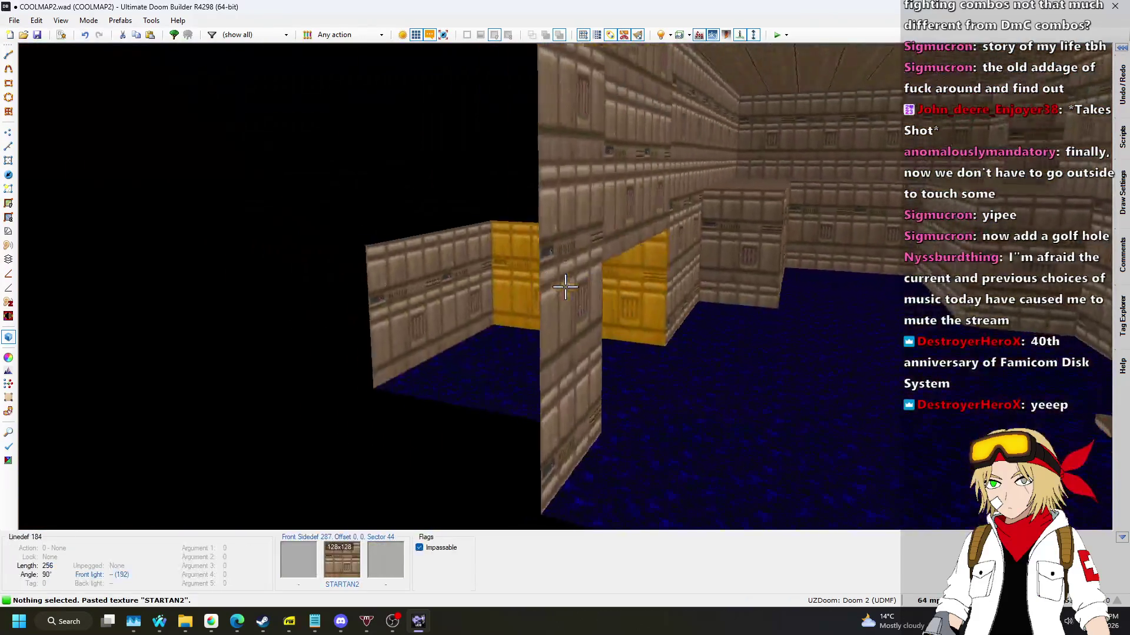
pyautogui.press('w')
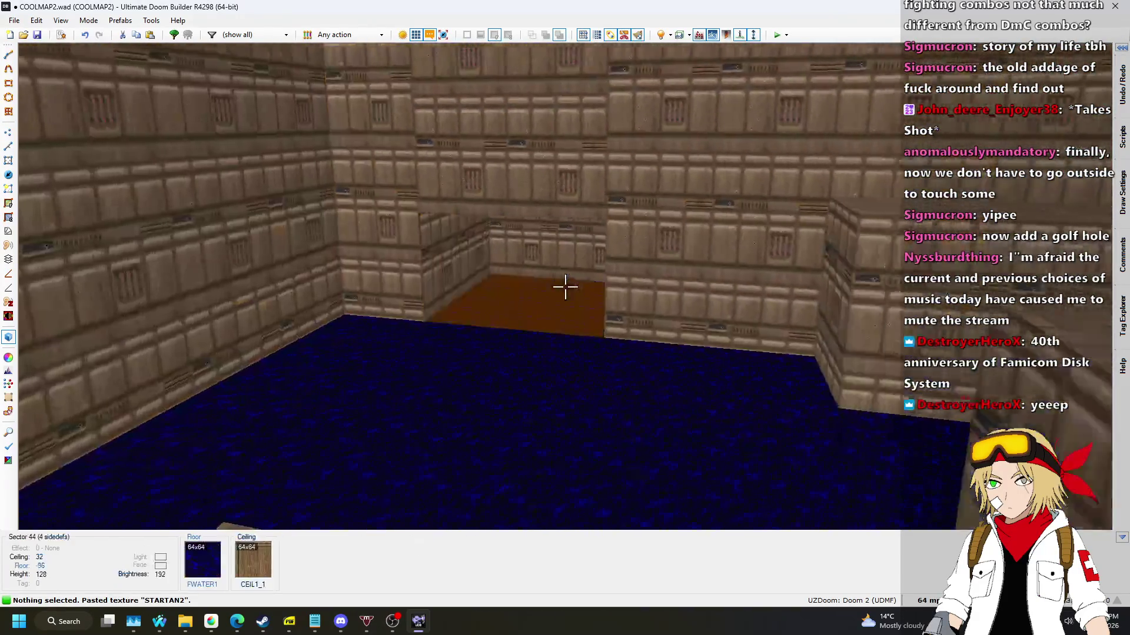
pyautogui.press('q')
pyautogui.scroll(-2, 565, 292)
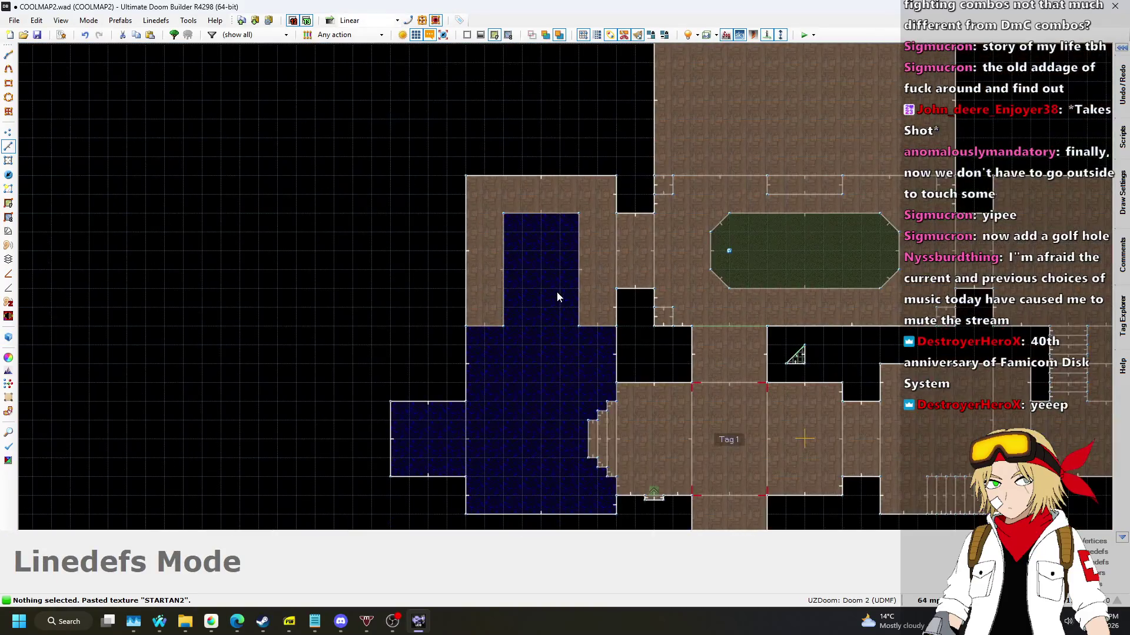
# Set the grid spacing to 32.
pyautogui.scroll(4, 504, 378)
pyautogui.scroll(-3, 703, 237)
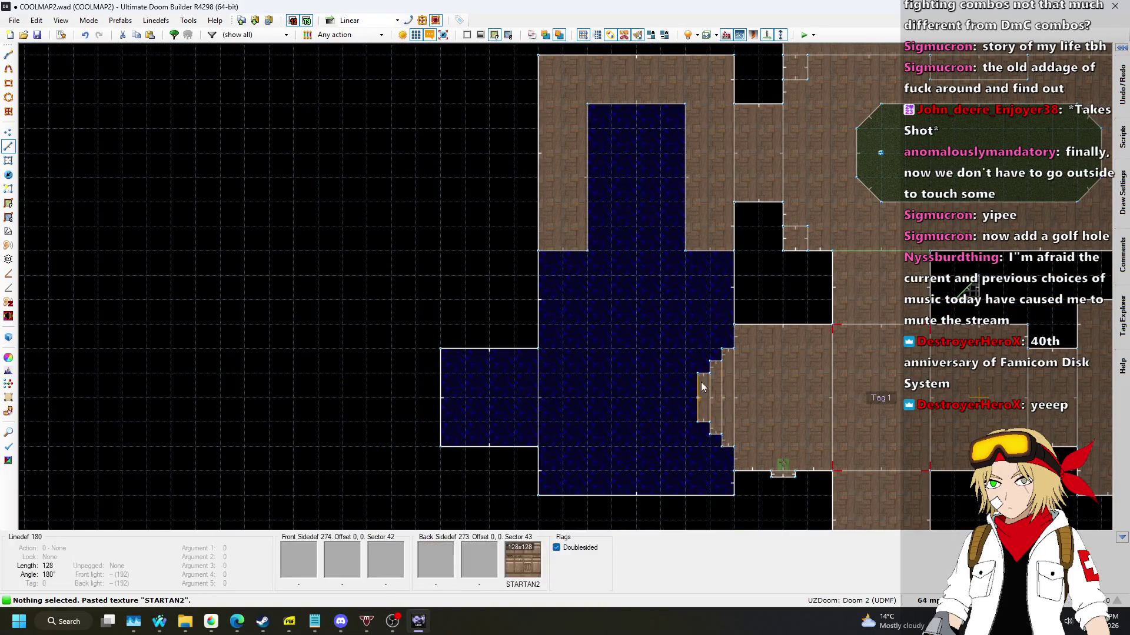
pyautogui.scroll(2, 682, 472)
pyautogui.click(918, 600)
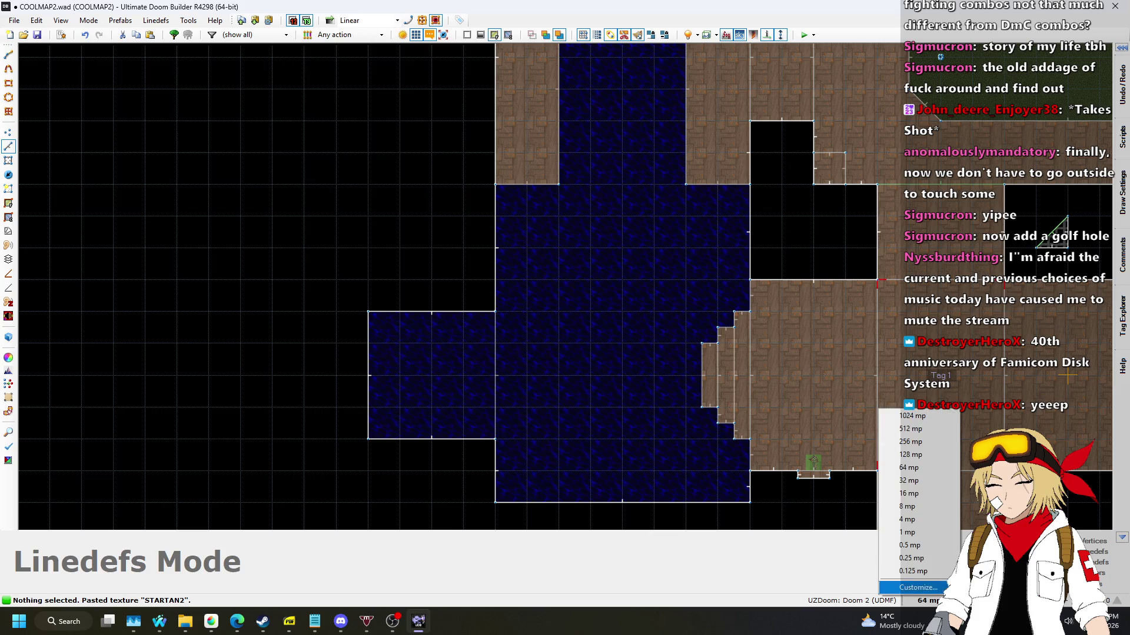
pyautogui.click(909, 481)
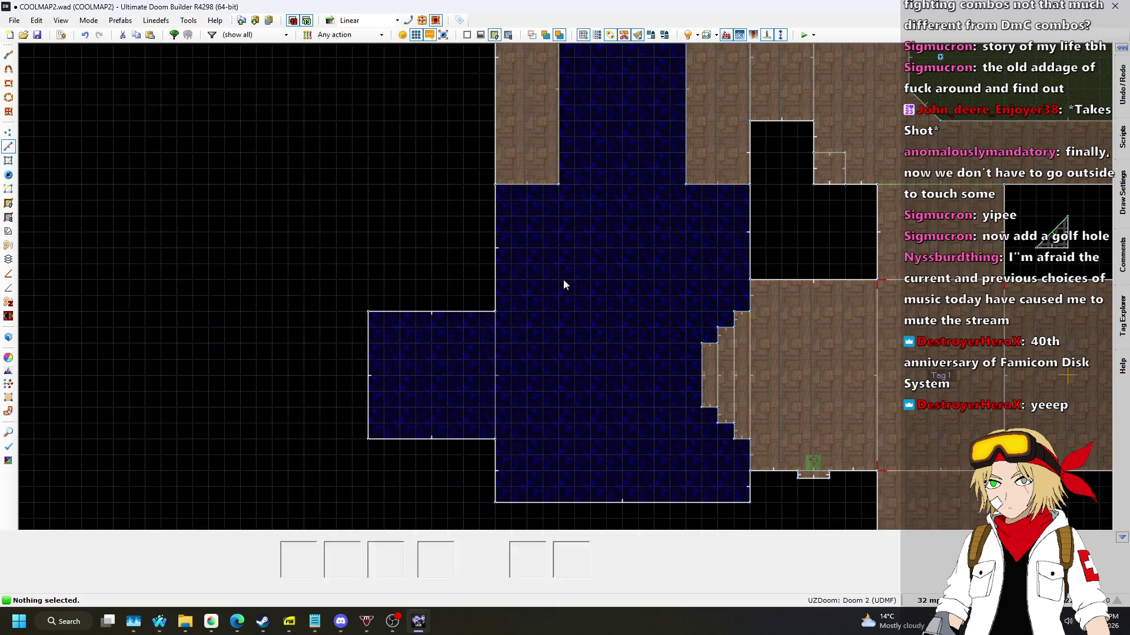
pyautogui.scroll(3, 514, 201)
# Draw five 64×64 square stepping-stone sectors in a line inside the water room.
pyautogui.press('d')
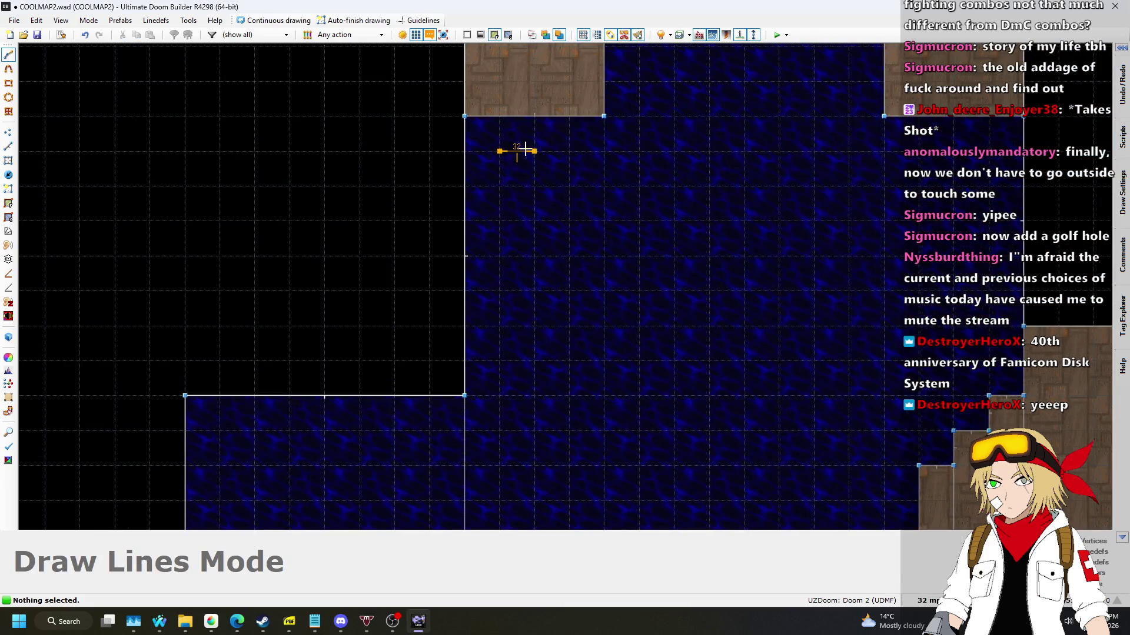
pyautogui.click(492, 166)
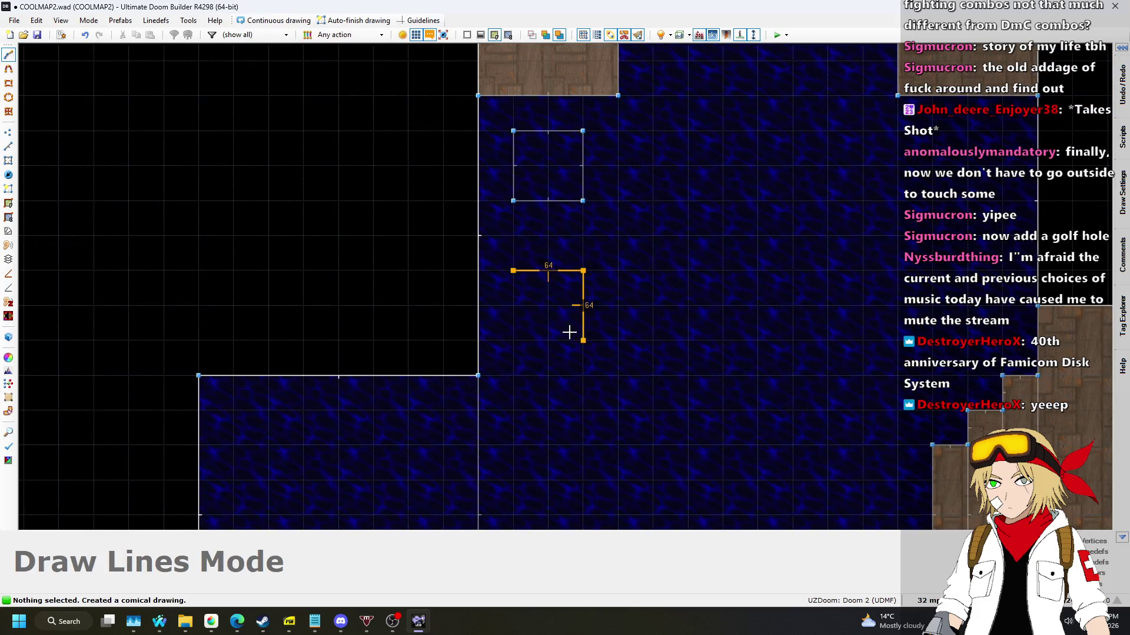
pyautogui.click(523, 328)
pyautogui.scroll(1, 543, 330)
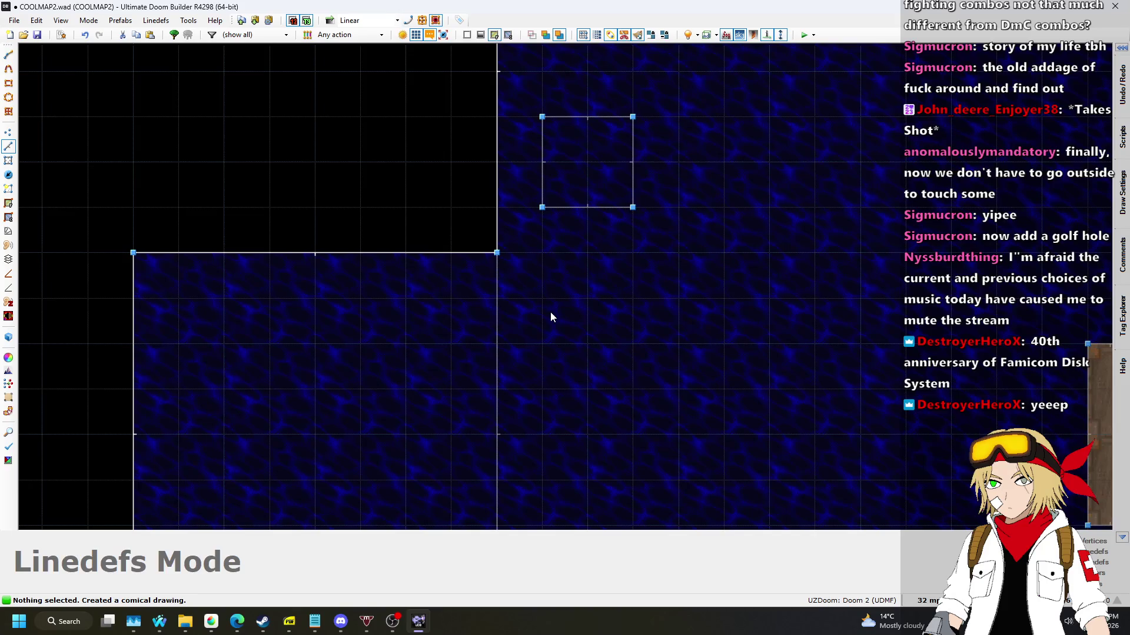
pyautogui.click(551, 308)
pyautogui.scroll(-2, 580, 222)
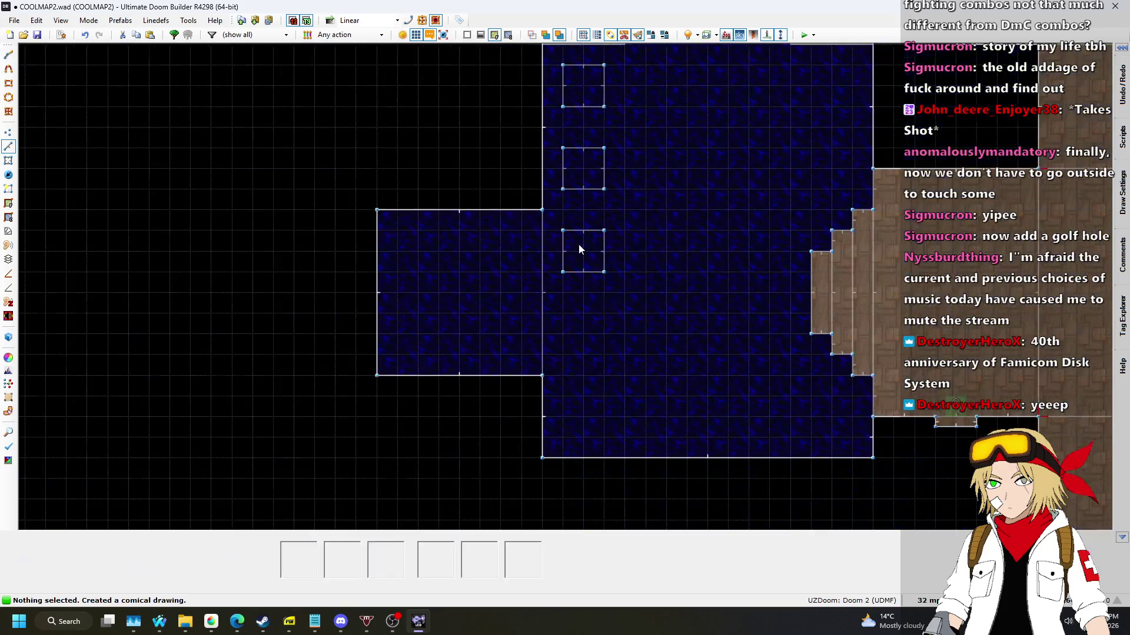
pyautogui.scroll(1, 575, 317)
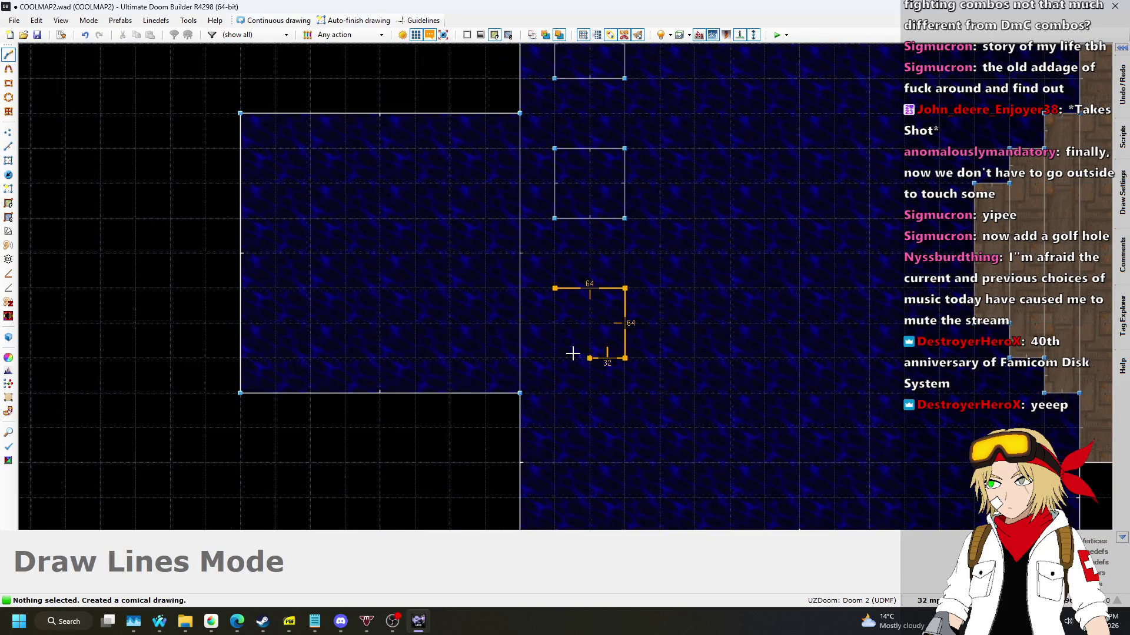
pyautogui.click(555, 294)
pyautogui.scroll(-3, 597, 232)
pyautogui.scroll(3, 571, 334)
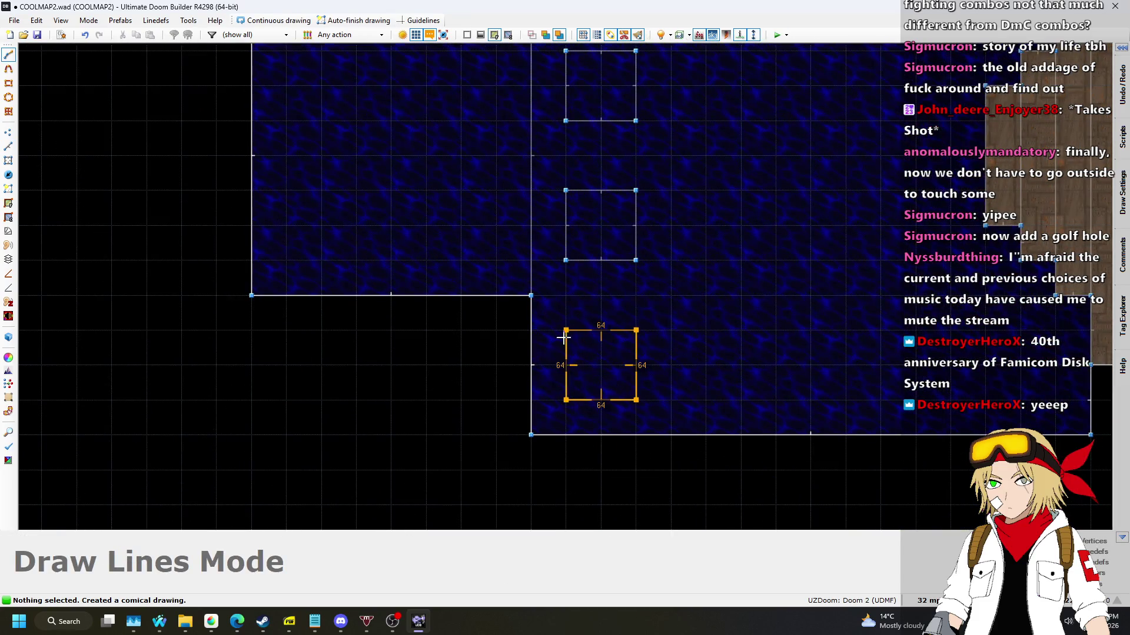
pyautogui.click(564, 339)
pyautogui.scroll(-3, 563, 338)
# In 3D view, select the tops of all five stepping-stone platforms.
pyautogui.press('q')
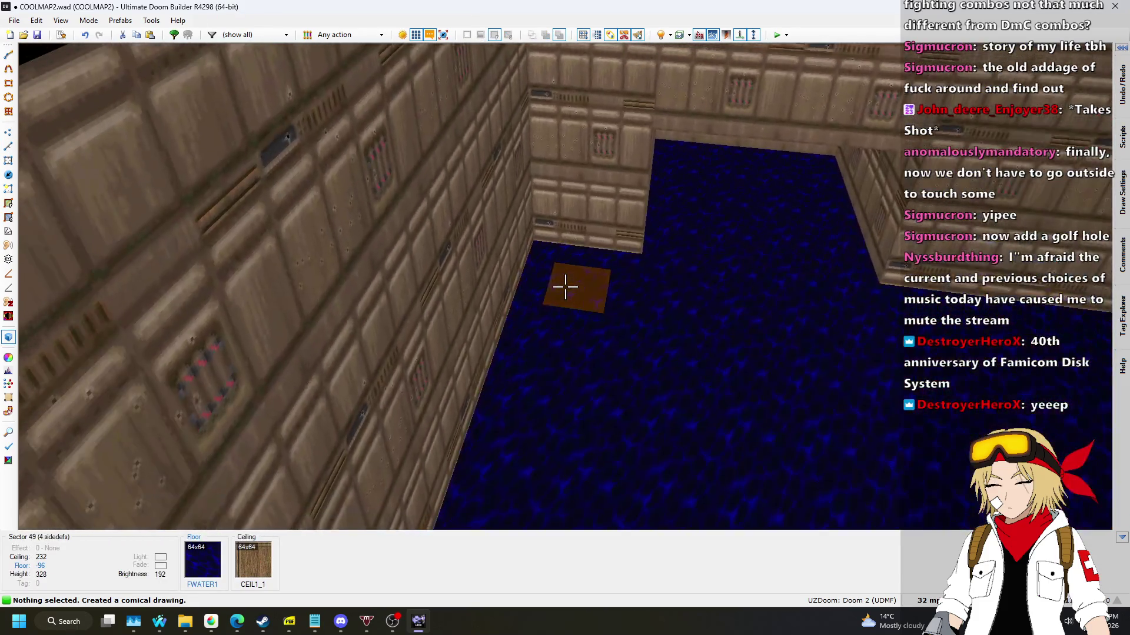
pyautogui.click(565, 287)
pyautogui.click(565, 287)
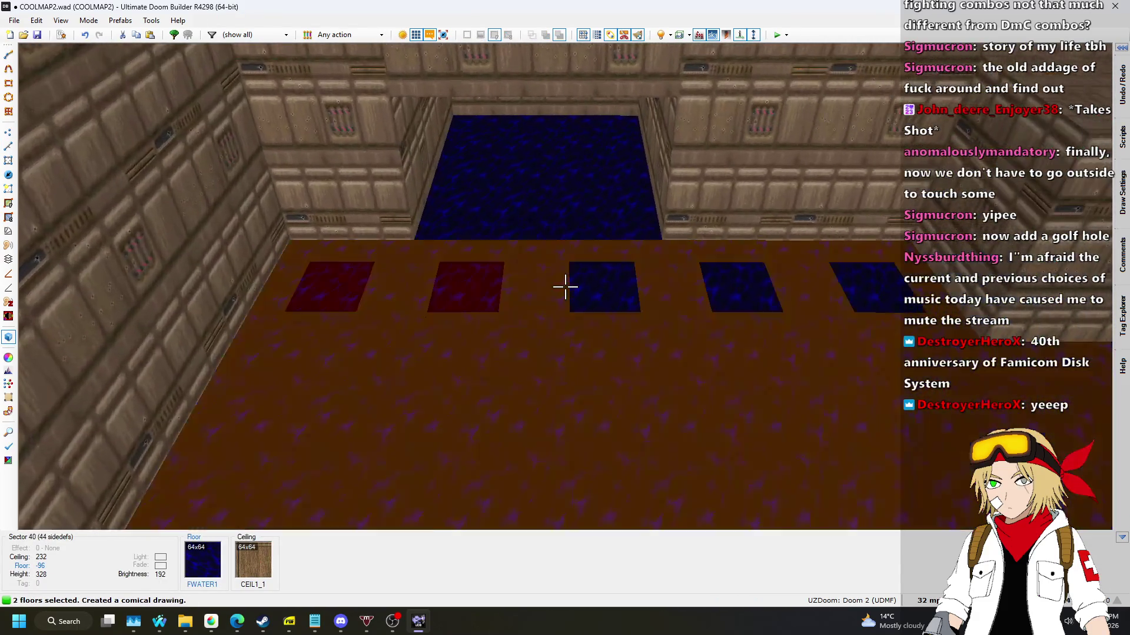
pyautogui.click(564, 286)
pyautogui.click(565, 287)
pyautogui.click(565, 286)
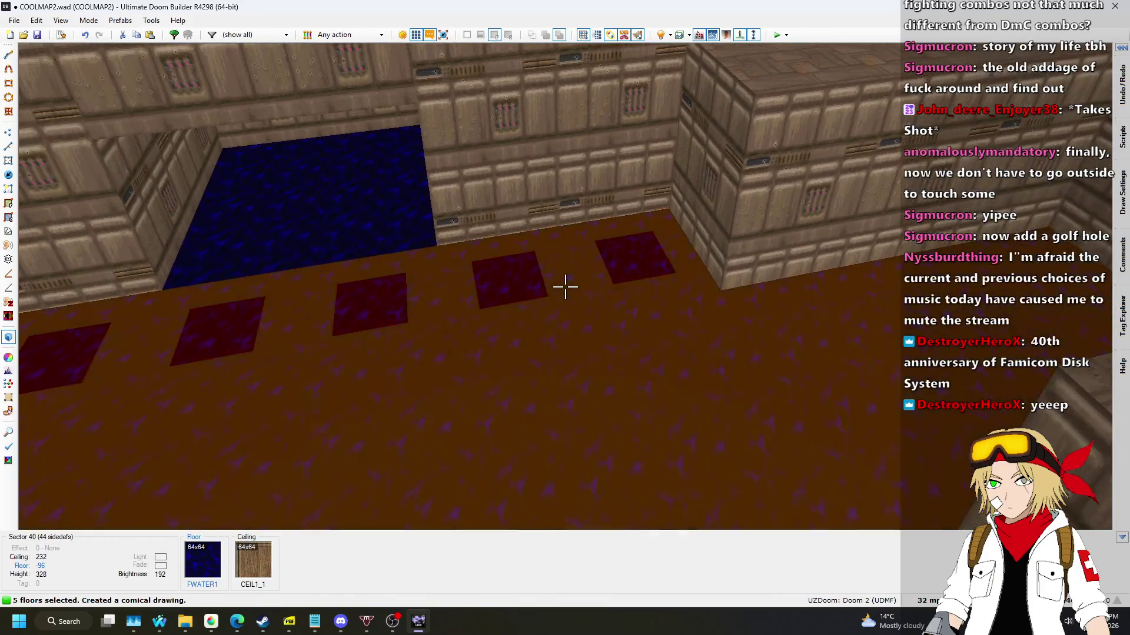
pyautogui.scroll(1, 565, 287)
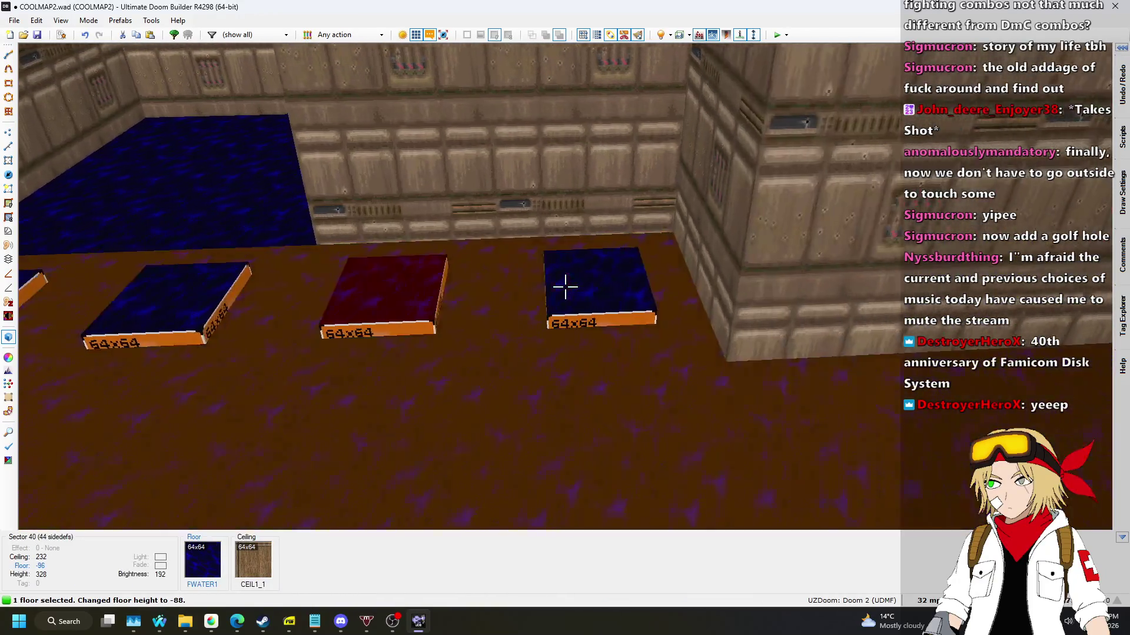
pyautogui.click(565, 287)
pyautogui.click(565, 287)
pyautogui.click(565, 287)
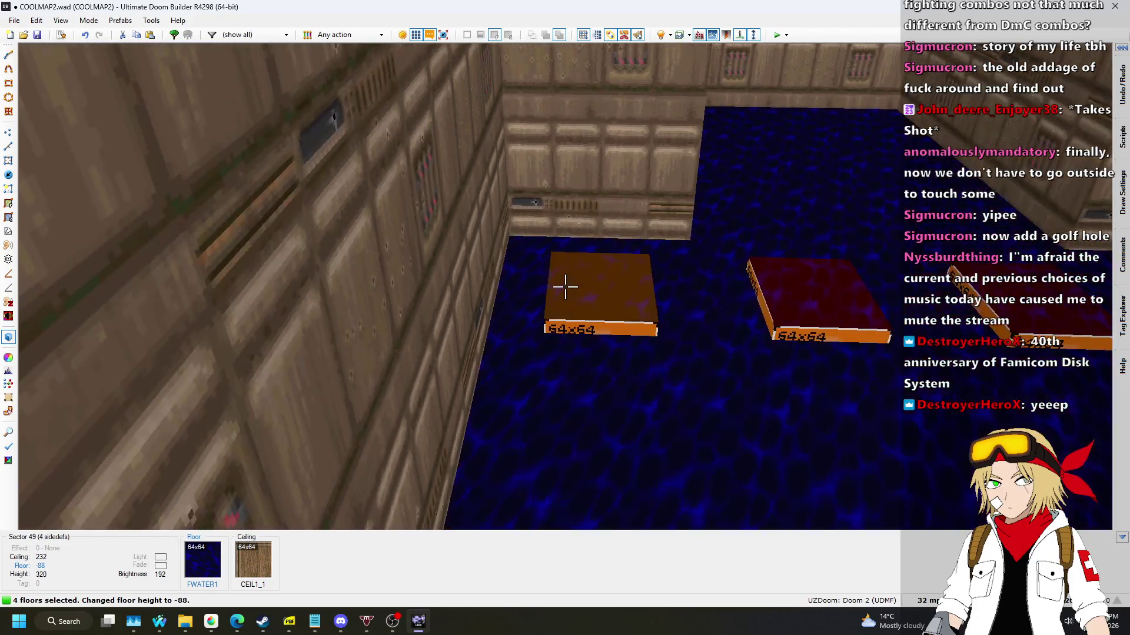
pyautogui.click(565, 286)
# Set the selected platforms' floor flat to CEIL5_2.
pyautogui.rightClick(565, 287)
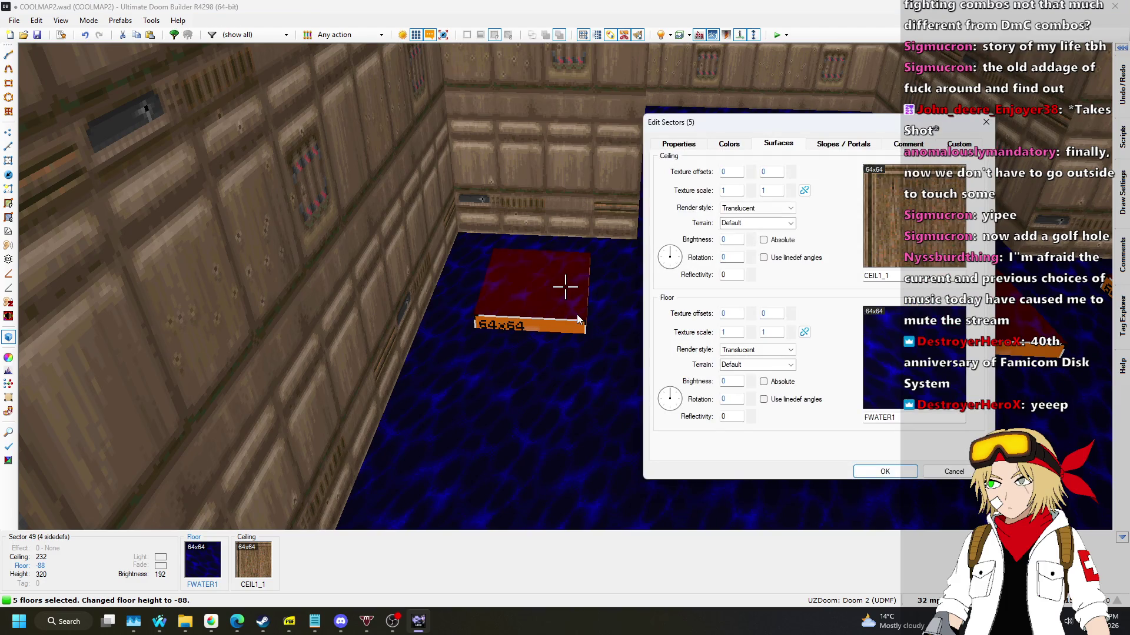
pyautogui.click(895, 356)
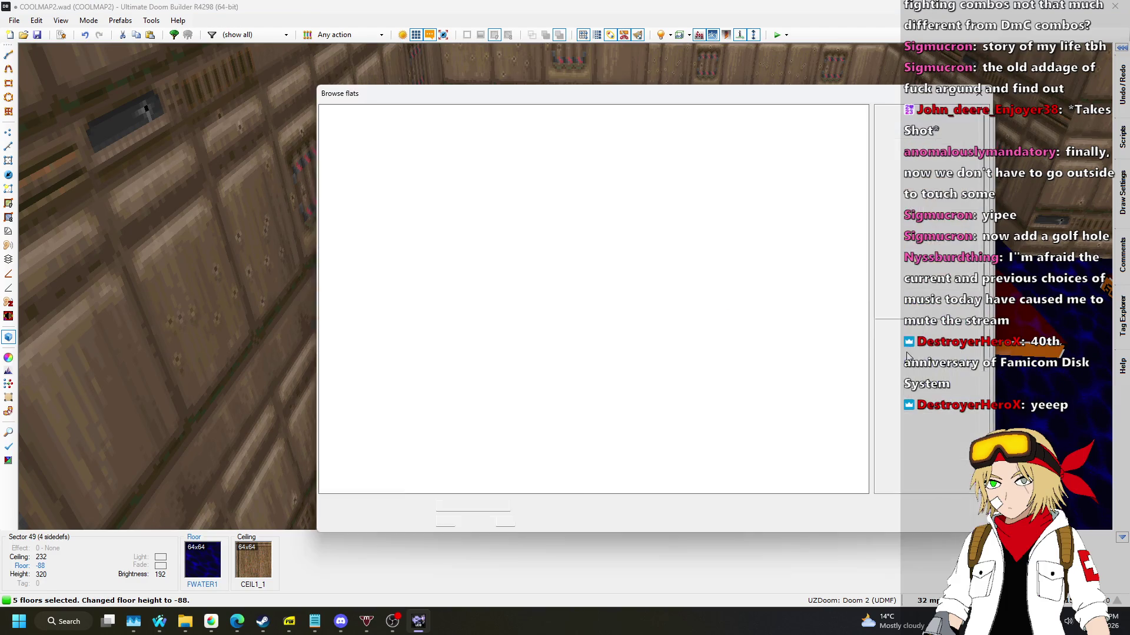
pyautogui.click(917, 228)
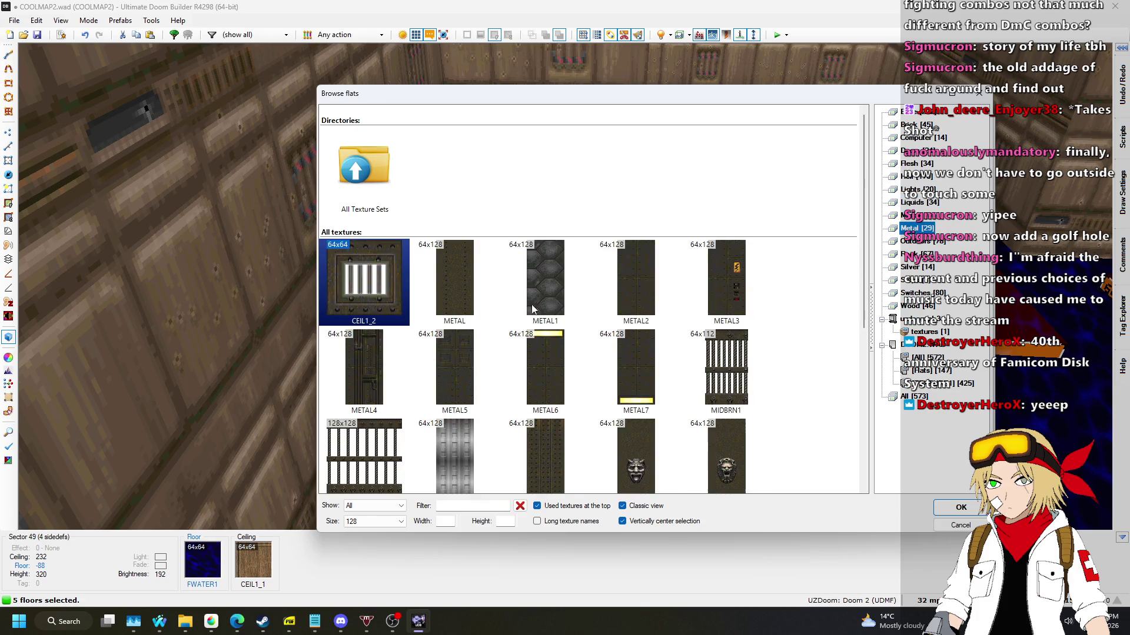
pyautogui.scroll(-5, 630, 262)
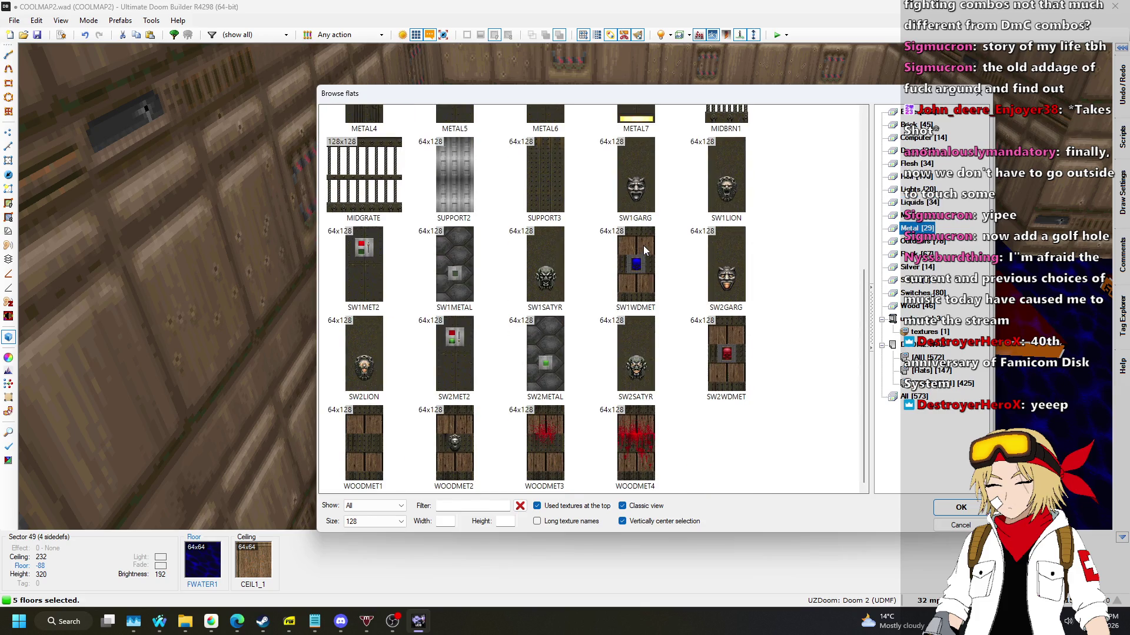
pyautogui.scroll(5, 624, 259)
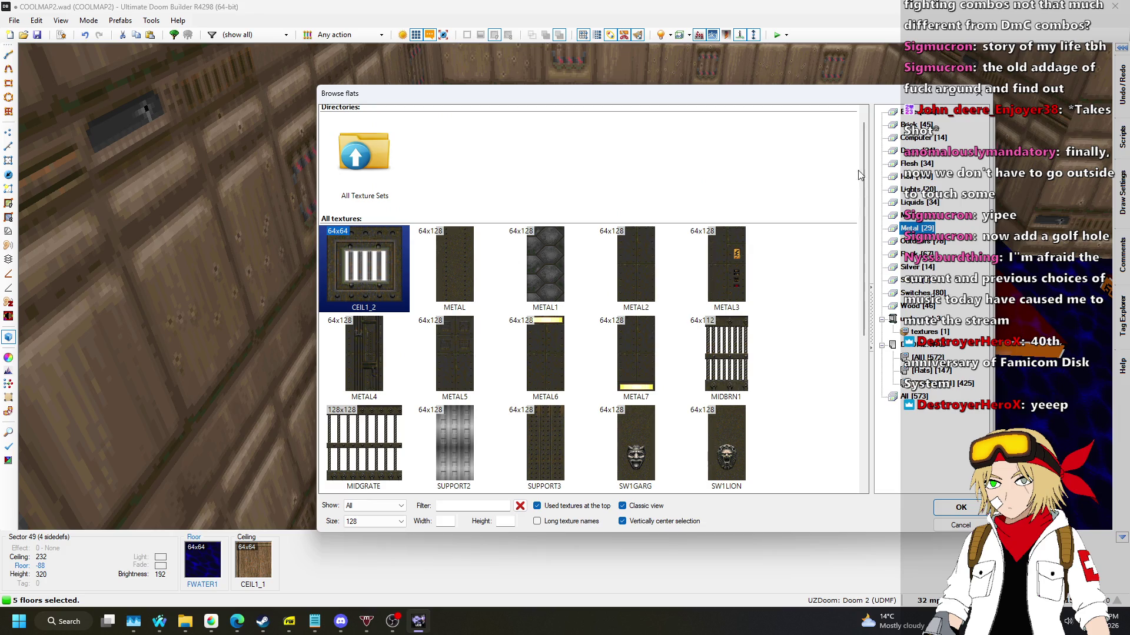
pyautogui.click(909, 110)
pyautogui.scroll(-10, 594, 248)
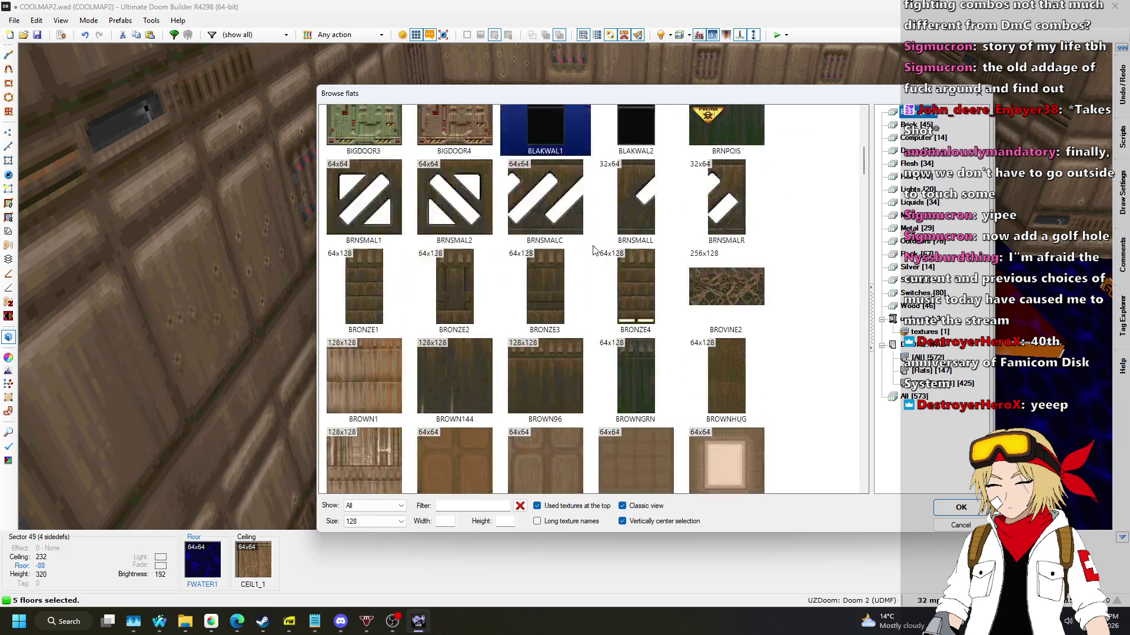
pyautogui.scroll(-5, 448, 300)
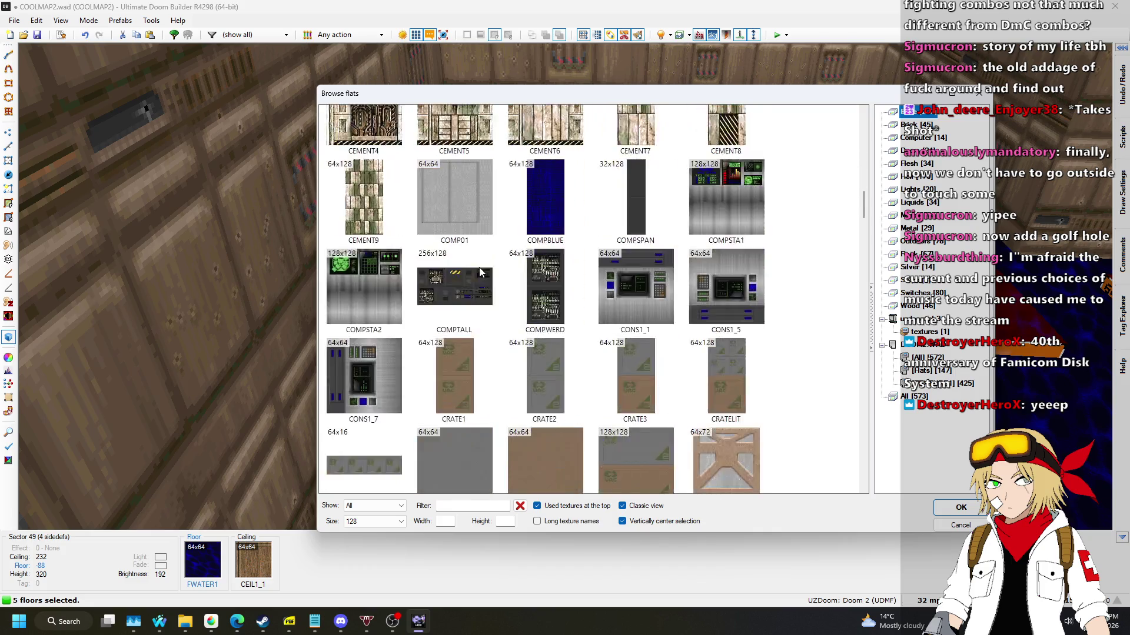
pyautogui.doubleClick(479, 286)
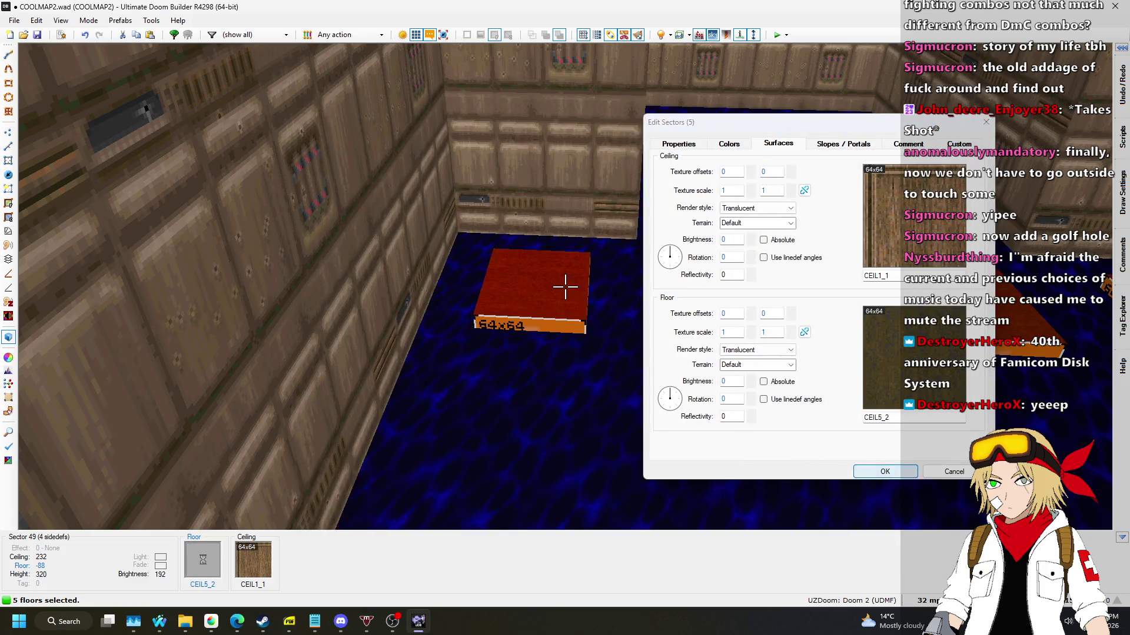
pyautogui.click(893, 472)
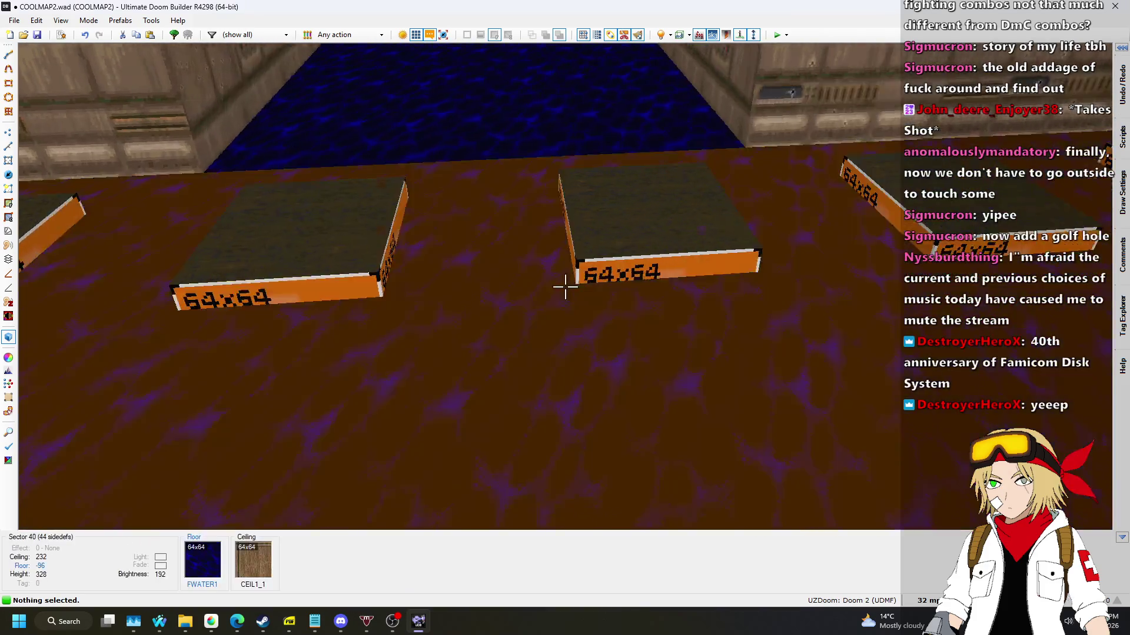
pyautogui.click(565, 286)
# Give one platform side a METAL lower texture.
pyautogui.rightClick(565, 287)
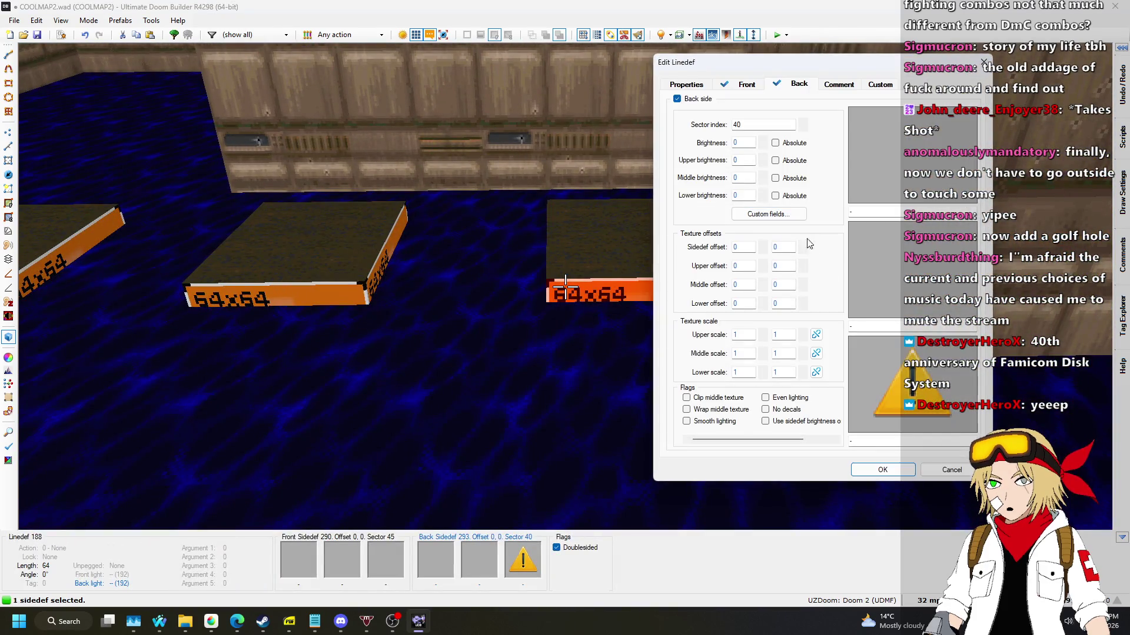
pyautogui.click(913, 382)
pyautogui.scroll(-2, 725, 213)
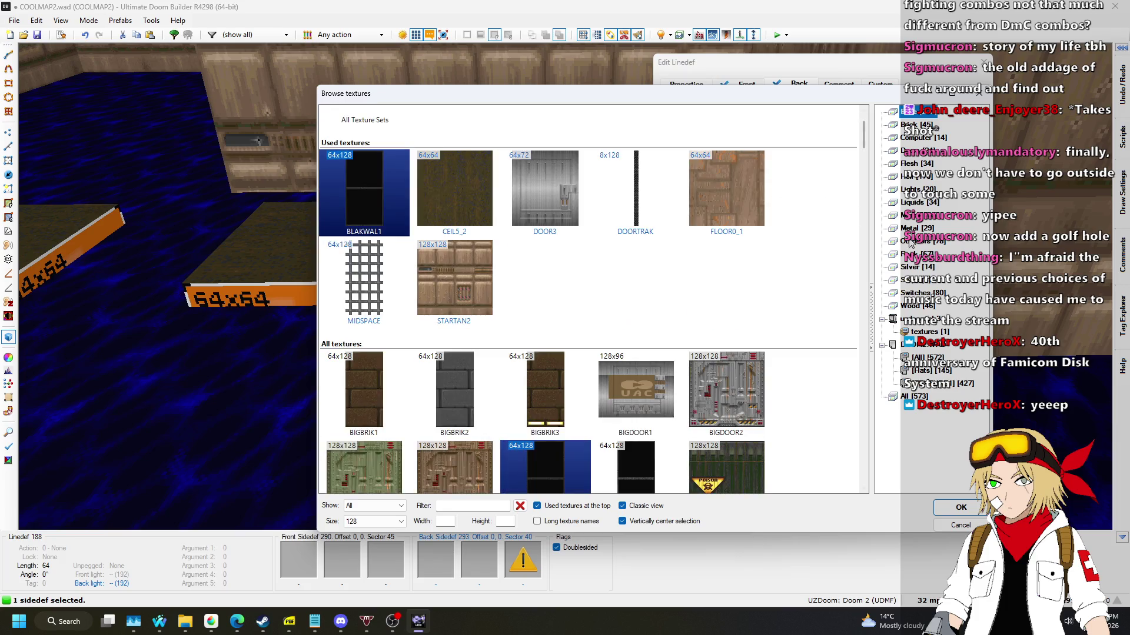
pyautogui.click(917, 228)
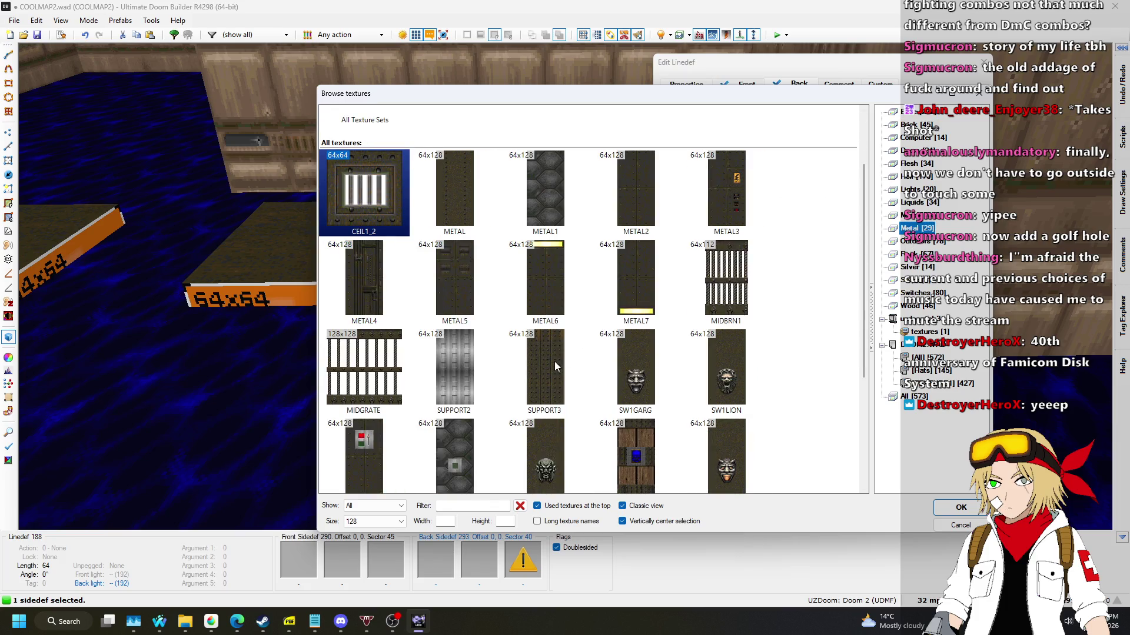
pyautogui.doubleClick(457, 189)
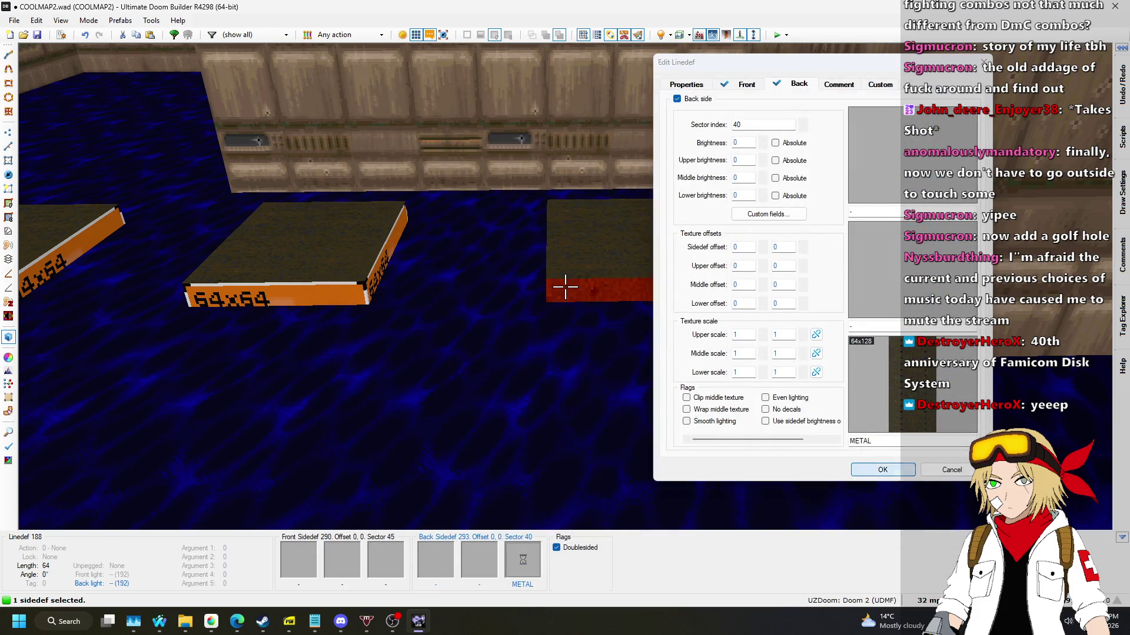
pyautogui.click(883, 470)
# Copy METAL and paste it onto the remaining platform sides.
pyautogui.hotkey('ctrl', 'c')
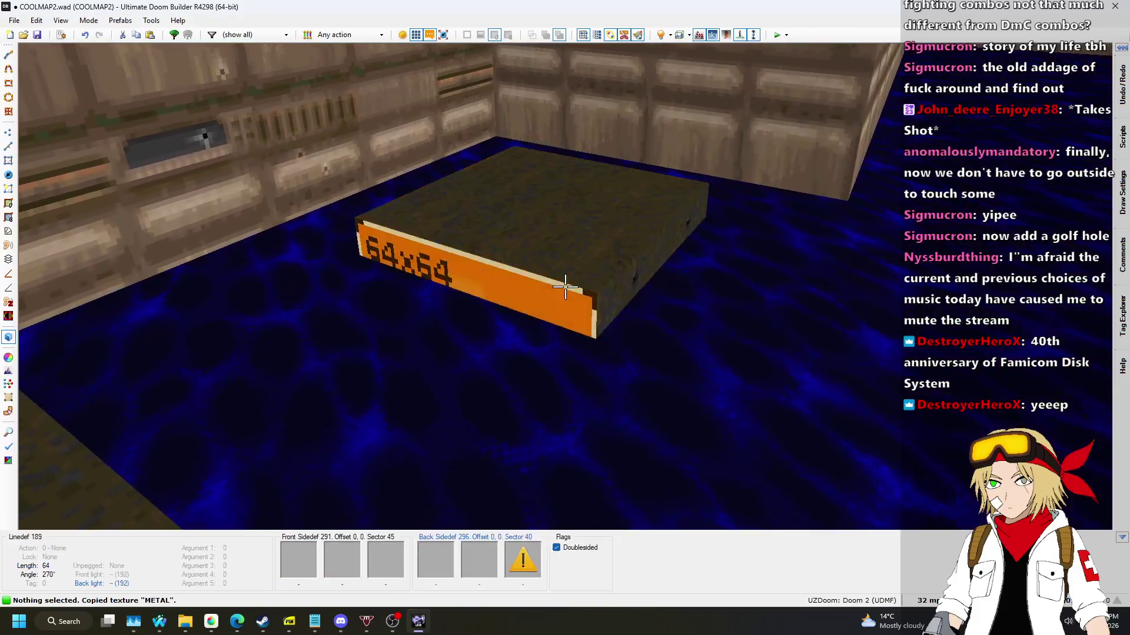
pyautogui.keyDown('shift'); pyautogui.click(565, 287); pyautogui.keyUp('shift')
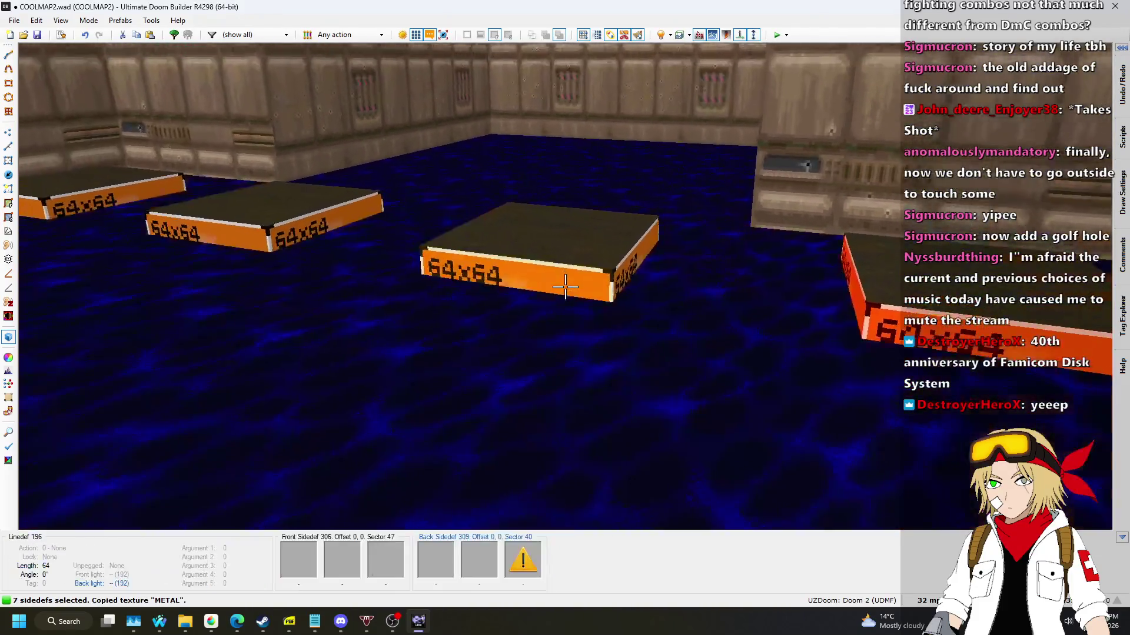
pyautogui.keyDown('shift'); pyautogui.click(565, 286); pyautogui.keyUp('shift')
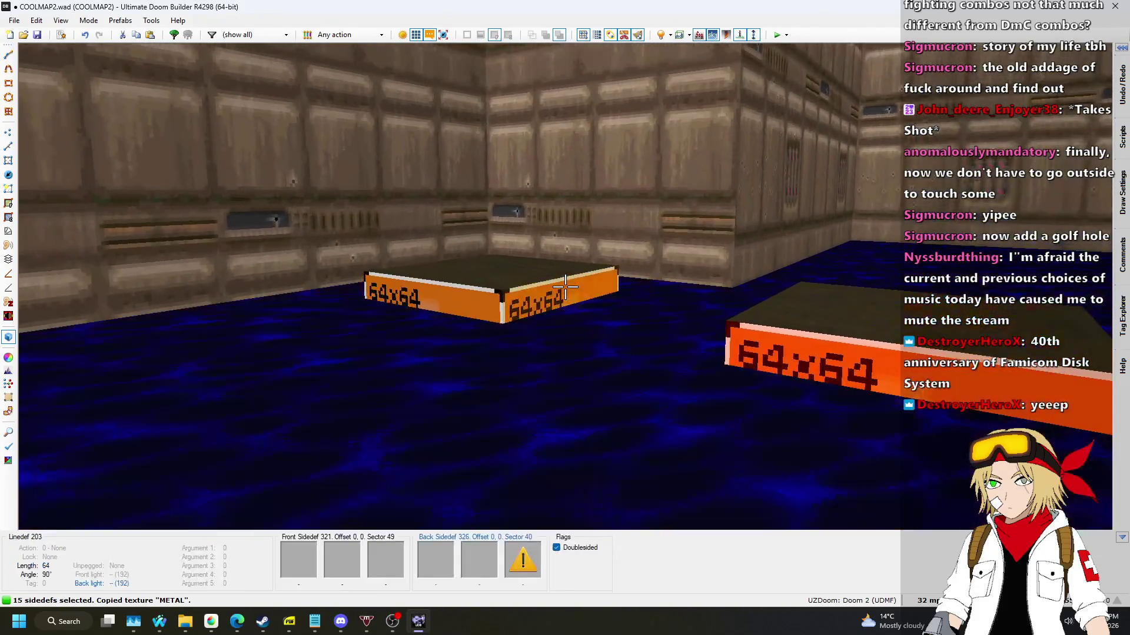
pyautogui.hotkey('ctrl', 'v')
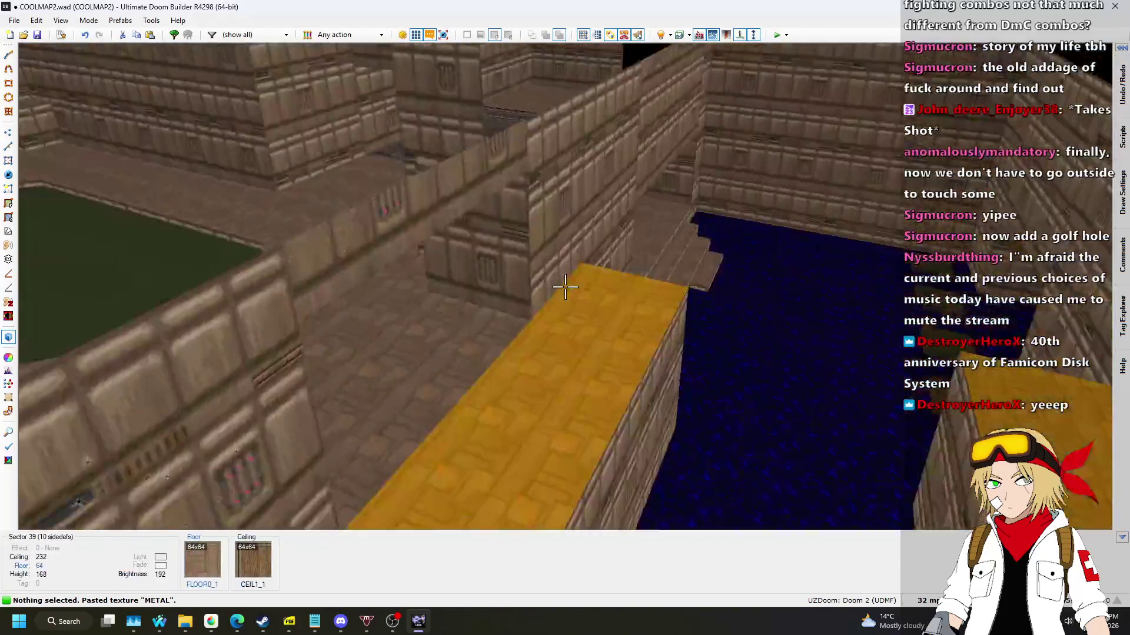
# Fly around the water room in 3D to inspect the platforms, then return to 2D.
pyautogui.press('w')
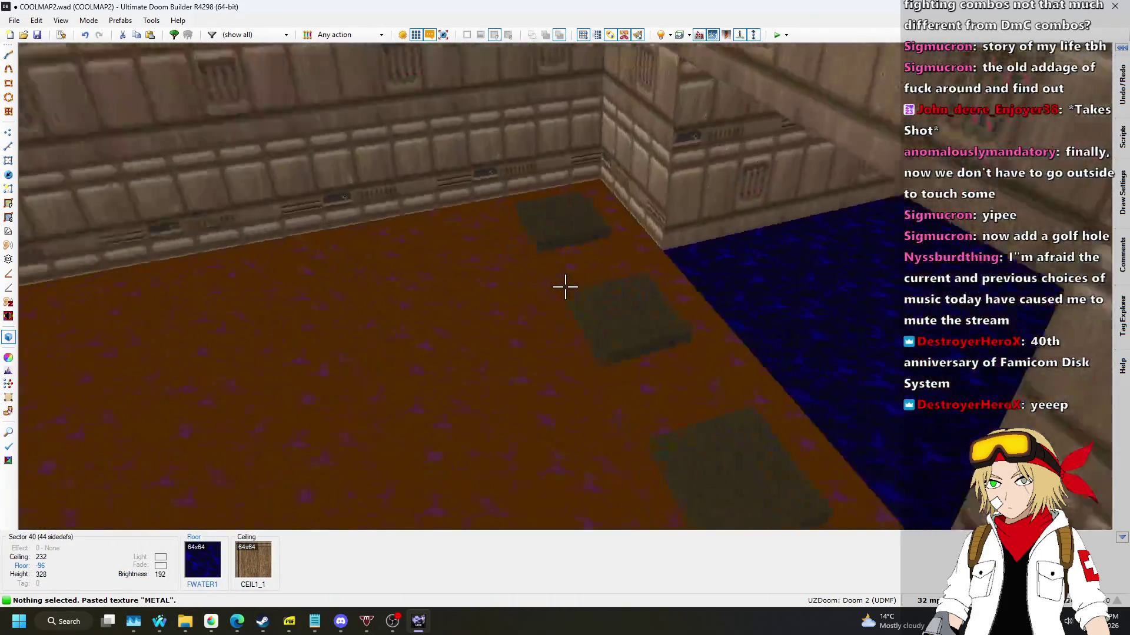
pyautogui.press('w')
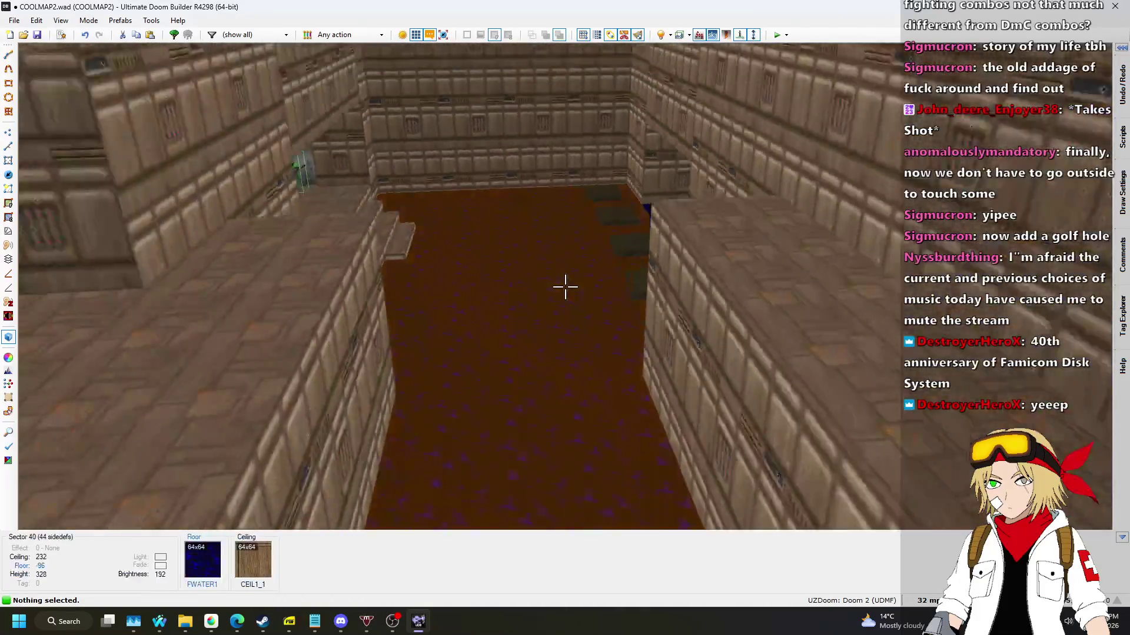
pyautogui.press('w')
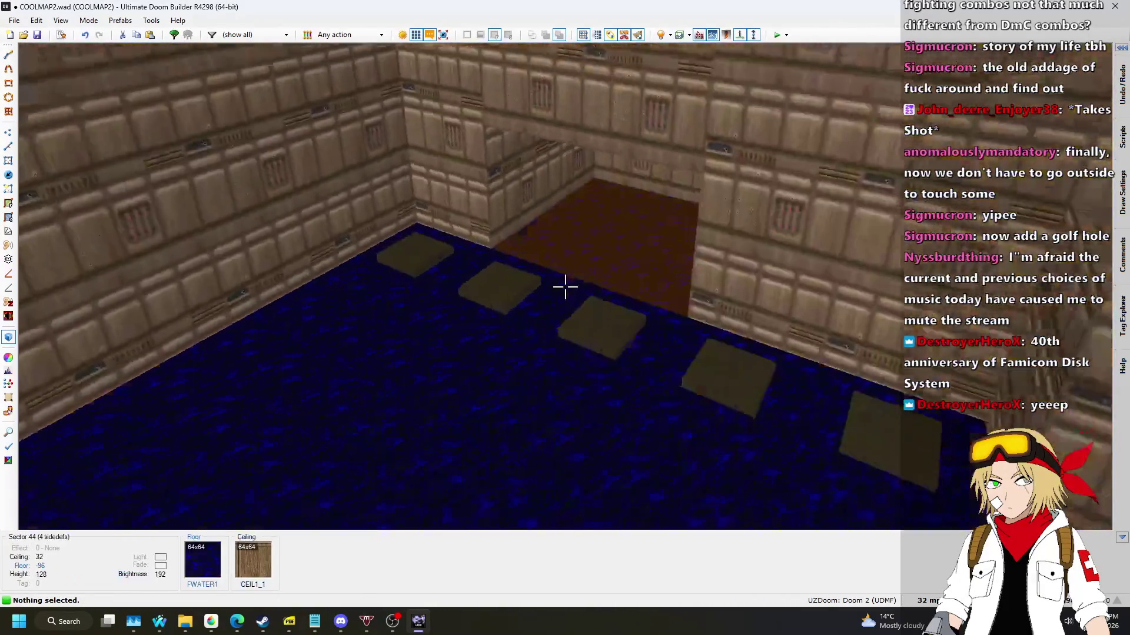
pyautogui.press('w')
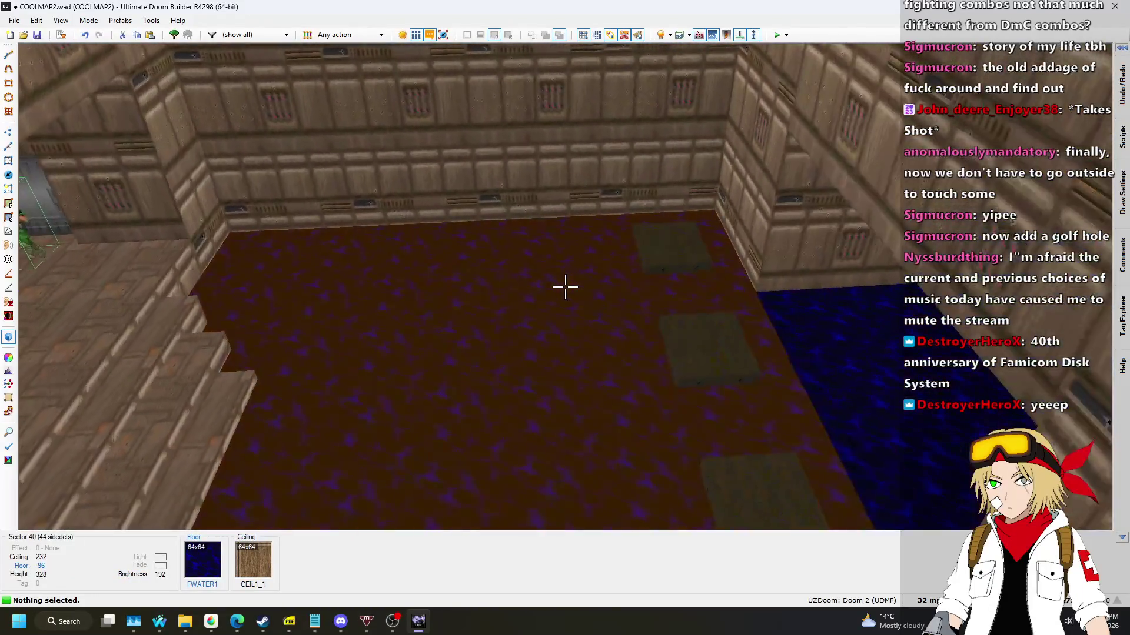
pyautogui.press('w')
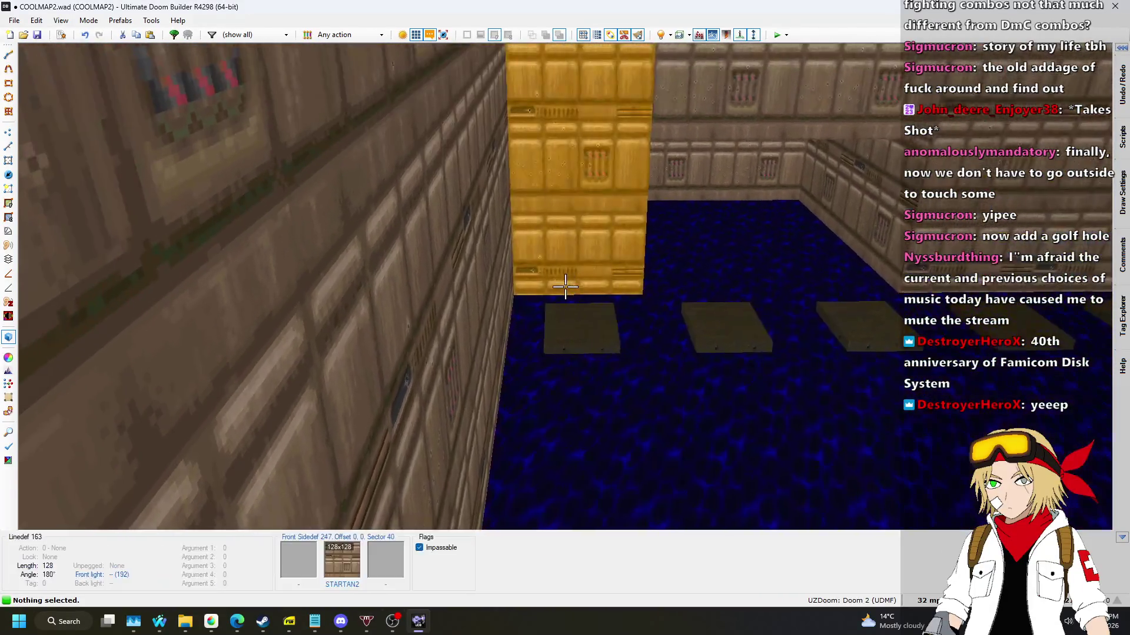
pyautogui.press('w')
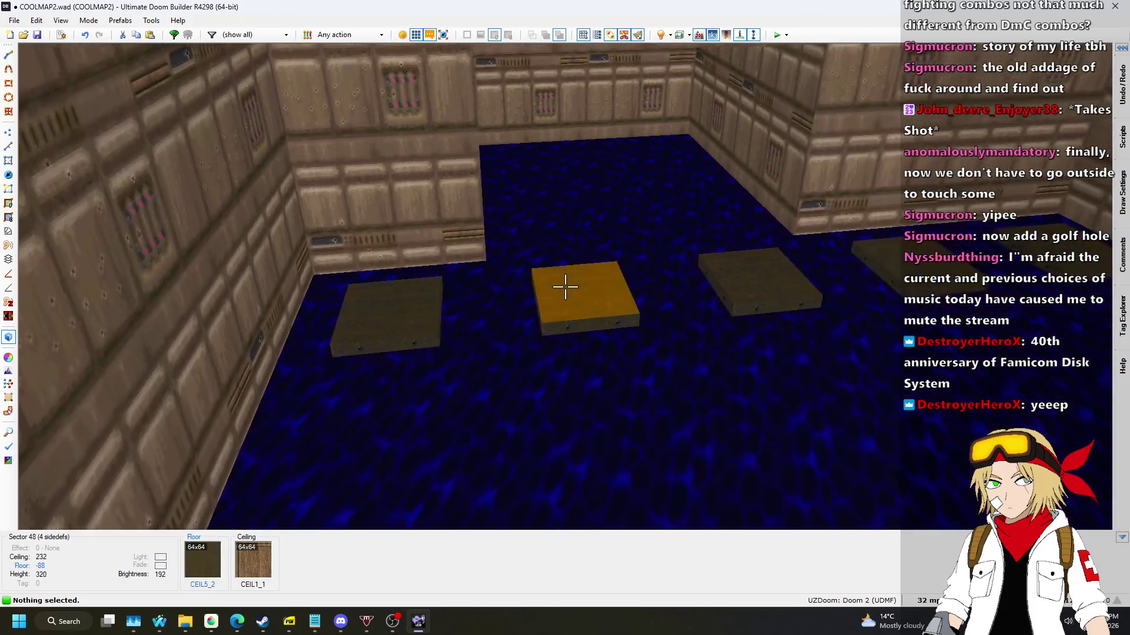
pyautogui.press('q')
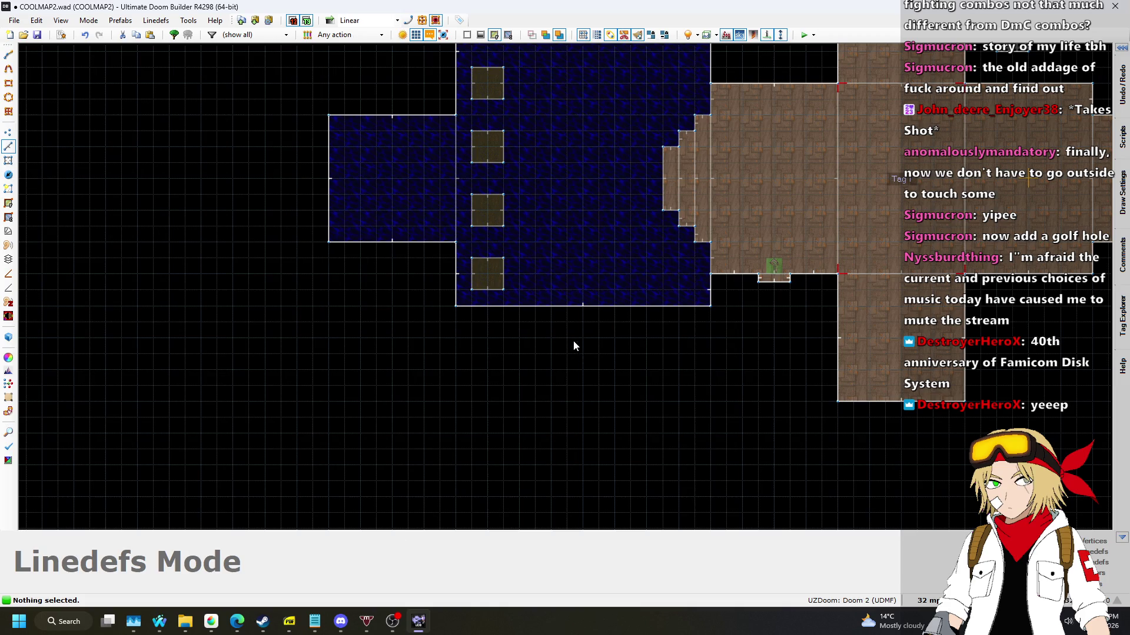
# Draw a 256-unit-wide square sector extending south from the water room.
pyautogui.press('d')
pyautogui.click(583, 307)
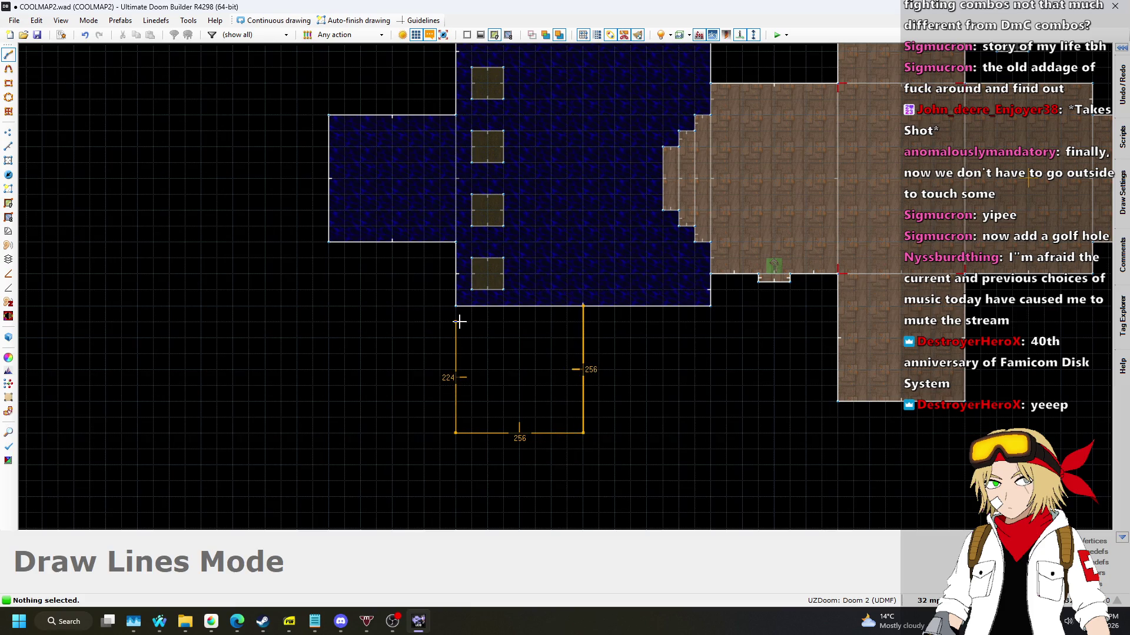
pyautogui.click(583, 306)
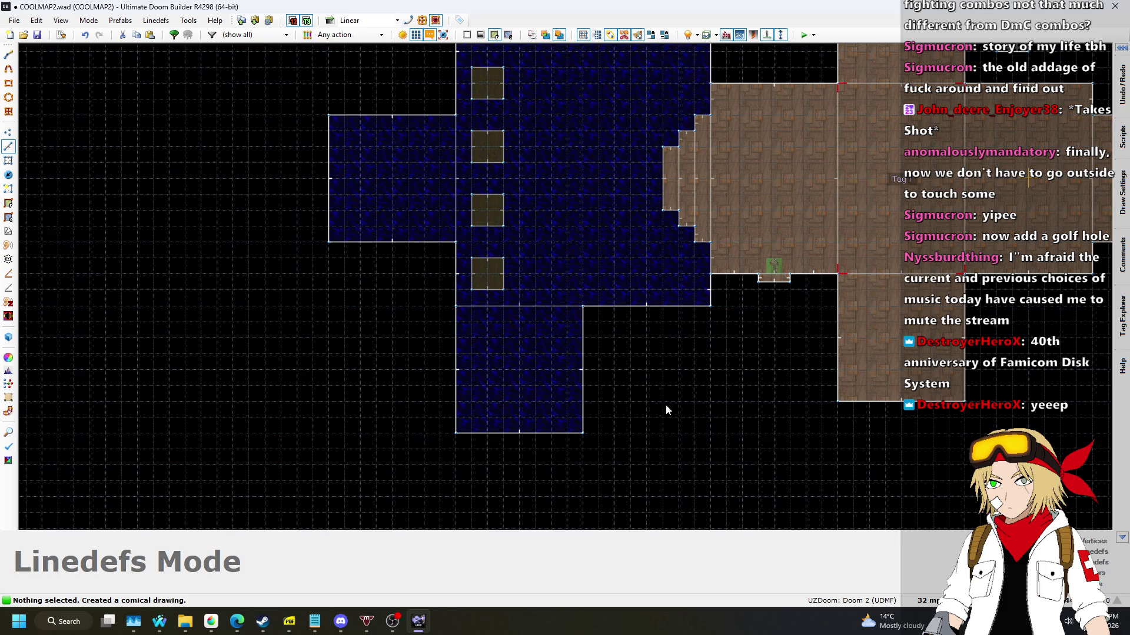
# In 3D view, raise the new south sector's floor to 104.
pyautogui.press('q')
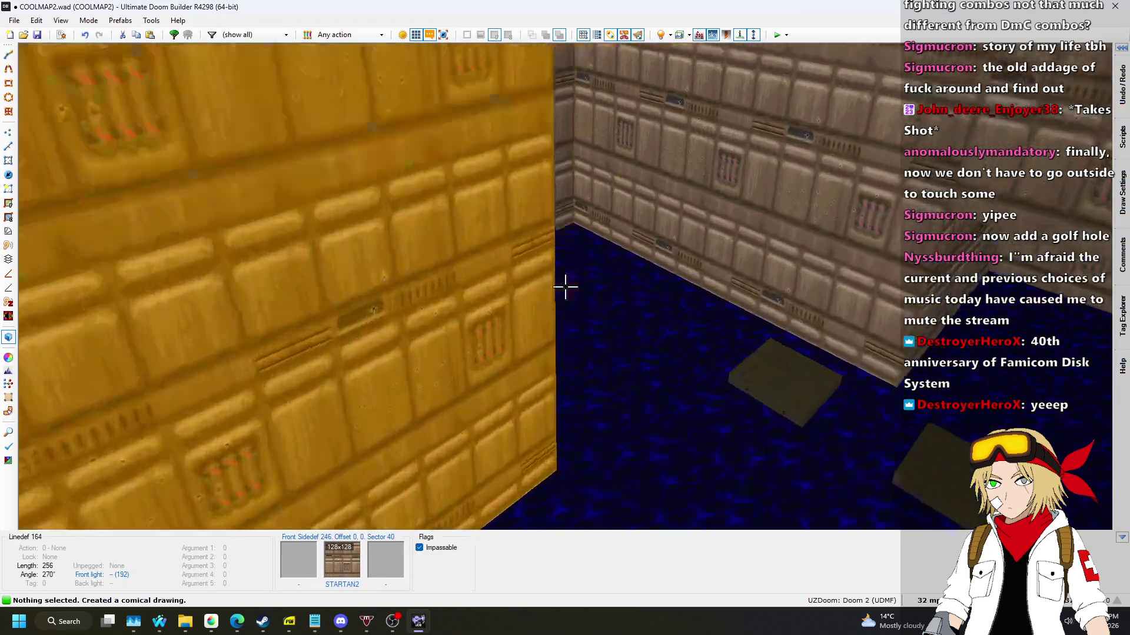
pyautogui.click(565, 287)
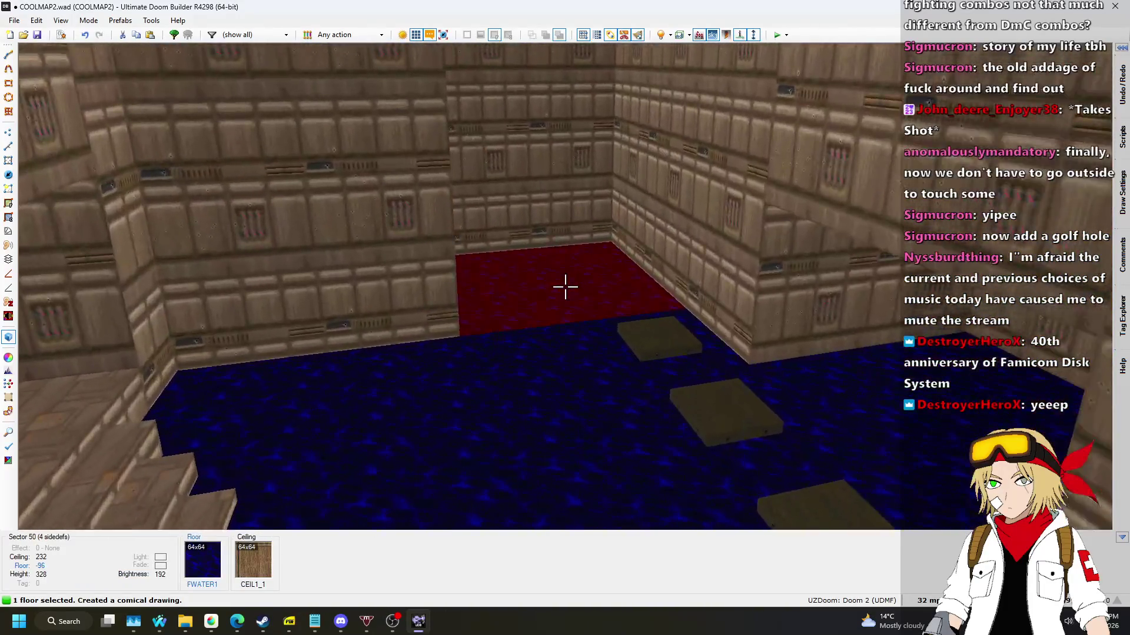
pyautogui.scroll(10, 564, 286)
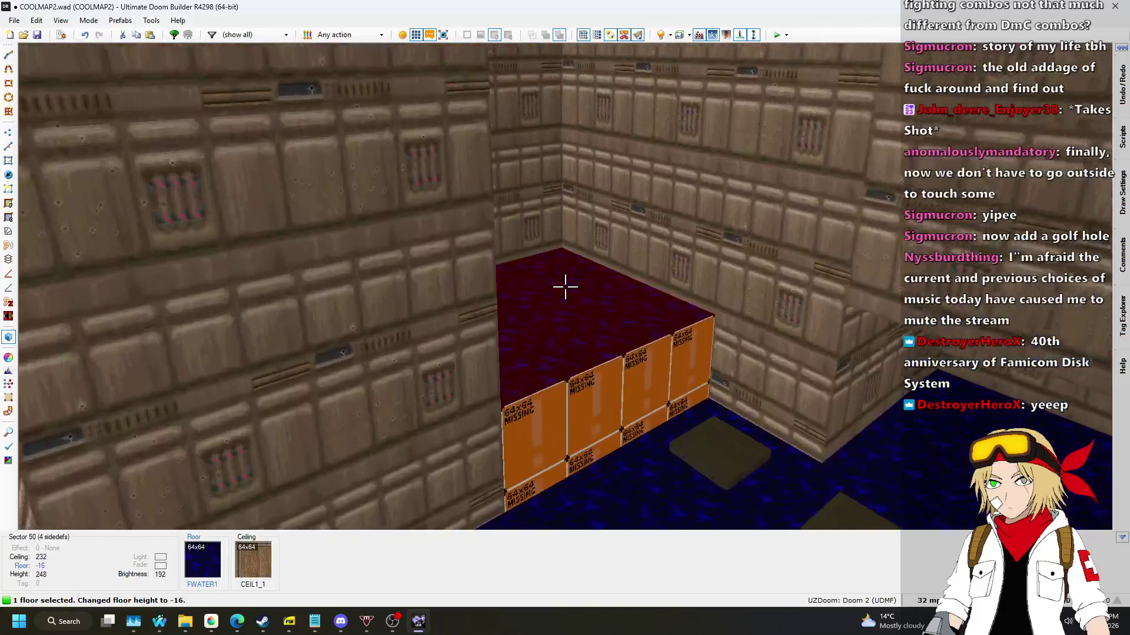
pyautogui.scroll(6, 565, 286)
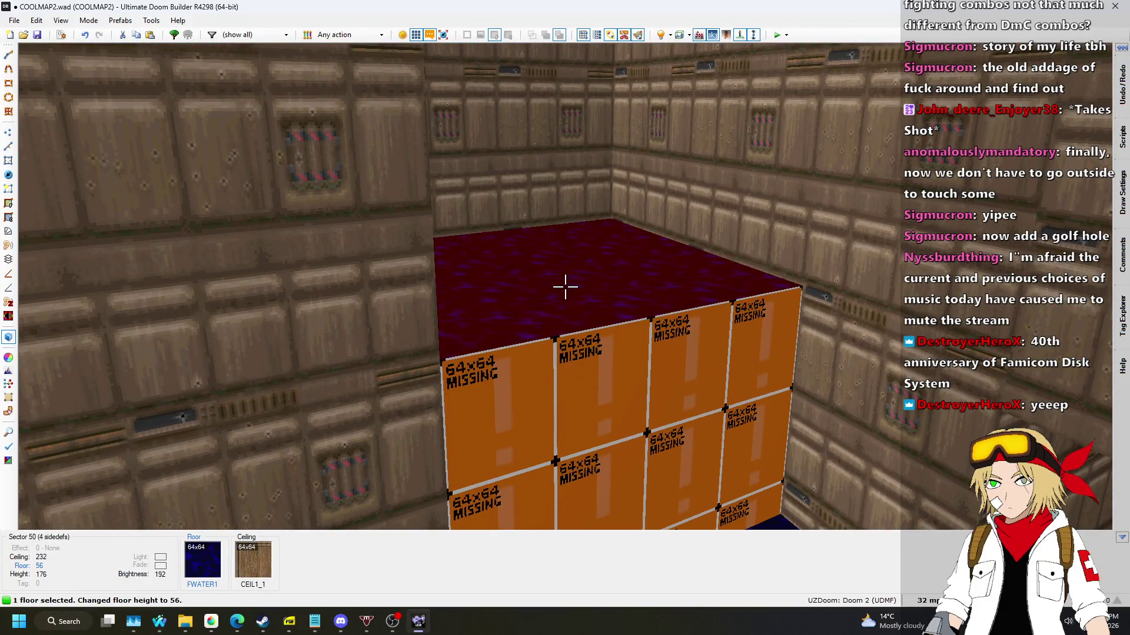
pyautogui.scroll(2, 565, 287)
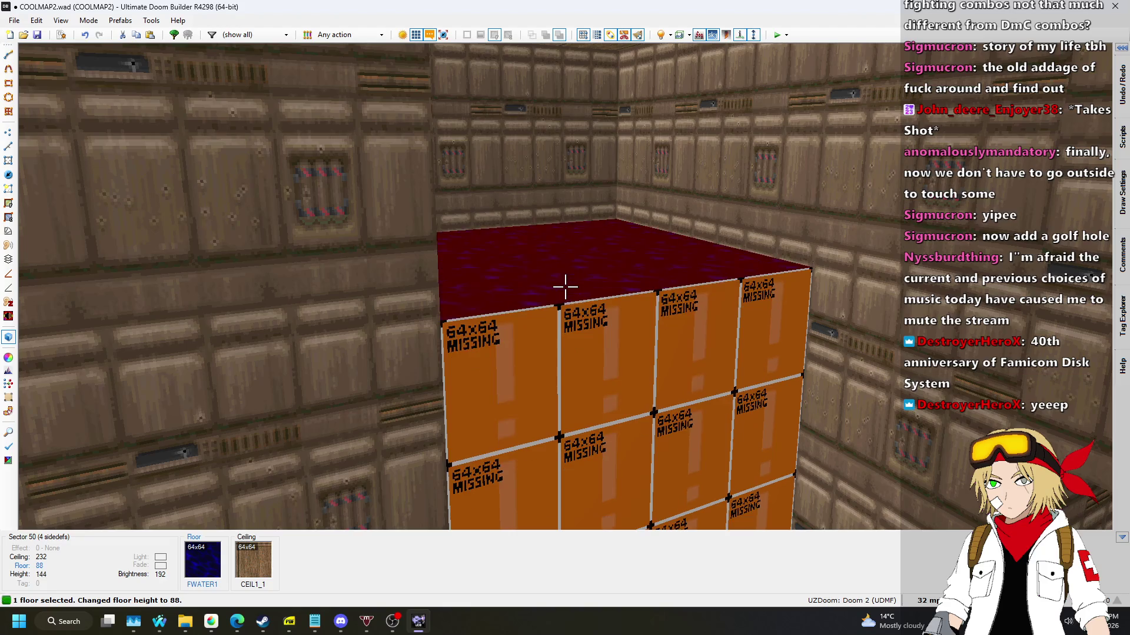
pyautogui.scroll(1, 565, 286)
# Apply STARTAN2 to its wall and FLOOR0_1 to its floor, then return to 2D.
pyautogui.press('w')
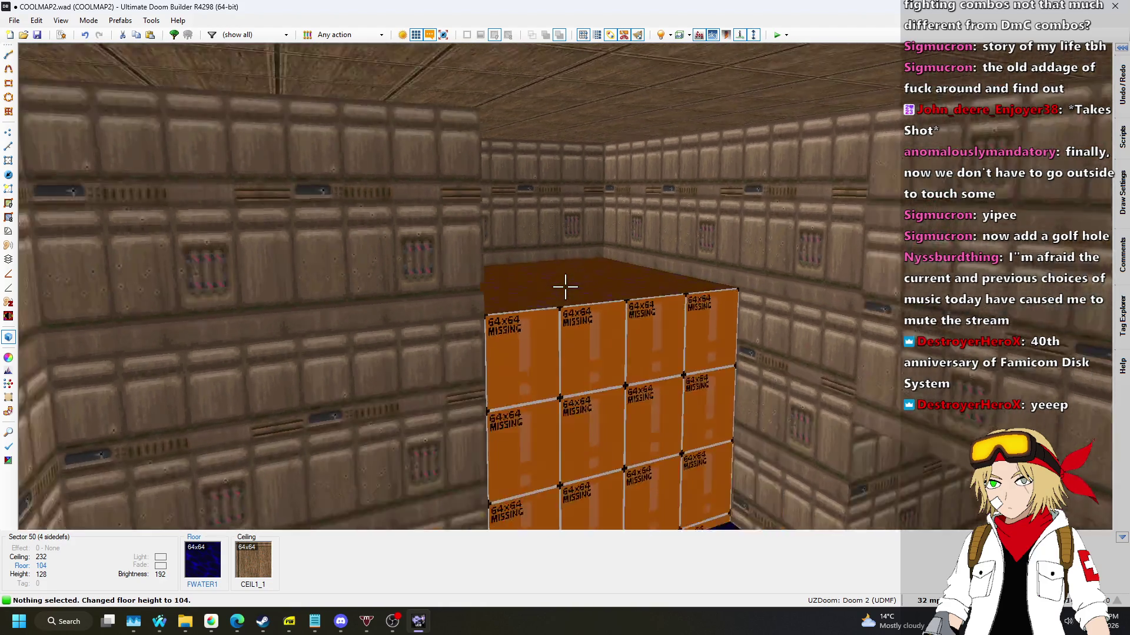
pyautogui.press('s')
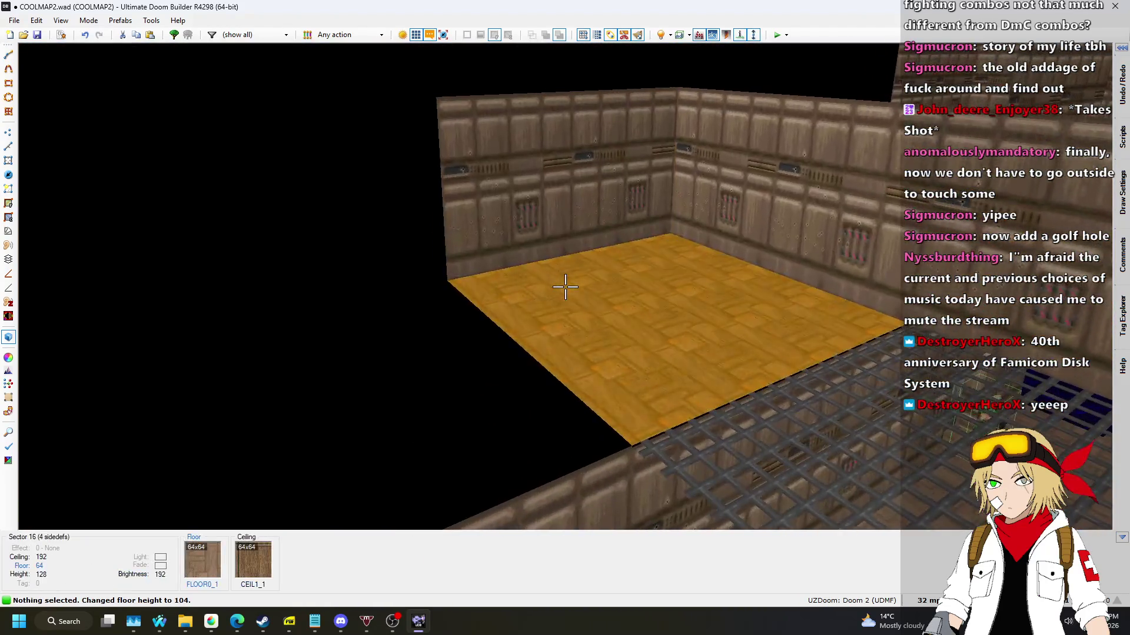
pyautogui.press('w')
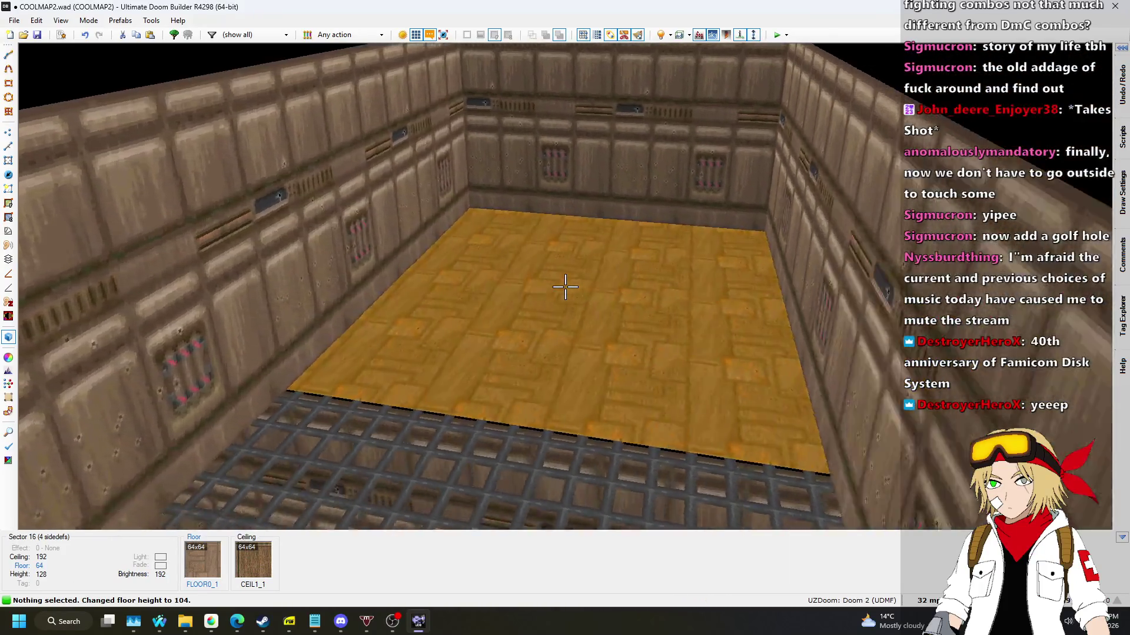
pyautogui.press('s')
pyautogui.press('s')
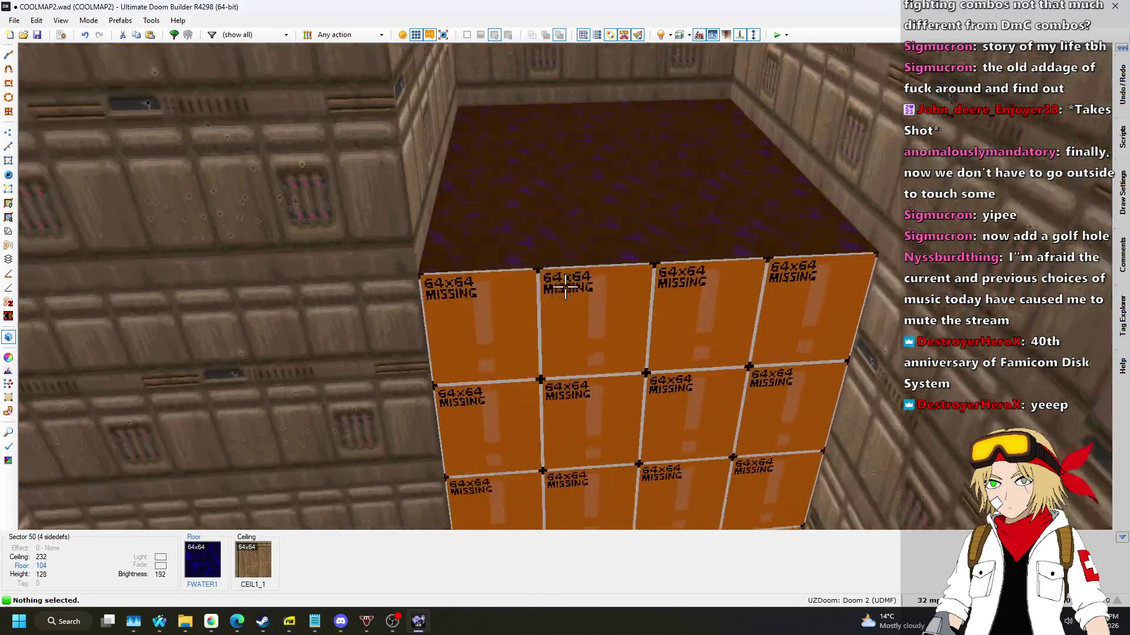
pyautogui.hotkey('ctrl', 'c')
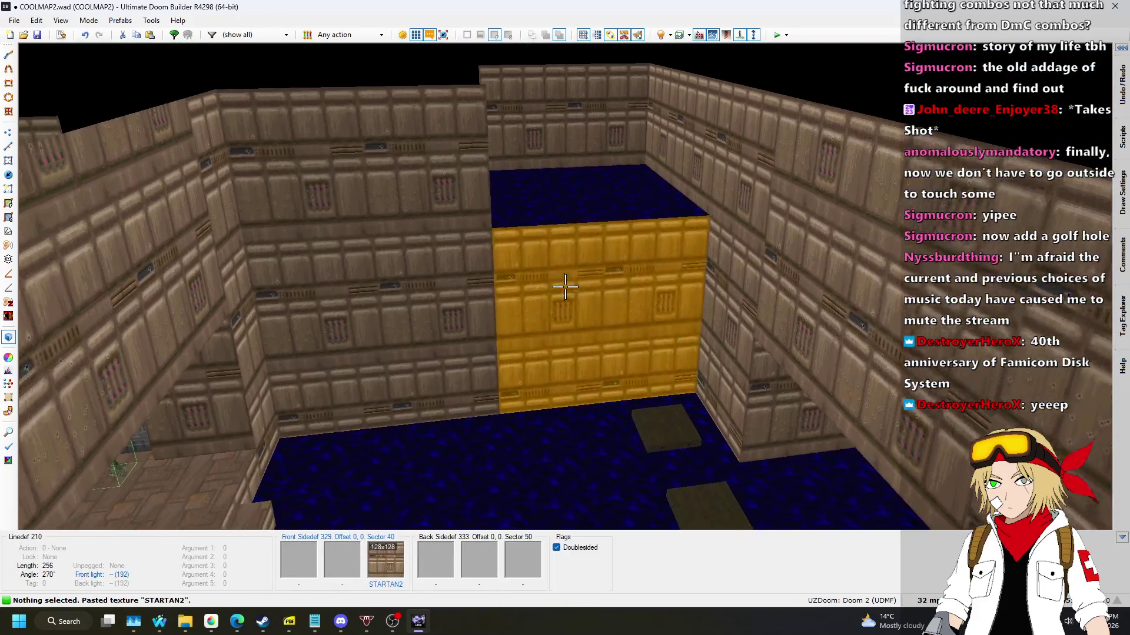
pyautogui.hotkey('ctrl', 'v')
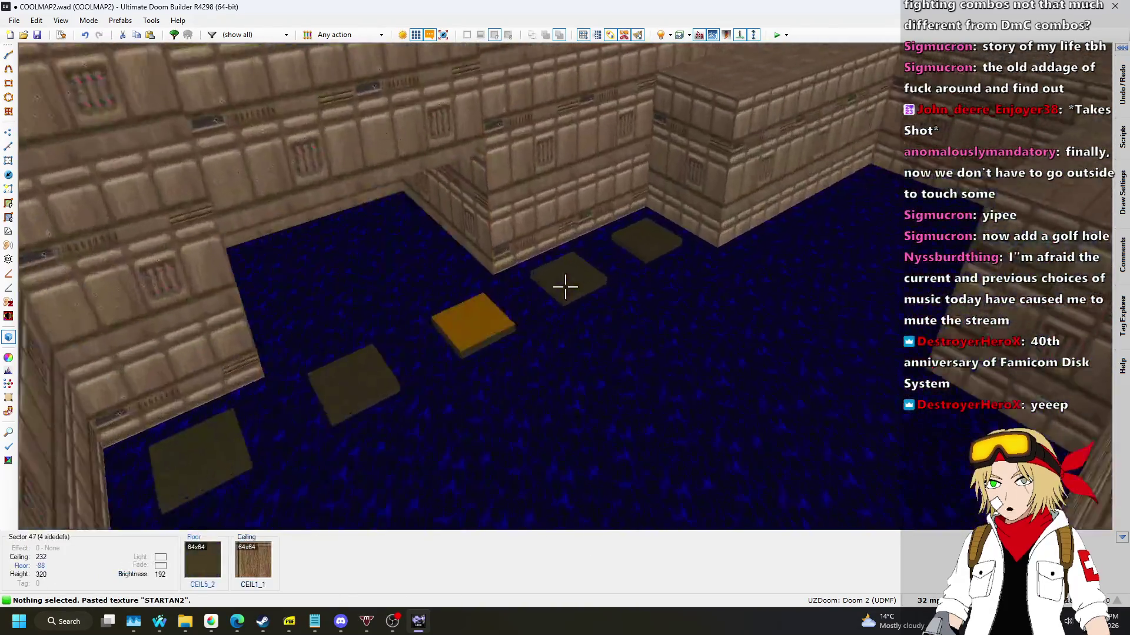
pyautogui.hotkey('ctrl', 'c')
pyautogui.hotkey('ctrl', 'v')
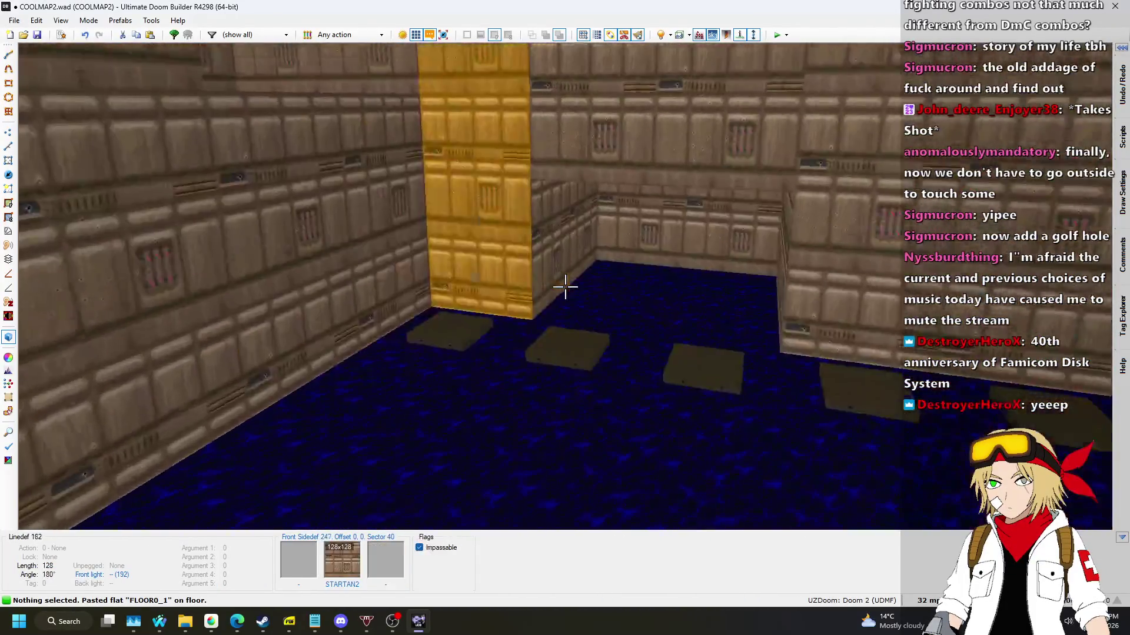
pyautogui.press('z')
pyautogui.press('q')
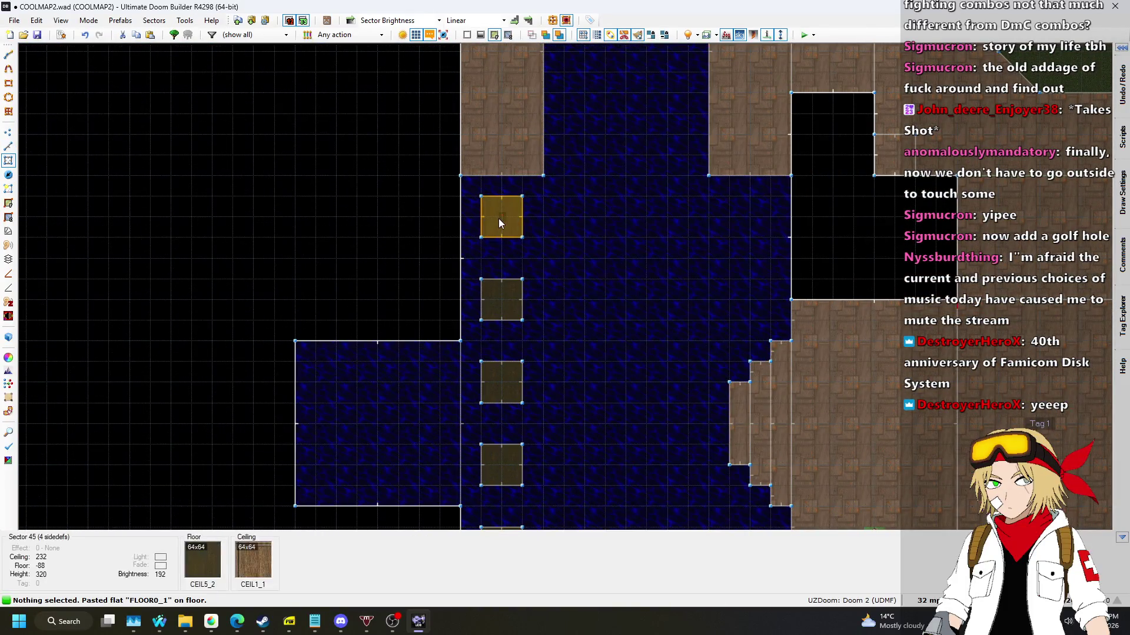
# Assign new tags 2, 3 and 4 to the first three stepping-stone squares.
pyautogui.rightClick(499, 220)
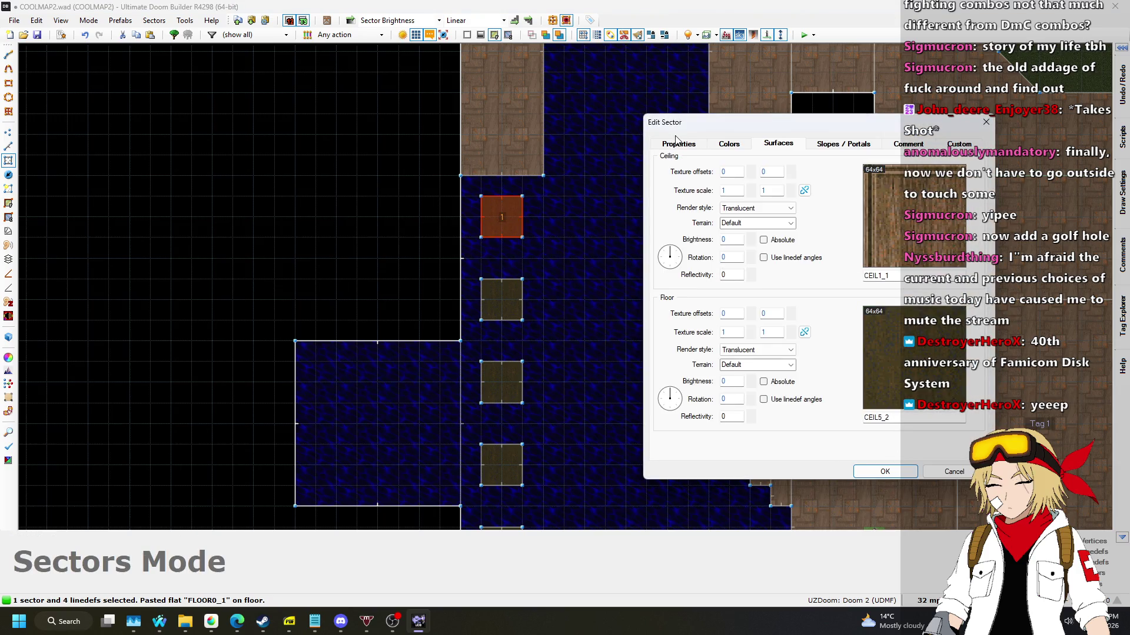
pyautogui.click(878, 472)
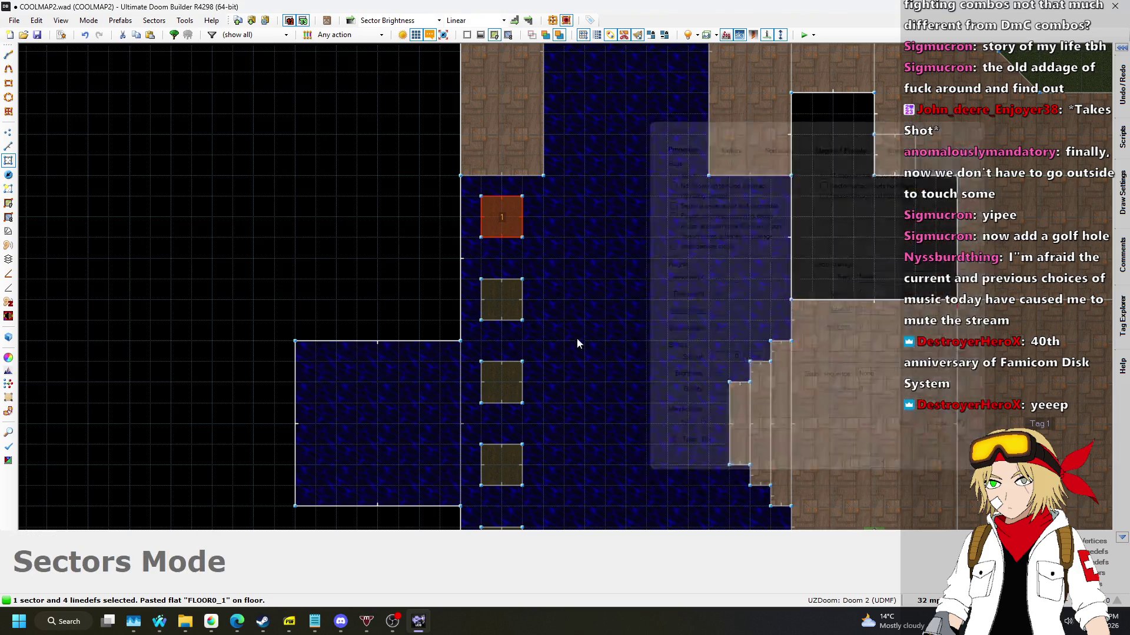
pyautogui.rightClick(504, 297)
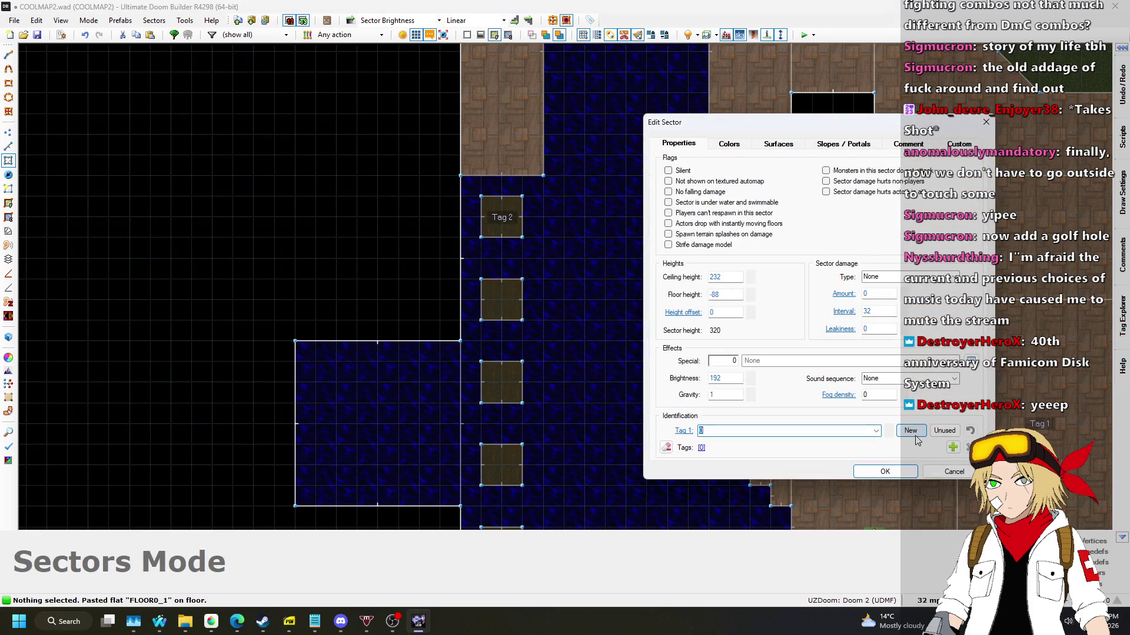
pyautogui.click(882, 473)
pyautogui.rightClick(498, 397)
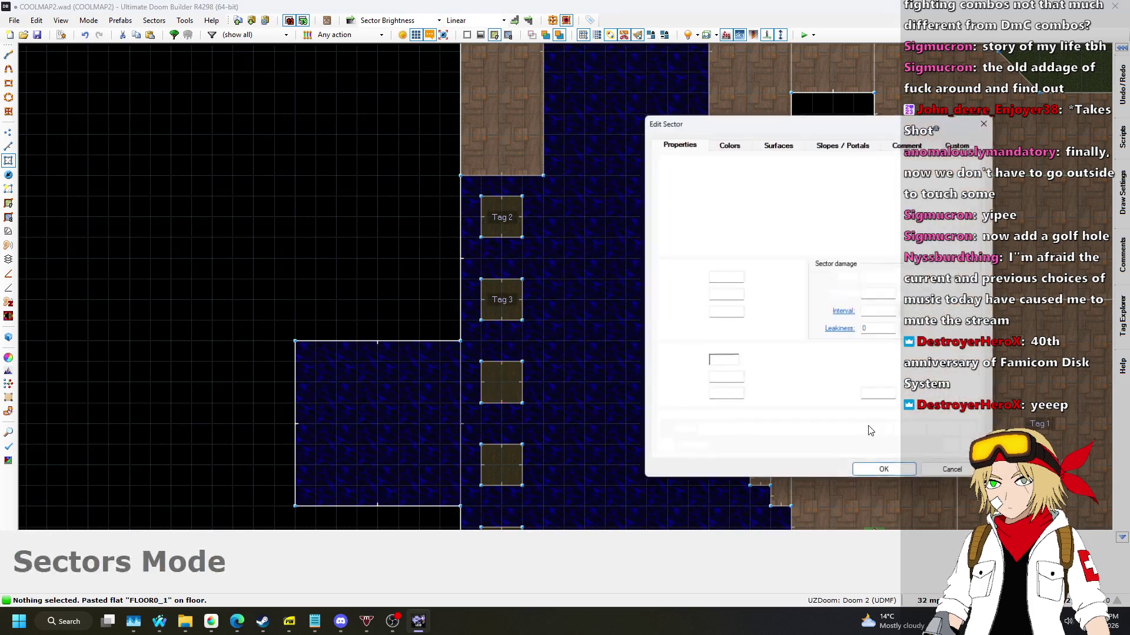
pyautogui.click(866, 473)
# Assign tags 5 and 6 to the remaining two stepping-stone squares.
pyautogui.scroll(-2, 544, 299)
pyautogui.scroll(3, 509, 330)
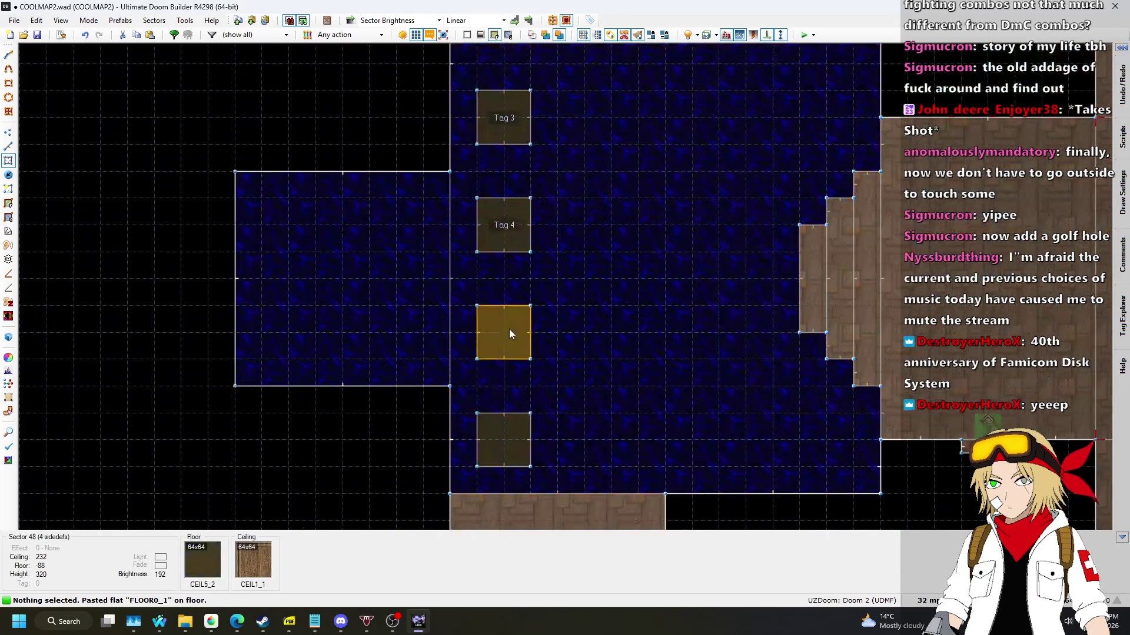
pyautogui.rightClick(510, 329)
pyautogui.click(885, 471)
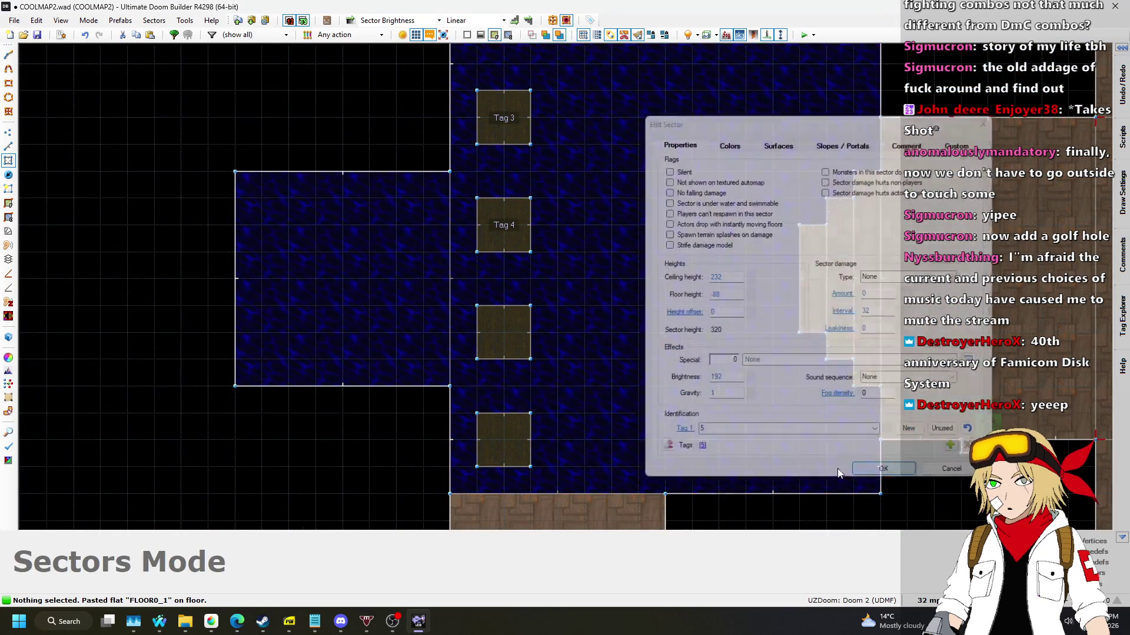
pyautogui.rightClick(506, 437)
pyautogui.click(889, 470)
pyautogui.scroll(-2, 672, 389)
pyautogui.scroll(-1, 683, 273)
pyautogui.scroll(1, 563, 233)
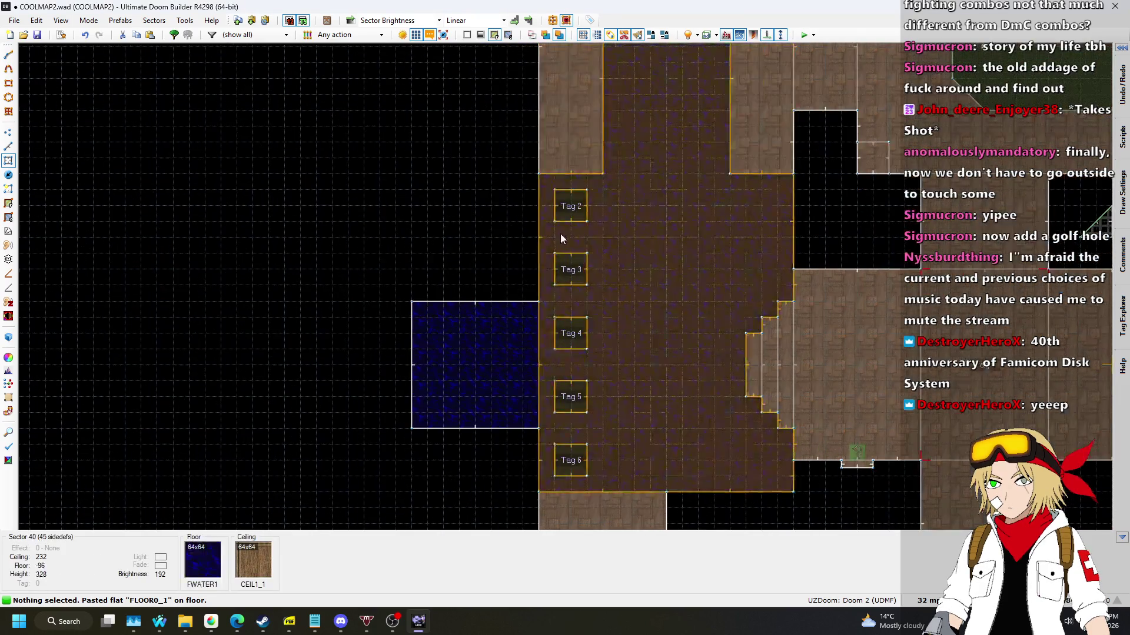
pyautogui.scroll(-3, 538, 341)
pyautogui.scroll(5, 531, 240)
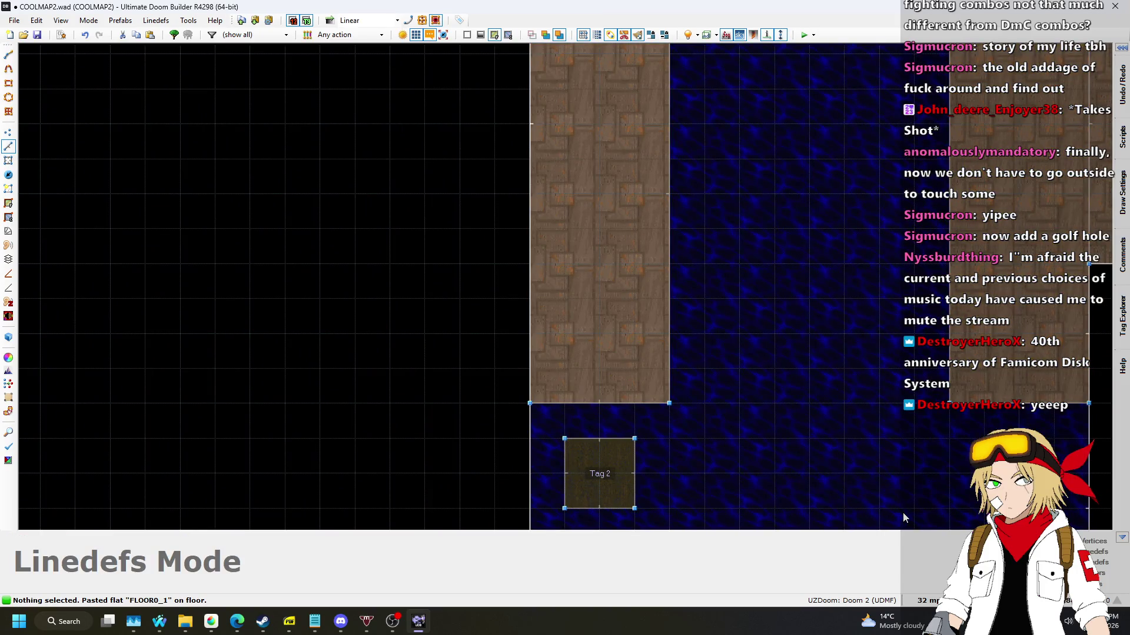
# Set the grid spacing to 16.
pyautogui.click(927, 600)
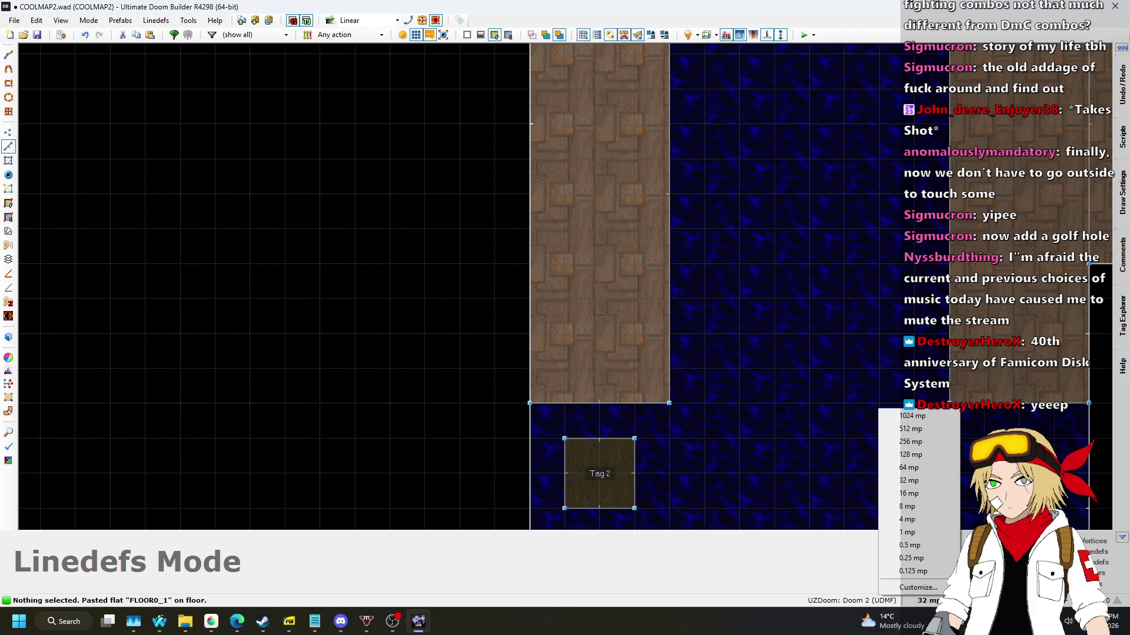
pyautogui.click(906, 497)
pyautogui.scroll(2, 522, 353)
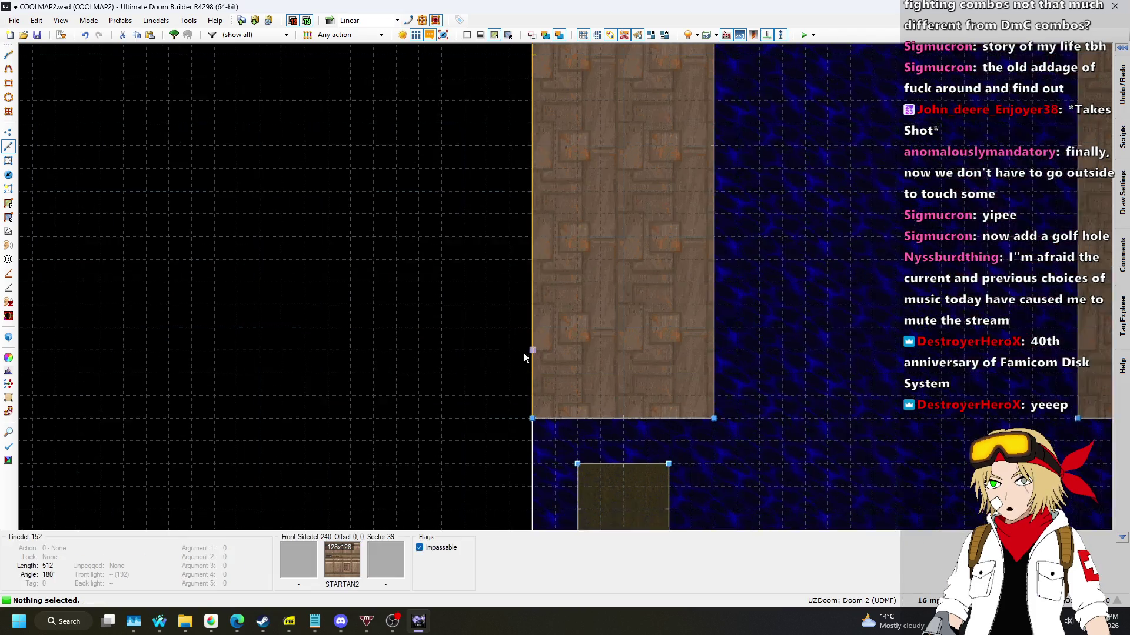
pyautogui.scroll(-3, 531, 321)
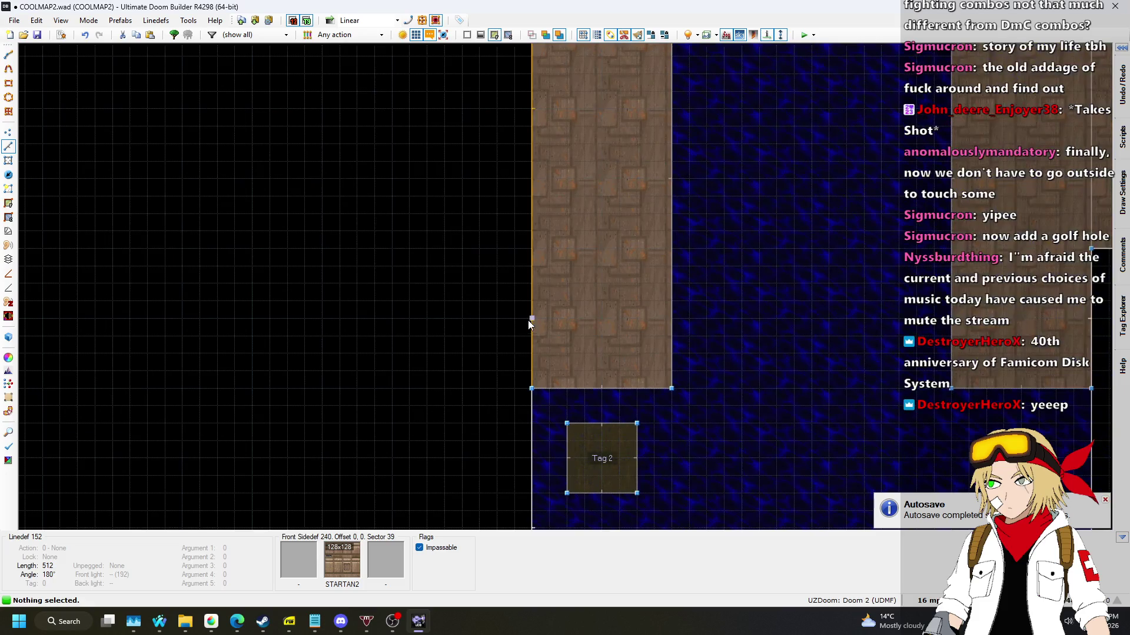
# Draw a small rectangular sector against the wooden corridor's west wall.
pyautogui.press('d')
pyautogui.click(531, 318)
pyautogui.click(514, 318)
pyautogui.click(514, 248)
pyautogui.click(532, 248)
pyautogui.click(531, 318)
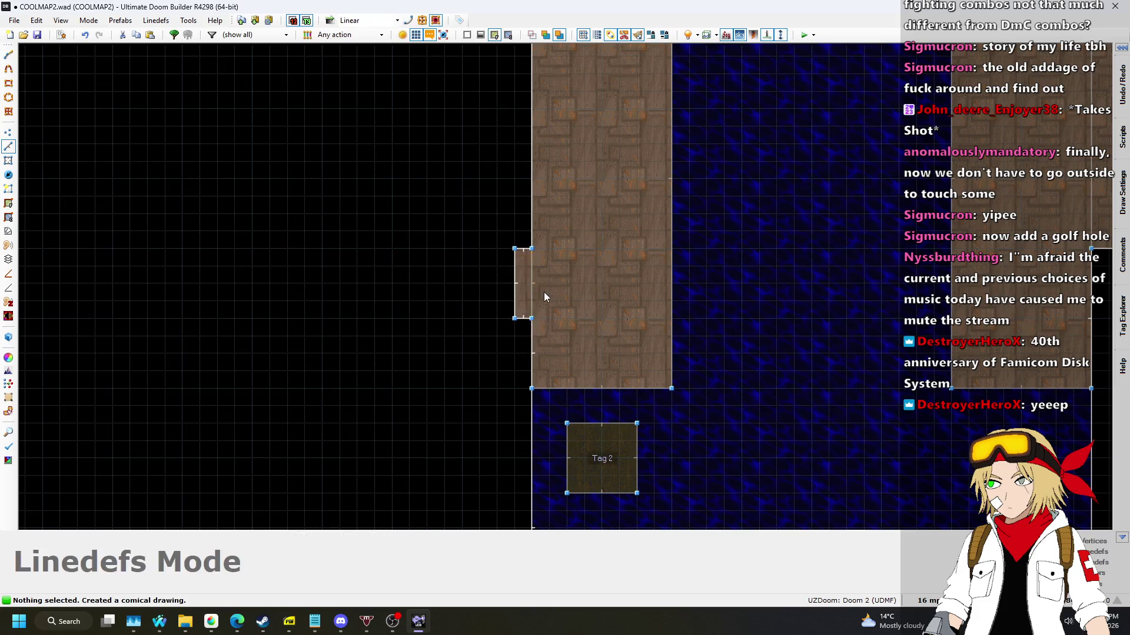
pyautogui.scroll(3, 544, 296)
# Give the new sector tag 7 in Sectors mode, then return to Linedefs mode.
pyautogui.press('s')
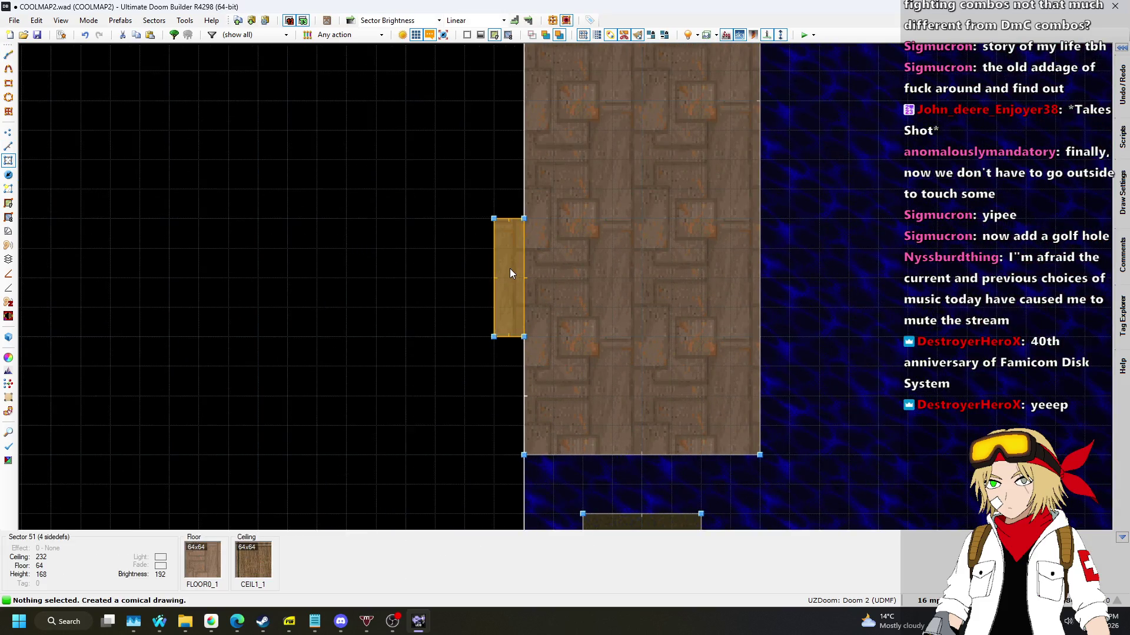
pyautogui.rightClick(510, 273)
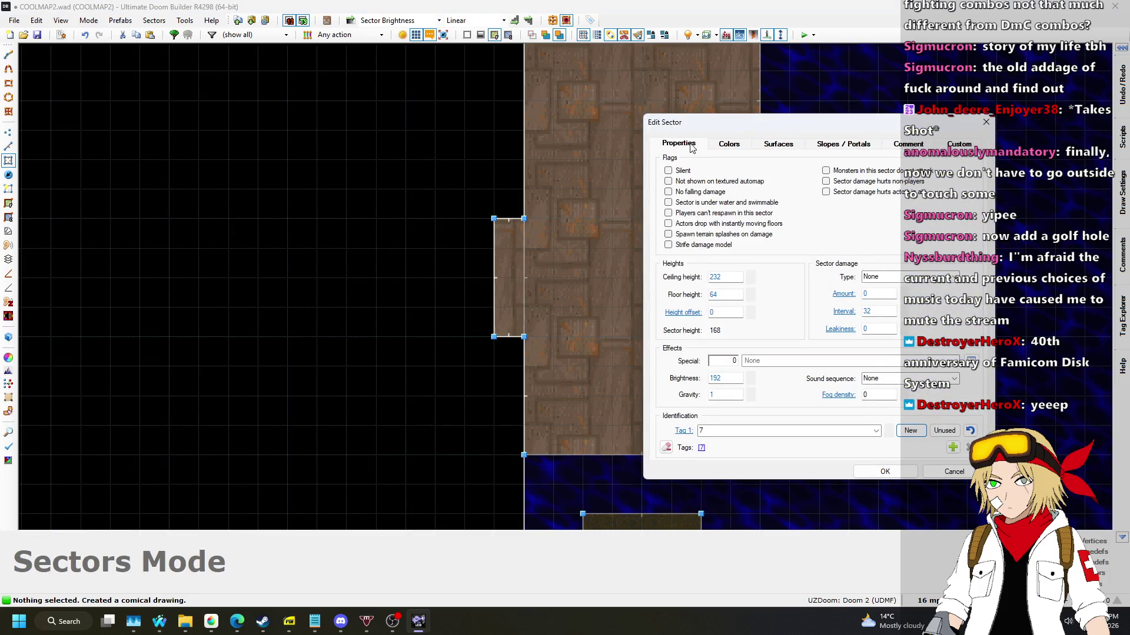
pyautogui.click(884, 471)
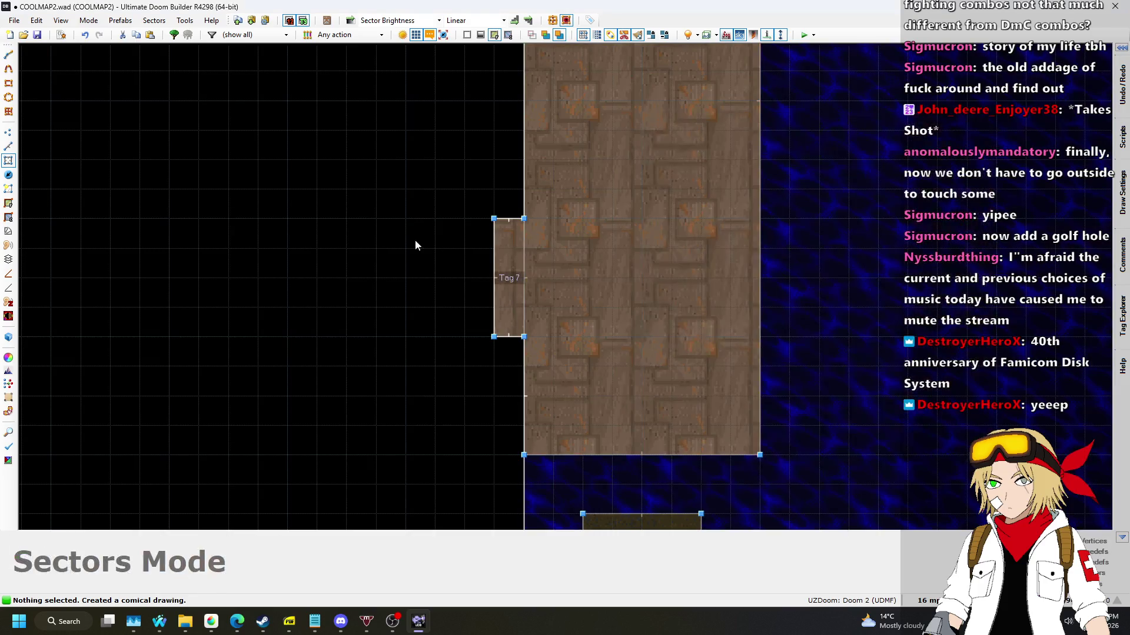
pyautogui.click(8, 146)
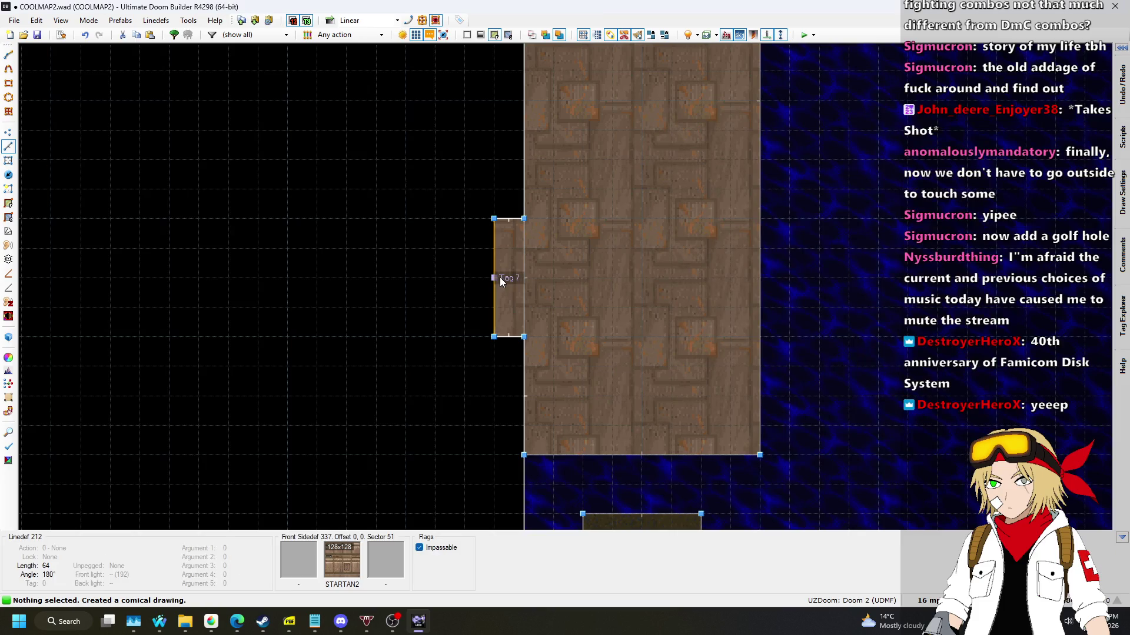
# Give the tag-7 alcove's outer wall line the SW1COMM switch texture on its front side, then view it in 3D.
pyautogui.rightClick(499, 277)
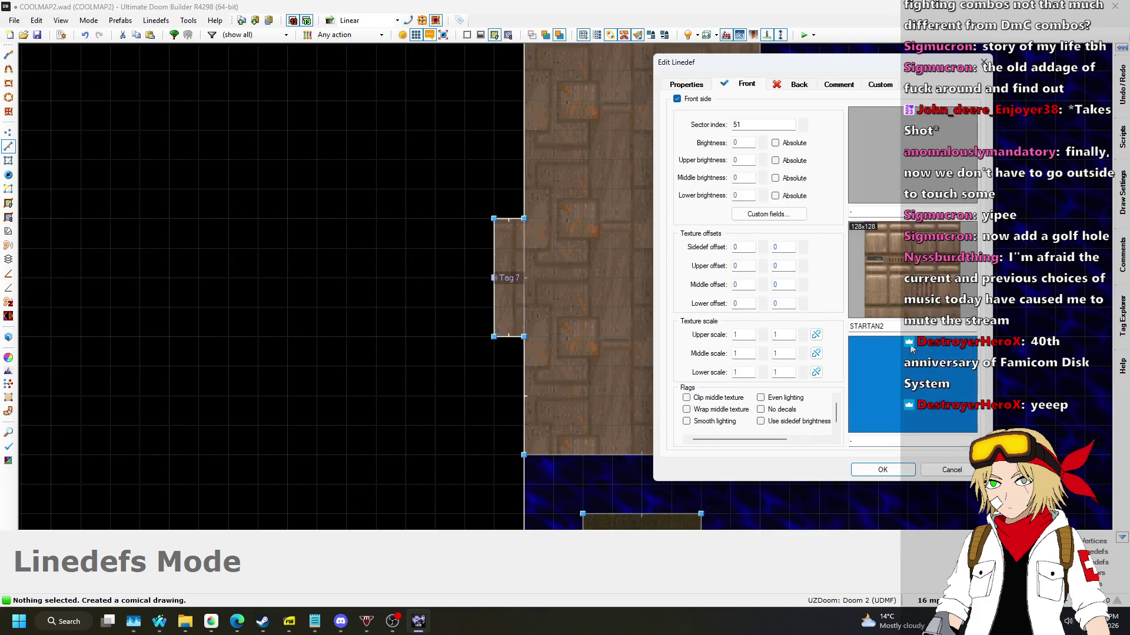
pyautogui.click(928, 350)
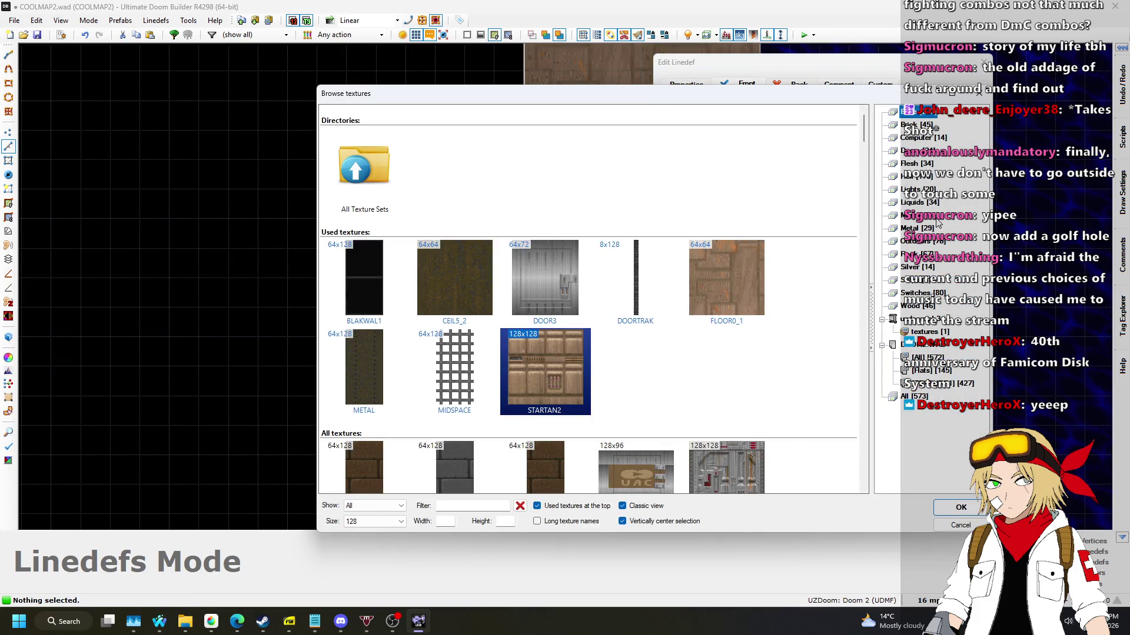
pyautogui.click(922, 293)
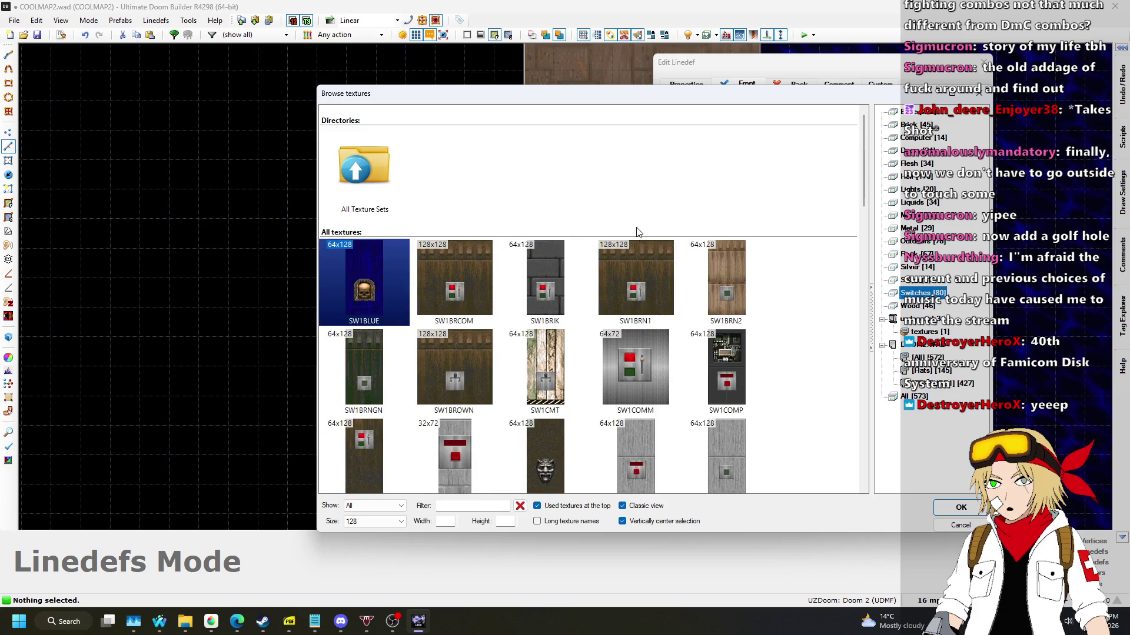
pyautogui.scroll(-1, 637, 233)
pyautogui.doubleClick(651, 280)
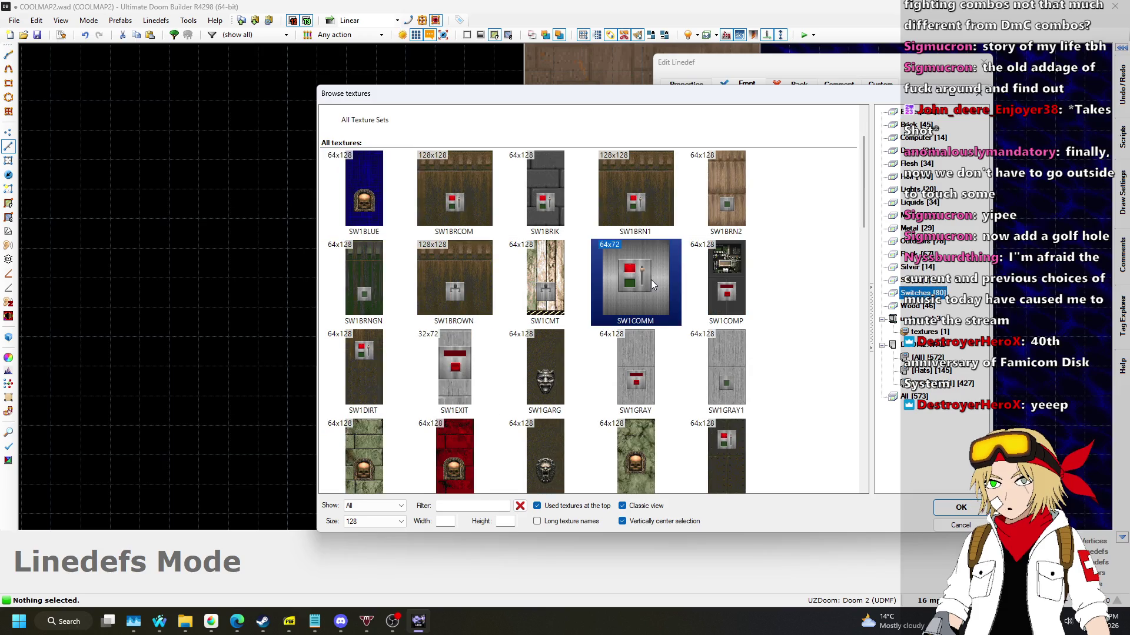
pyautogui.click(880, 471)
pyautogui.press('w')
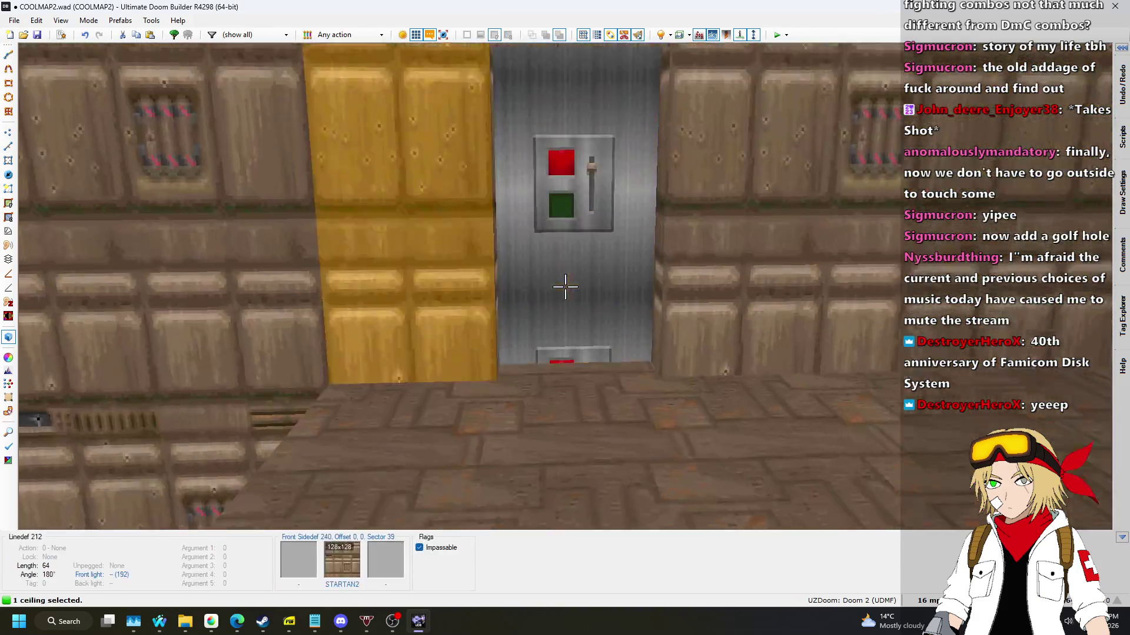
# Lower the alcove ceiling to 128 and paste STARTAN2 onto the empty upper wall above the switch.
pyautogui.scroll(3, 565, 286)
pyautogui.scroll(-3, 565, 287)
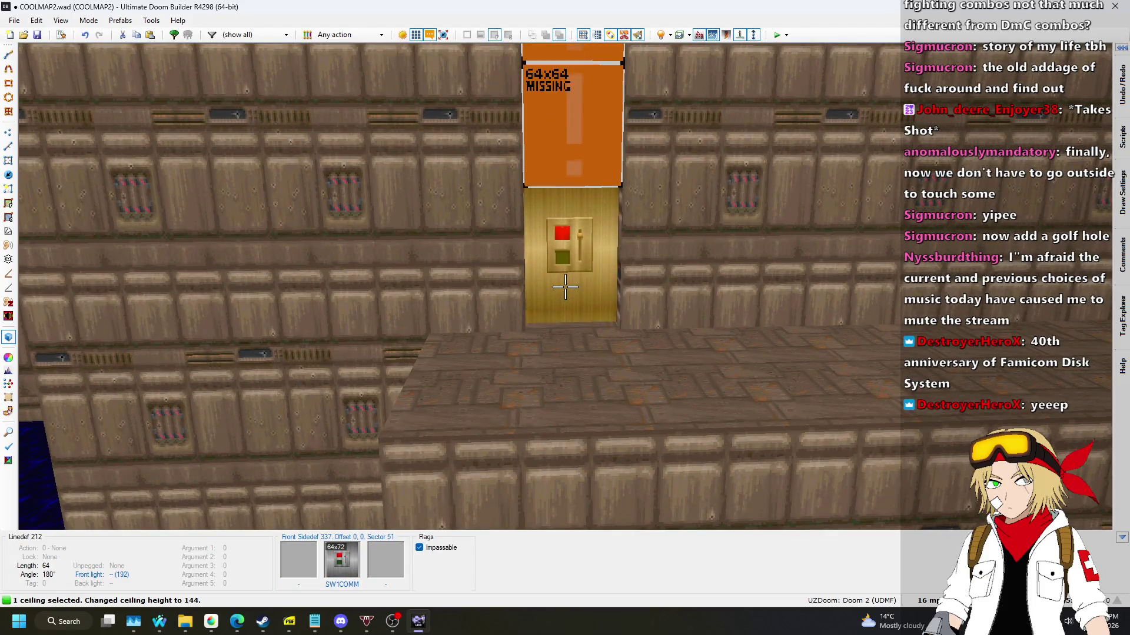
pyautogui.press('w')
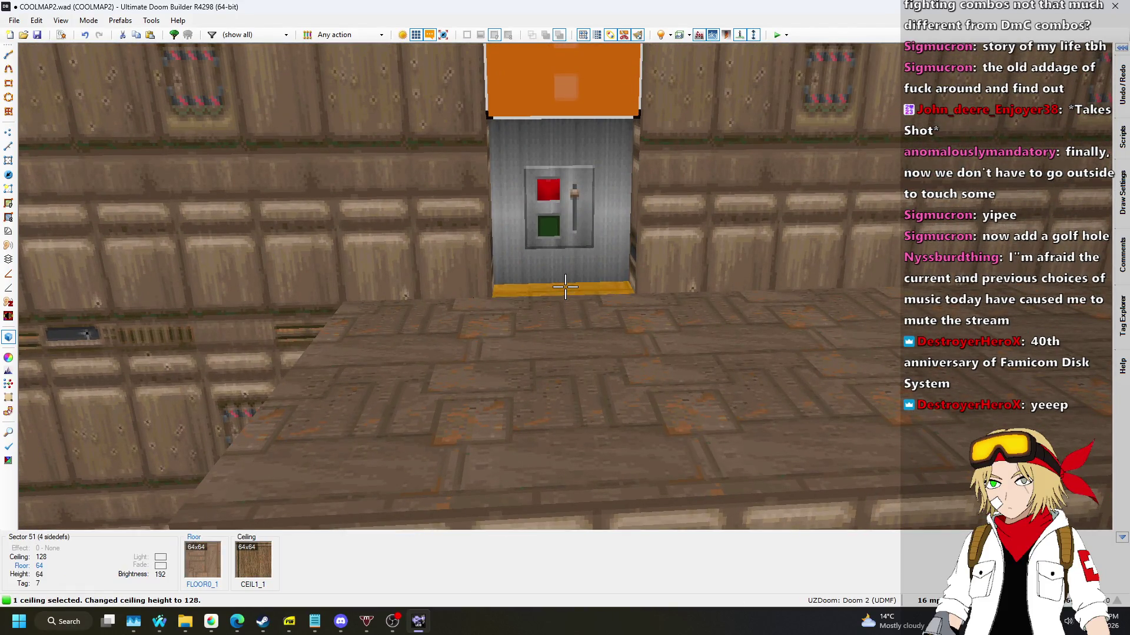
pyautogui.hotkey('ctrl', 'c')
pyautogui.press('s')
pyautogui.hotkey('ctrl', 'v')
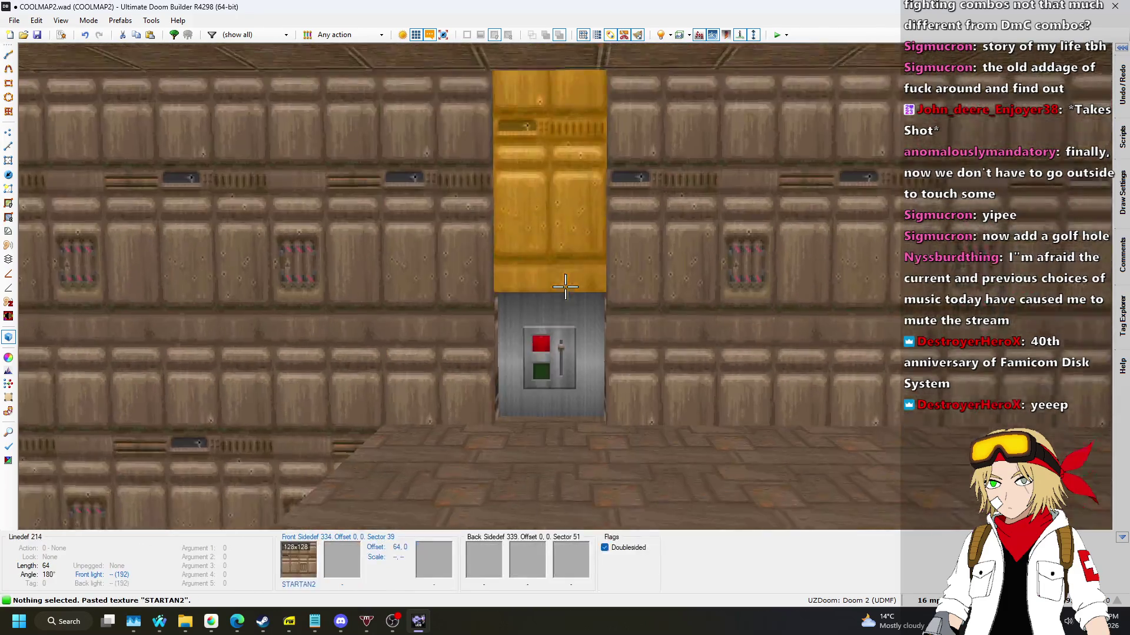
# Look around the finished switch alcove in 3D, then return to the 2D map.
pyautogui.press('w')
pyautogui.press('s')
pyautogui.press('w')
pyautogui.press('s')
pyautogui.press('s')
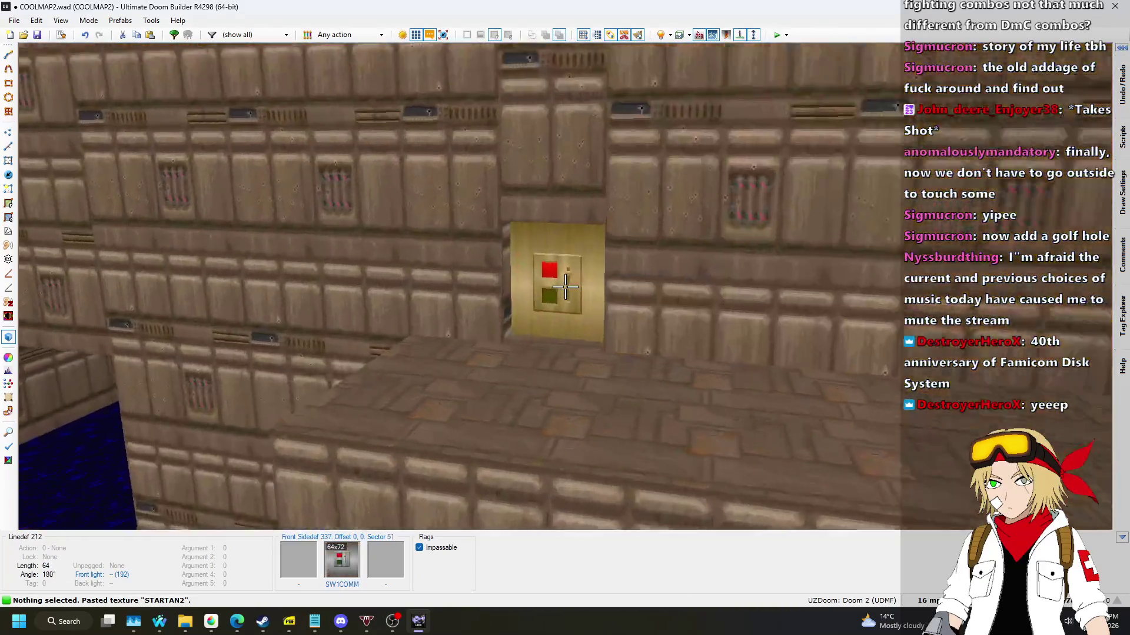
pyautogui.press('q')
pyautogui.scroll(-5, 302, 232)
pyautogui.scroll(6, 266, 260)
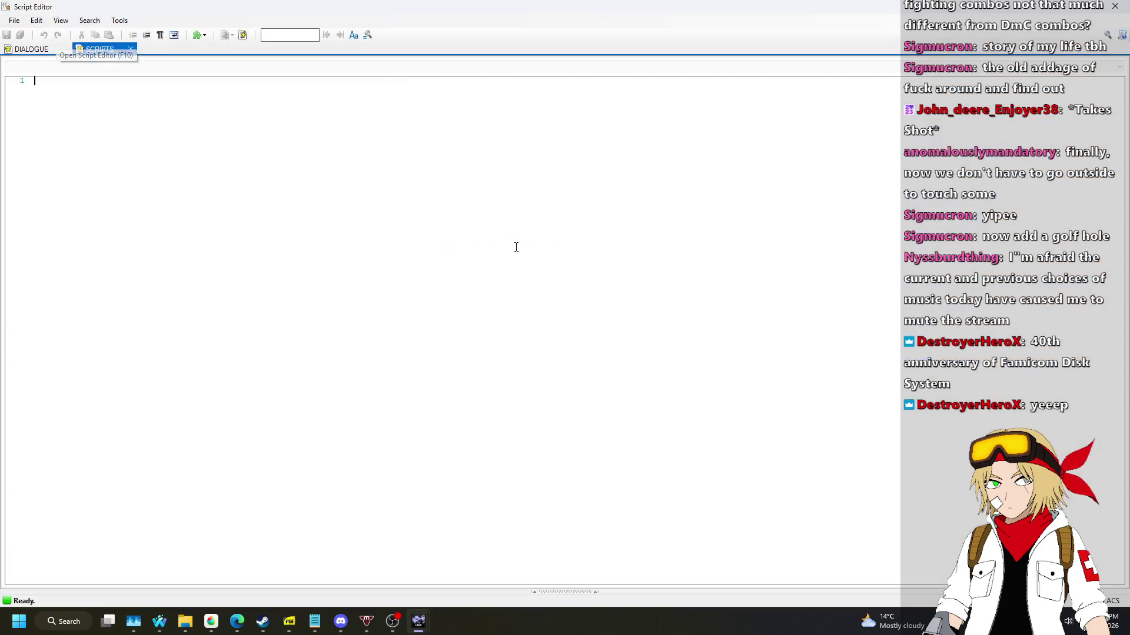
# Write #include "zcommon.acs" and start script "LIFTS_RAISE1" (void) with an opening brace, then switch to the song requests page.
pyautogui.write('#include "zcommon.acs"')
pyautogui.press('Return')
pyautogui.press('Return')
pyautogui.write('script "LIFTS_RAISE1" (void)')
pyautogui.press('Return')
pyautogui.write('{')
pyautogui.press('Return')
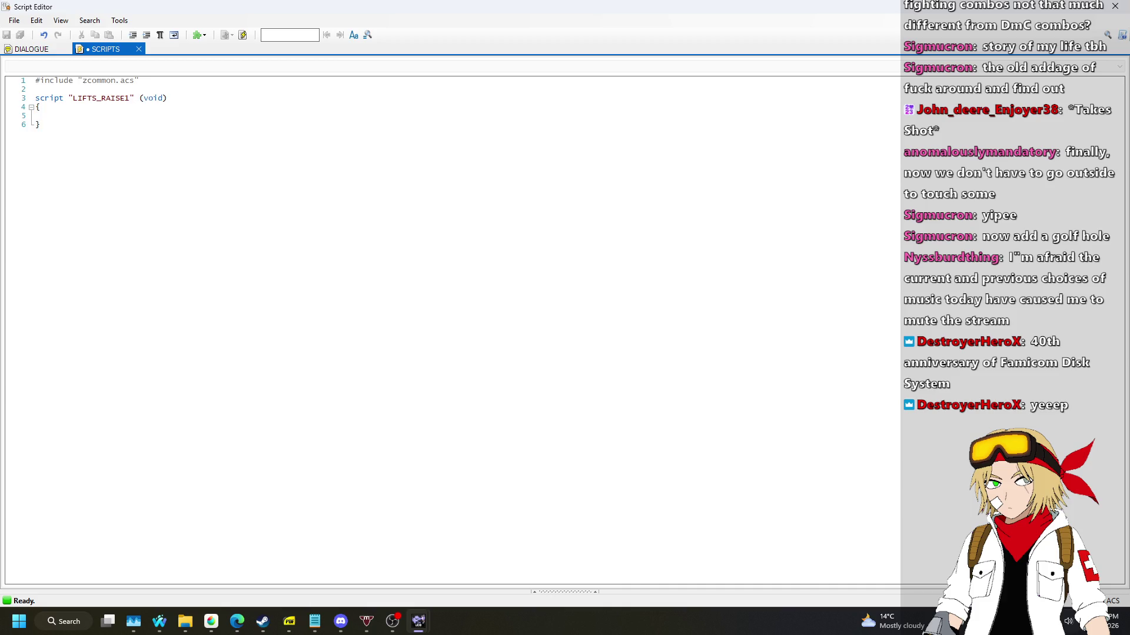
pyautogui.click(159, 621)
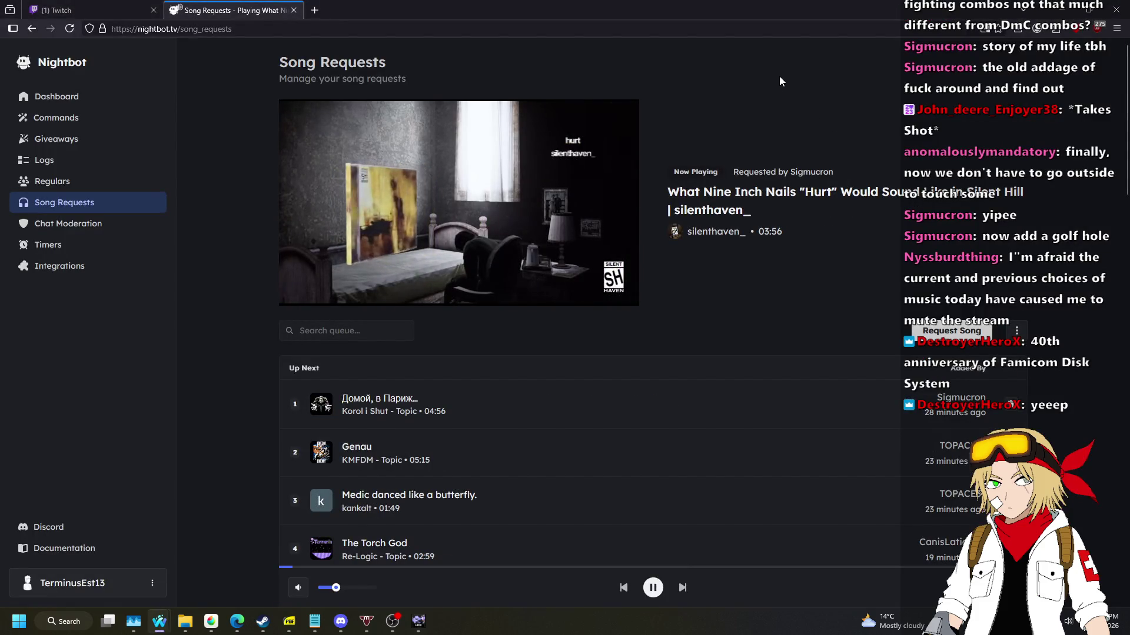
# Open the now-playing song's video in a background tab, close it, and switch to Discord.
pyautogui.middleClick(753, 193)
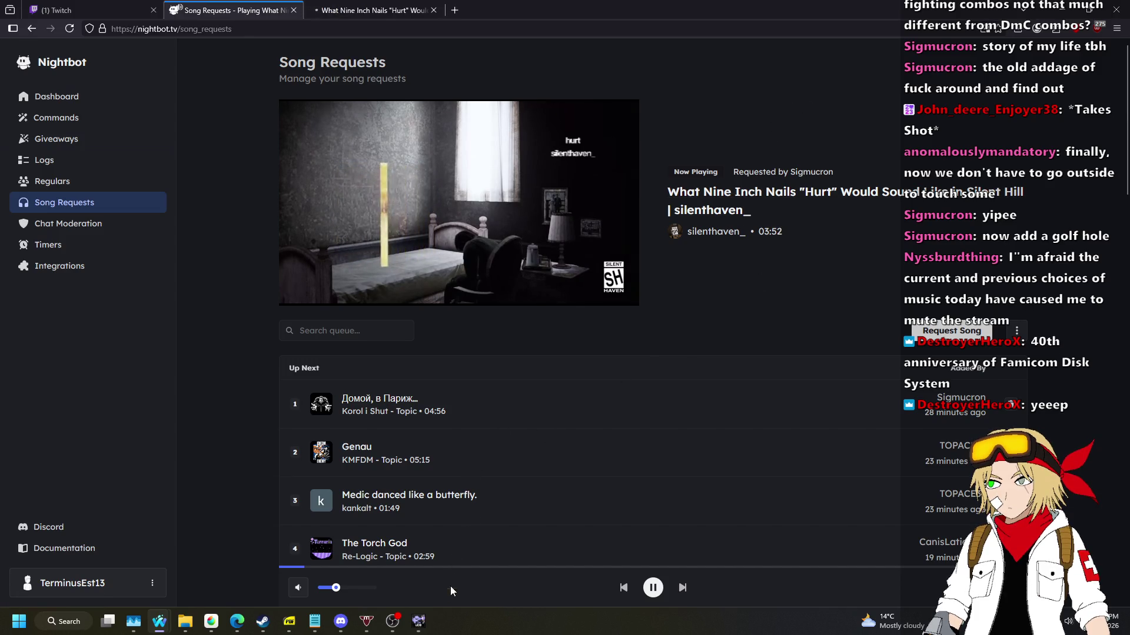
pyautogui.moveTo(426, 626)
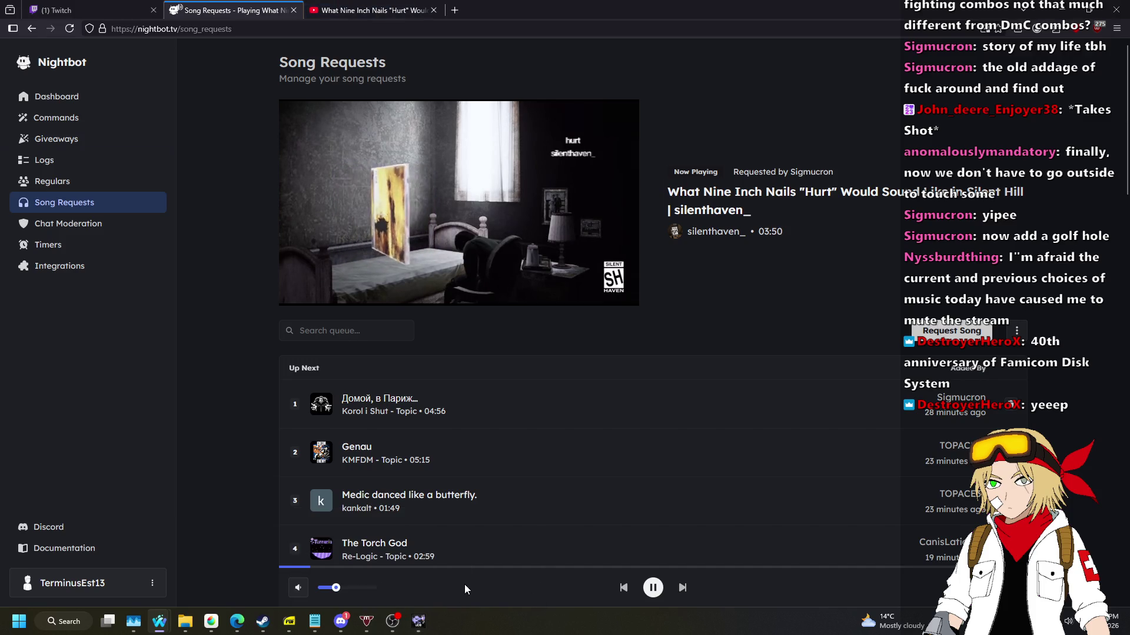
pyautogui.click(433, 10)
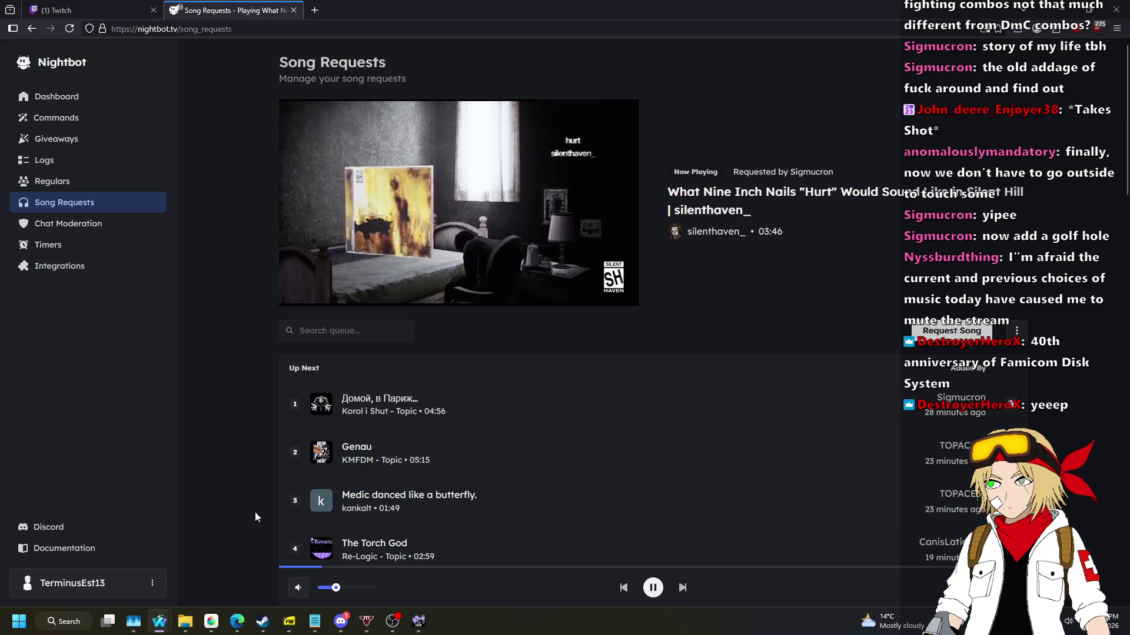
pyautogui.click(340, 621)
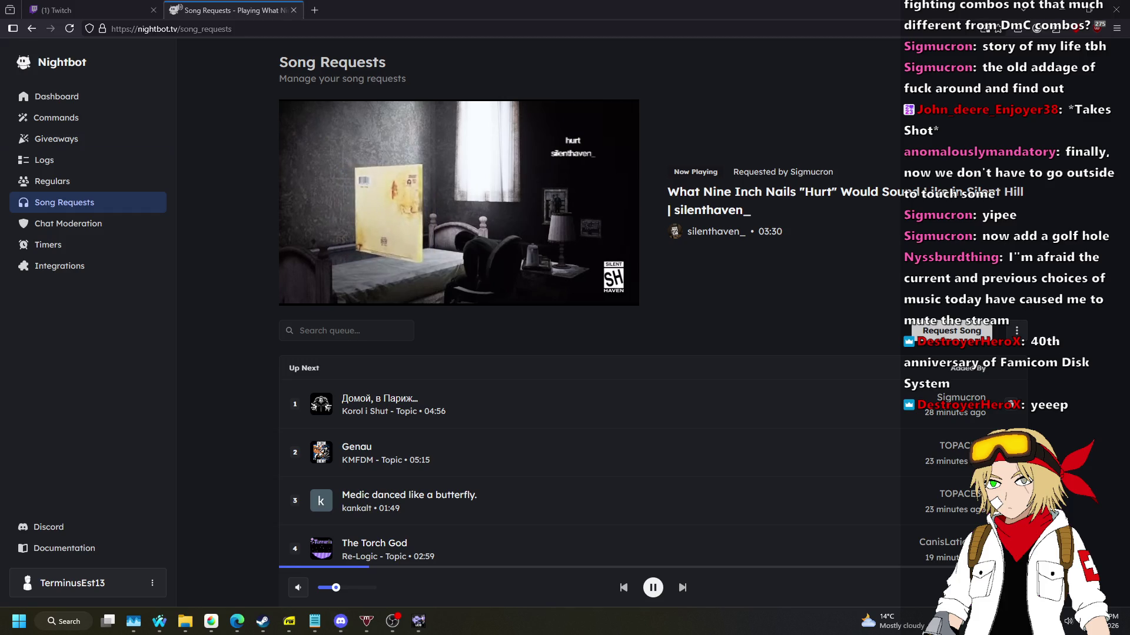
# Return to the Script Editor and place the cursor after the closing brace.
pyautogui.click(419, 621)
pyautogui.click(849, 337)
pyautogui.hotkey('alt', 'Tab')
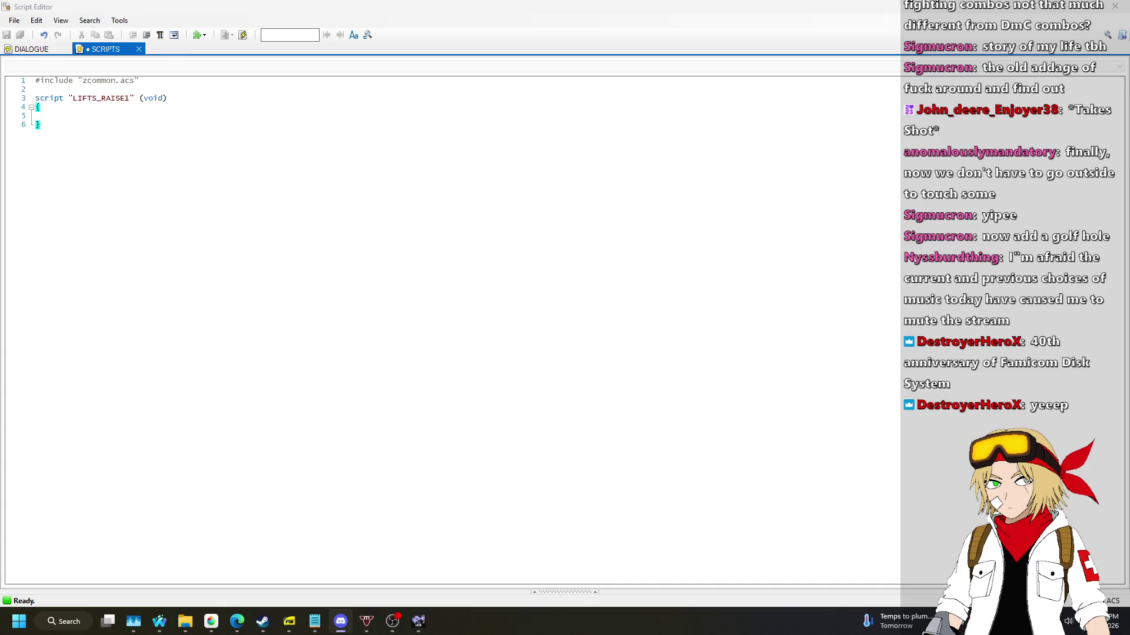
# Come back from the song requests page to the empty line inside the LIFTS_RAISE1 script.
pyautogui.hotkey('alt', 'Tab')
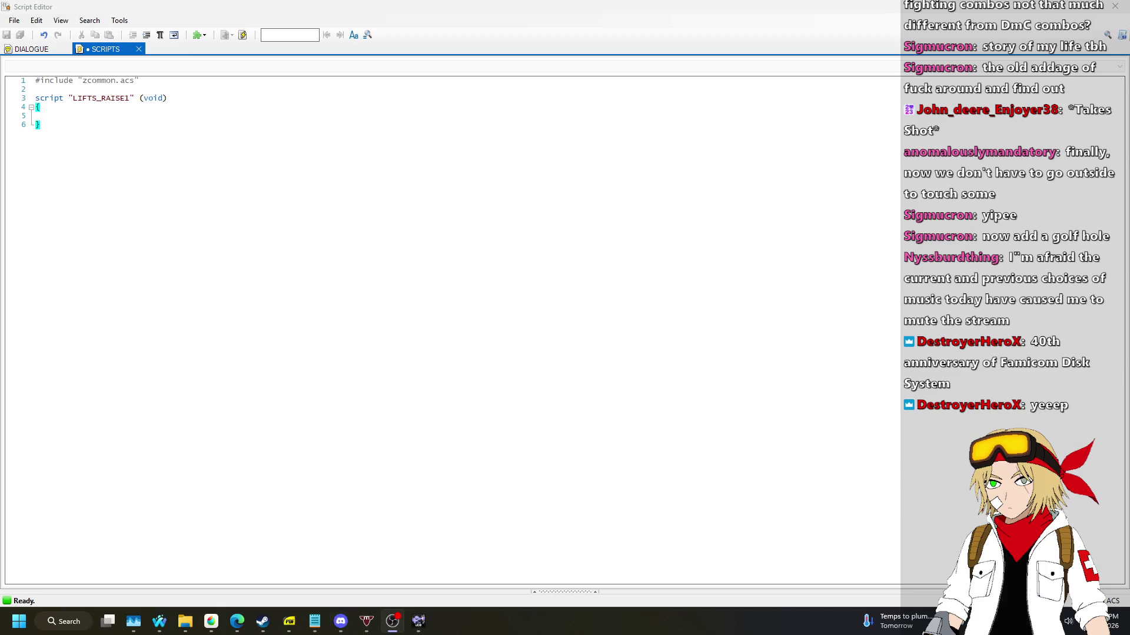
pyautogui.hotkey('alt', 'Tab')
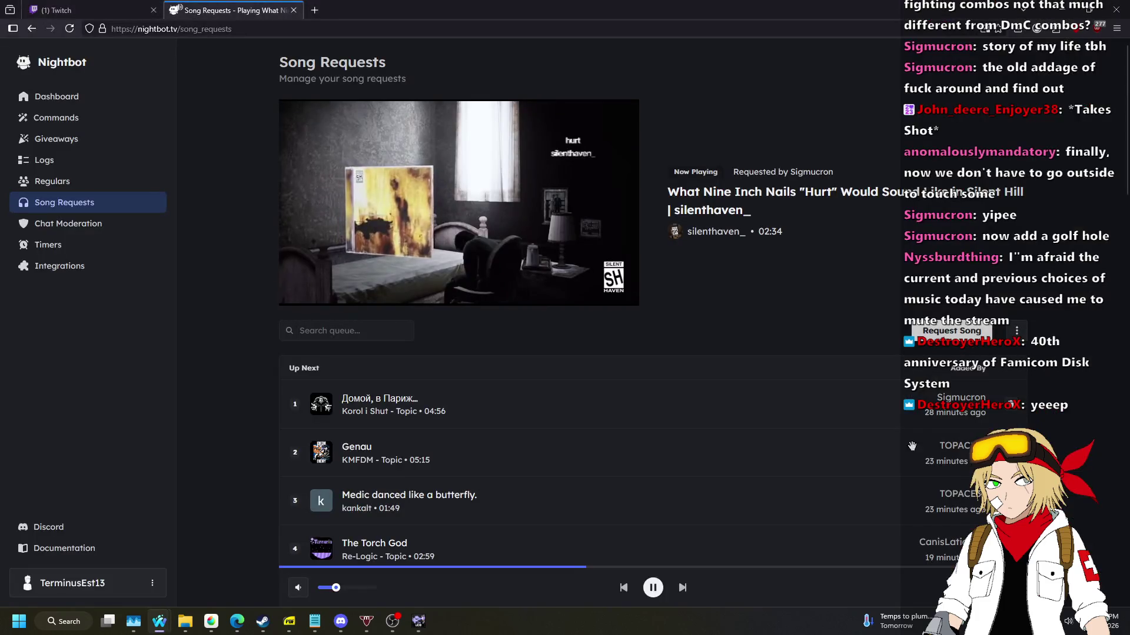
pyautogui.click(418, 621)
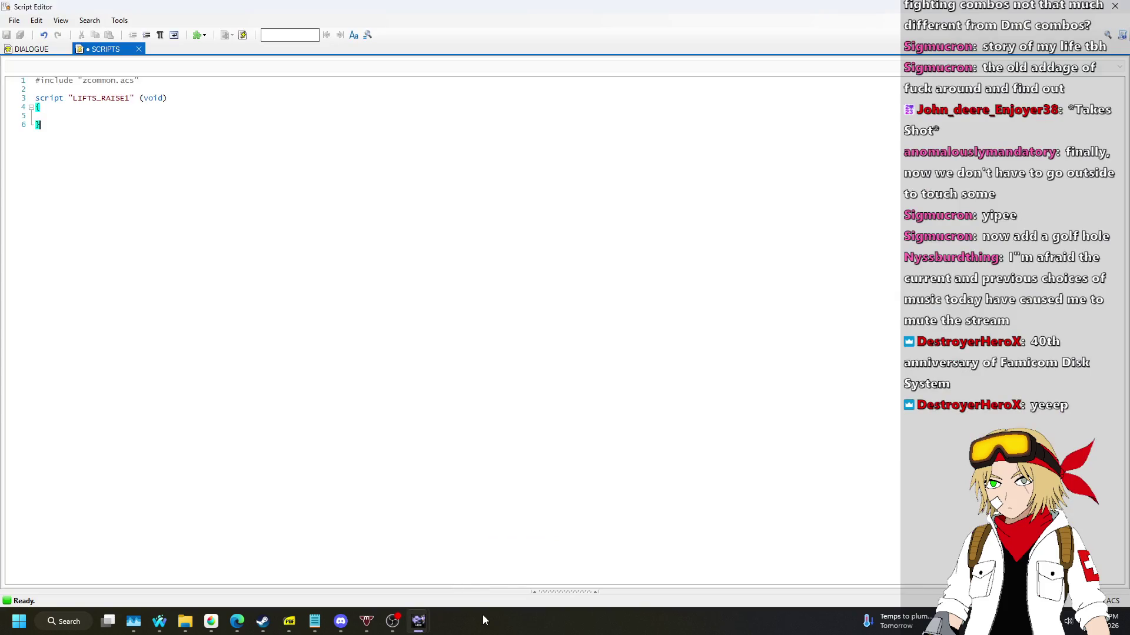
pyautogui.press('Up')
# After a few false starts, enter the Light_ChangeToValue( function name using autocomplete.
pyautogui.write('Light_')
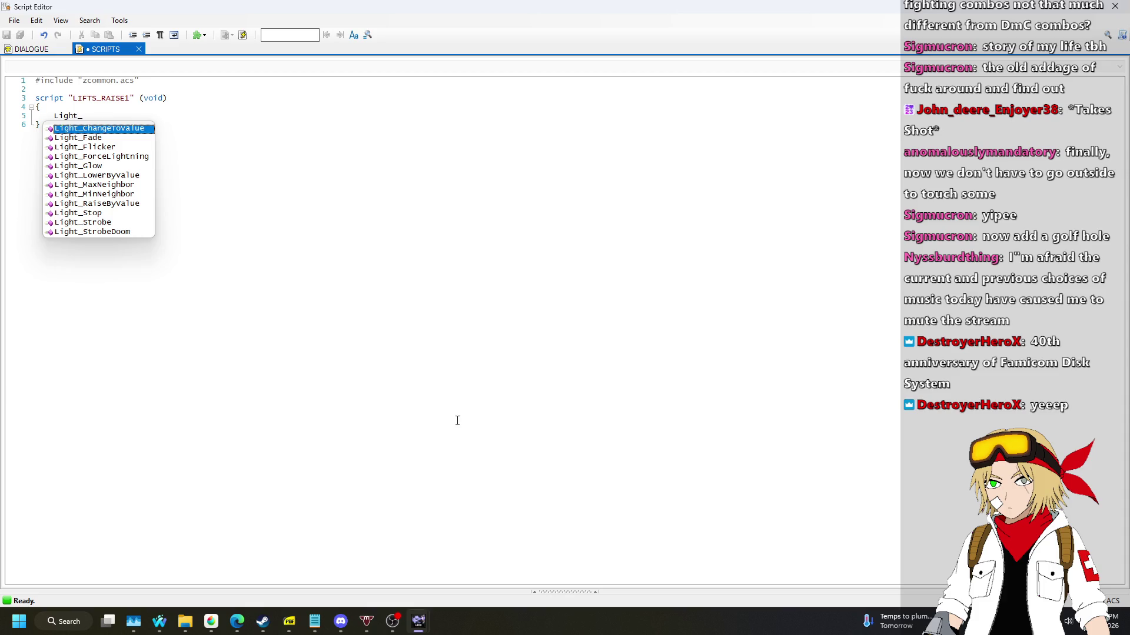
pyautogui.press('BackSpace')
pyautogui.press('BackSpace')
pyautogui.press('BackSpace')
pyautogui.write('Sec')
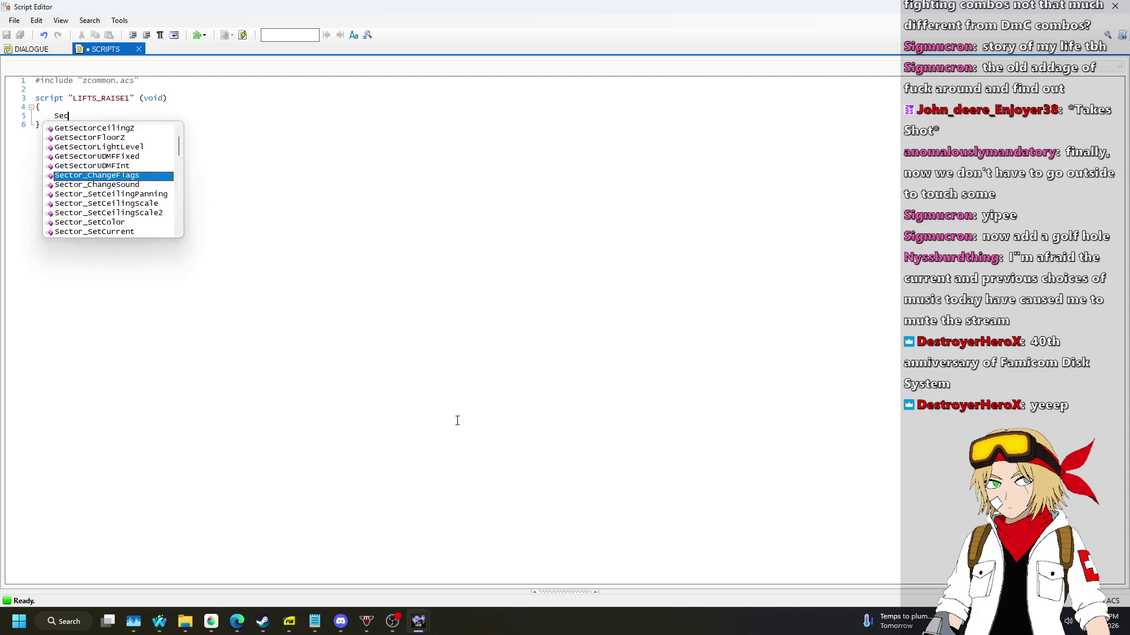
pyautogui.write('tor_Set')
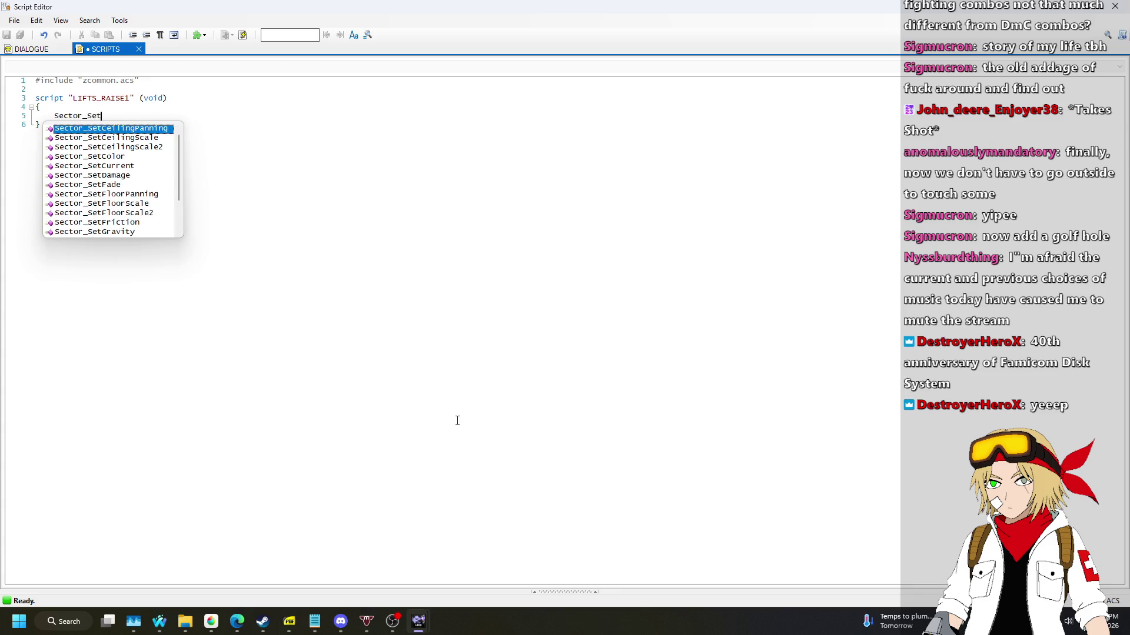
pyautogui.write('L')
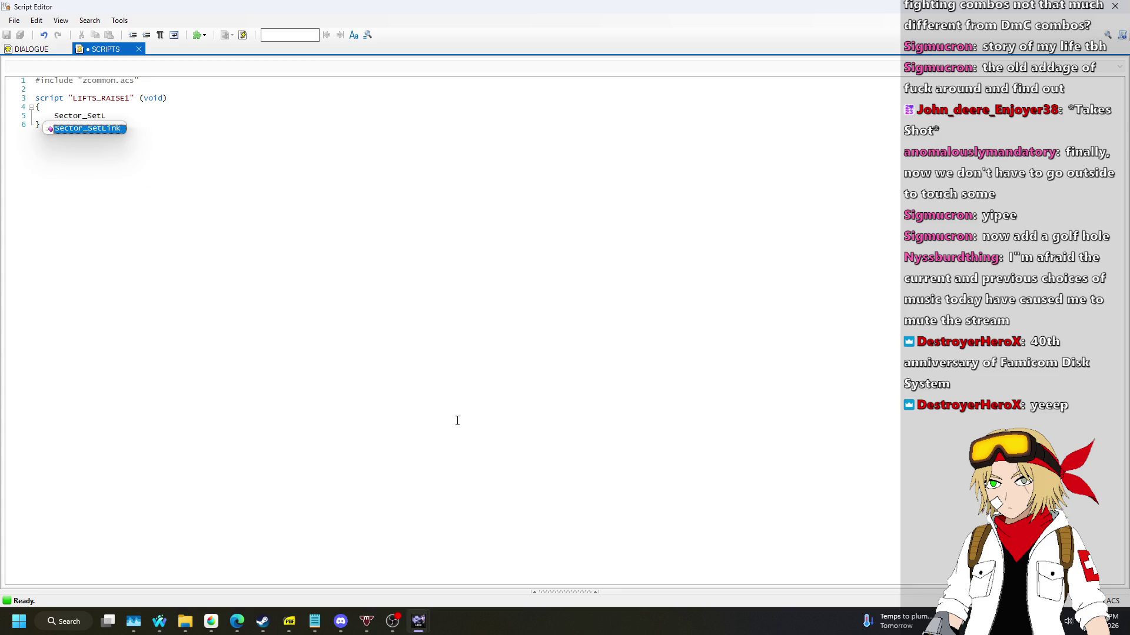
pyautogui.press('BackSpace')
pyautogui.press('BackSpace')
pyautogui.press('BackSpace')
pyautogui.press('BackSpace')
pyautogui.press('BackSpace')
pyautogui.press('BackSpace')
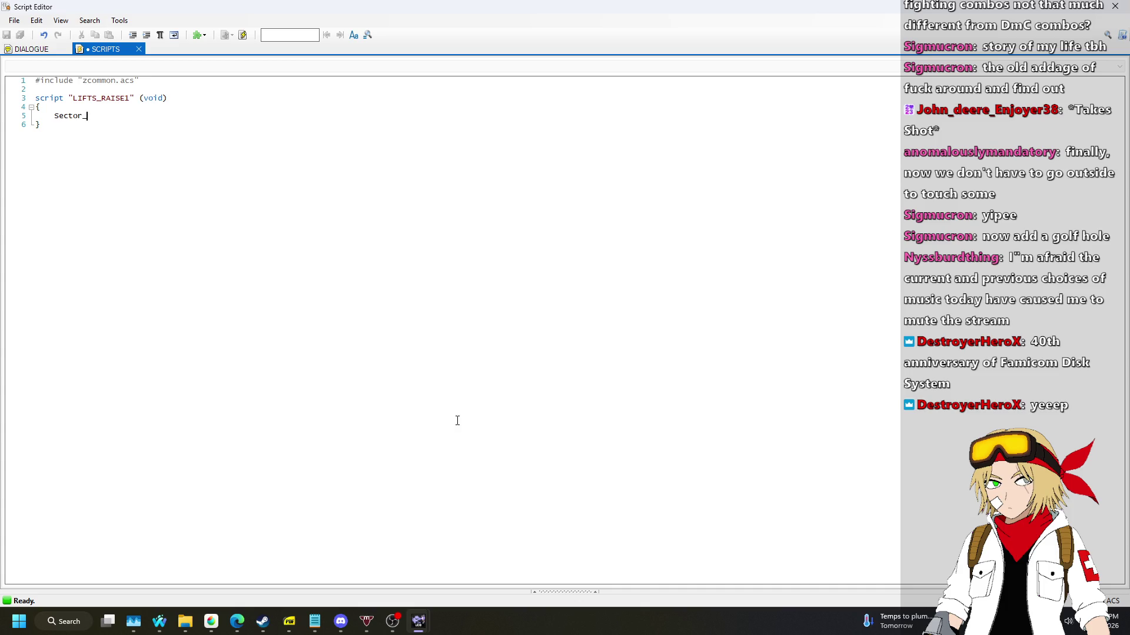
pyautogui.write('C')
pyautogui.press('BackSpace')
pyautogui.press('BackSpace')
pyautogui.press('BackSpace')
pyautogui.write('Li')
pyautogui.press('BackSpace')
pyautogui.hotkey('ctrl', 'shift', 'Left')
pyautogui.write('Light_C')
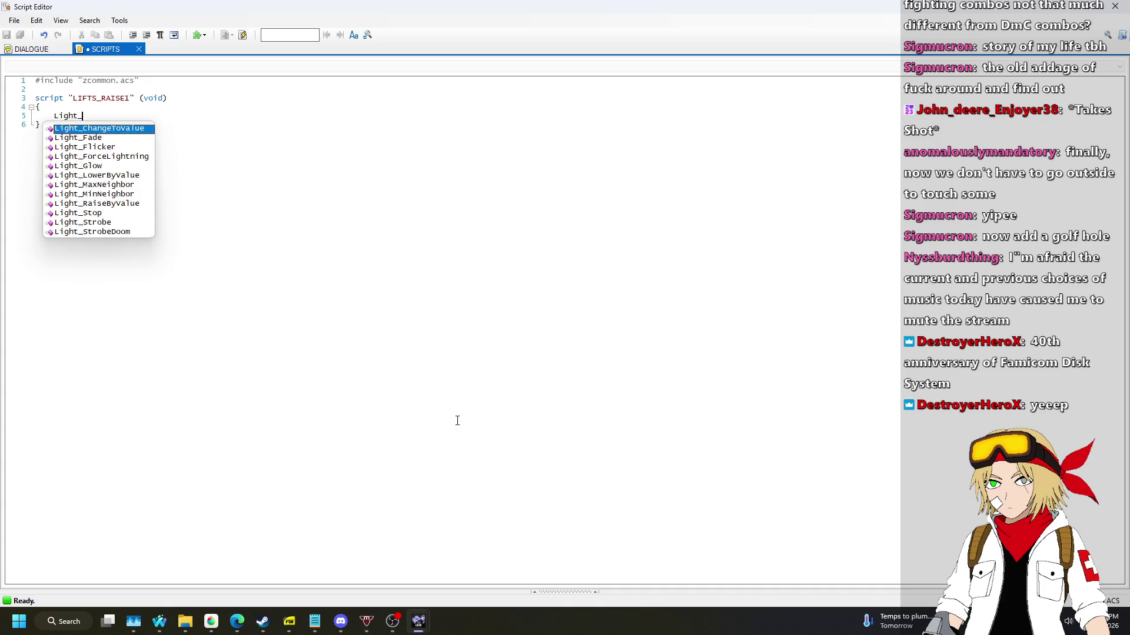
pyautogui.write('(')
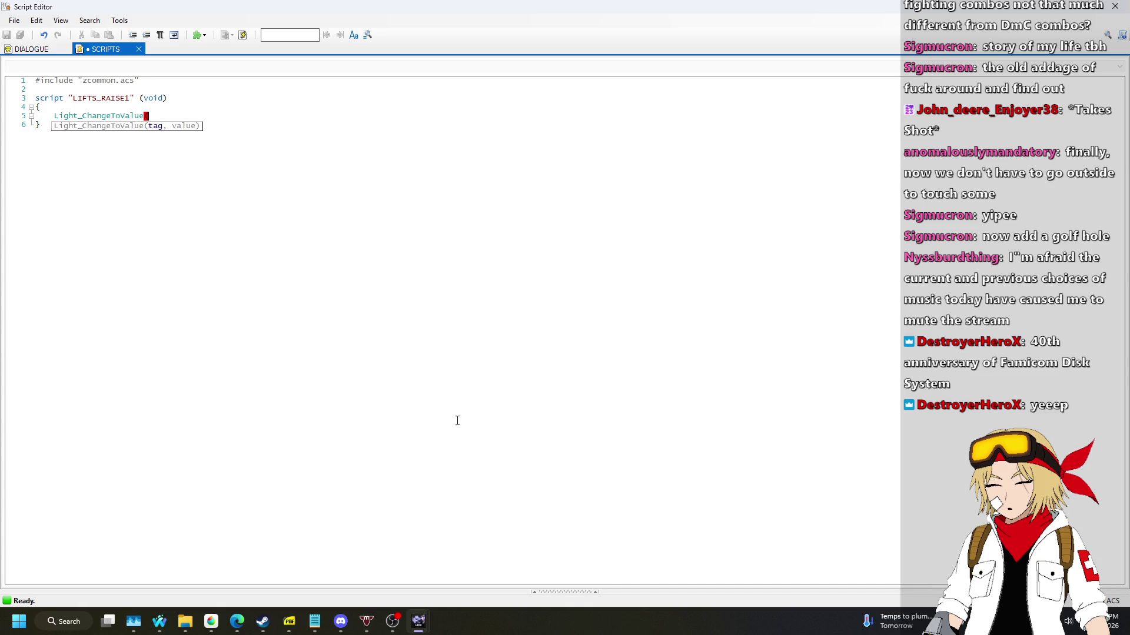
# Finish Light_ChangeToValue(7,128); and begin the next line with Floor_RaiseByValu.
pyautogui.moveTo(419, 622)
pyautogui.click(353, 565)
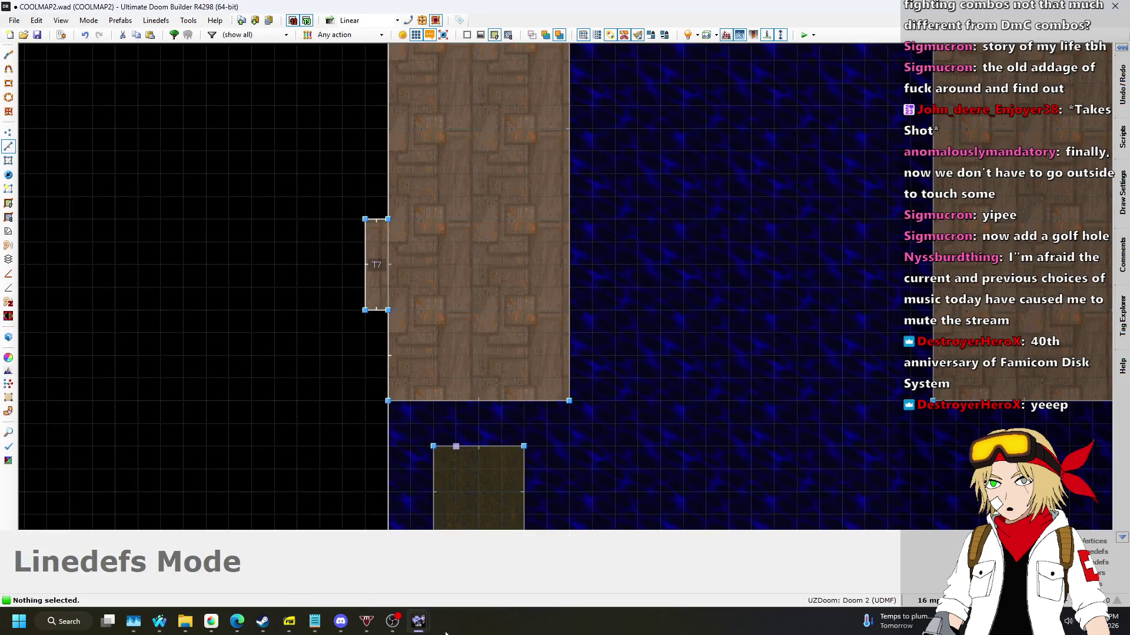
pyautogui.click(512, 573)
pyautogui.write('7')
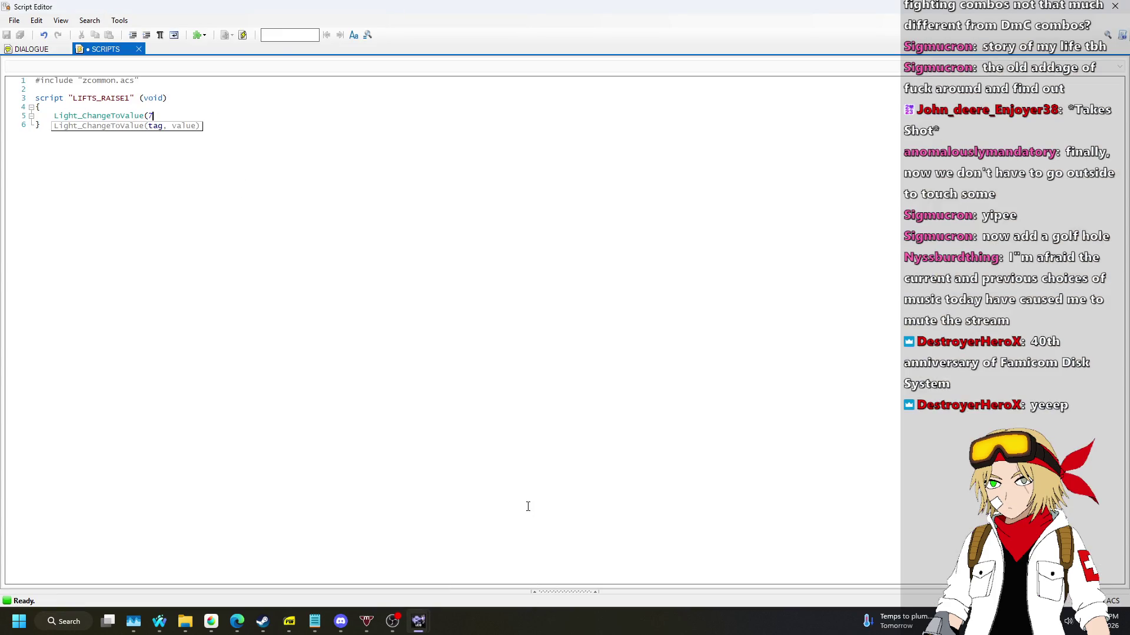
pyautogui.write(',128);')
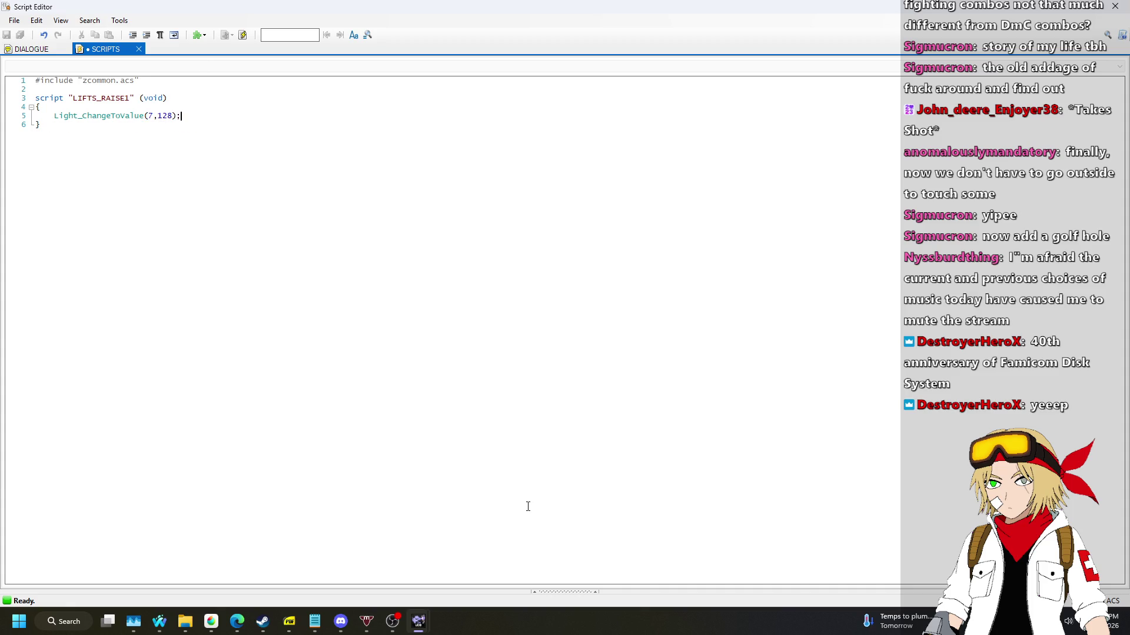
pyautogui.press('Return')
pyautogui.write('Floor_RaiseByValu')
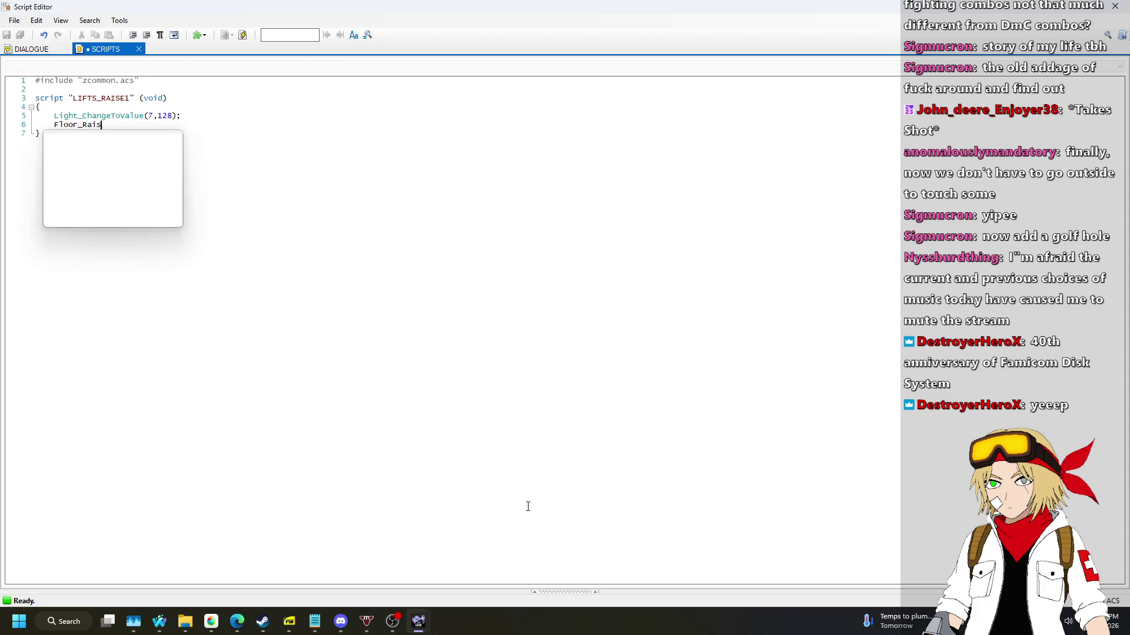
# Accept the Floor_RaiseByValue suggestion, then check the Tag 2 sector in Sectors mode before returning to the script.
pyautogui.press('Return')
pyautogui.hotkey('alt', 'Tab')
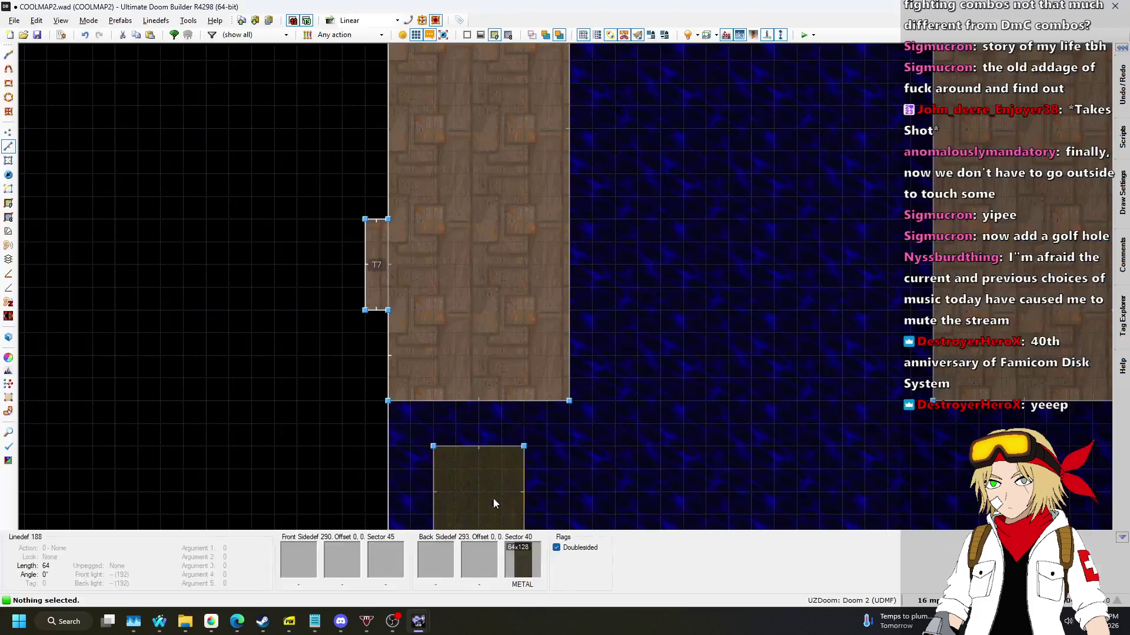
pyautogui.click(5, 164)
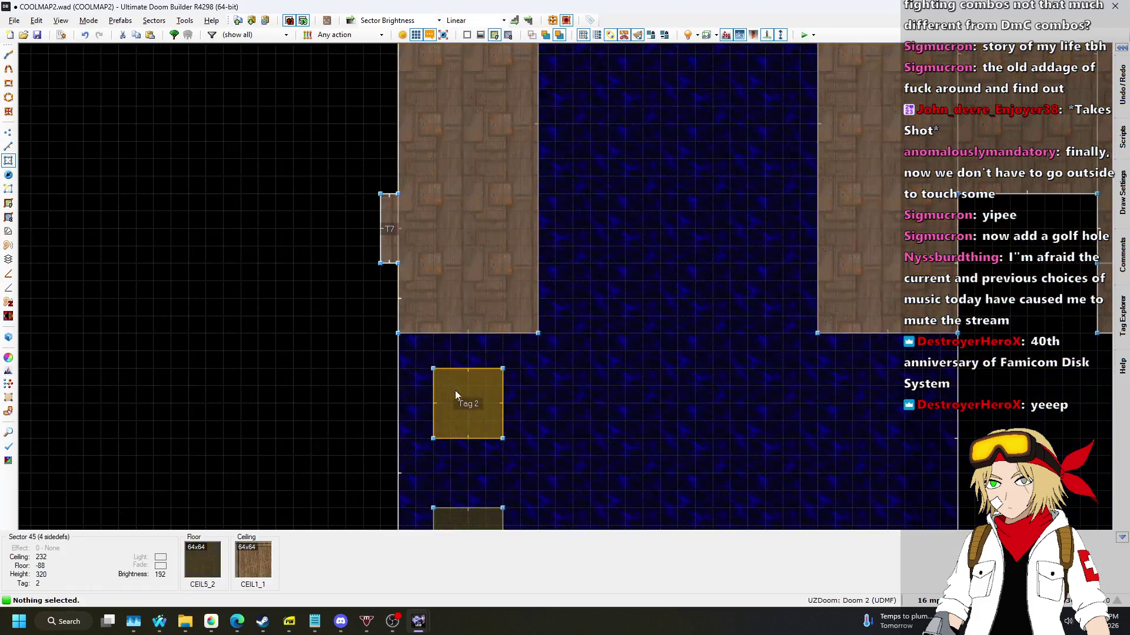
pyautogui.scroll(2, 472, 397)
pyautogui.scroll(-1, 473, 398)
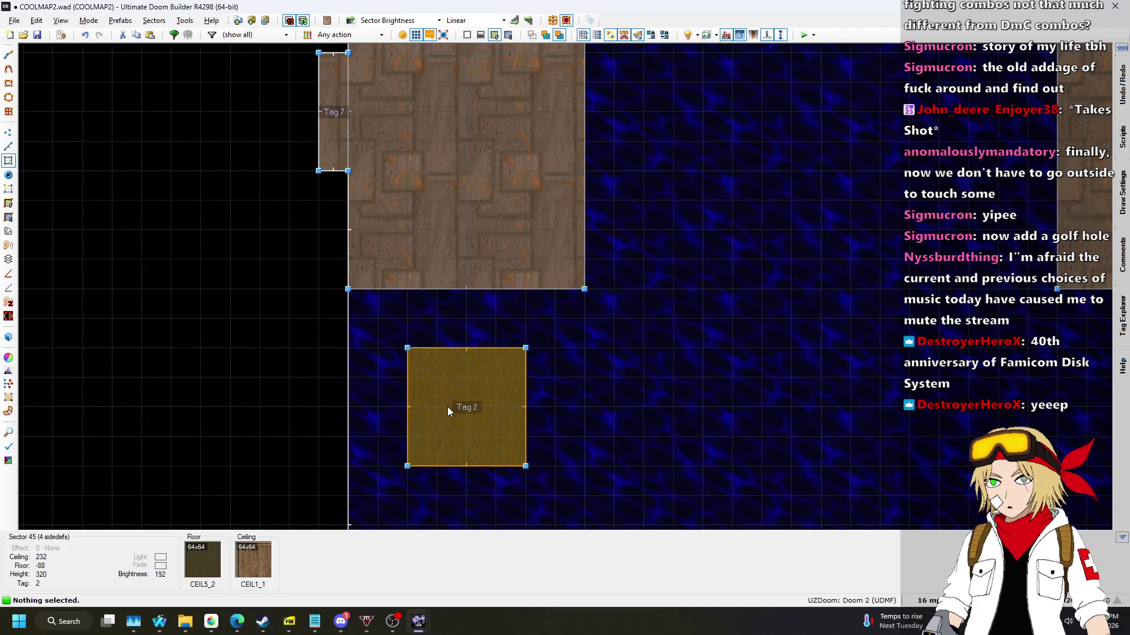
pyautogui.moveTo(418, 625)
pyautogui.click(464, 559)
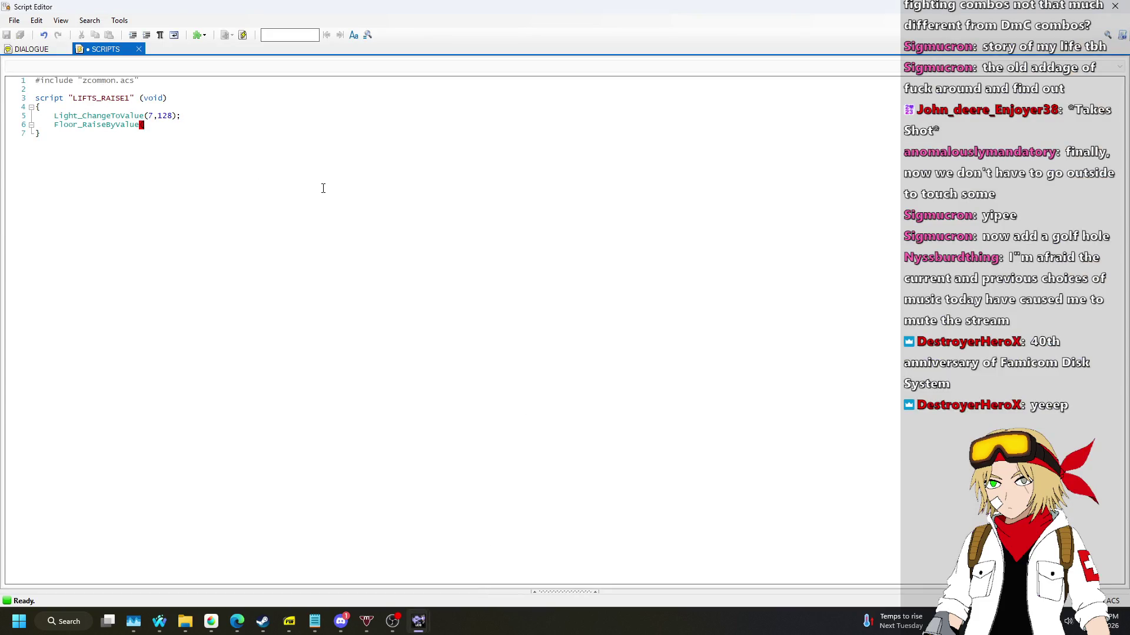
# Complete Floor_RaiseByValue(2,32,160); and add delay(15); on the line below.
pyautogui.write('(2,16')
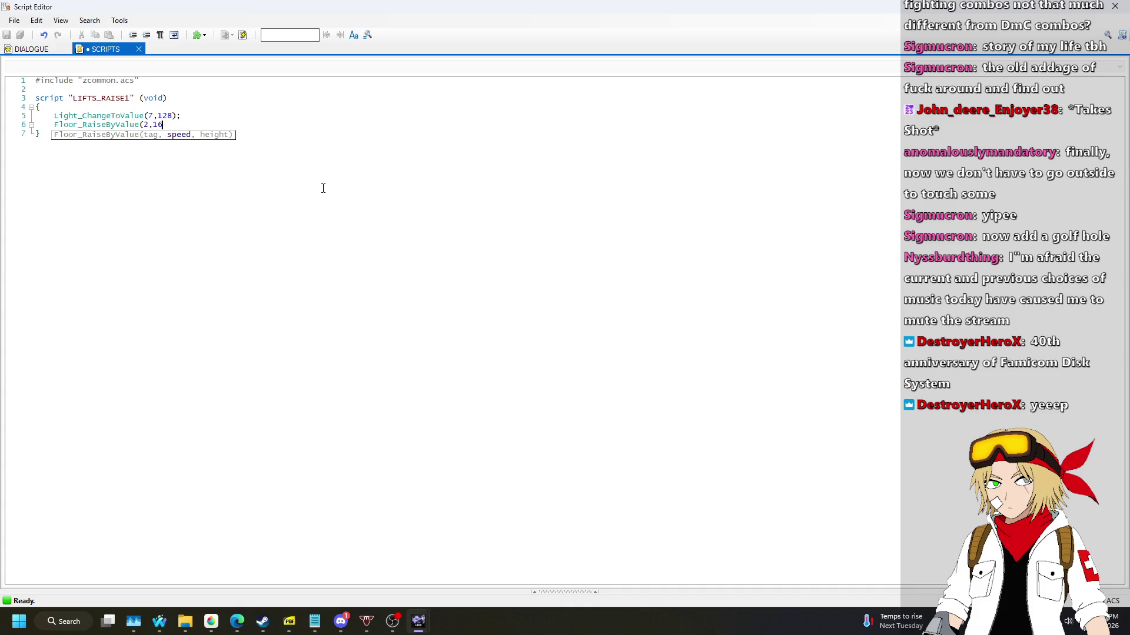
pyautogui.press('BackSpace')
pyautogui.press('BackSpace')
pyautogui.press('BackSpace')
pyautogui.write('32,160);')
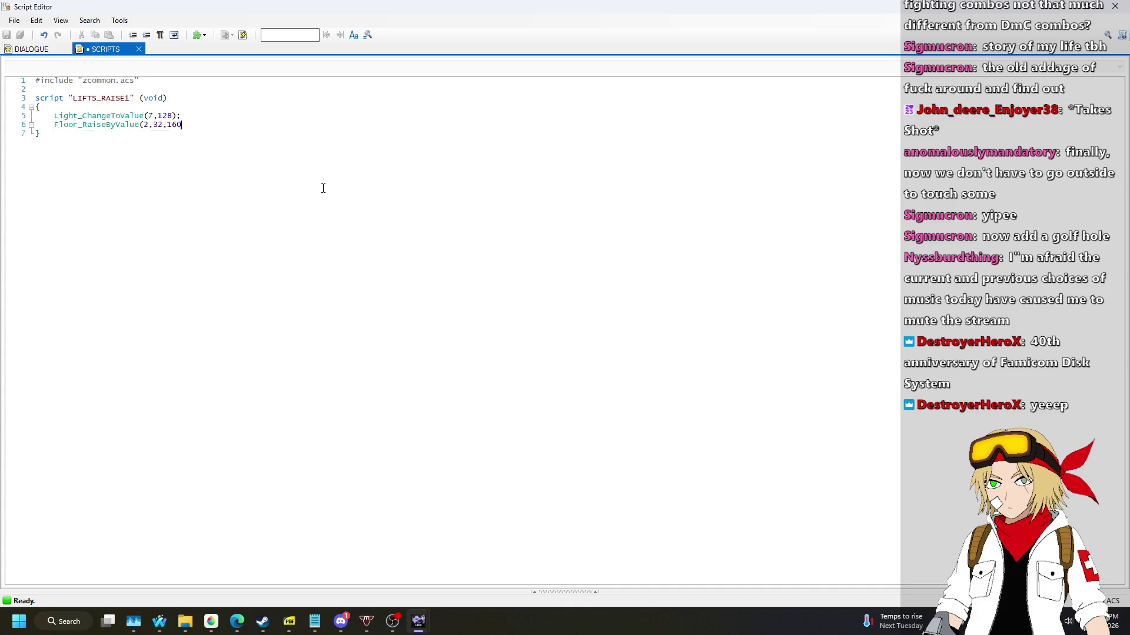
pyautogui.hotkey('shift', 'Up')
pyautogui.hotkey('ctrl', 'c')
pyautogui.press('Down')
pyautogui.press('Return')
pyautogui.write('delay(15);')
# Paste the raise line, edit it to Floor_RaiseByValue(3,32,168);, and duplicate that line.
pyautogui.hotkey('ctrl', 'v')
pyautogui.press('Left')
pyautogui.press('Left')
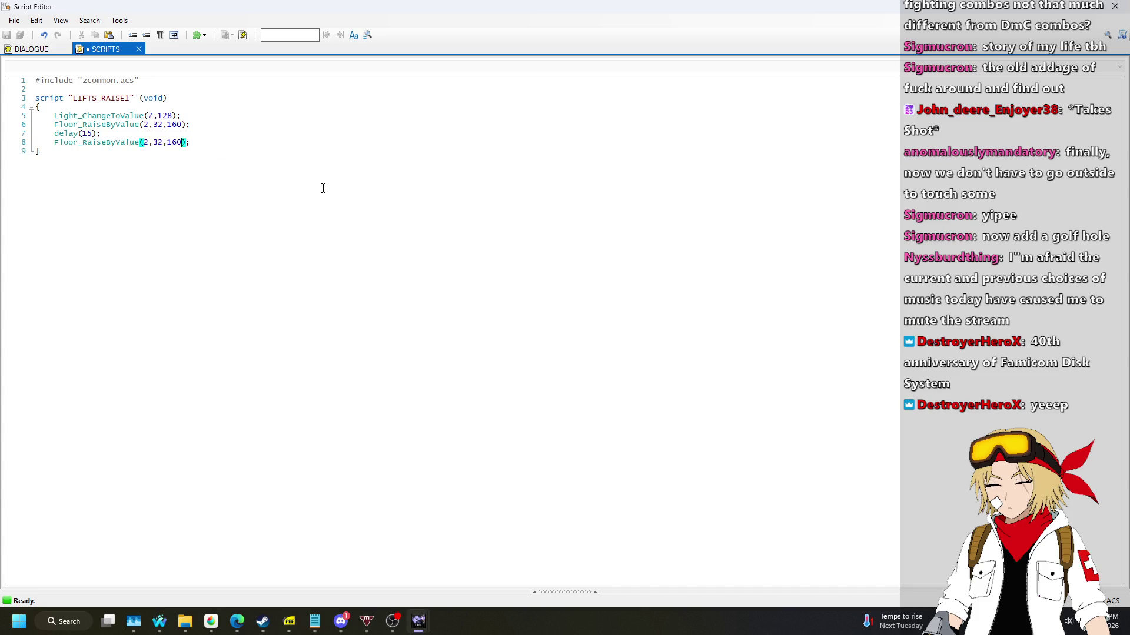
pyautogui.press('Left')
pyautogui.press('Left')
pyautogui.press('Left')
pyautogui.hotkey('shift', 'Left')
pyautogui.write('3')
pyautogui.press('Right')
pyautogui.press('Right')
pyautogui.press('Right')
pyautogui.write('8')
pyautogui.press('End')
pyautogui.hotkey('shift', 'Home')
pyautogui.hotkey('ctrl', 'c')
pyautogui.press('End')
pyautogui.press('Return')
pyautogui.hotkey('ctrl', 'v')
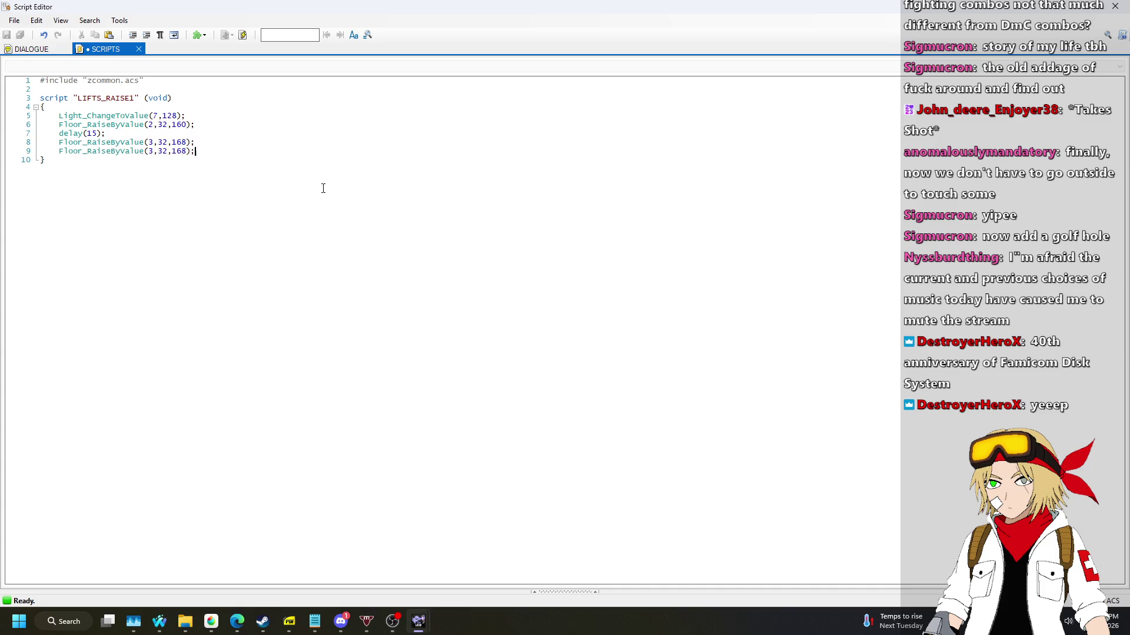
pyautogui.moveTo(419, 622)
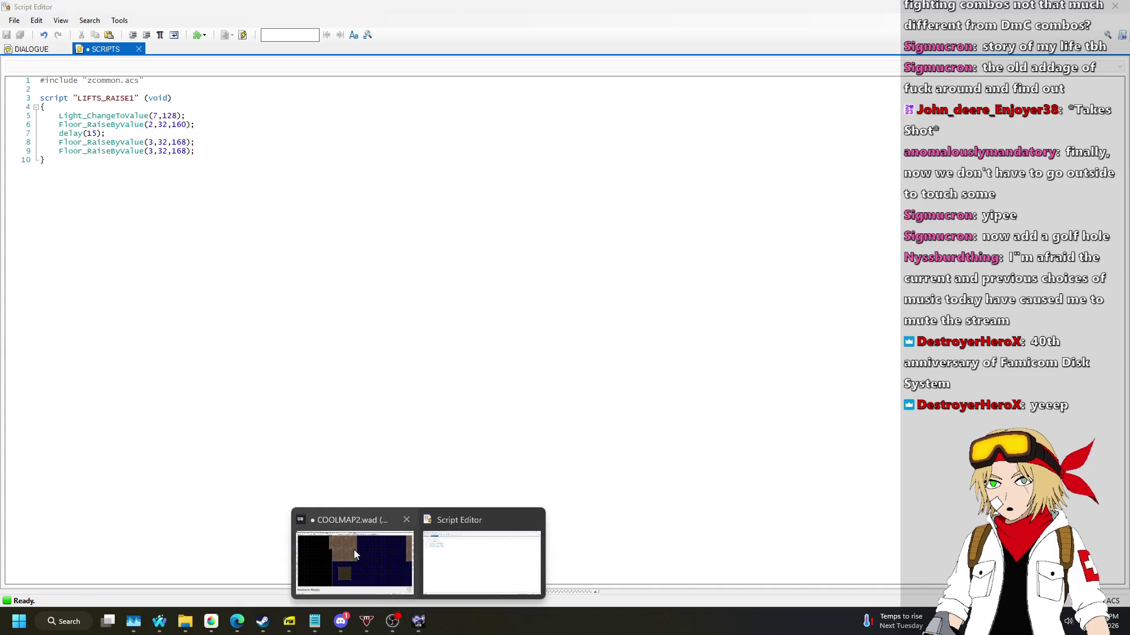
pyautogui.click(354, 550)
pyautogui.scroll(5, 495, 502)
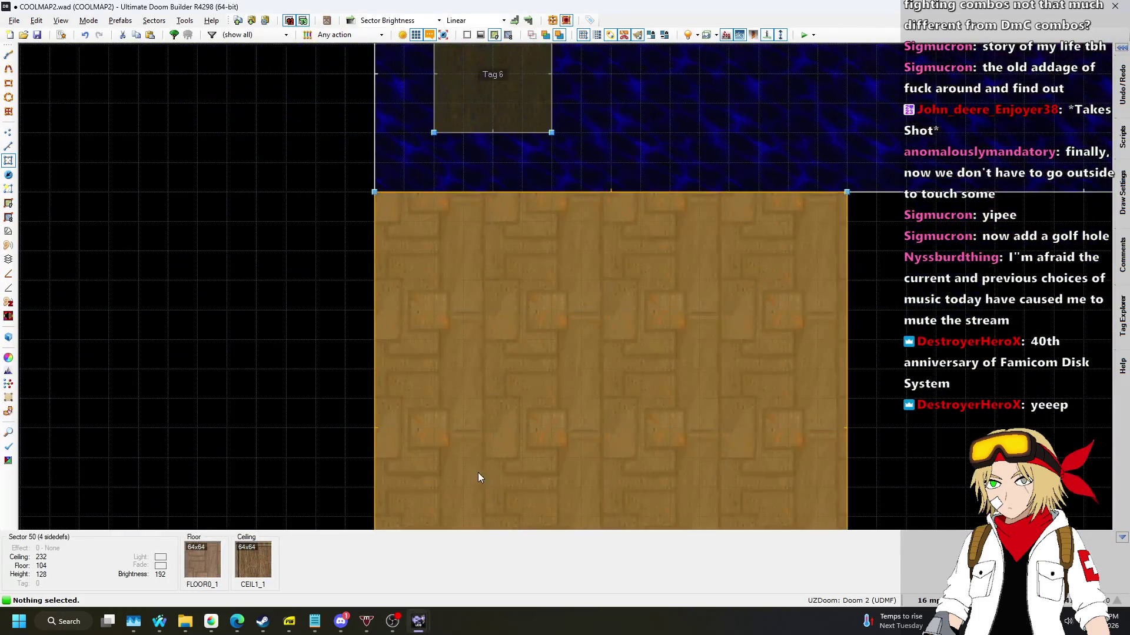
pyautogui.scroll(-6, 471, 459)
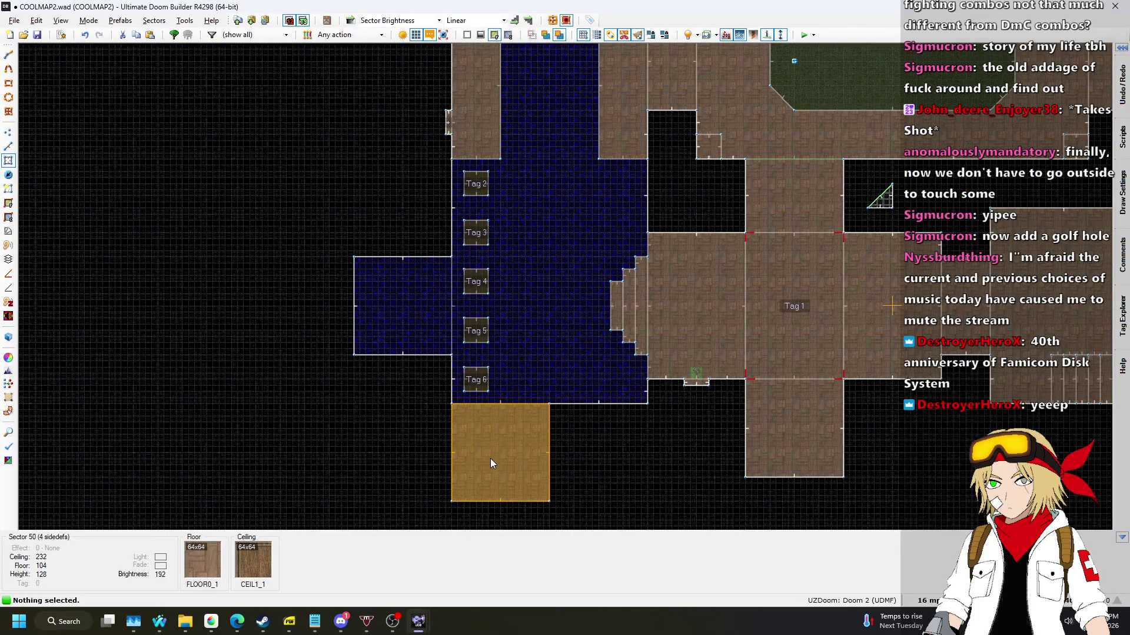
pyautogui.scroll(3, 490, 455)
pyautogui.scroll(1, 492, 450)
pyautogui.scroll(-4, 492, 450)
pyautogui.moveTo(419, 622)
pyautogui.click(484, 562)
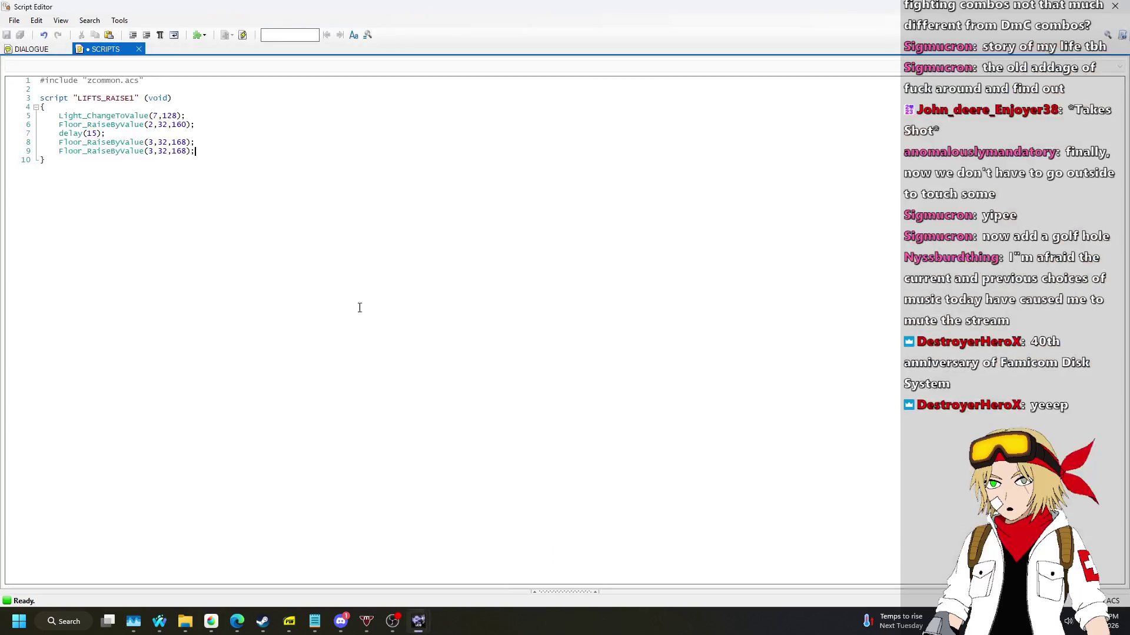
# Change the duplicate raise to tag 4 and insert a delay(15); line before it.
pyautogui.press('Down')
pyautogui.press('Left')
pyautogui.press('Left')
pyautogui.press('Left')
pyautogui.press('BackSpace')
pyautogui.write('4')
pyautogui.press('Up')
pyautogui.press('Up')
pyautogui.hotkey('shift', 'Home')
pyautogui.hotkey('ctrl', 'c')
pyautogui.press('End')
pyautogui.press('Down')
pyautogui.press('Down')
pyautogui.hotkey('ctrl', 'v')
# Copy the delay-and-raise pair twice more and retag the copies as tags 5 and 6.
pyautogui.press('End')
pyautogui.hotkey('shift', 'Up')
pyautogui.hotkey('shift', 'Up')
pyautogui.hotkey('ctrl', 'c')
pyautogui.hotkey('ctrl', 'v')
pyautogui.hotkey('ctrl', 'v')
pyautogui.hotkey('ctrl', 'v')
pyautogui.press('Left')
pyautogui.press('Left')
pyautogui.press('Left')
pyautogui.press('BackSpace')
pyautogui.write('5')
pyautogui.press('Down')
pyautogui.press('Down')
pyautogui.press('End')
pyautogui.press('Left')
pyautogui.press('Left')
pyautogui.press('Left')
pyautogui.hotkey('shift', 'Left')
pyautogui.write('6')
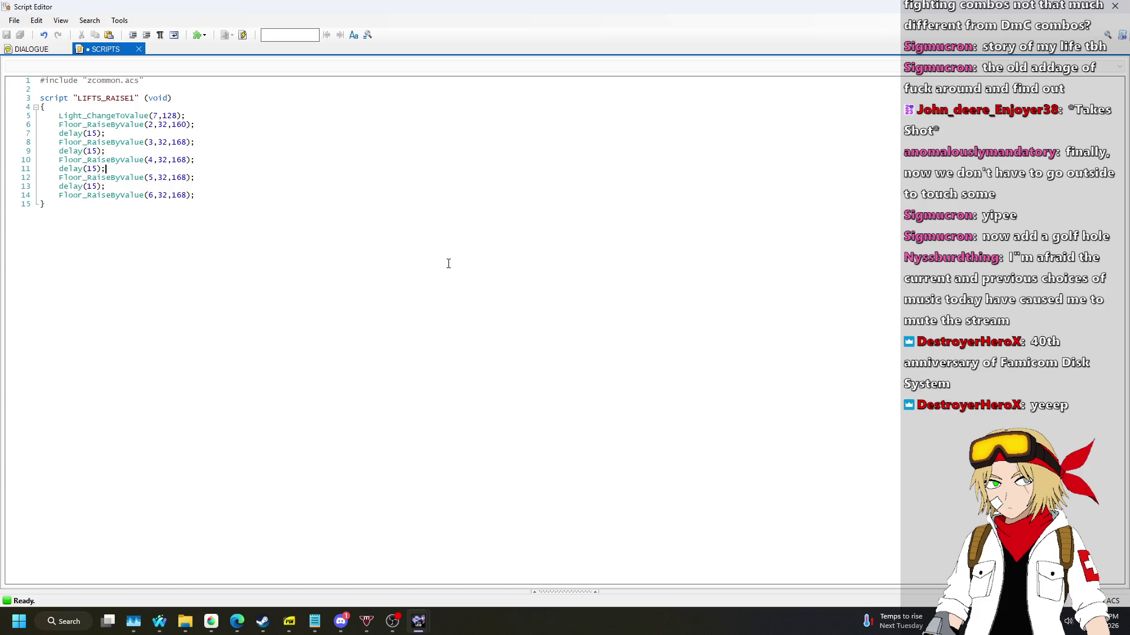
# Set the raise heights for tags 4, 5 and 6 to 176, 184 and 192.
pyautogui.press('Up')
pyautogui.press('End')
pyautogui.press('Left')
pyautogui.press('Left')
pyautogui.hotkey('shift', 'Left')
pyautogui.hotkey('shift', 'Left')
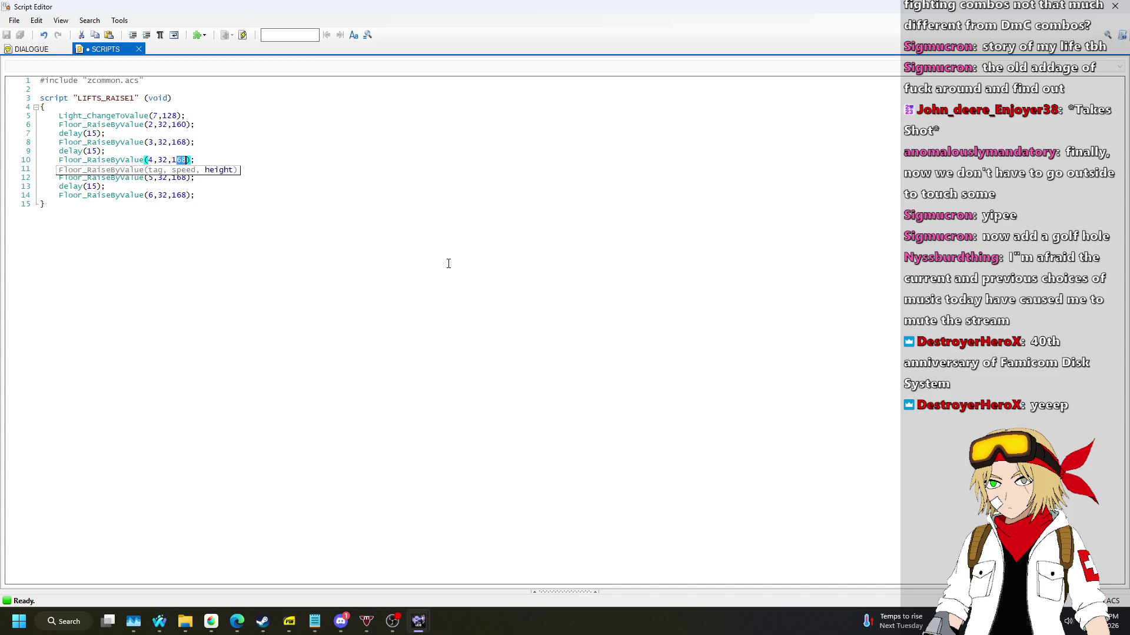
pyautogui.write('76')
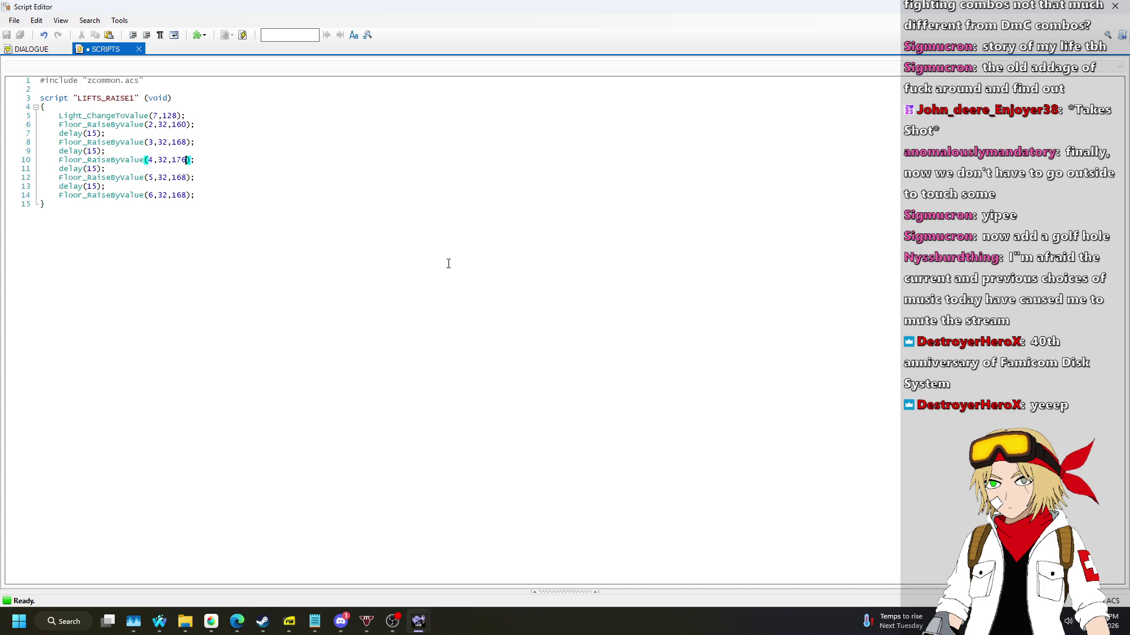
pyautogui.press('Down')
pyautogui.press('Down')
pyautogui.press('End')
pyautogui.press('Left')
pyautogui.press('Left')
pyautogui.hotkey('shift', 'Left')
pyautogui.hotkey('shift', 'Left')
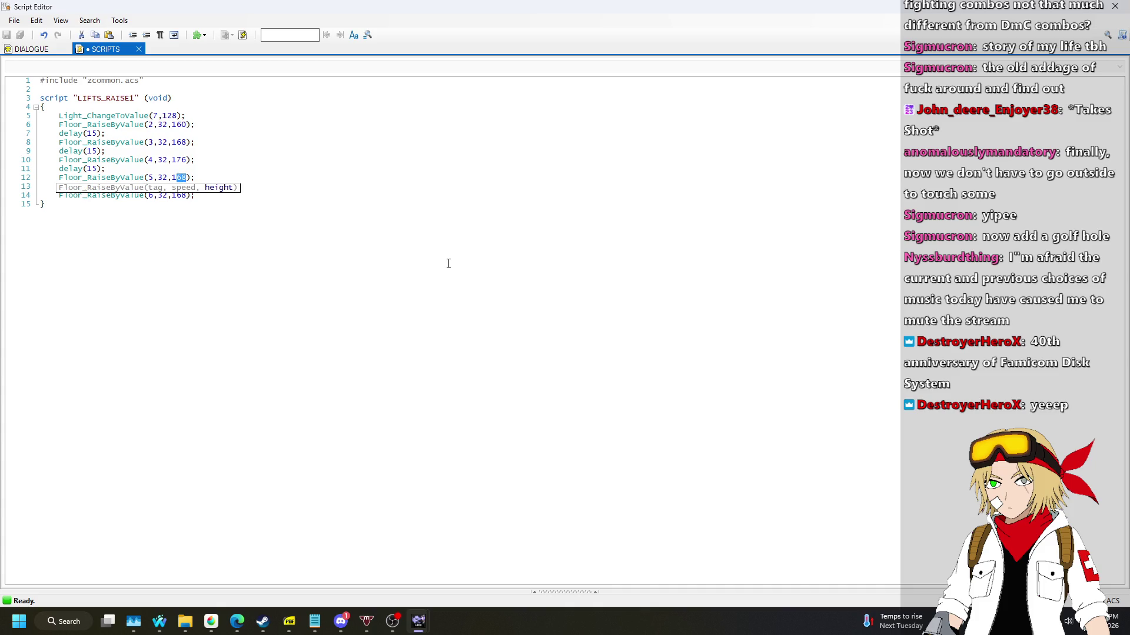
pyautogui.write('84')
pyautogui.press('Down')
pyautogui.press('Down')
pyautogui.press('End')
pyautogui.press('Left')
pyautogui.press('Left')
pyautogui.hotkey('shift', 'Left')
pyautogui.hotkey('shift', 'Left')
pyautogui.write('92')
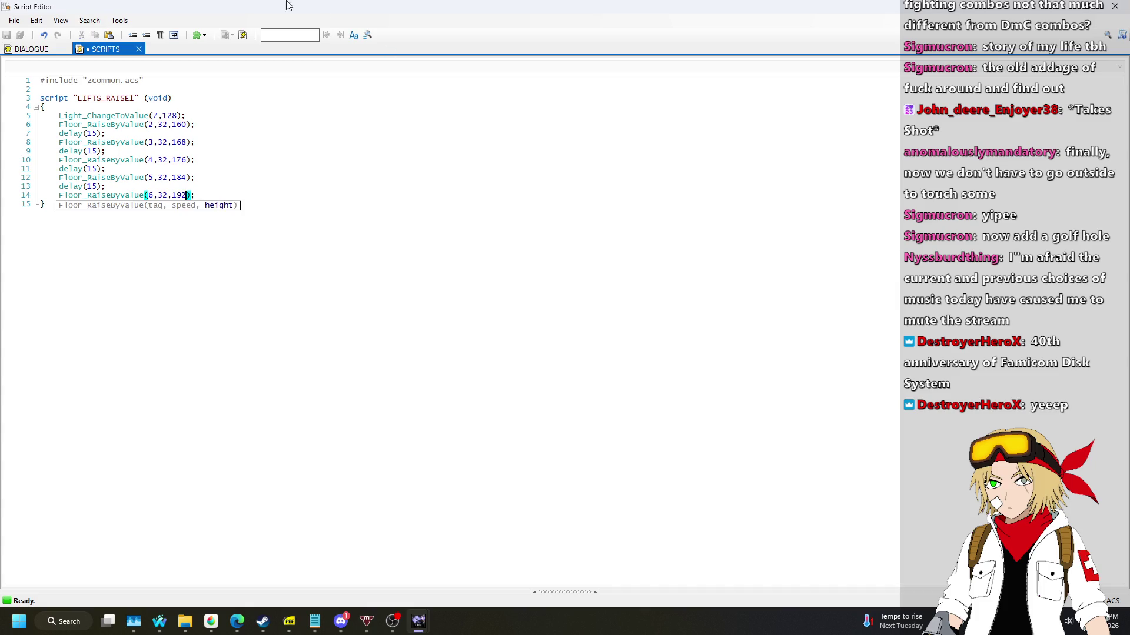
# Compile the LIFTS_RAISE1 script and confirm it compiles without errors.
pyautogui.click(242, 35)
pyautogui.click(260, 115)
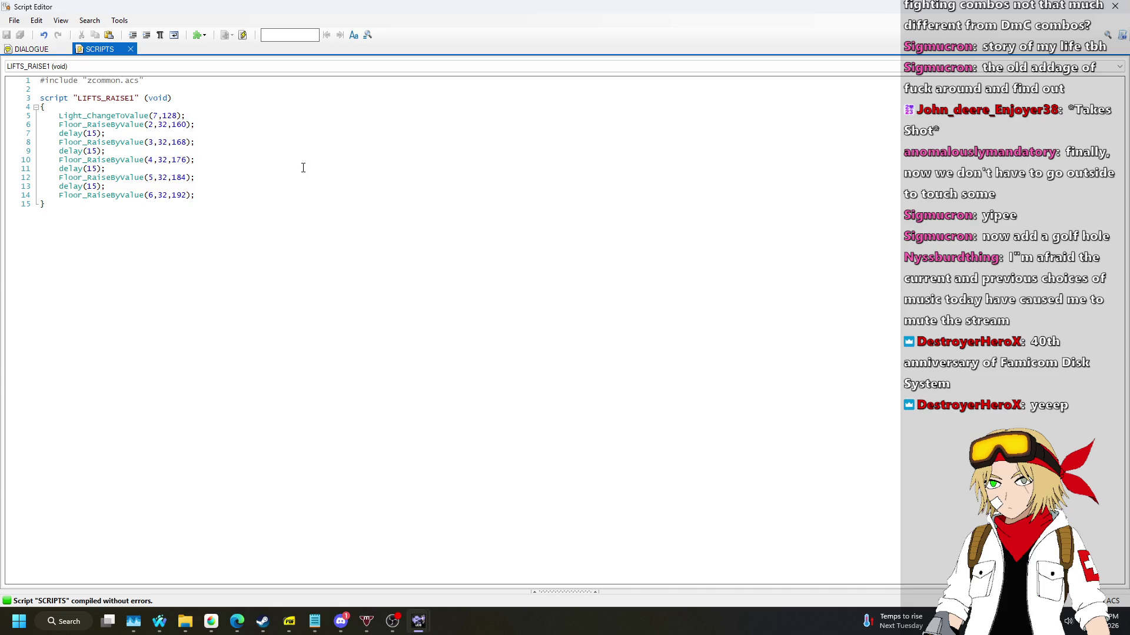
pyautogui.press('F9')
pyautogui.hotkey('ctrl', 'End')
# Close the Script Editor and give the Tag 7 switch line action 226 Script Execute Always.
pyautogui.click(1115, 6)
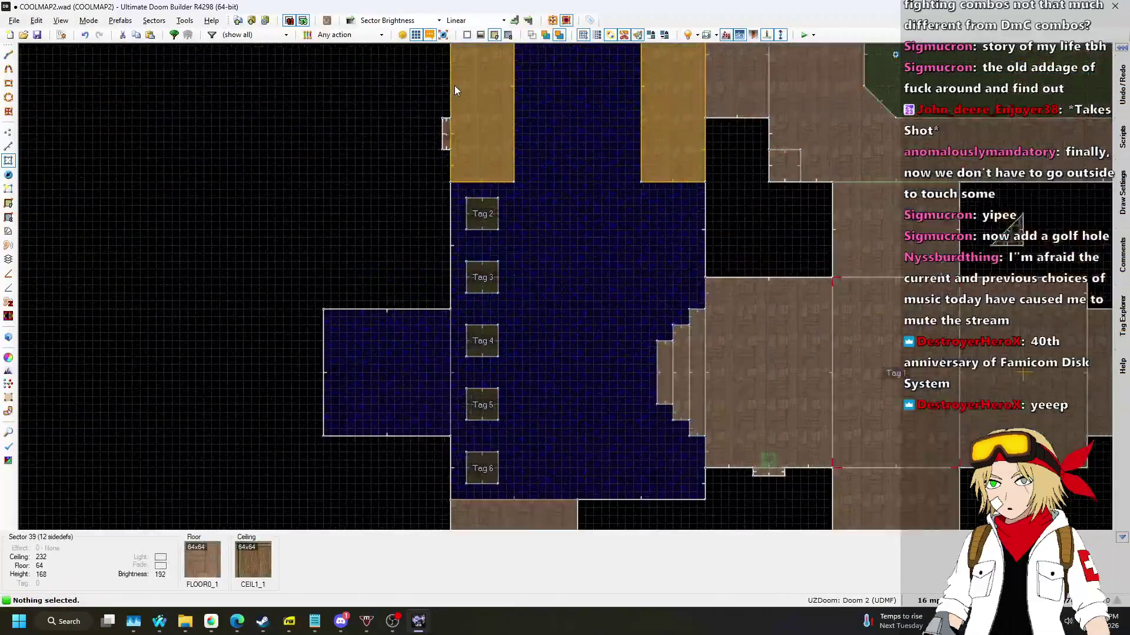
pyautogui.scroll(5, 450, 91)
pyautogui.press('l')
pyautogui.rightClick(443, 191)
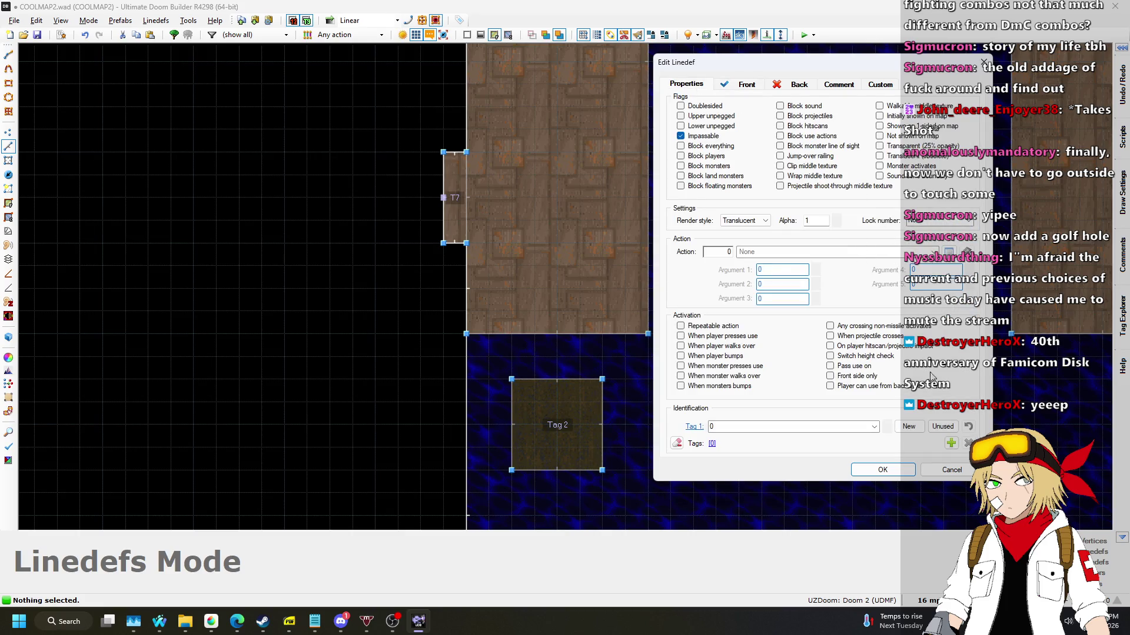
pyautogui.click(949, 252)
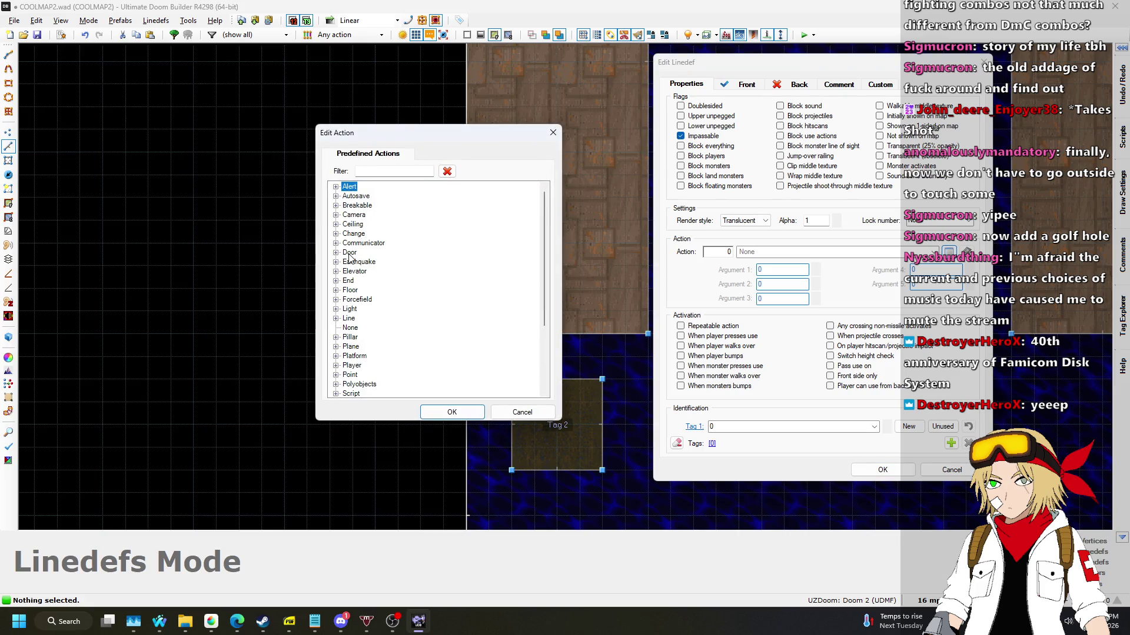
pyautogui.scroll(-3, 349, 257)
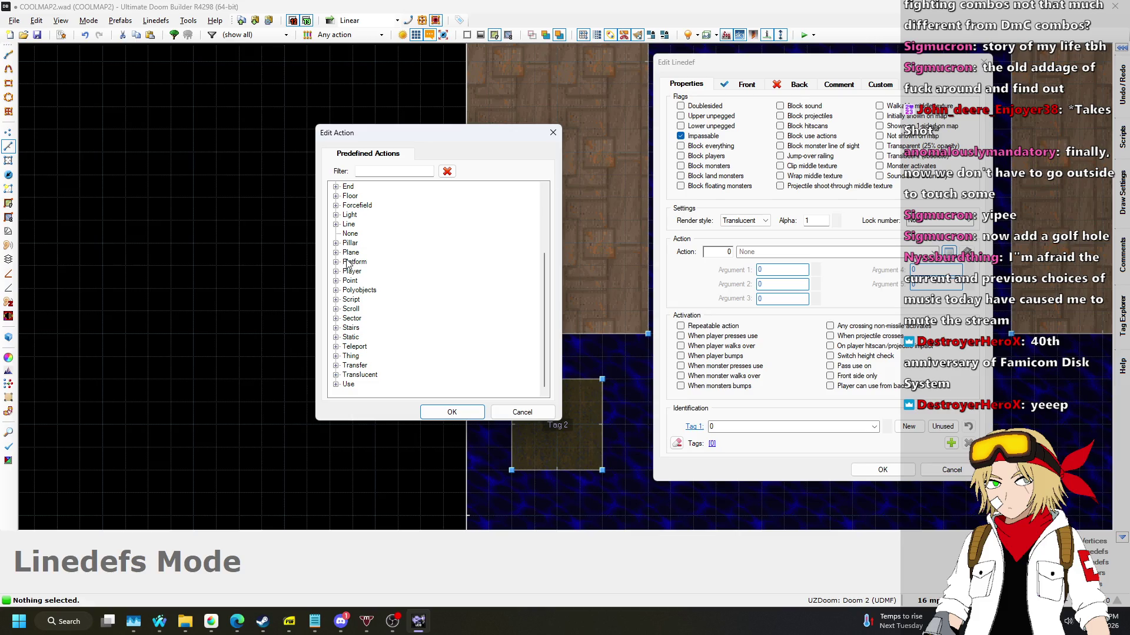
pyautogui.click(336, 299)
pyautogui.click(404, 375)
pyautogui.click(450, 412)
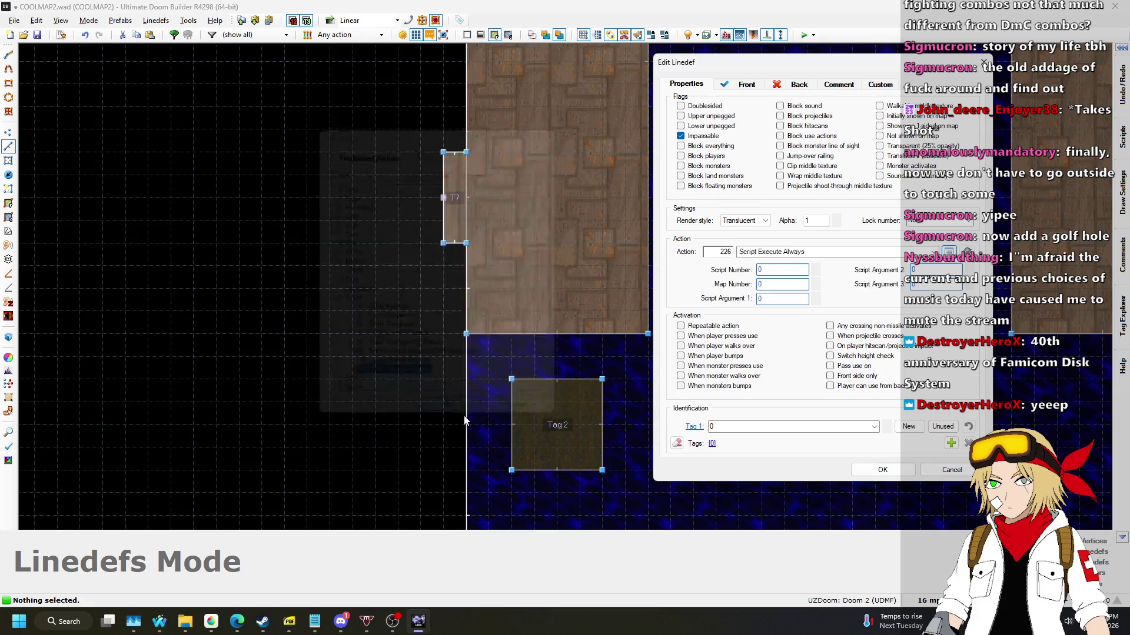
# Set the action to call the LIFTS_RAISE1 script by name and apply the line settings.
pyautogui.click(676, 270)
pyautogui.click(815, 269)
pyautogui.click(780, 283)
pyautogui.click(876, 469)
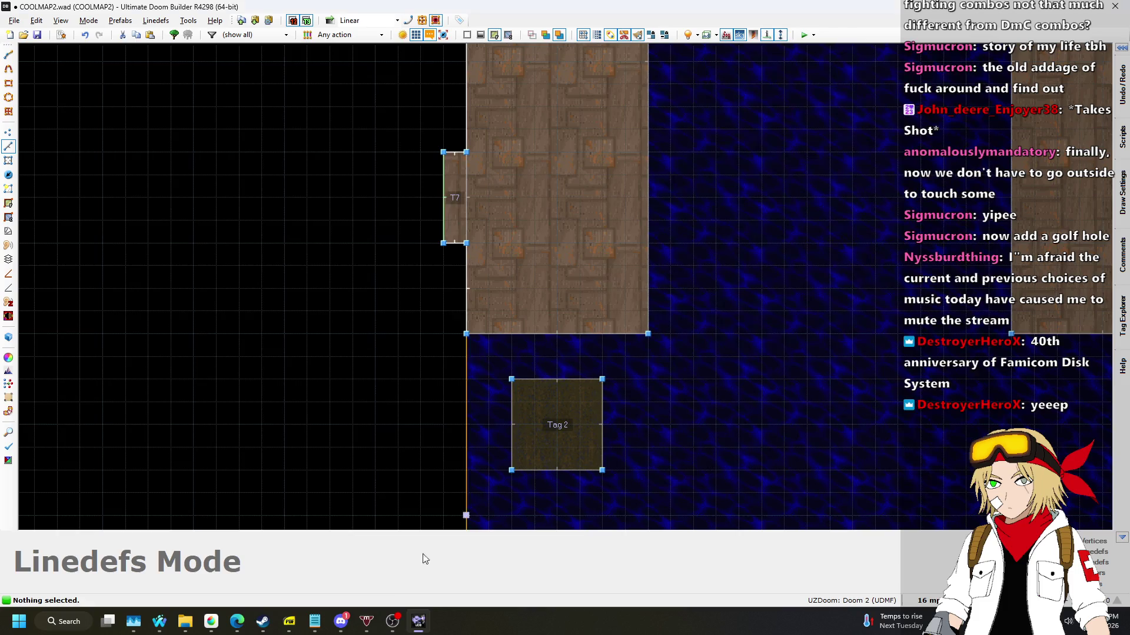
pyautogui.click(341, 622)
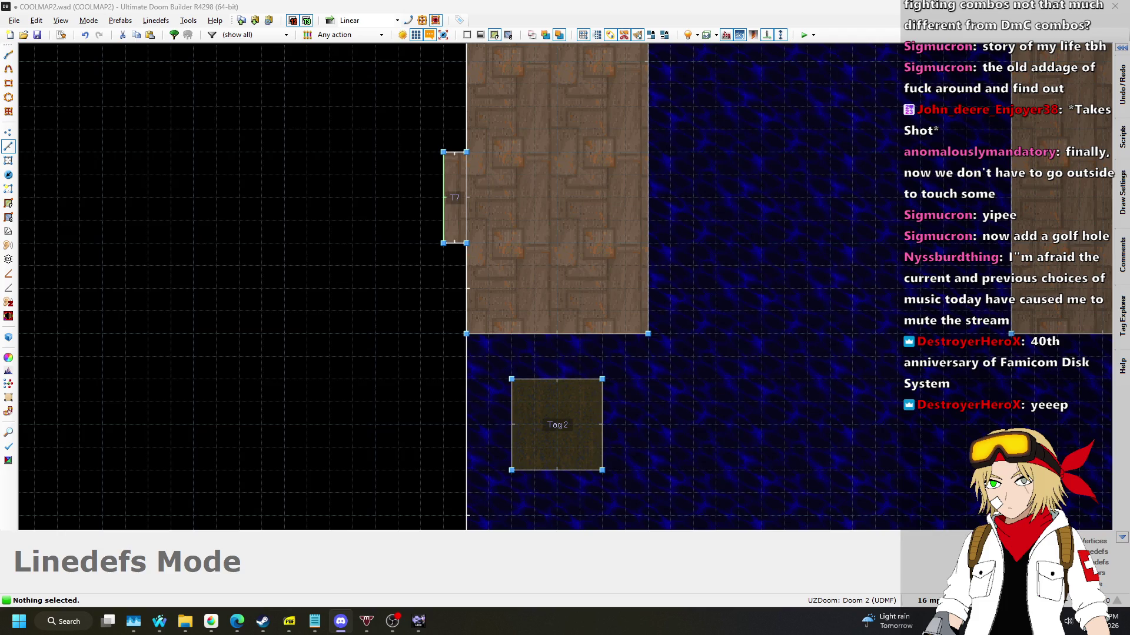
# Return to Doom Builder and save the map with the new switch action to COOLMAP2.wad.
pyautogui.click(568, 206)
pyautogui.hotkey('ctrl', 's')
pyautogui.scroll(-4, 567, 206)
# Launch a test run, walk past the green pool and press the red/green switch.
pyautogui.click(804, 35)
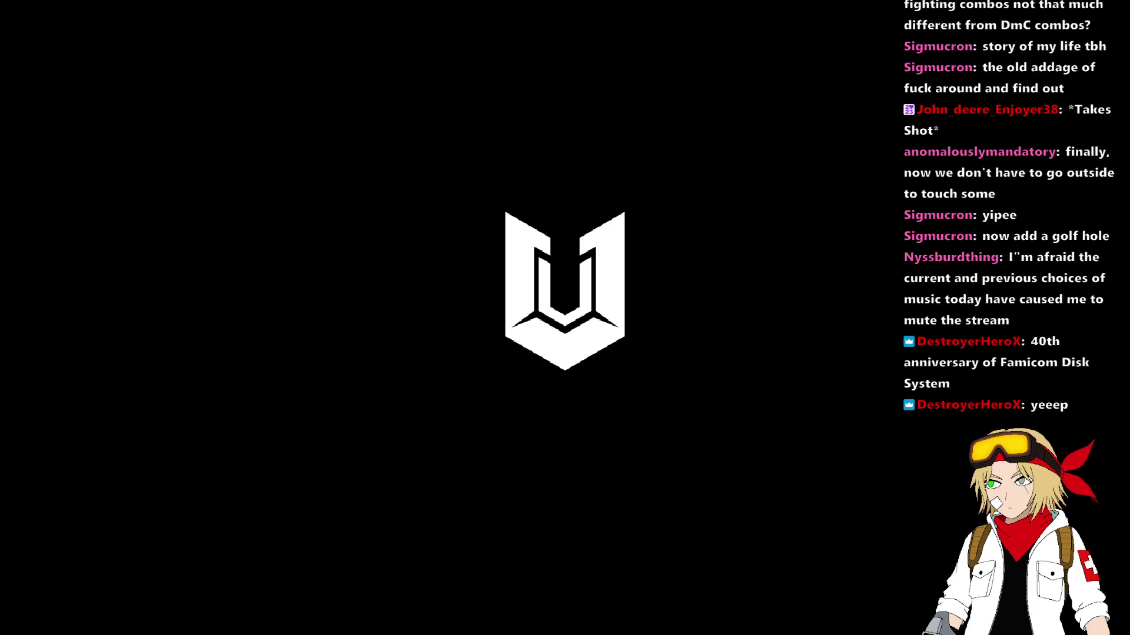
pyautogui.press('w')
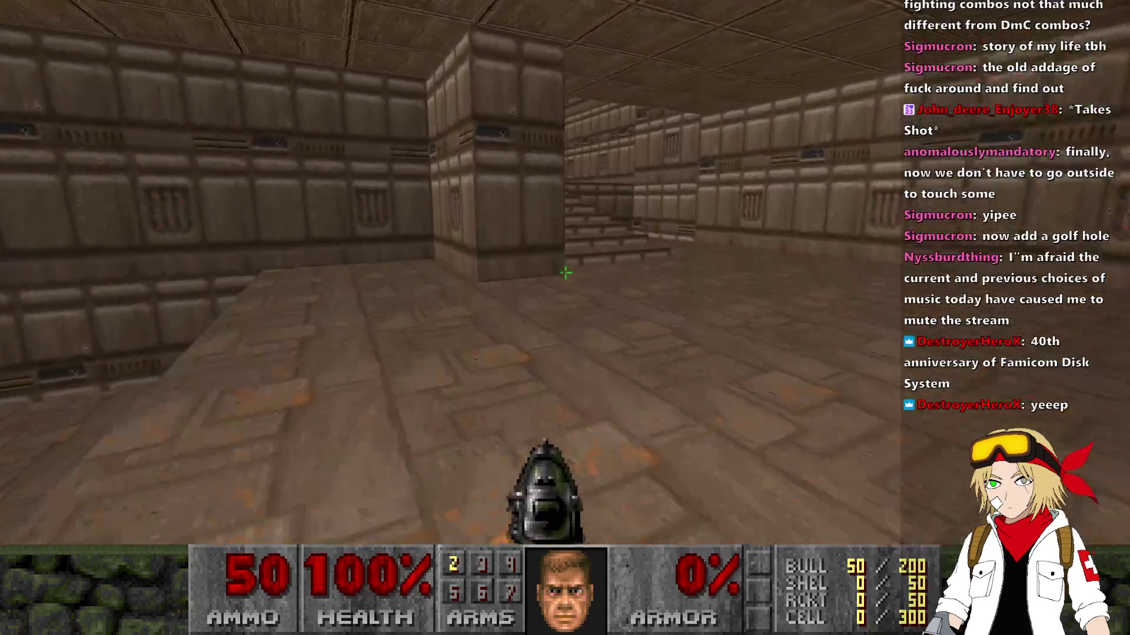
pyautogui.press('w')
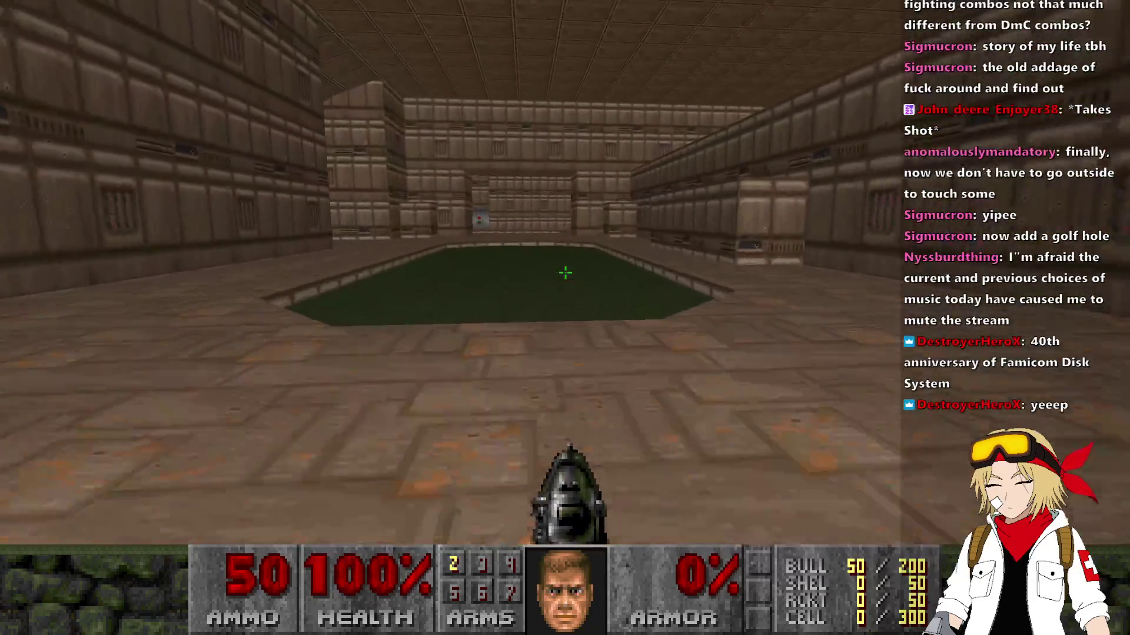
pyautogui.press('w')
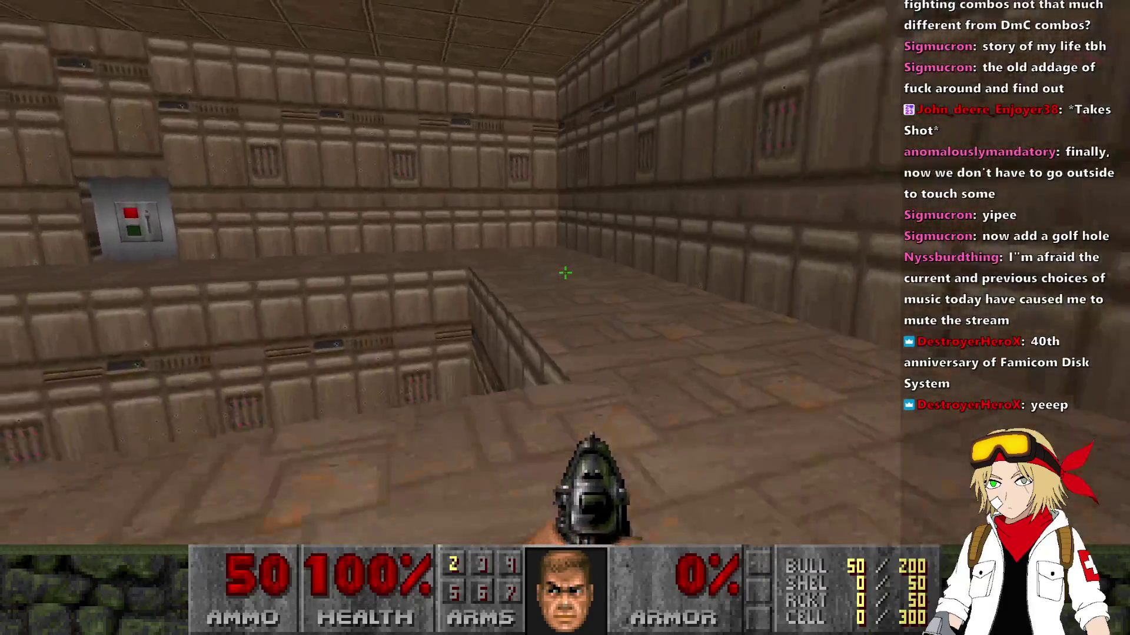
pyautogui.press('Left')
pyautogui.press('Right')
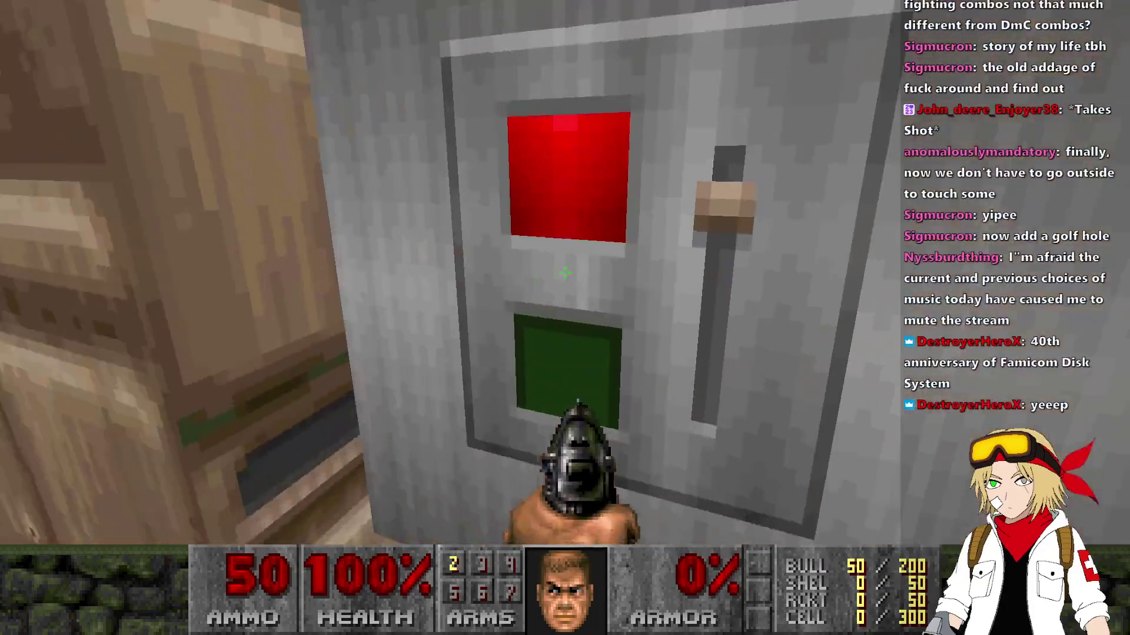
# Walk onto and along the raised dark stepping blocks across the blue water.
pyautogui.press('Left')
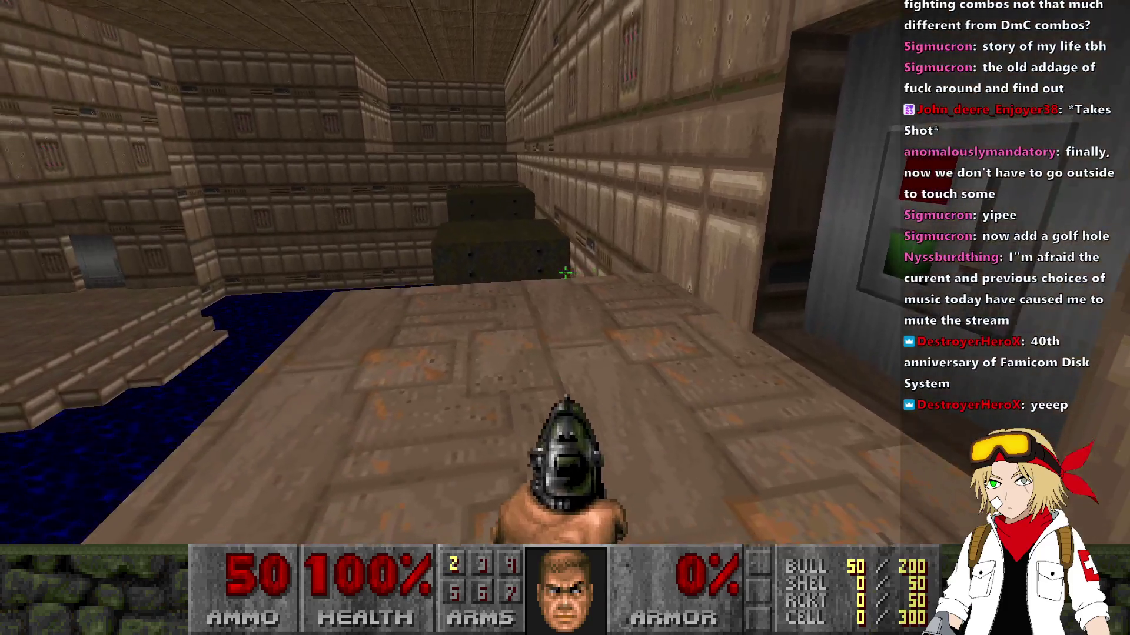
pyautogui.press('Up')
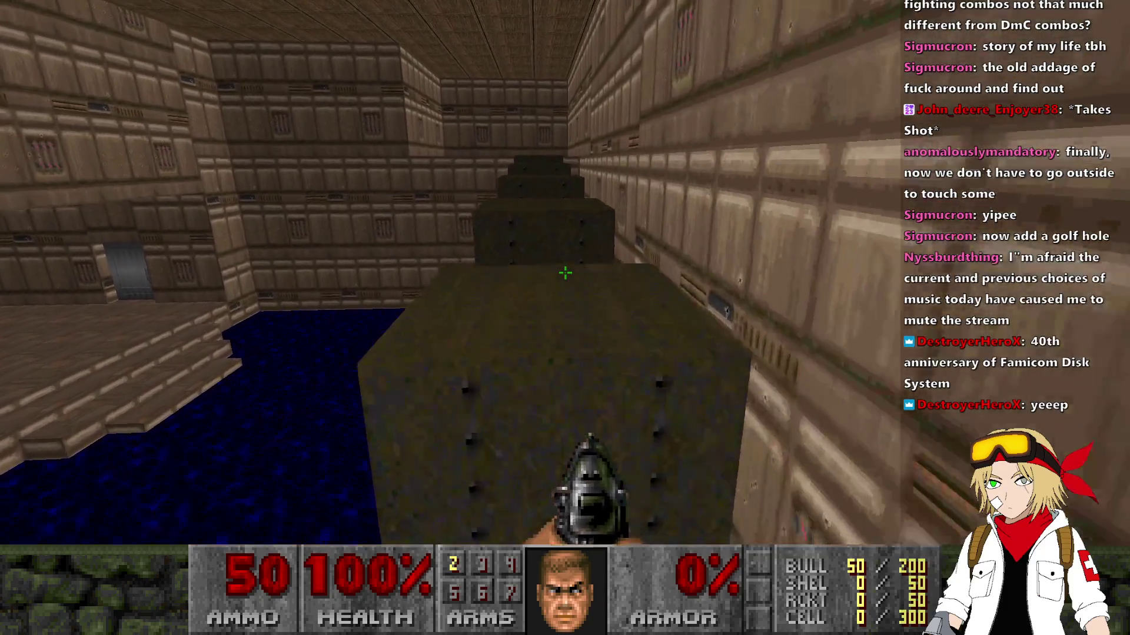
pyautogui.press('Left')
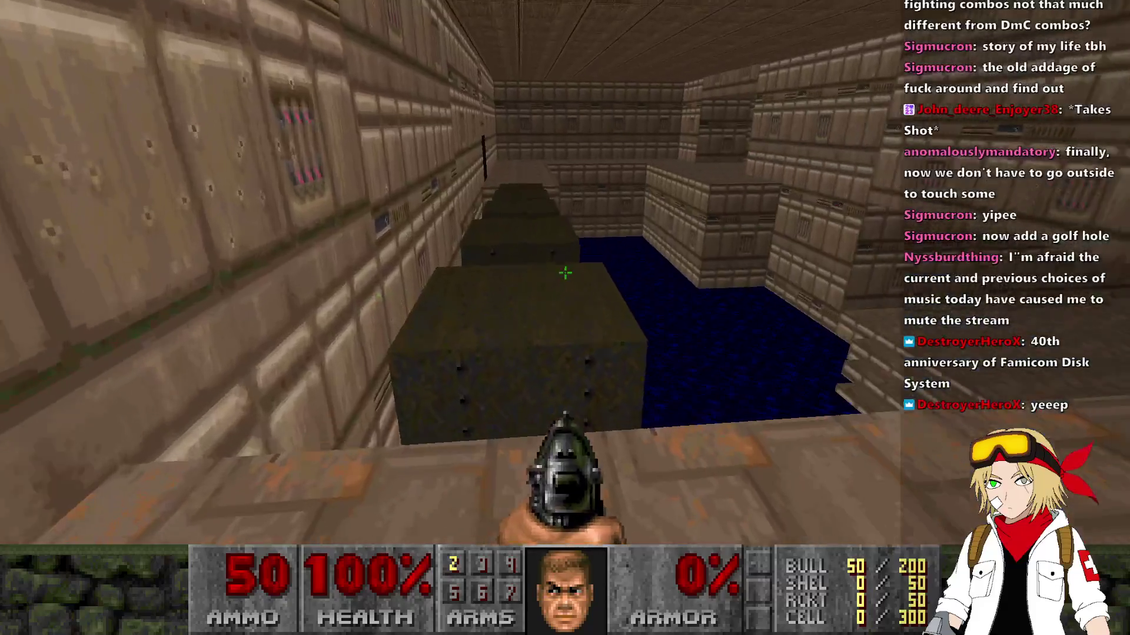
pyautogui.press('Up')
pyautogui.press('Right')
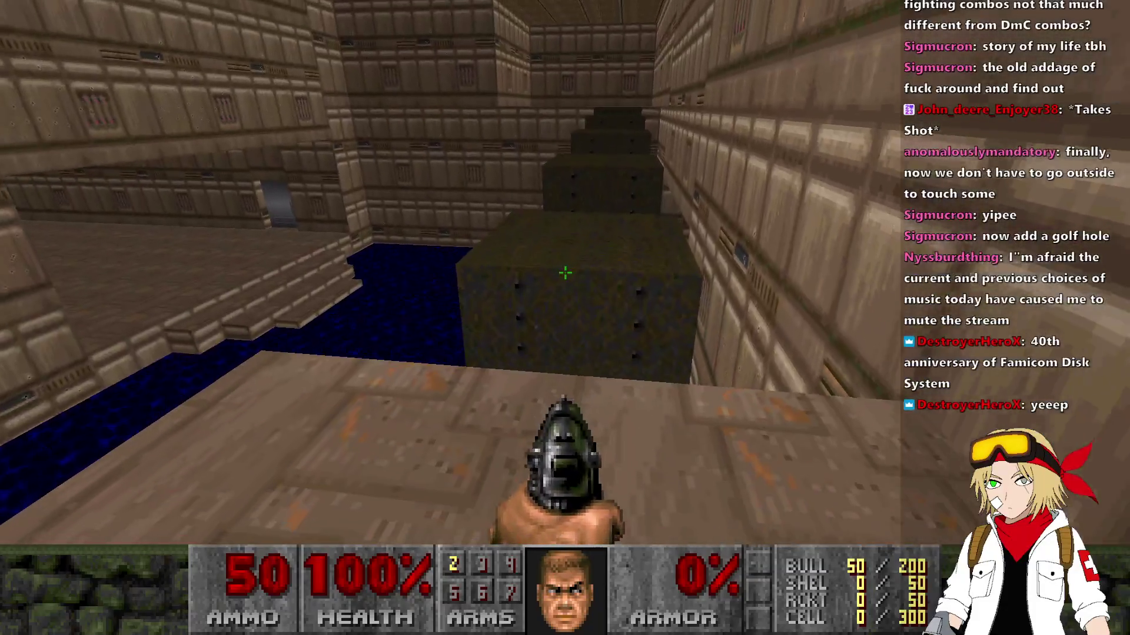
pyautogui.press('Up')
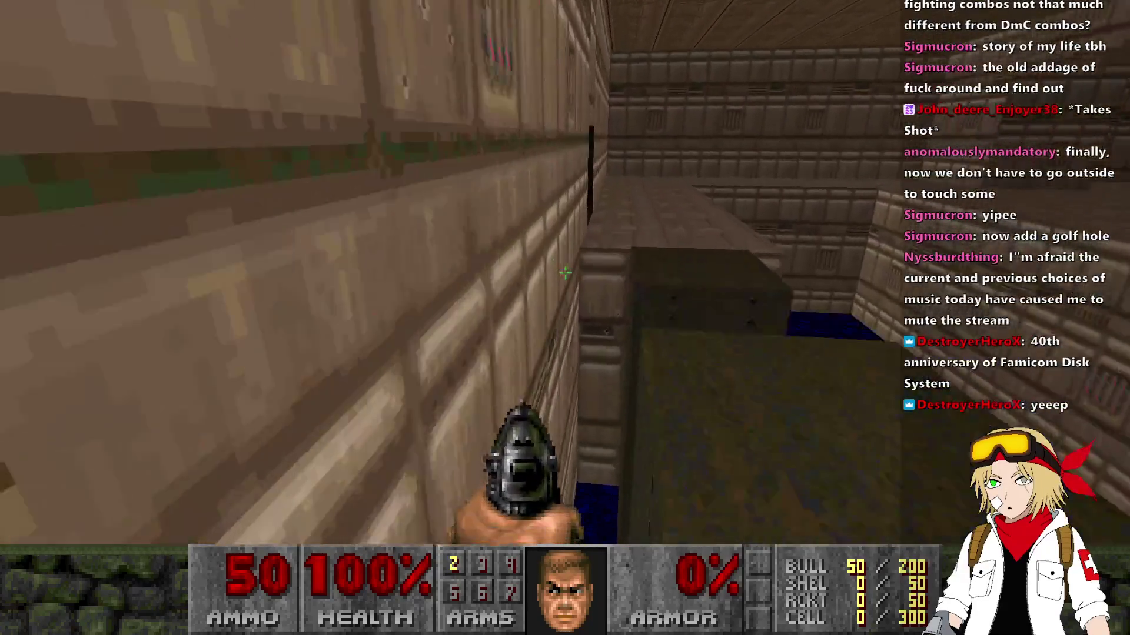
pyautogui.press('Up')
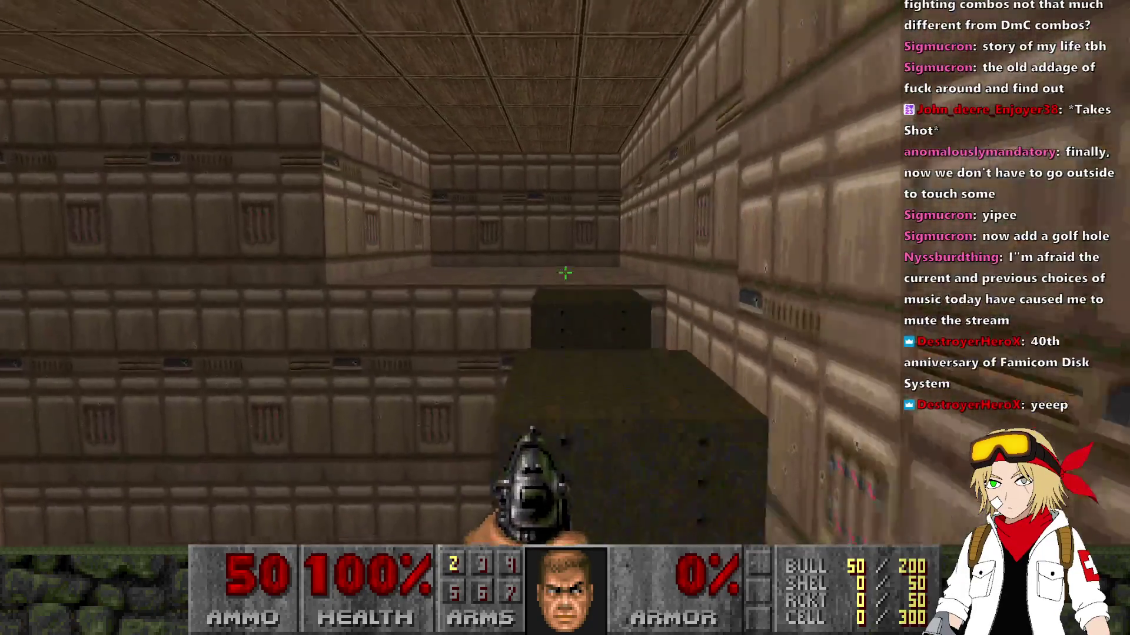
pyautogui.press('Right')
# Move between the switch panel and the dark blocks, then quit back to the editor.
pyautogui.press('Down')
pyautogui.press('Left')
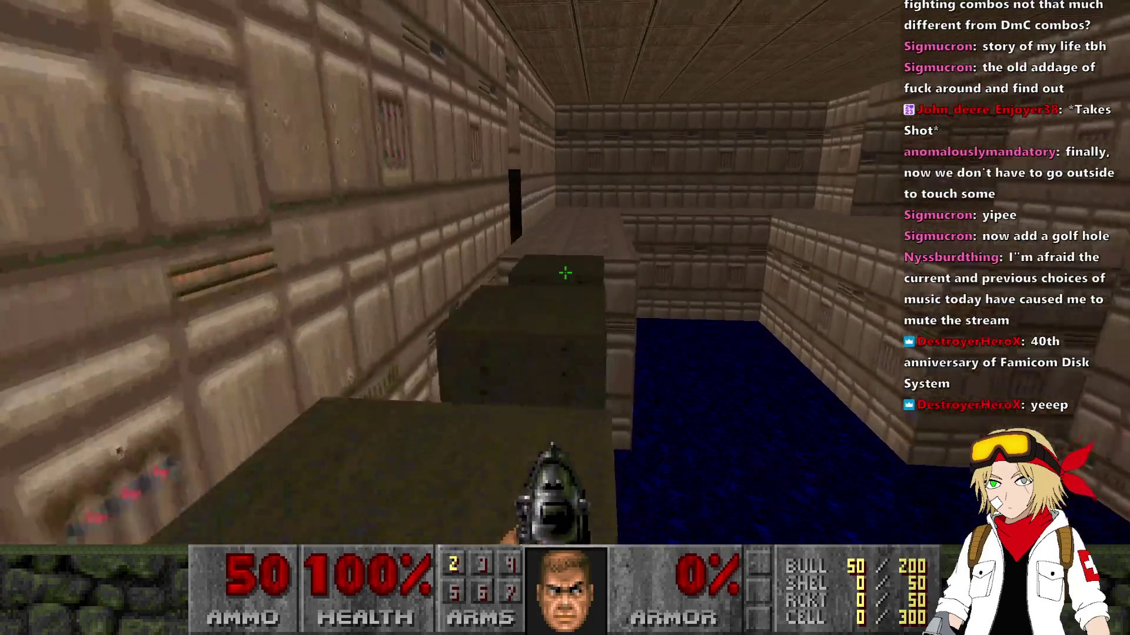
pyautogui.press('Up')
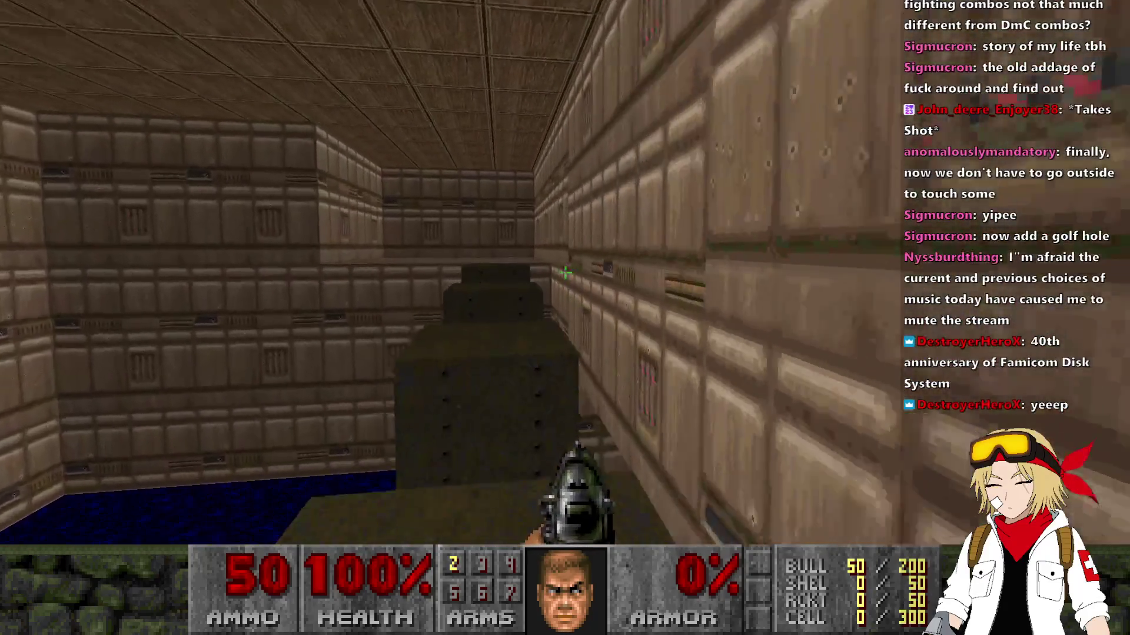
pyautogui.press('Right')
pyautogui.press('Left')
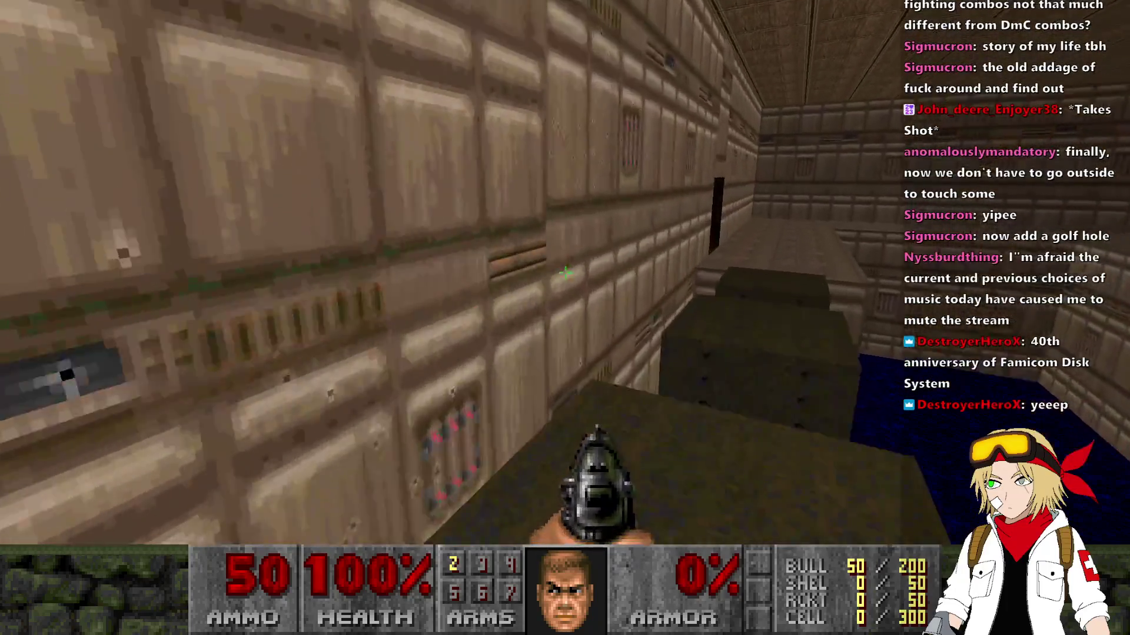
pyautogui.press('Left')
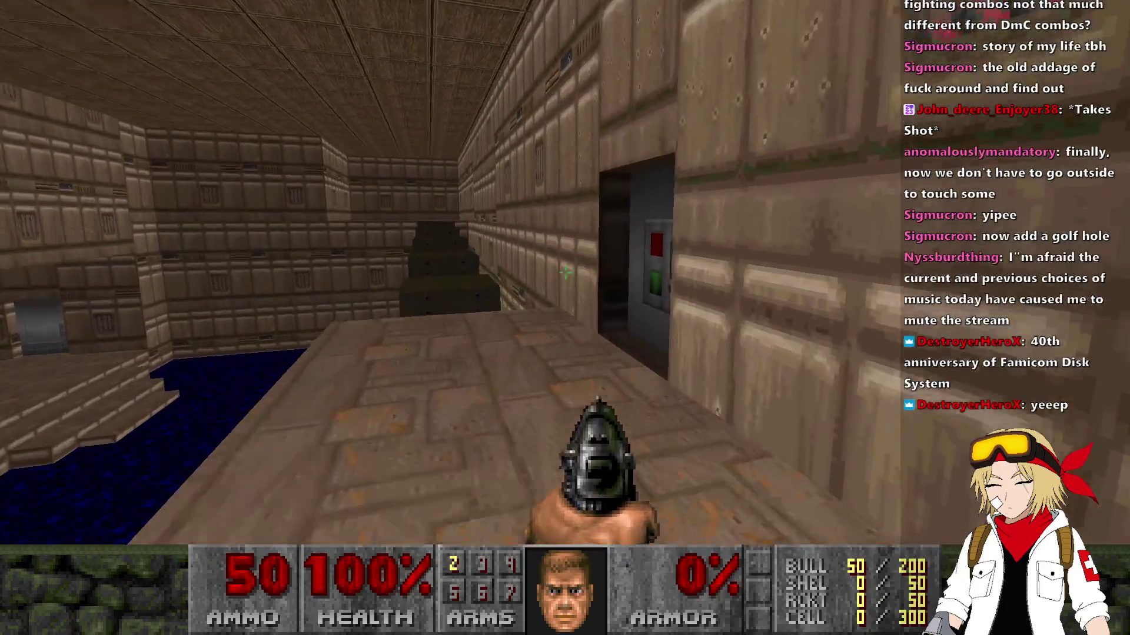
pyautogui.press('Right')
pyautogui.press('Up')
pyautogui.press('Left')
pyautogui.press('Up')
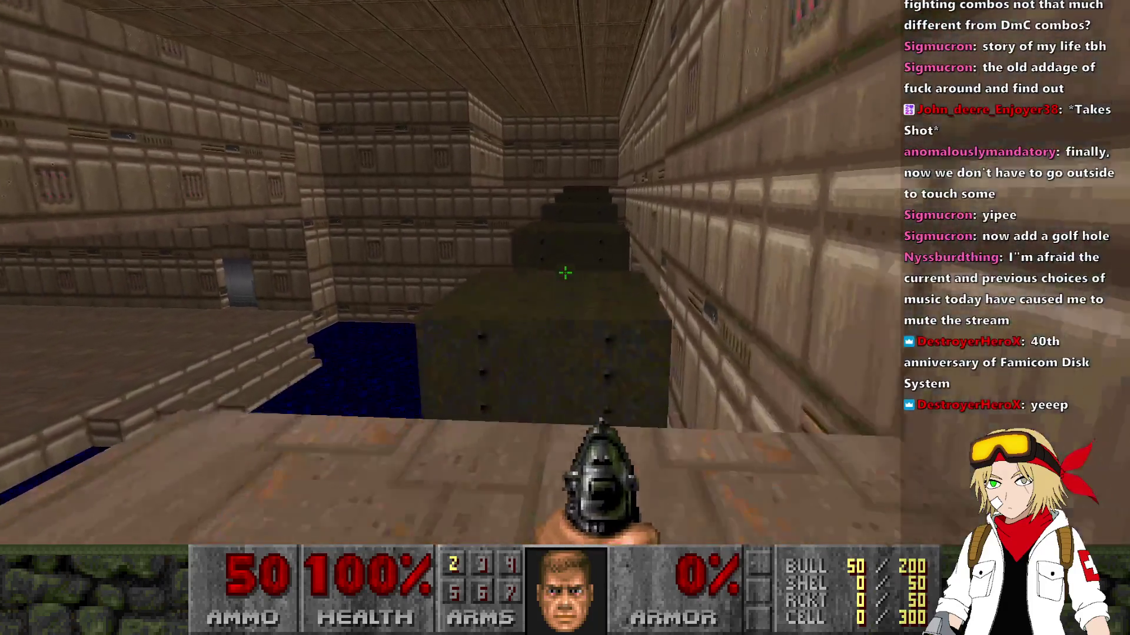
pyautogui.press('Right')
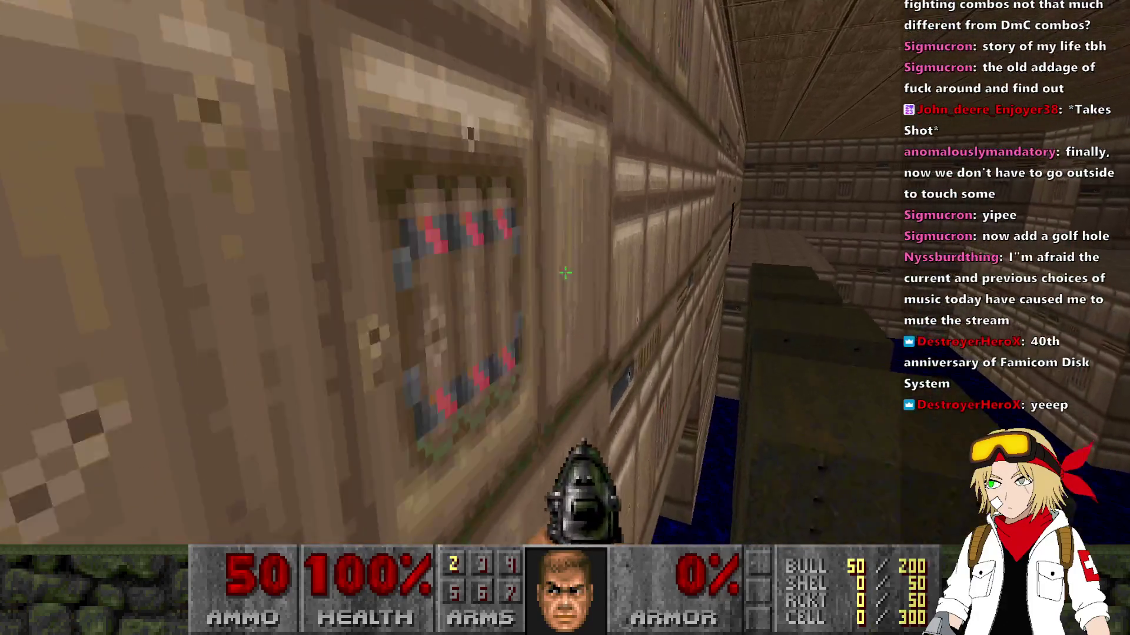
pyautogui.press('Left')
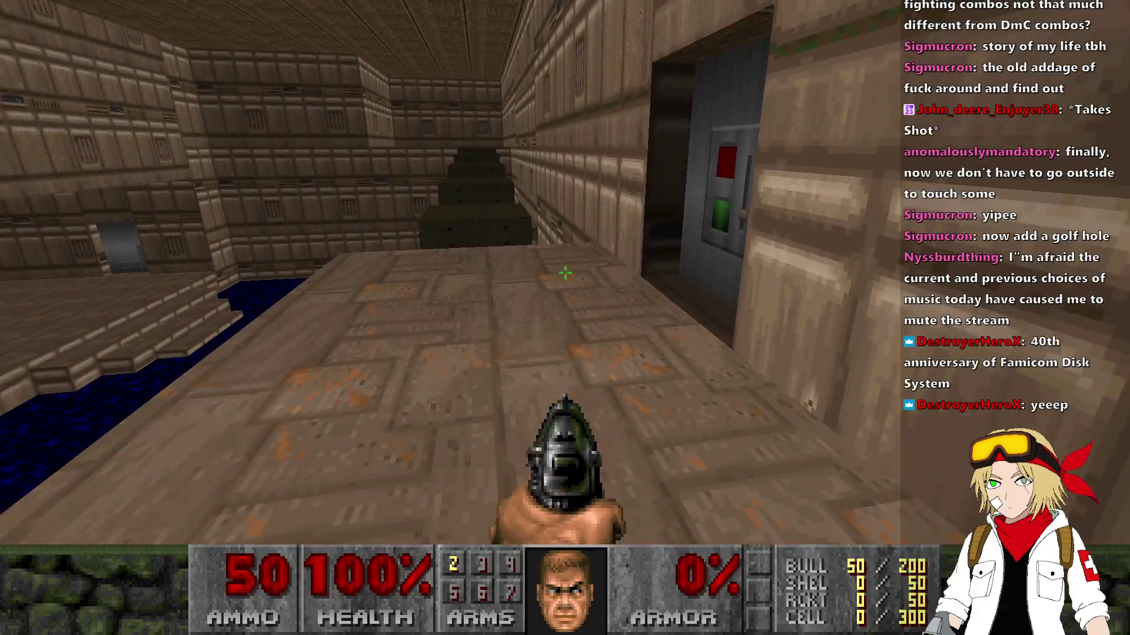
pyautogui.hotkey('alt', 'F4')
pyautogui.scroll(6, 512, 176)
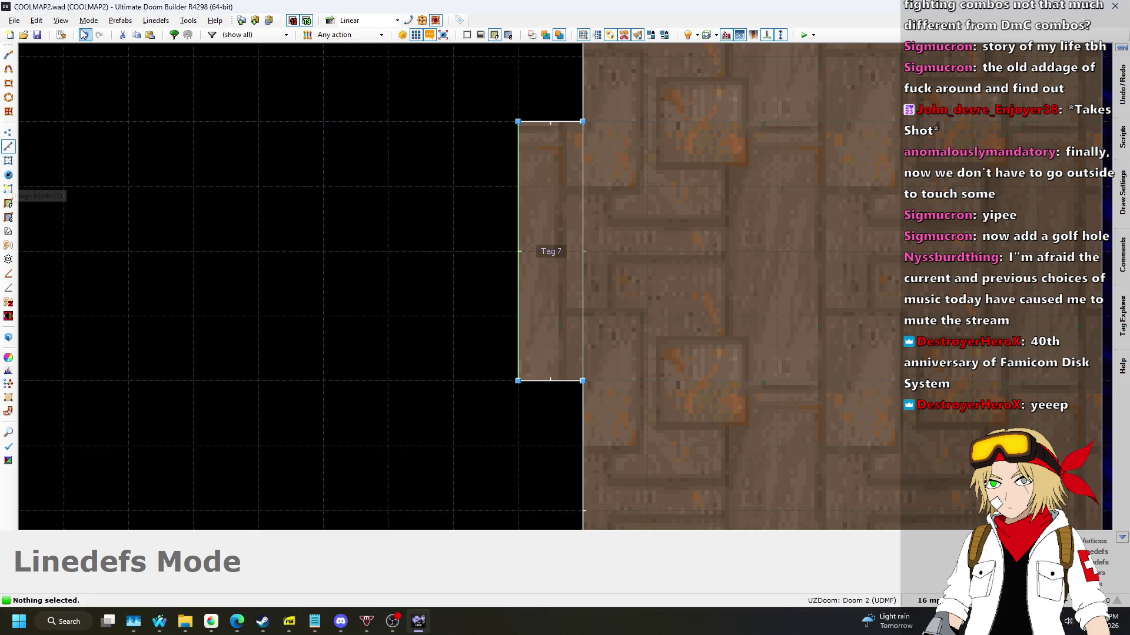
# Edit LIFTS_RAISE1 to light 96 and heights 156, 164, 172, 180, 188, then compile.
pyautogui.press('F10')
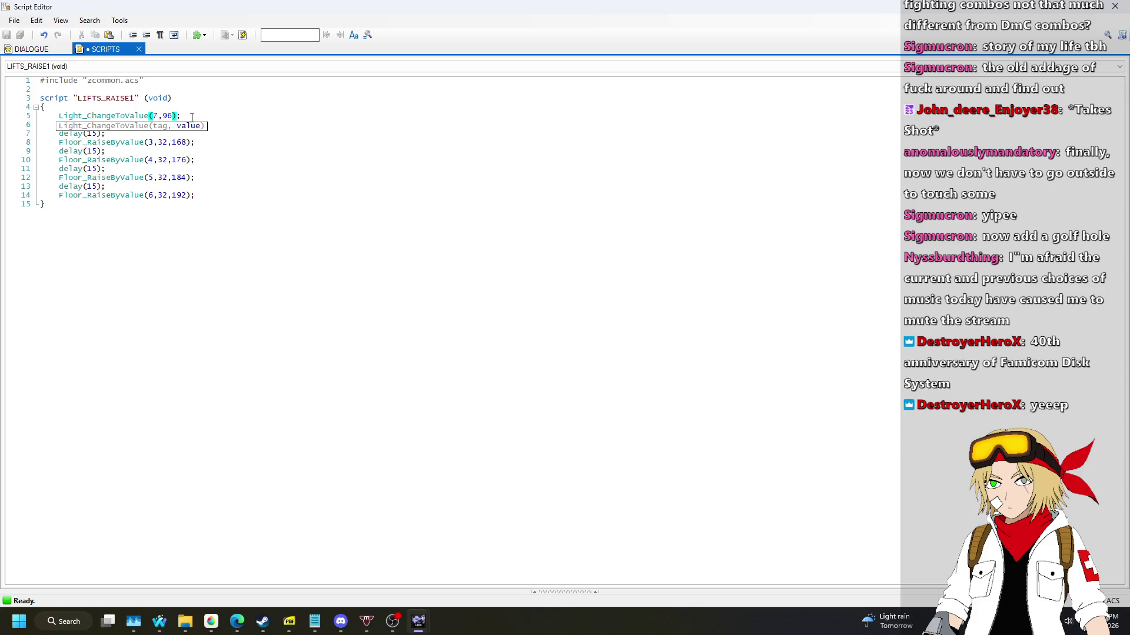
pyautogui.press('Down')
pyautogui.press('Down')
pyautogui.press('Down')
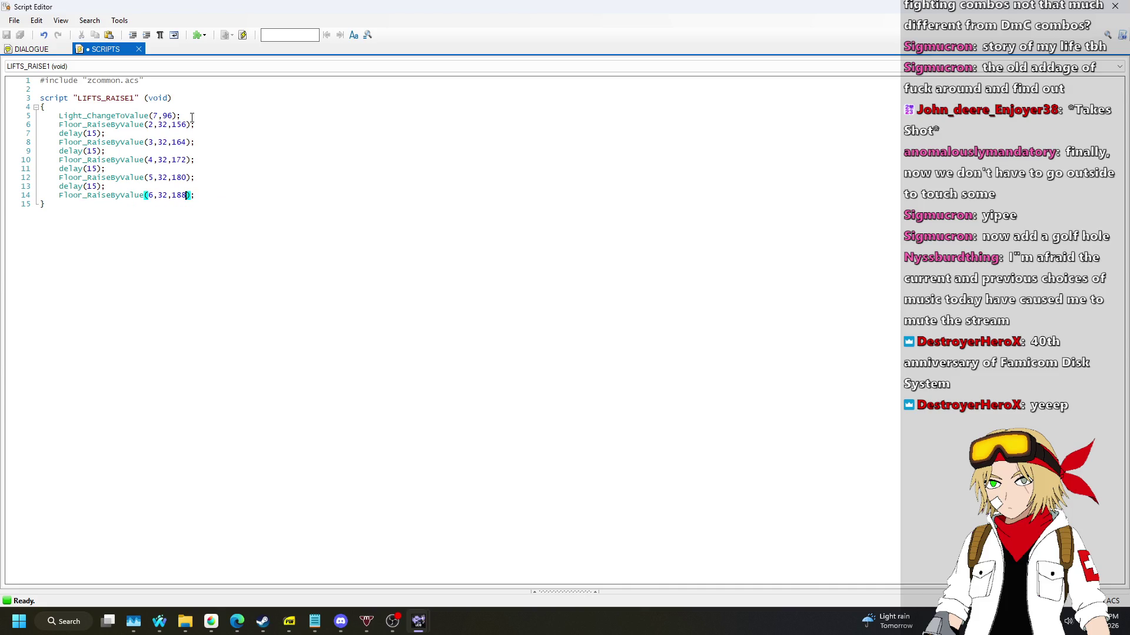
pyautogui.click(276, 174)
pyautogui.press('F10')
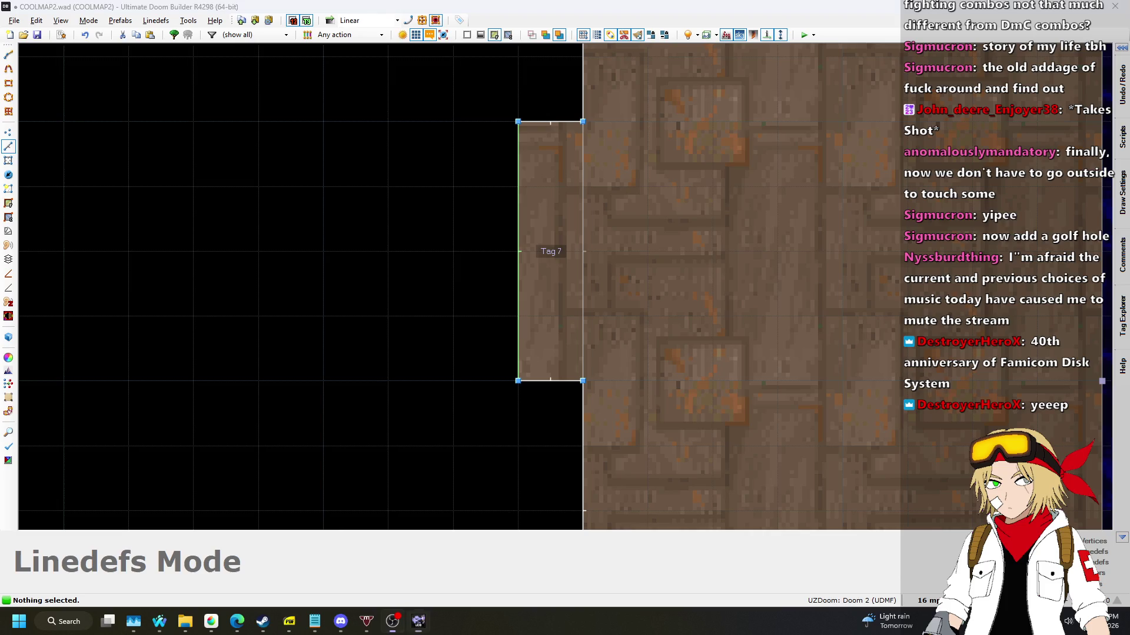
# Walk through the stone rooms to the wall switch and press it to raise the blocks.
pyautogui.click(511, 9)
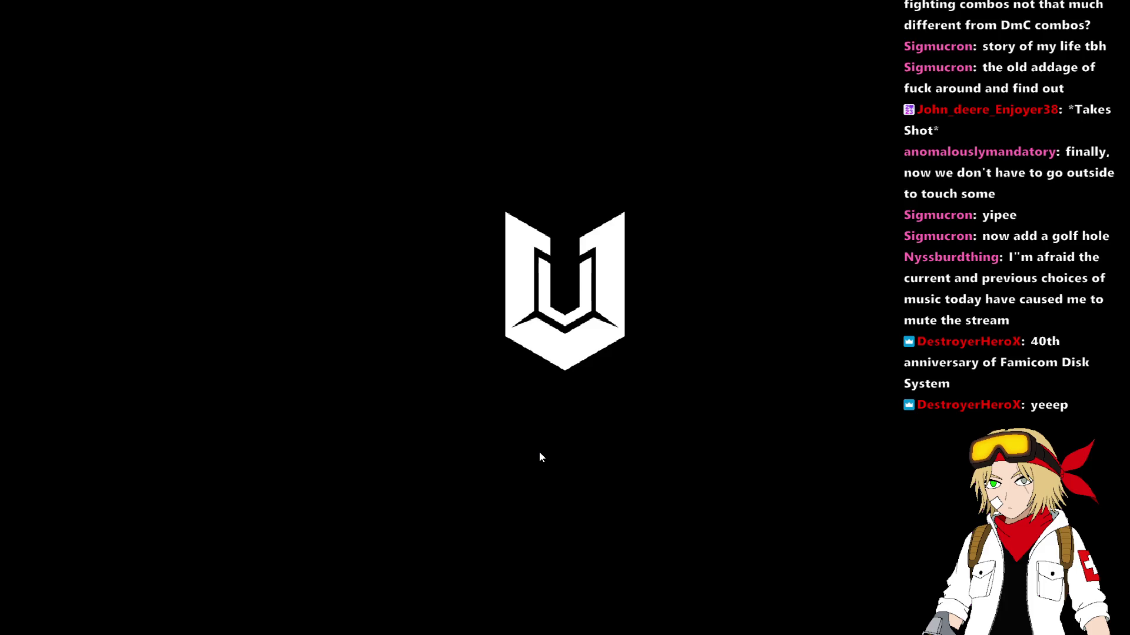
pyautogui.press('w')
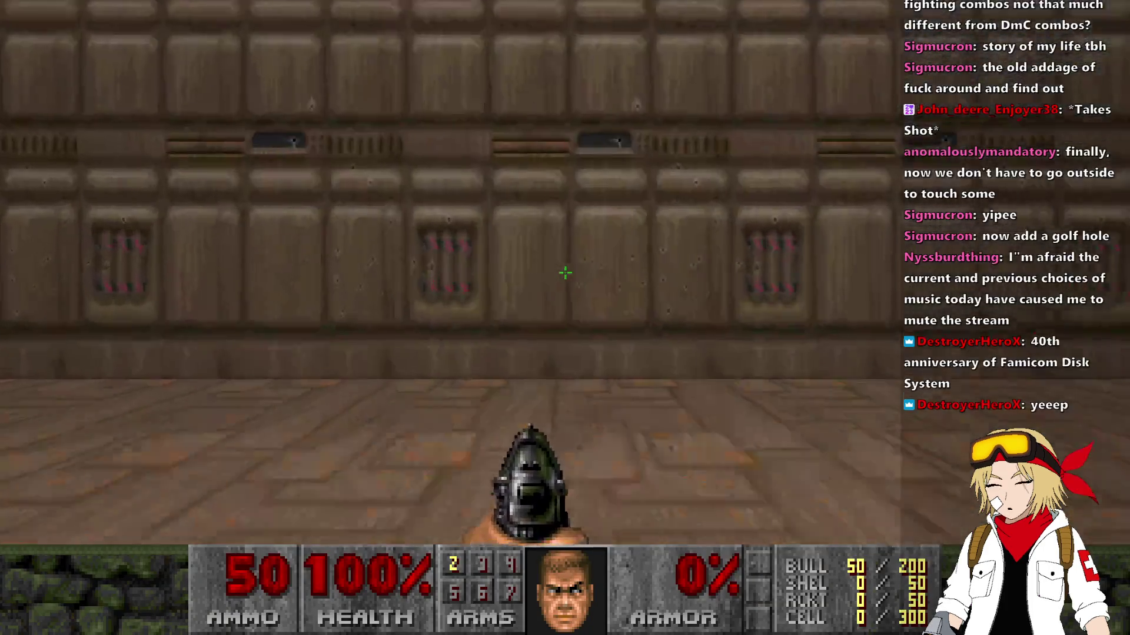
pyautogui.press('w')
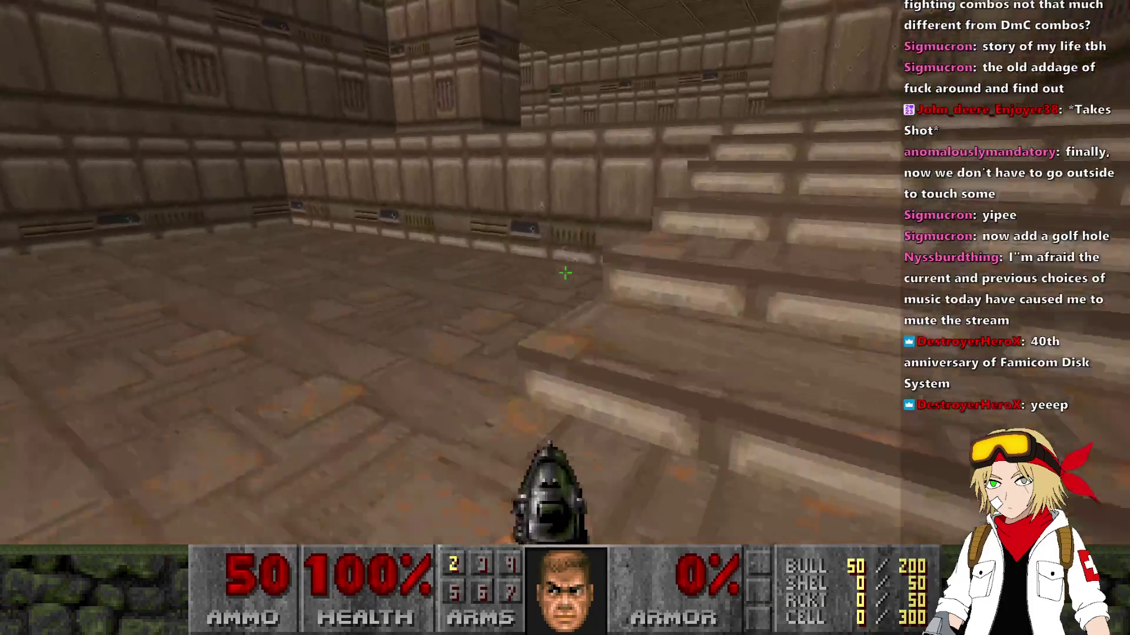
pyautogui.press('w')
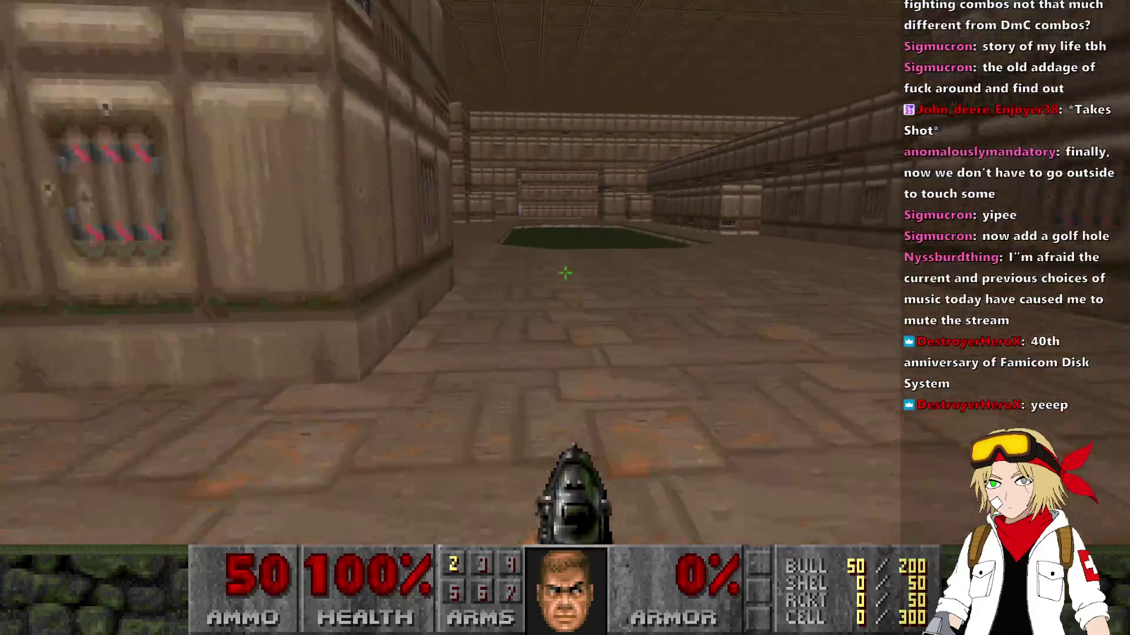
pyautogui.press('w')
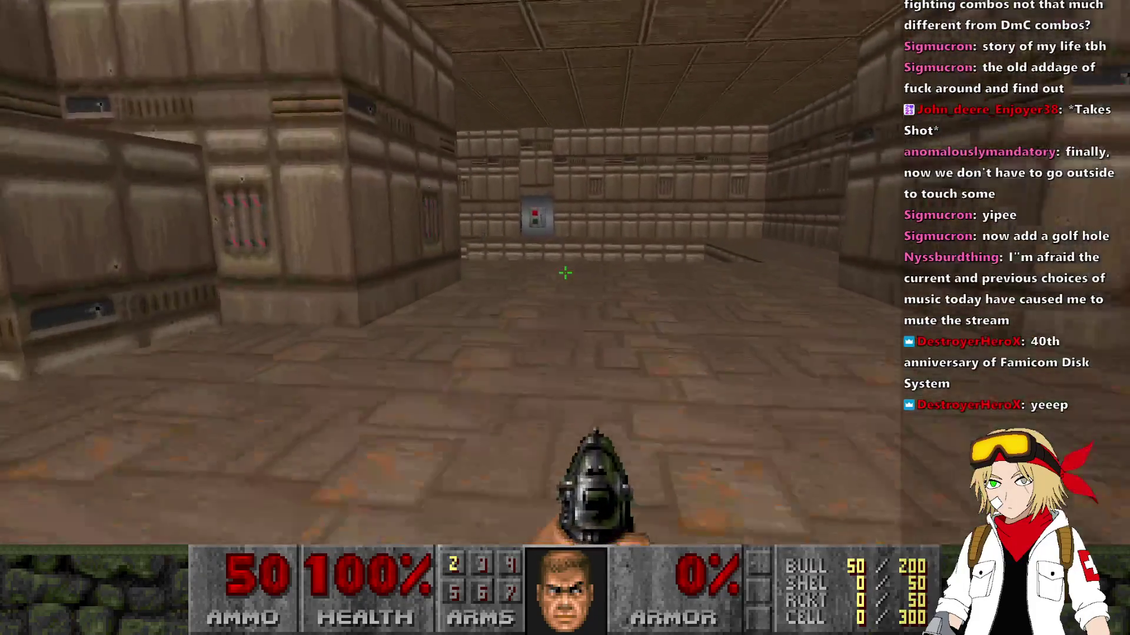
pyautogui.press('w')
pyautogui.press('space')
# Cross the raised dark stepping blocks onto the stone ledge and into the grated room.
pyautogui.press('w')
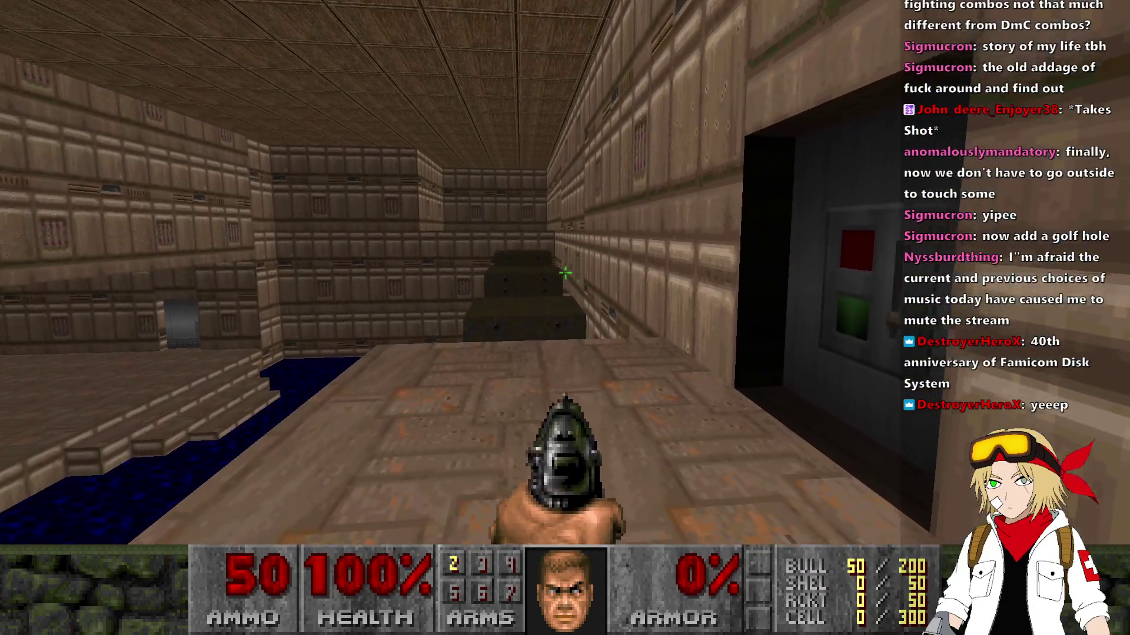
pyautogui.press('w')
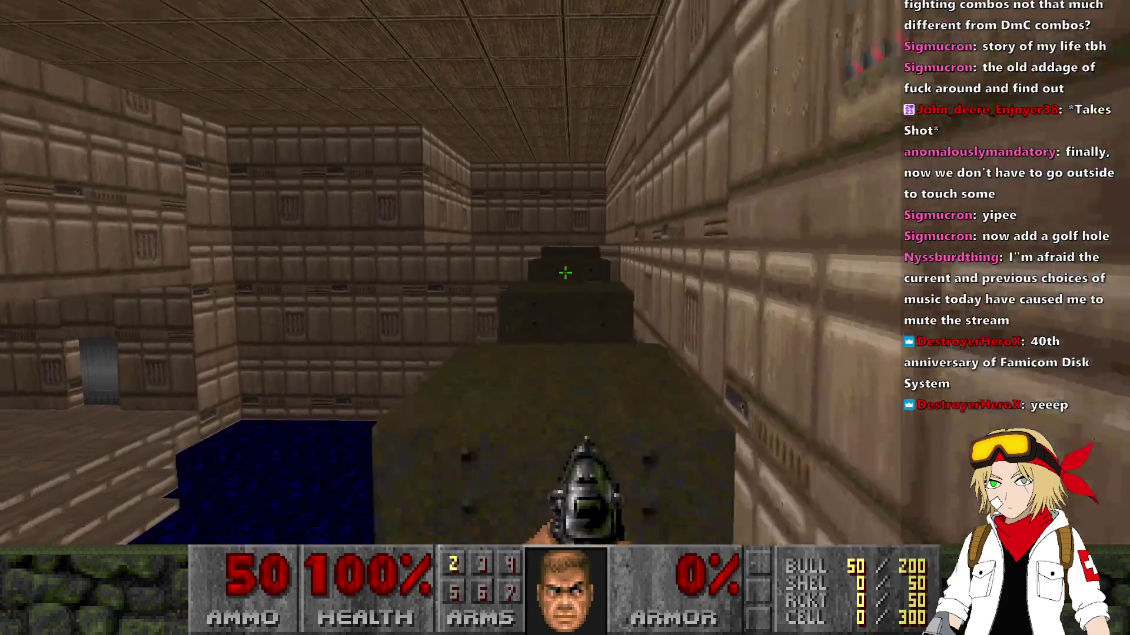
pyautogui.press('w')
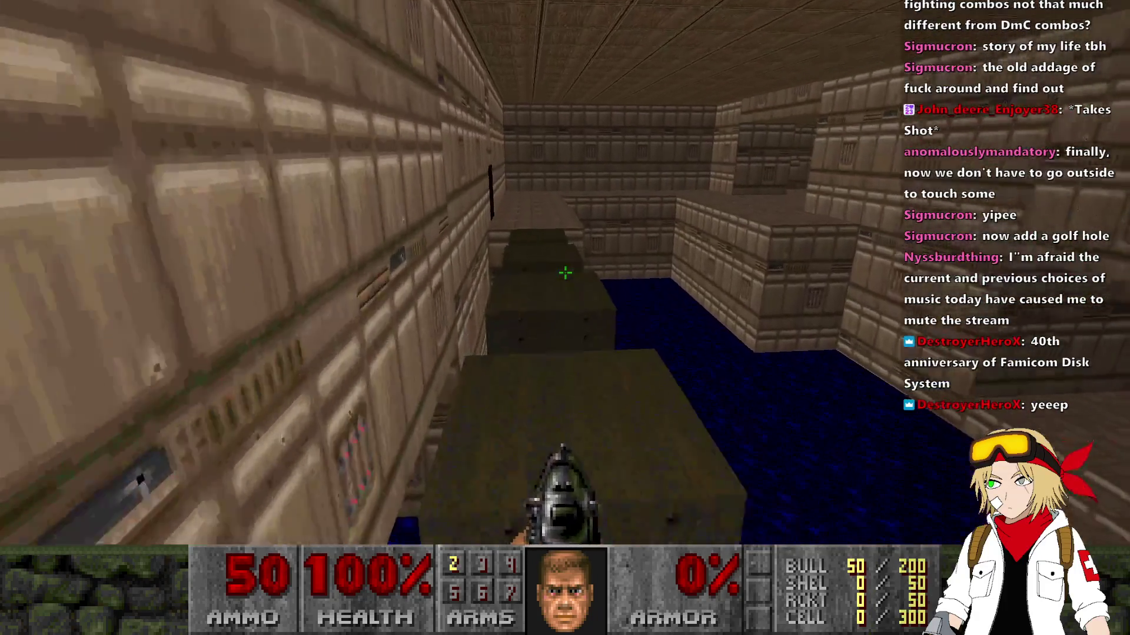
pyautogui.press('w')
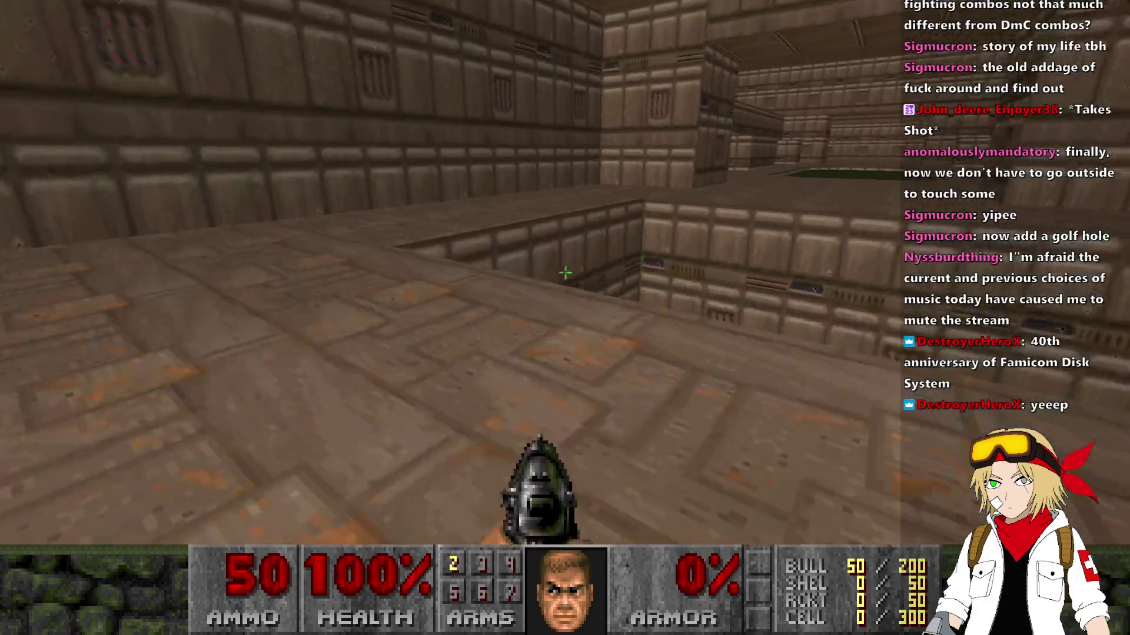
pyautogui.press('w')
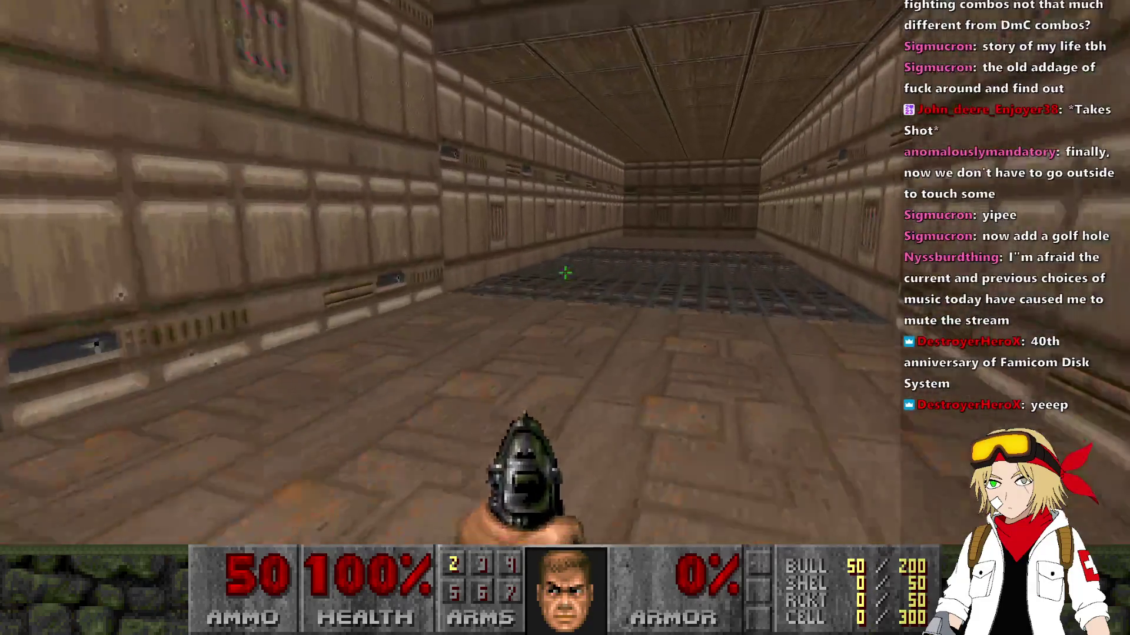
pyautogui.press('w')
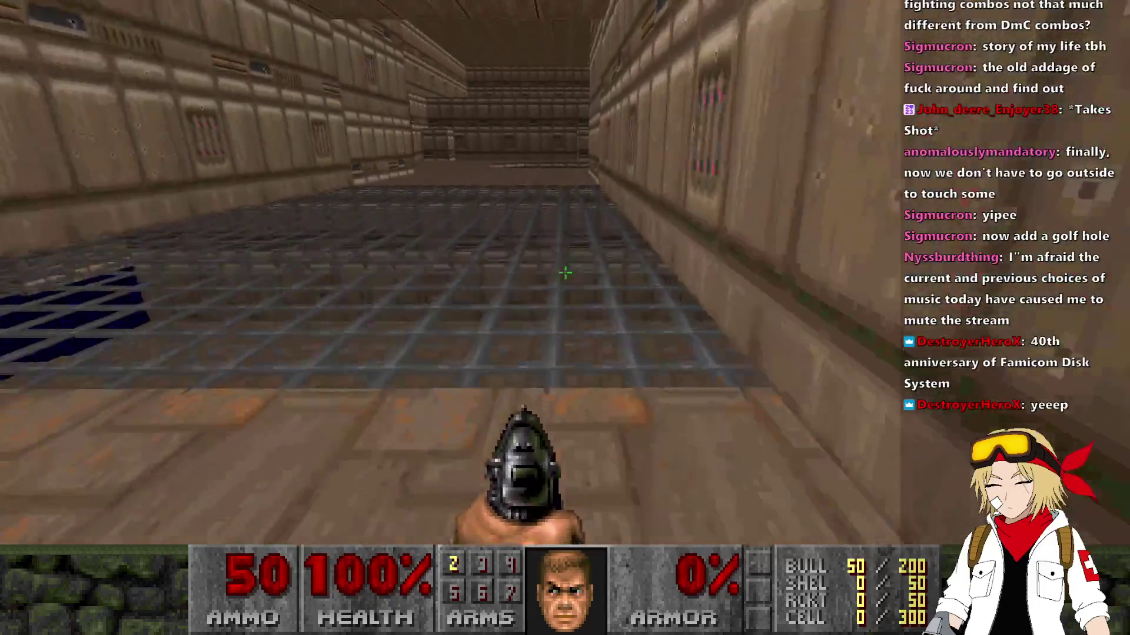
# Walk back along the water and up the staircase to the switch, then quit the game.
pyautogui.press('w')
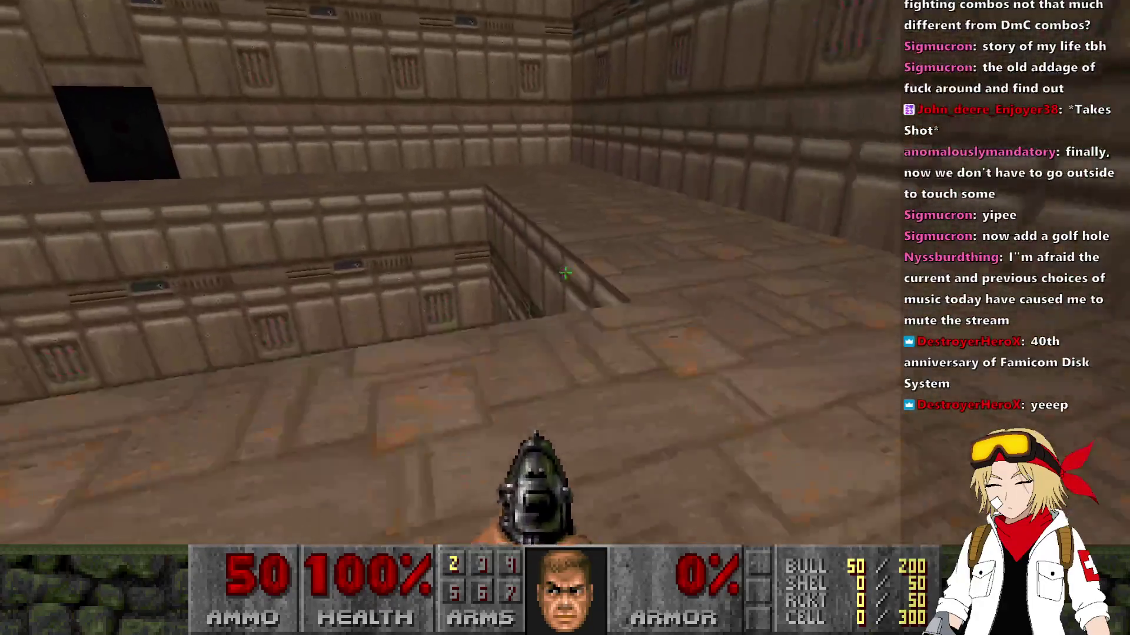
pyautogui.press('w')
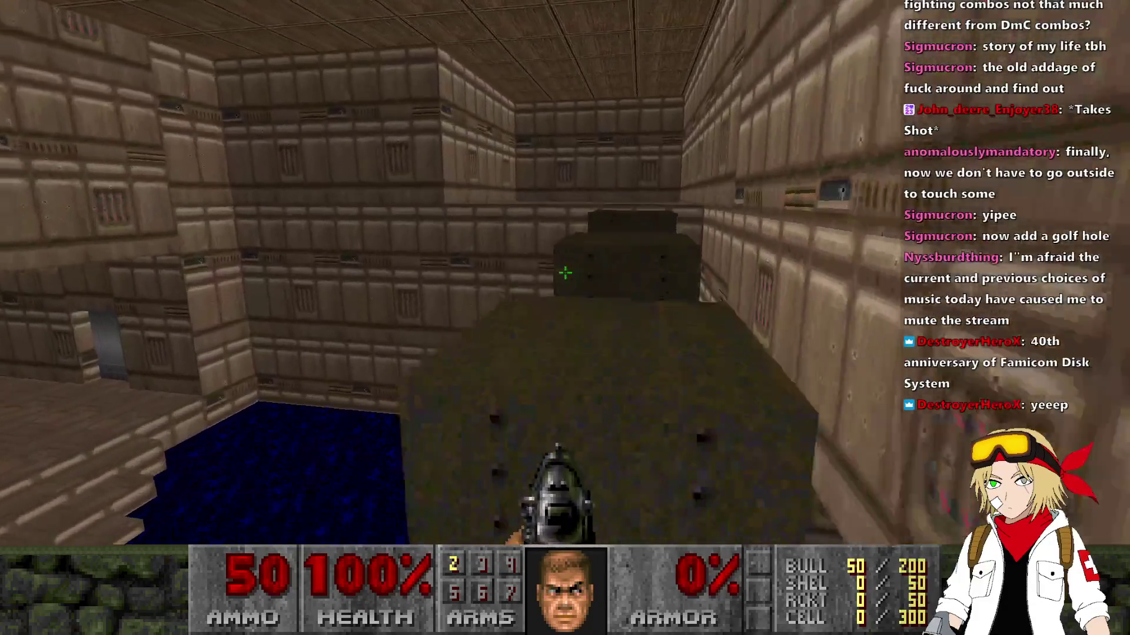
pyautogui.press('w')
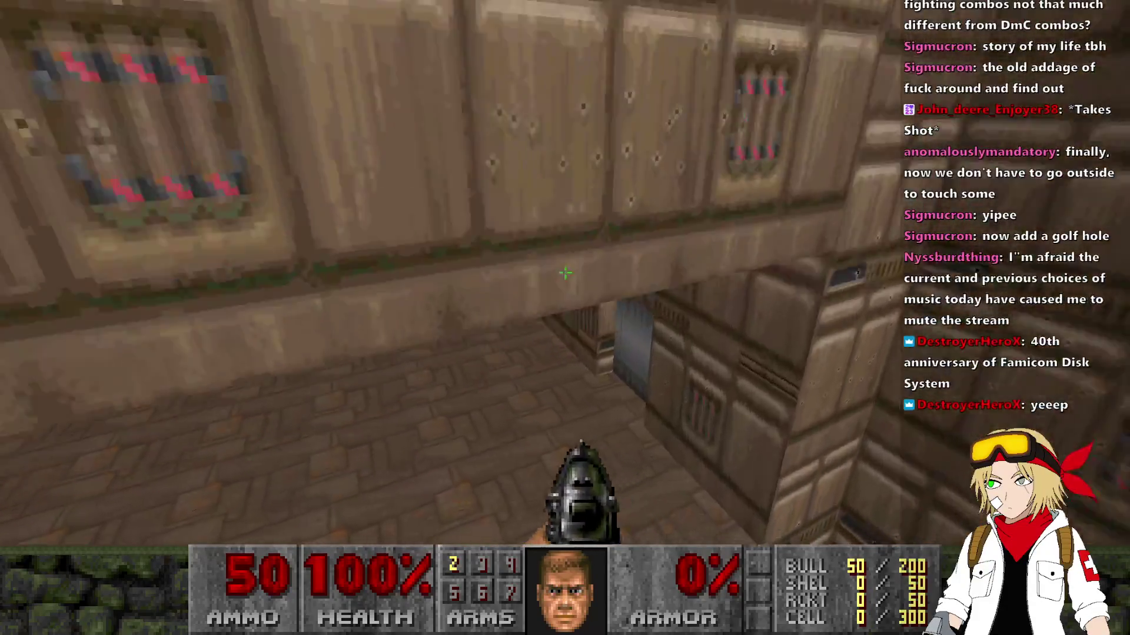
pyautogui.press('w')
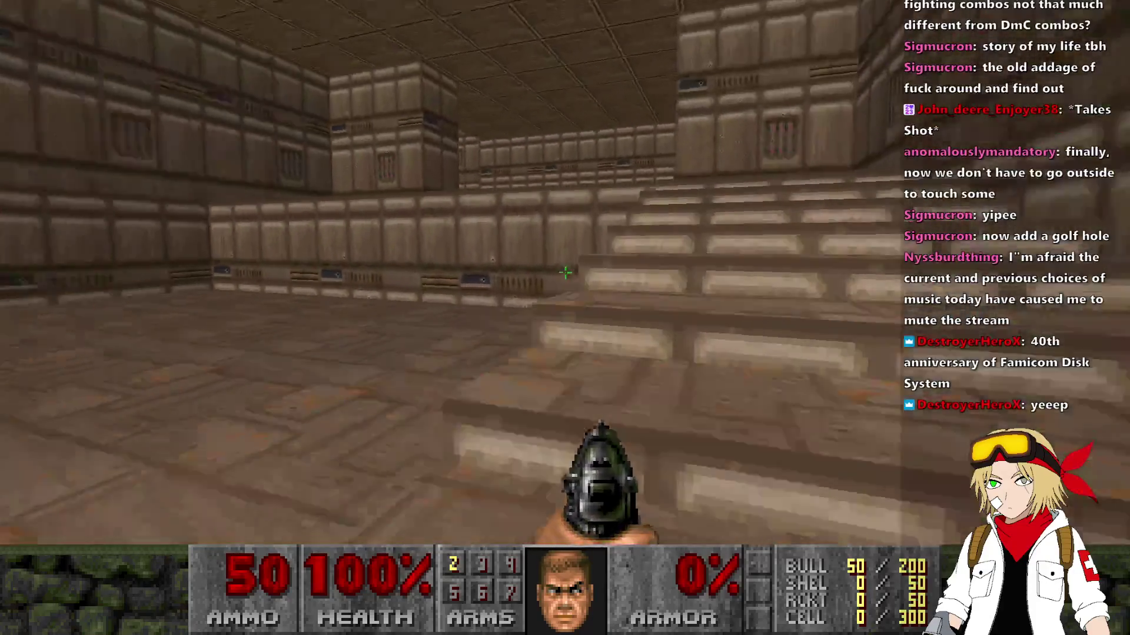
pyautogui.press('w')
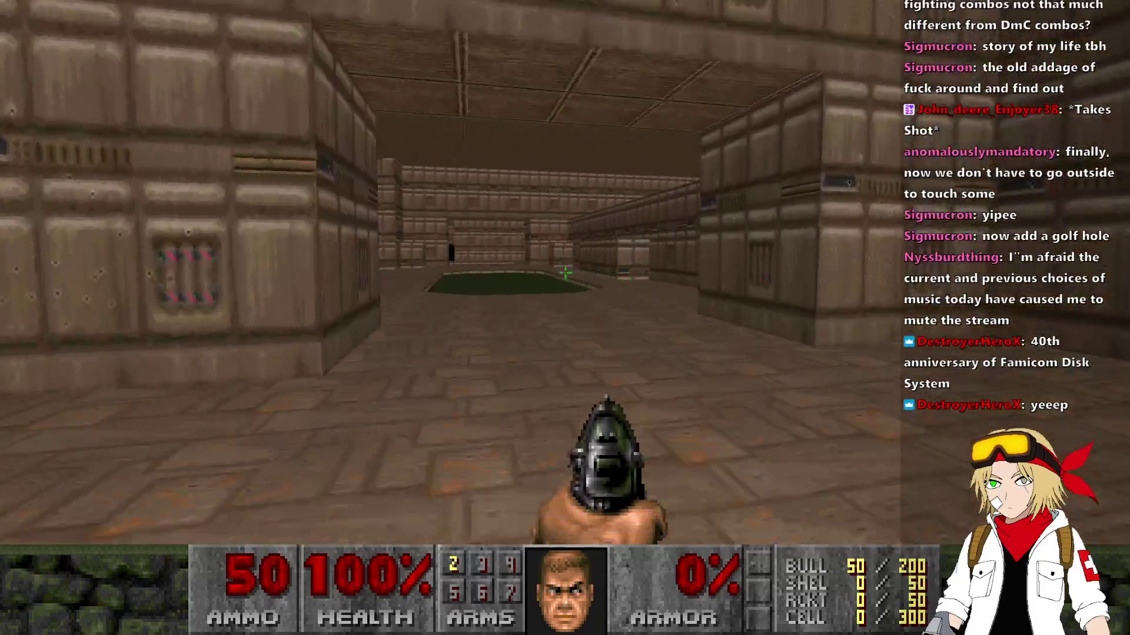
pyautogui.press('w')
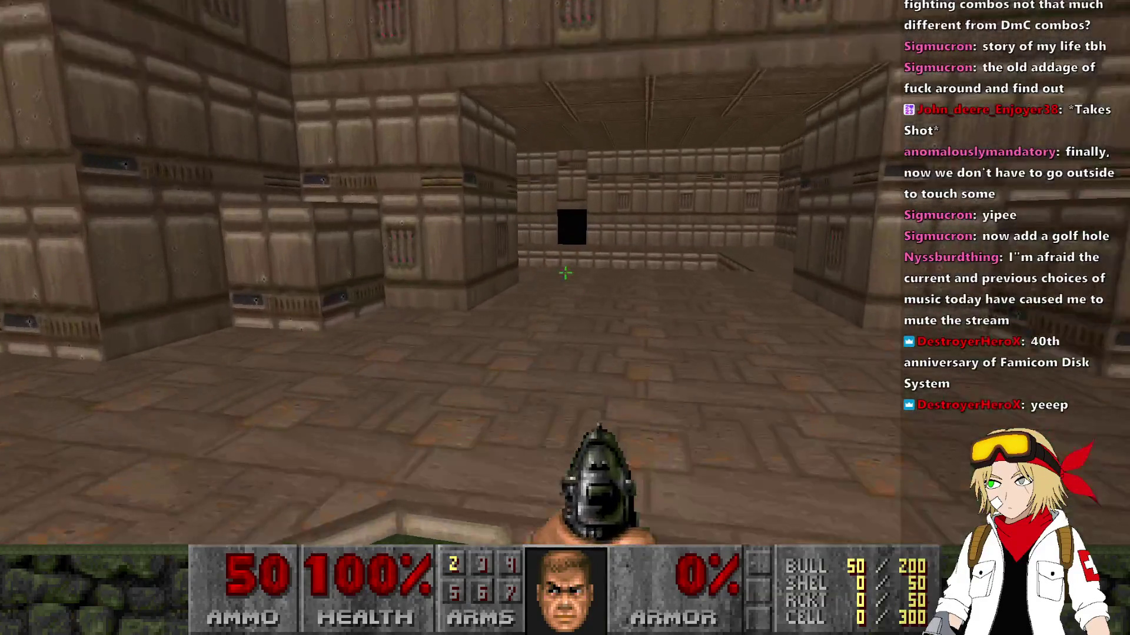
pyautogui.press('w')
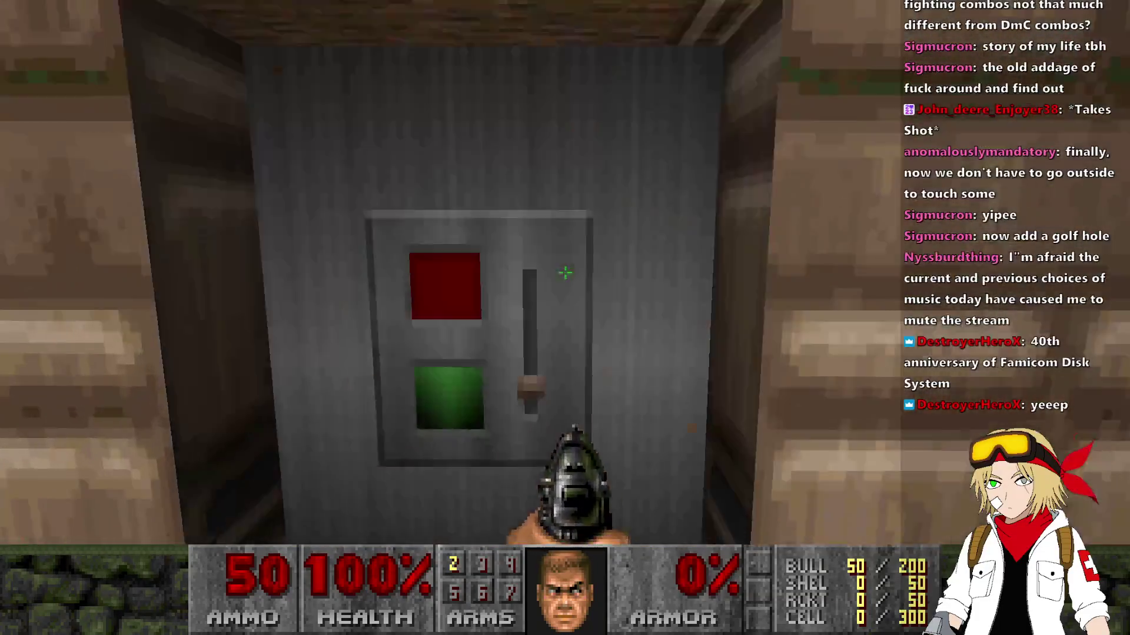
pyautogui.hotkey('alt', 'F4')
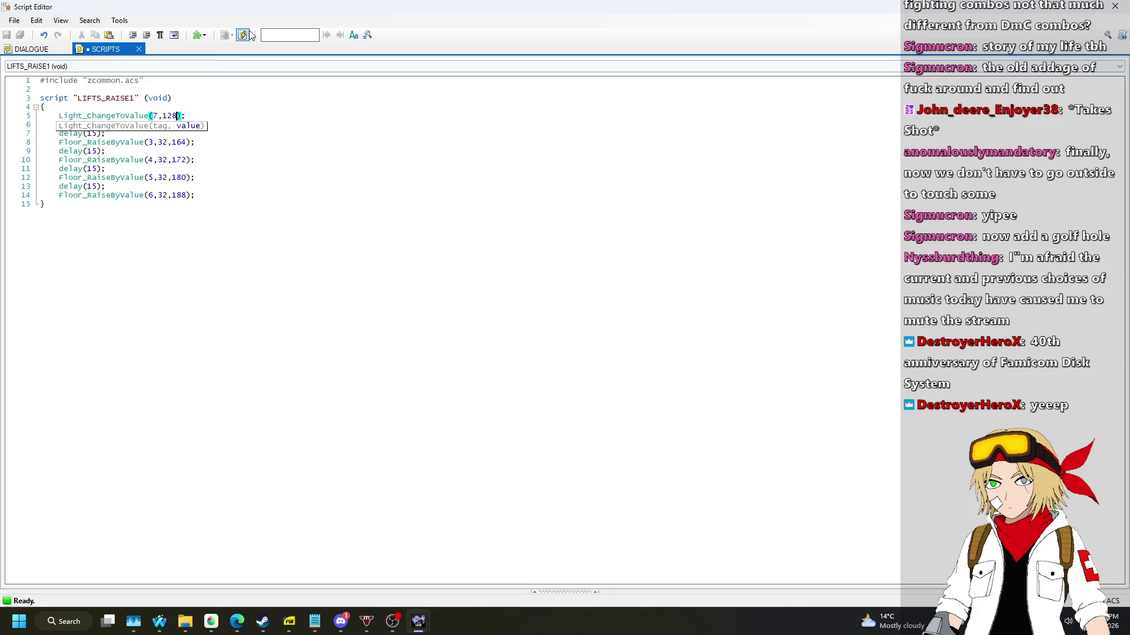
# Compile the script with Light_ChangeToValue(7,128), save COOLMAP2.wad, and launch a test run.
pyautogui.click(302, 233)
pyautogui.hotkey('alt', 'F4')
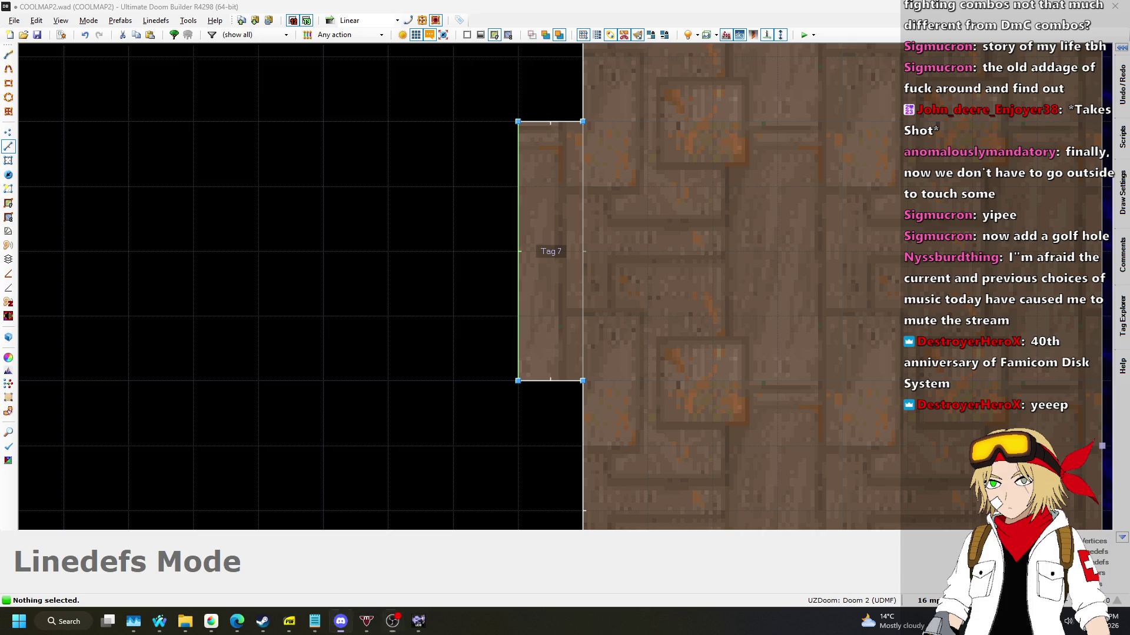
pyautogui.scroll(-10, 655, 313)
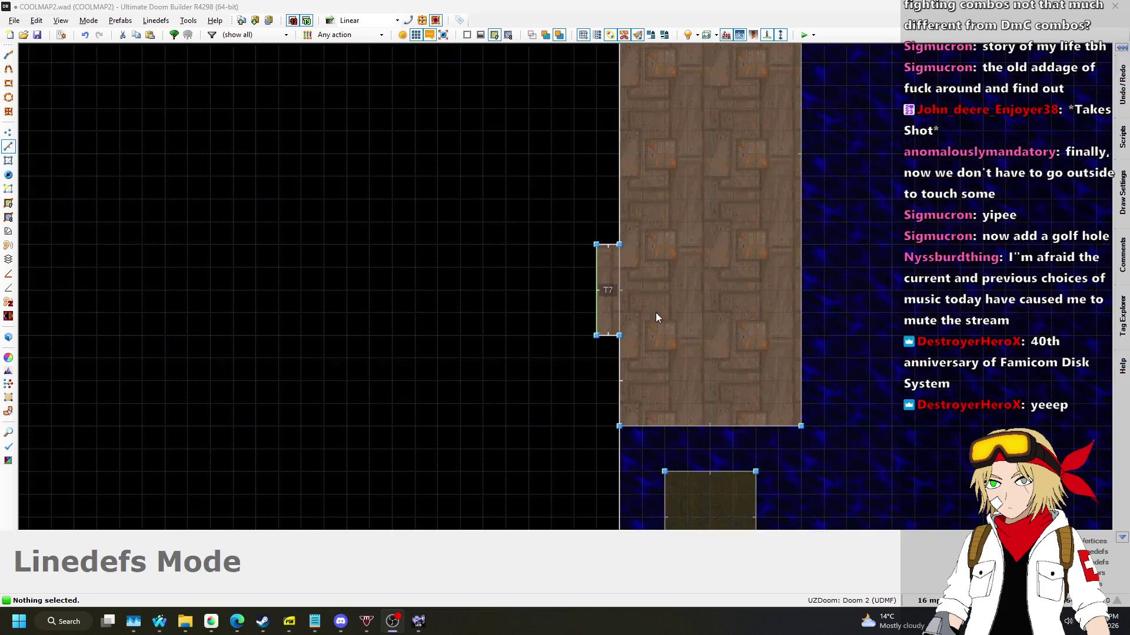
pyautogui.scroll(-5, 530, 383)
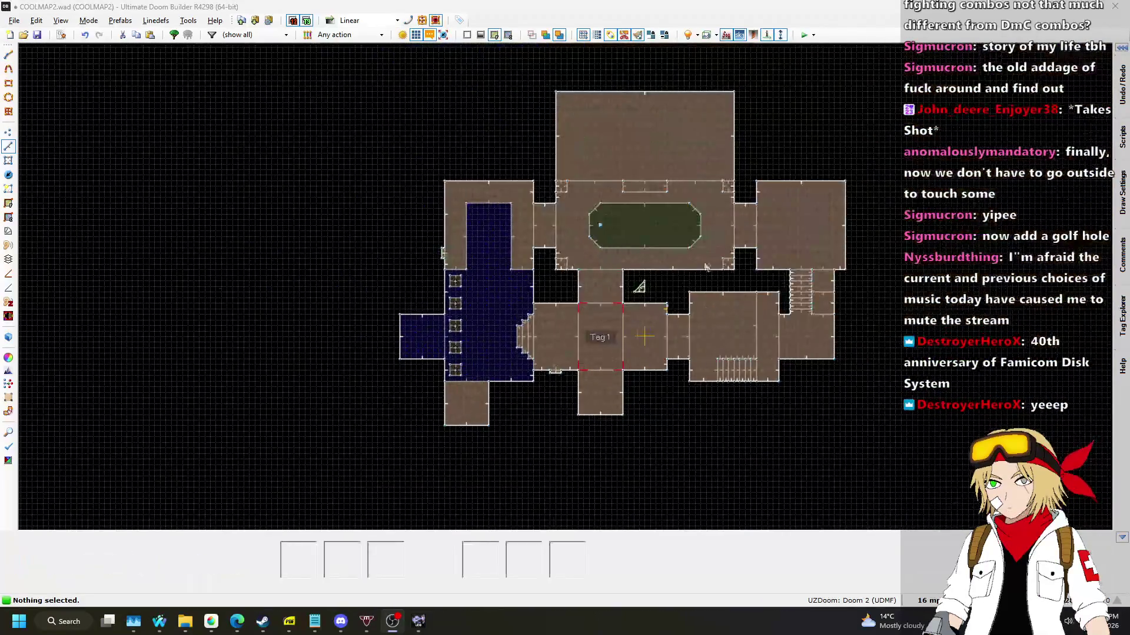
pyautogui.scroll(2, 698, 144)
pyautogui.hotkey('ctrl', 's')
pyautogui.click(802, 35)
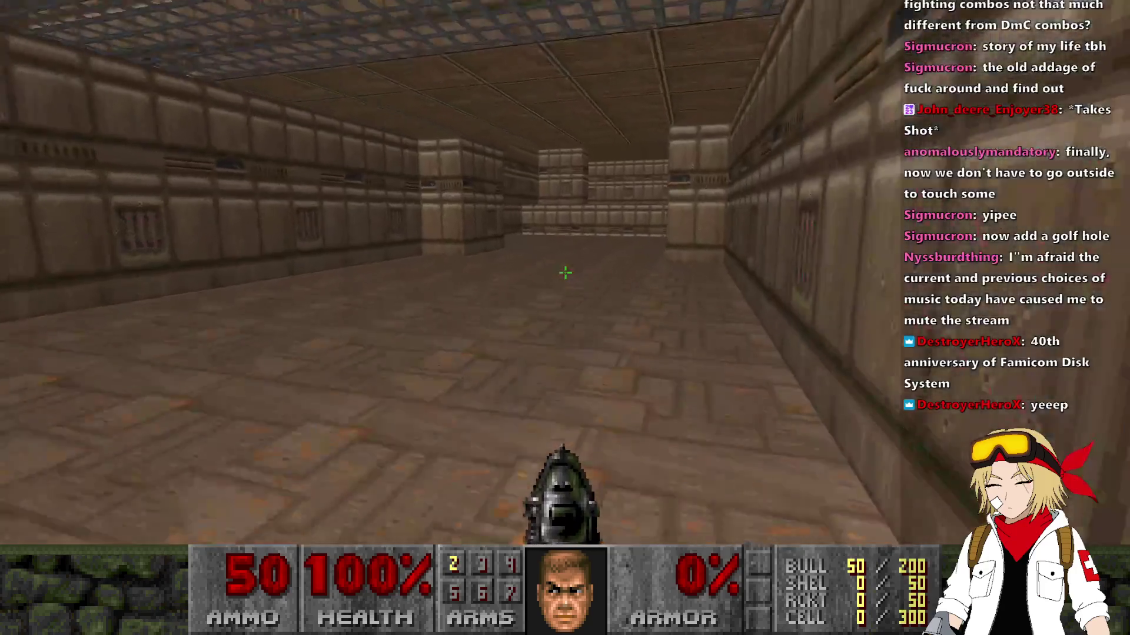
# Walk the corridors, green pool and grate room, fire the pistol once, then quit the game.
pyautogui.press('w')
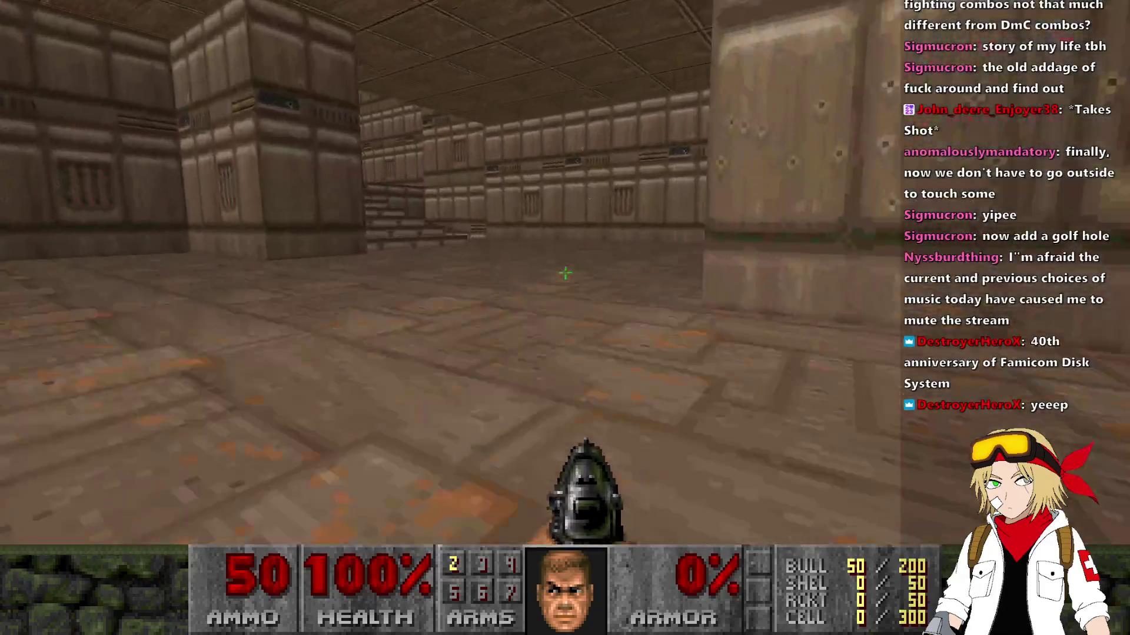
pyautogui.press('w')
pyautogui.press('w')
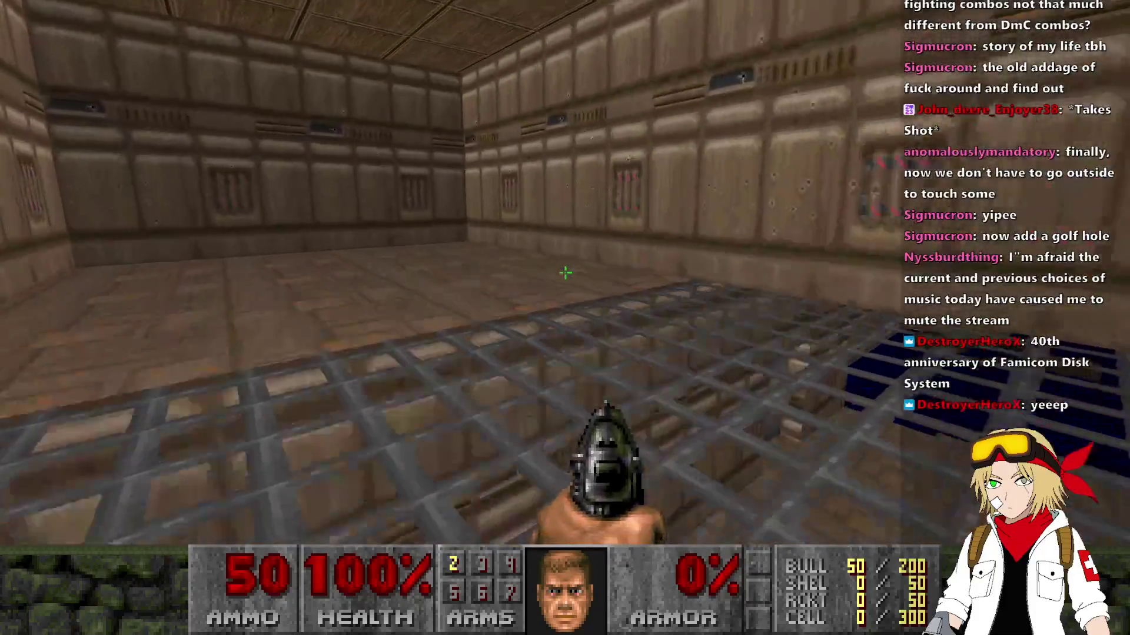
pyautogui.press('w')
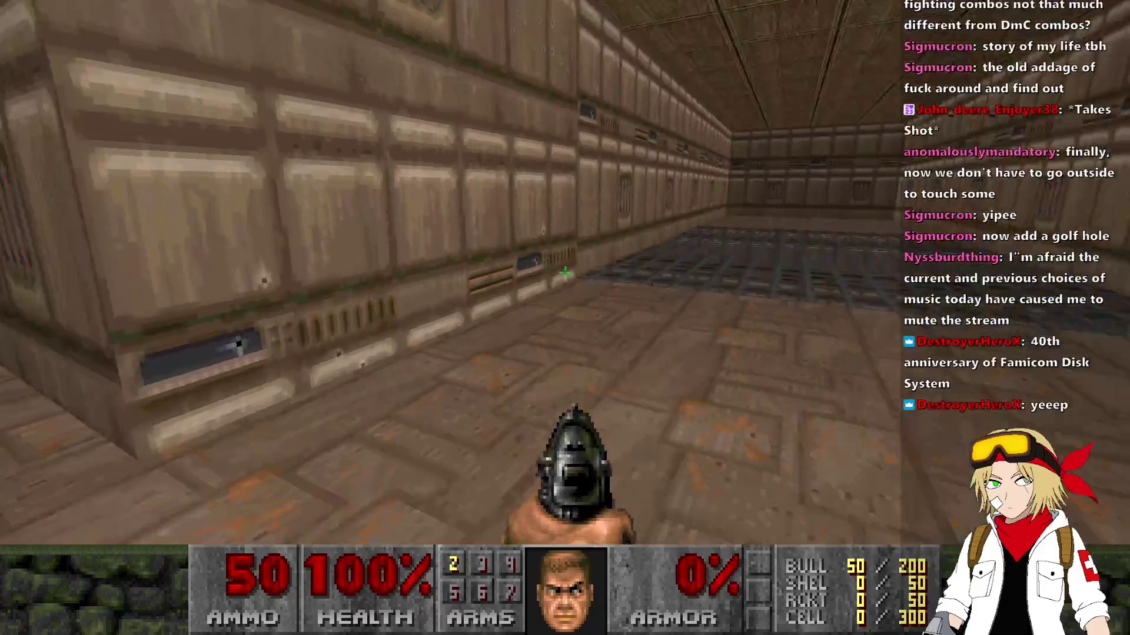
pyautogui.press('w')
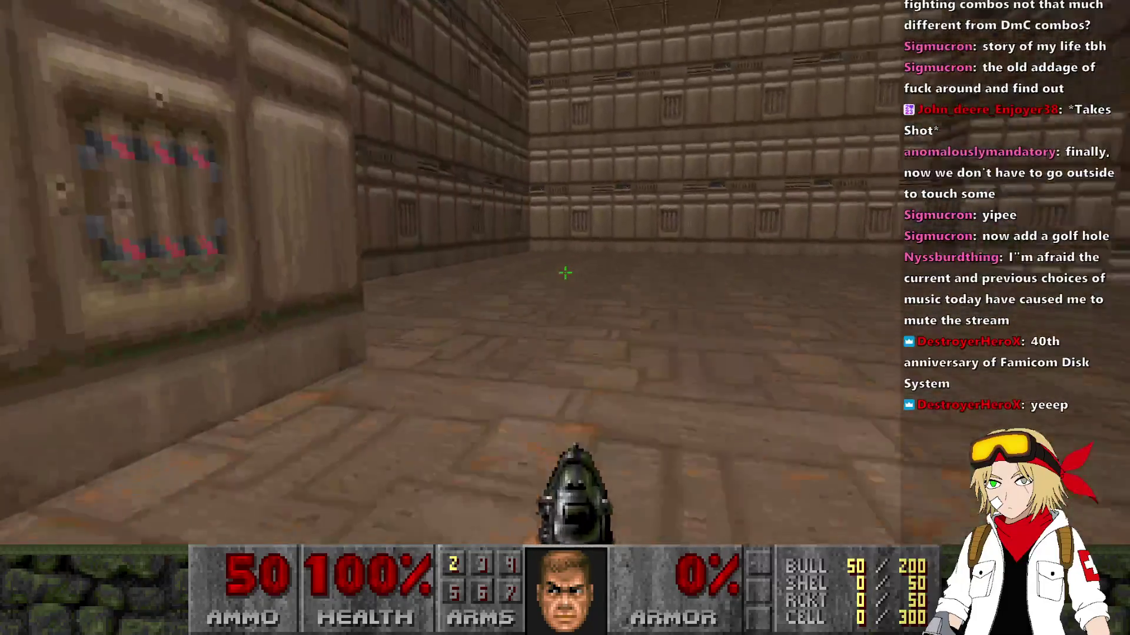
pyautogui.press('w')
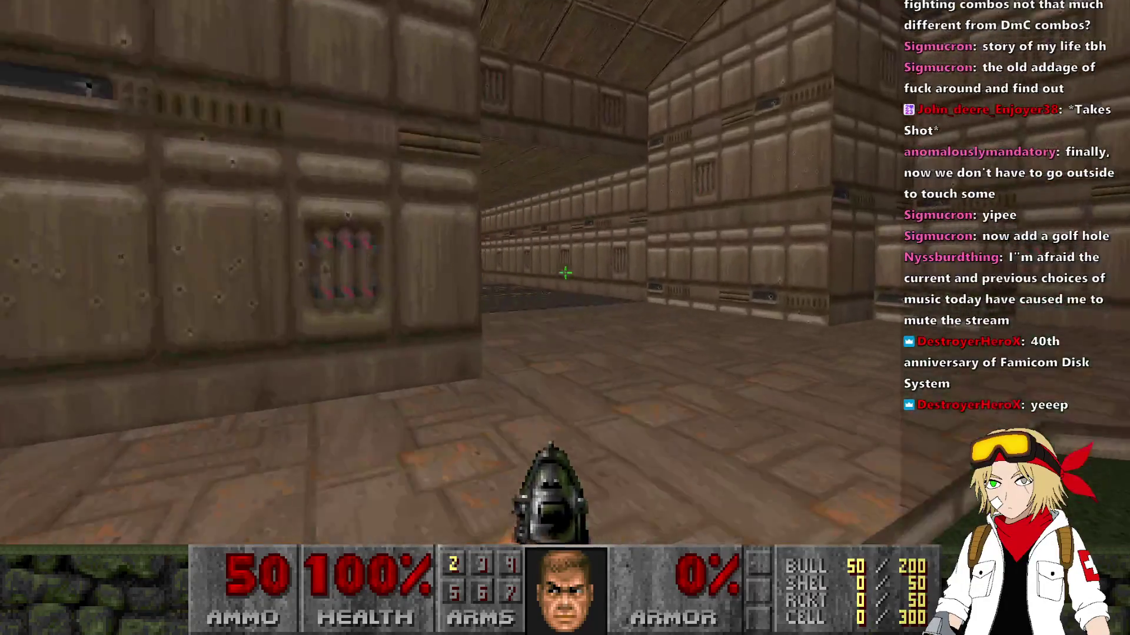
pyautogui.press('w')
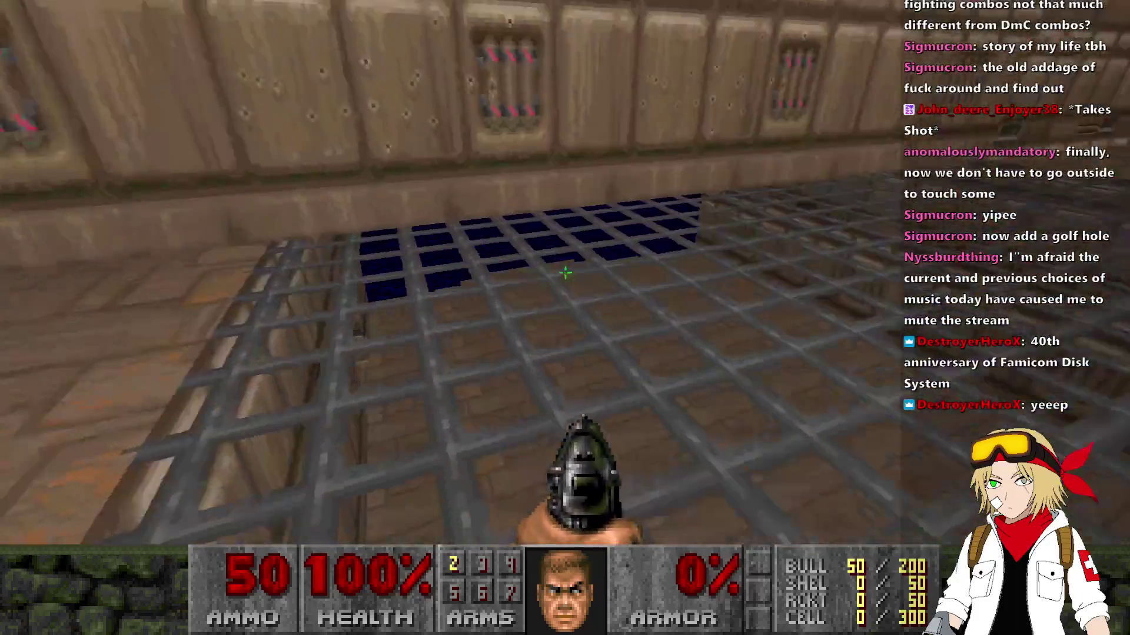
pyautogui.click(565, 273)
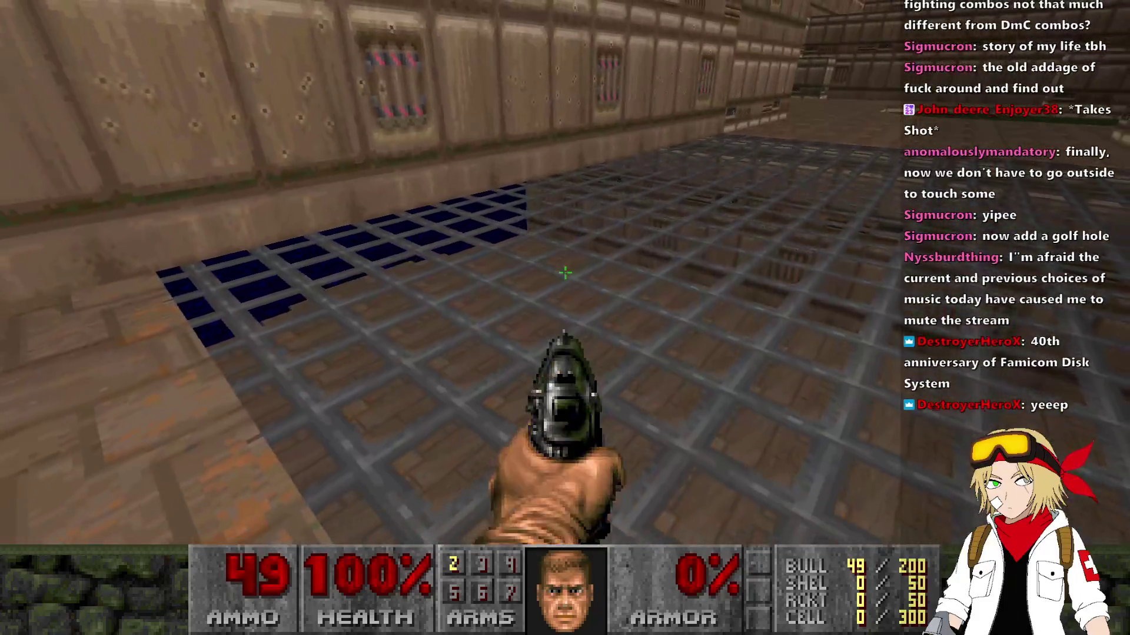
pyautogui.press('w')
pyautogui.hotkey('alt', 'F4')
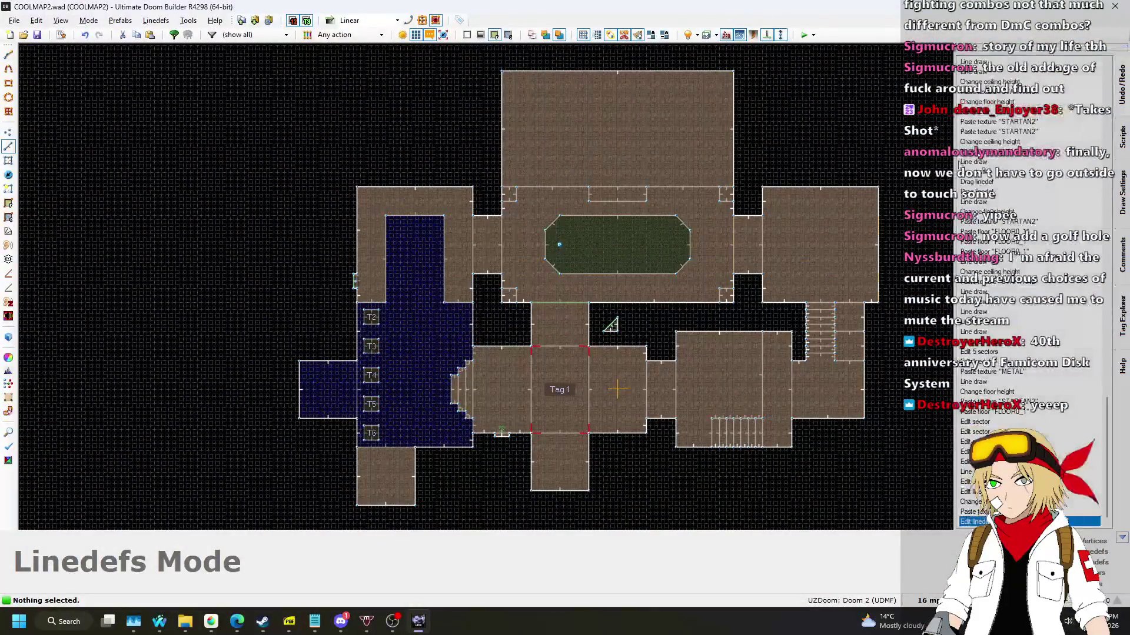
# Make the triangle grate's 3D floor type 49 with inverted shootability, save, and start a test.
pyautogui.scroll(6, 631, 338)
pyautogui.rightClick(631, 337)
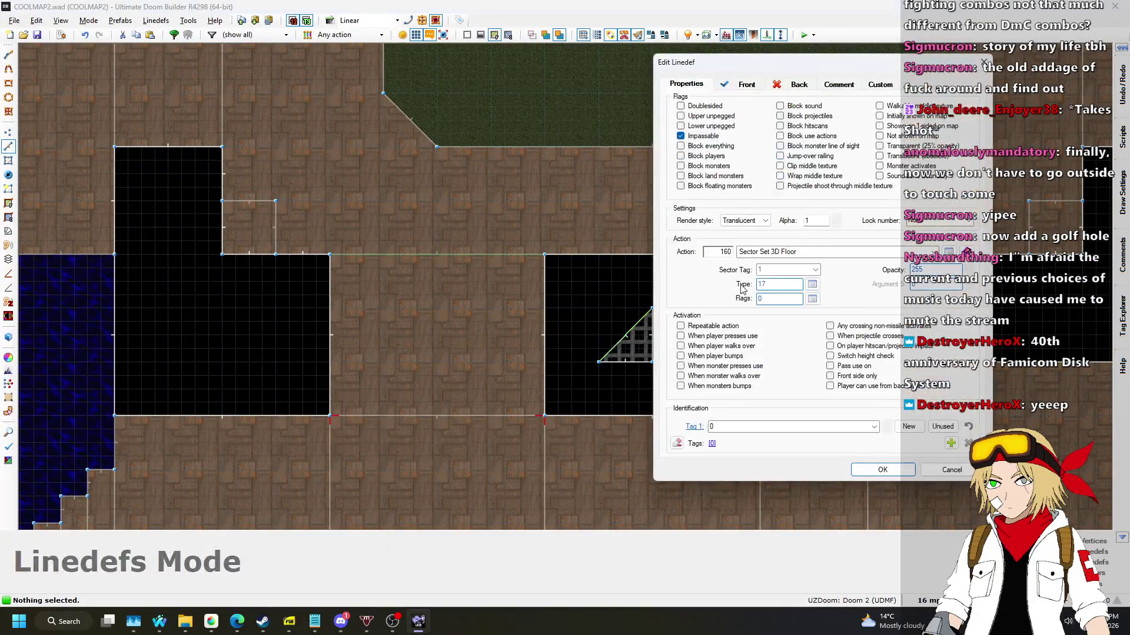
pyautogui.click(811, 286)
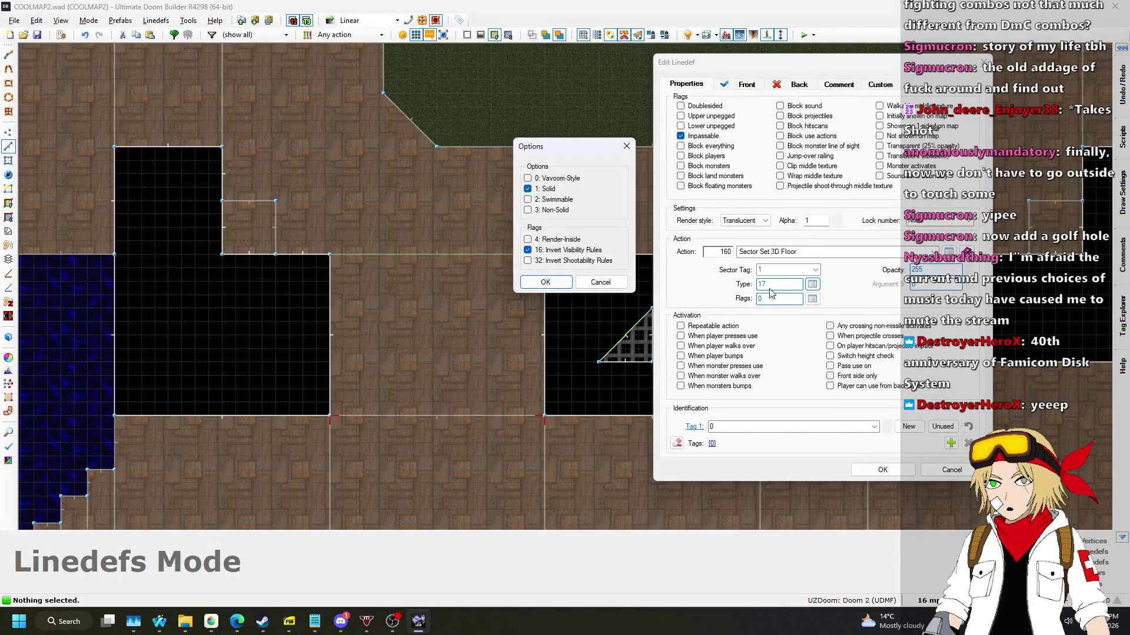
pyautogui.click(553, 286)
pyautogui.click(869, 471)
pyautogui.hotkey('ctrl', 's')
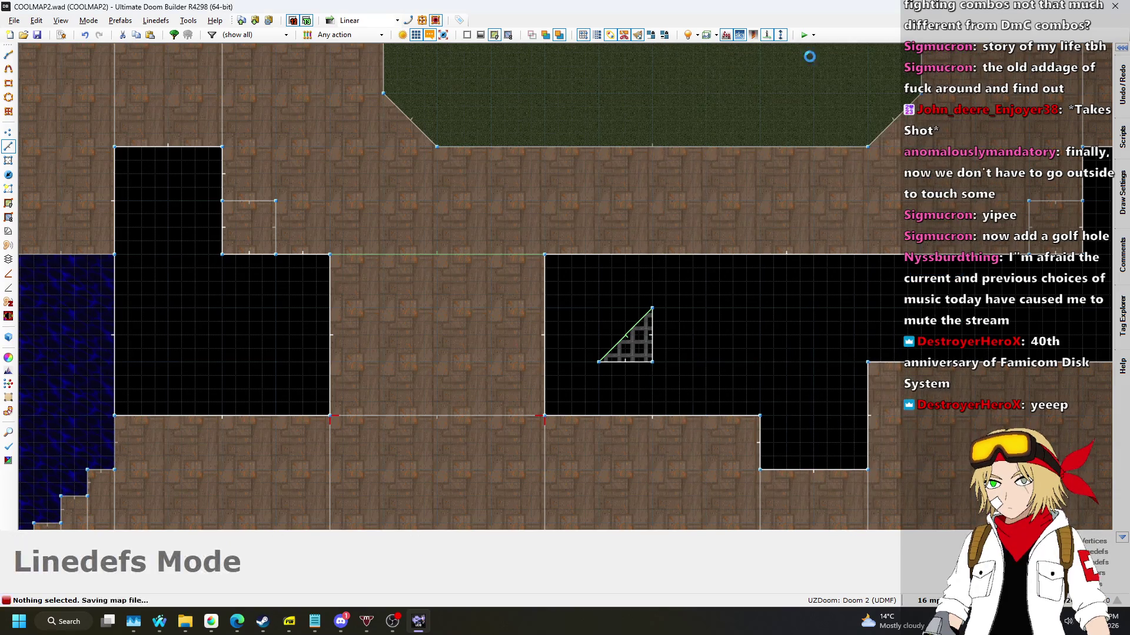
pyautogui.click(801, 35)
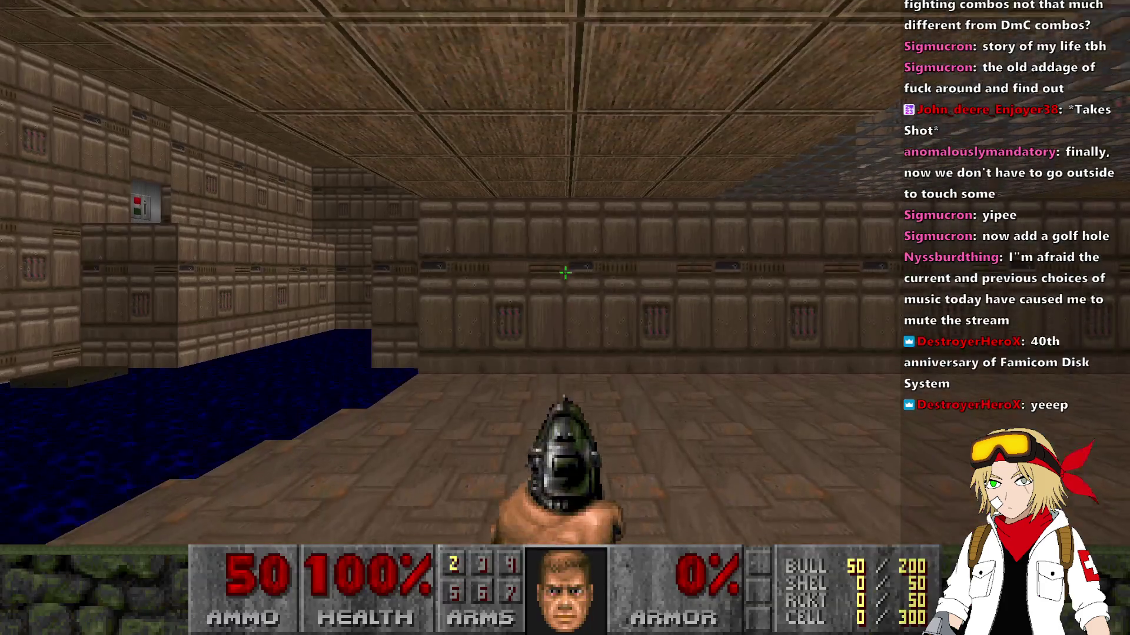
# Fire the pistol several times around the hall and at the grated floor.
pyautogui.click(565, 318)
pyautogui.click(564, 272)
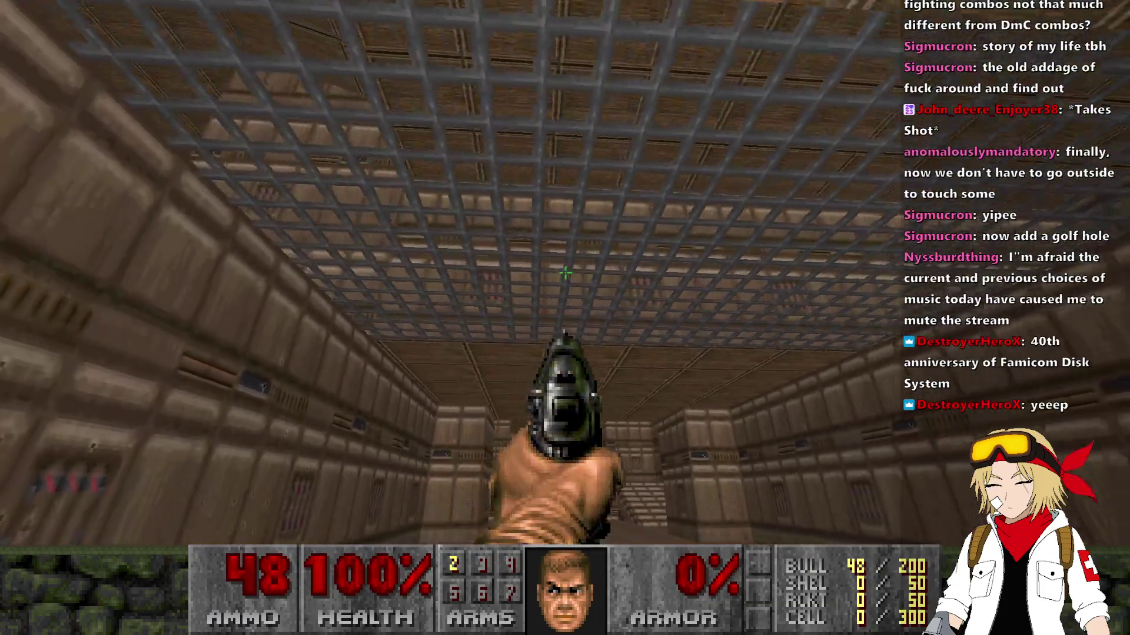
pyautogui.click(565, 272)
pyautogui.click(565, 272)
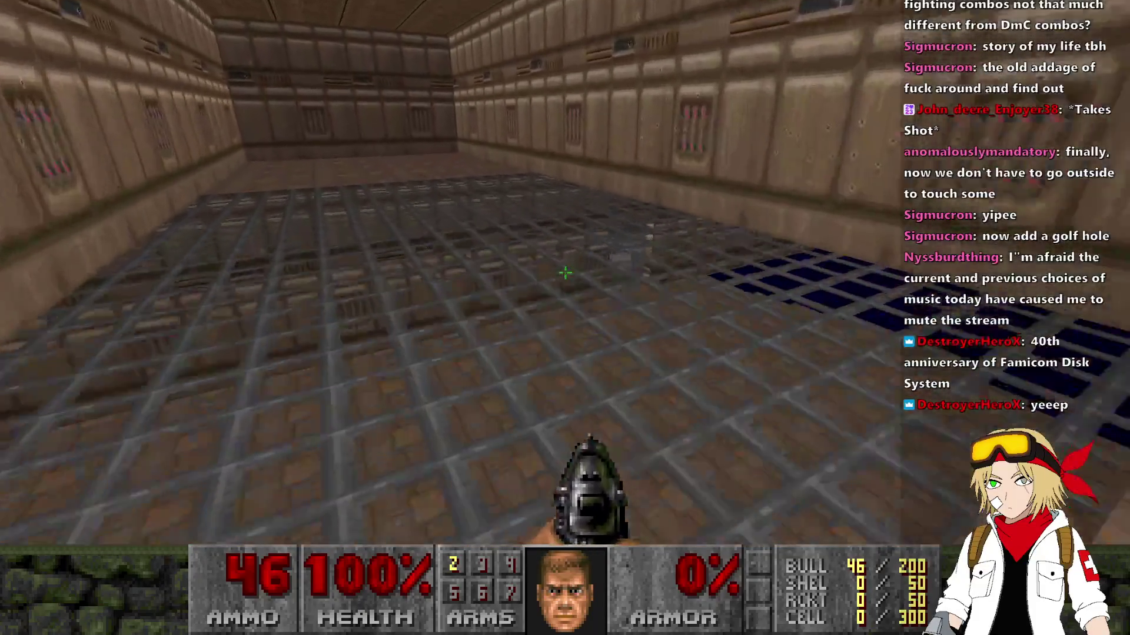
pyautogui.click(565, 272)
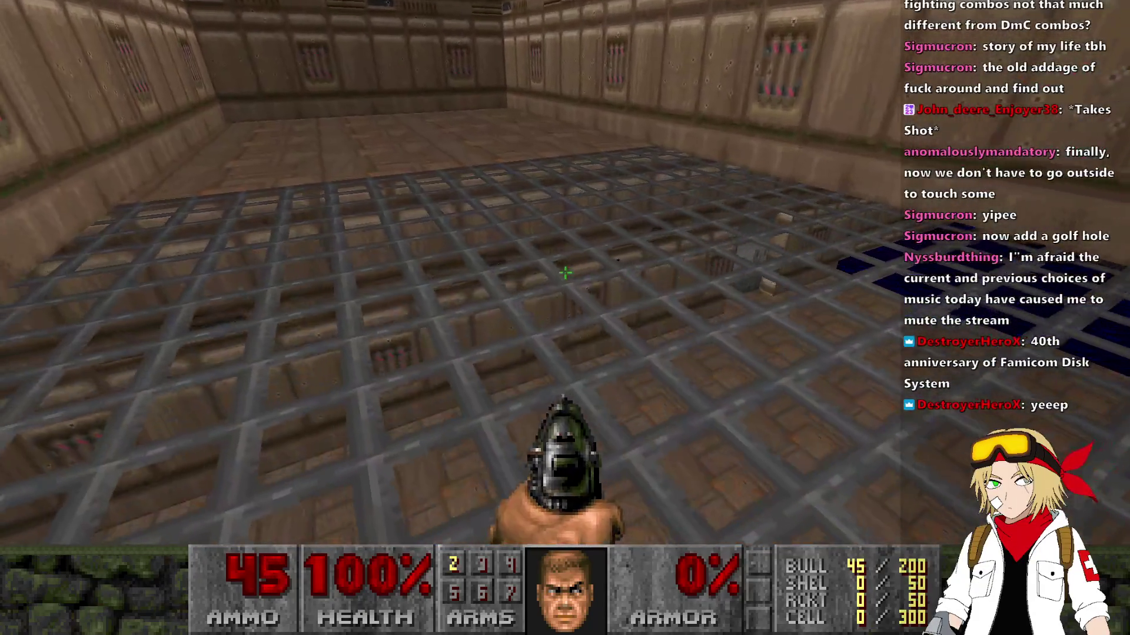
pyautogui.click(564, 272)
pyautogui.click(565, 272)
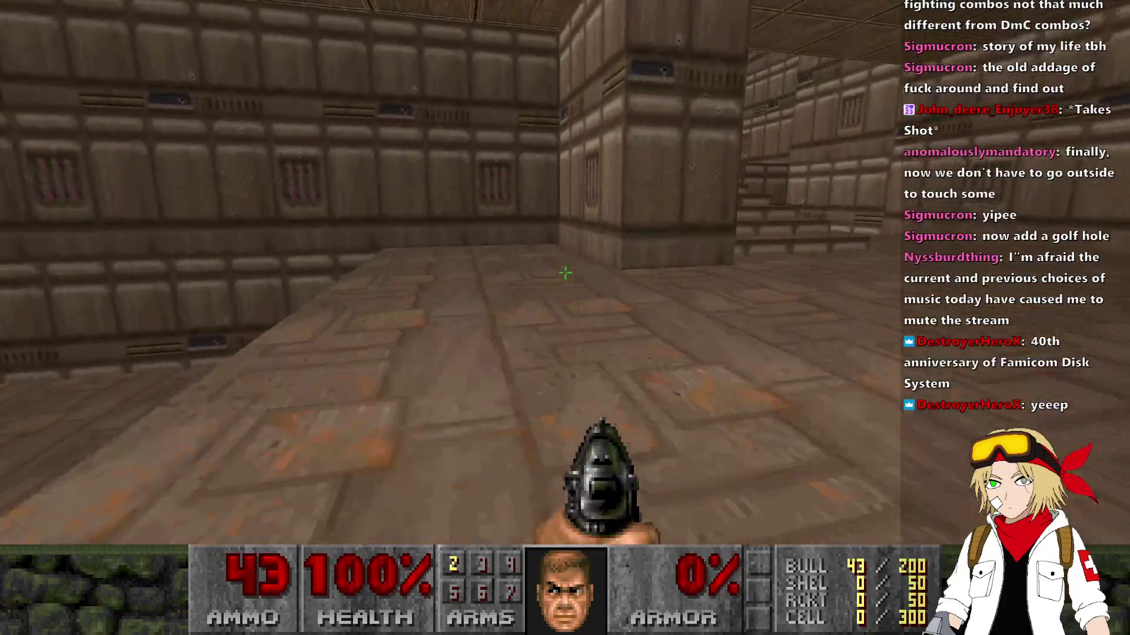
# Walk across the green pool, along the stone ledge and blue pool, then close the game.
pyautogui.press('w')
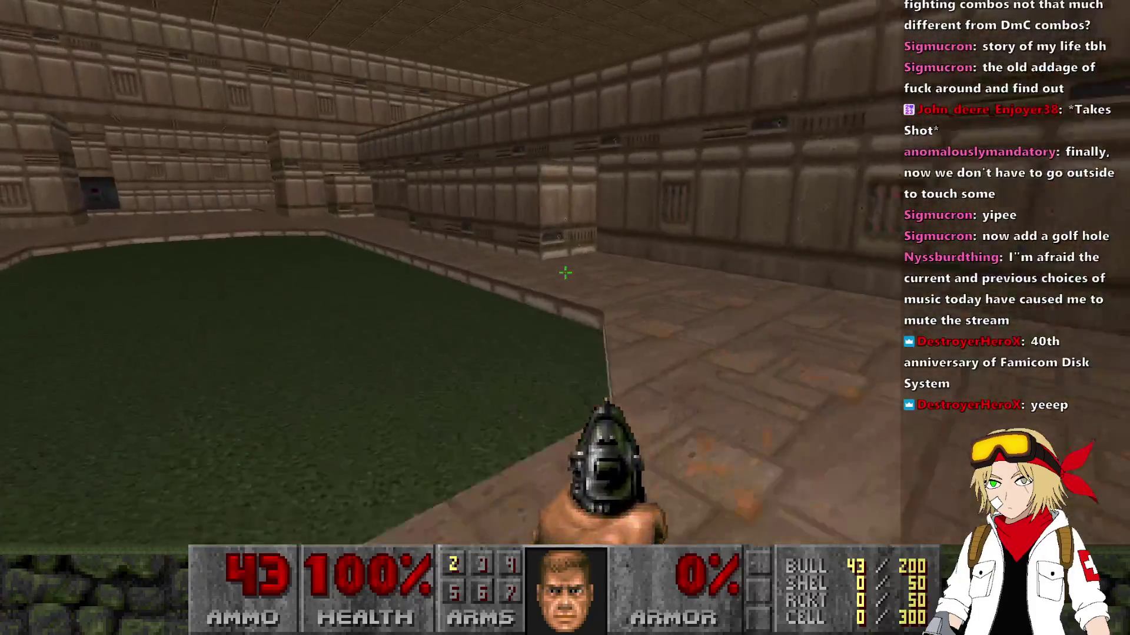
pyautogui.press('w')
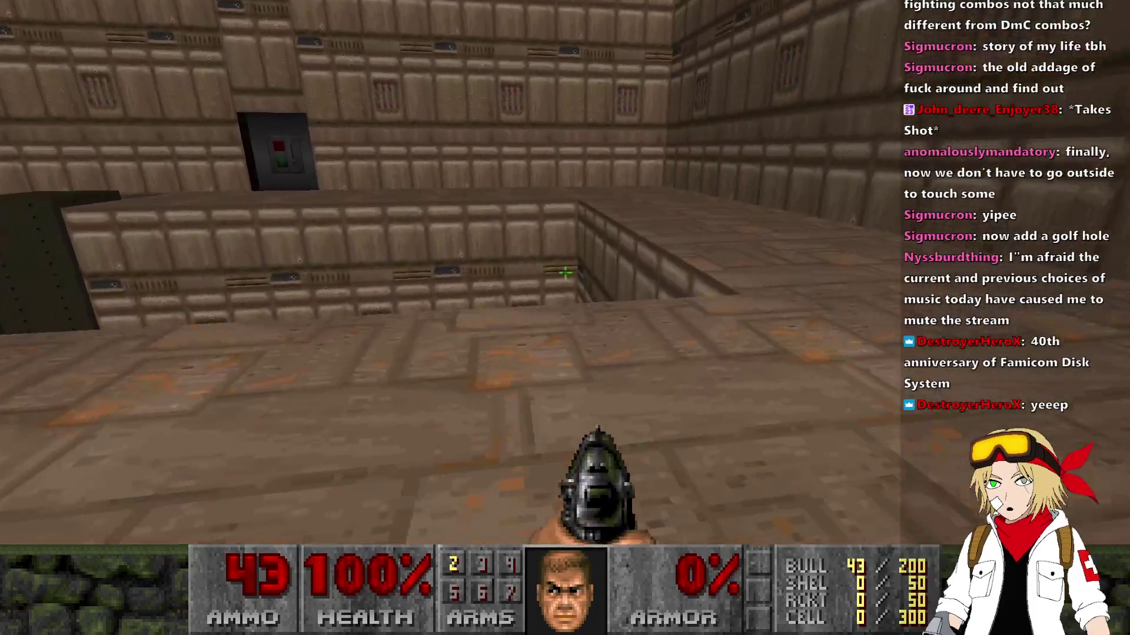
pyautogui.press('w')
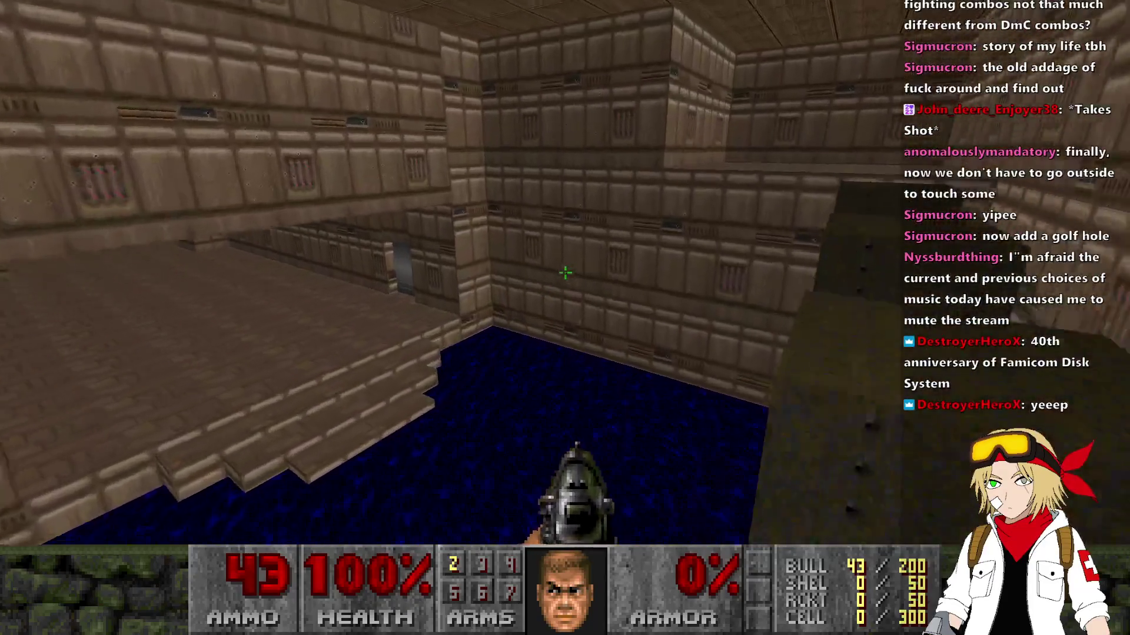
pyautogui.press('w')
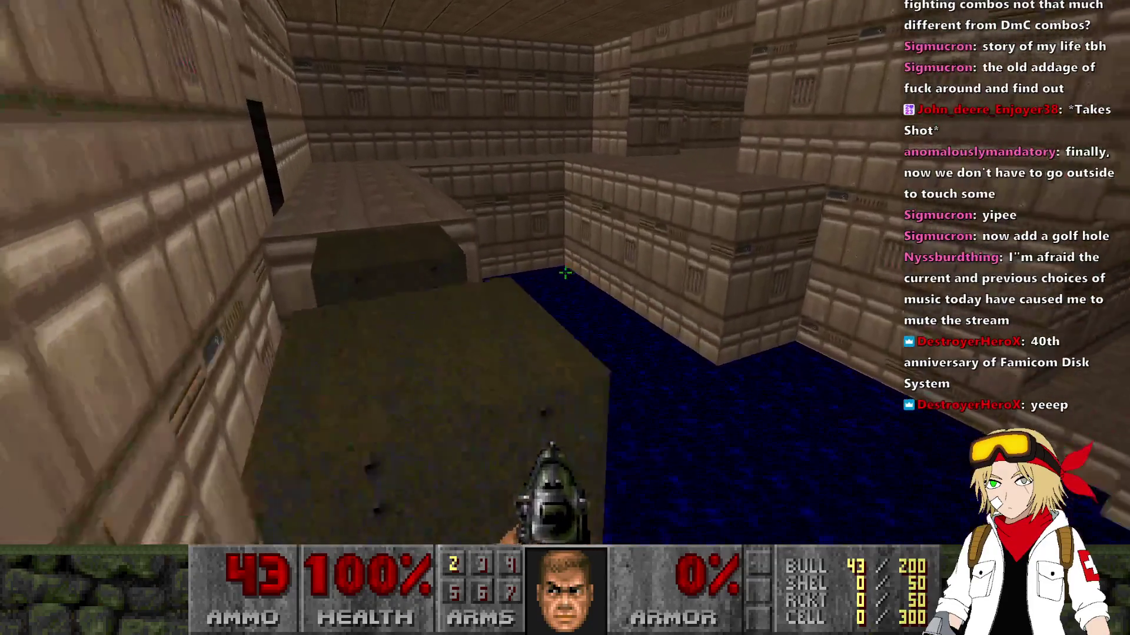
pyautogui.press('w')
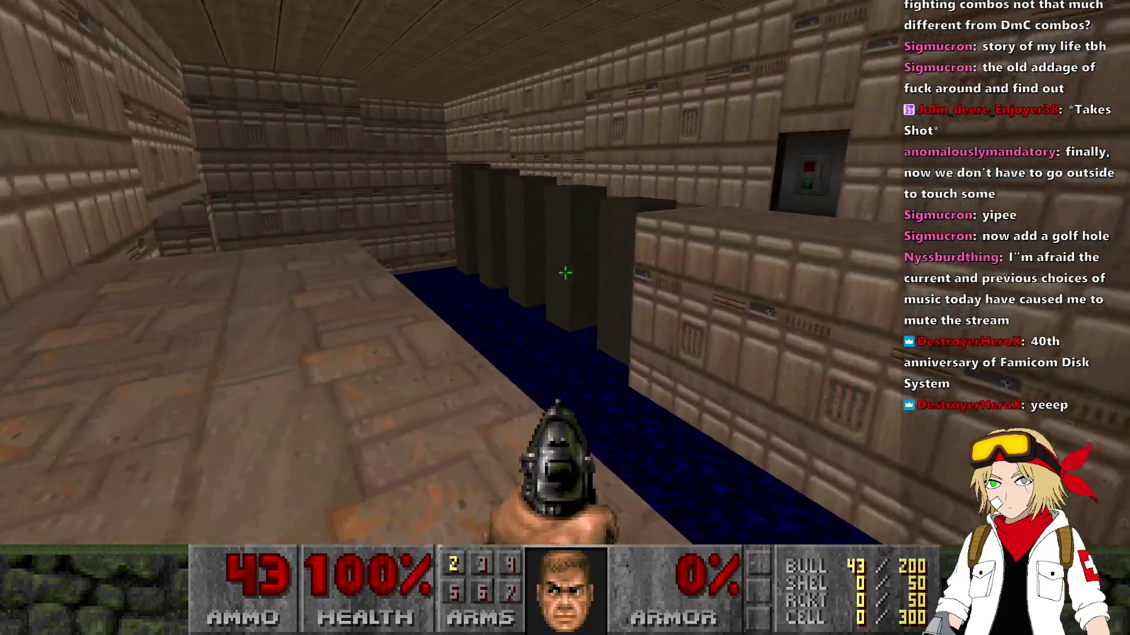
pyautogui.press('w')
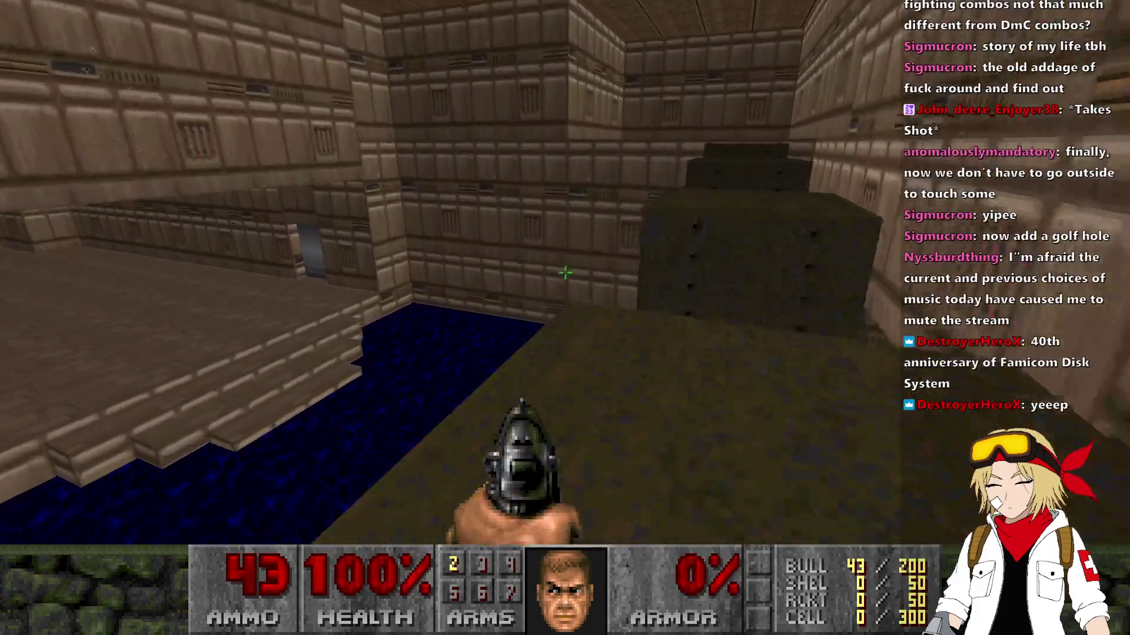
pyautogui.press('w')
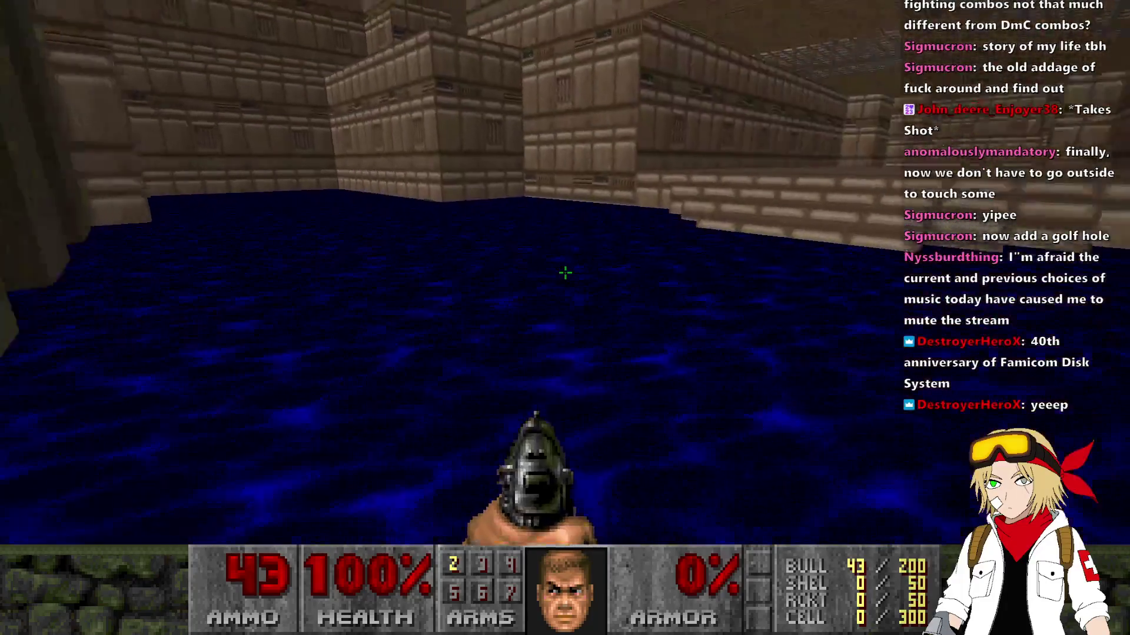
pyautogui.hotkey('alt', 'Return')
pyautogui.hotkey('alt', 'F4')
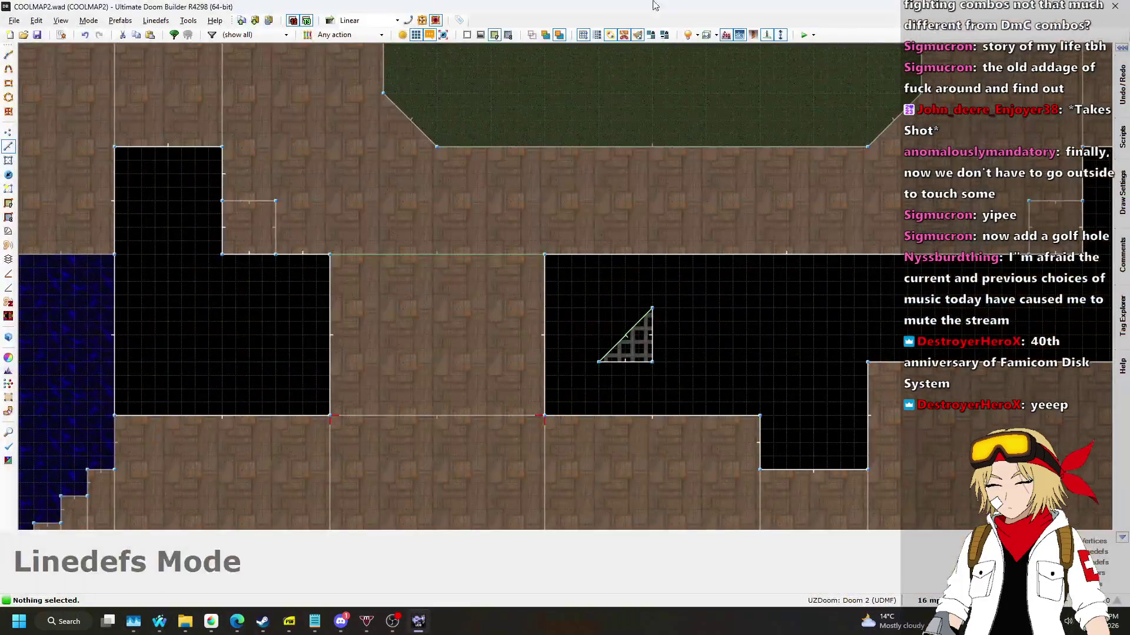
pyautogui.scroll(-8, 673, 234)
pyautogui.scroll(2, 785, 203)
pyautogui.scroll(-4, 785, 202)
pyautogui.scroll(5, 582, 250)
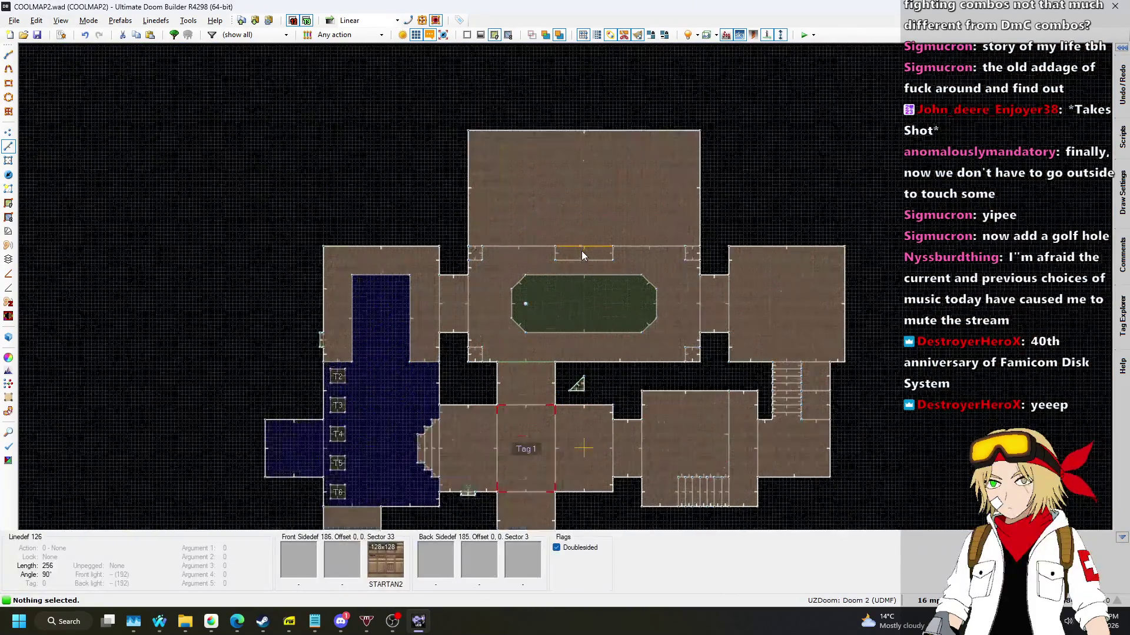
pyautogui.scroll(-5, 581, 243)
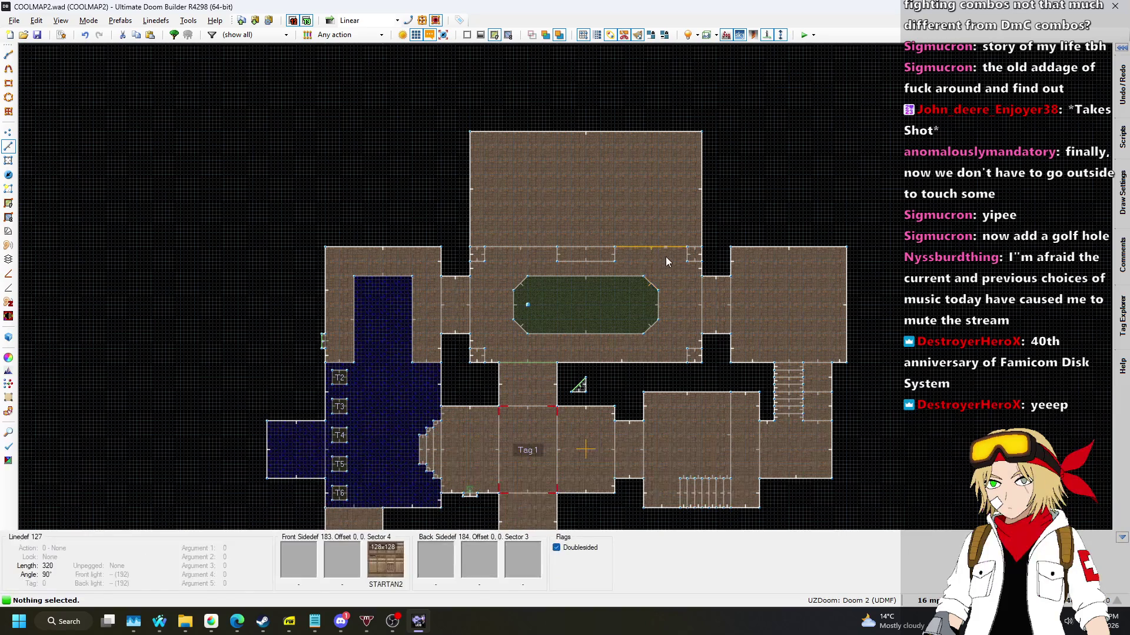
pyautogui.scroll(-3, 789, 257)
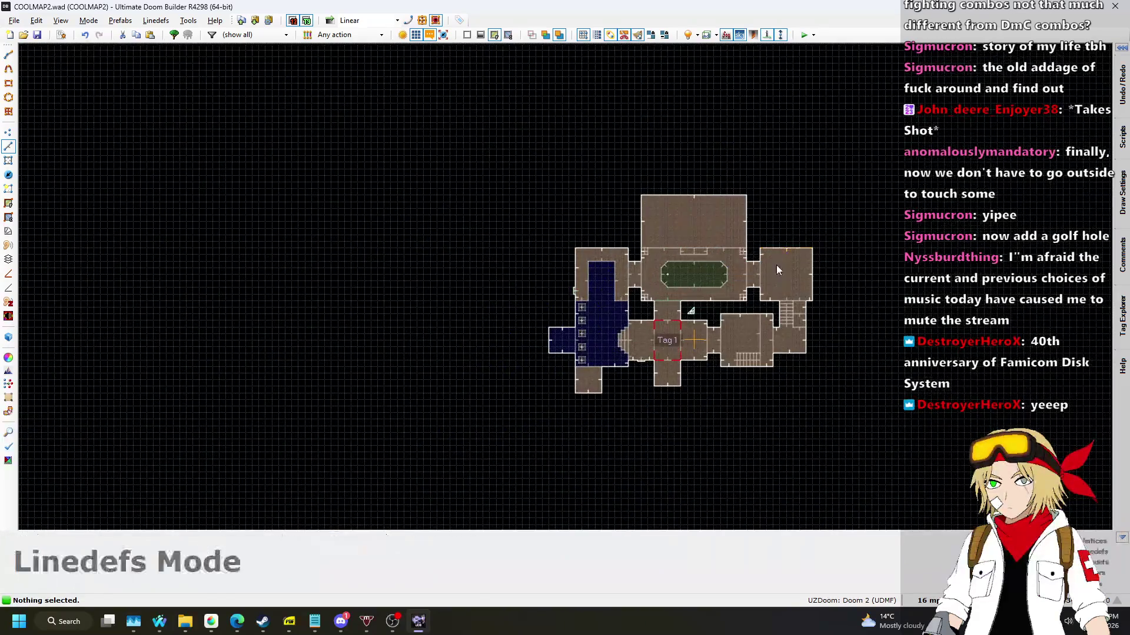
pyautogui.scroll(2, 824, 298)
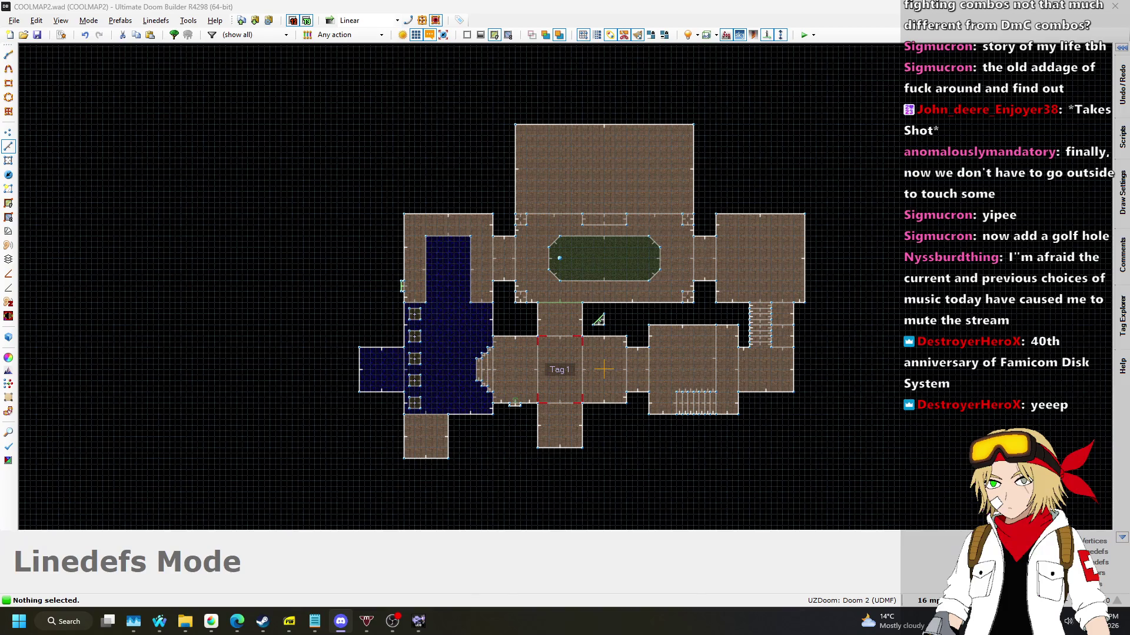
pyautogui.hotkey('alt', 'Tab')
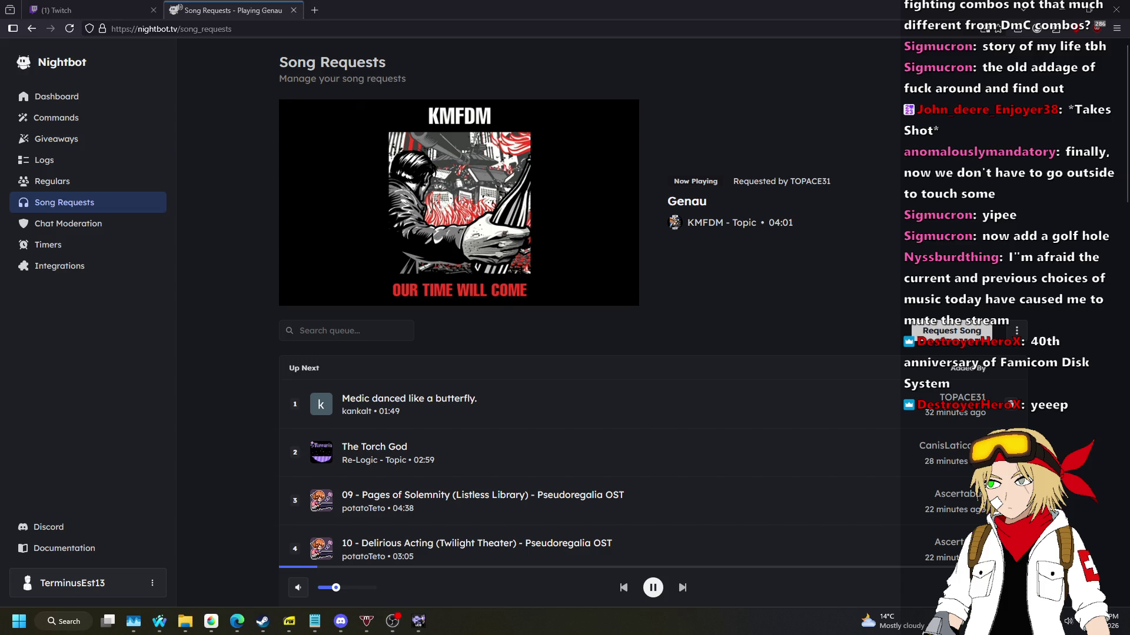
pyautogui.hotkey('alt', 'Tab')
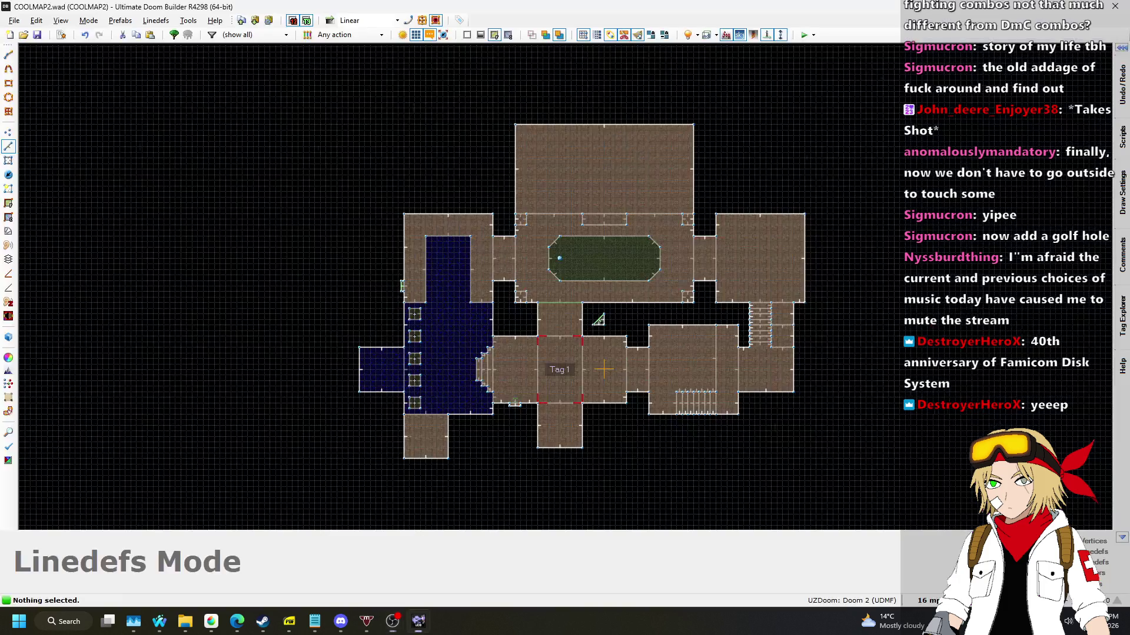
pyautogui.scroll(4, 544, 277)
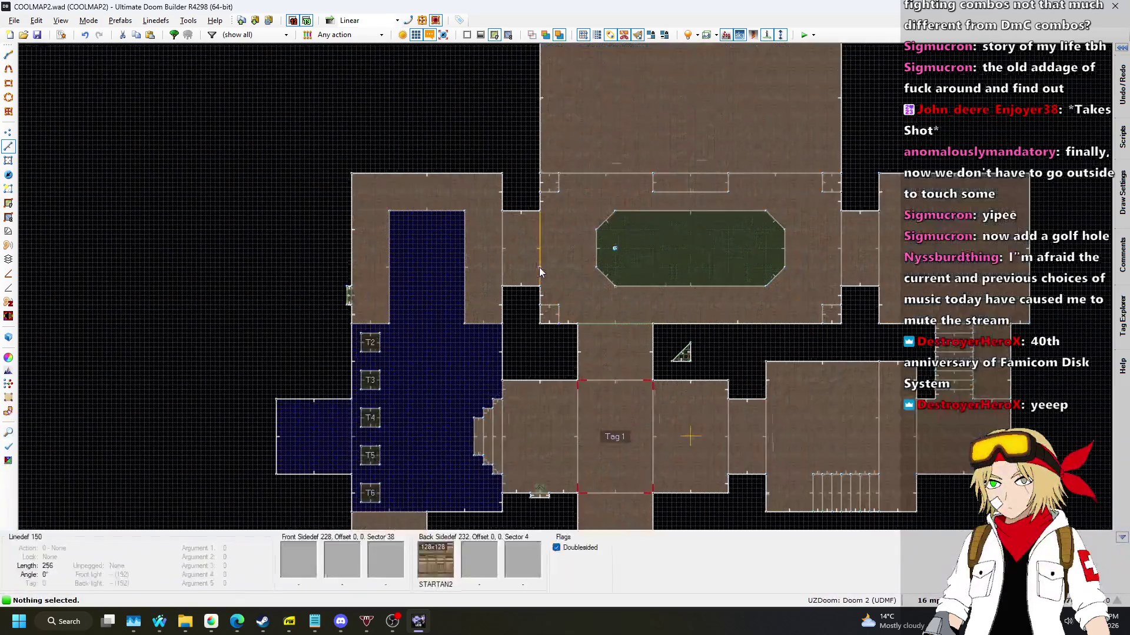
pyautogui.scroll(-3, 459, 191)
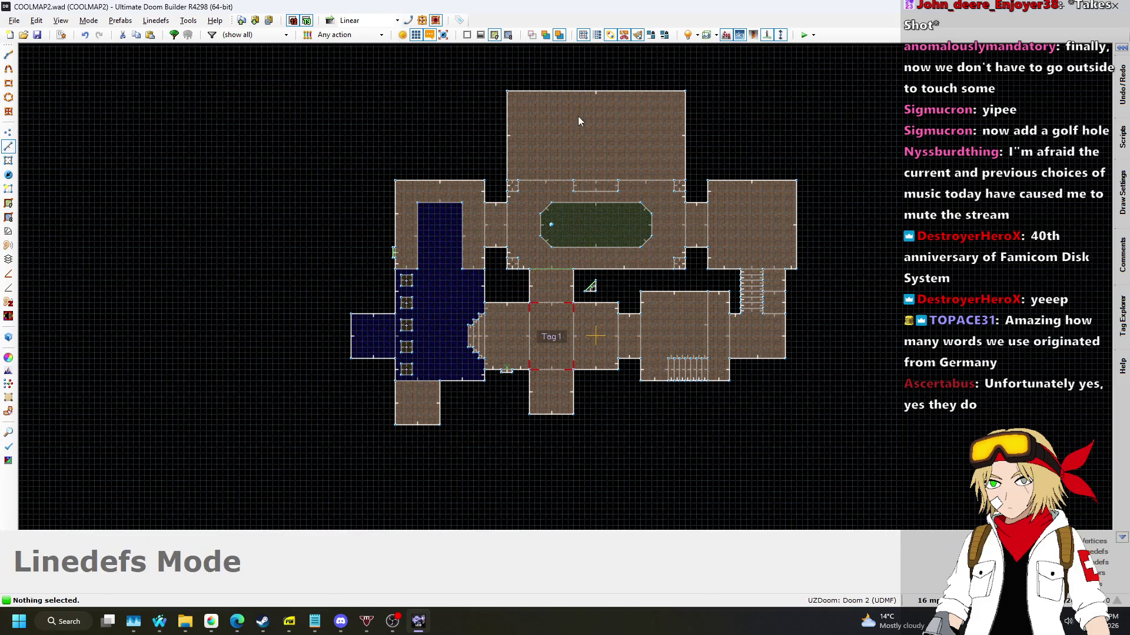
pyautogui.scroll(4, 638, 121)
pyautogui.scroll(-3, 694, 146)
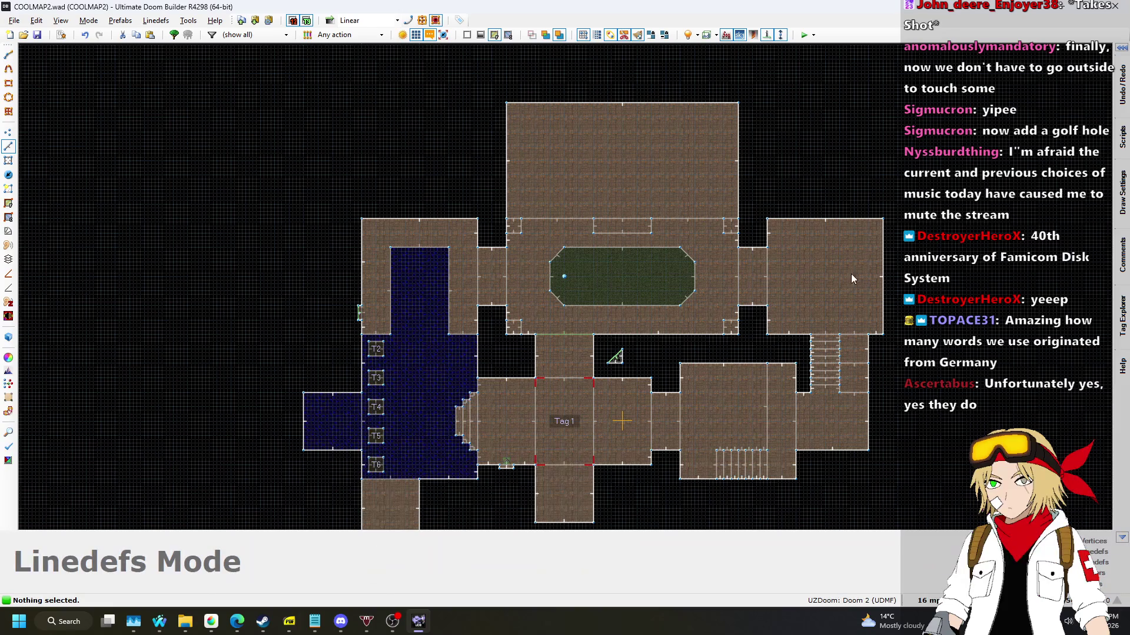
pyautogui.scroll(4, 881, 293)
pyautogui.scroll(-5, 616, 188)
pyautogui.scroll(3, 598, 301)
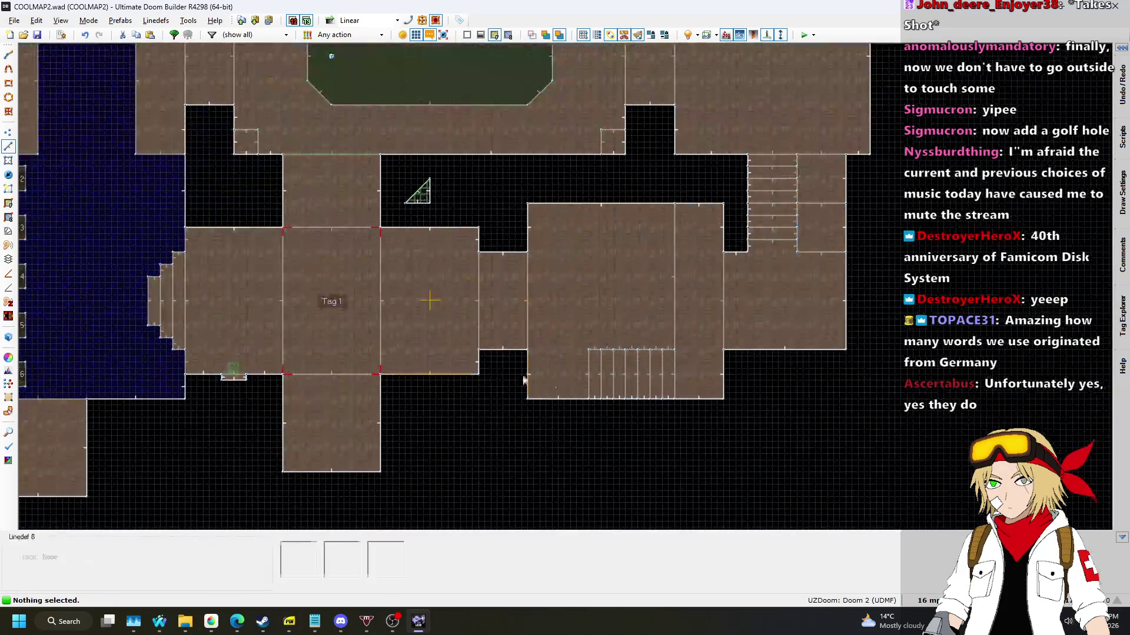
pyautogui.scroll(-3, 610, 436)
pyautogui.scroll(4, 357, 462)
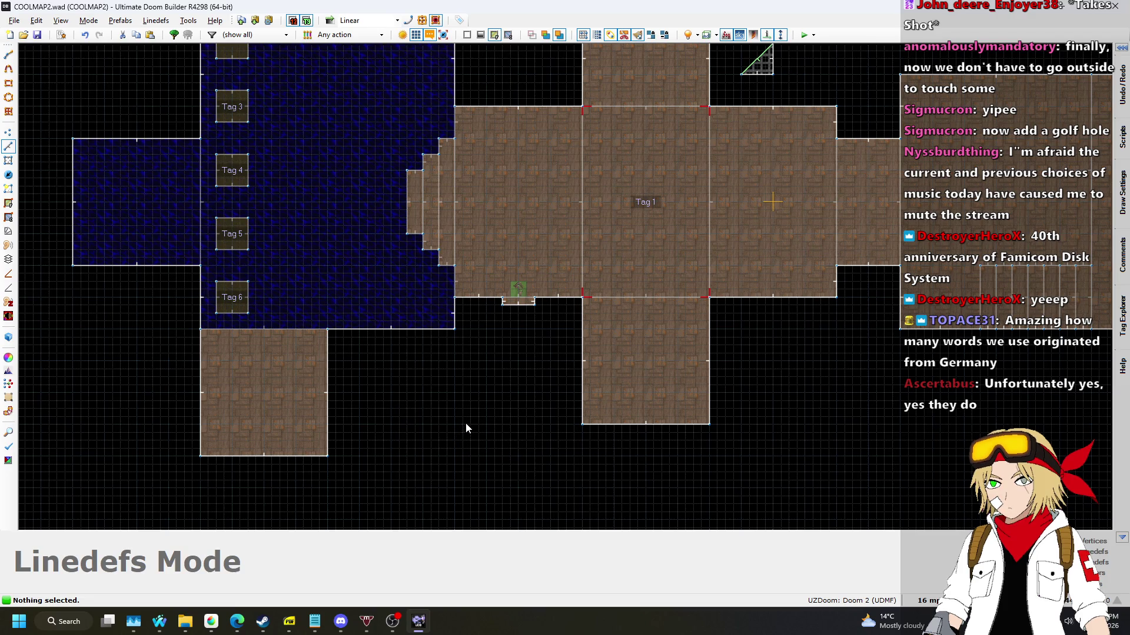
pyautogui.scroll(-5, 465, 422)
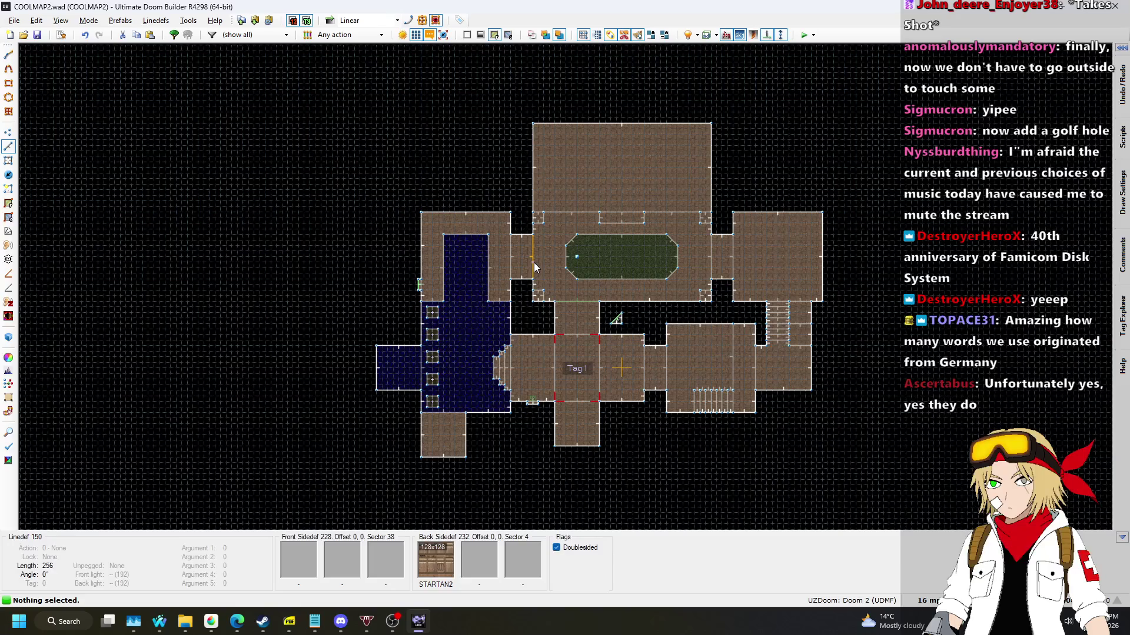
pyautogui.press('l')
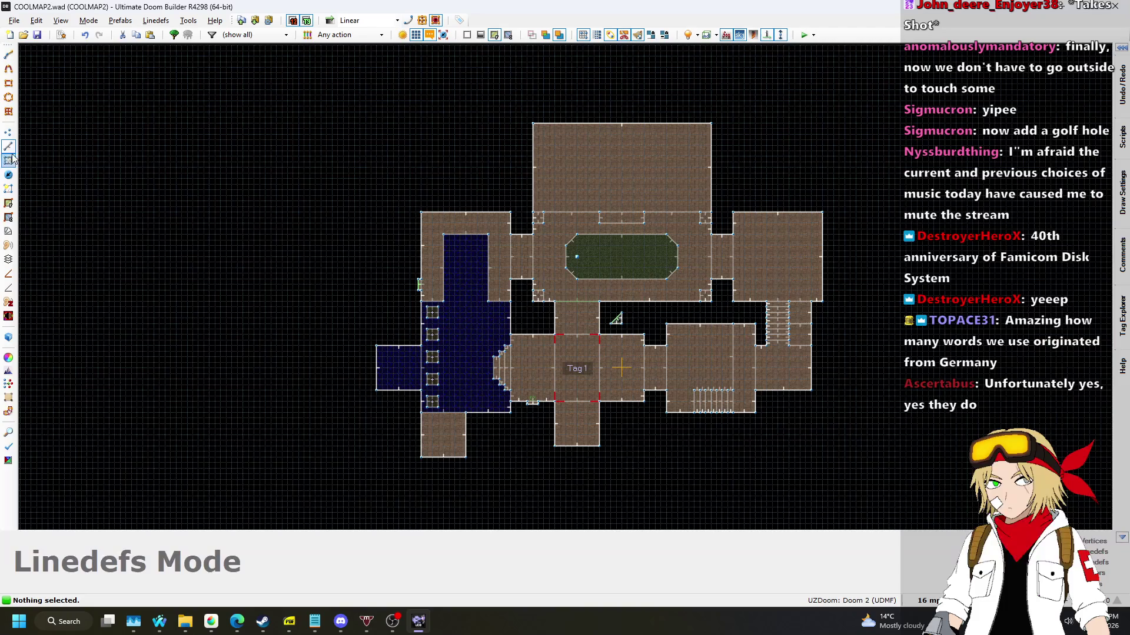
pyautogui.scroll(6, 587, 474)
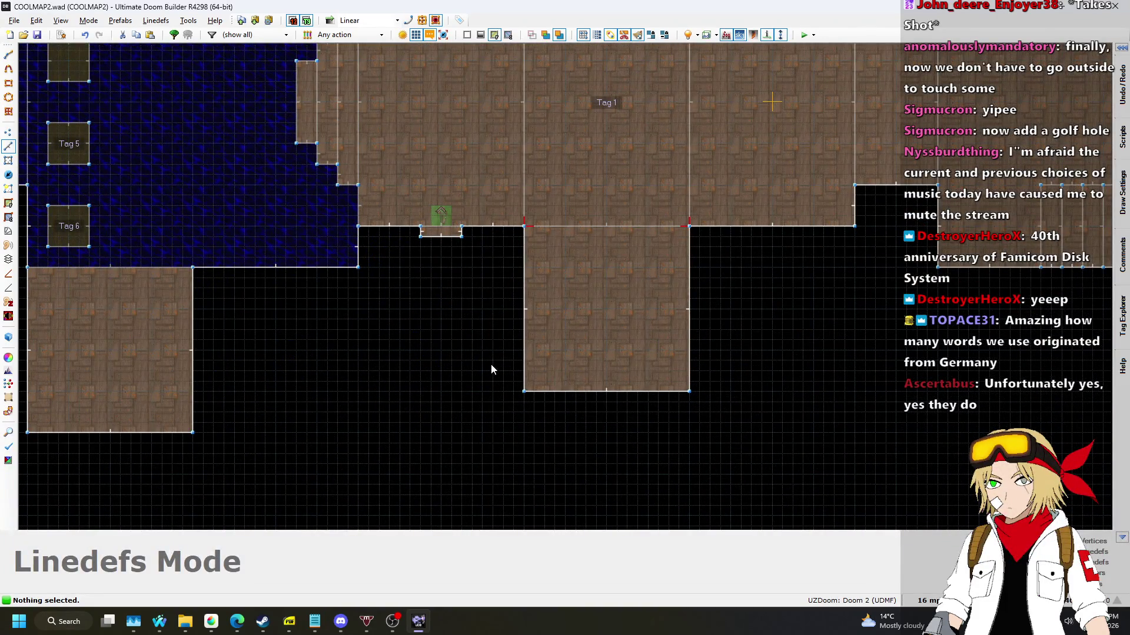
pyautogui.scroll(-2, 491, 365)
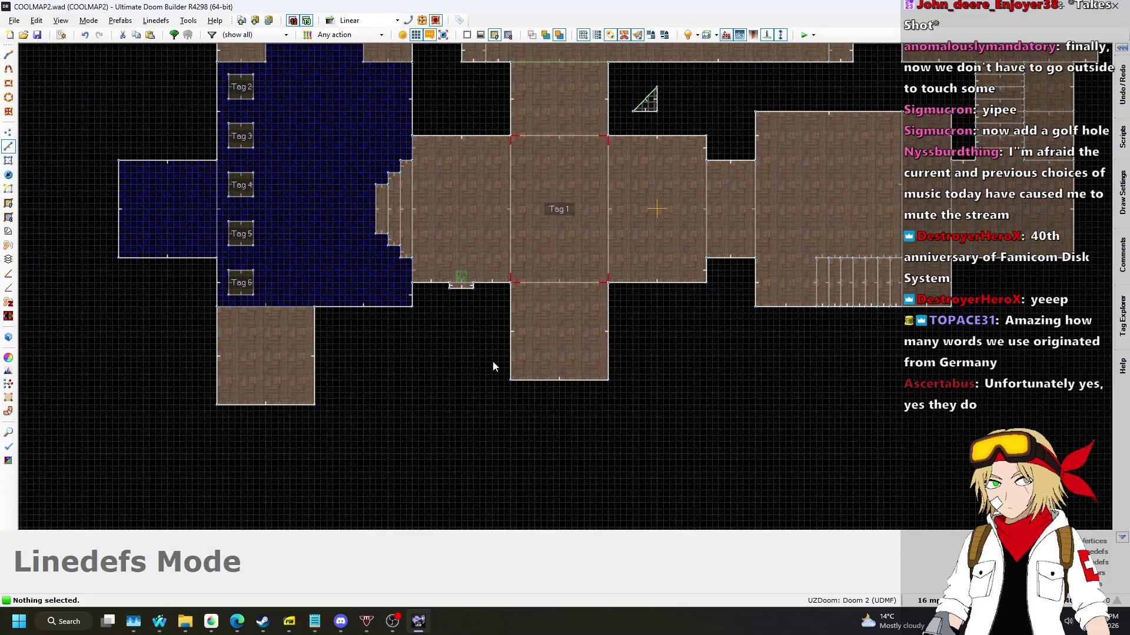
pyautogui.rightClick(492, 361)
# Undo the stray drawn vertex and change the grid size to 128, then 64 mp.
pyautogui.press('Return')
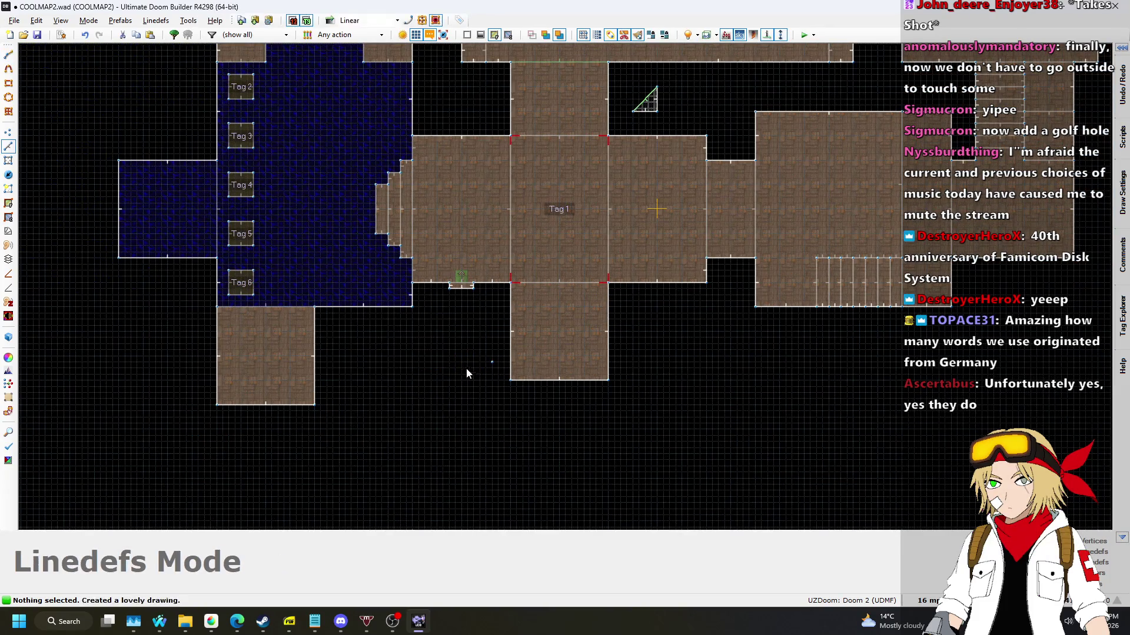
pyautogui.hotkey('ctrl', 'z')
pyautogui.click(929, 600)
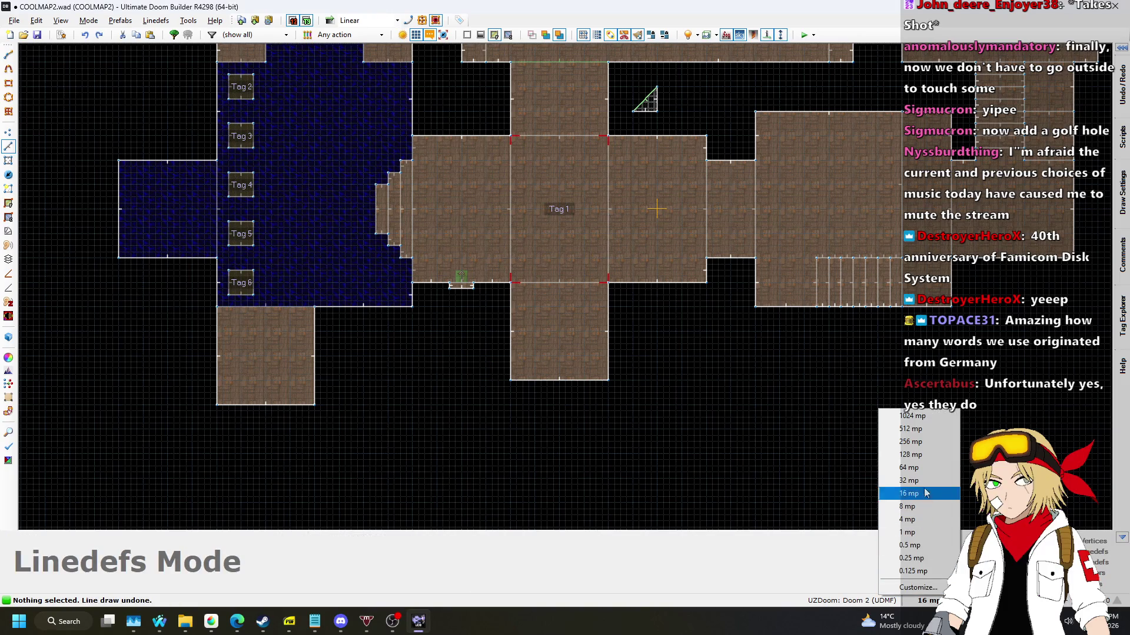
pyautogui.click(914, 459)
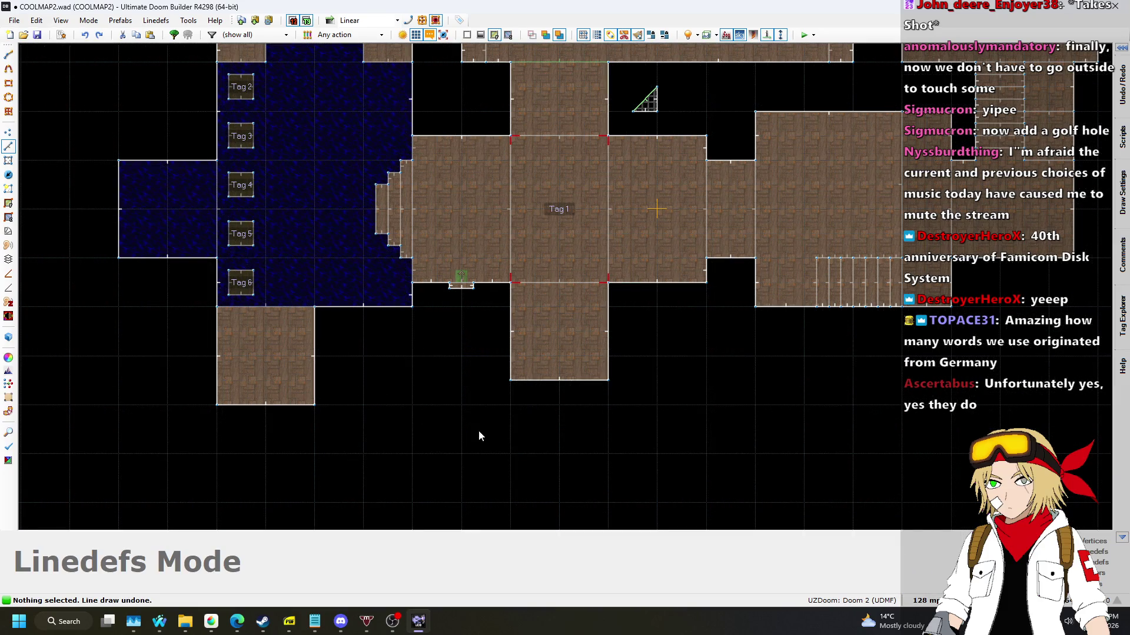
pyautogui.scroll(3, 466, 399)
pyautogui.scroll(-1, 466, 404)
pyautogui.click(925, 601)
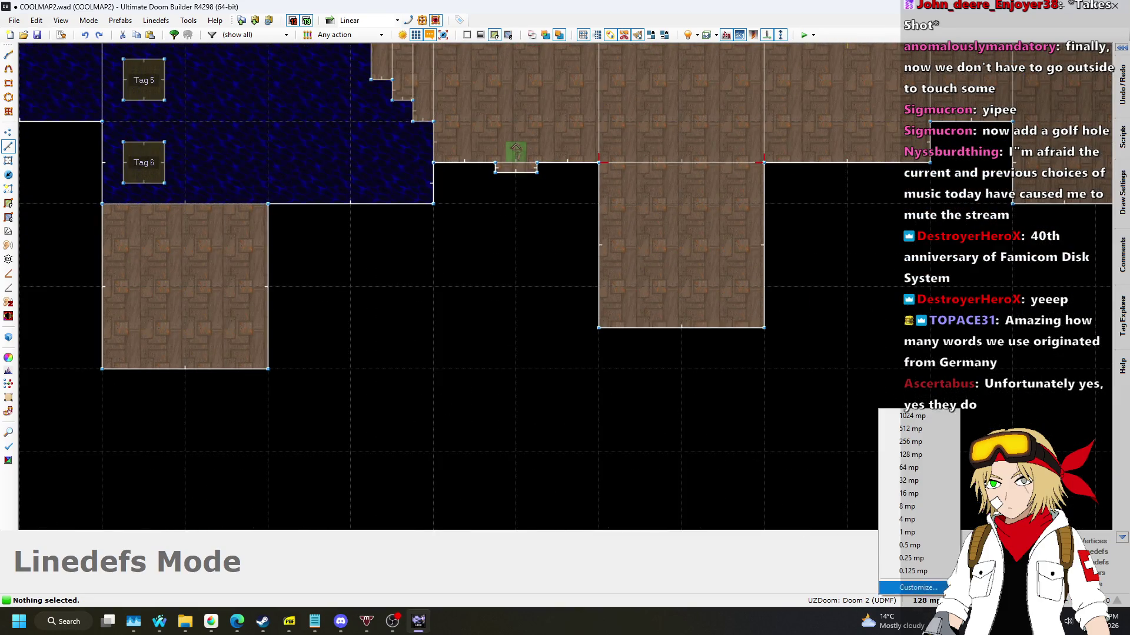
pyautogui.click(911, 468)
pyautogui.scroll(4, 278, 257)
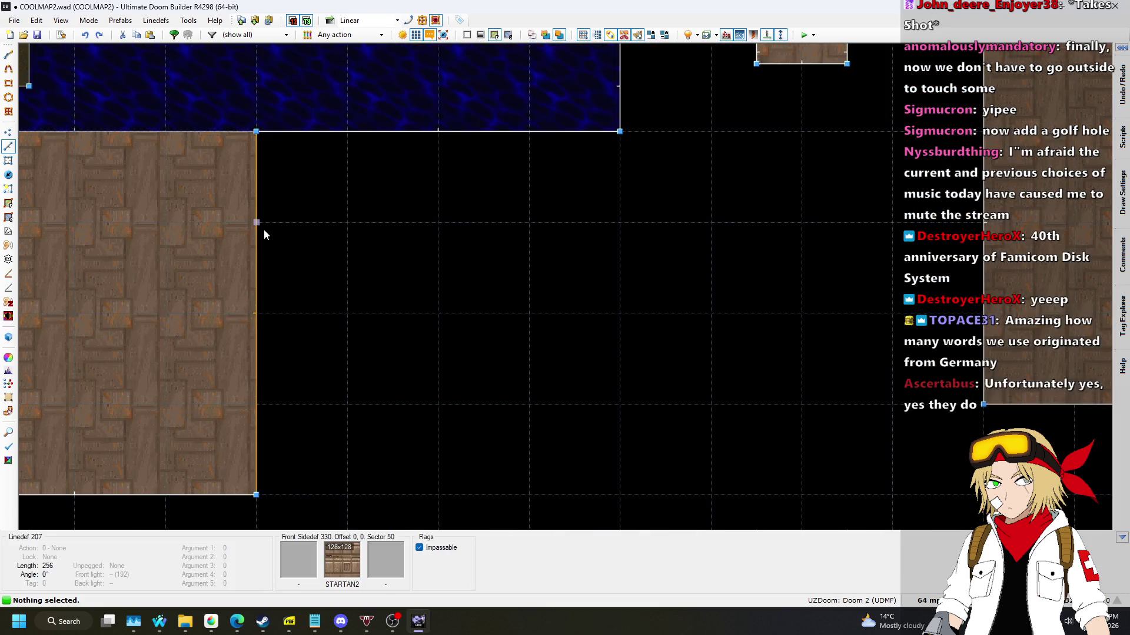
# Draw a rectangular sector beside the lower-left room, then undo the small notch.
pyautogui.press('space')
pyautogui.click(347, 222)
pyautogui.click(347, 404)
pyautogui.click(256, 404)
pyautogui.click(240, 223)
pyautogui.scroll(-5, 462, 346)
pyautogui.scroll(-2, 464, 353)
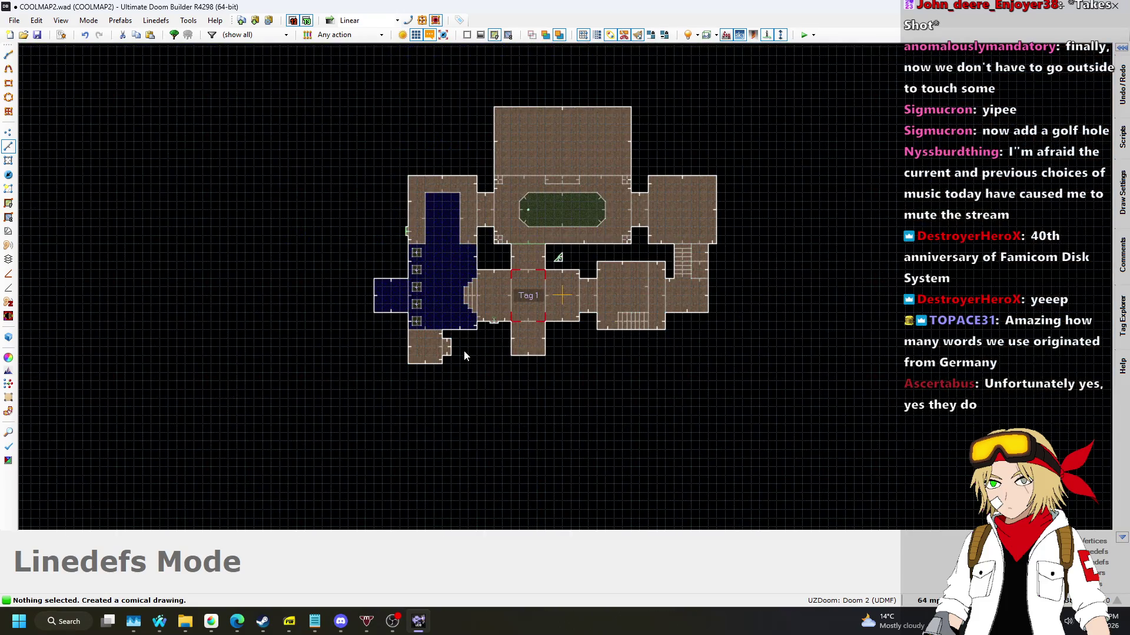
pyautogui.hotkey('ctrl', 'z')
# Save the map, then save it under the new name COOLMAP2b.
pyautogui.hotkey('ctrl', 's')
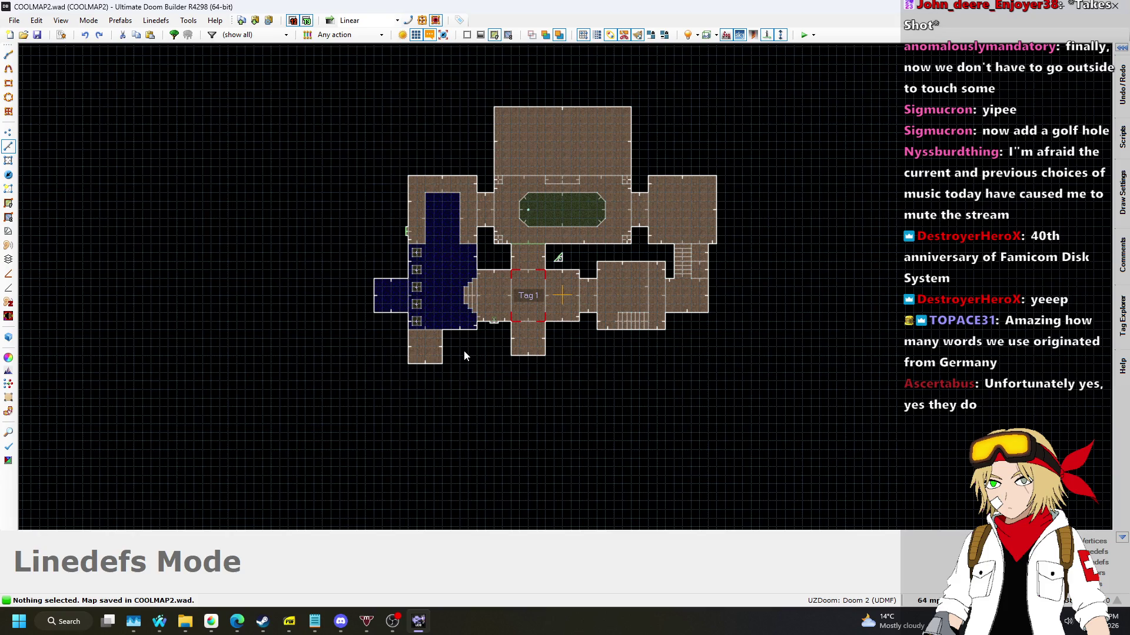
pyautogui.click(18, 23)
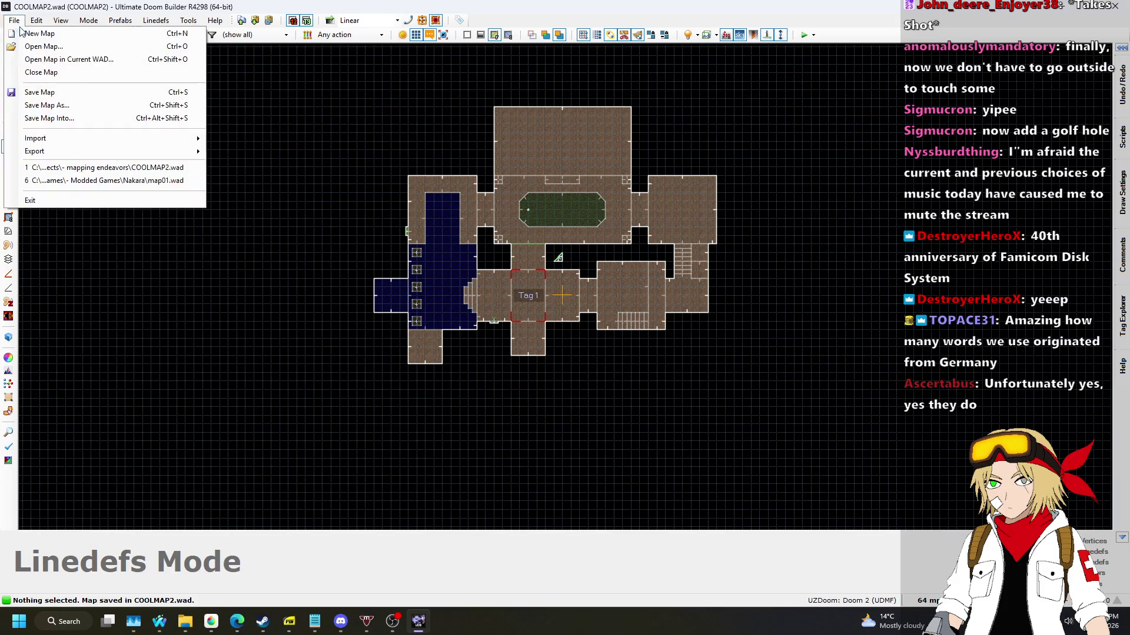
pyautogui.click(47, 105)
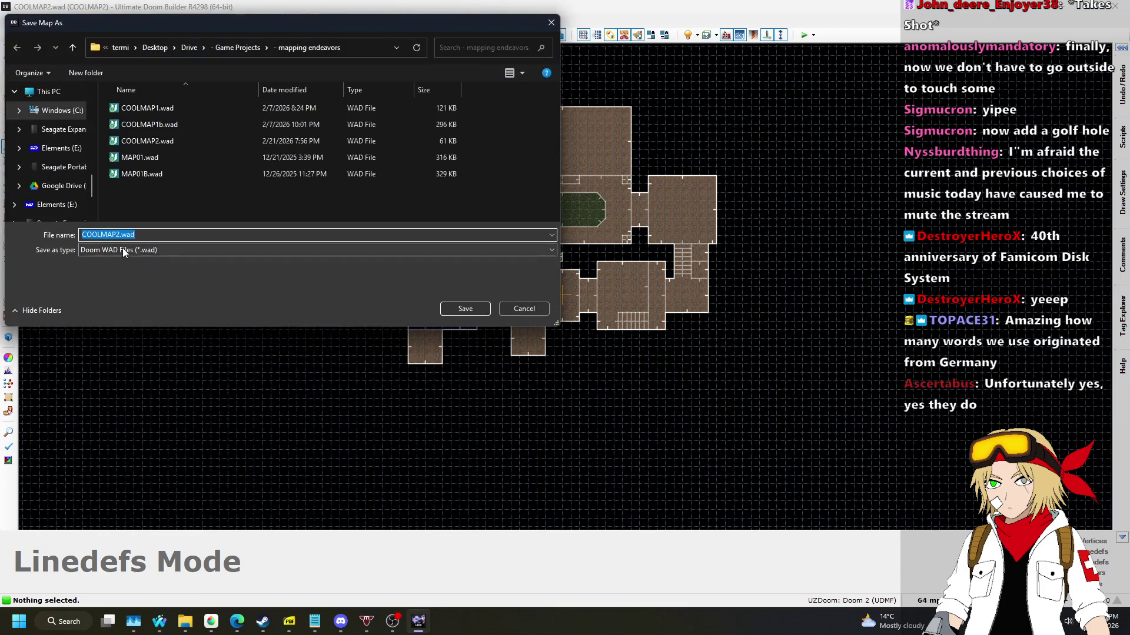
pyautogui.press('Return')
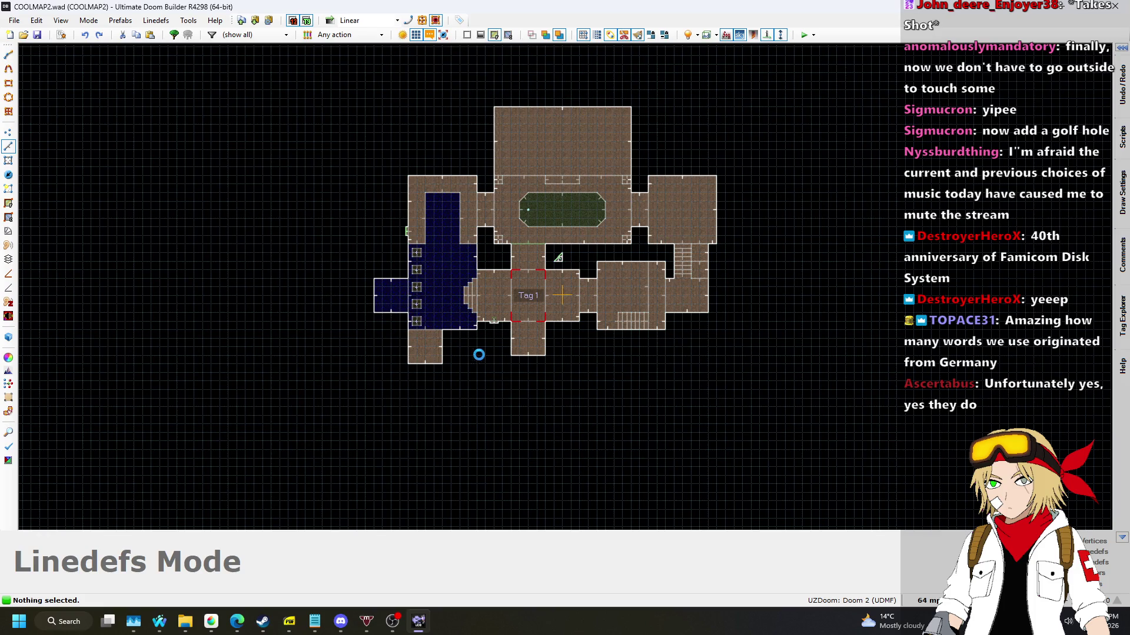
# Draw a narrow rectangular sector jutting east from the lower-left room's right wall.
pyautogui.scroll(6, 512, 360)
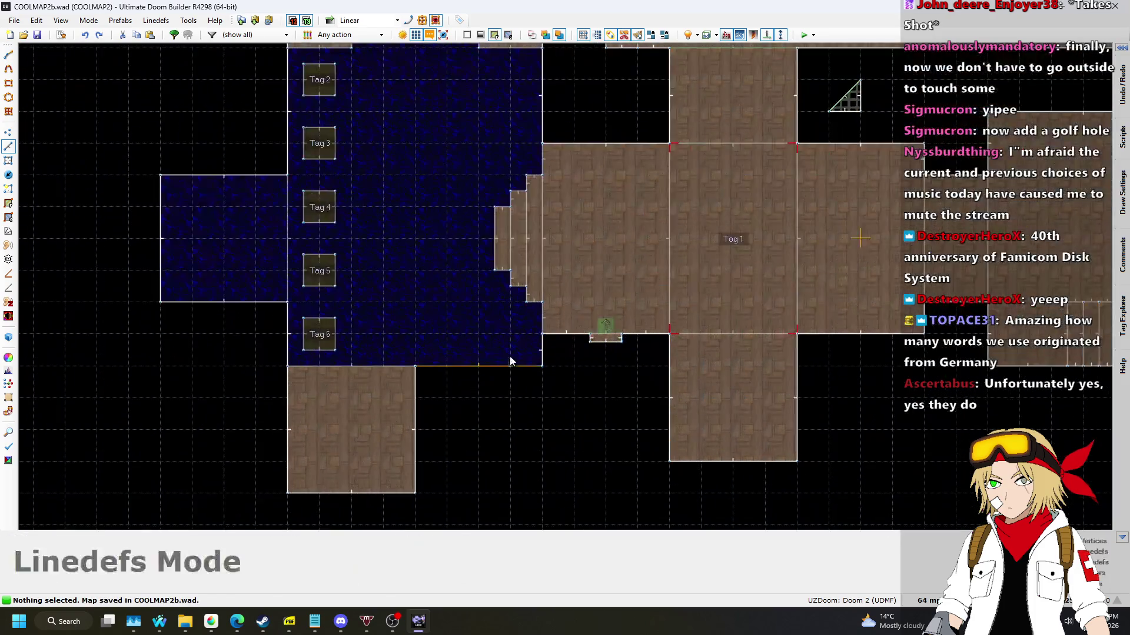
pyautogui.scroll(-6, 512, 361)
pyautogui.scroll(-3, 561, 229)
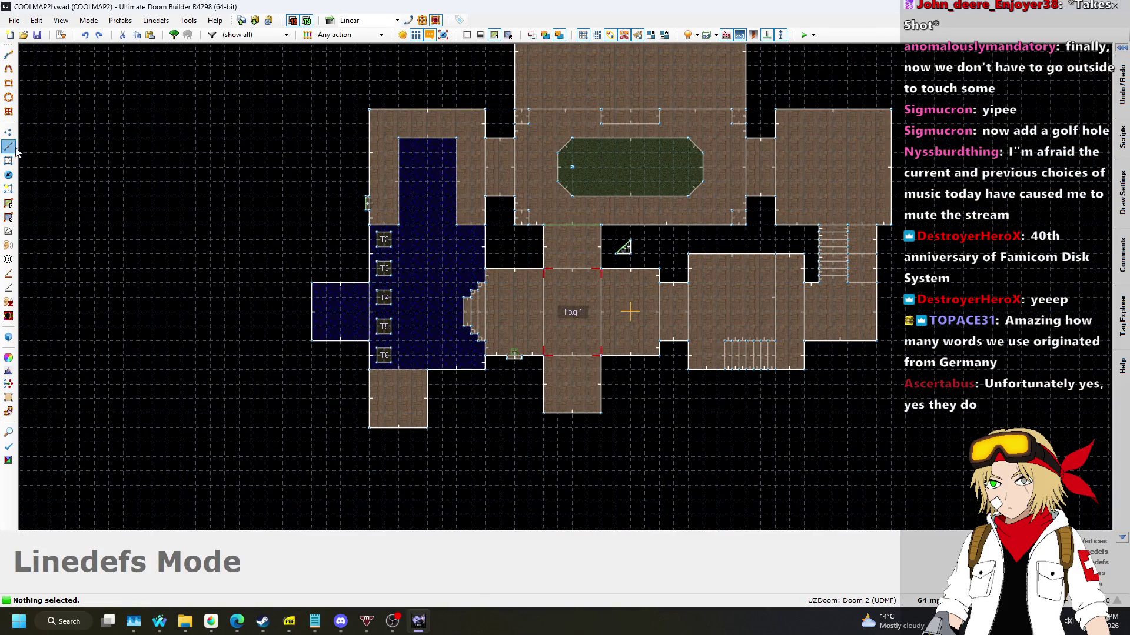
pyautogui.scroll(-1, 431, 358)
pyautogui.scroll(3, 432, 406)
pyautogui.scroll(2, 362, 351)
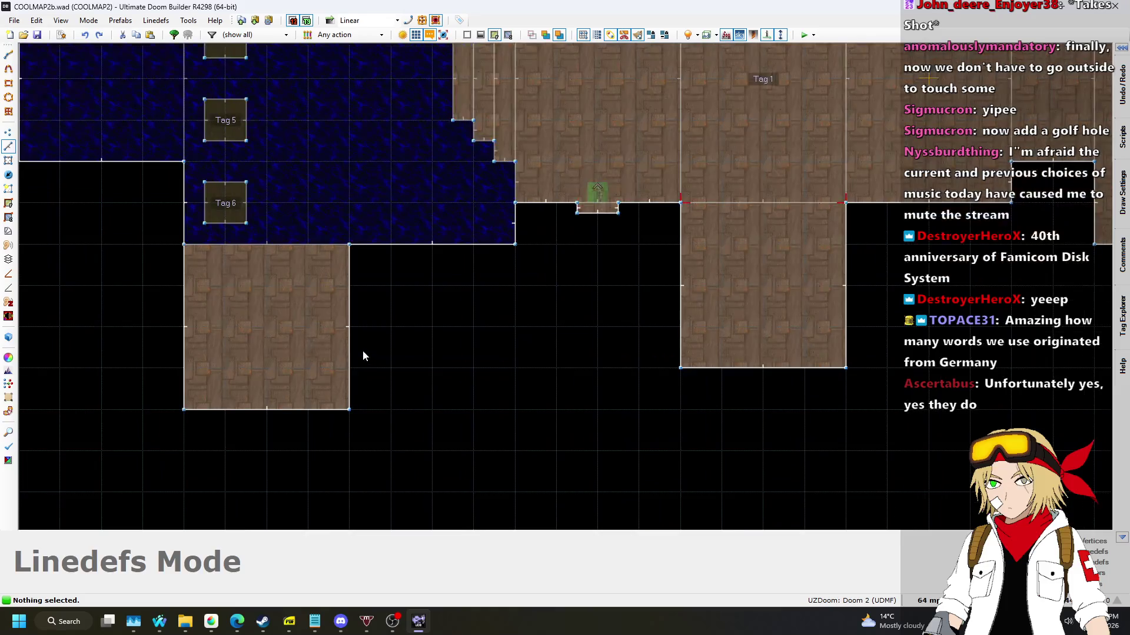
pyautogui.scroll(-5, 369, 349)
pyautogui.scroll(4, 382, 335)
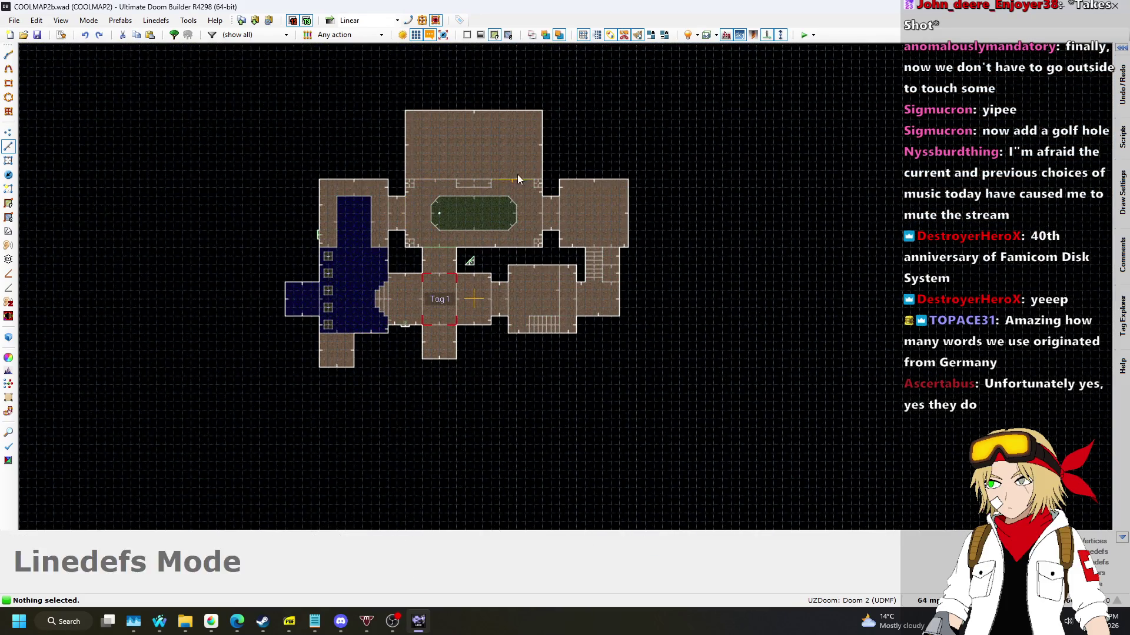
pyautogui.scroll(-3, 436, 247)
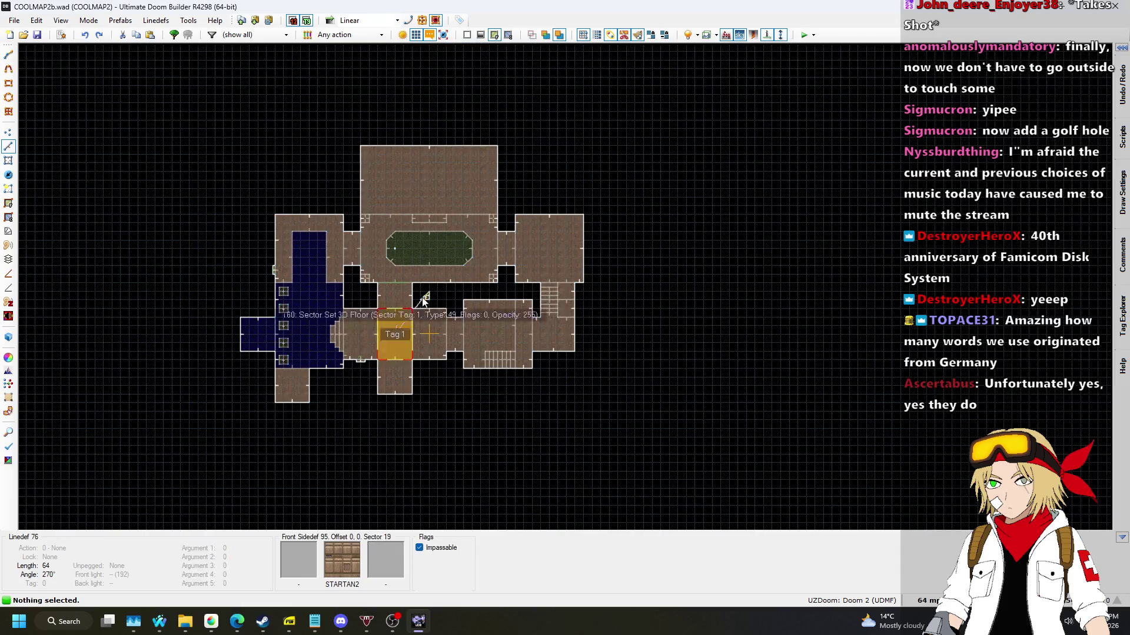
pyautogui.scroll(5, 430, 259)
pyautogui.scroll(3, 615, 194)
pyautogui.scroll(-7, 546, 210)
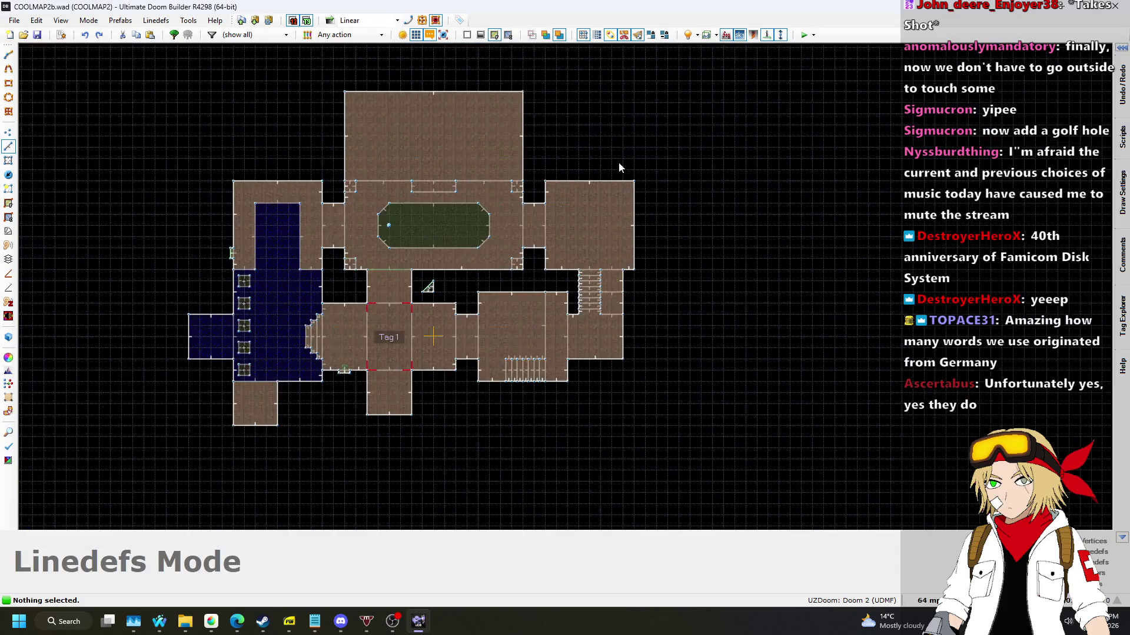
pyautogui.scroll(-1, 246, 383)
pyautogui.scroll(6, 246, 383)
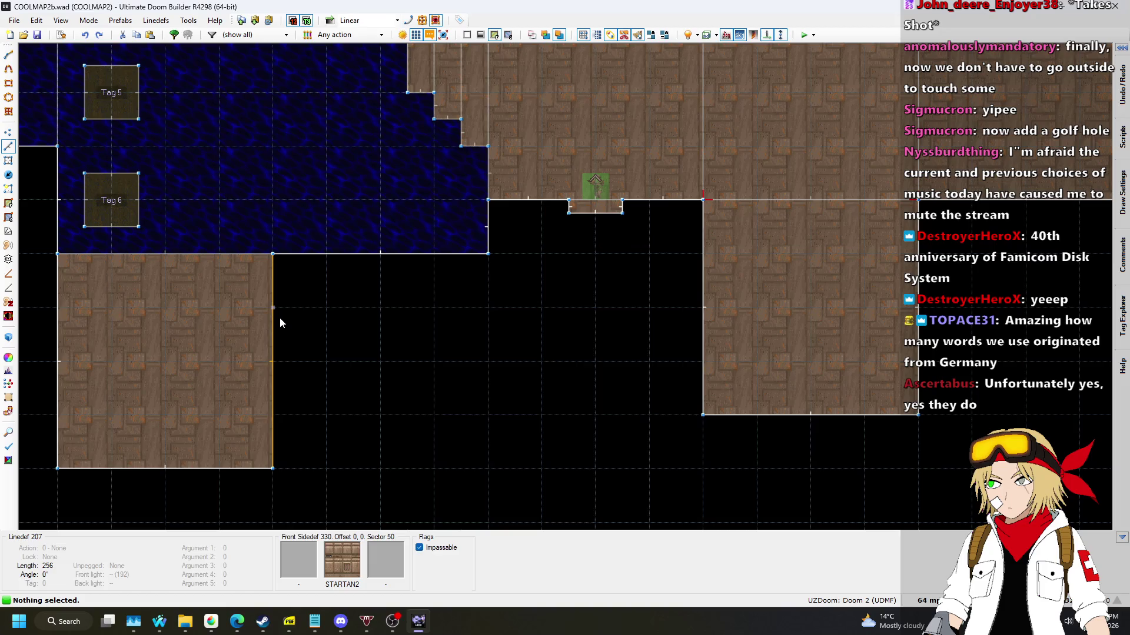
pyautogui.press('d')
pyautogui.click(327, 307)
pyautogui.click(273, 307)
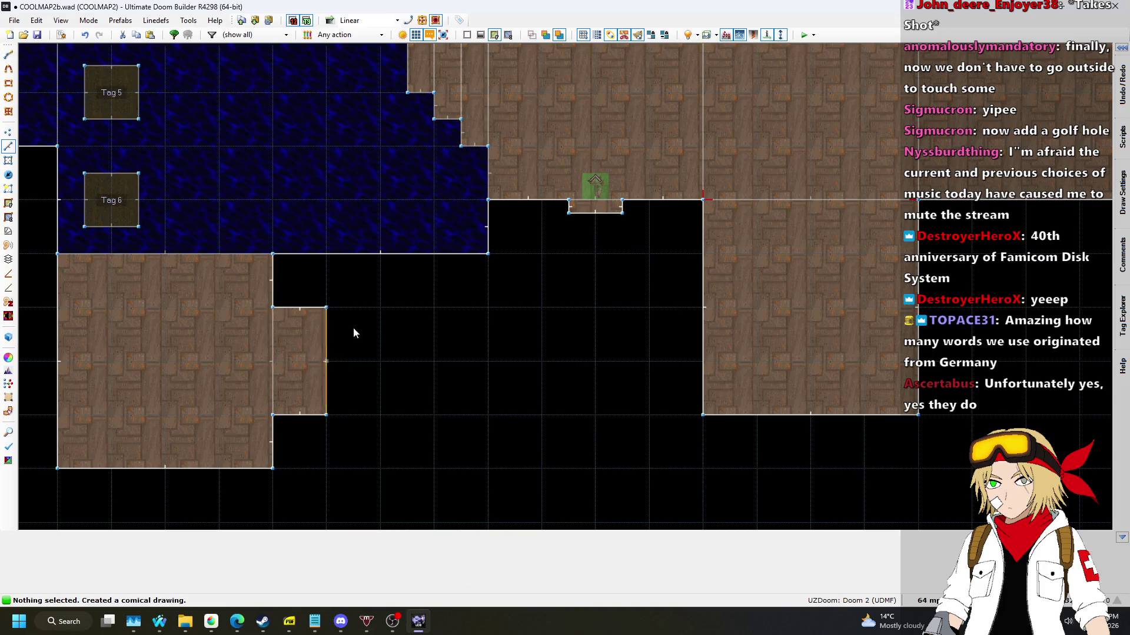
pyautogui.scroll(-3, 643, 461)
# Set the grid size to 32, then refine it to 16 units.
pyautogui.click(928, 600)
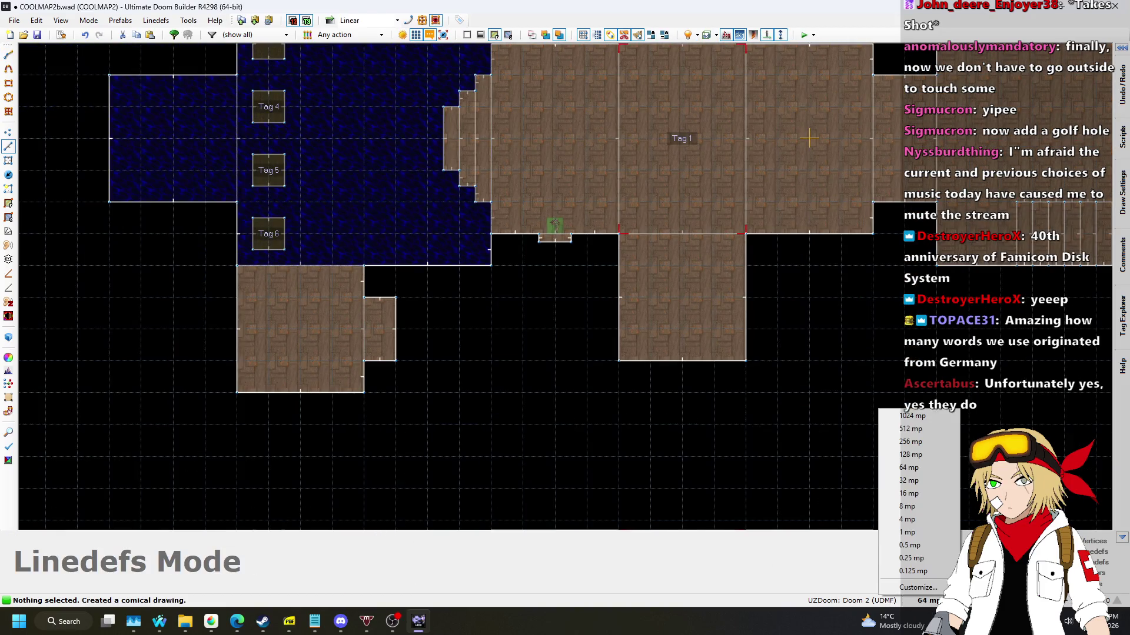
pyautogui.click(910, 480)
pyautogui.scroll(3, 396, 320)
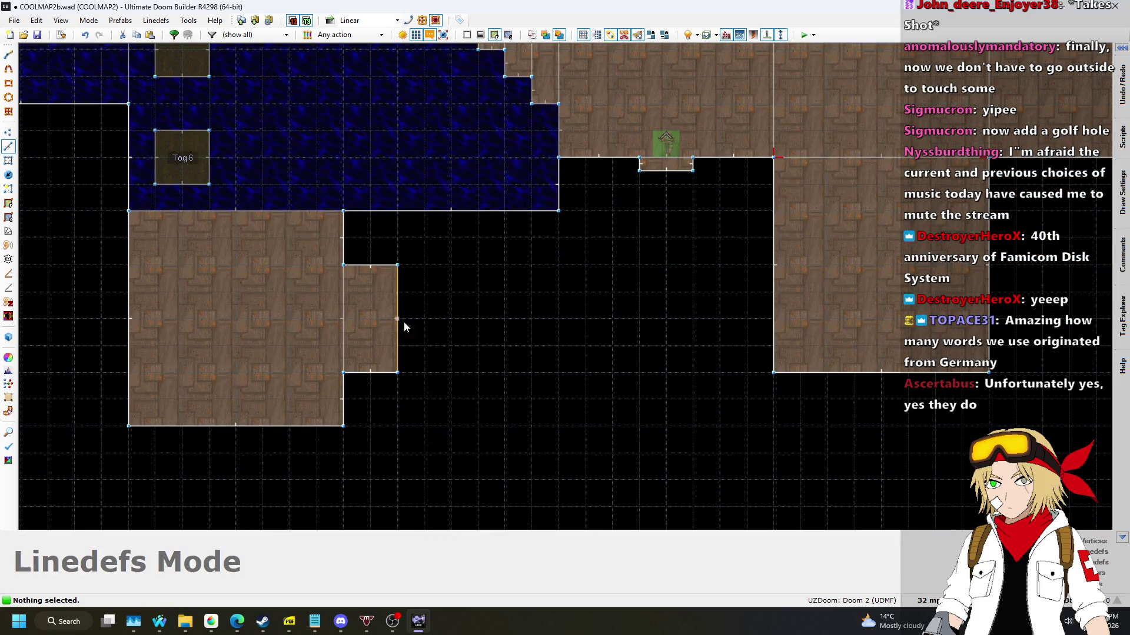
pyautogui.scroll(3, 518, 425)
pyautogui.click(928, 600)
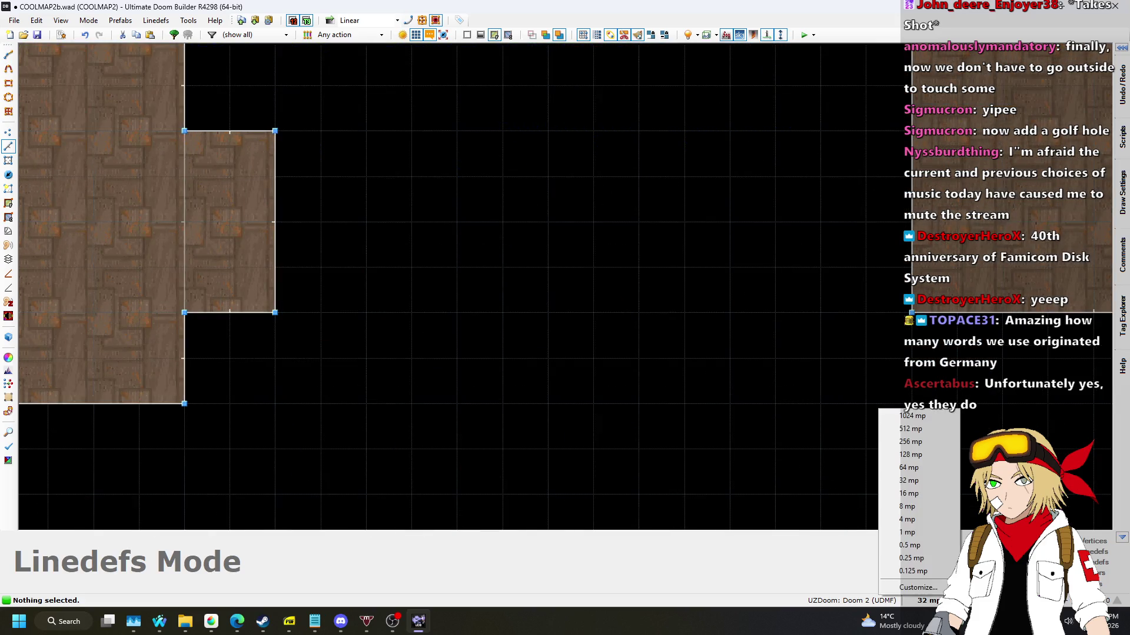
pyautogui.click(918, 493)
pyautogui.scroll(3, 214, 143)
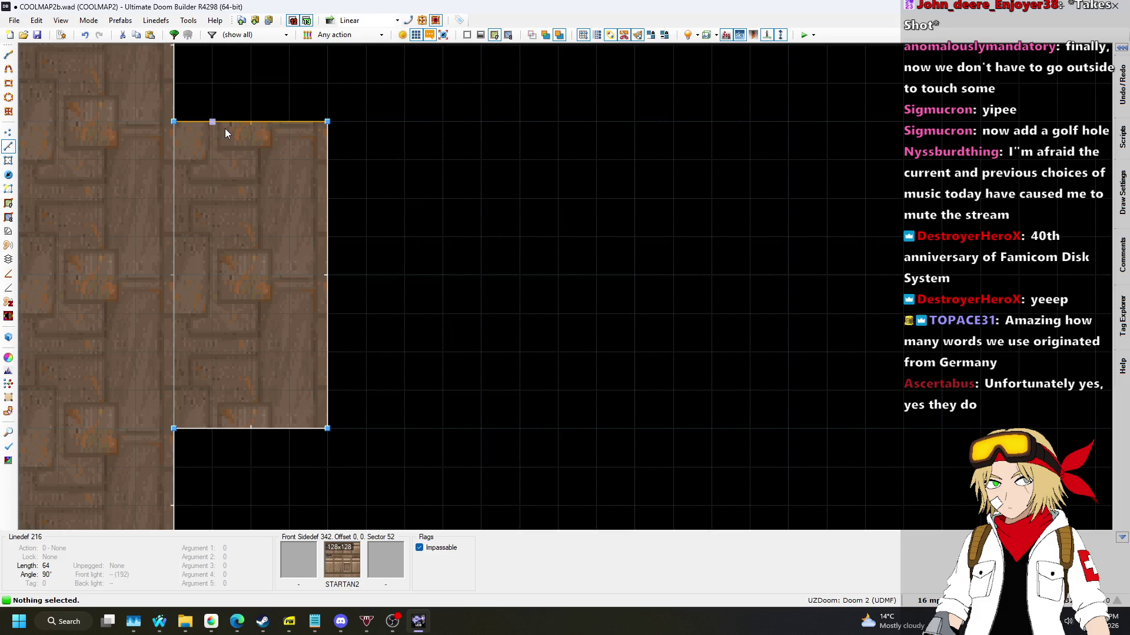
# Split the small sector into strips with dividing lines and pull the rightmost edge left.
pyautogui.press('d')
pyautogui.click(251, 121)
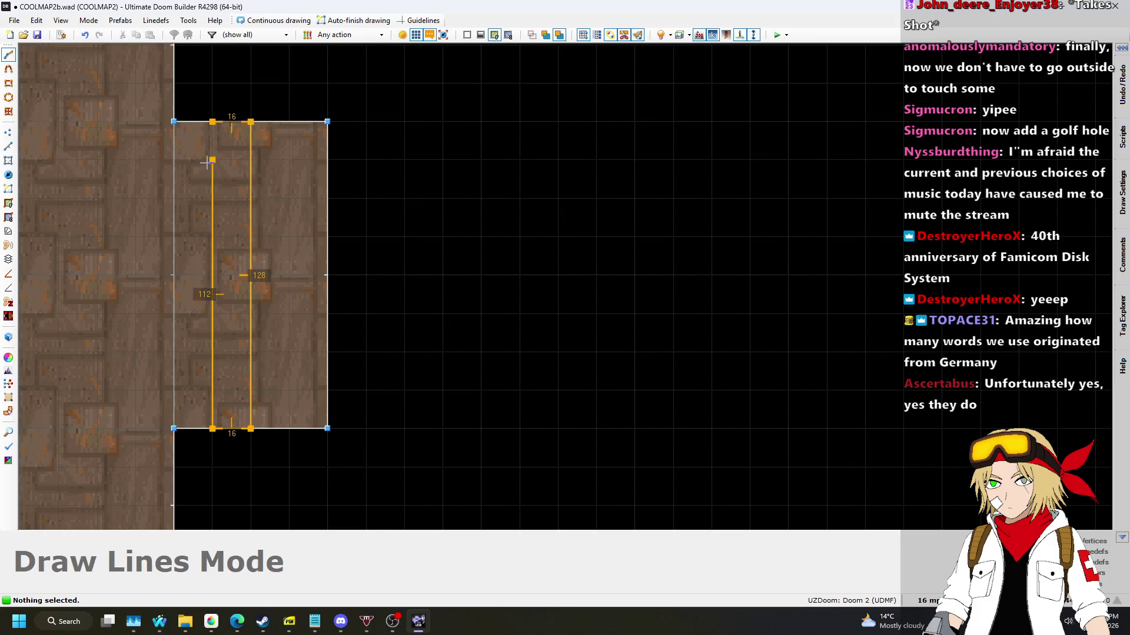
pyautogui.click(212, 122)
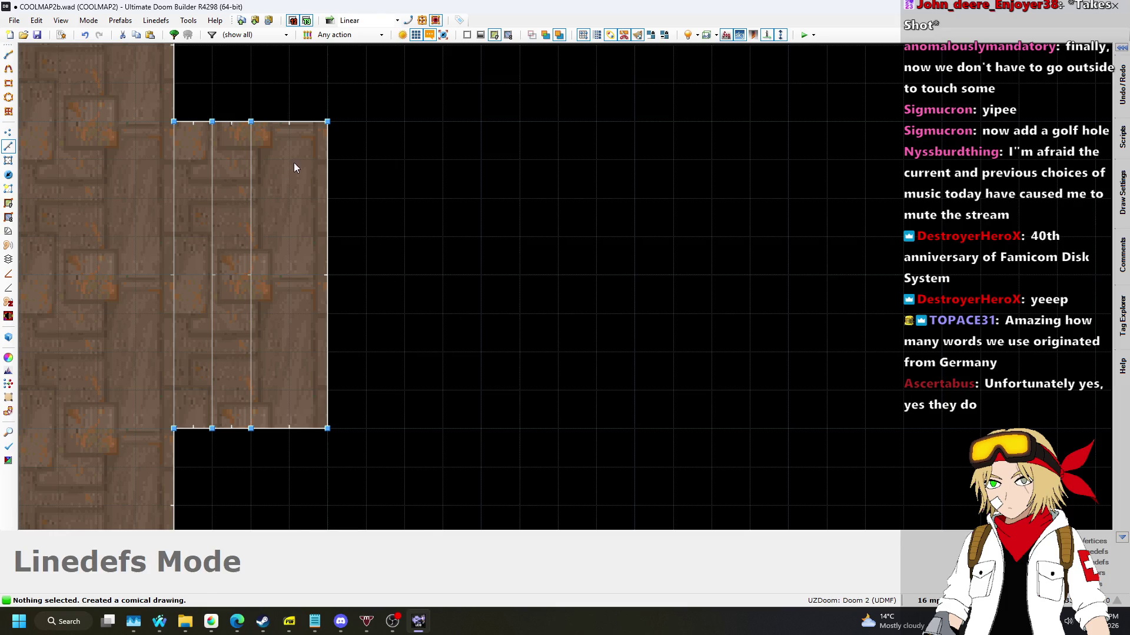
pyautogui.moveTo(324, 179); pyautogui.dragTo(276, 181)
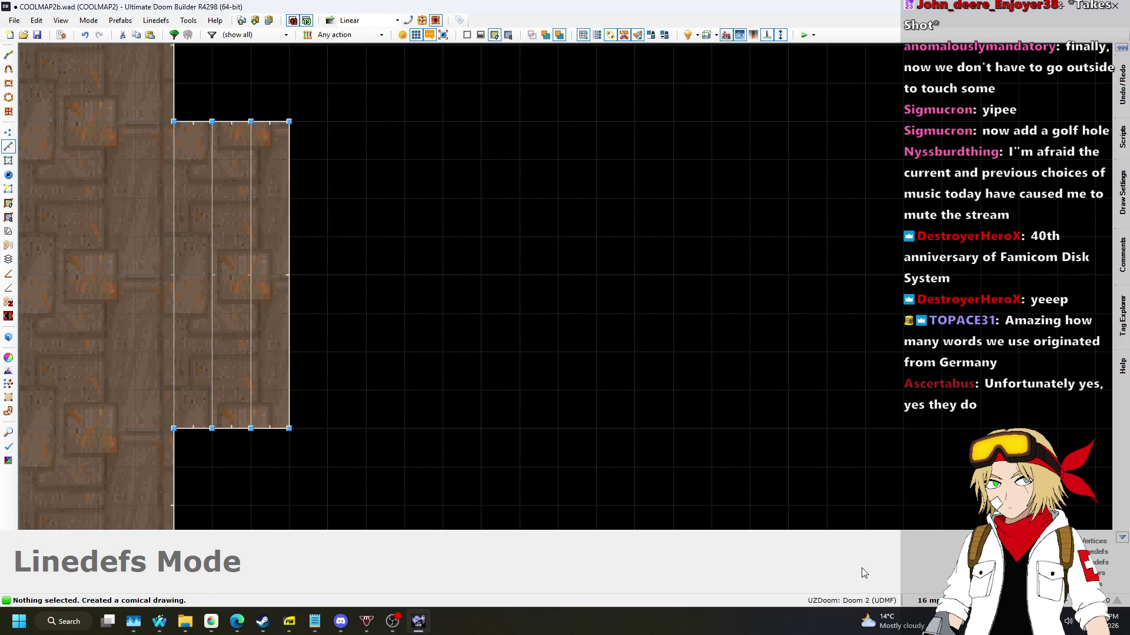
# On an 8-unit grid, shift the strip lines and the sector's right edge left.
pyautogui.click(928, 600)
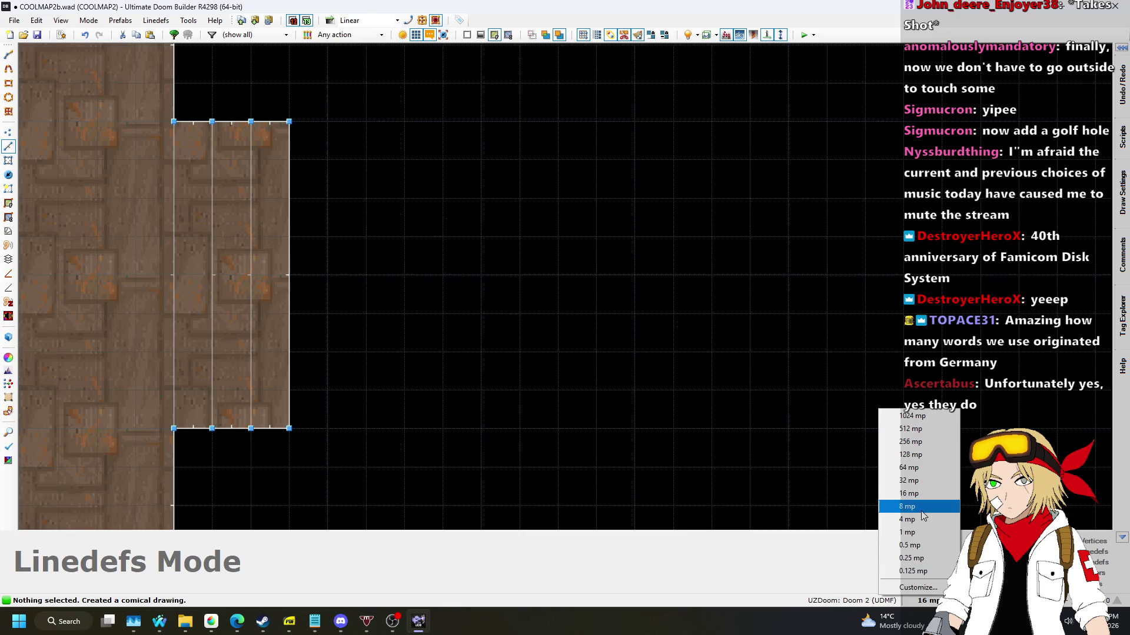
pyautogui.click(922, 510)
pyautogui.moveTo(199, 100); pyautogui.dragTo(394, 468)
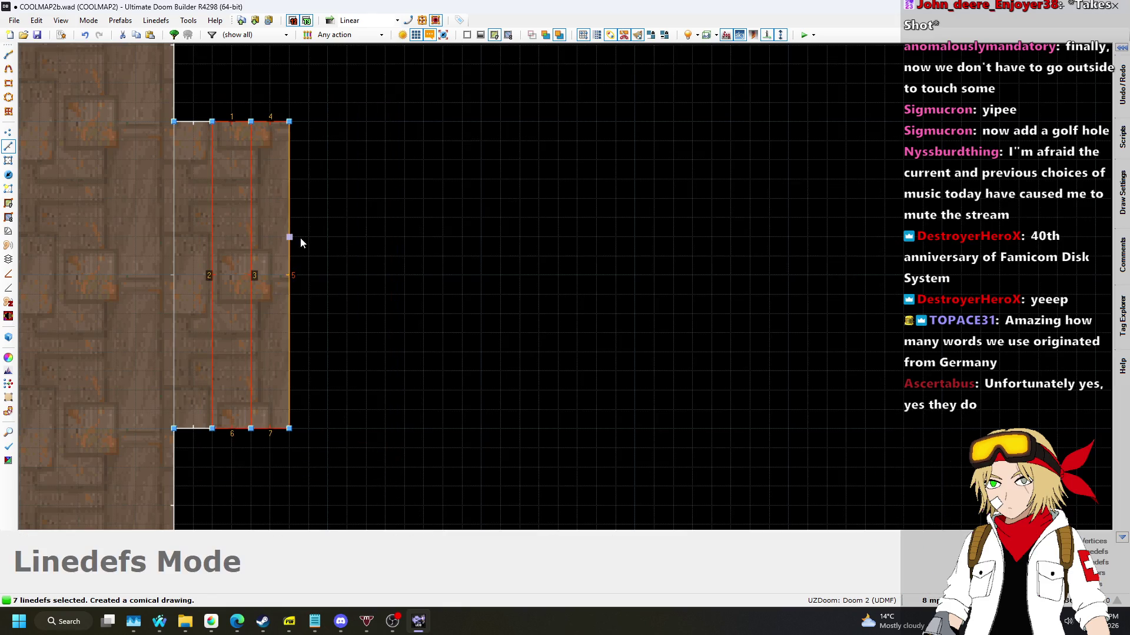
pyautogui.moveTo(293, 233); pyautogui.dragTo(273, 232)
pyautogui.moveTo(253, 89); pyautogui.dragTo(341, 476)
pyautogui.moveTo(280, 344); pyautogui.dragTo(255, 339)
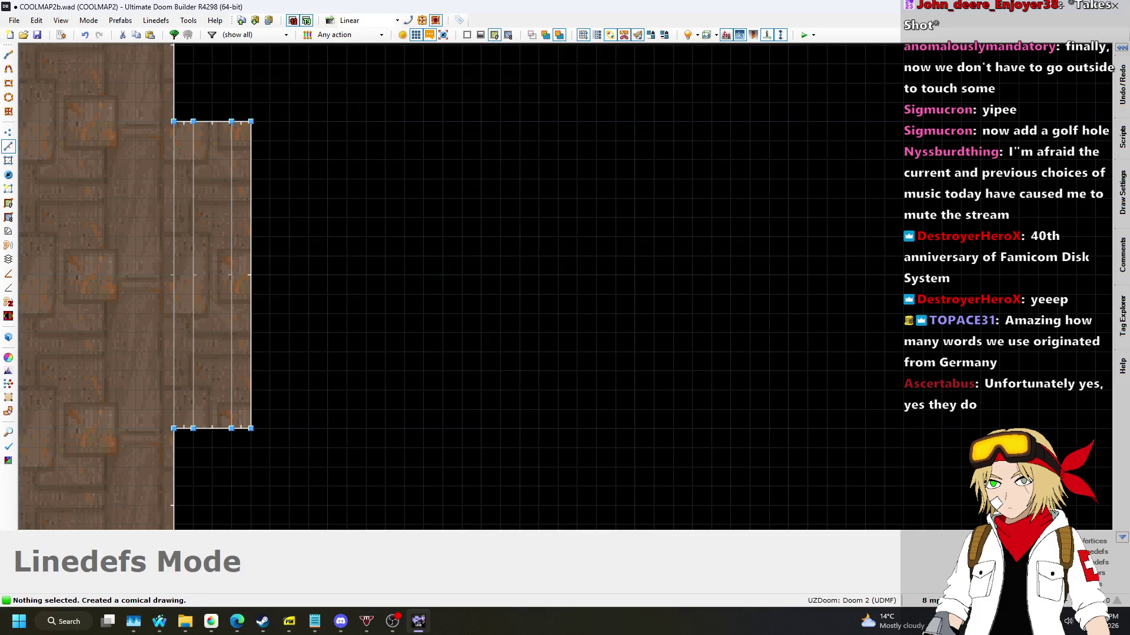
# Switch the grid to 128, then 32 units, and begin a new sector outline.
pyautogui.click(929, 601)
pyautogui.click(918, 469)
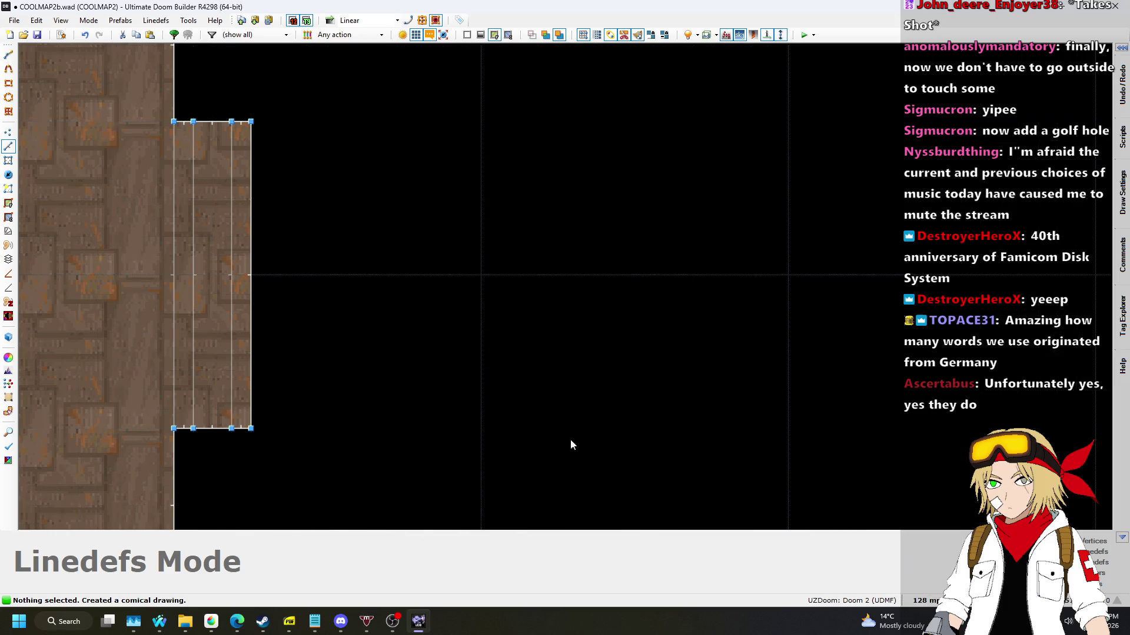
pyautogui.scroll(-3, 618, 445)
pyautogui.click(924, 600)
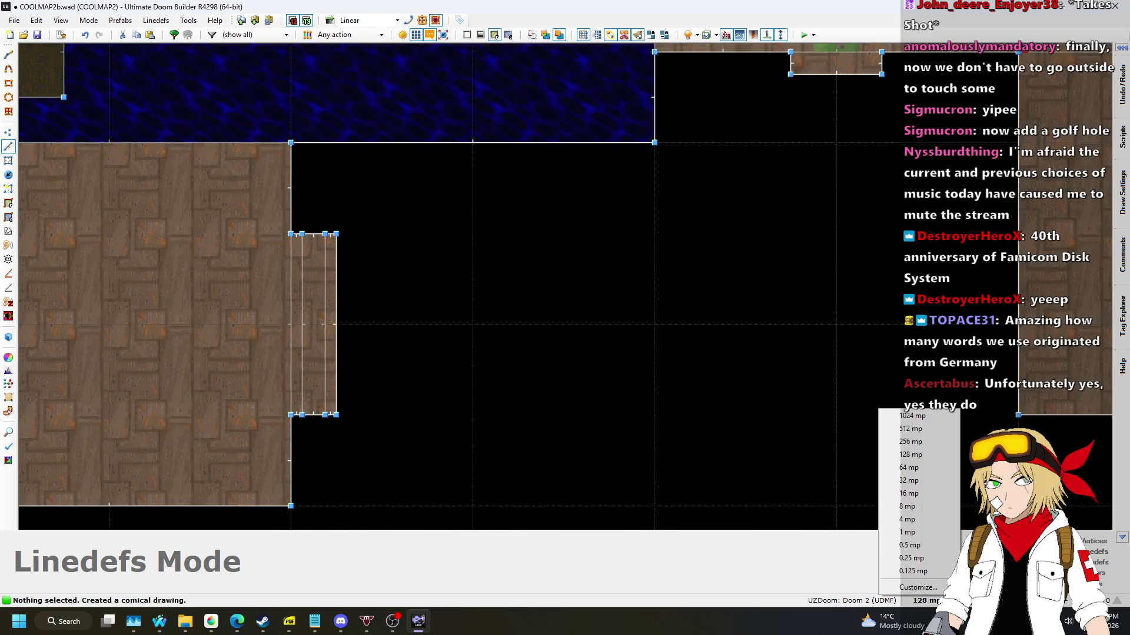
pyautogui.click(909, 481)
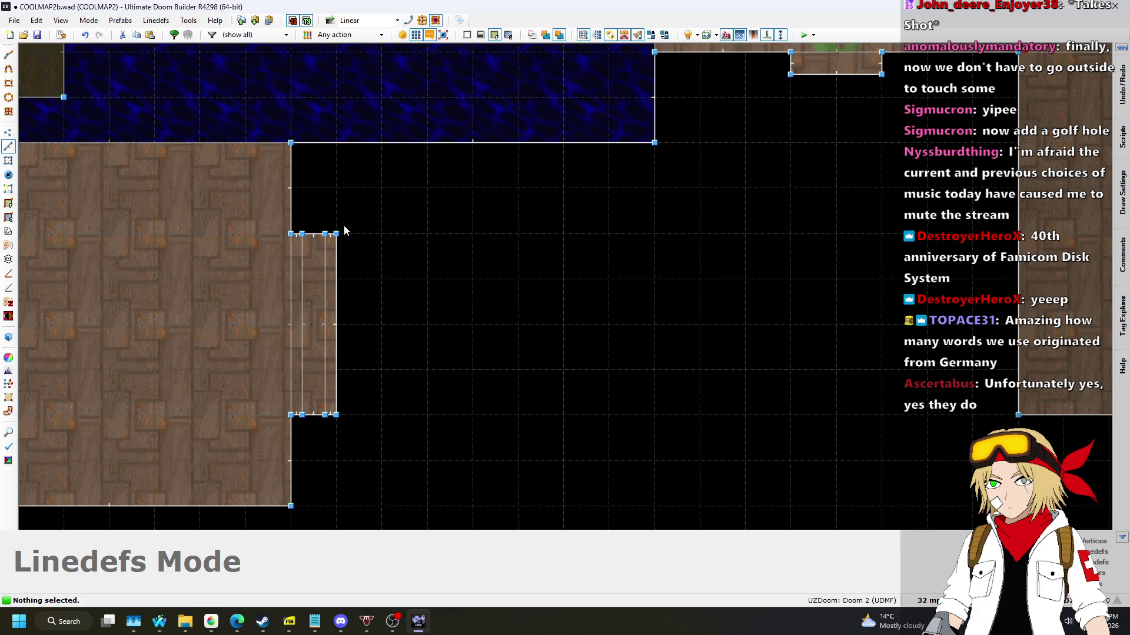
pyautogui.press('space')
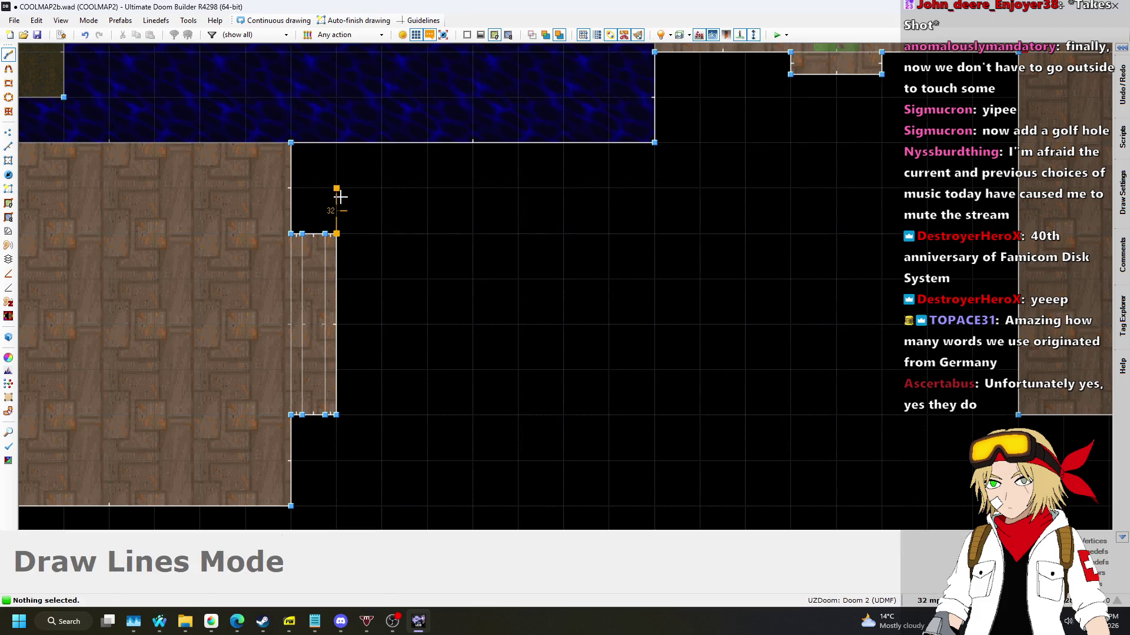
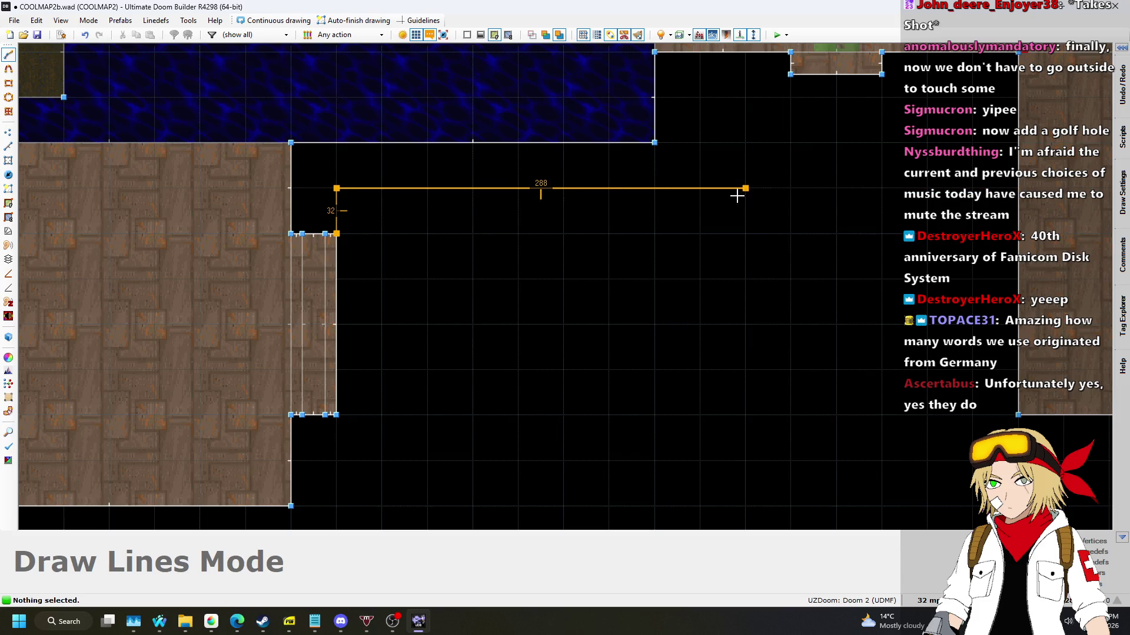
# Outline the new room below with 256, 160, 224, 256 and 1024 unit segments and close it.
pyautogui.click(720, 174)
pyautogui.scroll(-3, 719, 174)
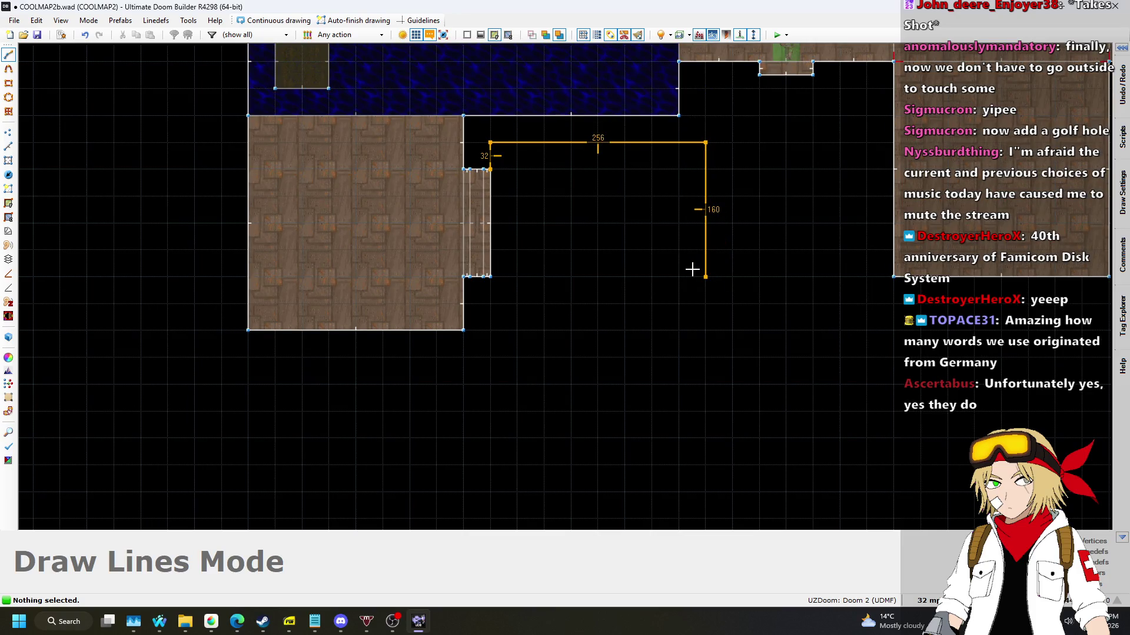
pyautogui.click(692, 270)
pyautogui.scroll(-2, 692, 270)
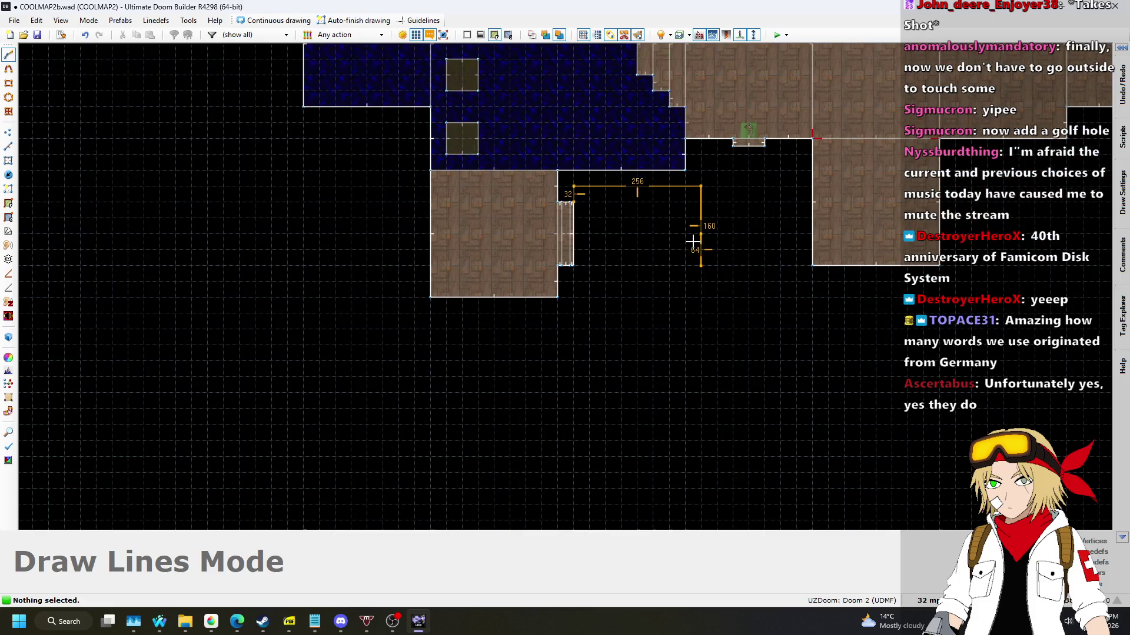
pyautogui.scroll(1, 706, 253)
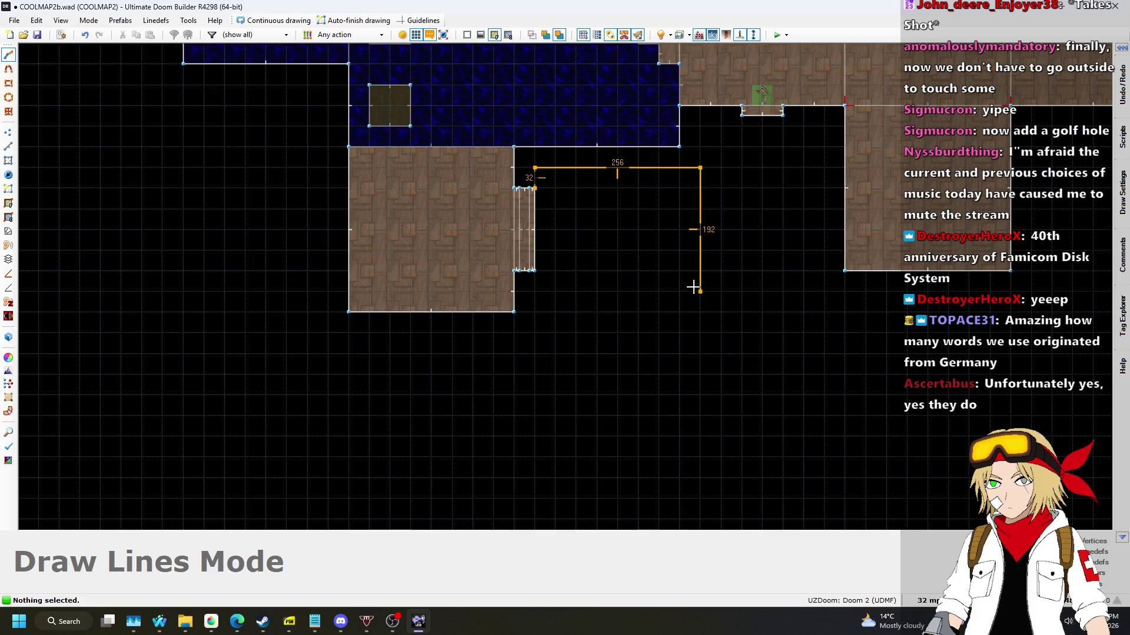
pyautogui.click(842, 273)
pyautogui.scroll(-1, 842, 274)
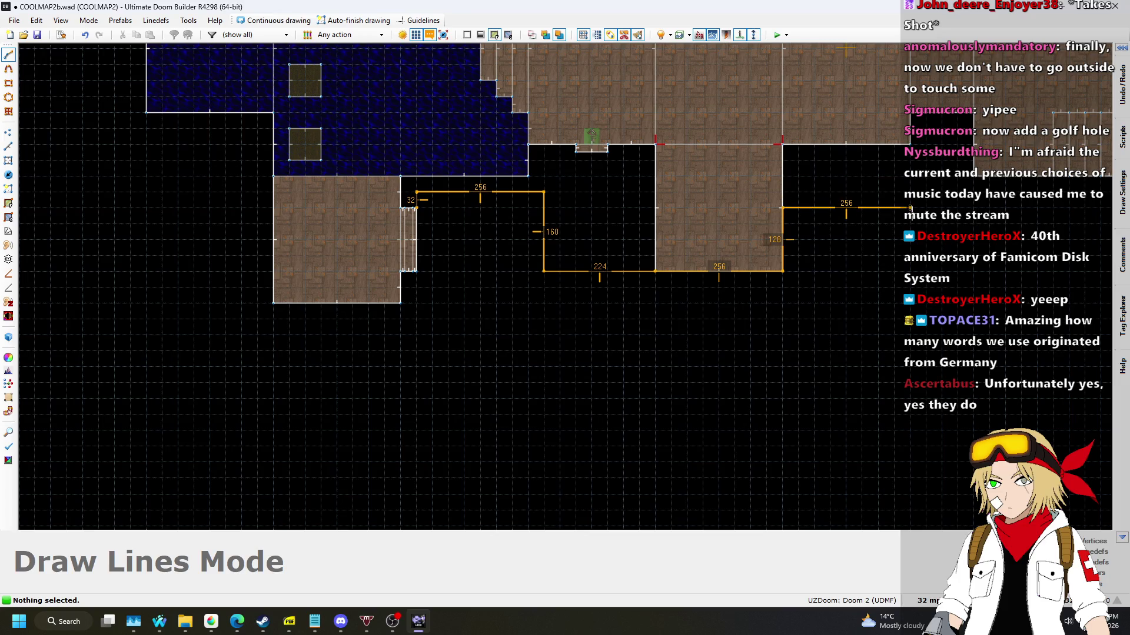
pyautogui.click(910, 208)
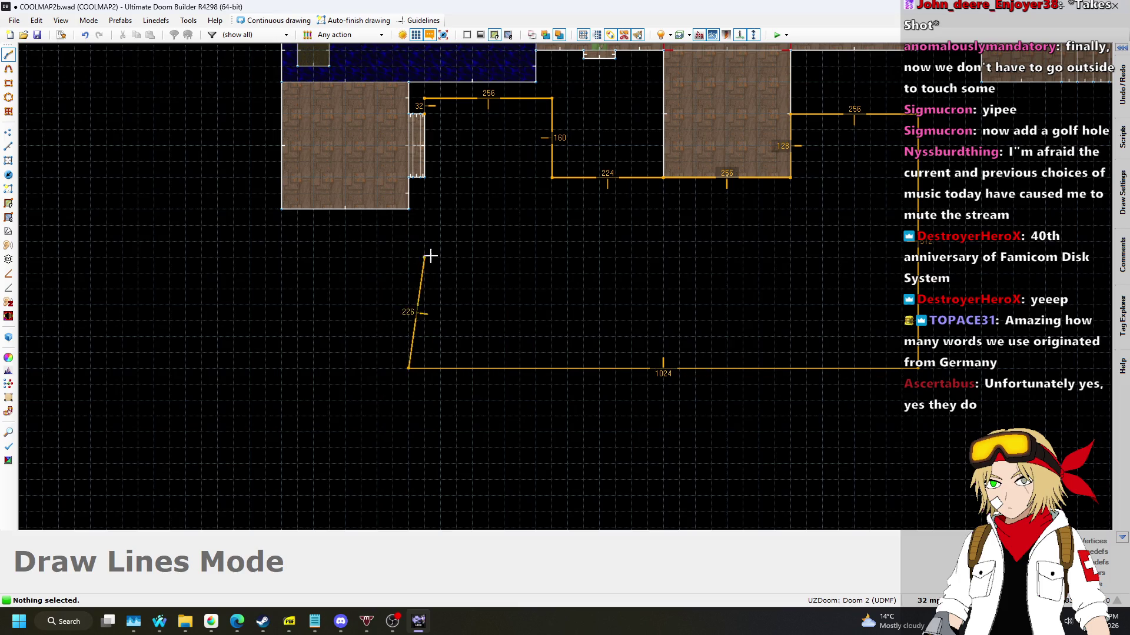
pyautogui.scroll(2, 409, 286)
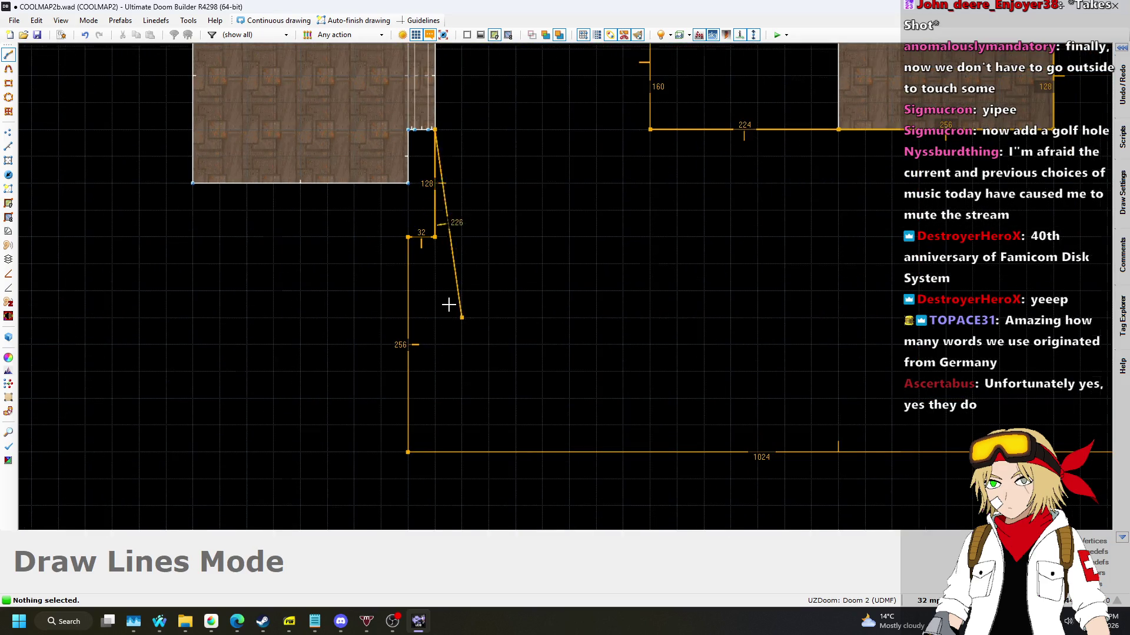
pyautogui.scroll(-5, 448, 304)
pyautogui.press('Return')
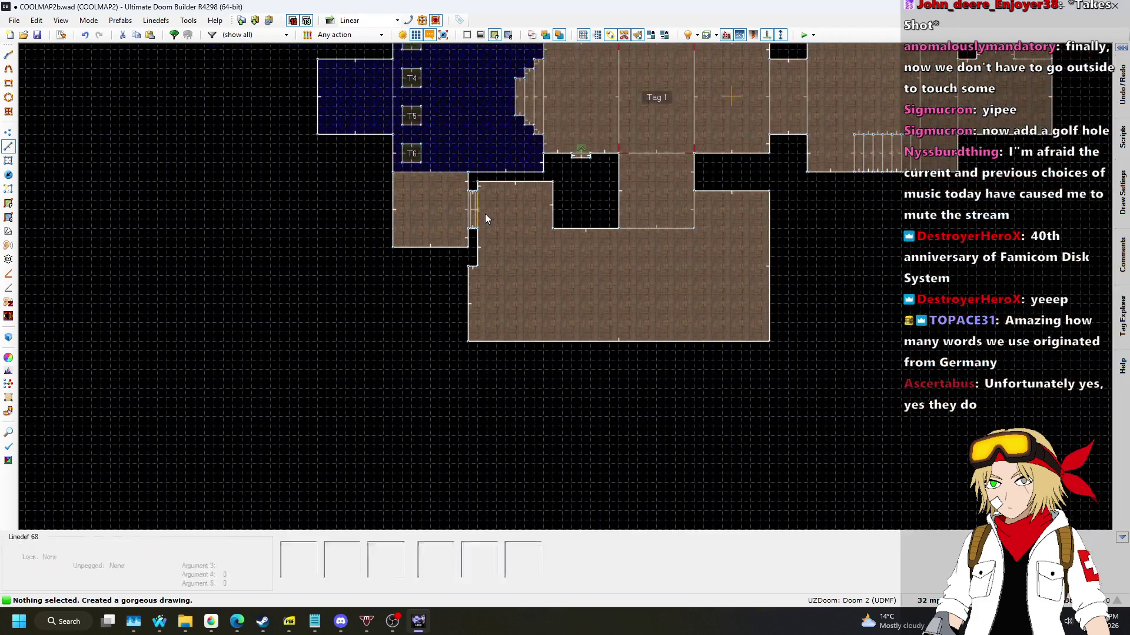
# Select the lower room's top wall line and move it upward.
pyautogui.scroll(3, 483, 247)
pyautogui.hotkey('shift', 'd')
pyautogui.click(475, 326)
pyautogui.click(353, 328)
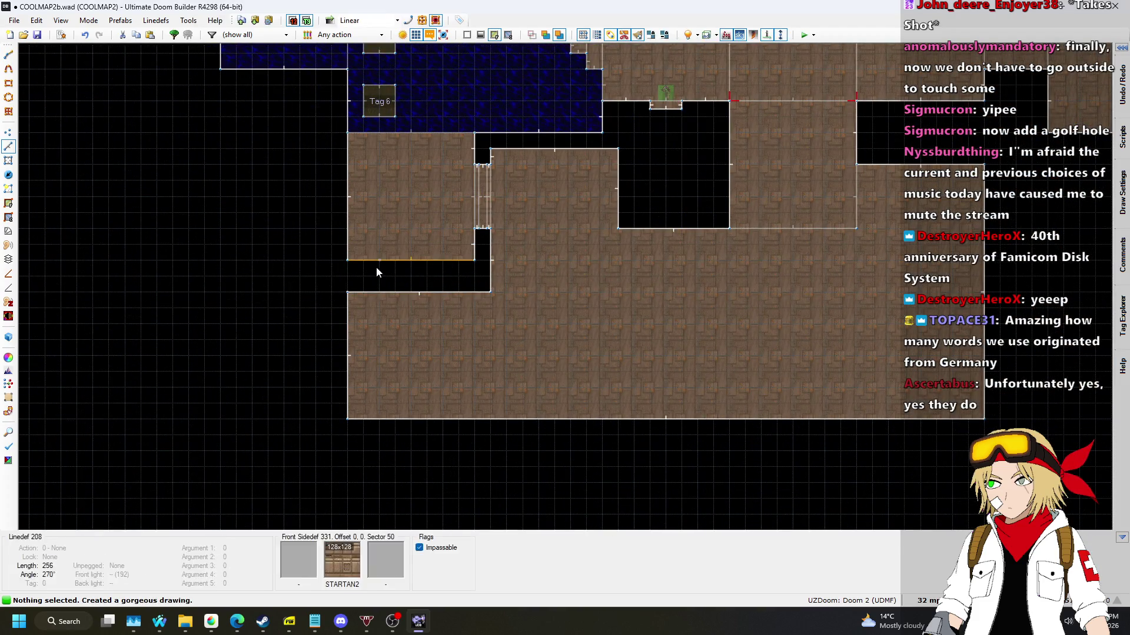
pyautogui.scroll(3, 377, 272)
pyautogui.moveTo(494, 301); pyautogui.dragTo(486, 285)
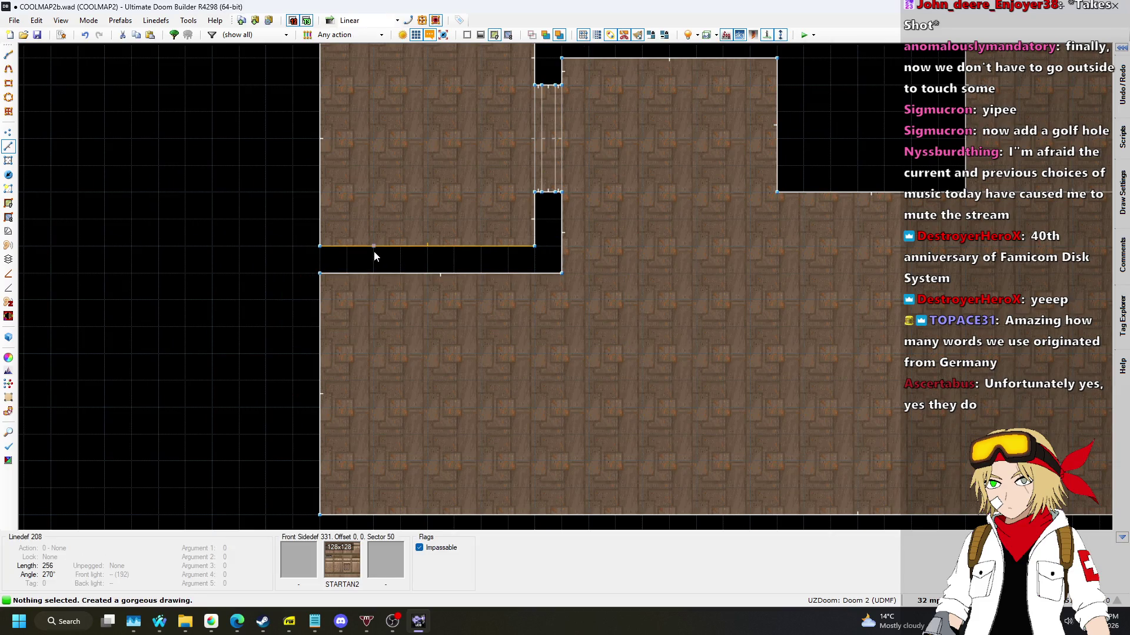
pyautogui.scroll(4, 673, 181)
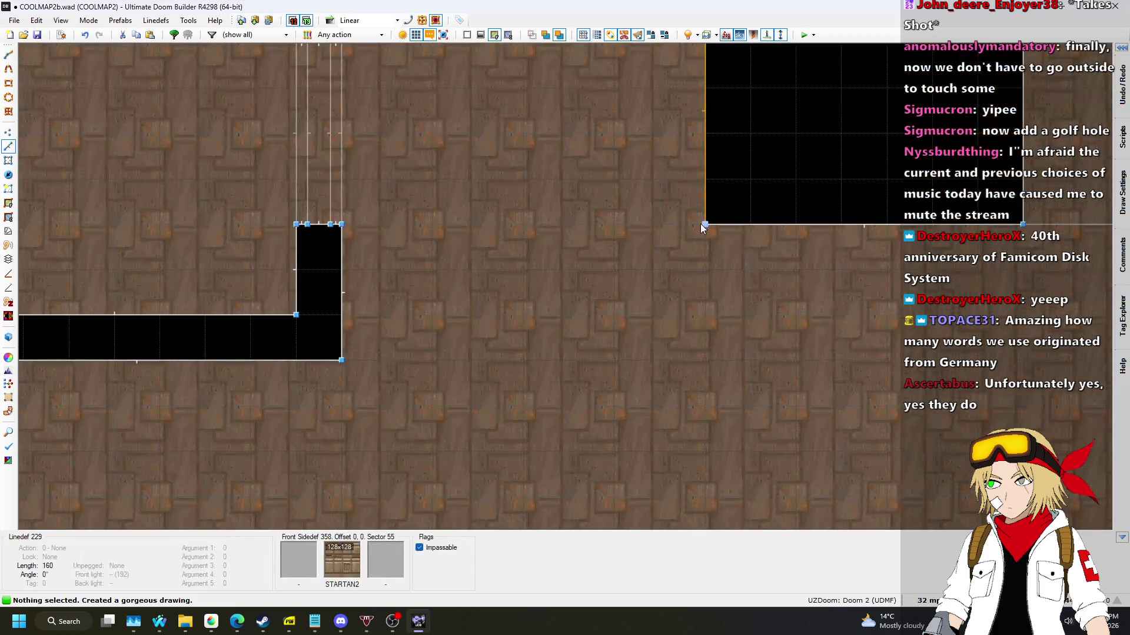
# Cut the lower room with a diagonal line and lower its floor in Visual Mode.
pyautogui.press('space')
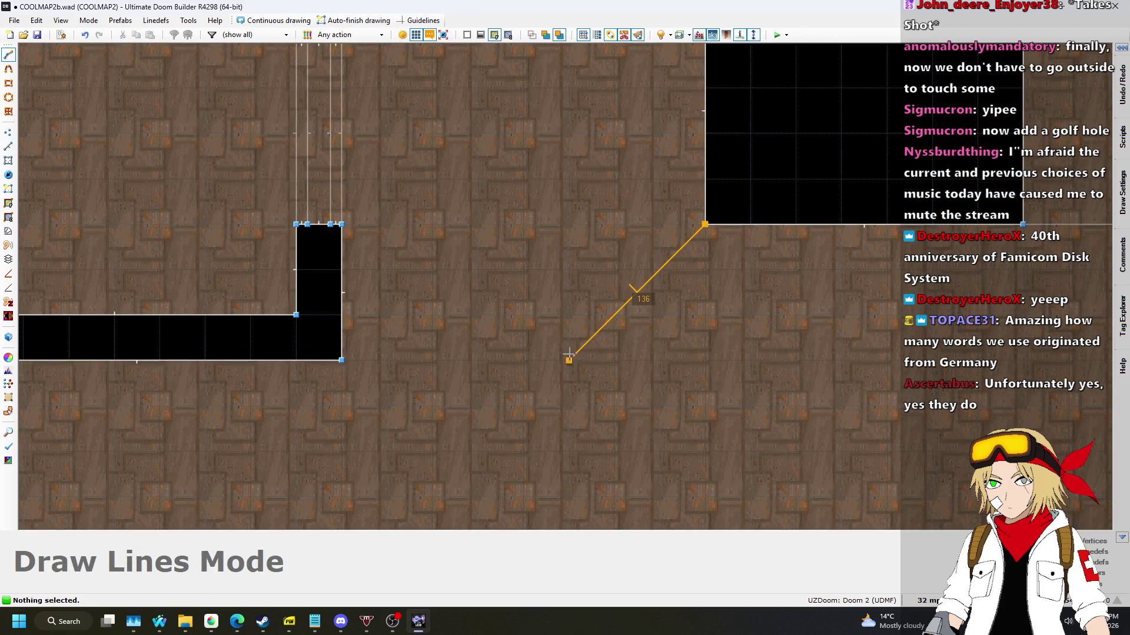
pyautogui.click(341, 360)
pyautogui.press('q')
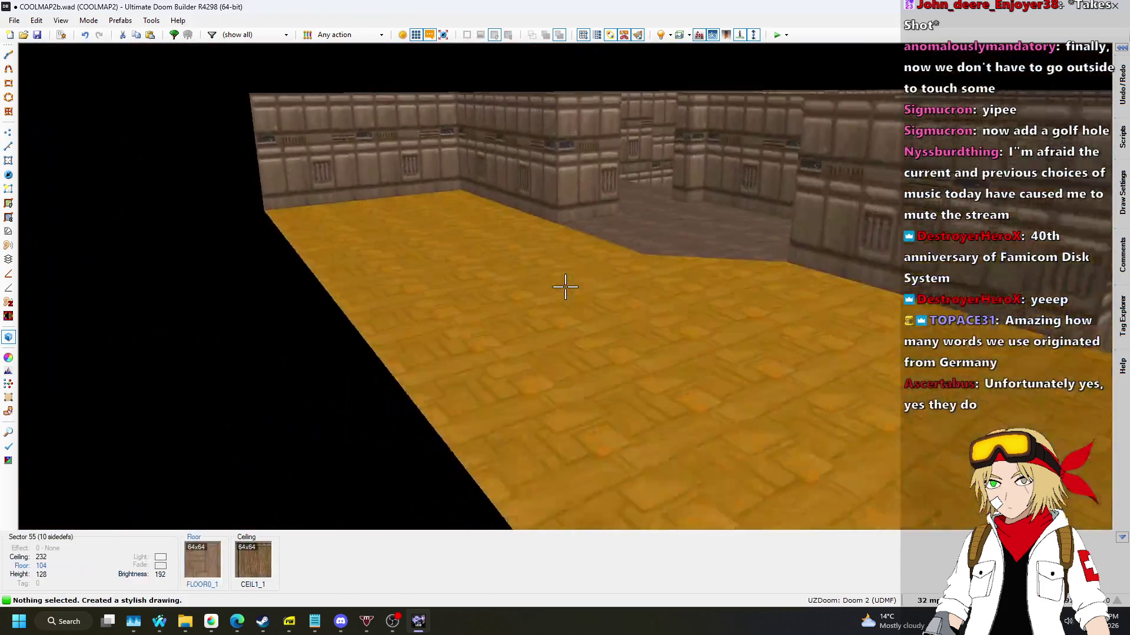
pyautogui.click(565, 286)
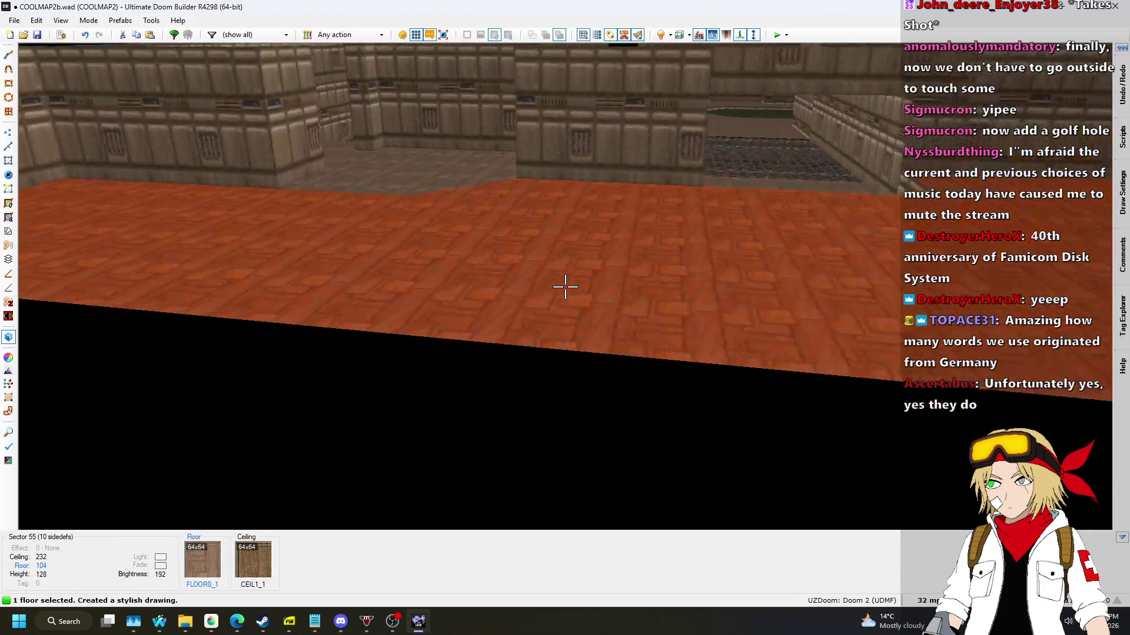
pyautogui.scroll(-5, 565, 287)
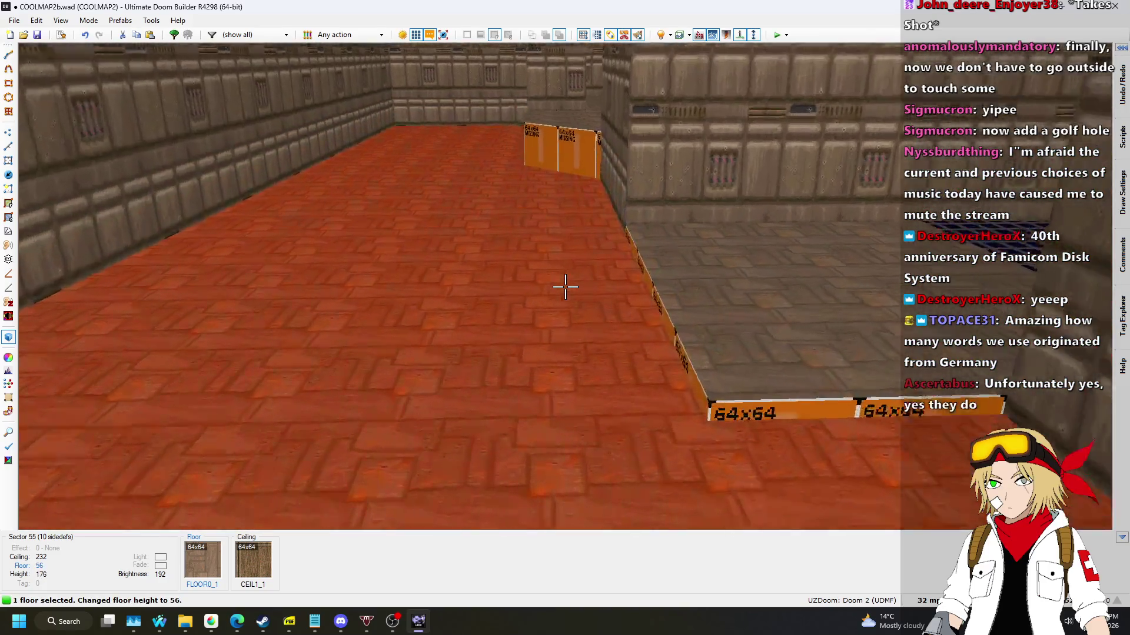
pyautogui.click(565, 286)
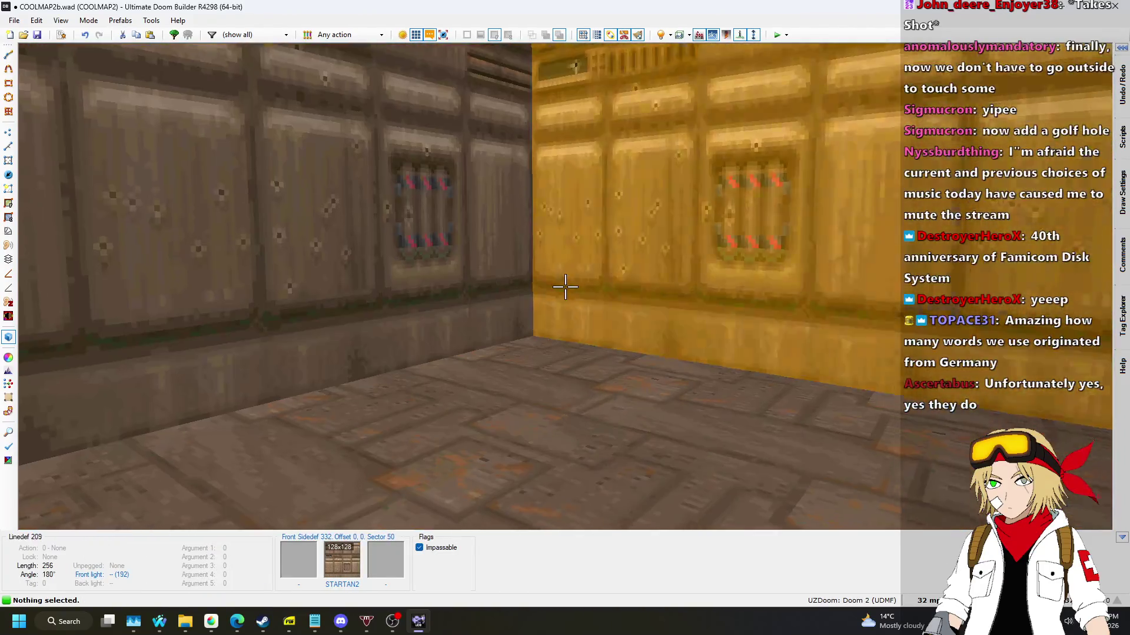
# Draw a new step sector filling the black strip in the 2D map.
pyautogui.press('q')
pyautogui.scroll(-1, 564, 300)
pyautogui.scroll(5, 538, 406)
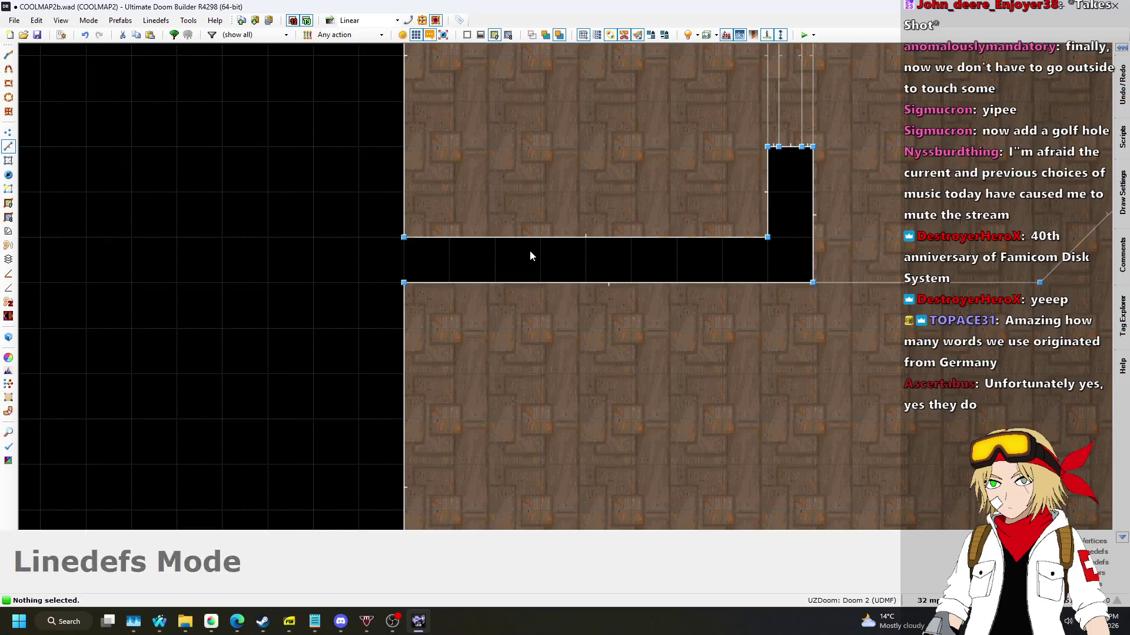
pyautogui.press('d')
pyautogui.click(495, 238)
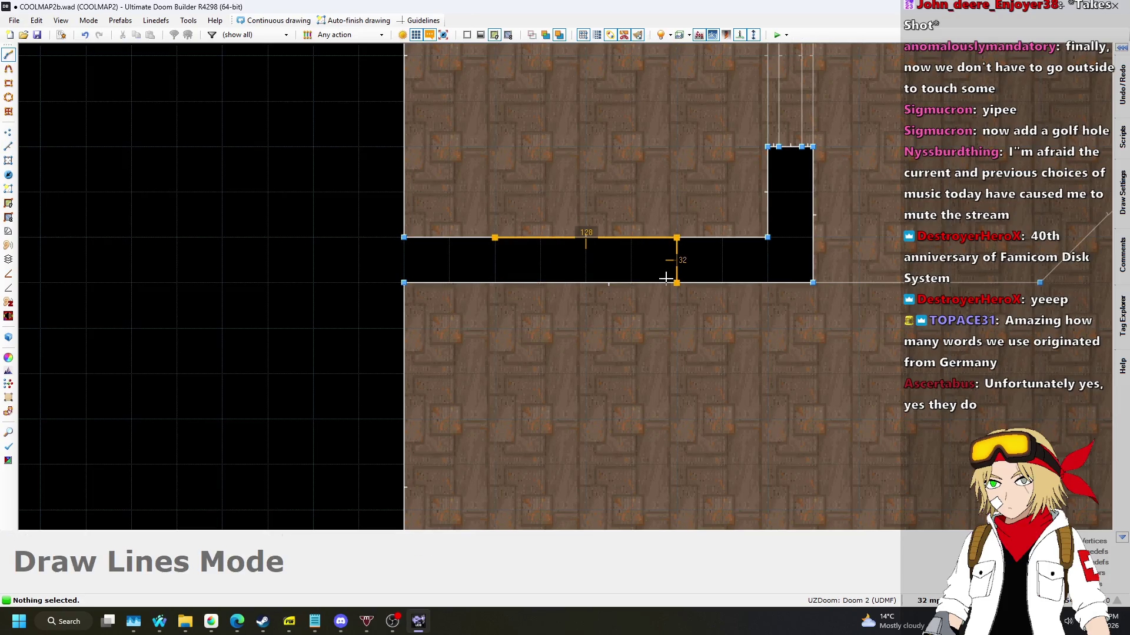
pyautogui.click(494, 238)
# Raise the new step's floor to 120 and lower the ceiling above it.
pyautogui.press('q')
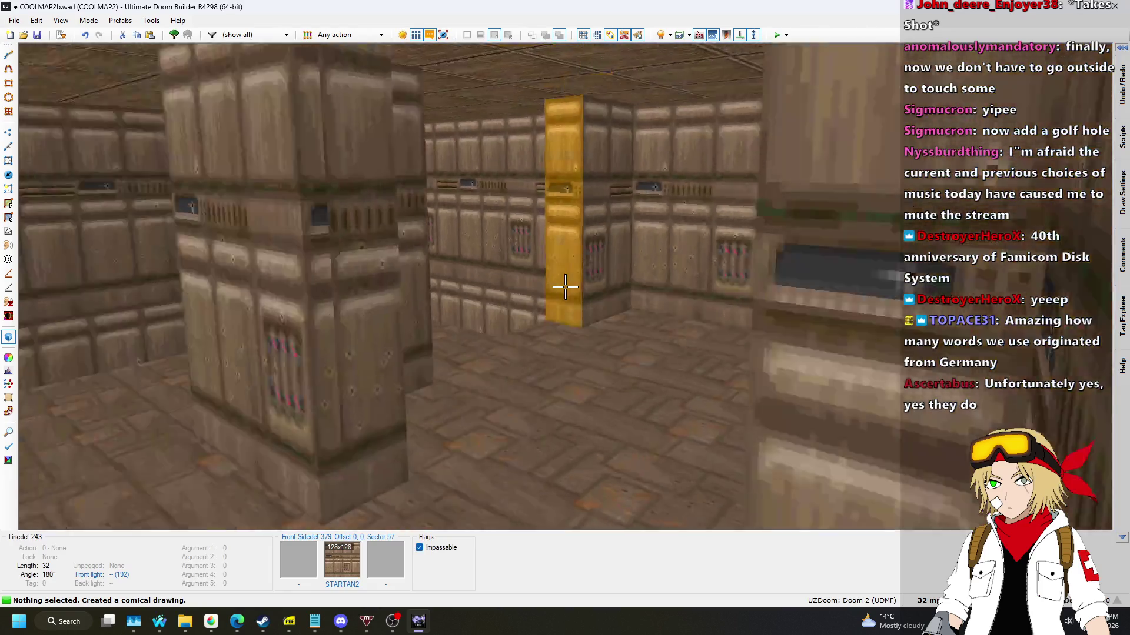
pyautogui.click(565, 286)
pyautogui.scroll(3, 565, 287)
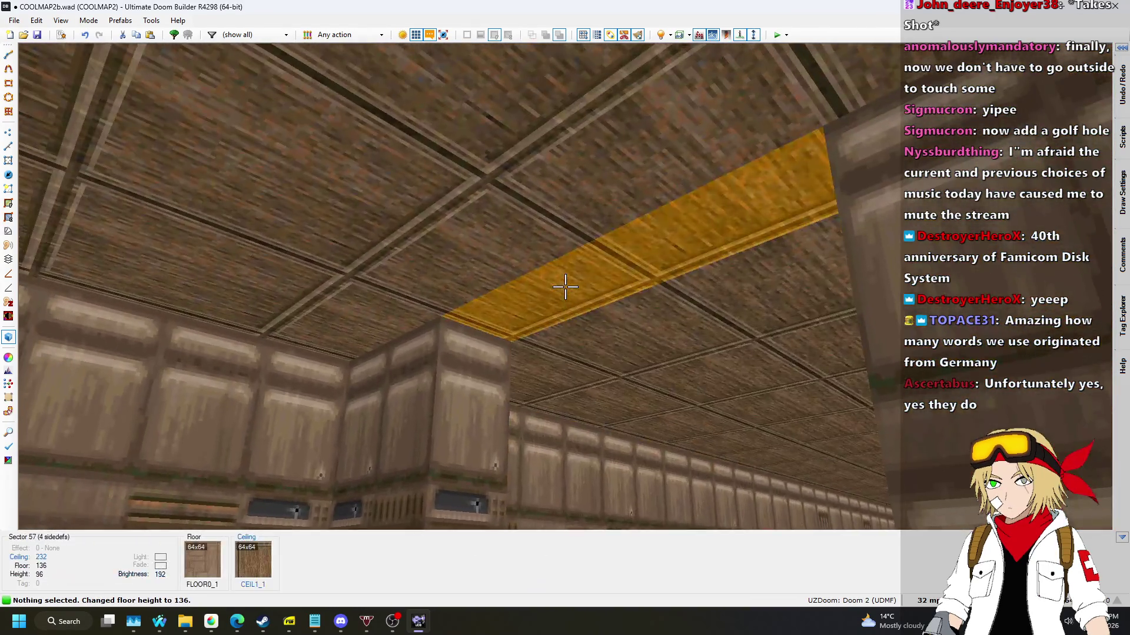
pyautogui.click(564, 287)
pyautogui.scroll(-1, 565, 287)
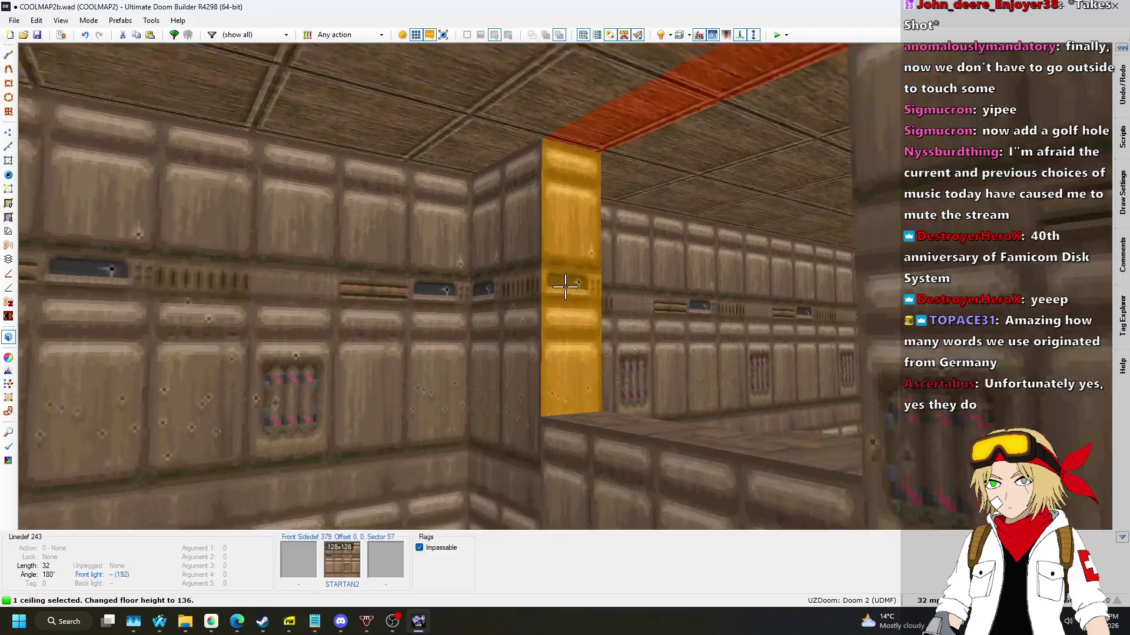
# Copy STARTAN2 and paste it onto the step's missing-texture walls.
pyautogui.press('s')
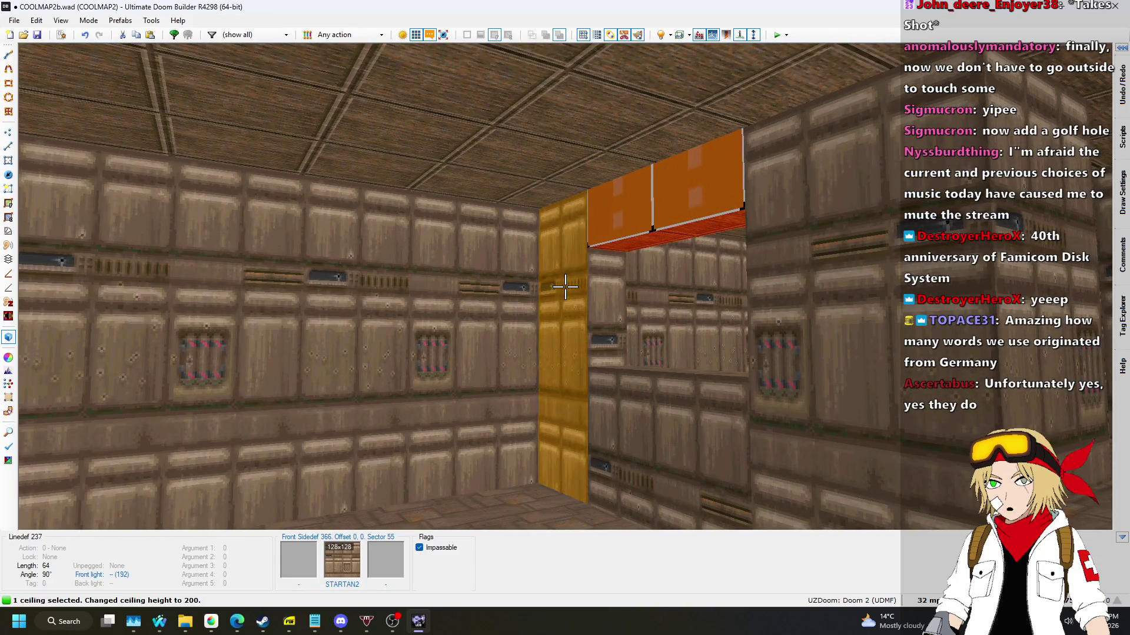
pyautogui.hotkey('ctrl', 'c')
pyautogui.hotkey('ctrl', 'v')
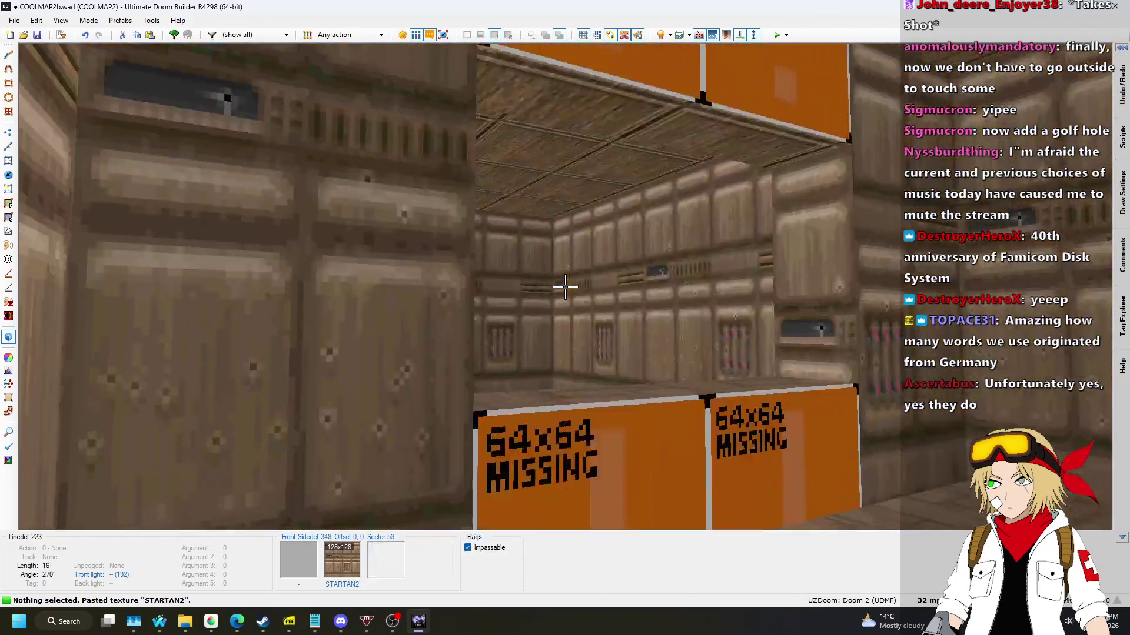
pyautogui.press('s')
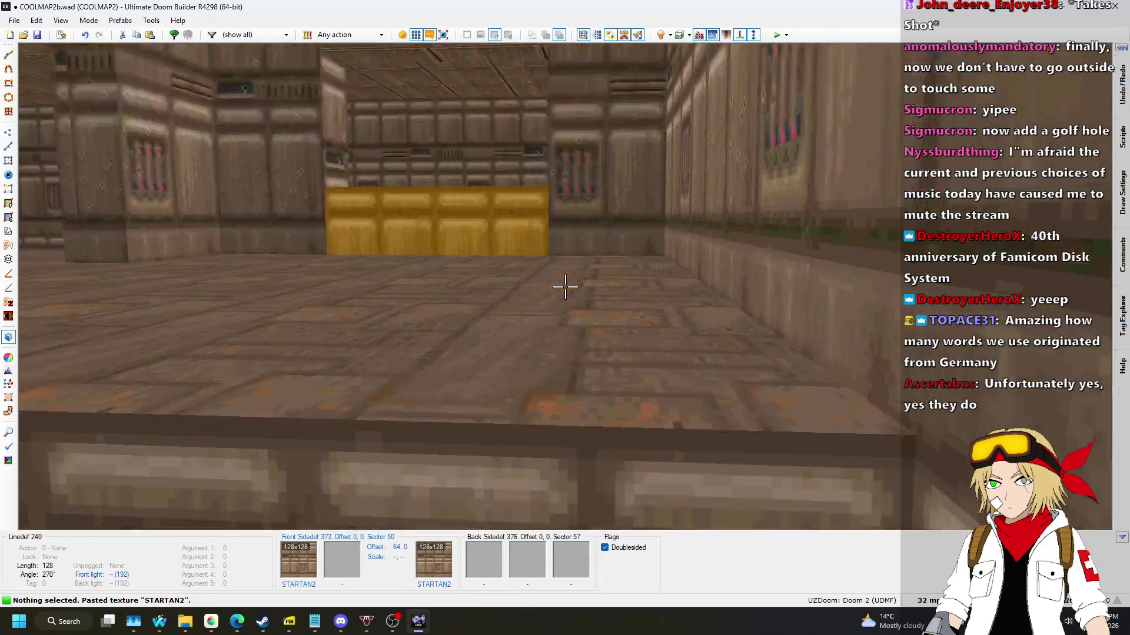
# Make the narrow passage a BIGDOOR2 door with a CEIL5_1 ceiling flat.
pyautogui.press('q')
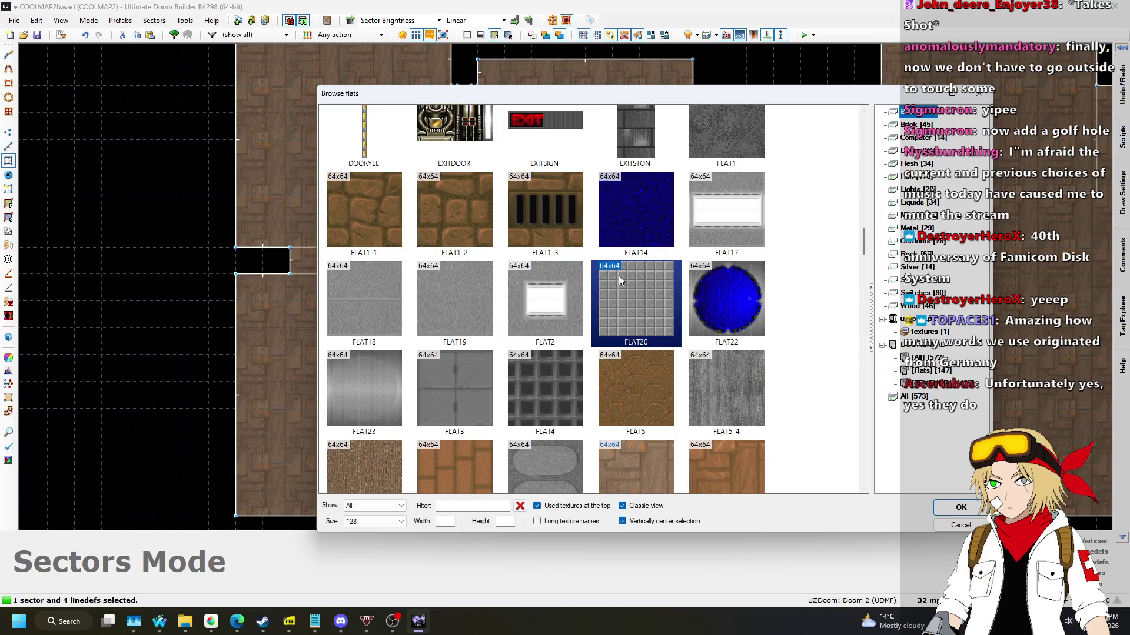
pyautogui.scroll(-15, 563, 273)
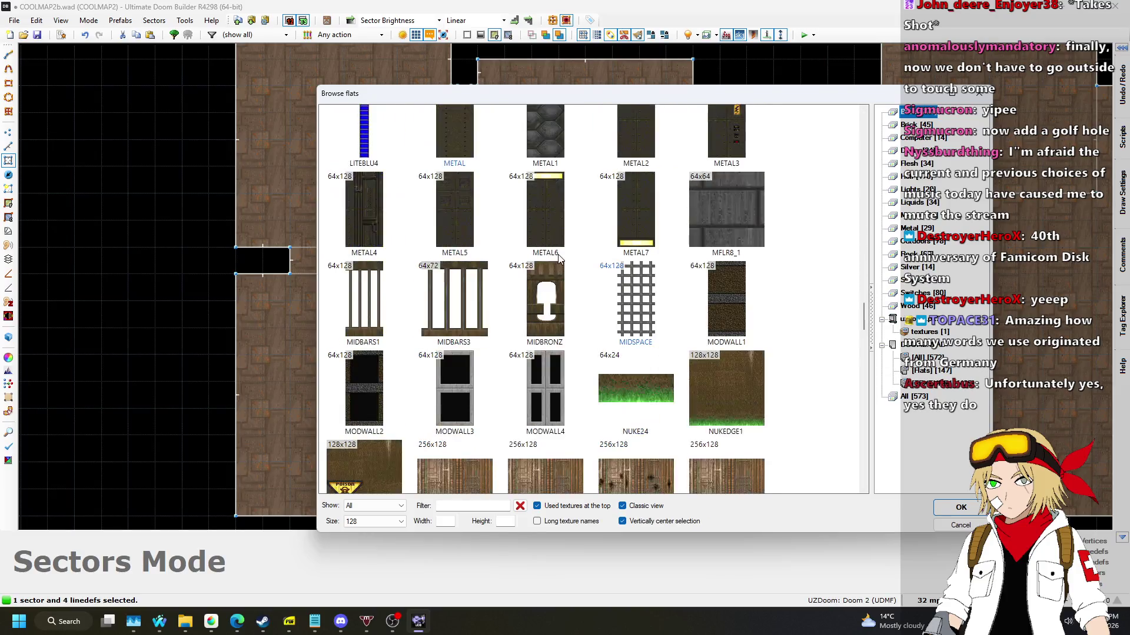
pyautogui.scroll(20, 563, 254)
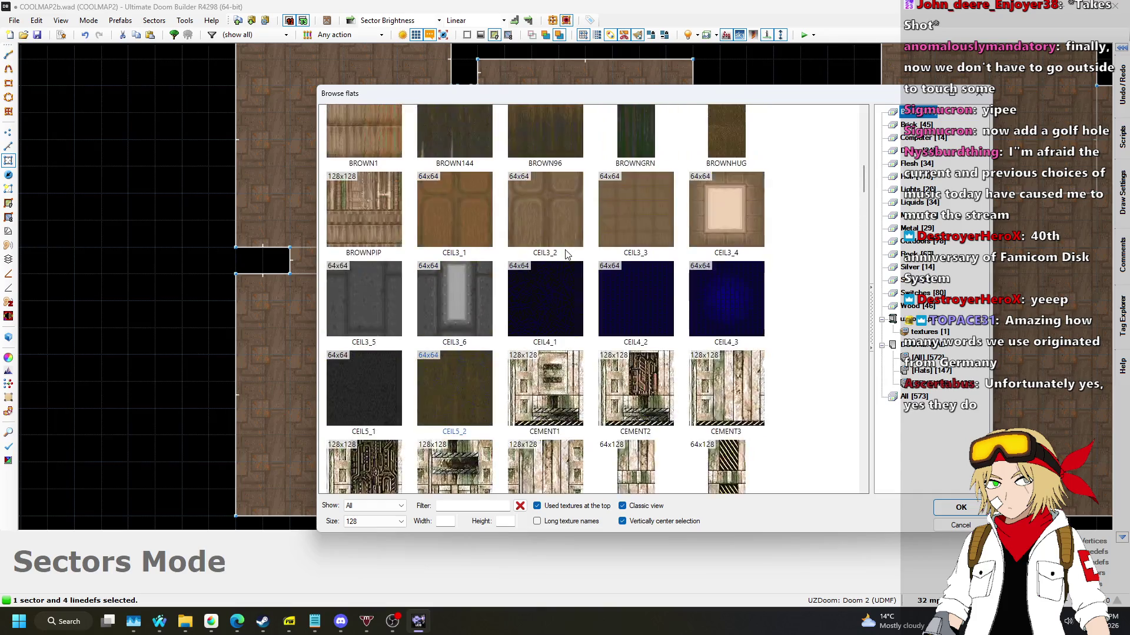
pyautogui.doubleClick(358, 318)
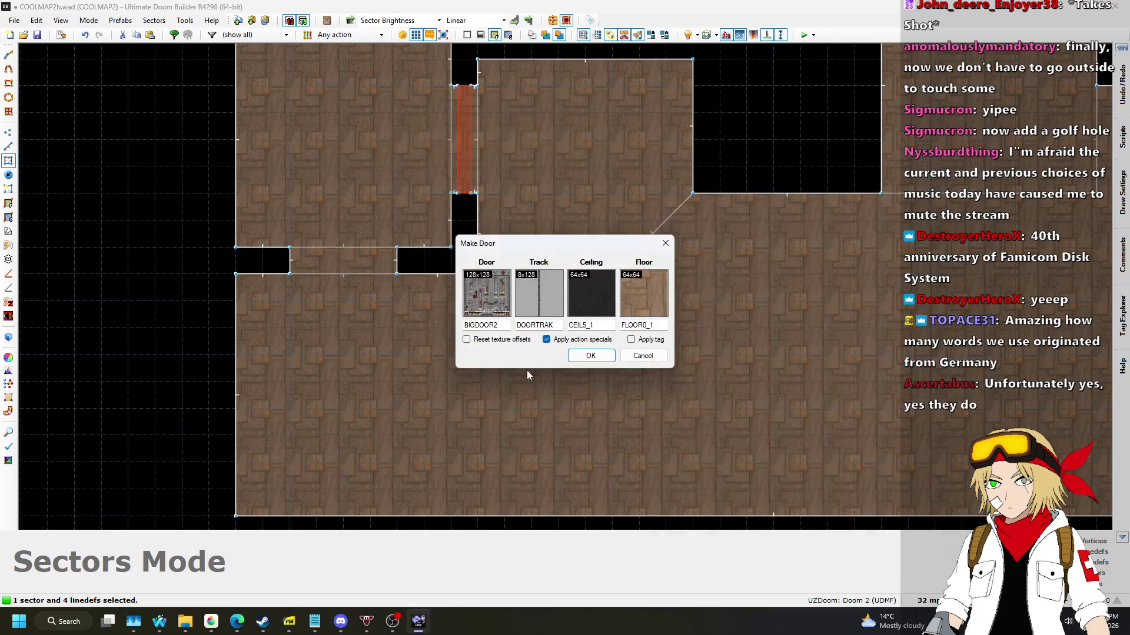
pyautogui.click(589, 356)
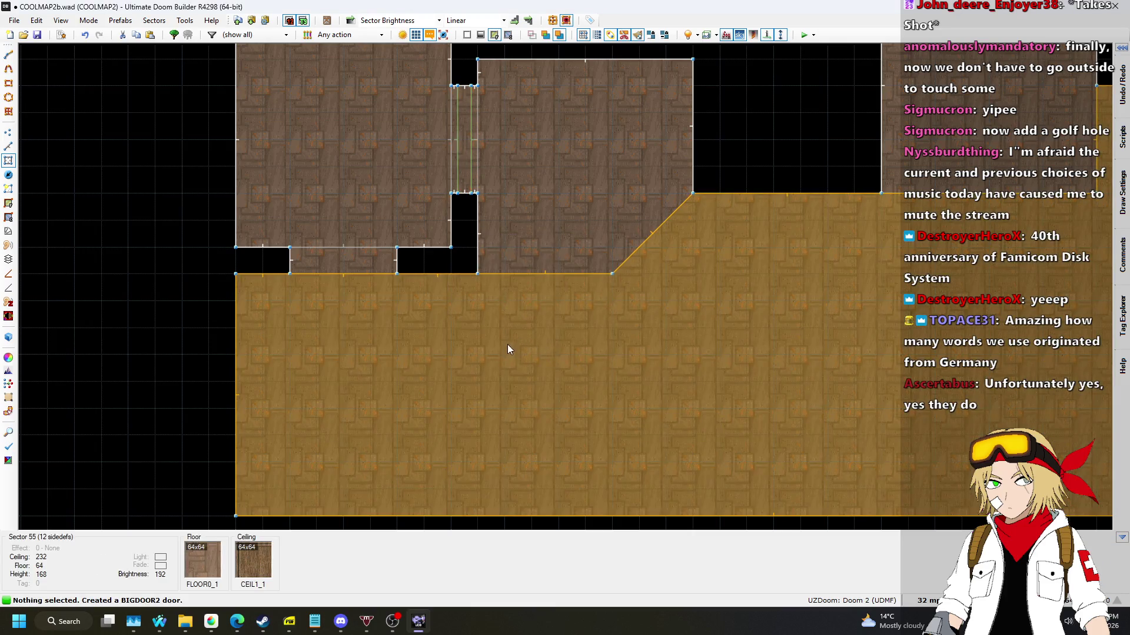
pyautogui.scroll(-5, 508, 347)
# Inspect the new door in 3D, then save the map as COOLMAP2b.wad.
pyautogui.press('q')
pyautogui.press('s')
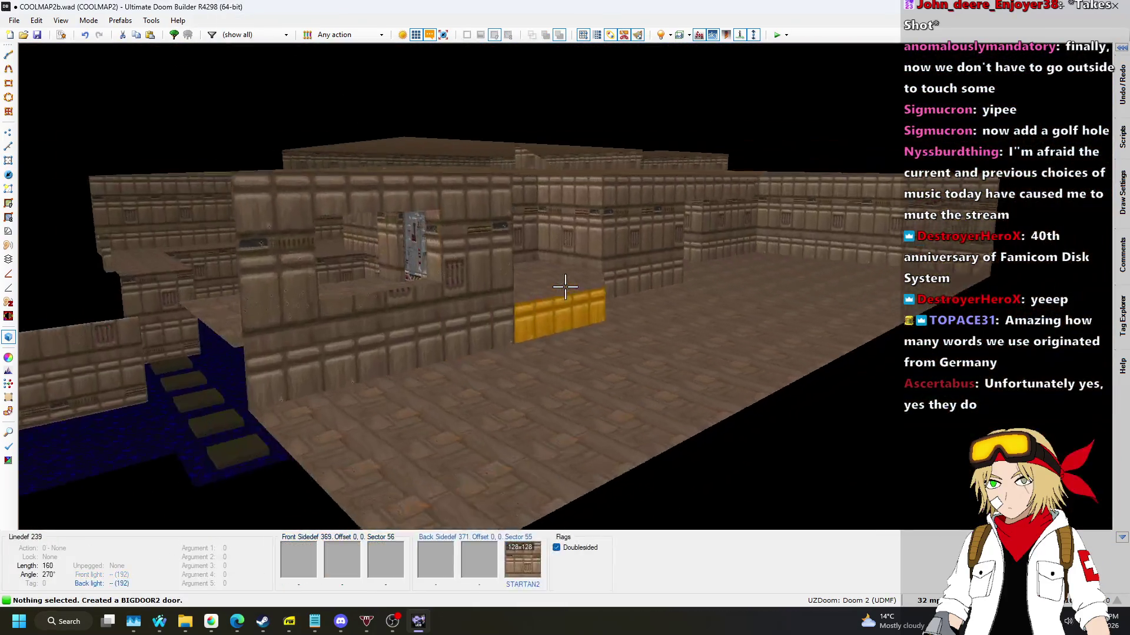
pyautogui.press('w')
pyautogui.press('w')
pyautogui.press('w')
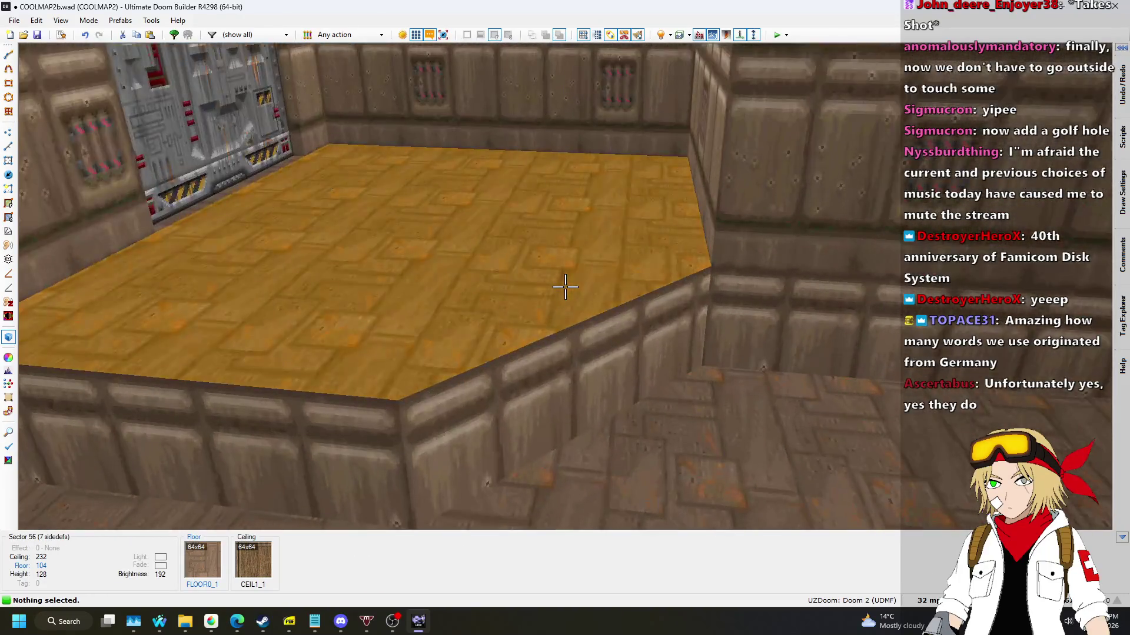
pyautogui.press('q')
pyautogui.scroll(5, 559, 245)
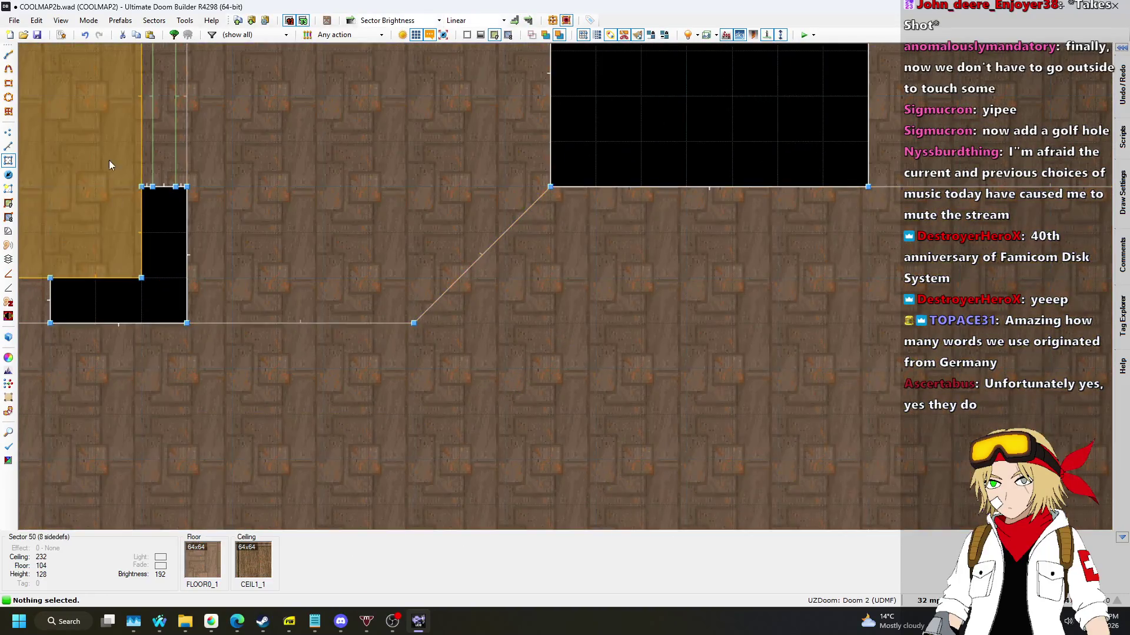
pyautogui.hotkey('ctrl', 's')
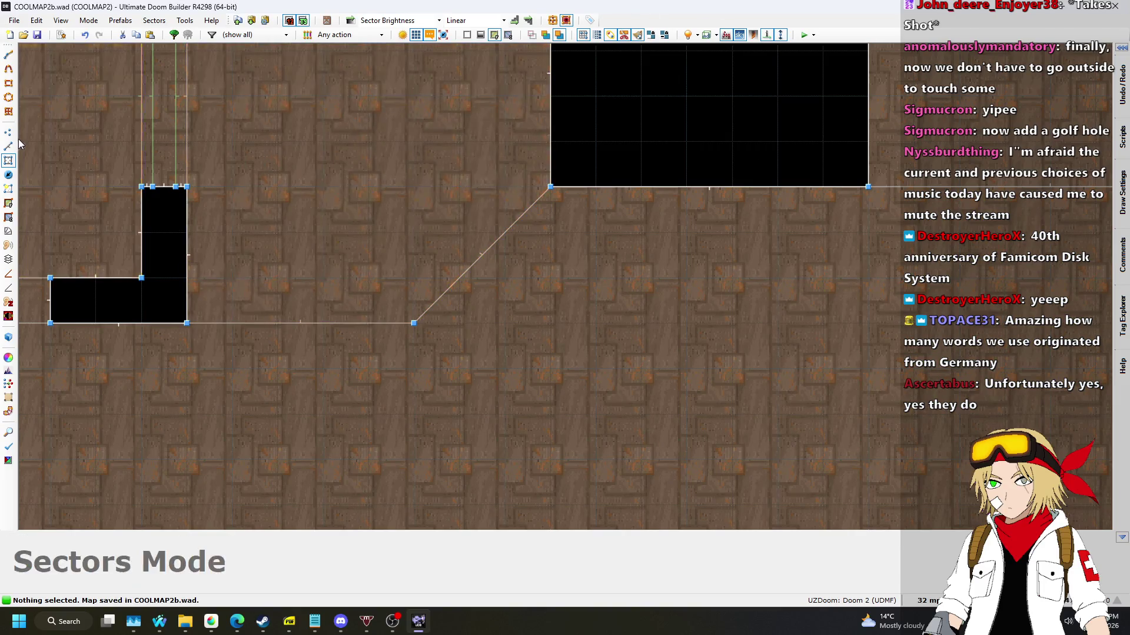
# In Sectors mode, adjust the diagonally cut room's floor to height 64 in Visual Mode.
pyautogui.click(5, 161)
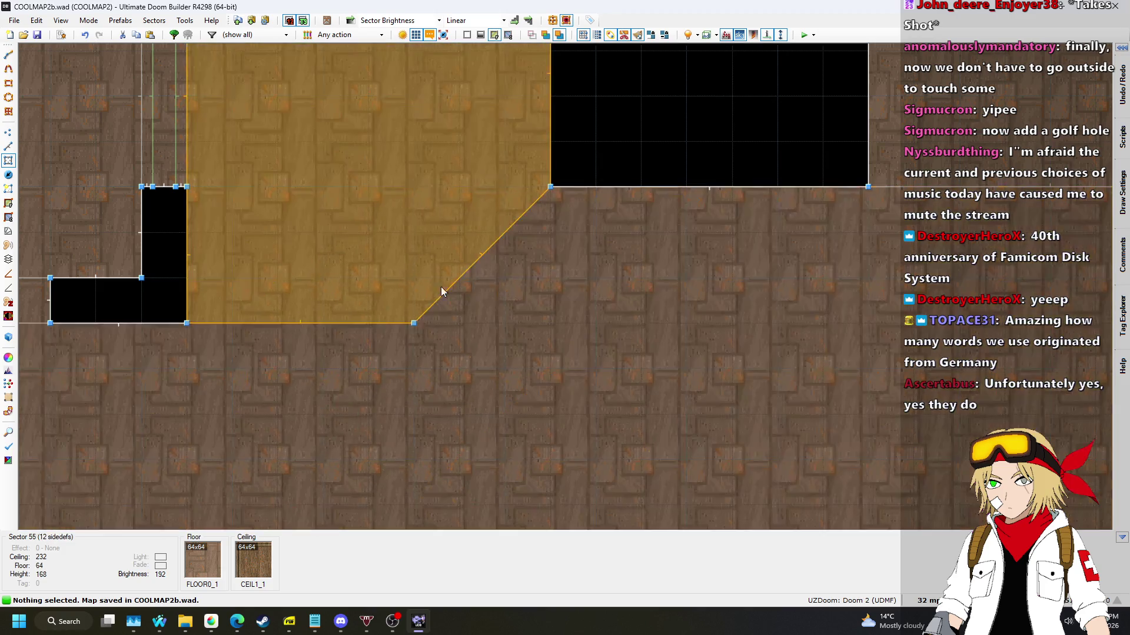
pyautogui.press('q')
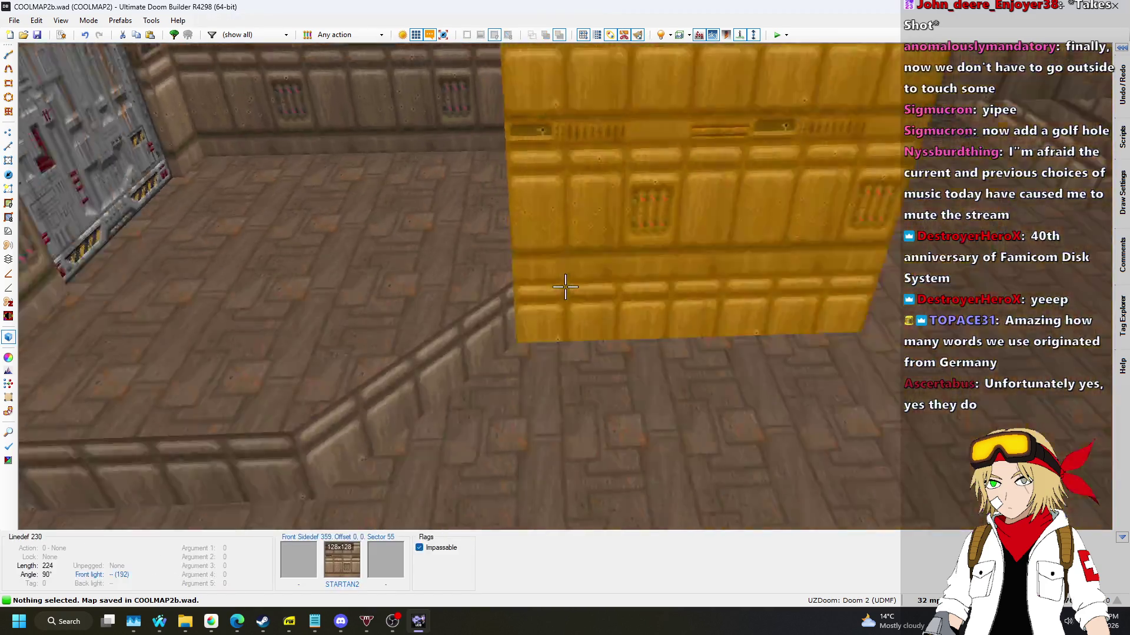
pyautogui.scroll(-3, 565, 286)
pyautogui.scroll(1, 565, 286)
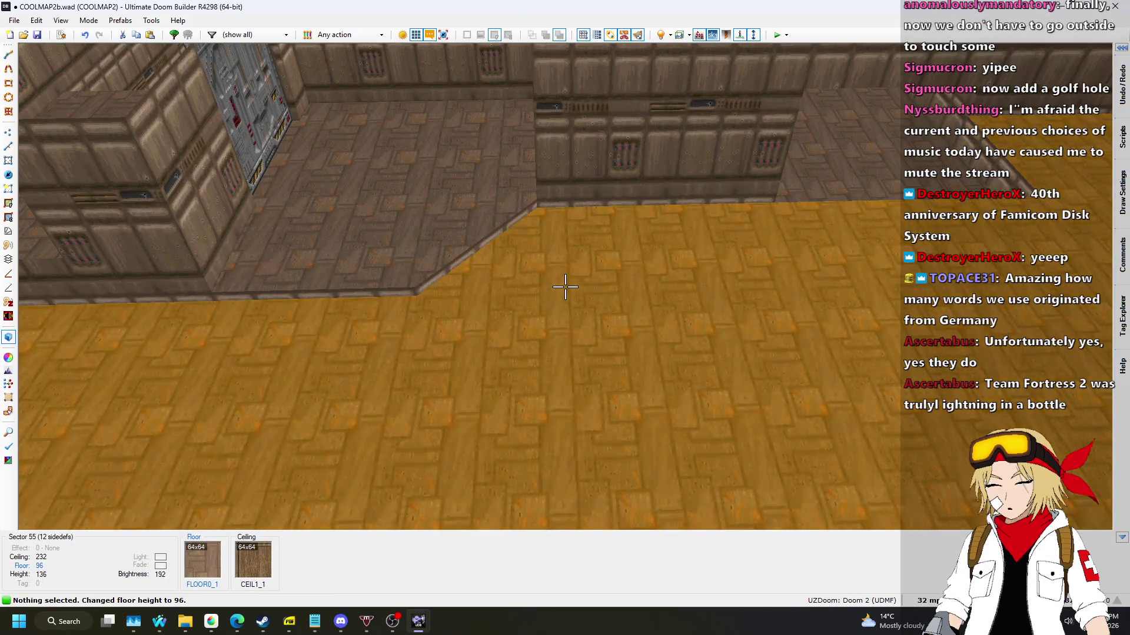
pyautogui.scroll(-2, 565, 287)
pyautogui.scroll(-1, 565, 286)
# Move the 3D camera around to inspect the lowered floor and step wall.
pyautogui.press('s')
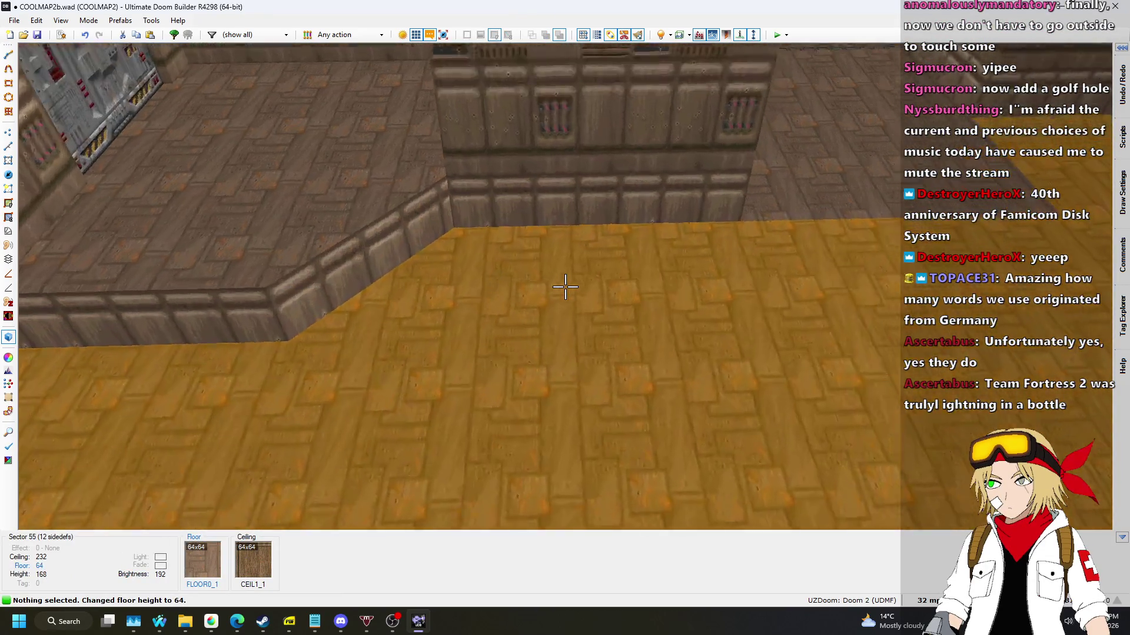
pyautogui.press('w')
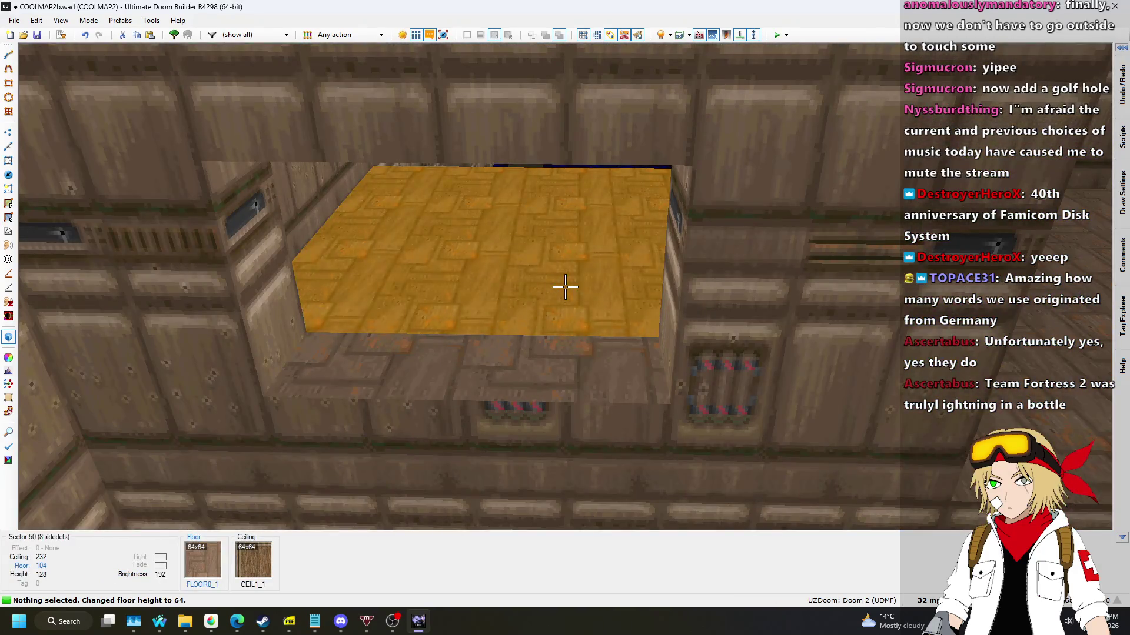
pyautogui.press('s')
pyautogui.press('w')
pyautogui.press('w')
pyautogui.press('s')
pyautogui.press('w')
pyautogui.press('s')
pyautogui.press('w')
pyautogui.press('w')
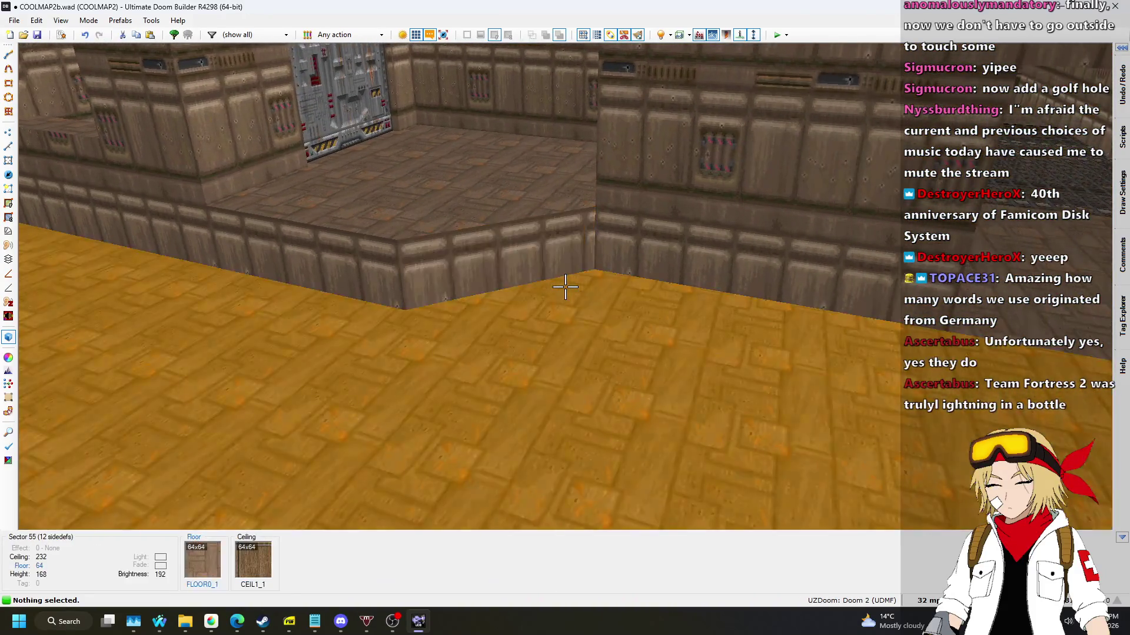
pyautogui.press('q')
pyautogui.scroll(3, 559, 178)
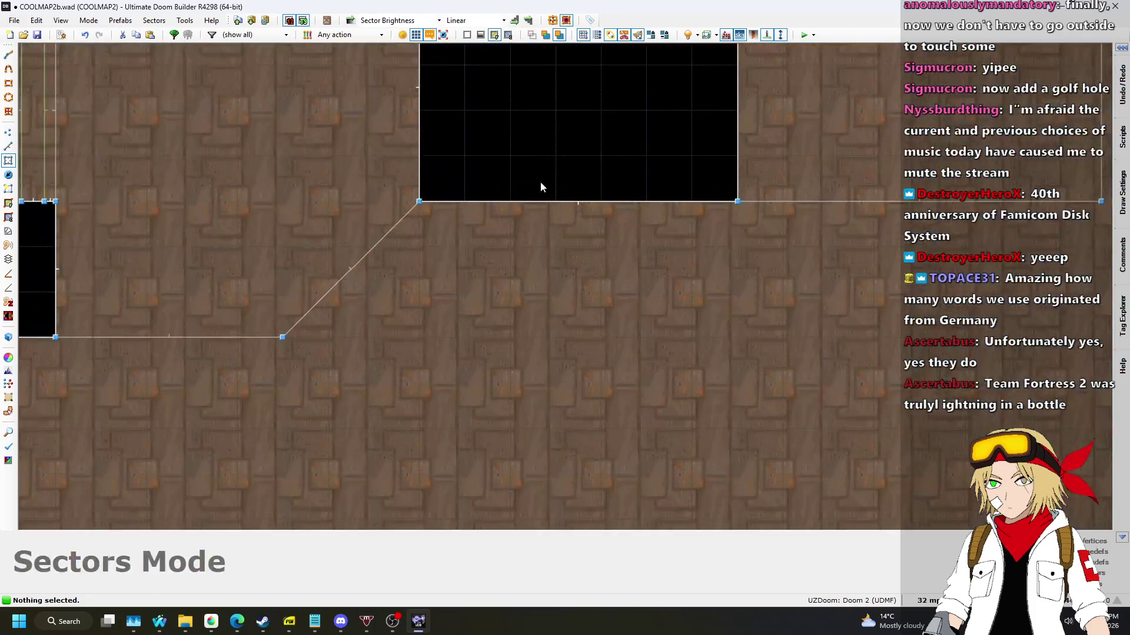
# In Linedefs mode, draw two 32-unit step outlines along the diagonal wall.
pyautogui.click(9, 146)
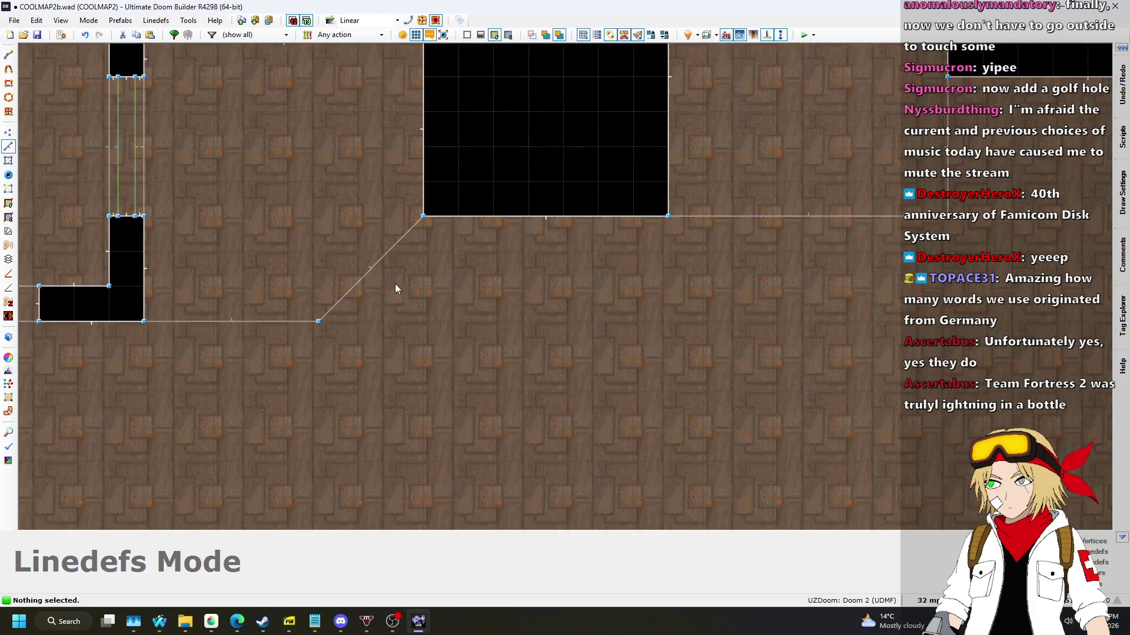
pyautogui.scroll(2, 312, 315)
pyautogui.scroll(1, 324, 324)
pyautogui.press('Insert')
pyautogui.click(389, 321)
pyautogui.click(548, 110)
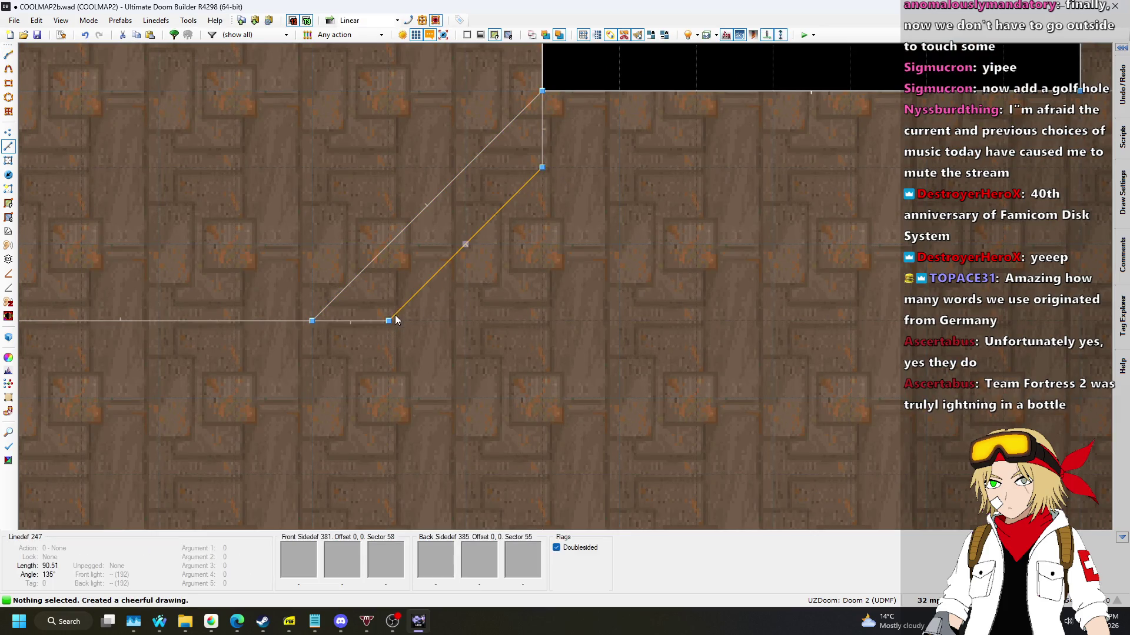
pyautogui.press('Insert')
pyautogui.click(465, 321)
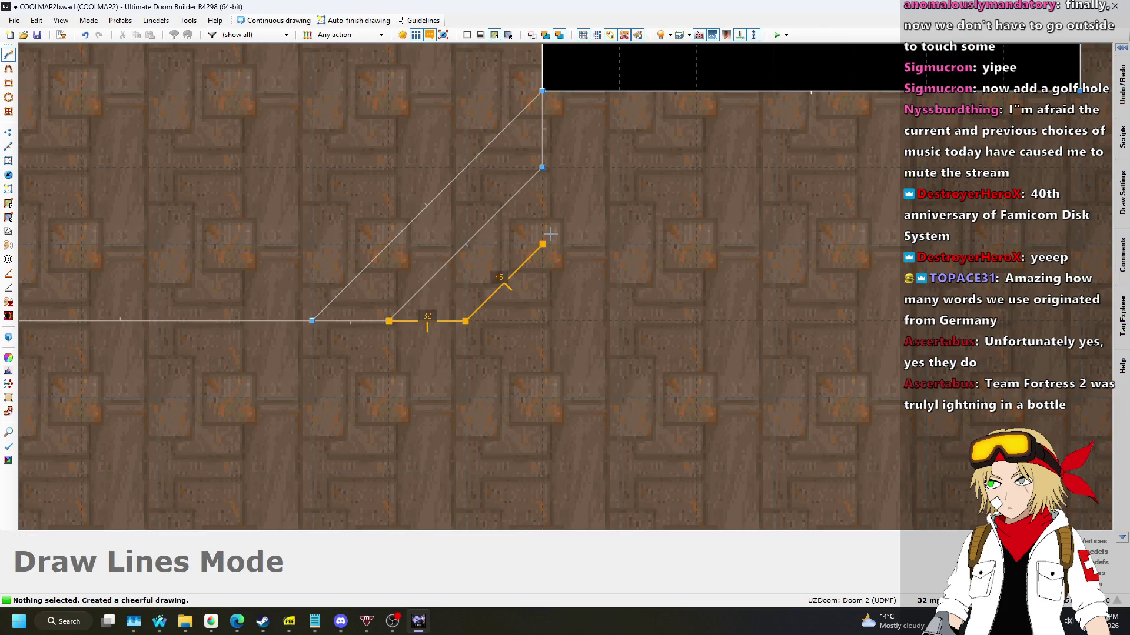
pyautogui.click(539, 168)
# Raise the two step floors to 72 and 80 in Visual Mode.
pyautogui.press('w')
pyautogui.click(565, 287)
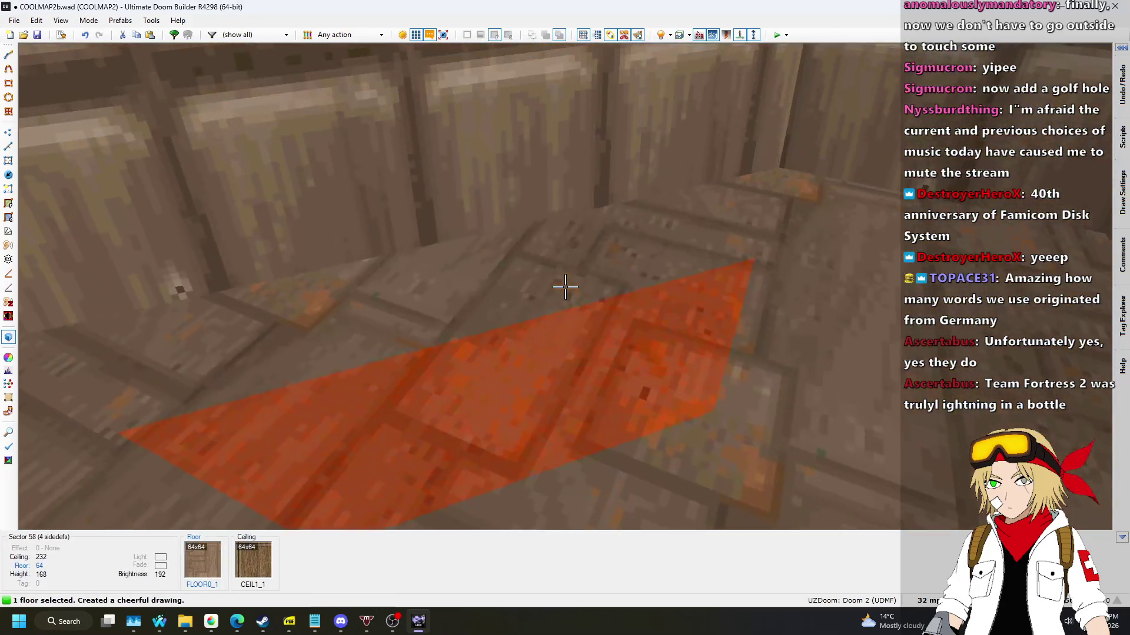
pyautogui.click(565, 287)
pyautogui.scroll(2, 565, 287)
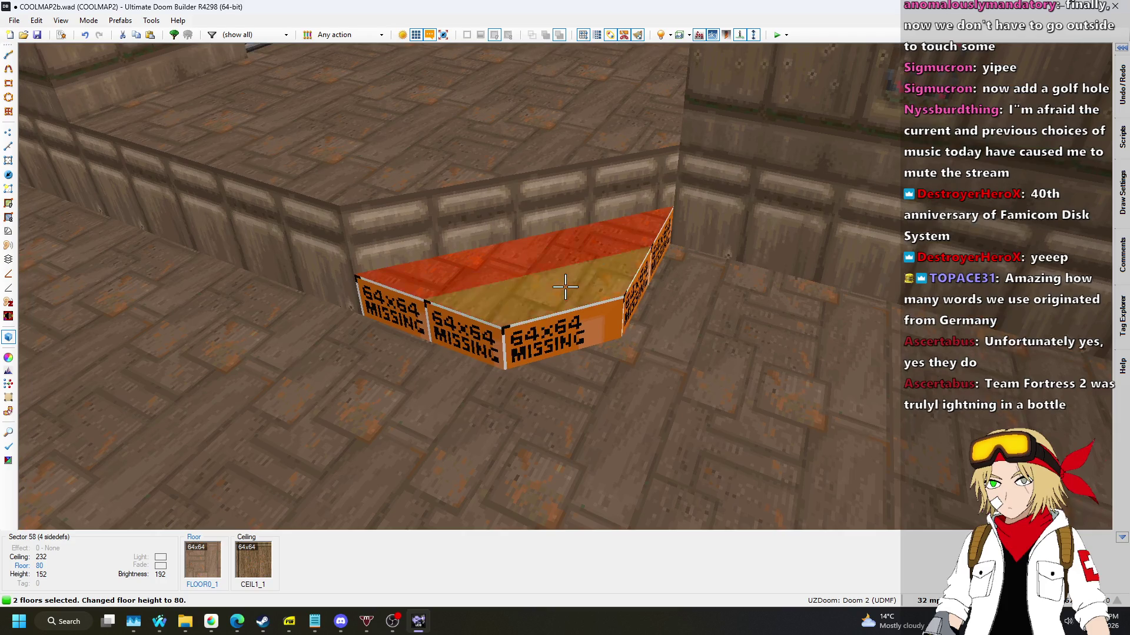
pyautogui.press('c')
pyautogui.scroll(2, 565, 287)
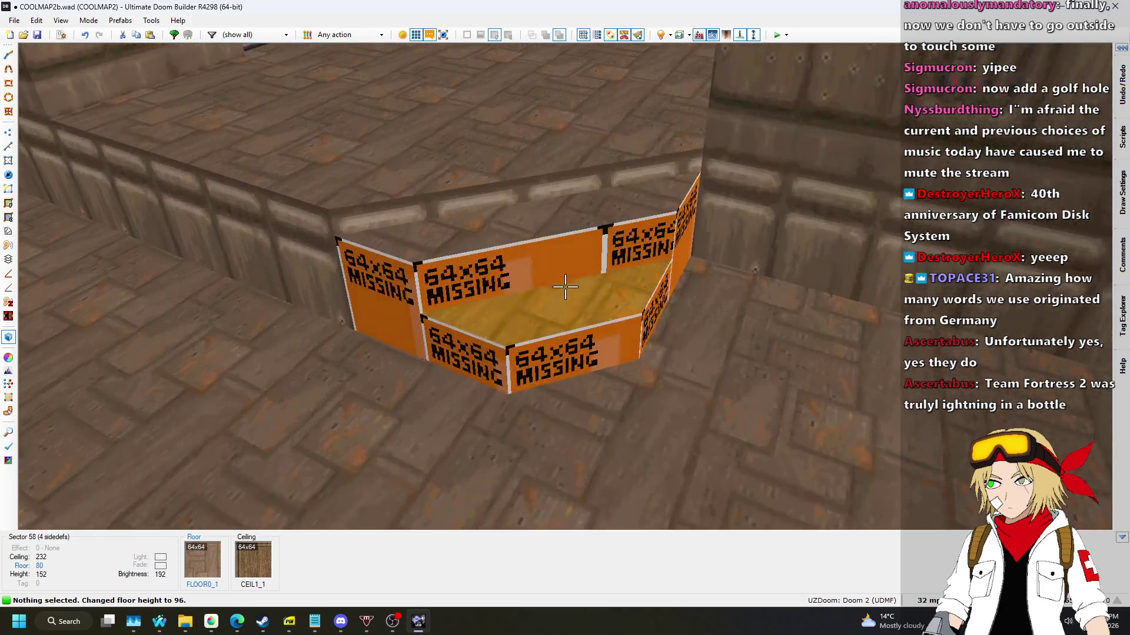
pyautogui.scroll(-1, 565, 287)
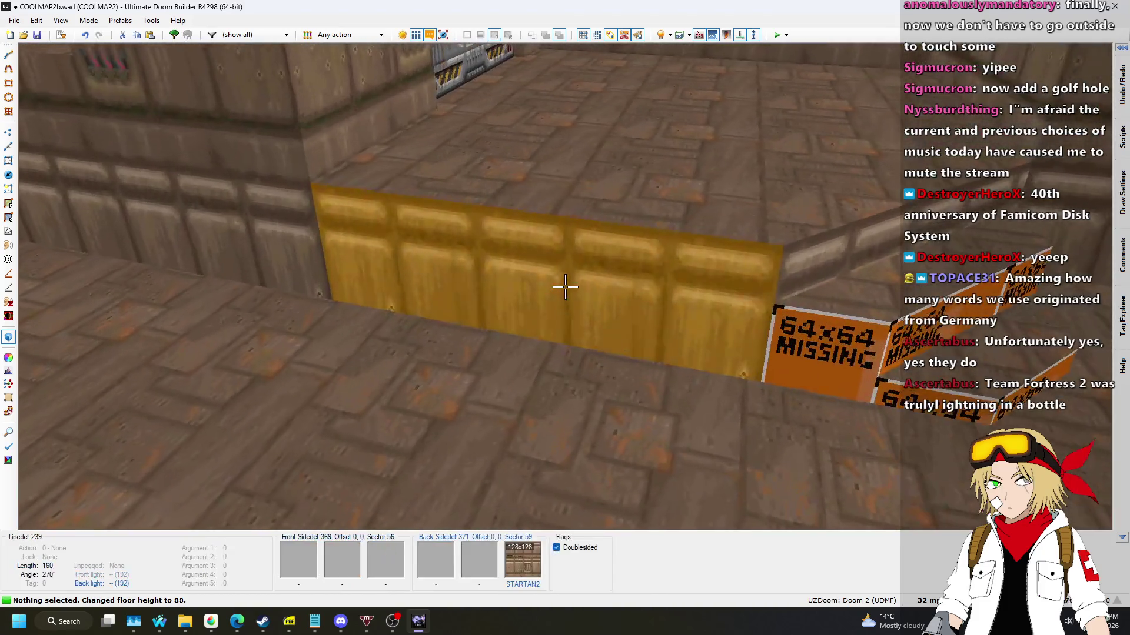
# Paste STARTAN2 onto the steps' missing-texture walls.
pyautogui.hotkey('ctrl', 'c')
pyautogui.keyDown('shift'); pyautogui.click(565, 287); pyautogui.keyUp('shift')
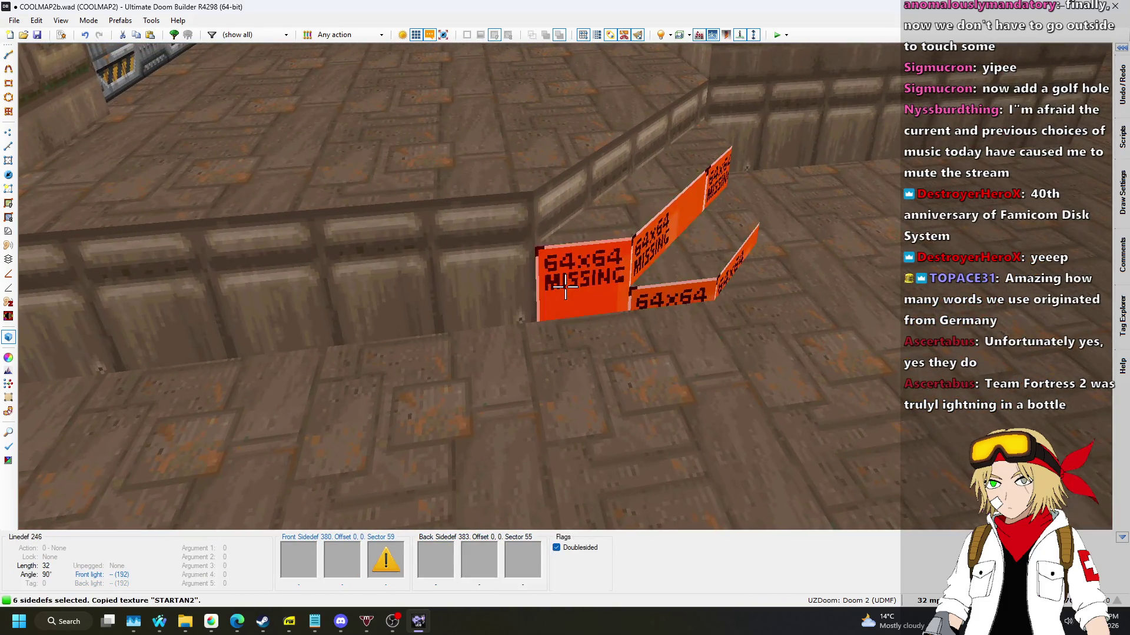
pyautogui.hotkey('ctrl', 'v')
pyautogui.scroll(1, 565, 287)
pyautogui.press('q')
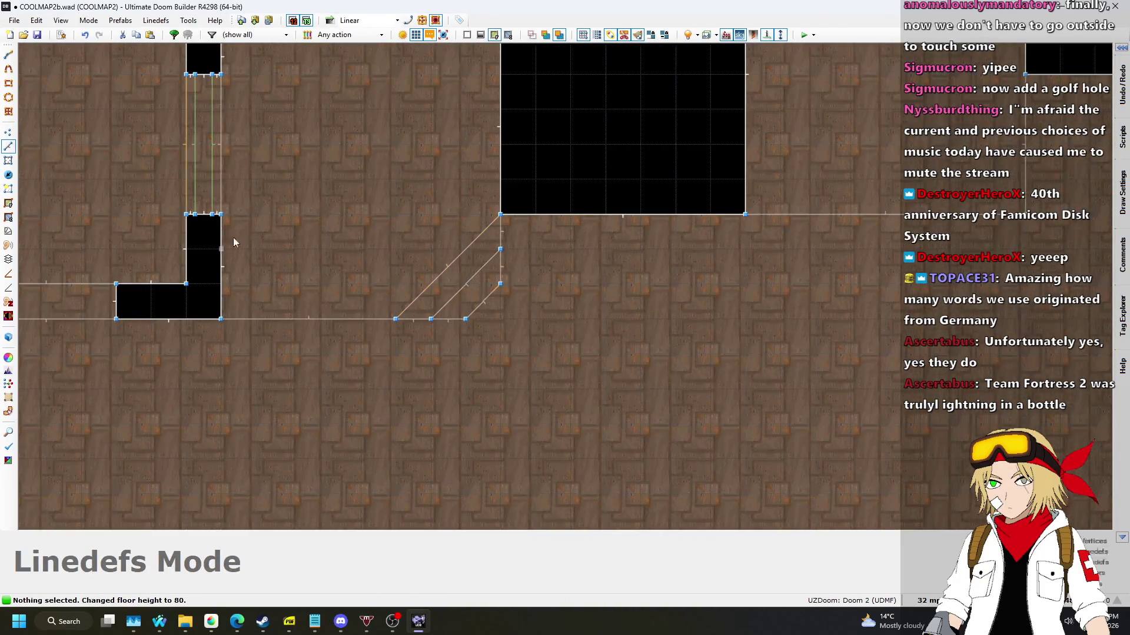
# In Vertices mode, drag the step corners outward and down into a diagonal strip.
pyautogui.press('v')
pyautogui.scroll(1, 465, 312)
pyautogui.moveTo(535, 208); pyautogui.dragTo(553, 203)
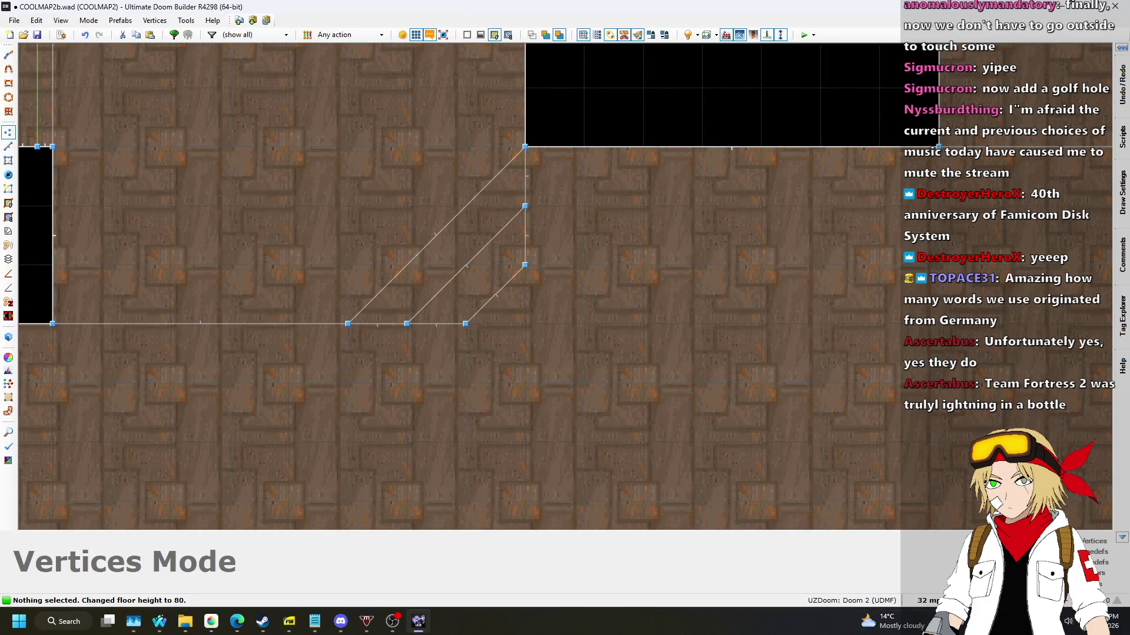
pyautogui.click(926, 600)
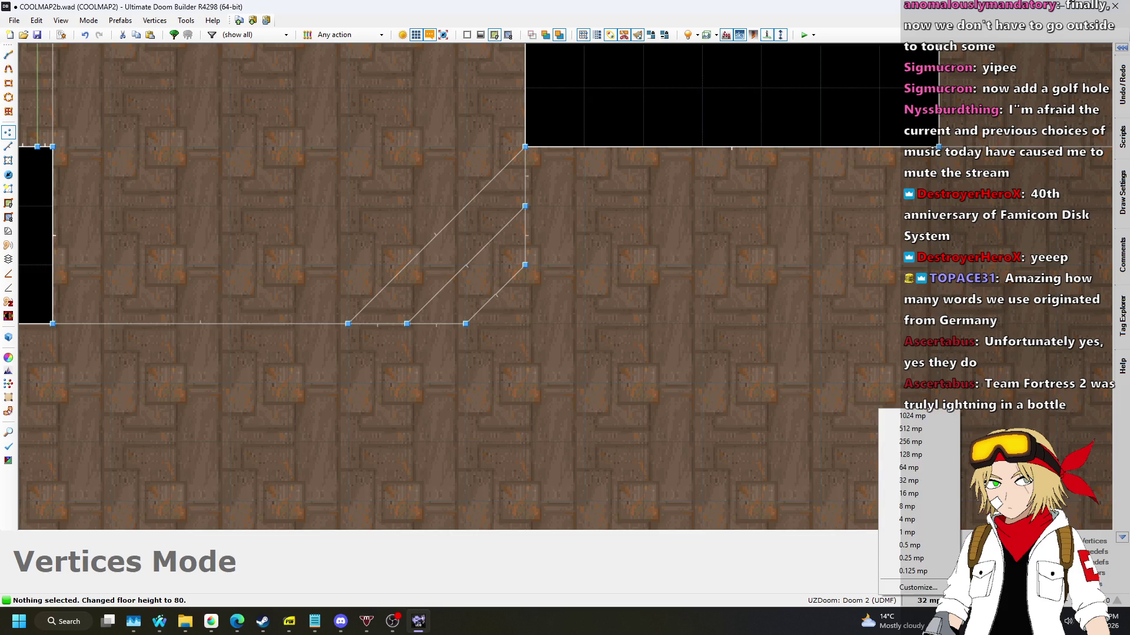
pyautogui.click(915, 481)
pyautogui.moveTo(551, 210); pyautogui.dragTo(610, 210)
pyautogui.moveTo(524, 267); pyautogui.dragTo(644, 268)
pyautogui.moveTo(485, 324); pyautogui.dragTo(465, 439)
pyautogui.moveTo(406, 323); pyautogui.dragTo(407, 381)
pyautogui.scroll(-1, 572, 196)
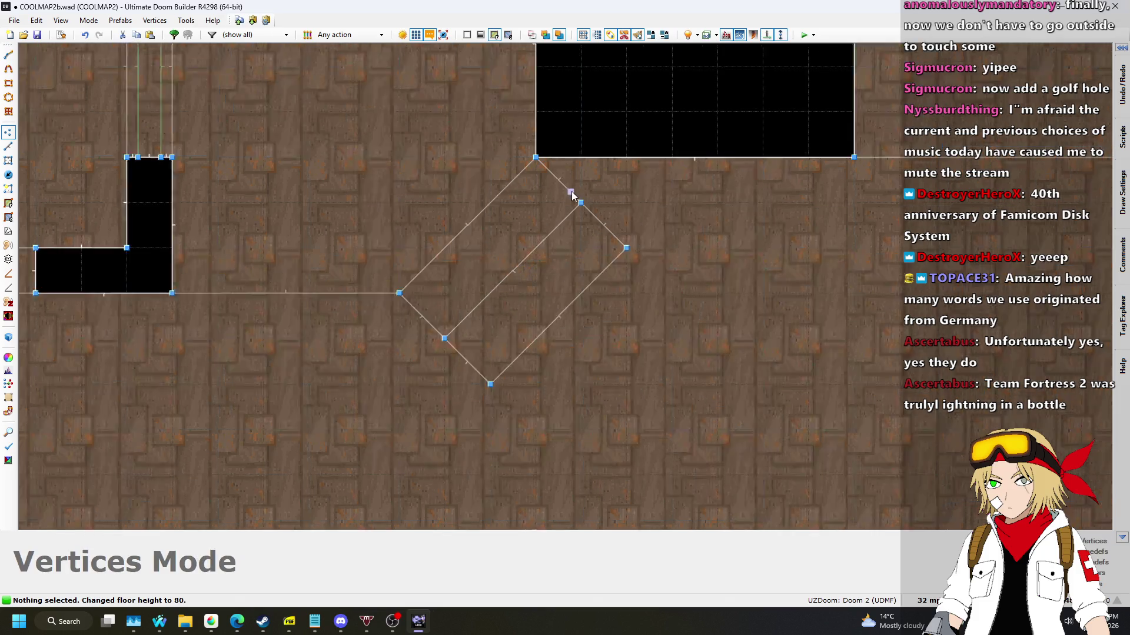
pyautogui.scroll(-2, 572, 195)
pyautogui.scroll(3, 553, 234)
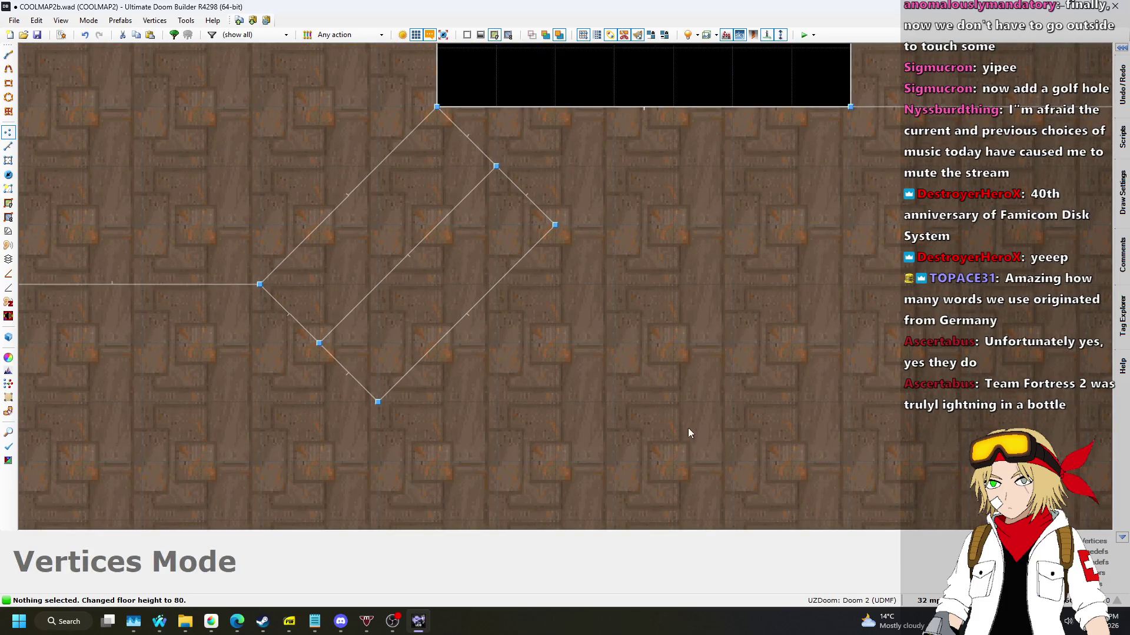
# Set the grid to 16 units and shift the steps' outer corners up-left to narrow them.
pyautogui.click(927, 600)
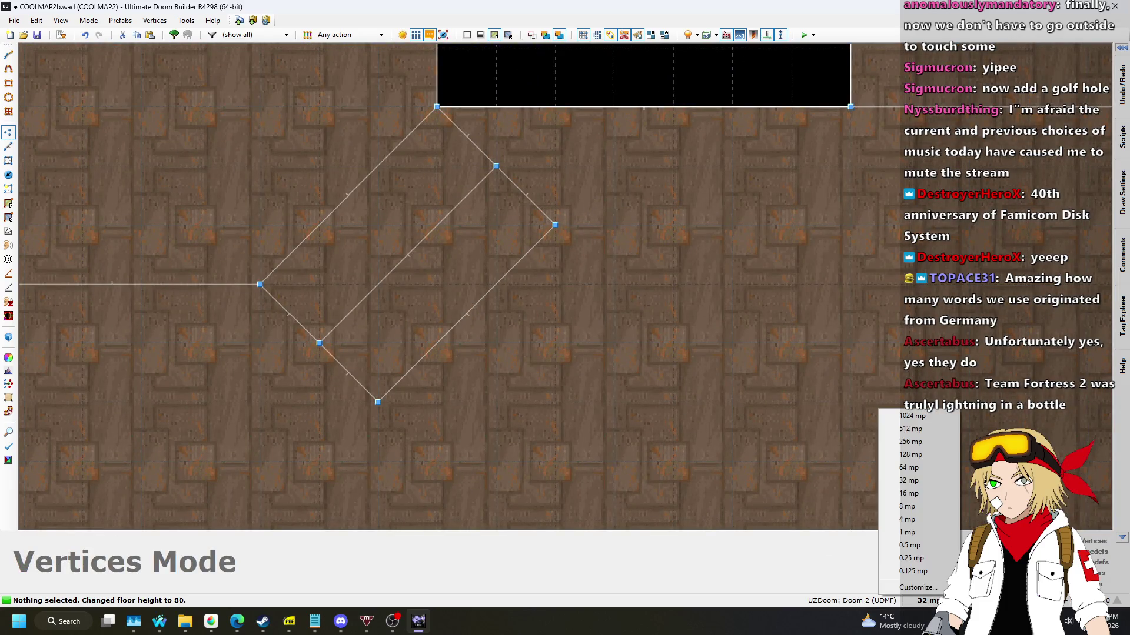
pyautogui.click(919, 494)
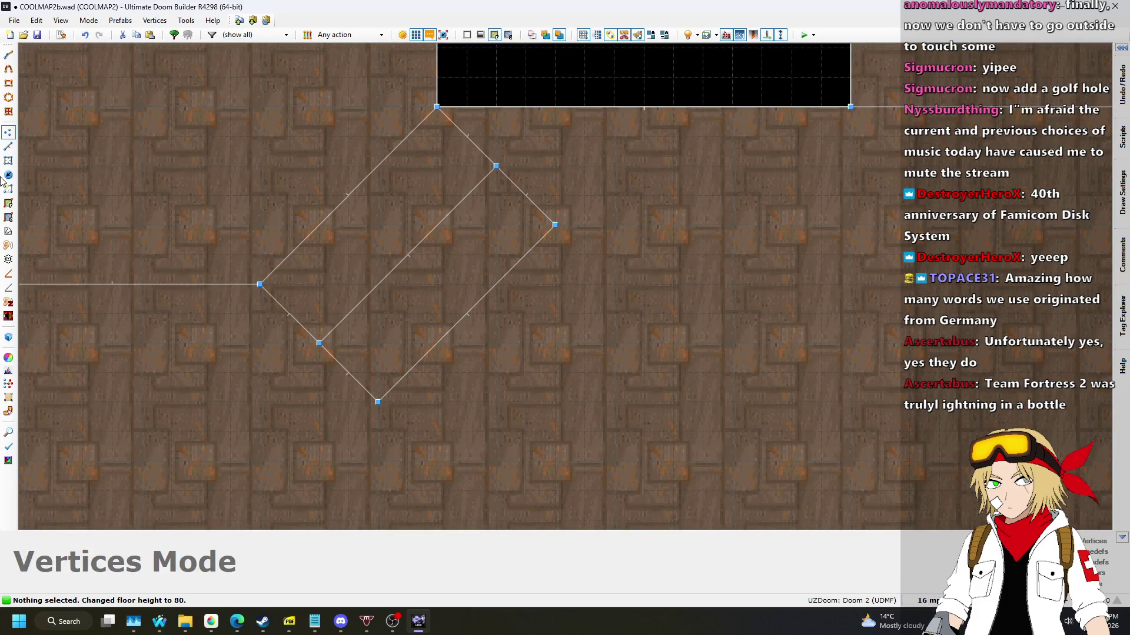
pyautogui.click(496, 167)
pyautogui.click(555, 225)
pyautogui.click(378, 402)
pyautogui.moveTo(317, 345); pyautogui.dragTo(296, 323)
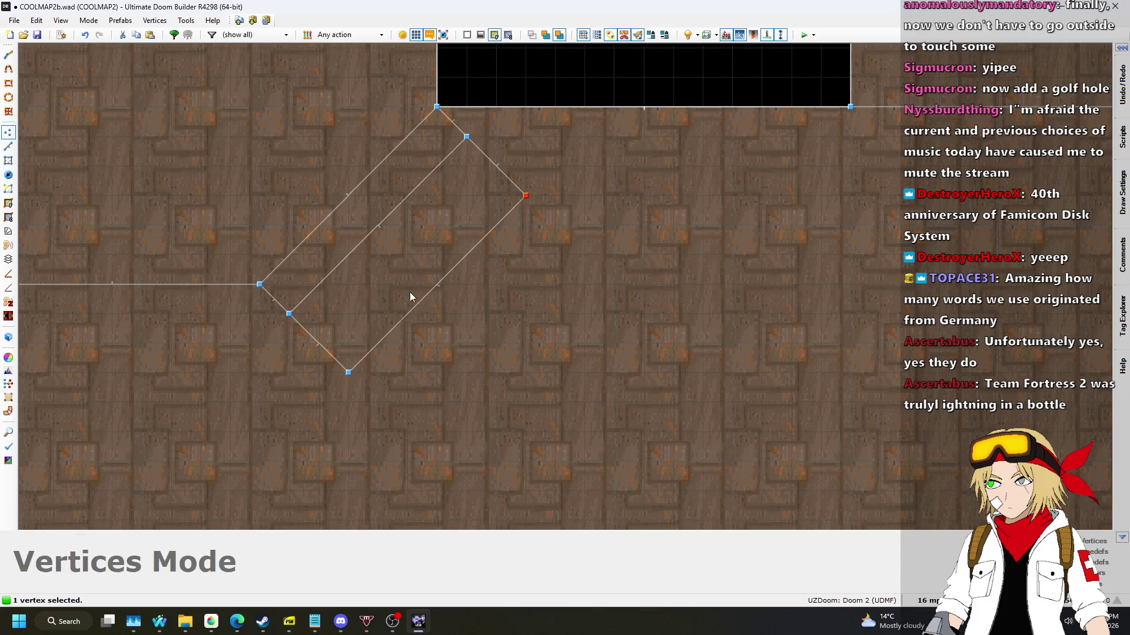
pyautogui.moveTo(349, 379); pyautogui.dragTo(327, 348)
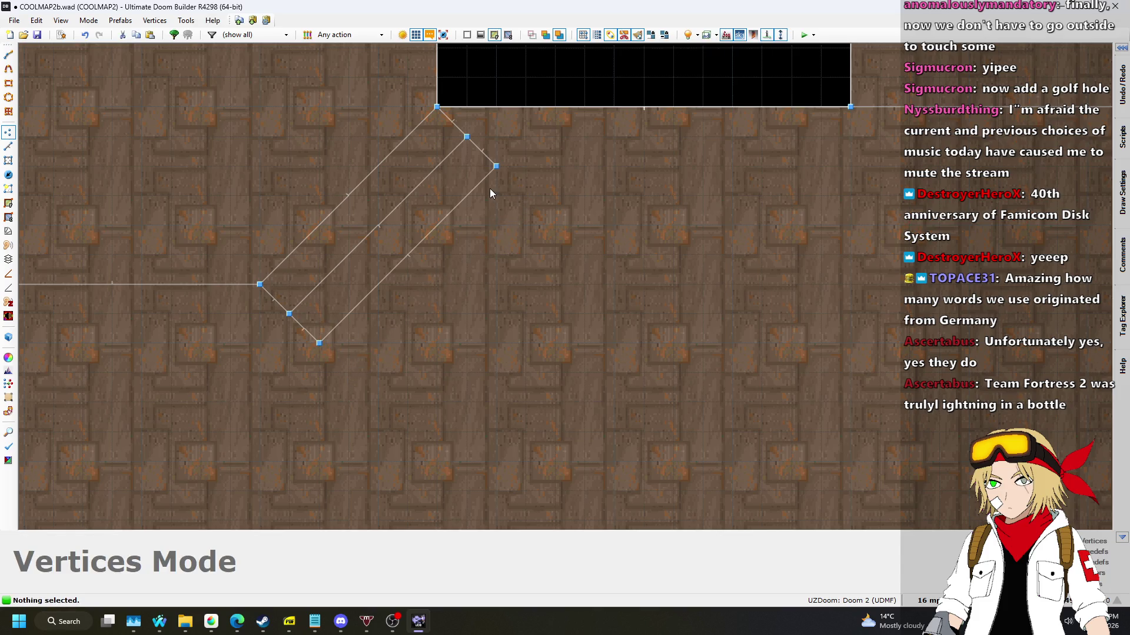
pyautogui.press('q')
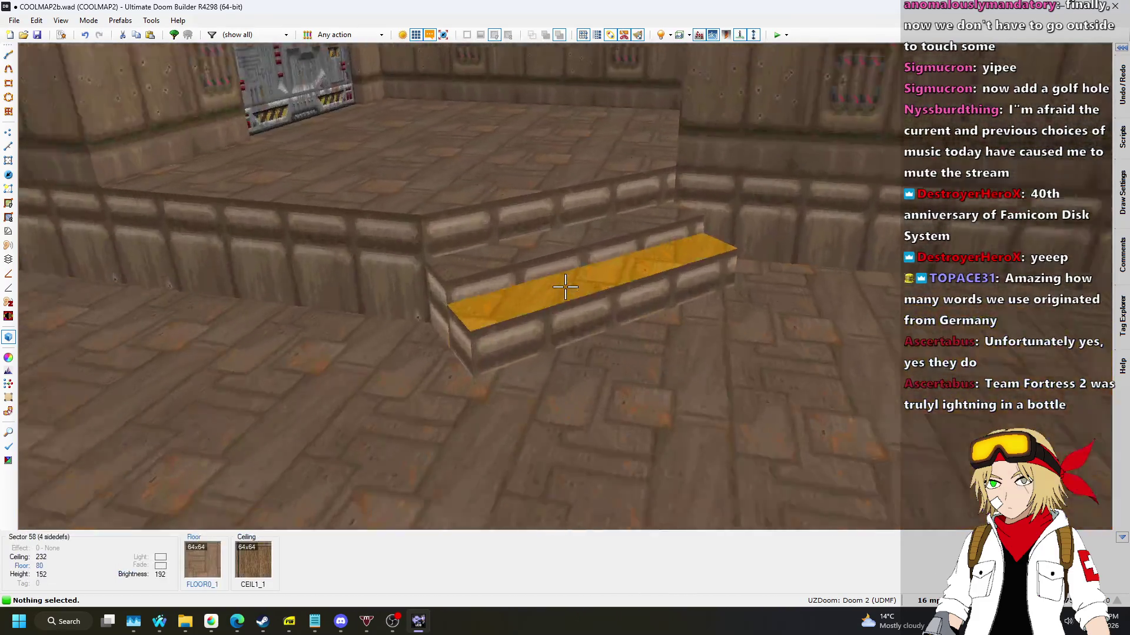
# Raise the upper step's floor in Visual Mode.
pyautogui.click(565, 286)
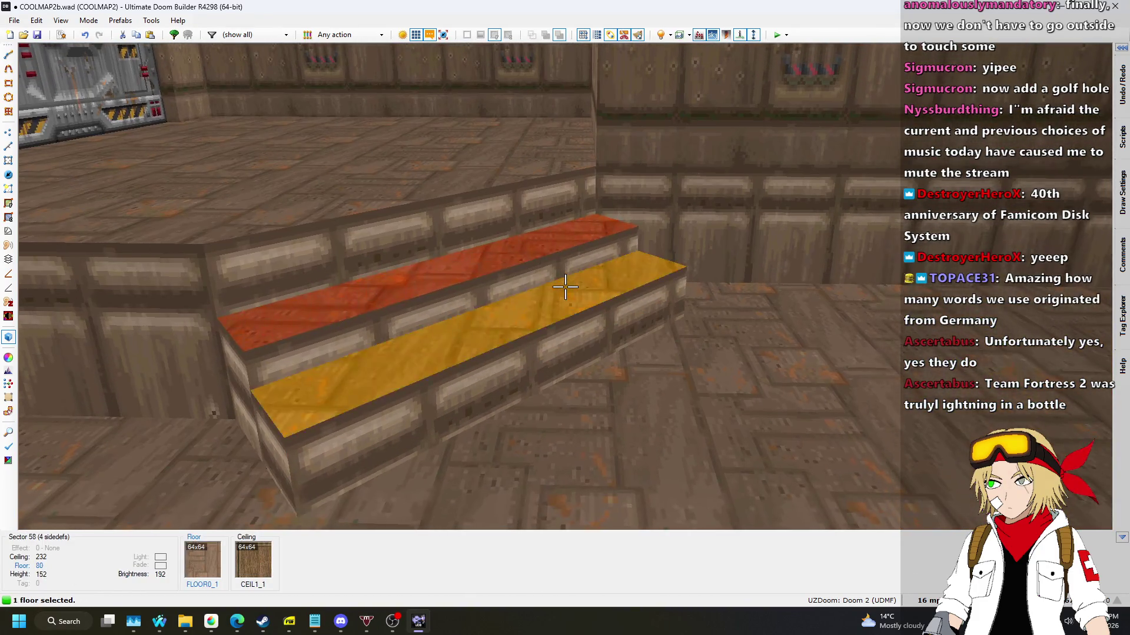
pyautogui.scroll(1, 564, 286)
pyautogui.press('q')
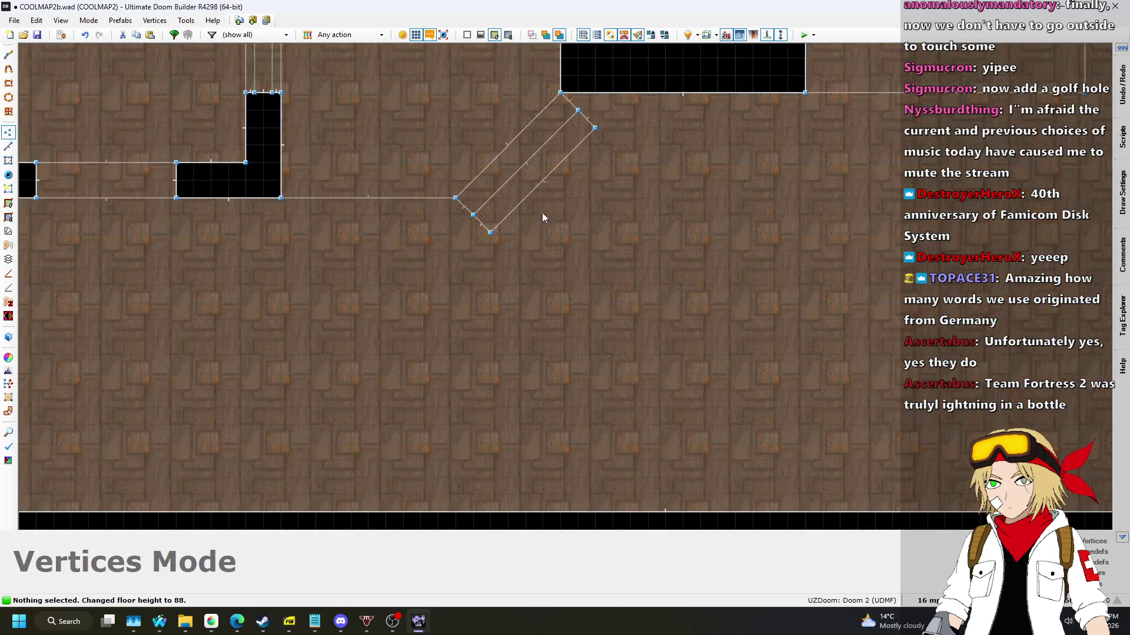
pyautogui.scroll(3, 351, 150)
# Draw a third step outline along the diagonal in Linedefs mode and raise its floor to 72.
pyautogui.press('l')
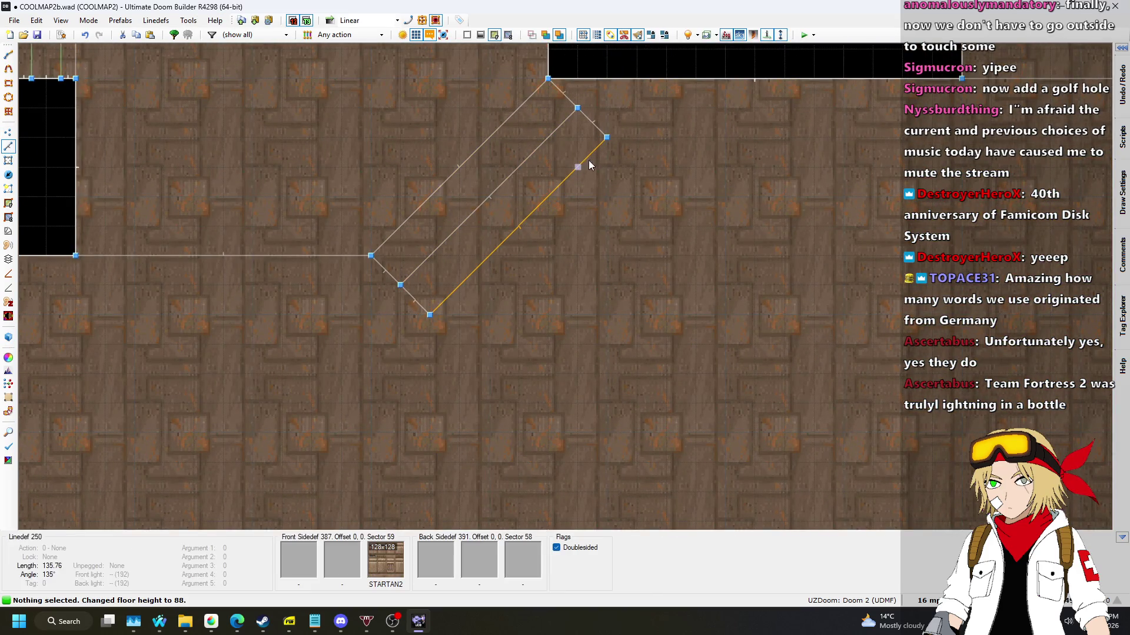
pyautogui.press('d')
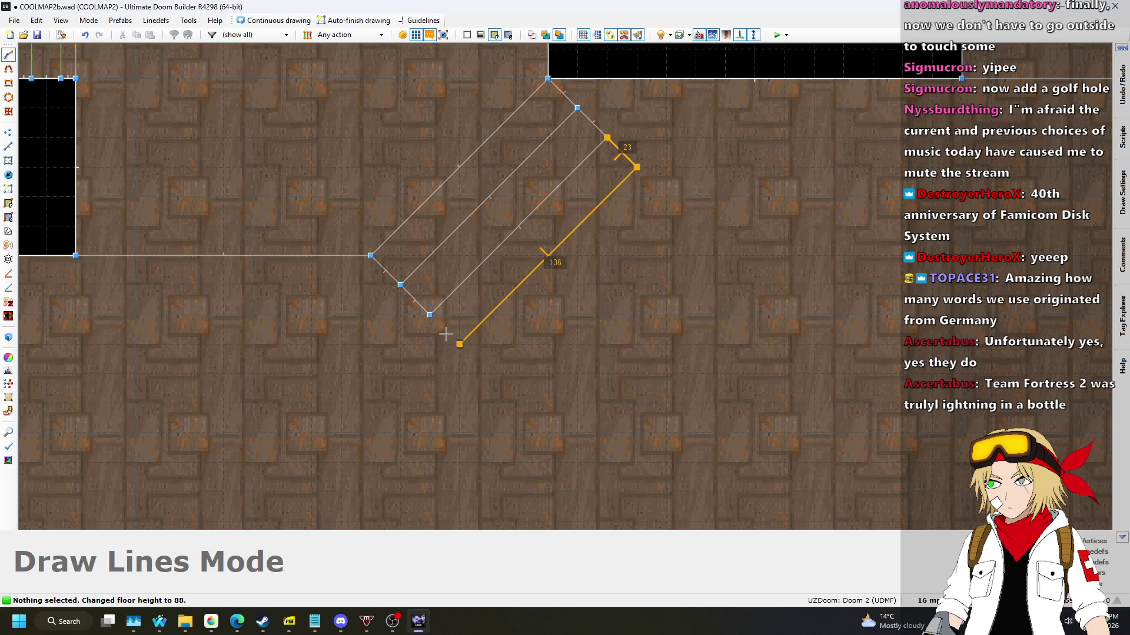
pyautogui.press('d')
pyautogui.click(666, 197)
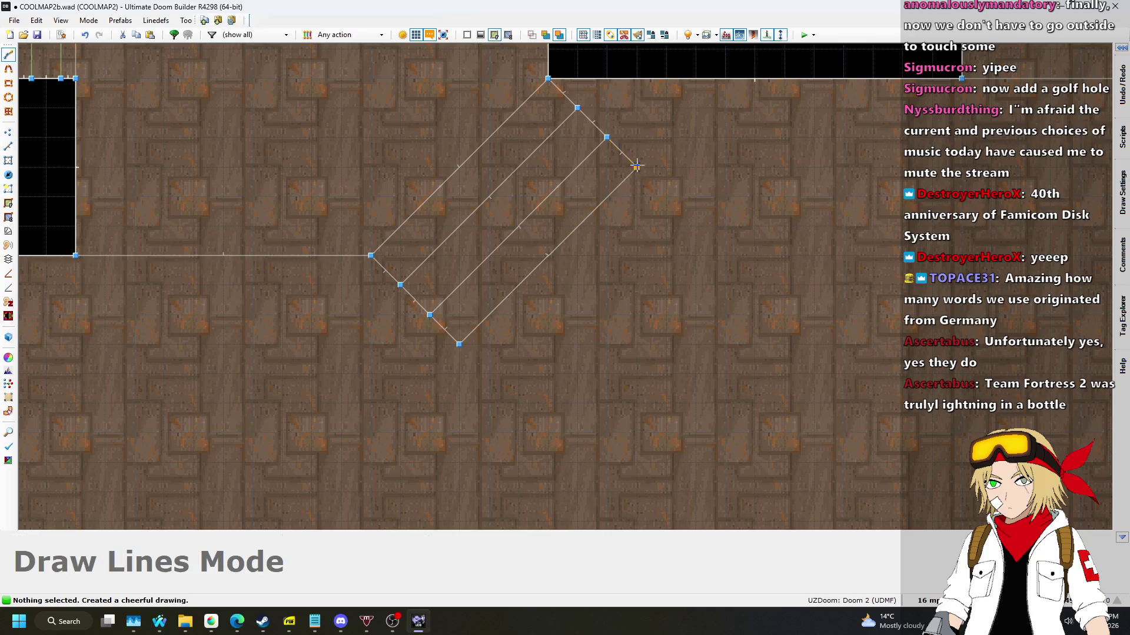
pyautogui.click(460, 345)
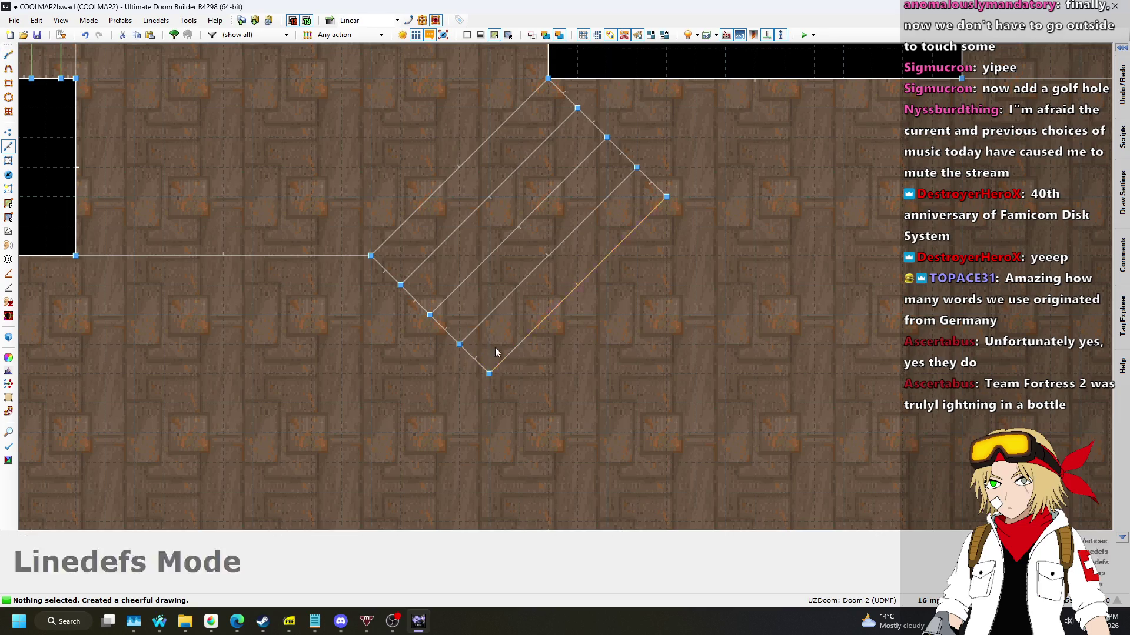
pyautogui.press('w')
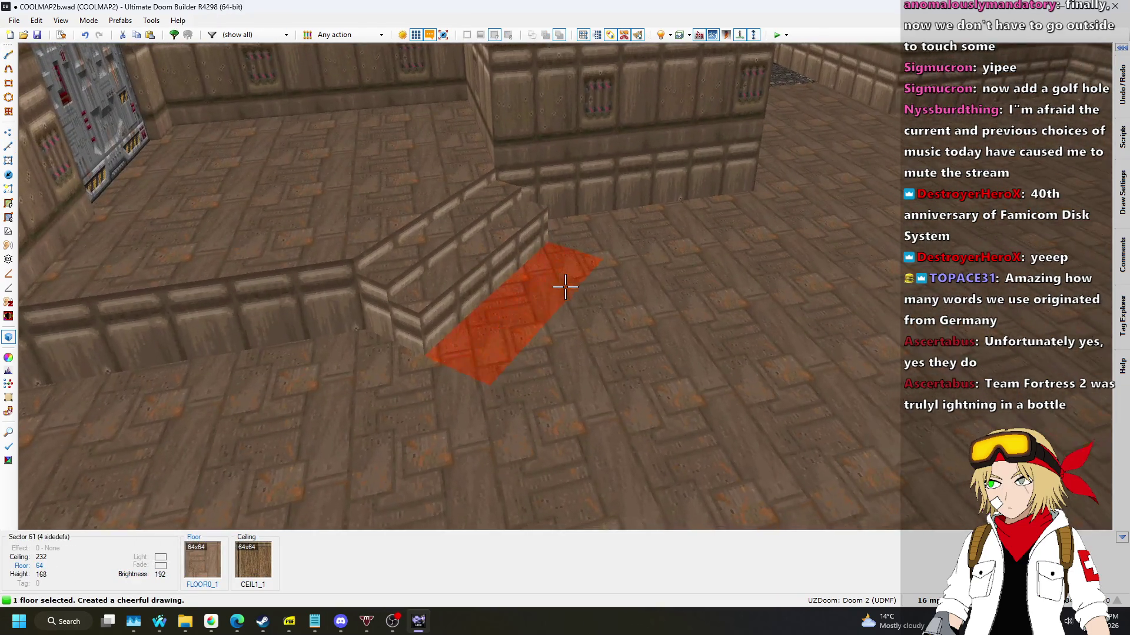
pyautogui.scroll(2, 565, 287)
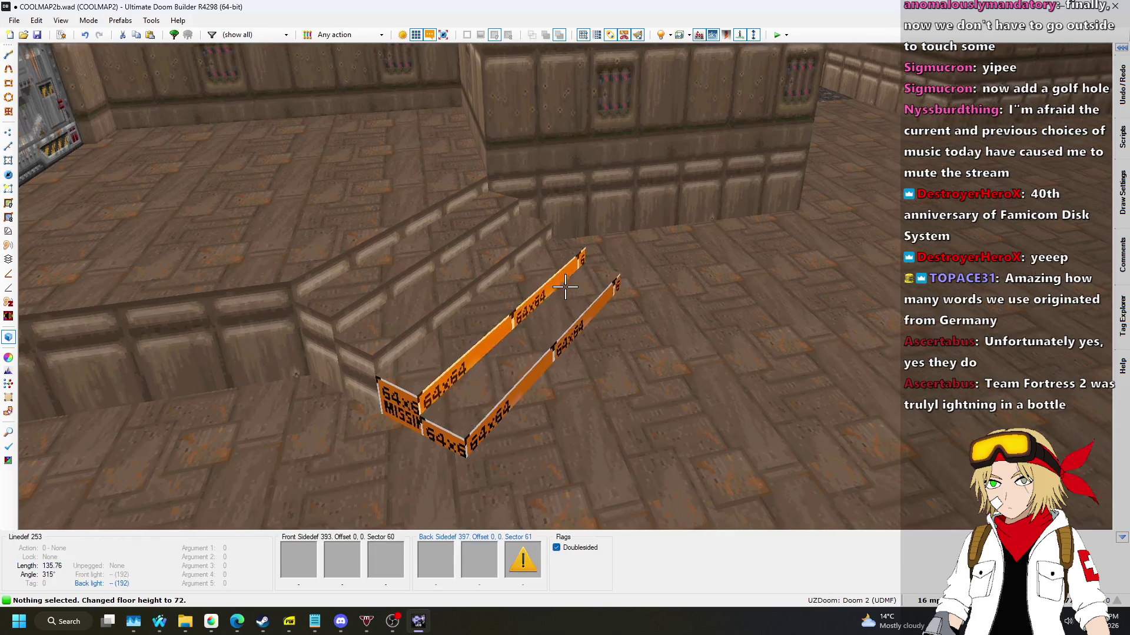
# Paste STARTAN2 onto the new step's missing side texture.
pyautogui.hotkey('ctrl', 'c')
pyautogui.hotkey('ctrl', 'v')
pyautogui.press('w')
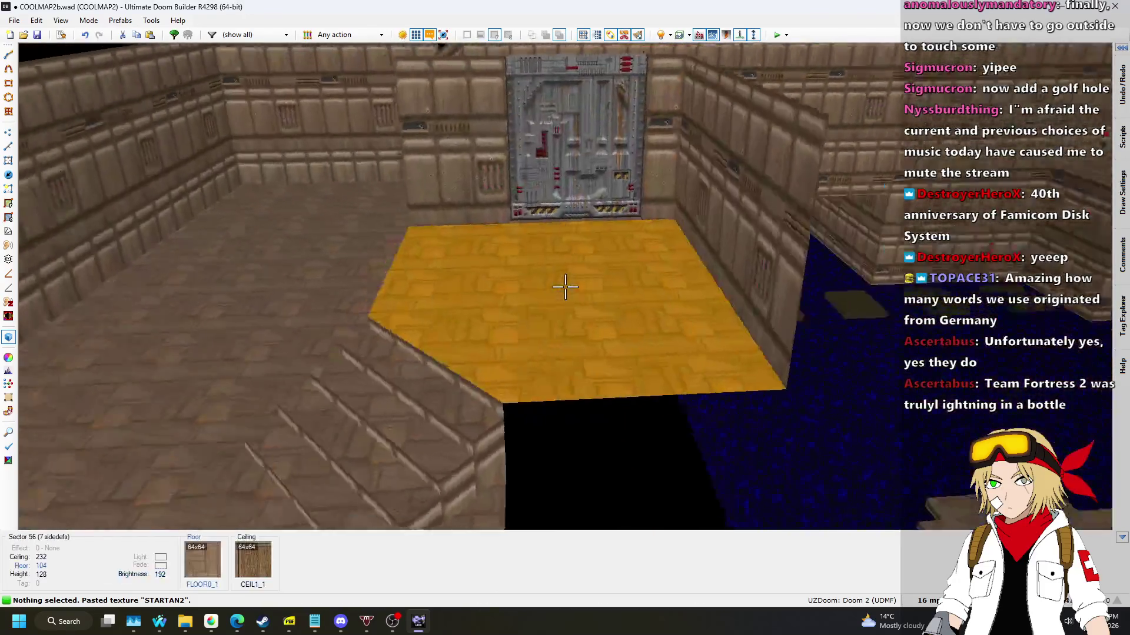
pyautogui.press('q')
pyautogui.scroll(4, 562, 96)
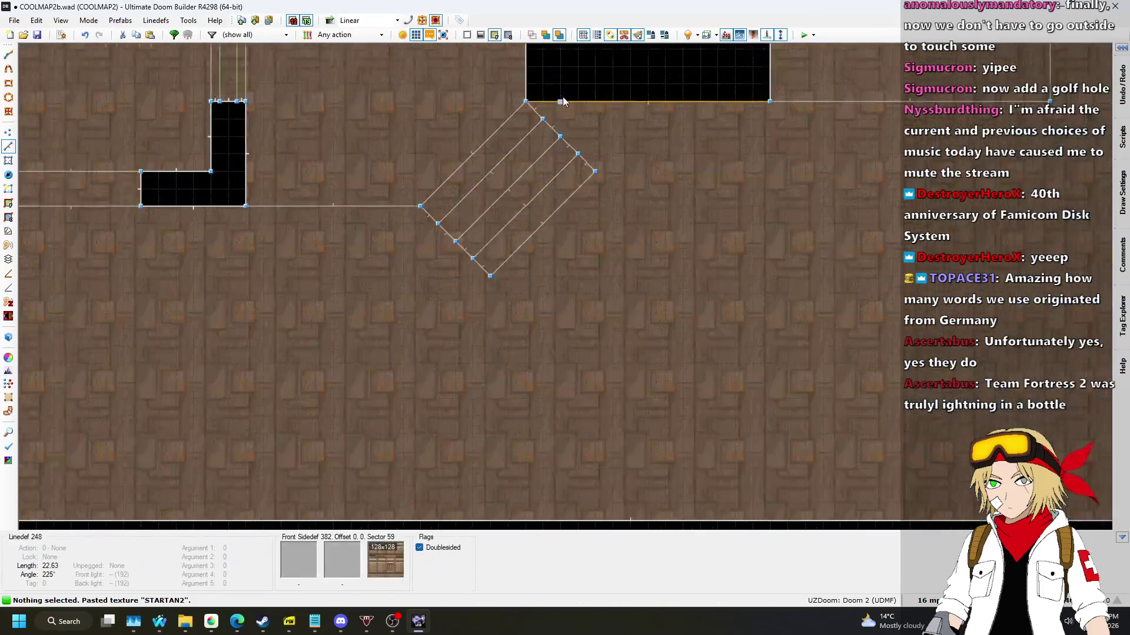
# Snap the diagonal lines' loose vertices onto the channel's wall edge and space the corner vertex evenly.
pyautogui.click(8, 131)
pyautogui.scroll(3, 449, 263)
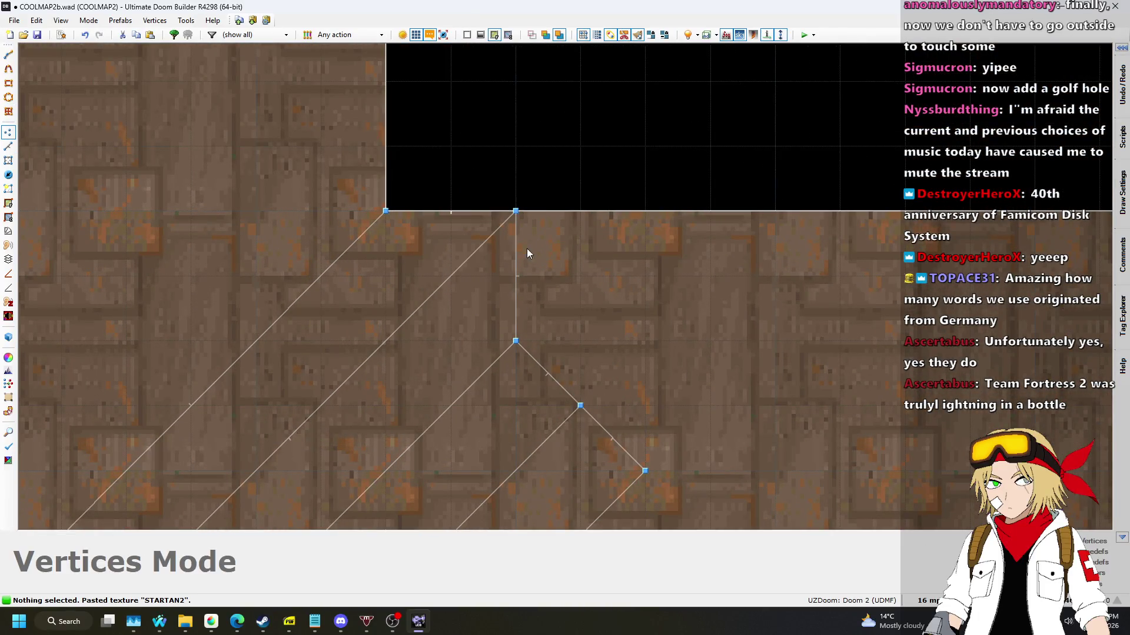
pyautogui.moveTo(520, 339); pyautogui.dragTo(657, 219)
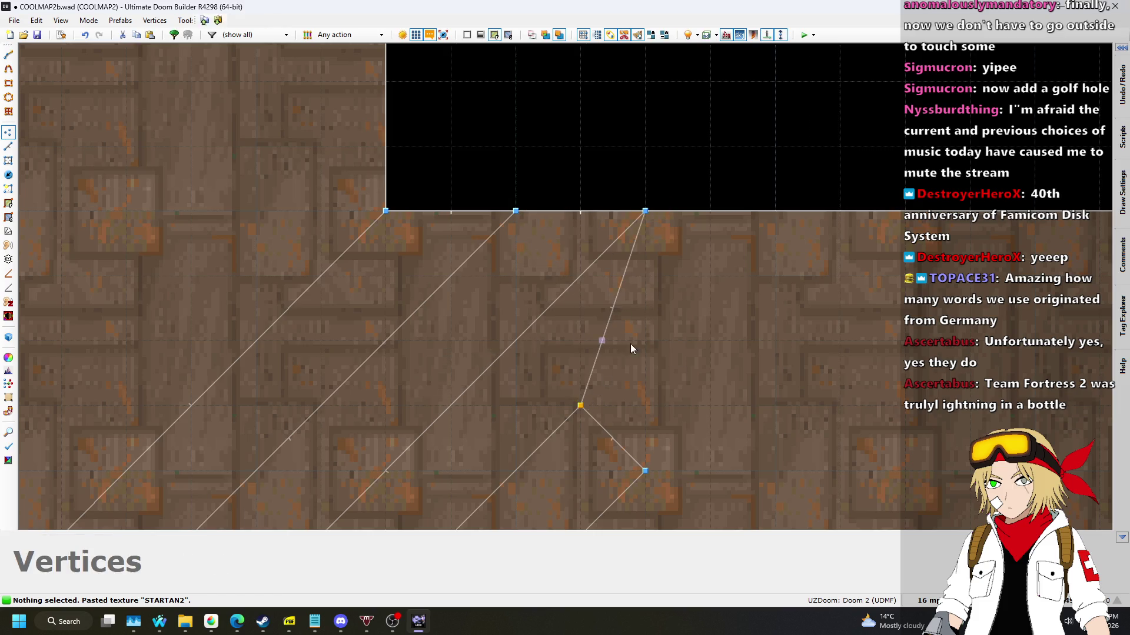
pyautogui.moveTo(645, 473); pyautogui.dragTo(862, 243)
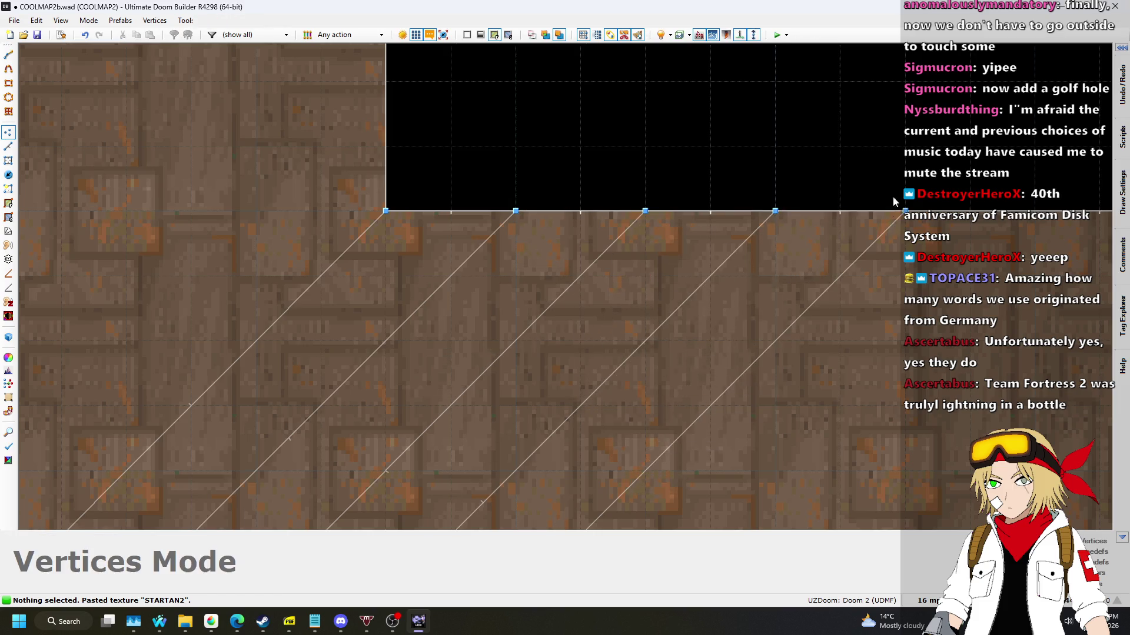
pyautogui.scroll(-3, 894, 212)
pyautogui.scroll(3, 475, 374)
pyautogui.scroll(-3, 469, 361)
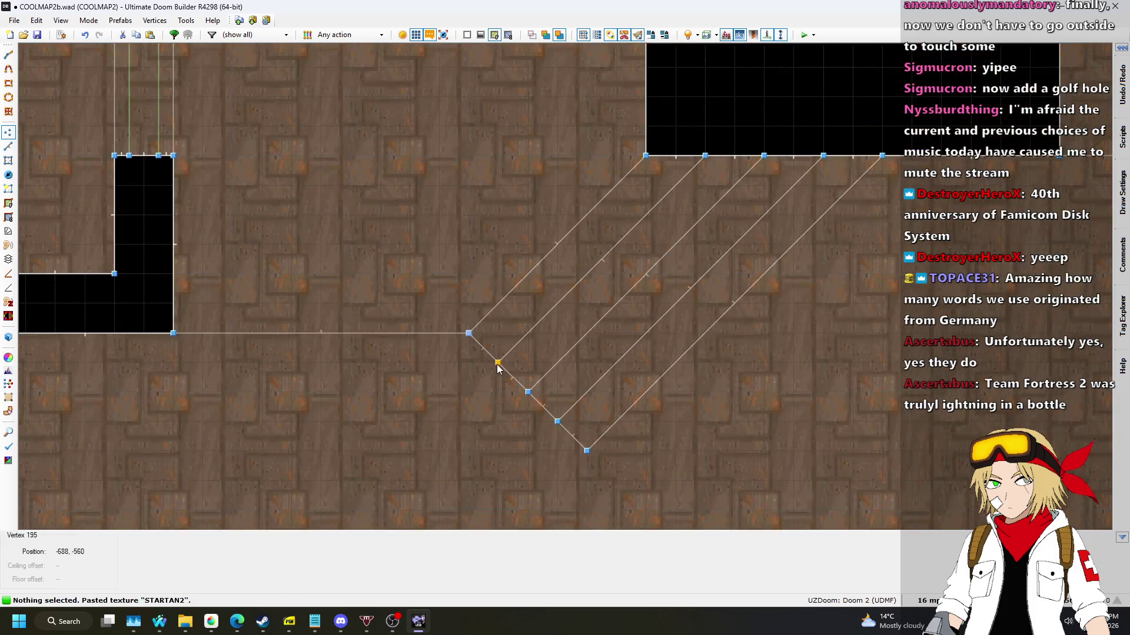
pyautogui.scroll(2, 483, 363)
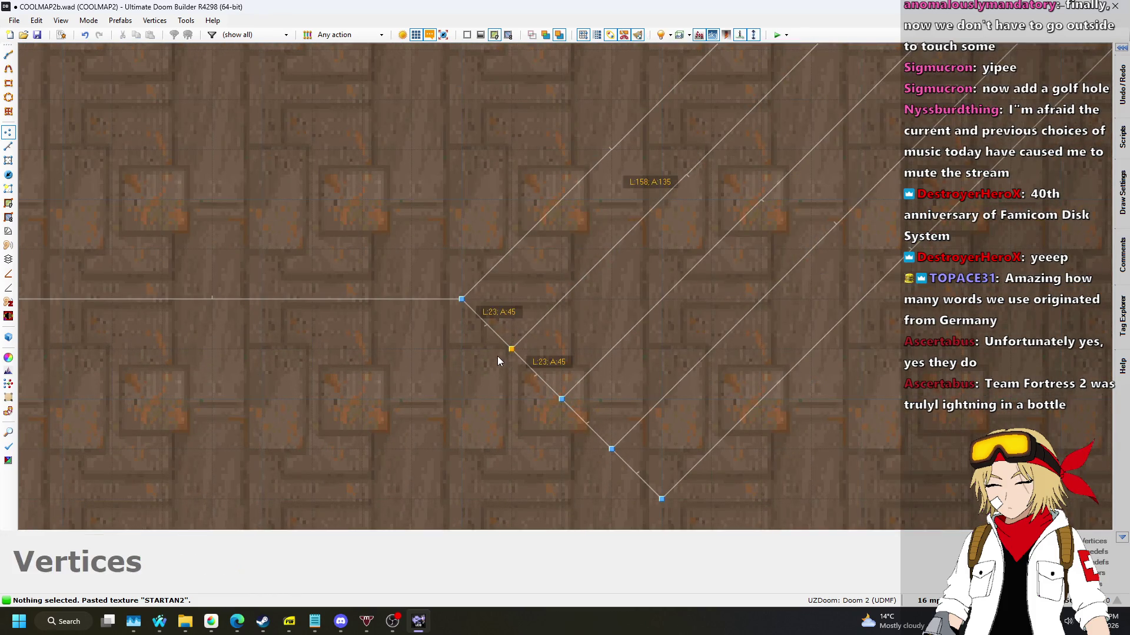
pyautogui.moveTo(461, 399); pyautogui.dragTo(511, 349)
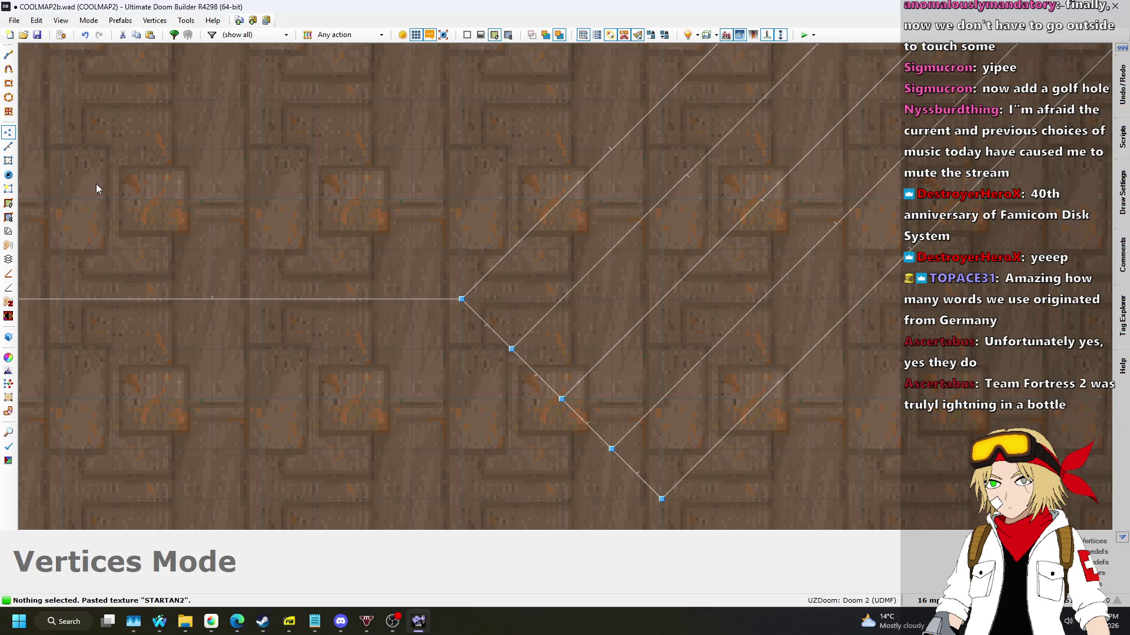
# Draw three nested step outlines closing on the wall line beside the staircase, then view in 3D.
pyautogui.click(9, 164)
pyautogui.click(9, 147)
pyautogui.scroll(-1, 474, 332)
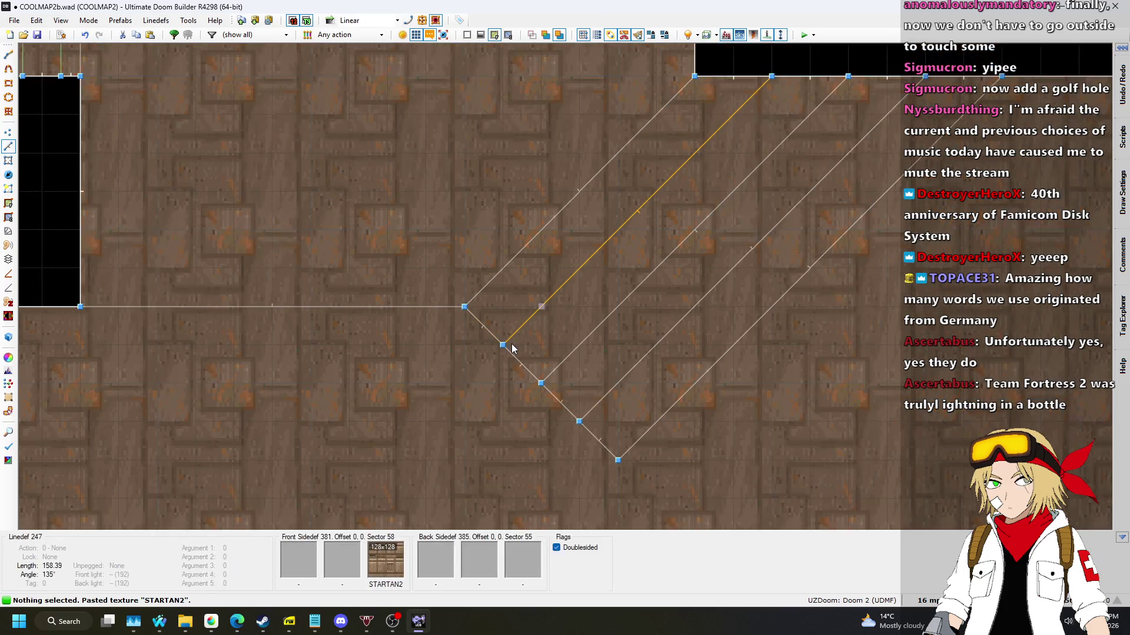
pyautogui.press('d')
pyautogui.click(373, 310)
pyautogui.press('d')
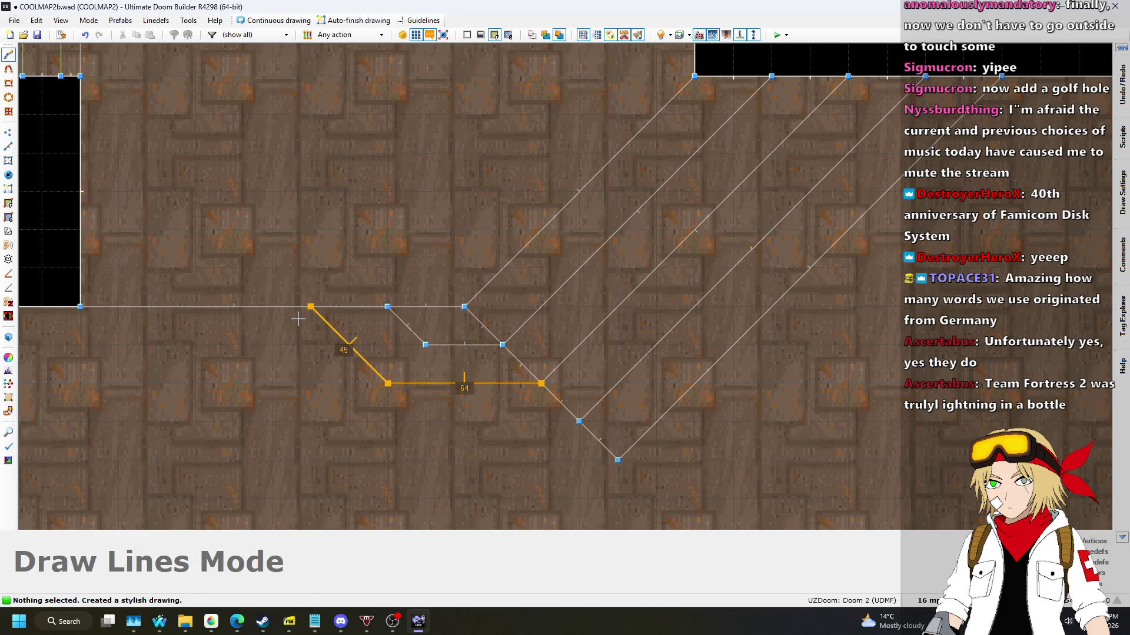
pyautogui.press('d')
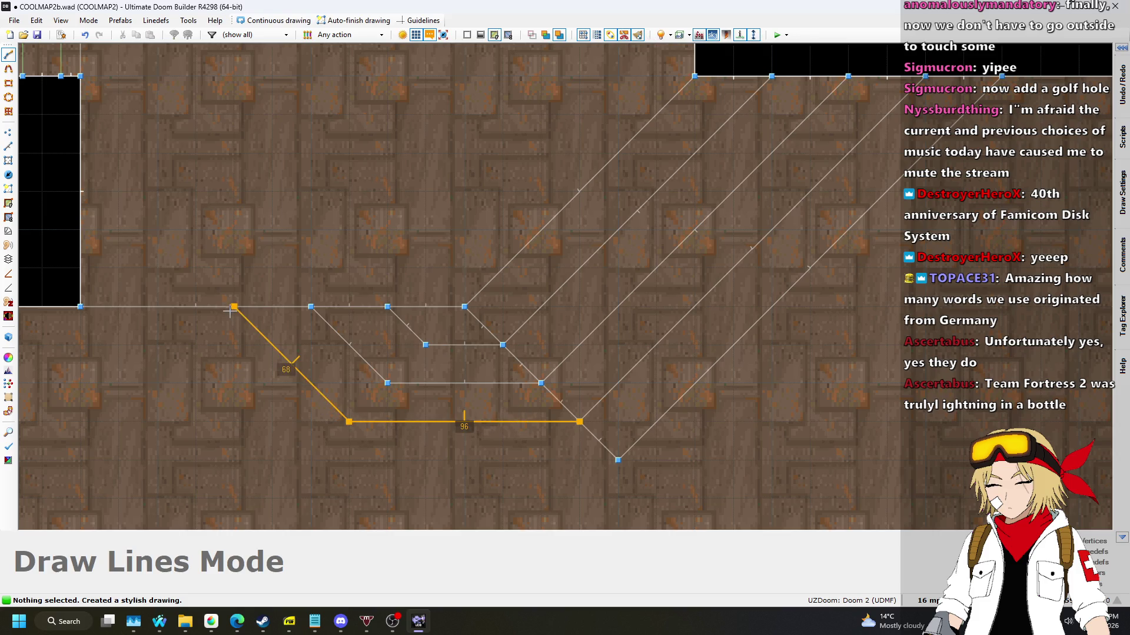
pyautogui.click(229, 312)
pyautogui.press('d')
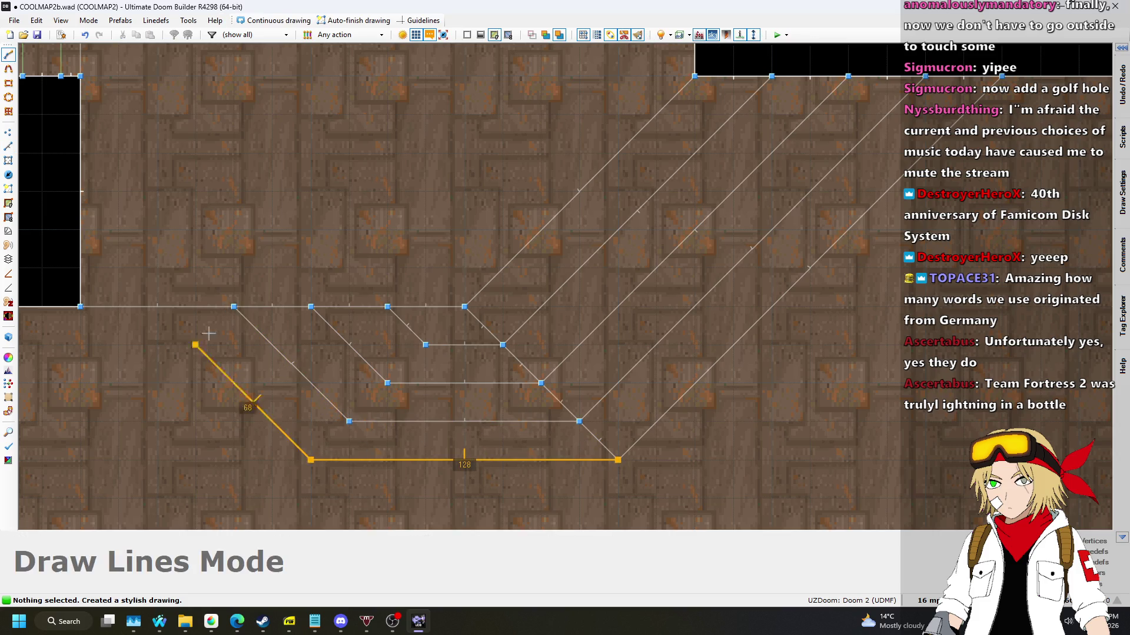
pyautogui.click(172, 312)
pyautogui.scroll(-5, 532, 167)
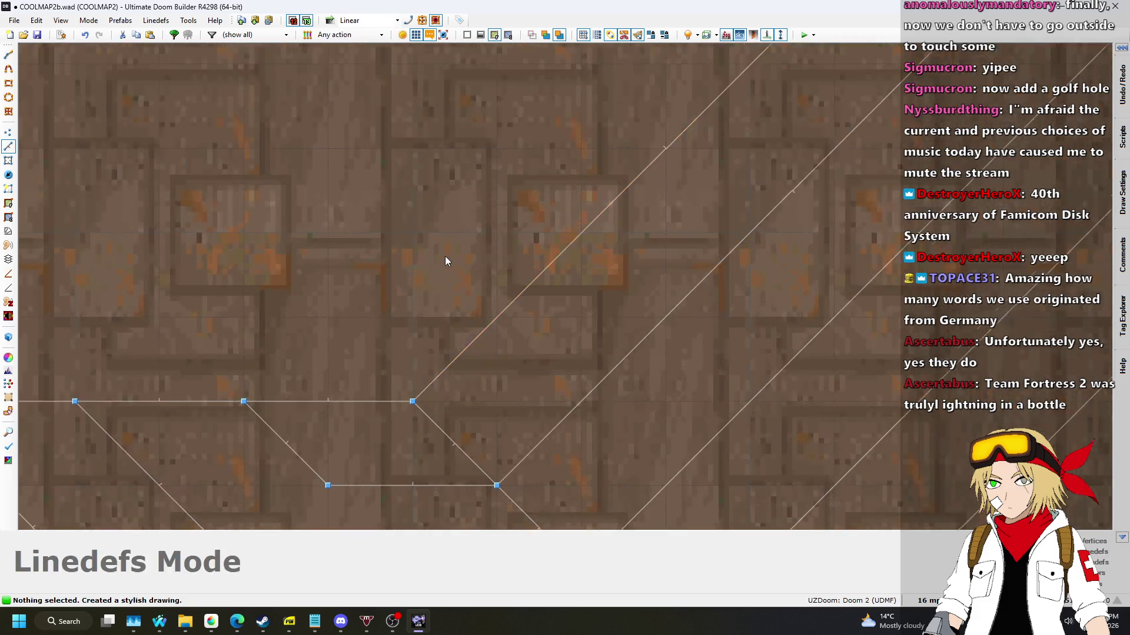
pyautogui.press('w')
pyautogui.press('w')
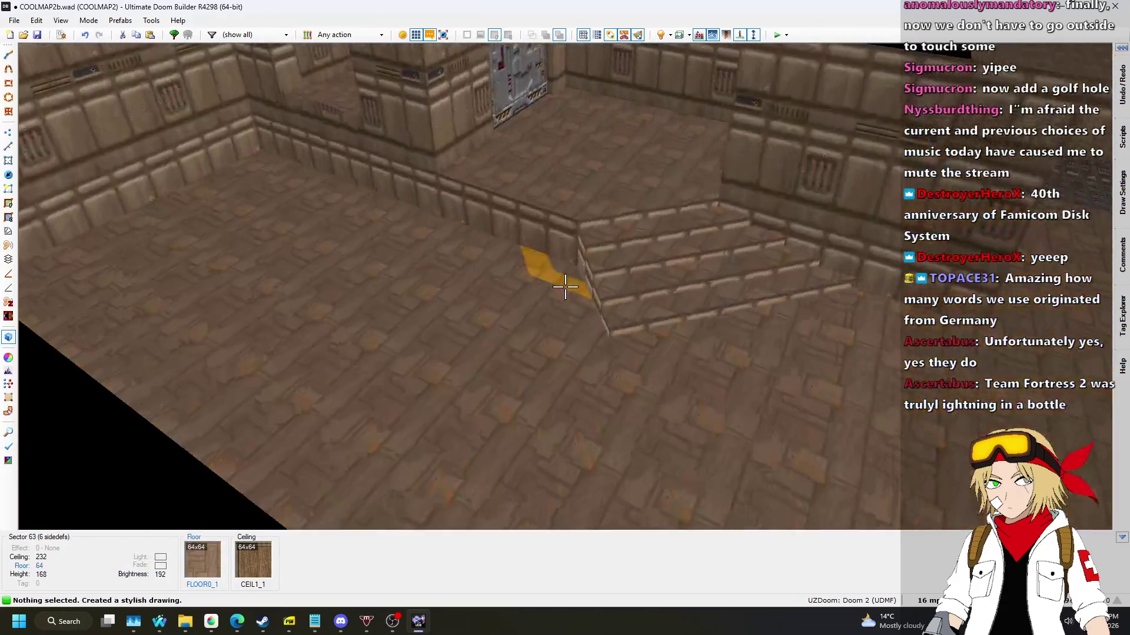
# Remove the step face texture and raise the top step's floor to 88.
pyautogui.press('s')
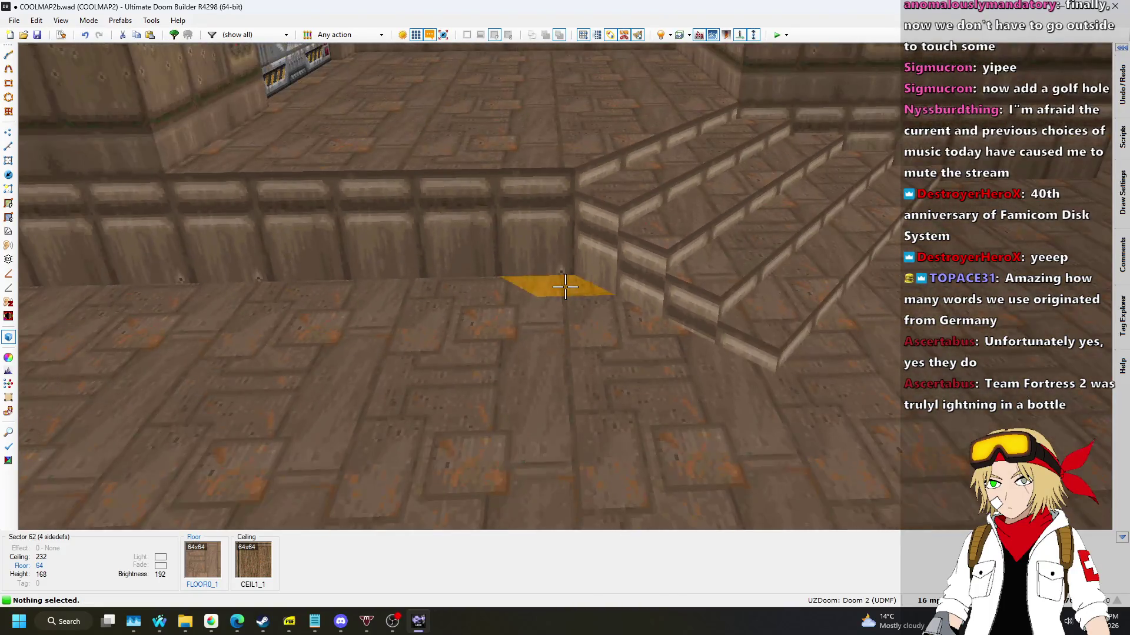
pyautogui.press('Delete')
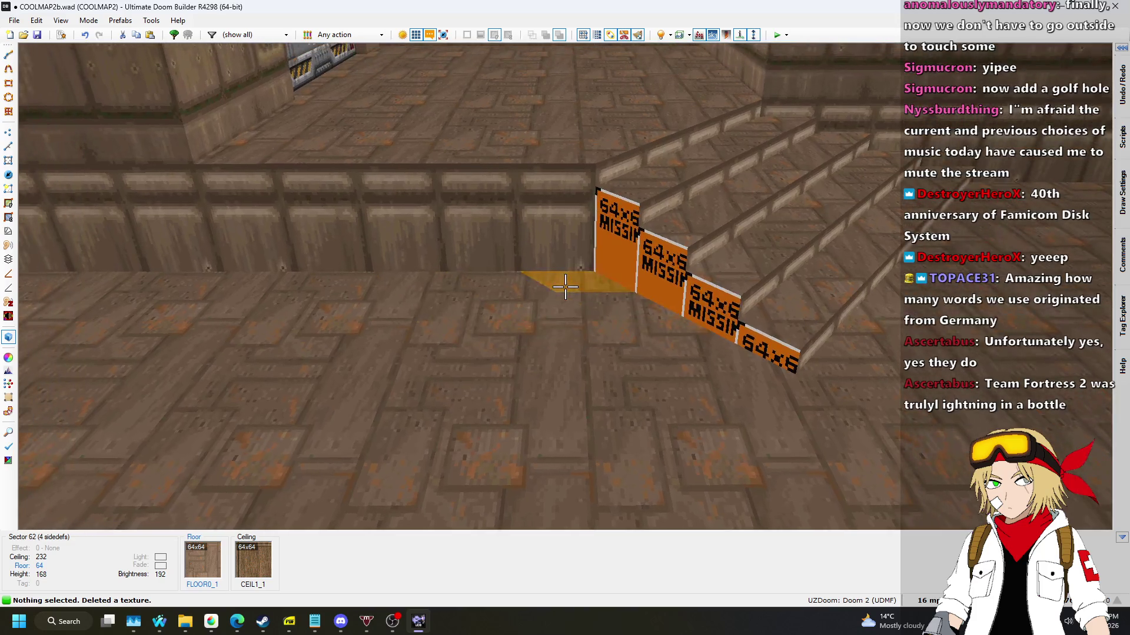
pyautogui.keyDown('shift'); pyautogui.click(565, 286); pyautogui.keyUp('shift')
pyautogui.scroll(2, 565, 287)
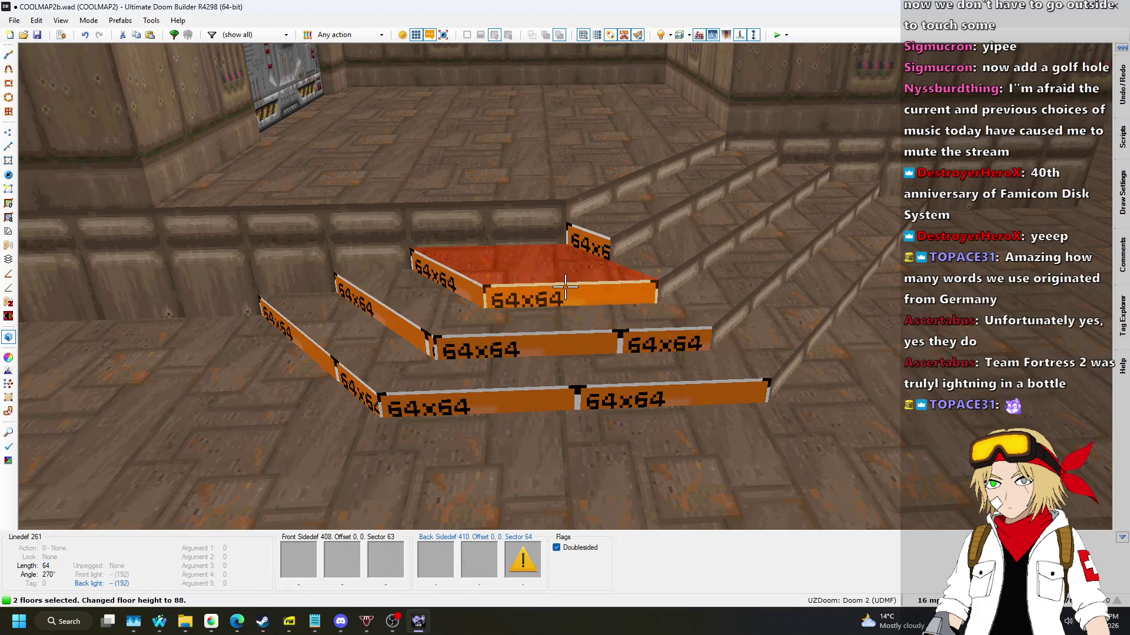
pyautogui.press('c')
pyautogui.scroll(1, 565, 287)
pyautogui.scroll(1, 565, 287)
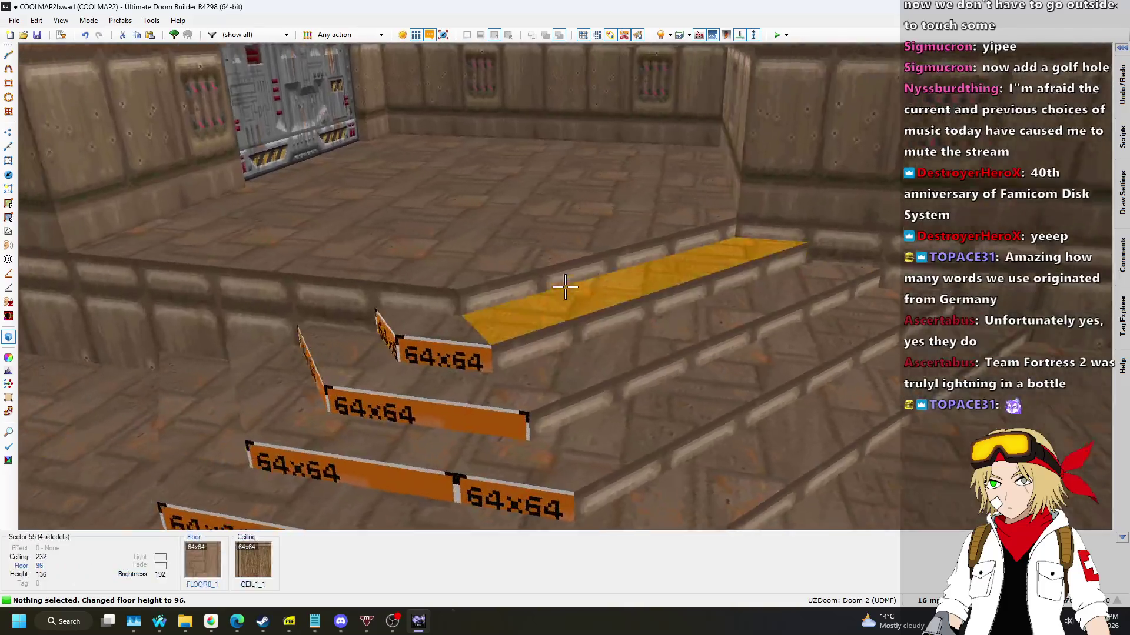
pyautogui.press('q')
pyautogui.scroll(1, 656, 206)
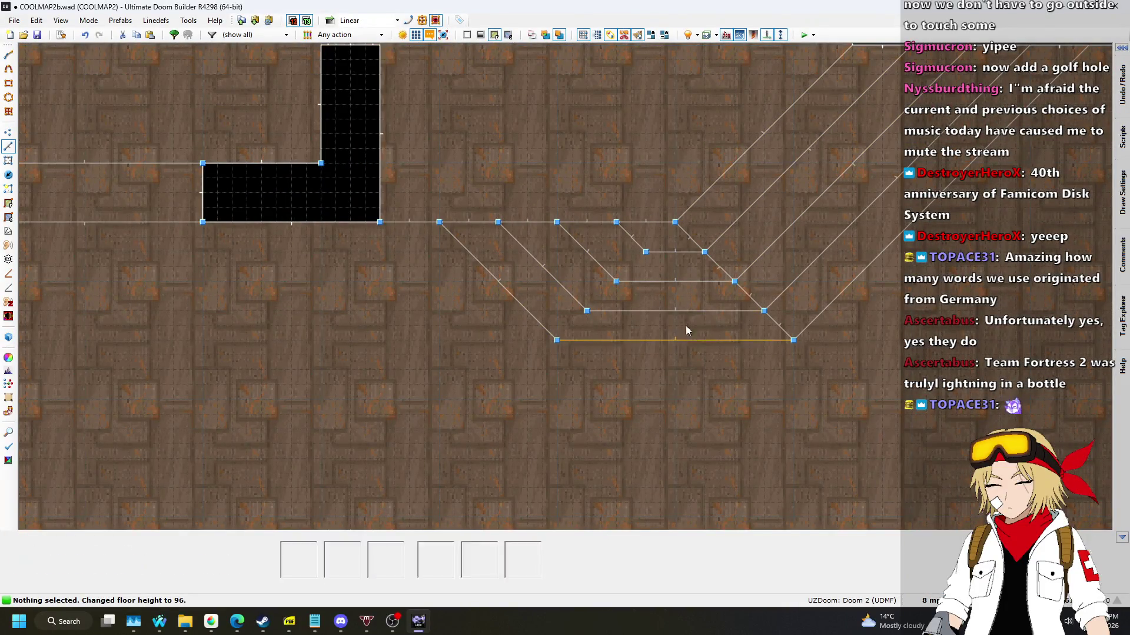
# Shift the diagonal stair line right and apply STARTAN2 to the four bottom step faces.
pyautogui.moveTo(598, 258)
pyautogui.mouseDown()
pyautogui.moveTo(610, 259)
pyautogui.moveTo(580, 286)
pyautogui.moveTo(594, 288)
pyautogui.moveTo(536, 302)
pyautogui.mouseUp()
pyautogui.scroll(-5, 561, 301)
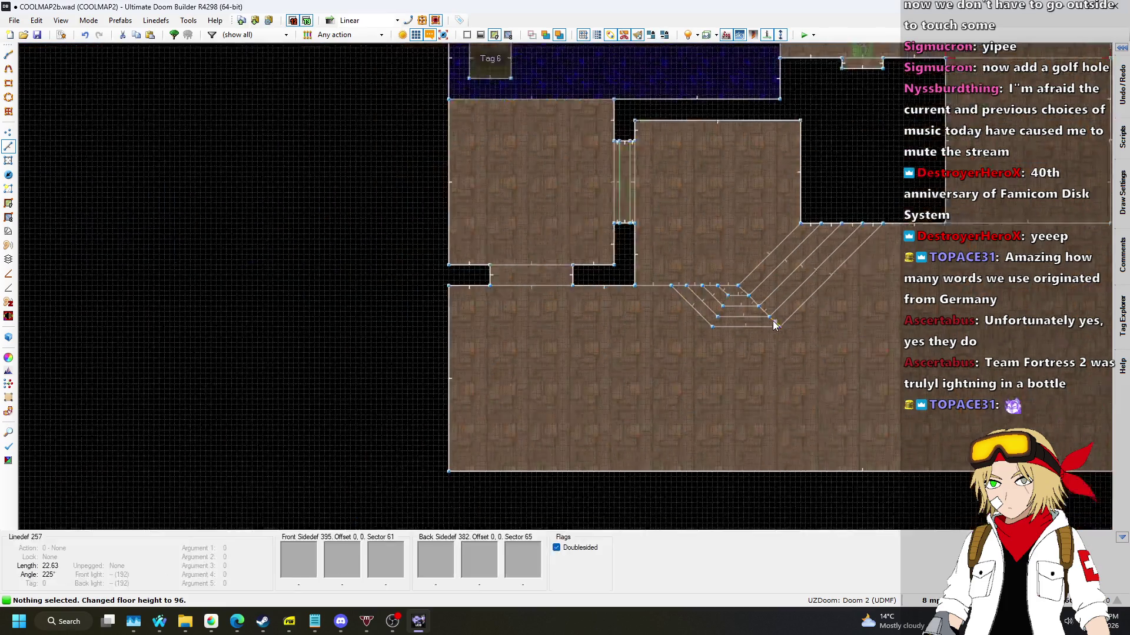
pyautogui.scroll(2, 878, 315)
pyautogui.press('w')
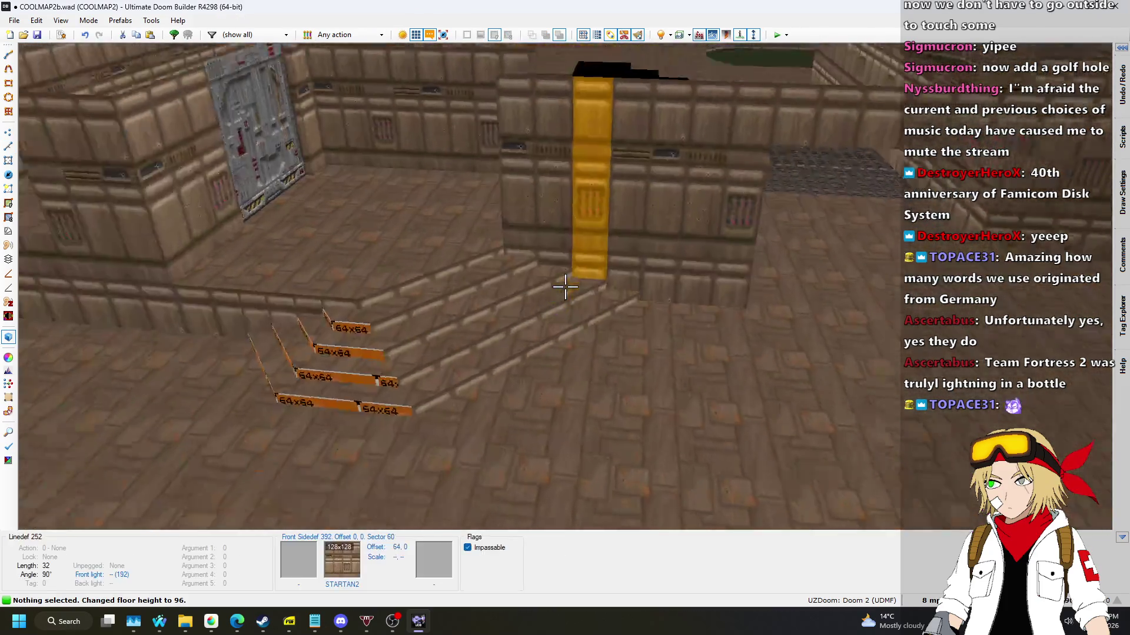
pyautogui.hotkey('ctrl', 'c')
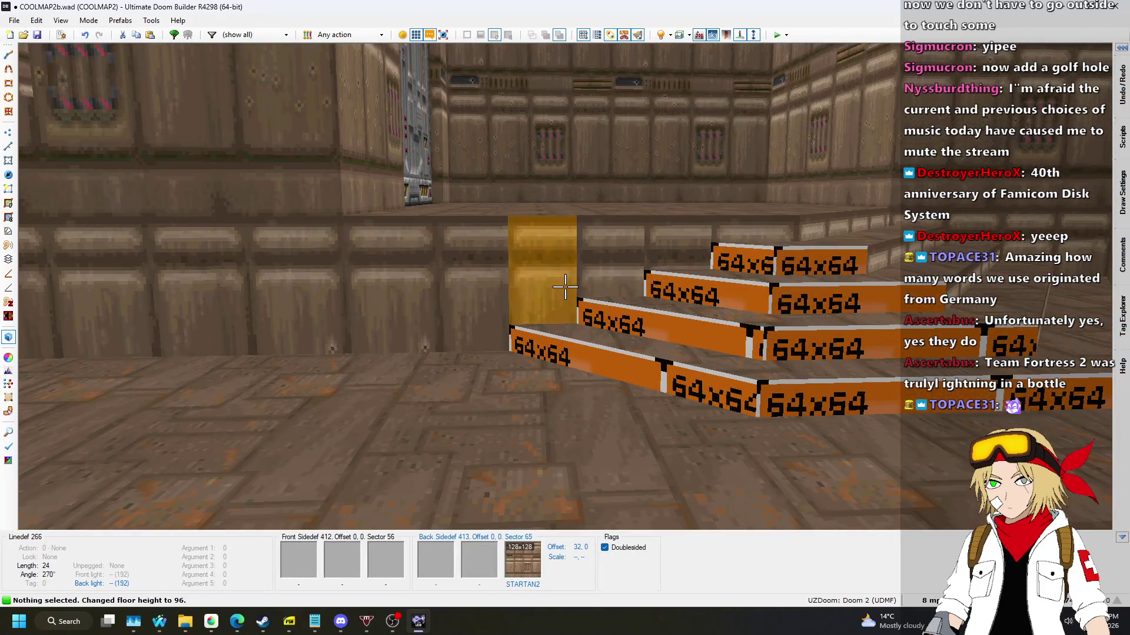
pyautogui.click(565, 286)
pyautogui.click(565, 287)
pyautogui.click(564, 287)
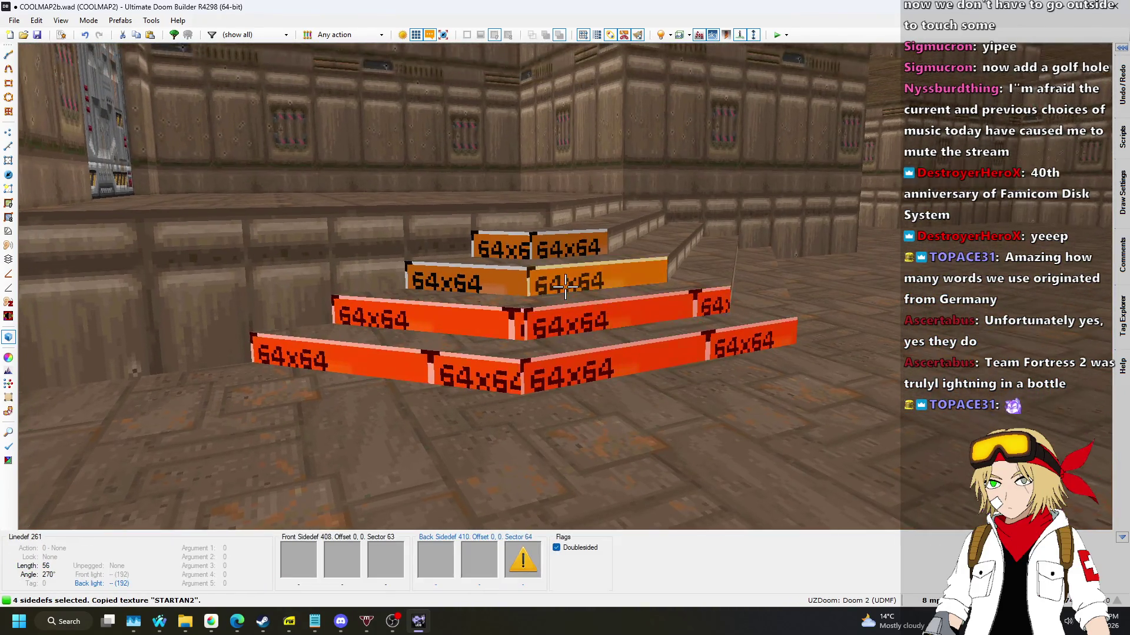
pyautogui.click(565, 287)
pyautogui.hotkey('ctrl', 'v')
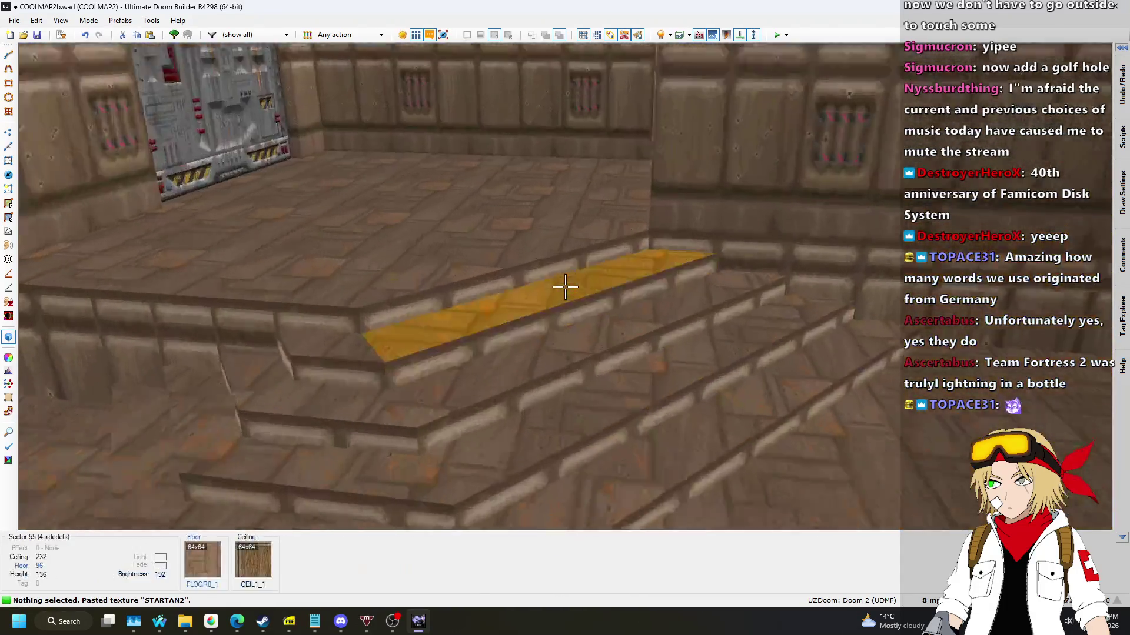
pyautogui.press('w')
pyautogui.scroll(3, 560, 291)
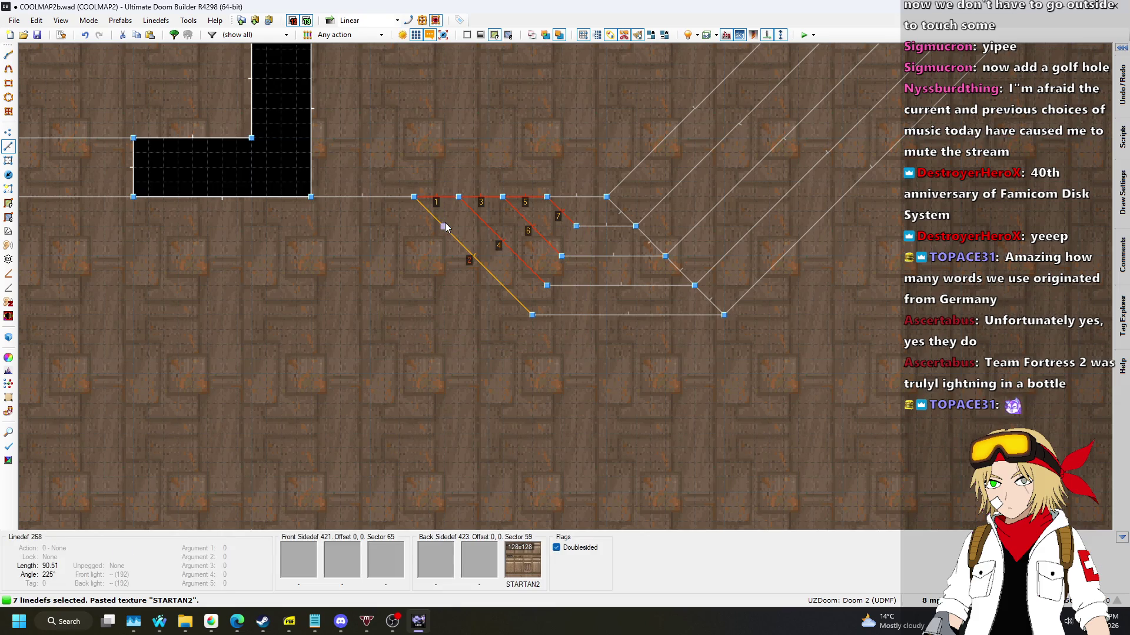
# Move the seven stair lines left and fly over the stairs and yellow platforms in 3D.
pyautogui.moveTo(446, 227); pyautogui.dragTo(405, 224)
pyautogui.press('w')
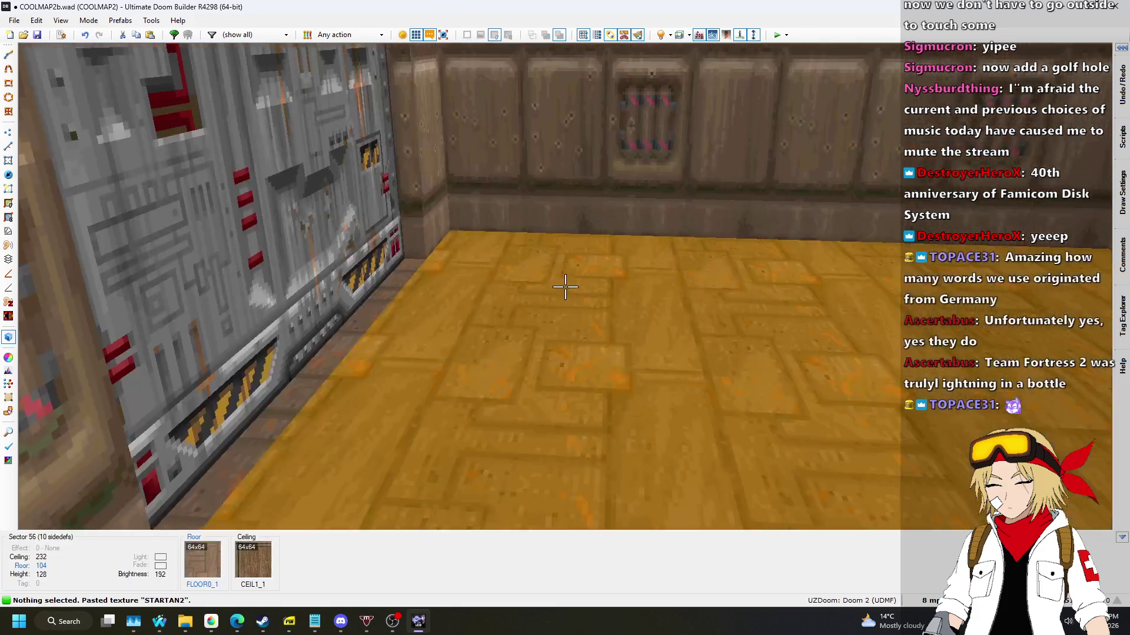
pyautogui.press('w')
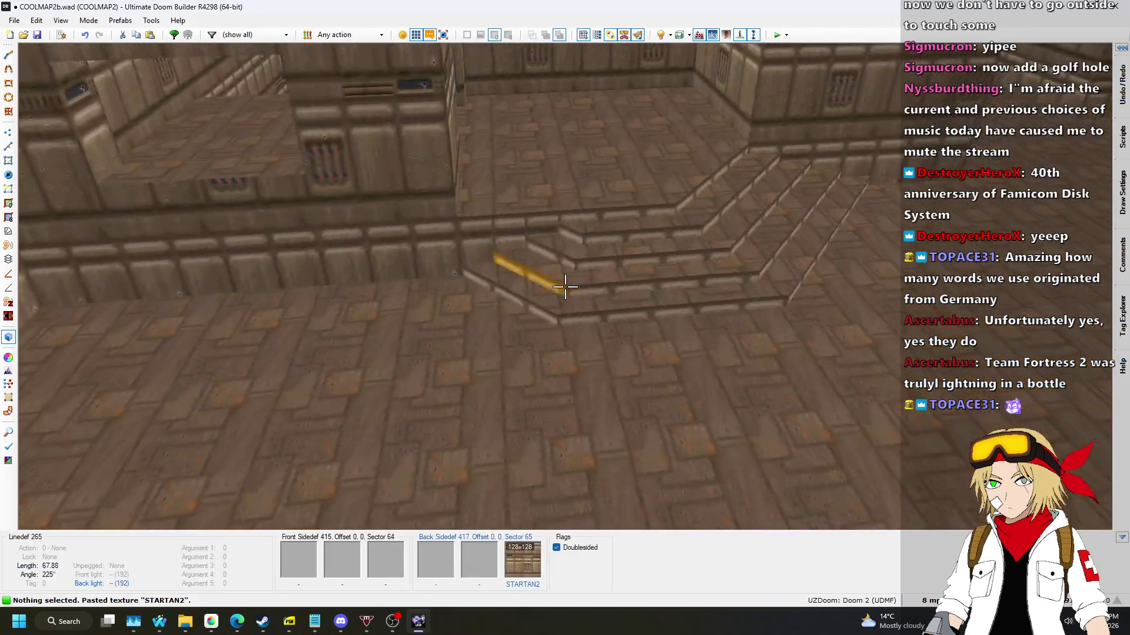
pyautogui.press('w')
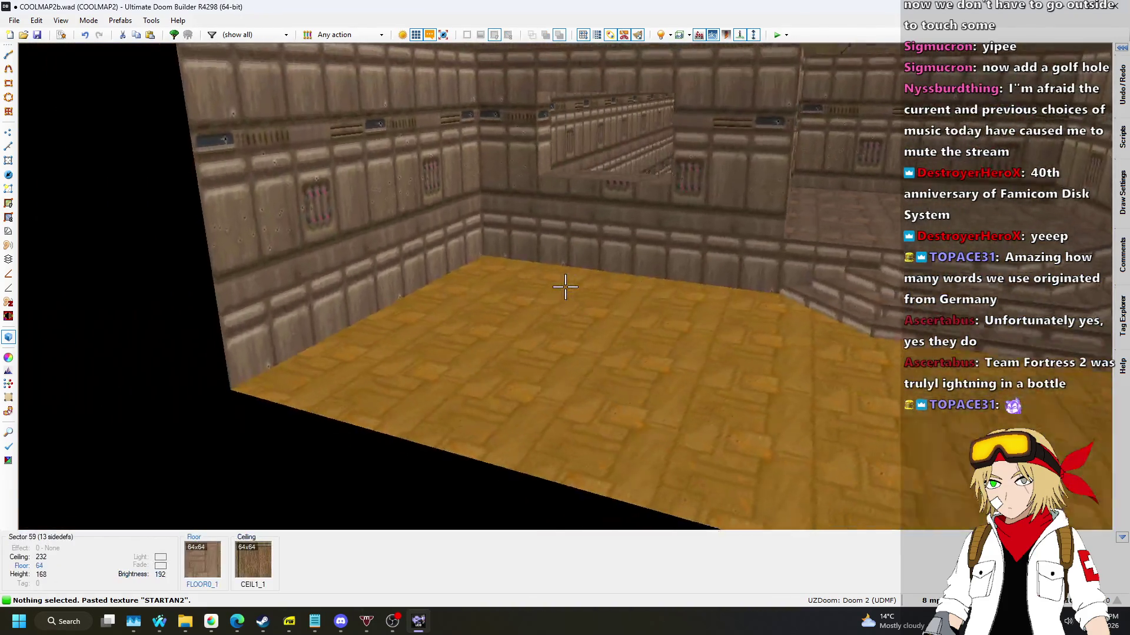
pyautogui.press('s')
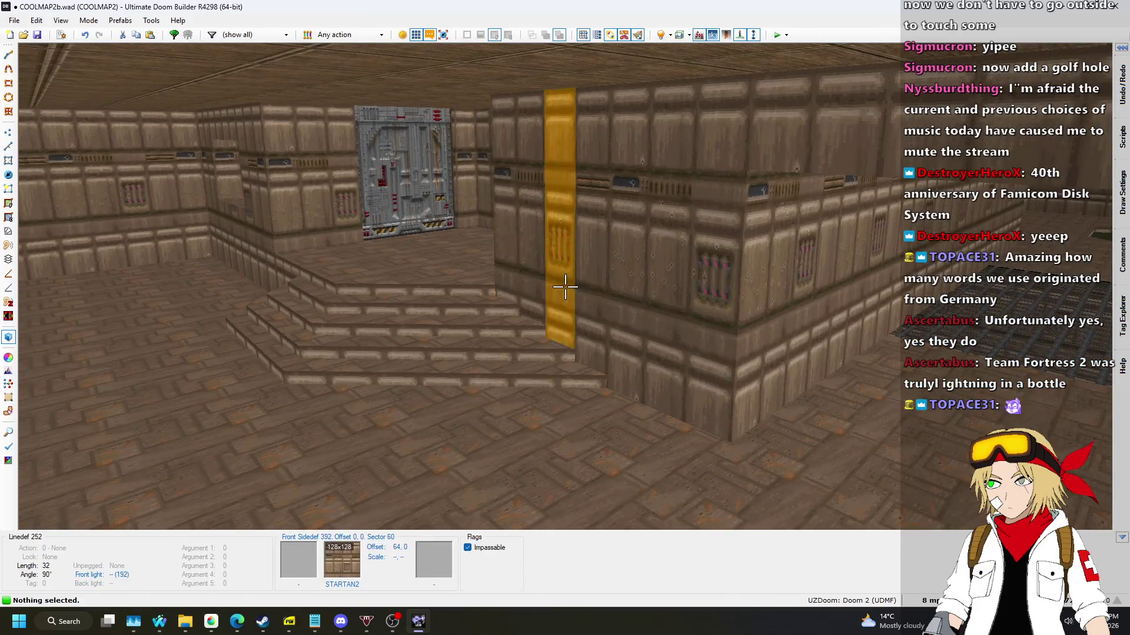
pyautogui.press('w')
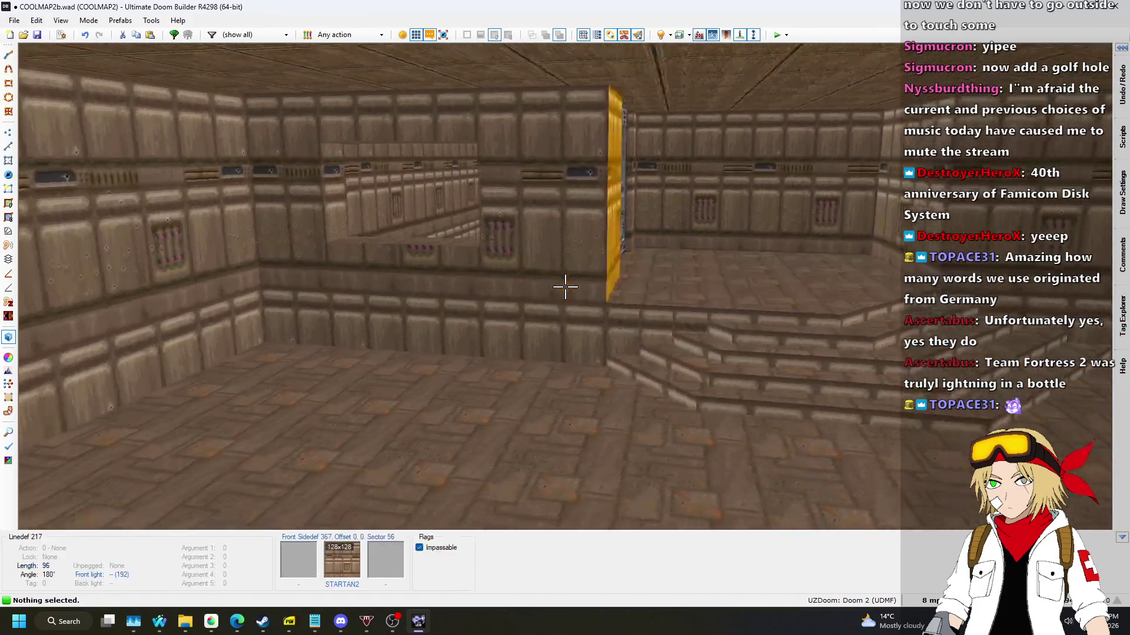
pyautogui.press('s')
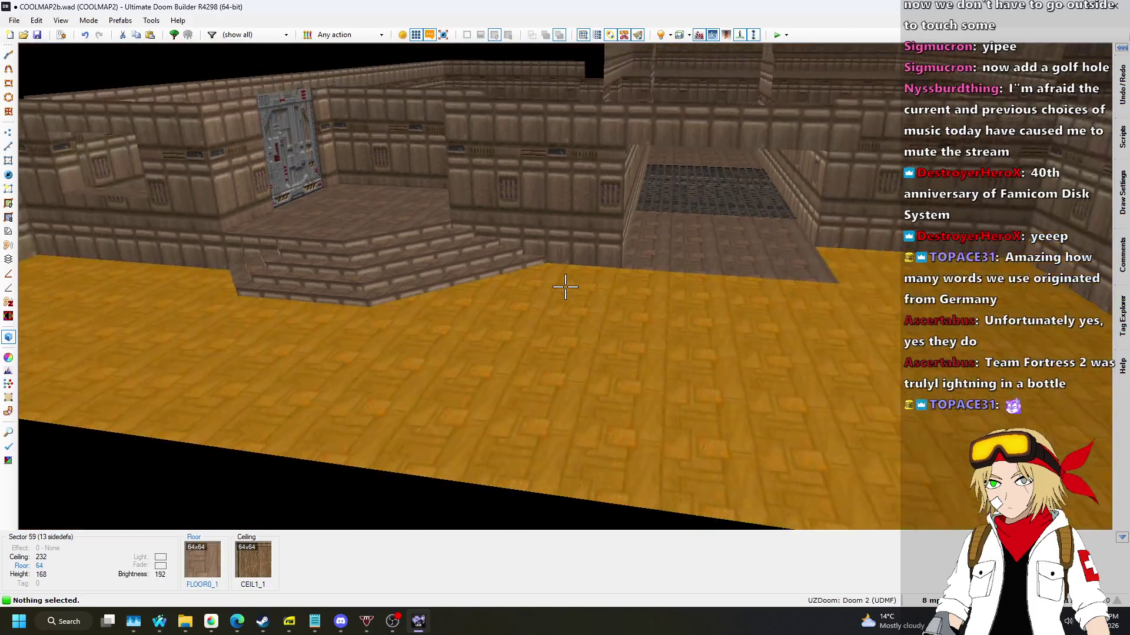
pyautogui.press('s')
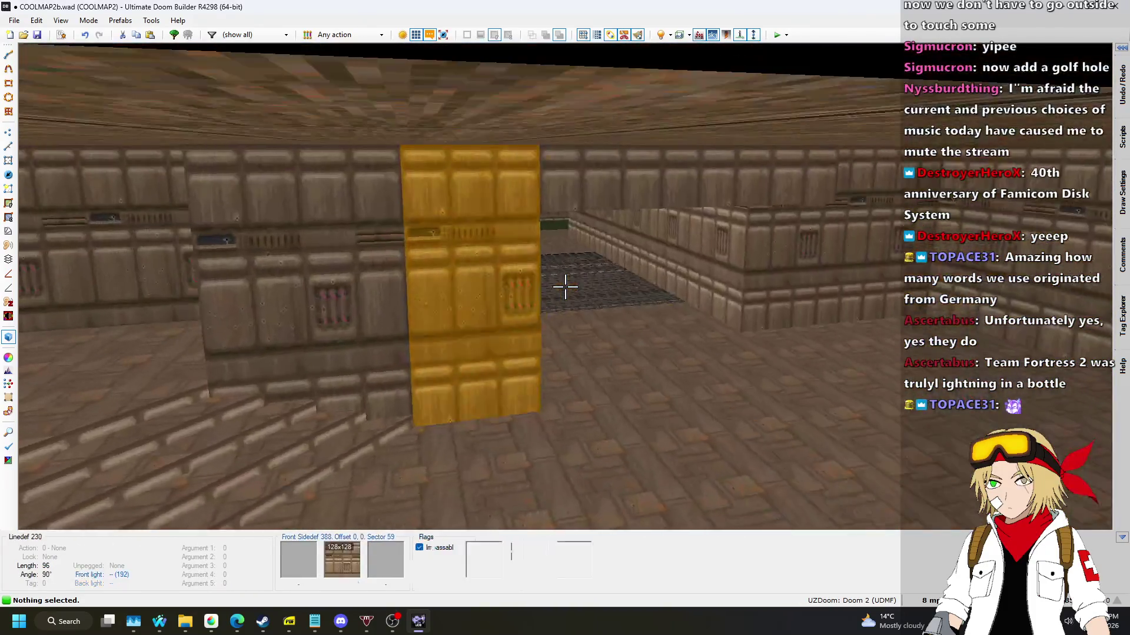
pyautogui.press('w')
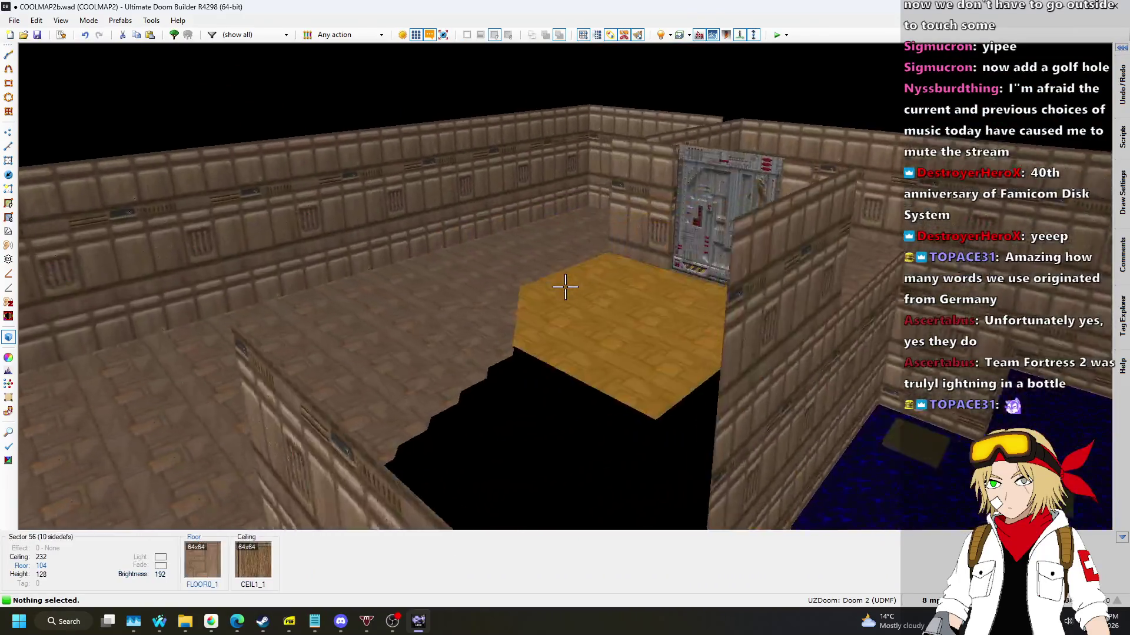
pyautogui.press('w')
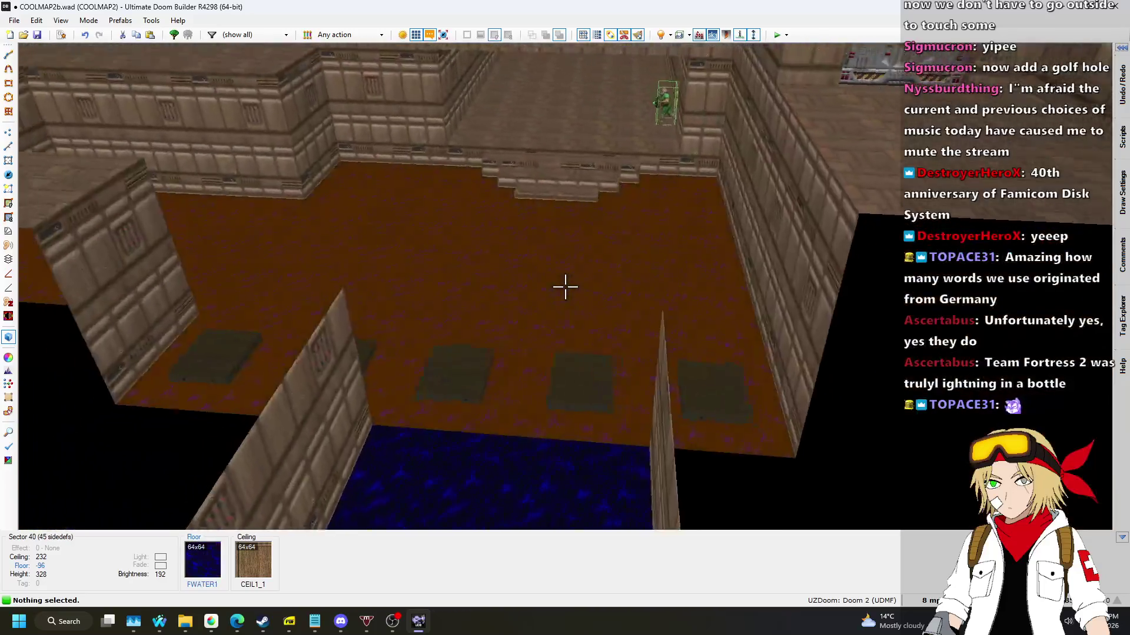
# Return to the 2D map and bring the Nightbot song request page forward.
pyautogui.press('q')
pyautogui.scroll(-6, 581, 301)
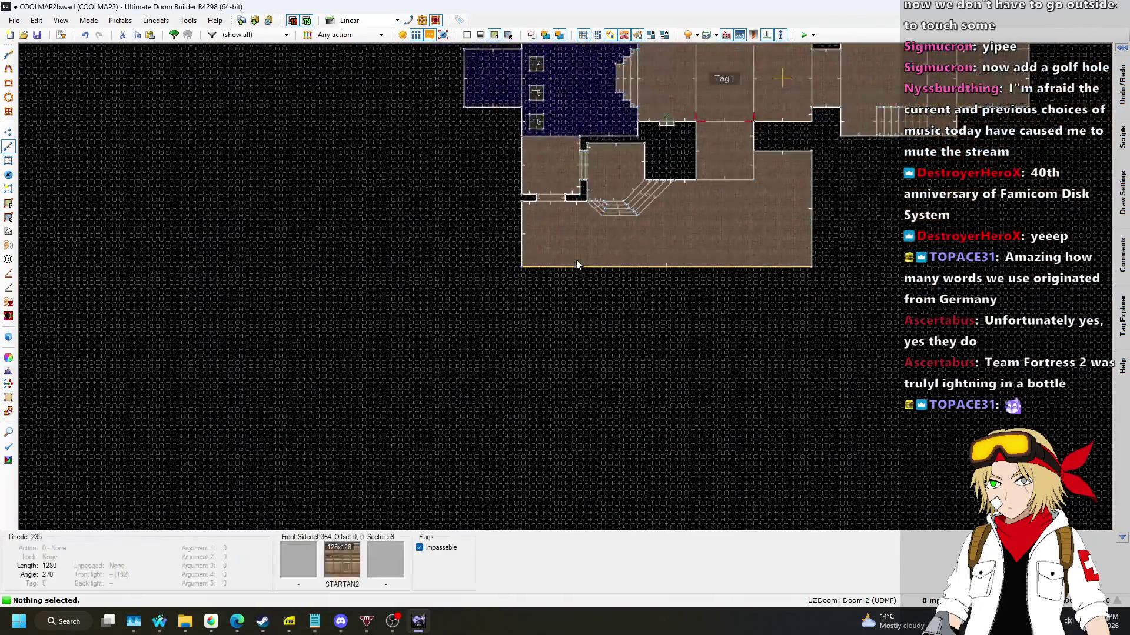
pyautogui.scroll(3, 612, 128)
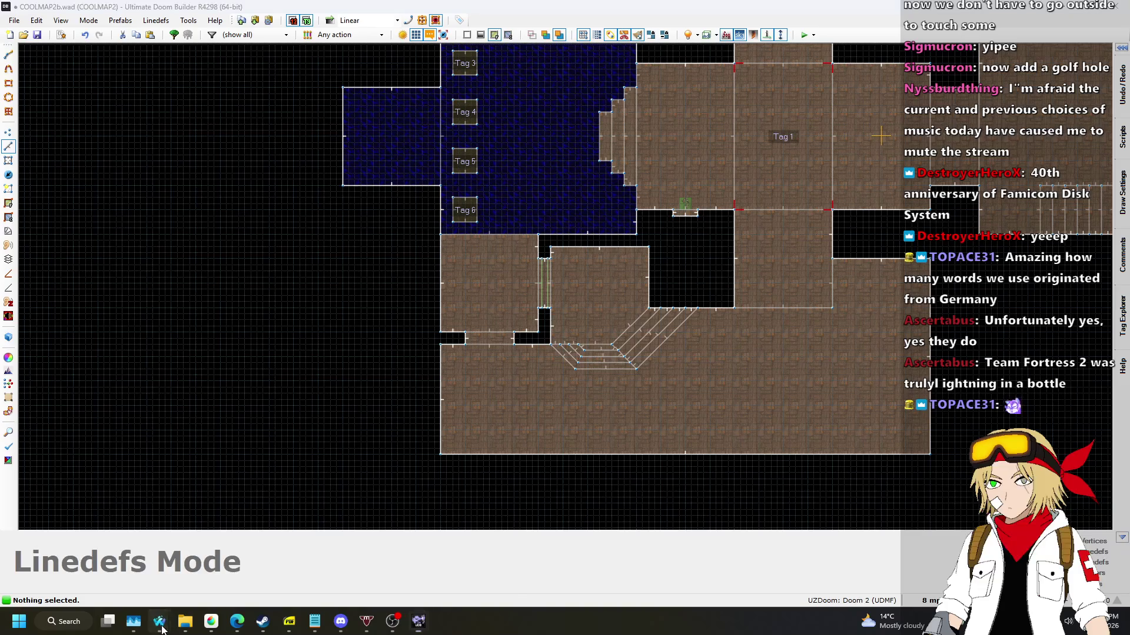
pyautogui.moveTo(162, 628)
pyautogui.click(437, 554)
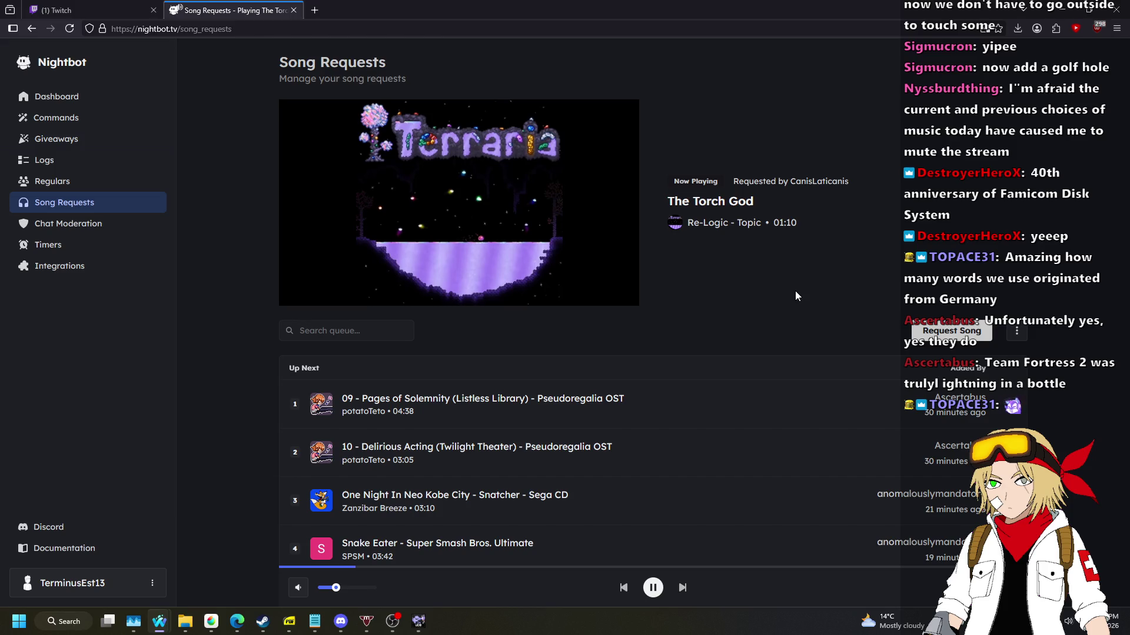
# Switch from the Nightbot page back to Ultimate Doom Builder with Alt+Tab.
pyautogui.hotkey('alt', 'Tab')
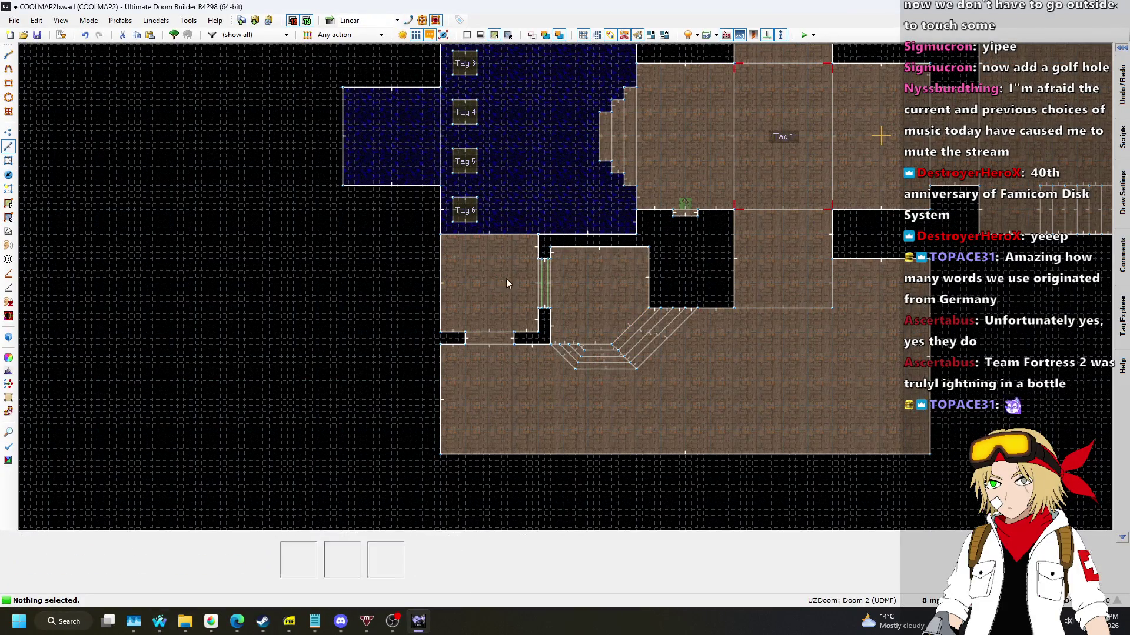
# Set the grid size to 64 mp.
pyautogui.scroll(-2, 672, 269)
pyautogui.scroll(4, 688, 330)
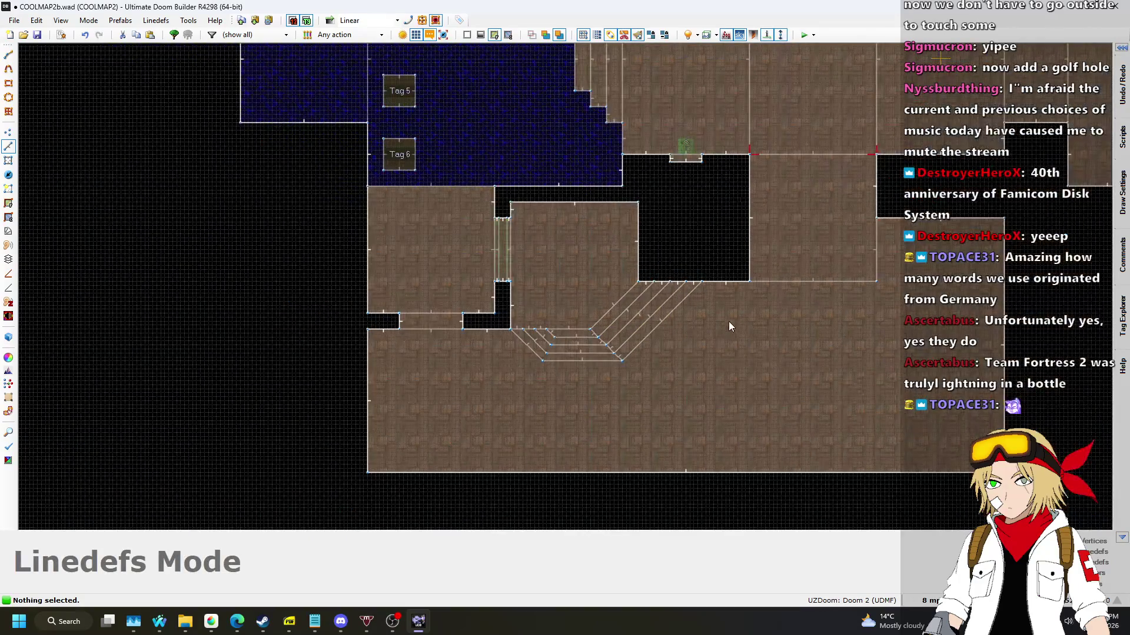
pyautogui.scroll(1, 830, 450)
pyautogui.click(932, 600)
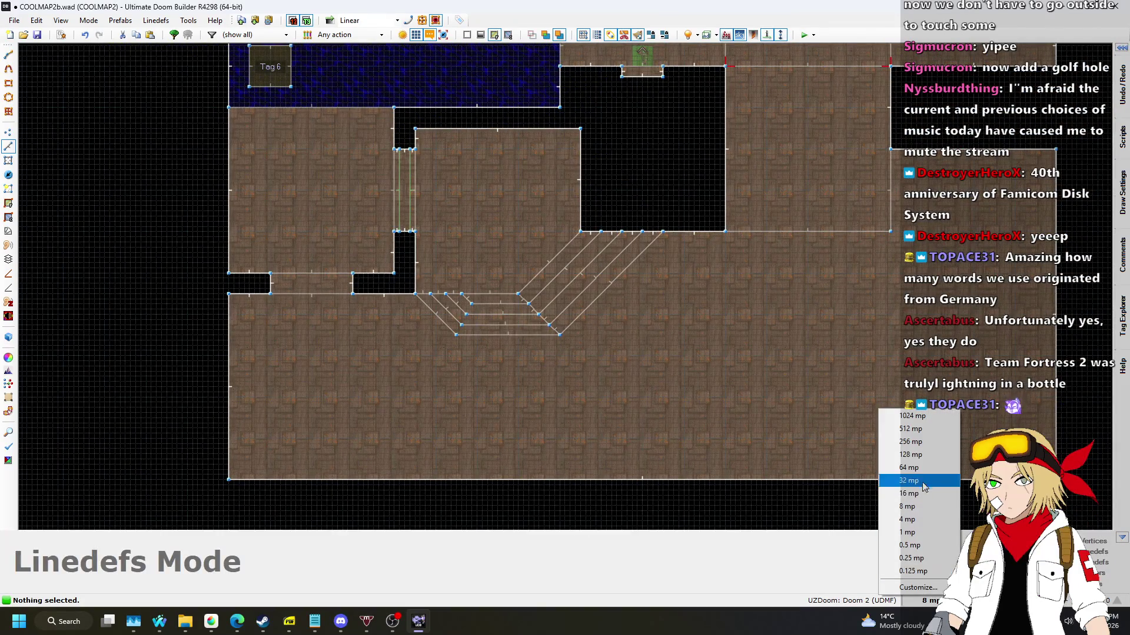
pyautogui.click(909, 467)
# Draw two lines from the left wall across the bottom room, then view the strips in 3D.
pyautogui.scroll(-1, 547, 322)
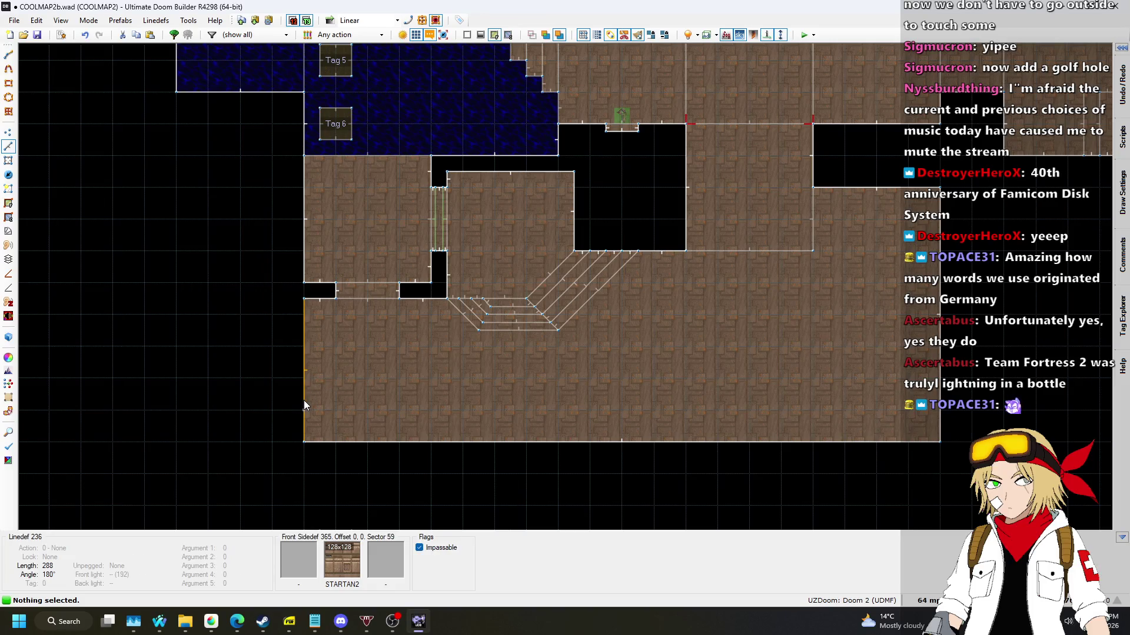
pyautogui.press('space')
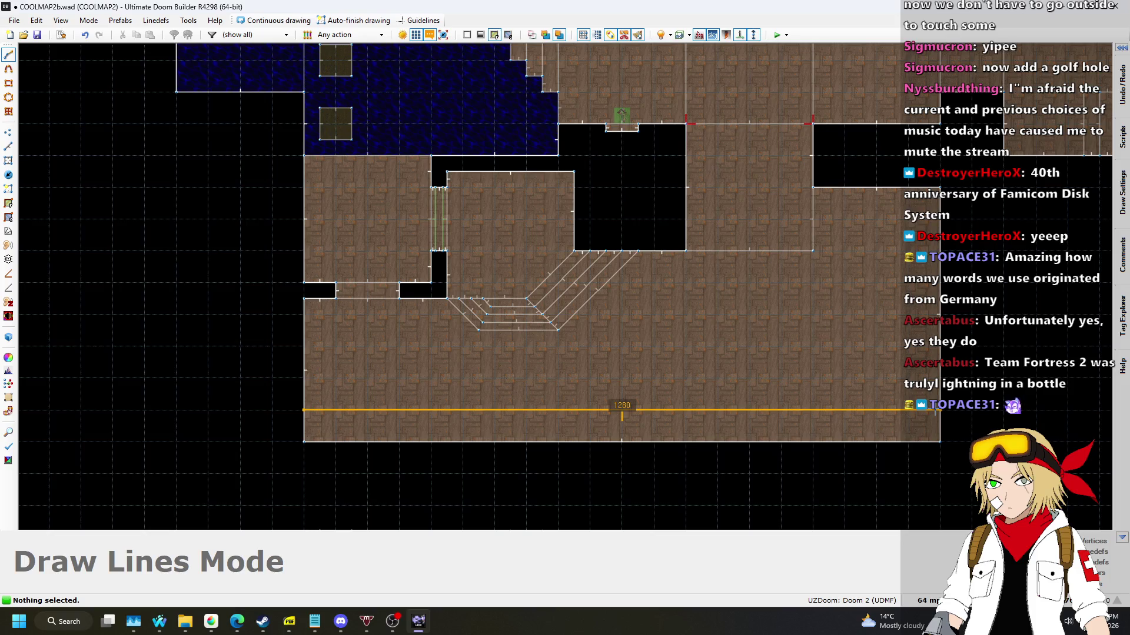
pyautogui.click(939, 410)
pyautogui.scroll(-1, 829, 333)
pyautogui.scroll(4, 826, 318)
pyautogui.scroll(-5, 825, 302)
pyautogui.scroll(3, 824, 297)
pyautogui.scroll(1, 824, 301)
pyautogui.scroll(-1, 788, 306)
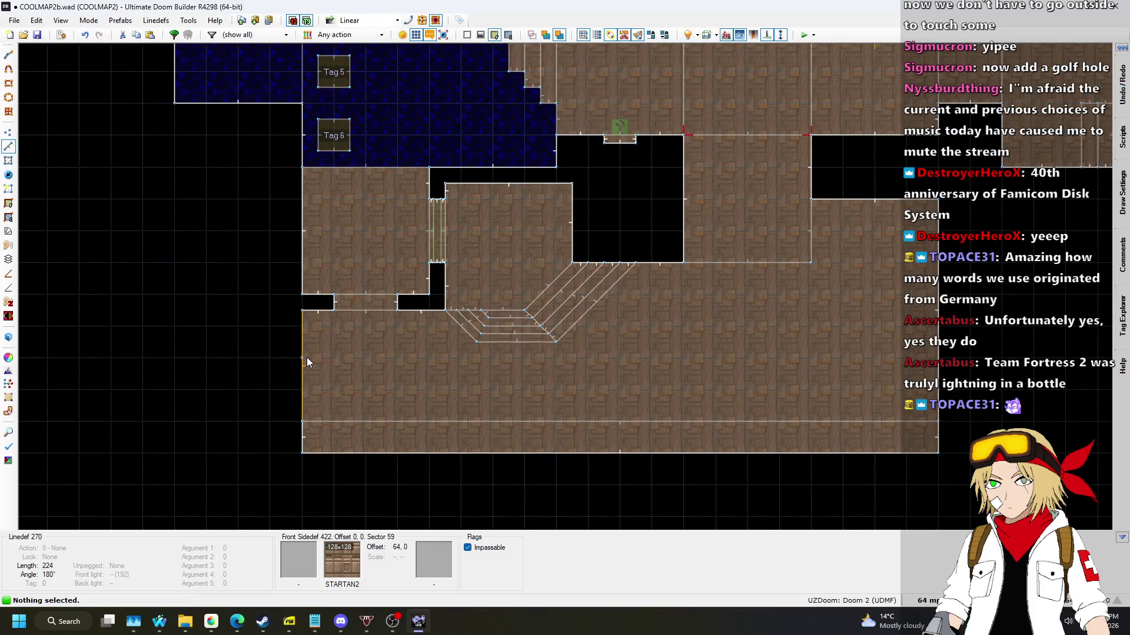
pyautogui.press('Insert')
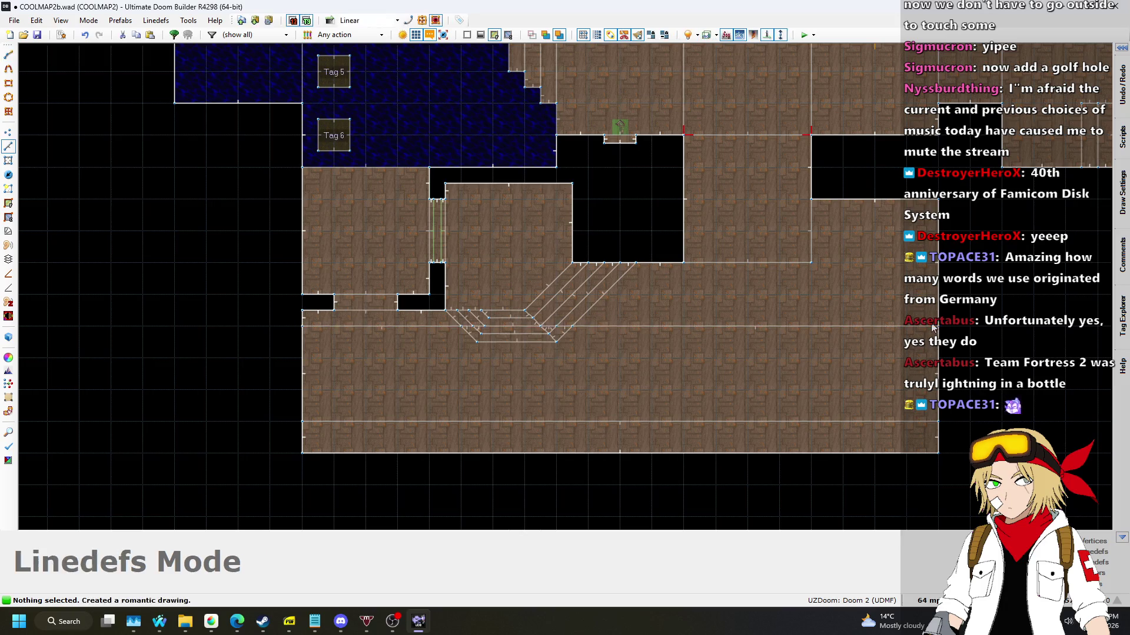
pyautogui.press('Escape')
pyautogui.press('w')
pyautogui.press('w')
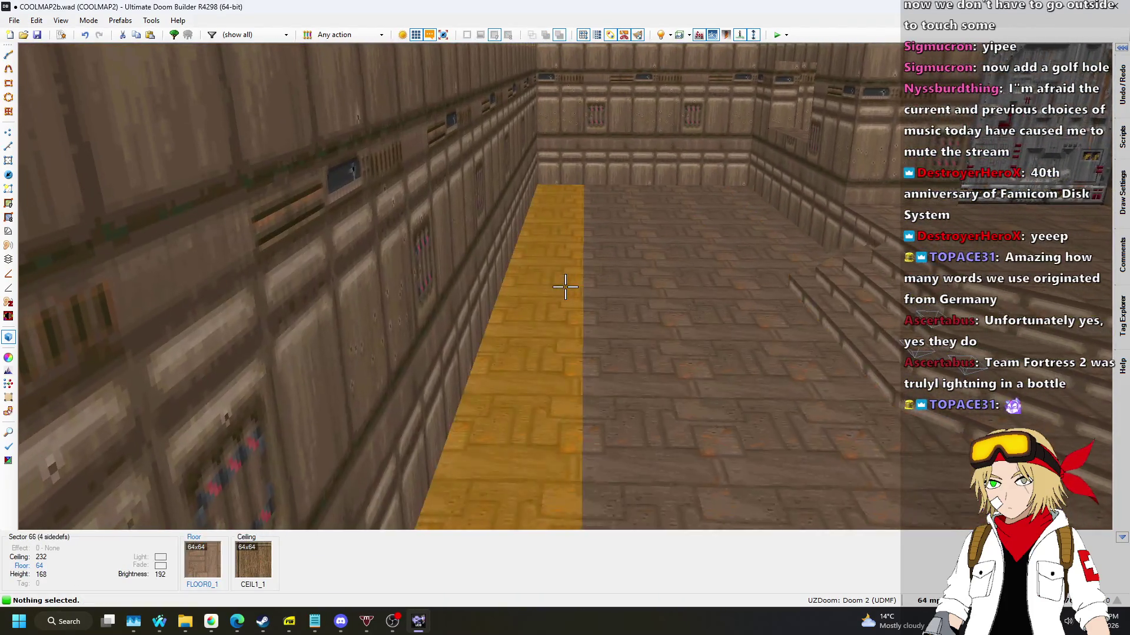
# Select the two new floor strips and lower the strip's floor to 48.
pyautogui.click(565, 286)
pyautogui.click(565, 287)
pyautogui.press('w')
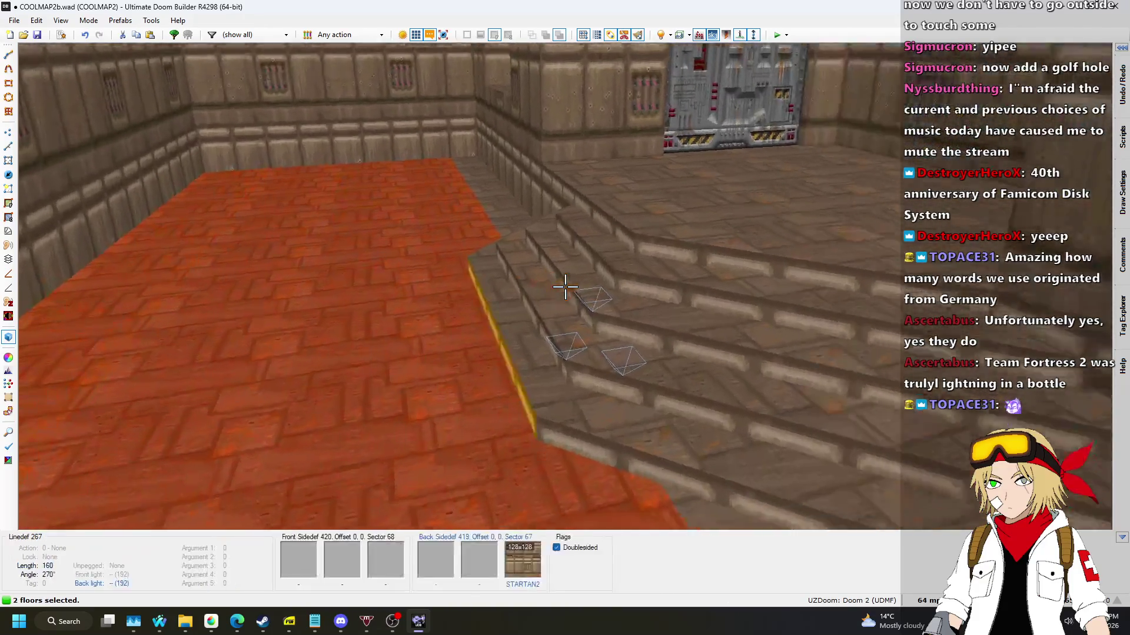
pyautogui.press('w')
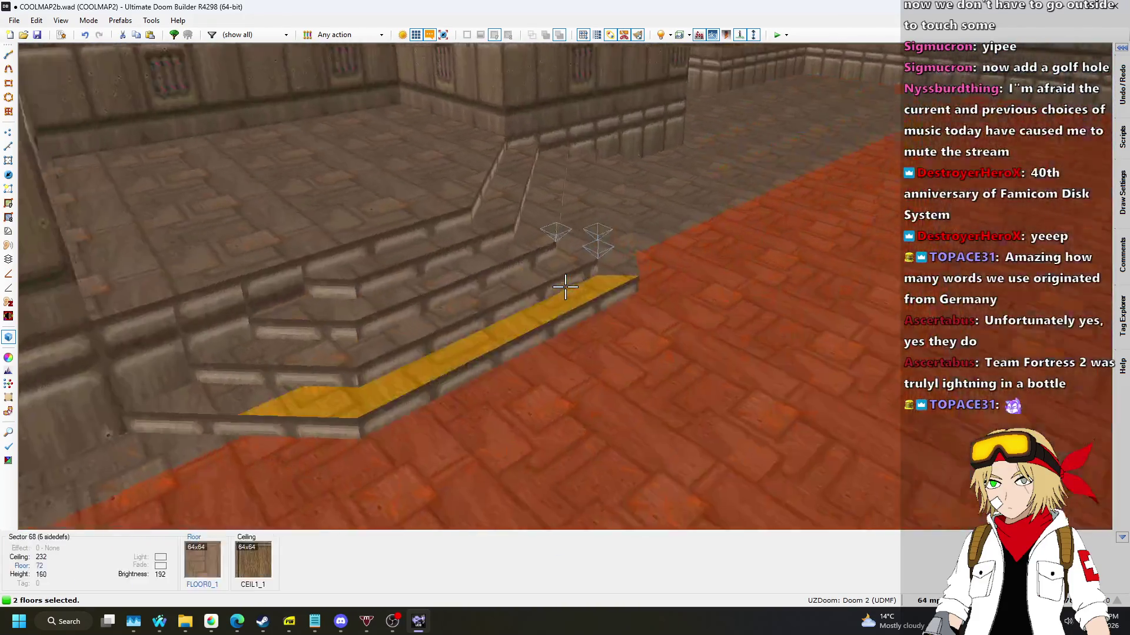
pyautogui.press('w')
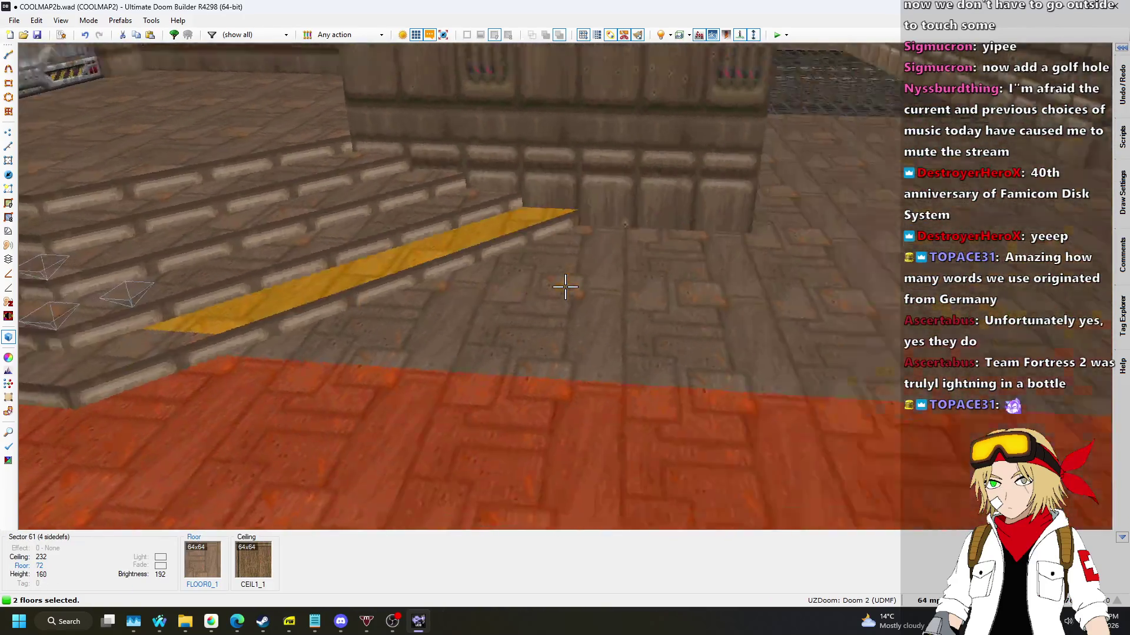
pyautogui.press('w')
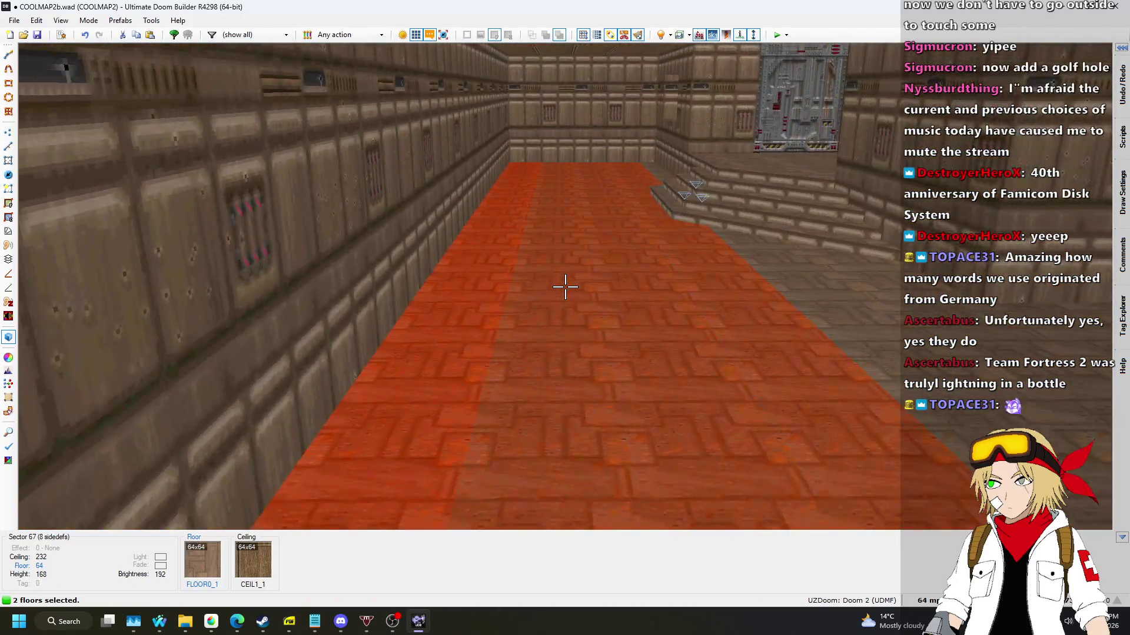
pyautogui.press('w')
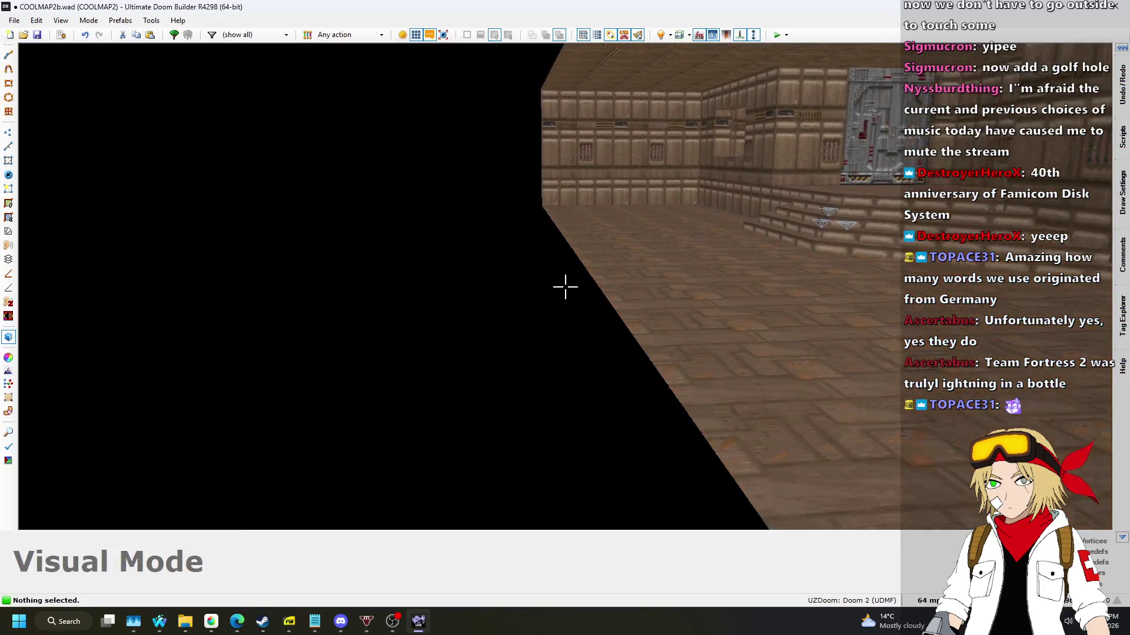
pyautogui.scroll(-2, 565, 286)
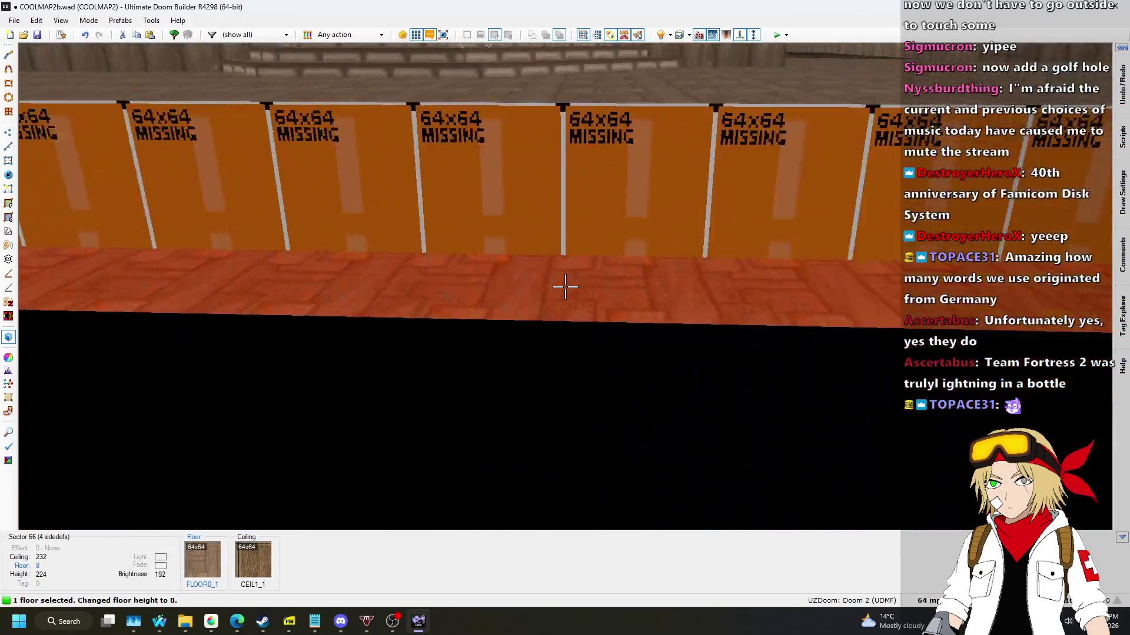
# Paste the FWATER1 flat onto the sunken floor and check the yellow ledge wall.
pyautogui.press('w')
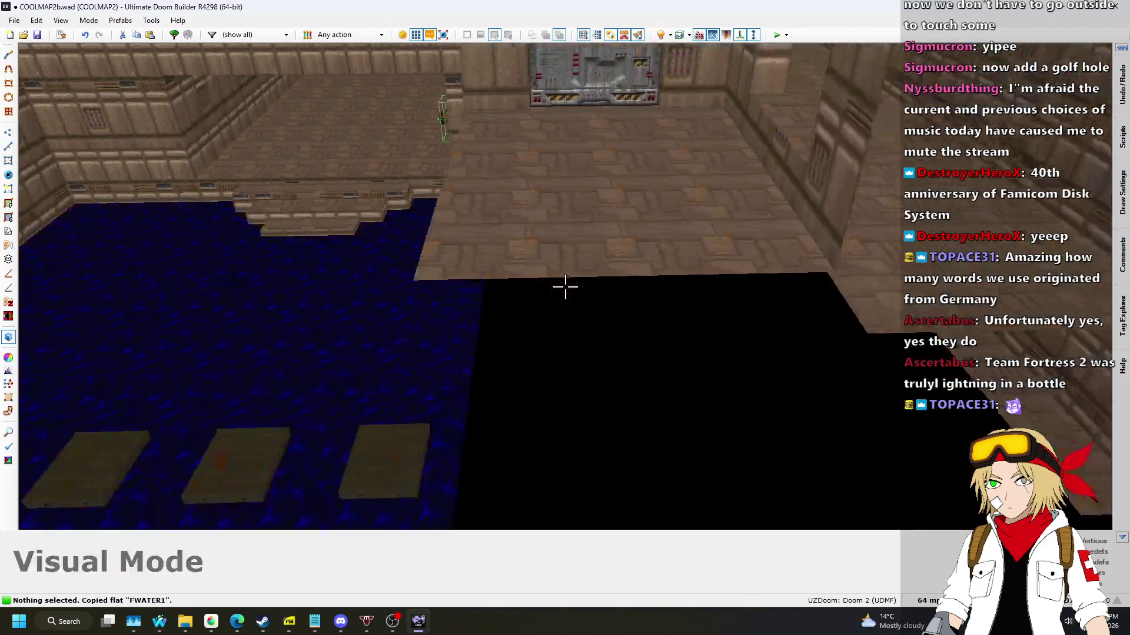
pyautogui.hotkey('ctrl', 'v')
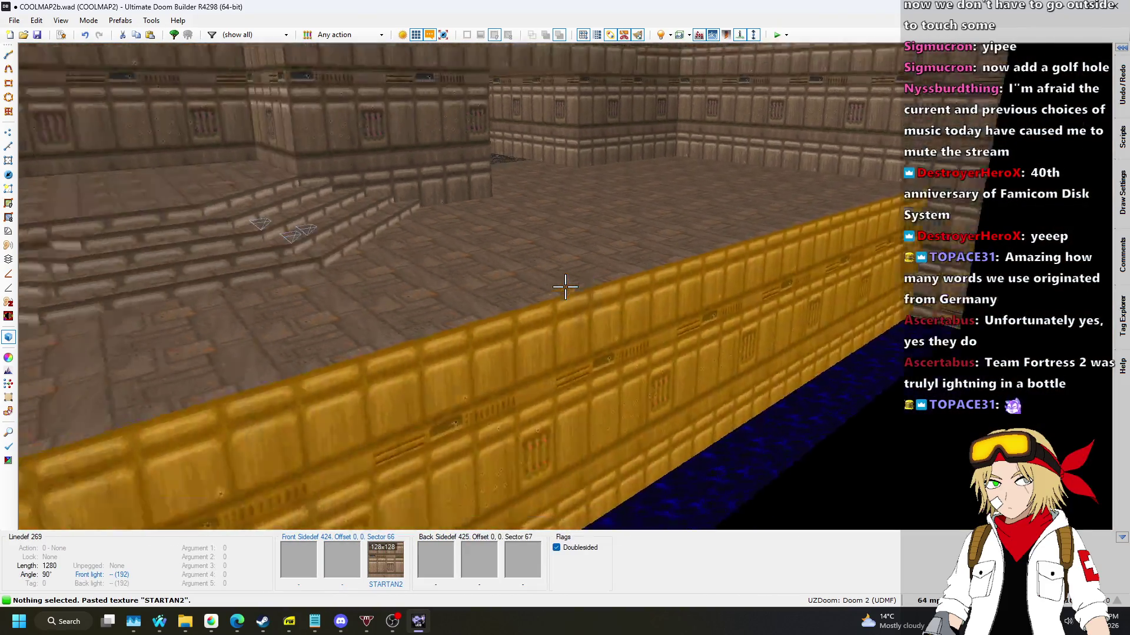
pyautogui.press('s')
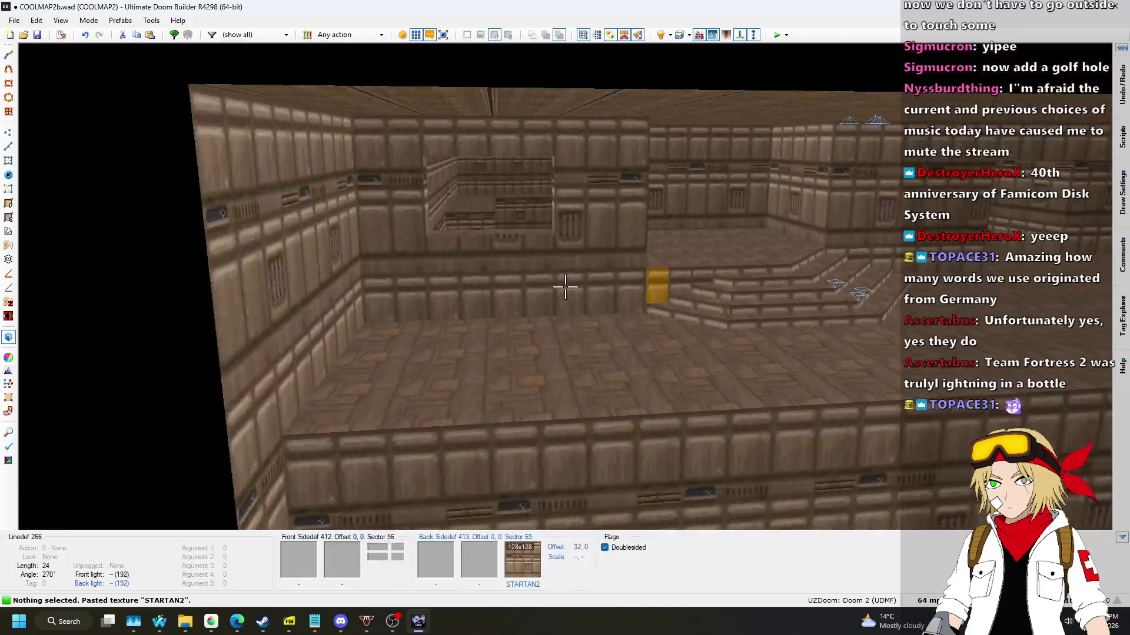
pyautogui.press('w')
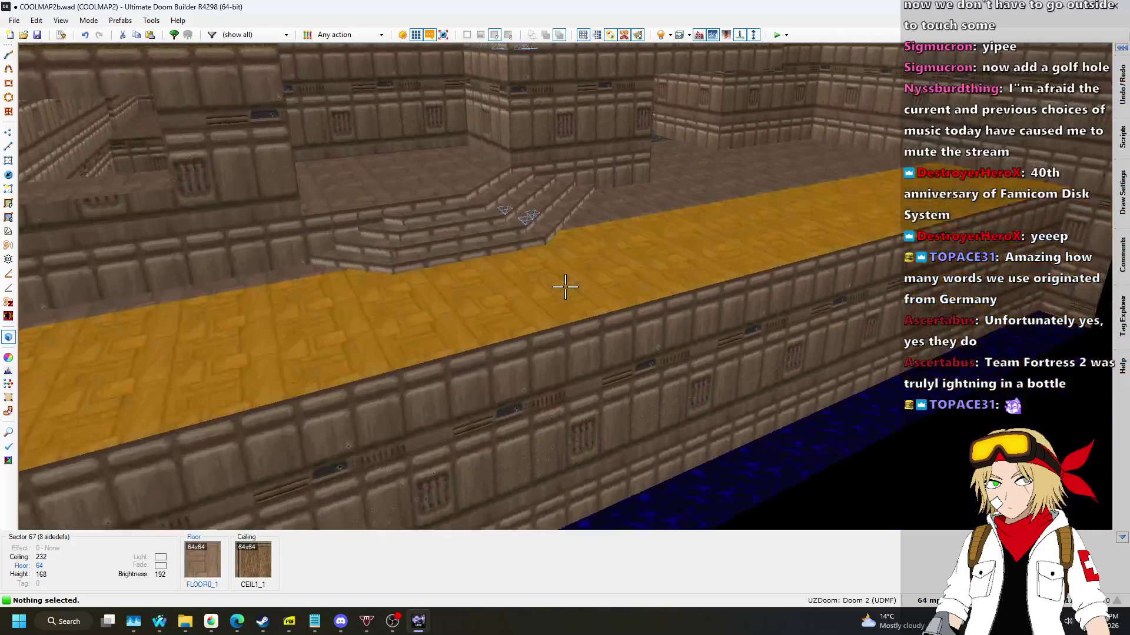
pyautogui.press('q')
pyautogui.scroll(5, 646, 227)
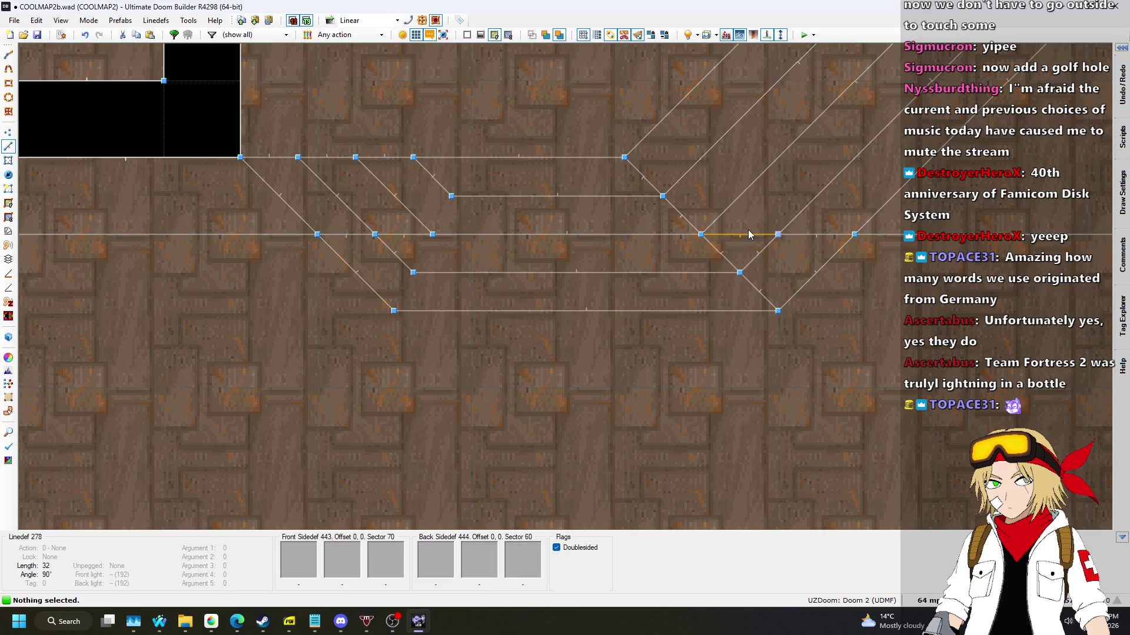
# Delete the diagonal stair linedefs and turn the diagonal band into a sector.
pyautogui.click(858, 237)
pyautogui.scroll(-4, 858, 237)
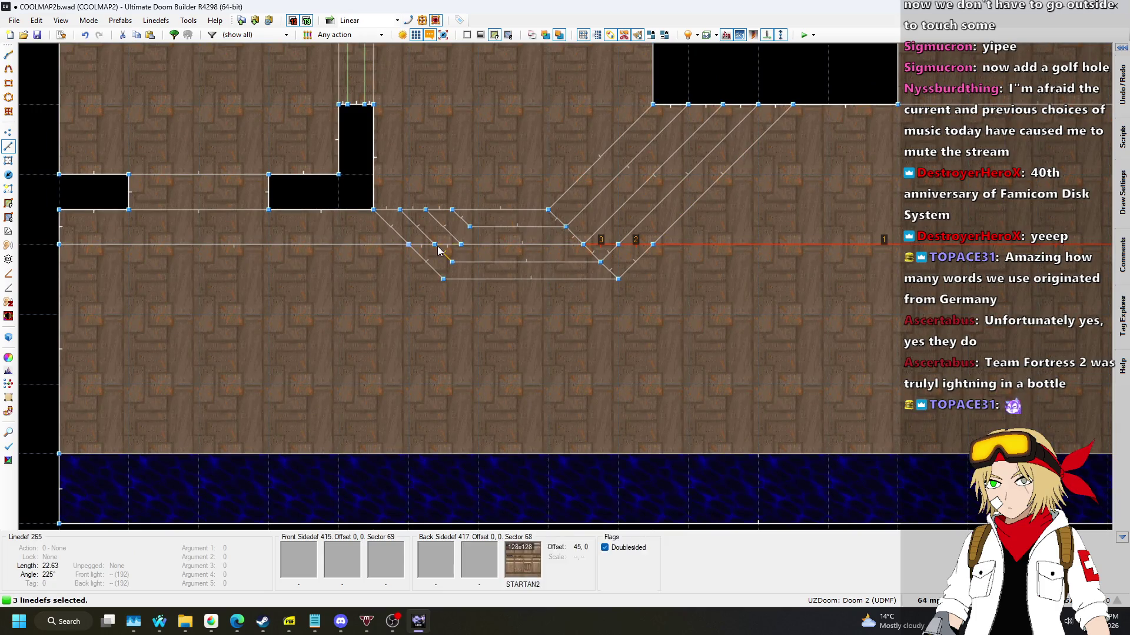
pyautogui.press('Delete')
pyautogui.scroll(-3, 389, 283)
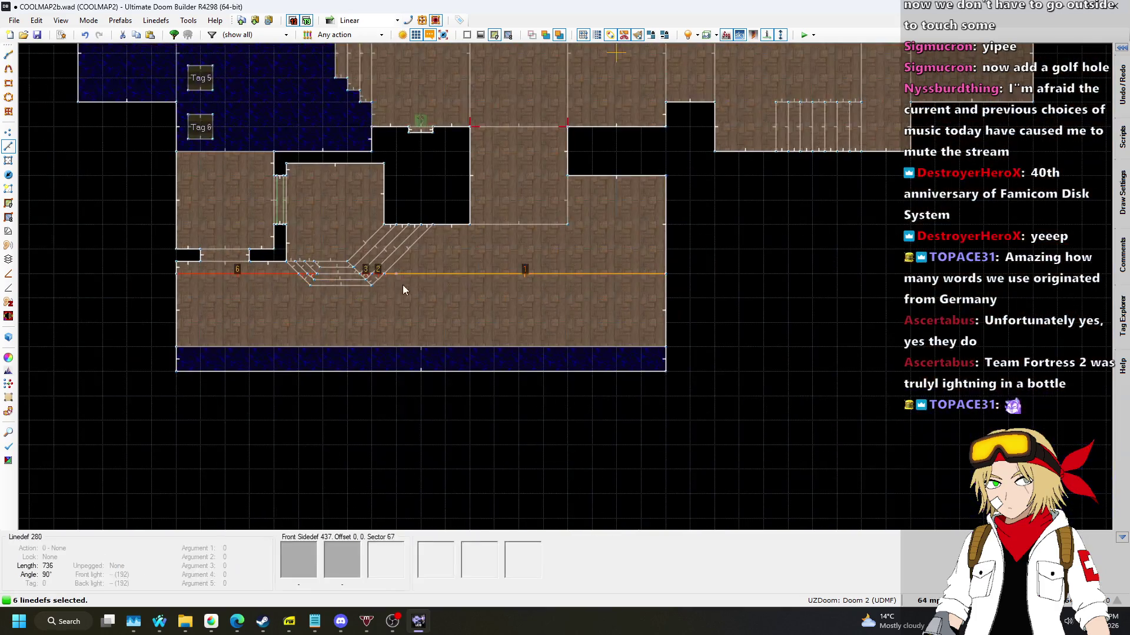
pyautogui.click(8, 203)
pyautogui.scroll(2, 347, 282)
pyautogui.click(383, 257)
# In 3D, inspect the yellow wall's line properties and the wall above the water pit.
pyautogui.press('q')
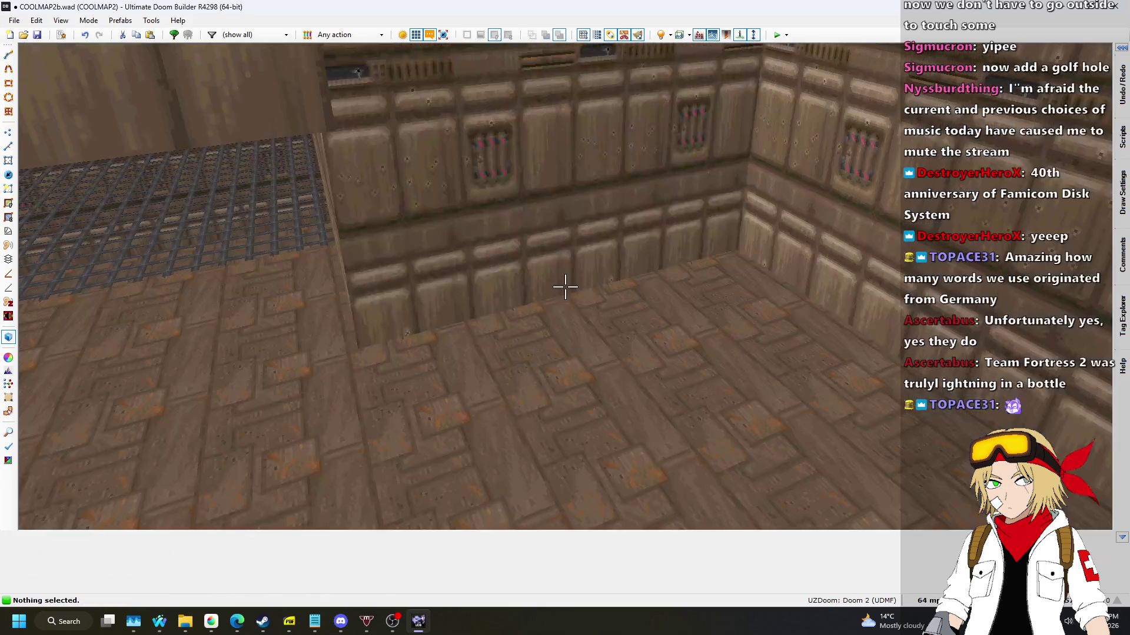
pyautogui.press('w')
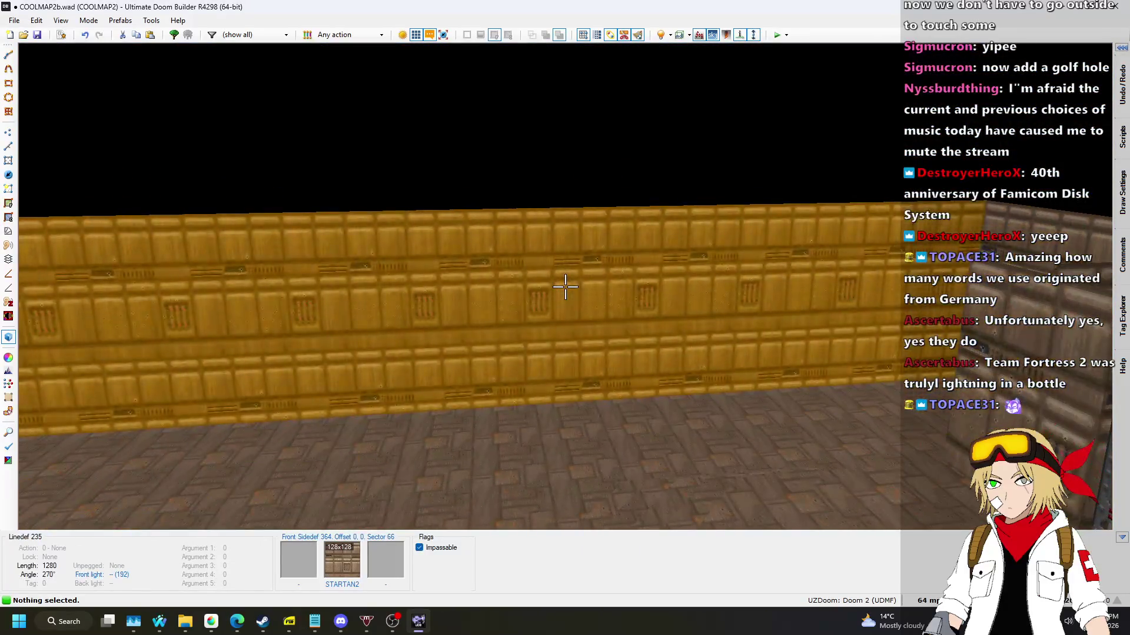
pyautogui.click(564, 287)
pyautogui.rightClick(565, 287)
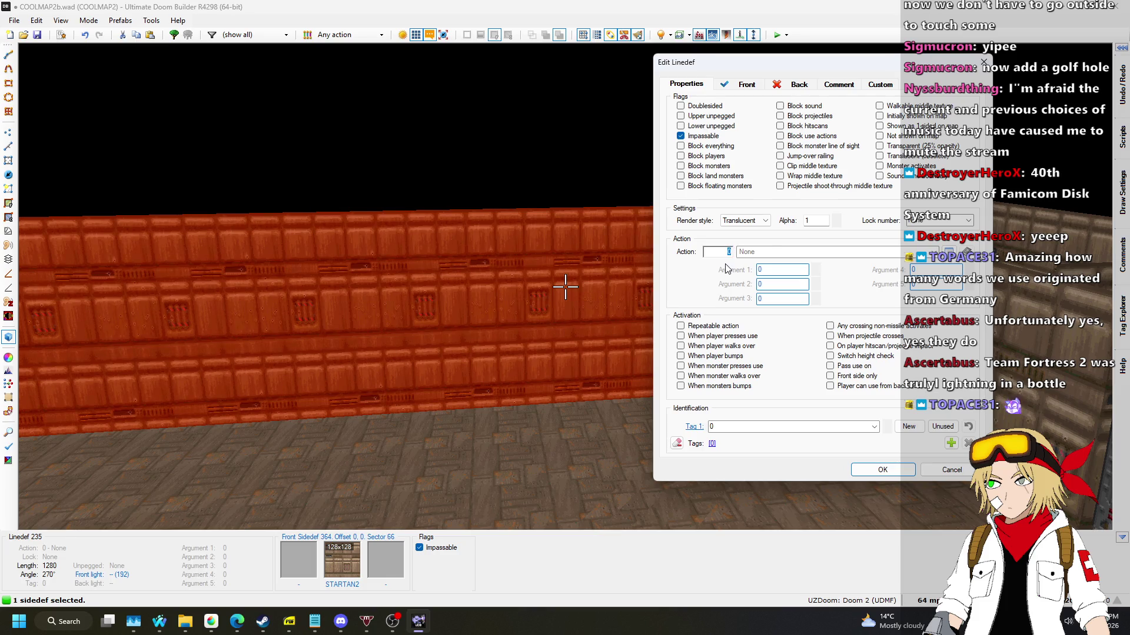
pyautogui.press('Escape')
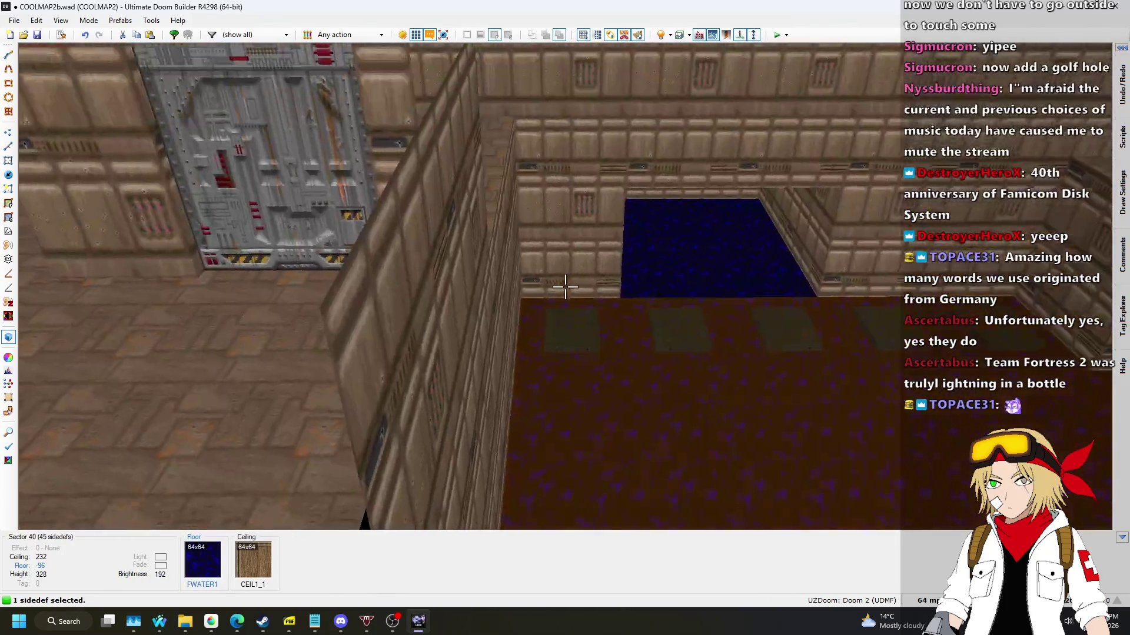
pyautogui.press('w')
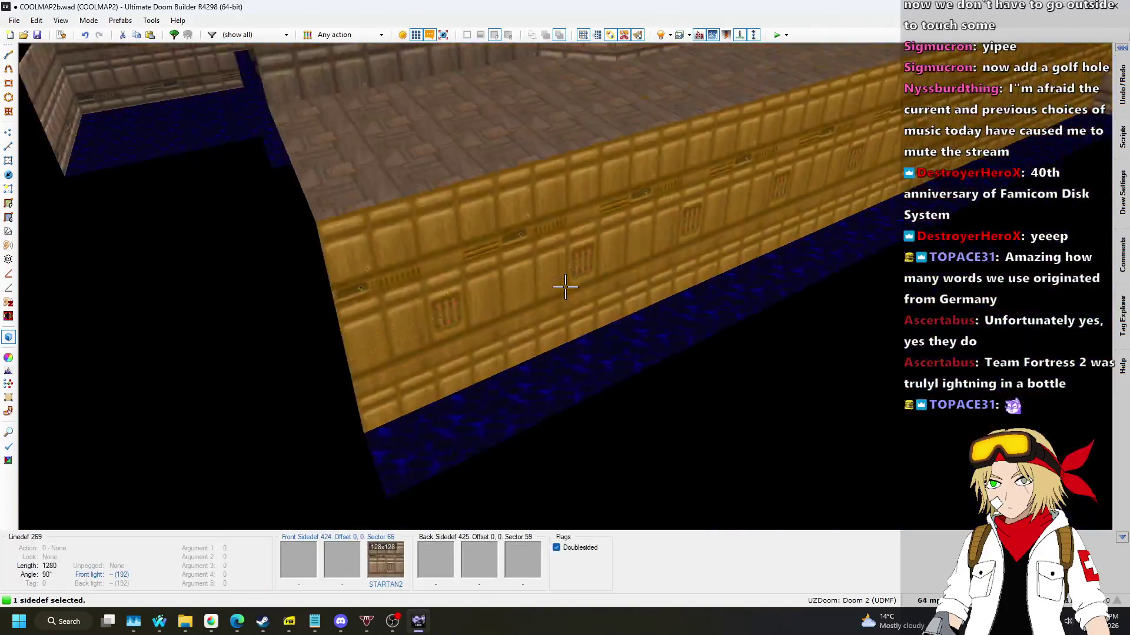
# Draw a horizontal dividing line from the strip's left wall across the floor above the water channel.
pyautogui.press('w')
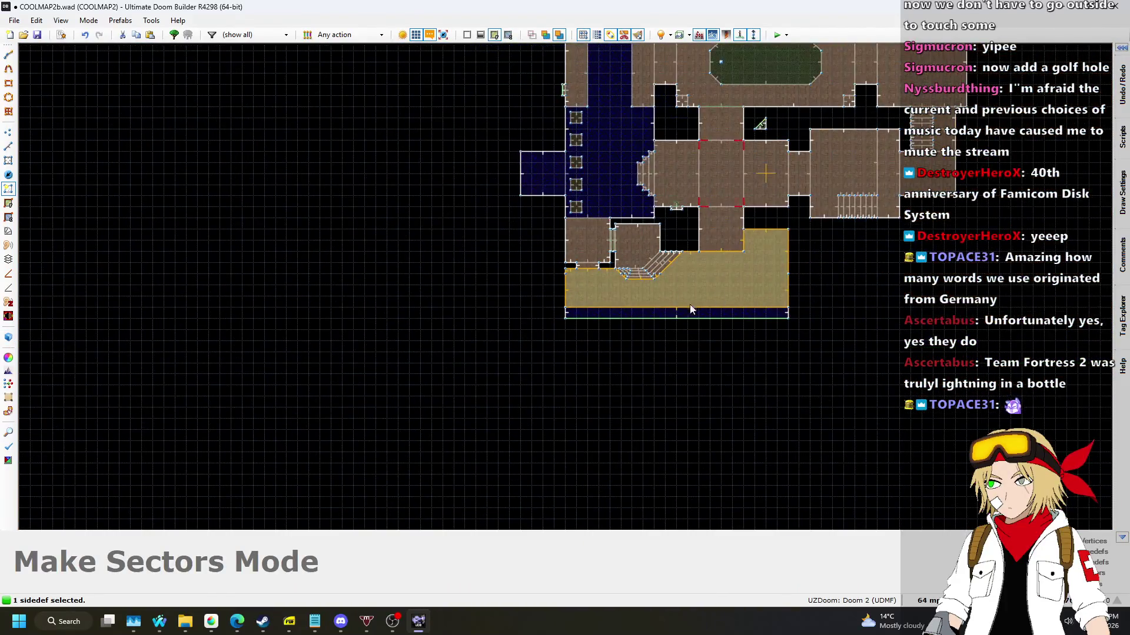
pyautogui.scroll(5, 731, 315)
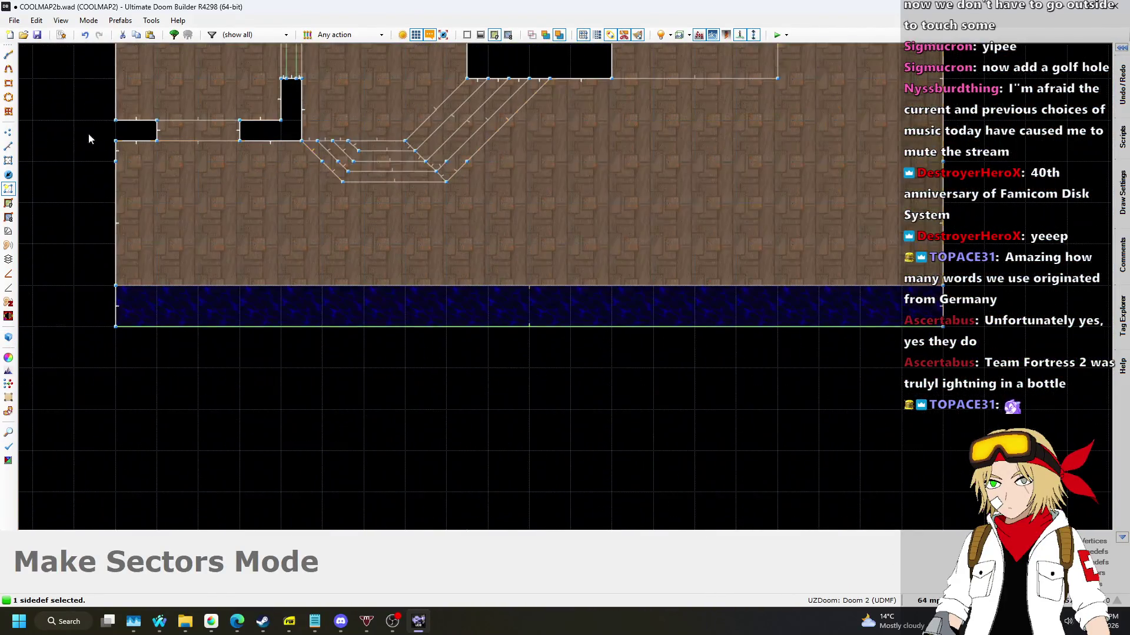
pyautogui.click(8, 148)
pyautogui.press('d')
pyautogui.click(123, 205)
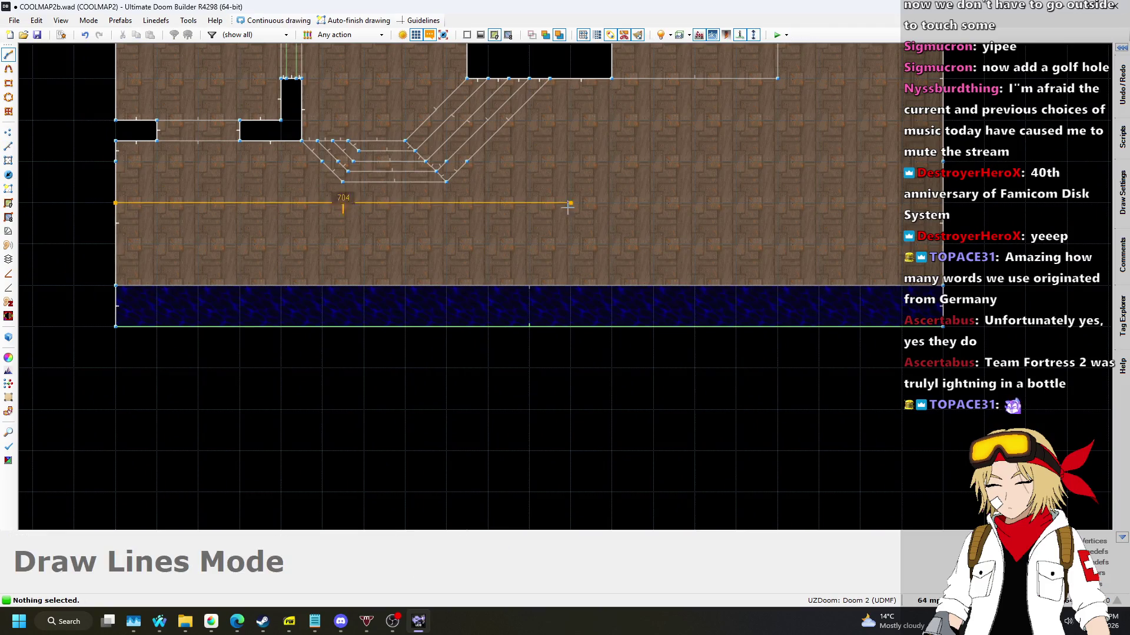
pyautogui.scroll(-3, 677, 282)
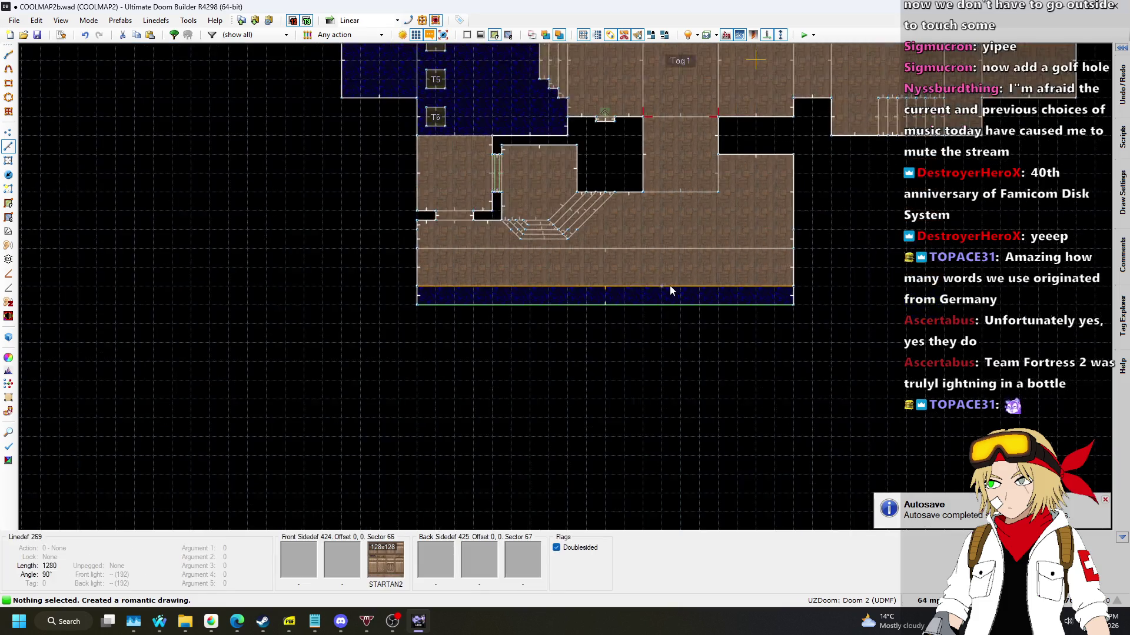
pyautogui.scroll(5, 690, 185)
pyautogui.scroll(-3, 693, 280)
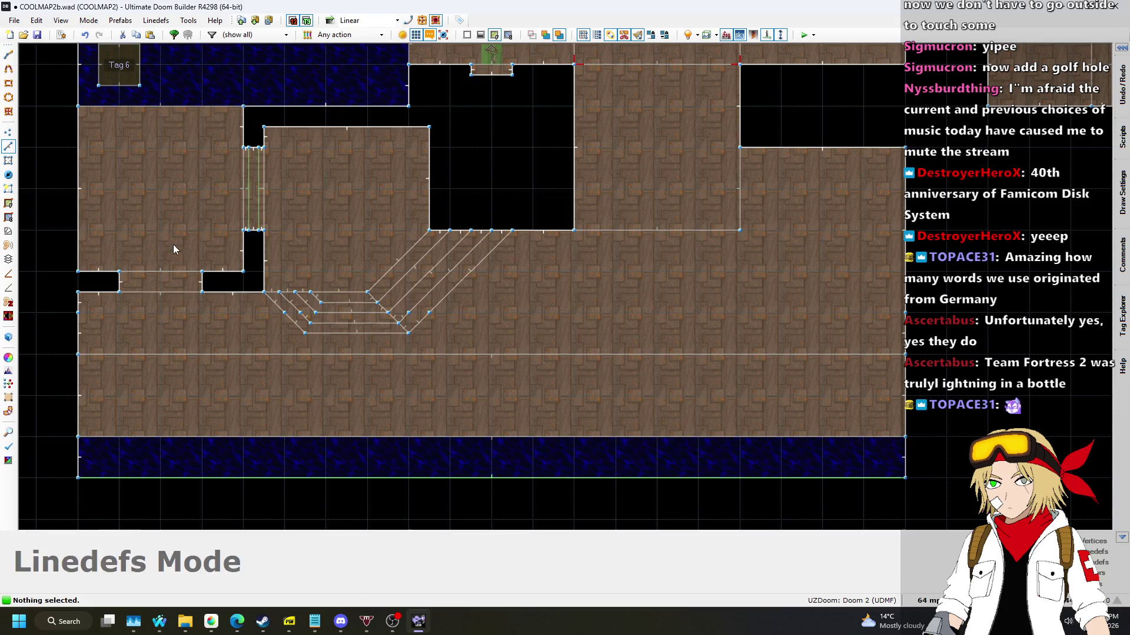
# Sink the new strip's floor to -96 with FWATER1 water and STARTAN2 on its wall.
pyautogui.press('q')
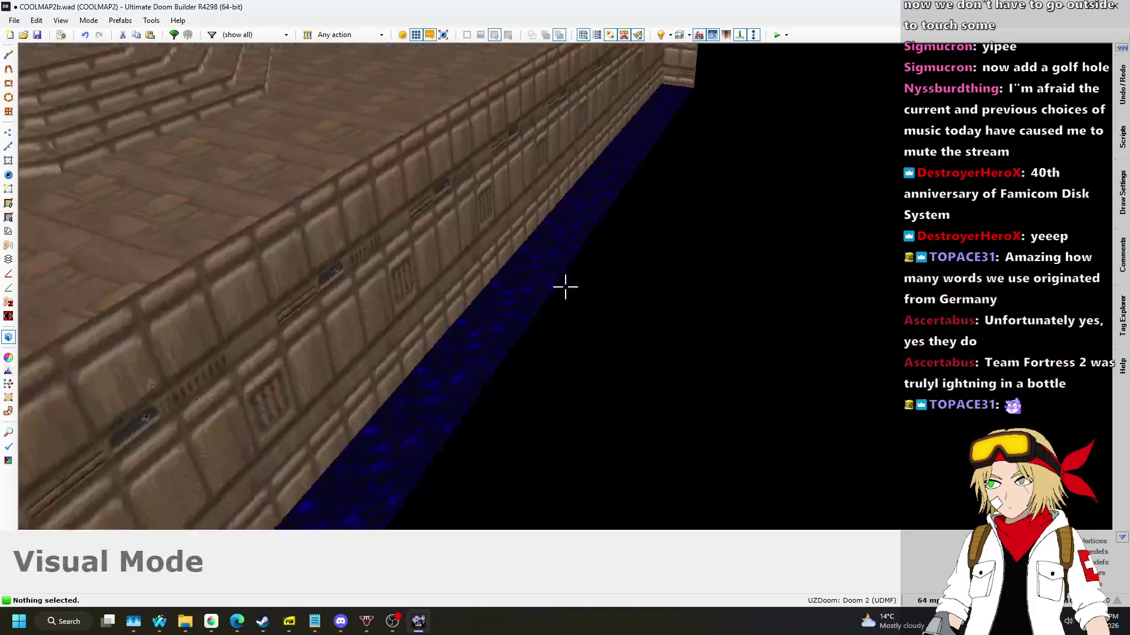
pyautogui.press('s')
pyautogui.press('Delete')
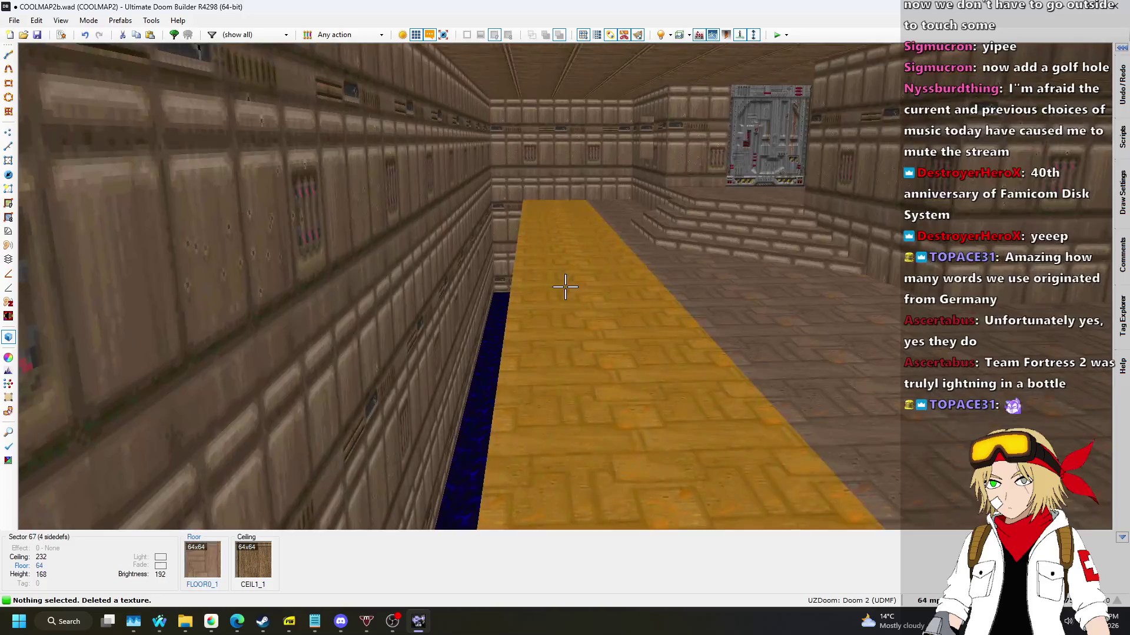
pyautogui.click(565, 287)
pyautogui.scroll(-17, 565, 287)
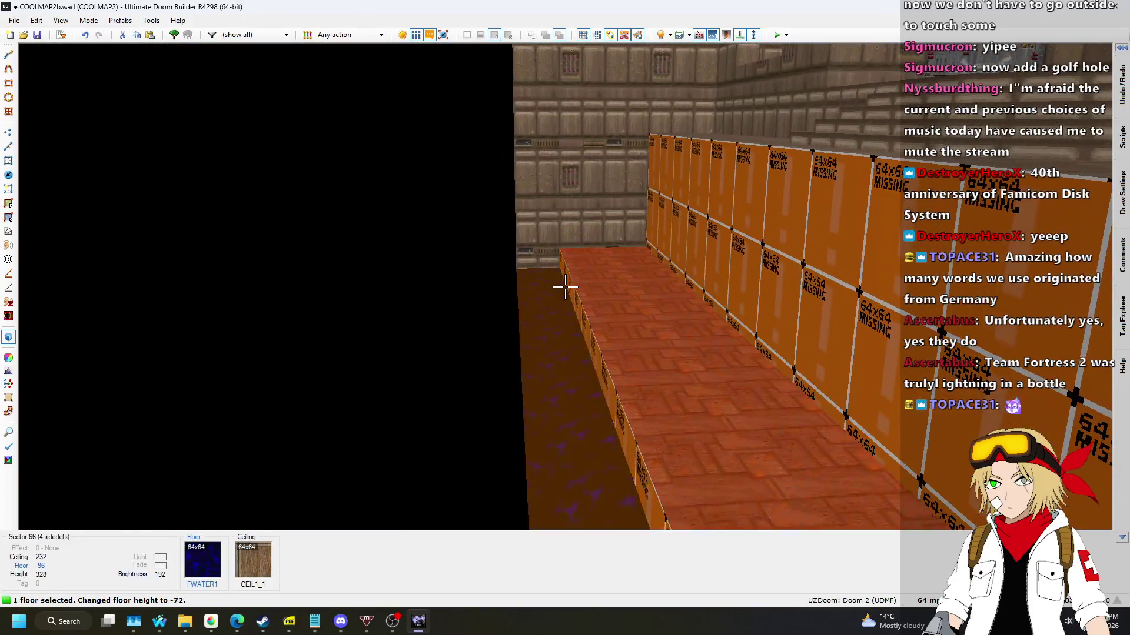
pyautogui.hotkey('ctrl', 'v')
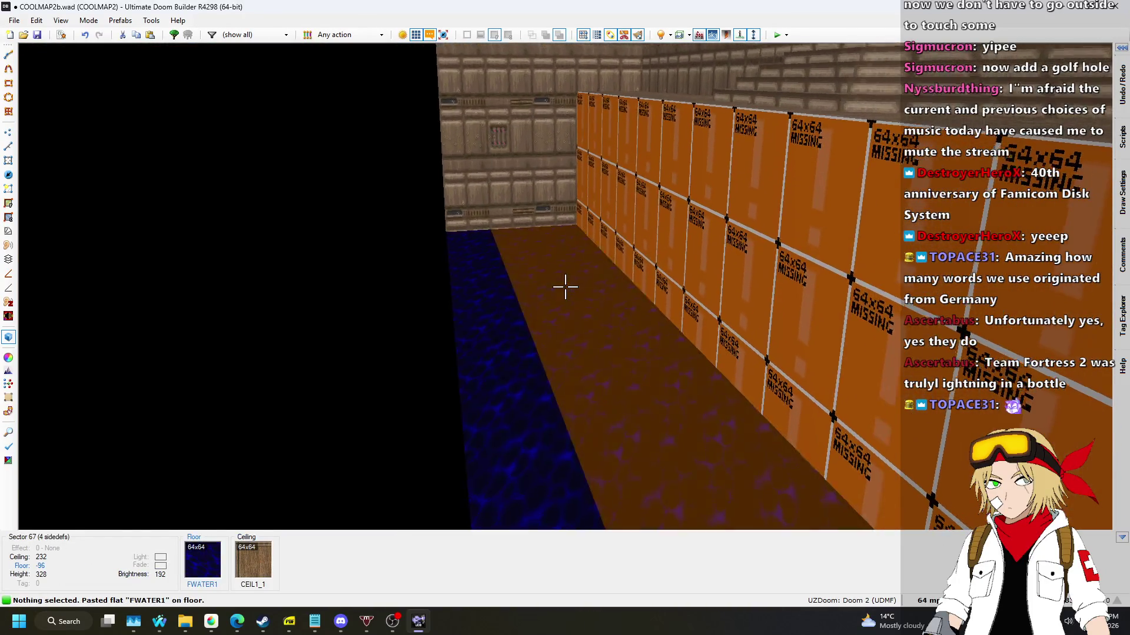
pyautogui.hotkey('ctrl', 'v')
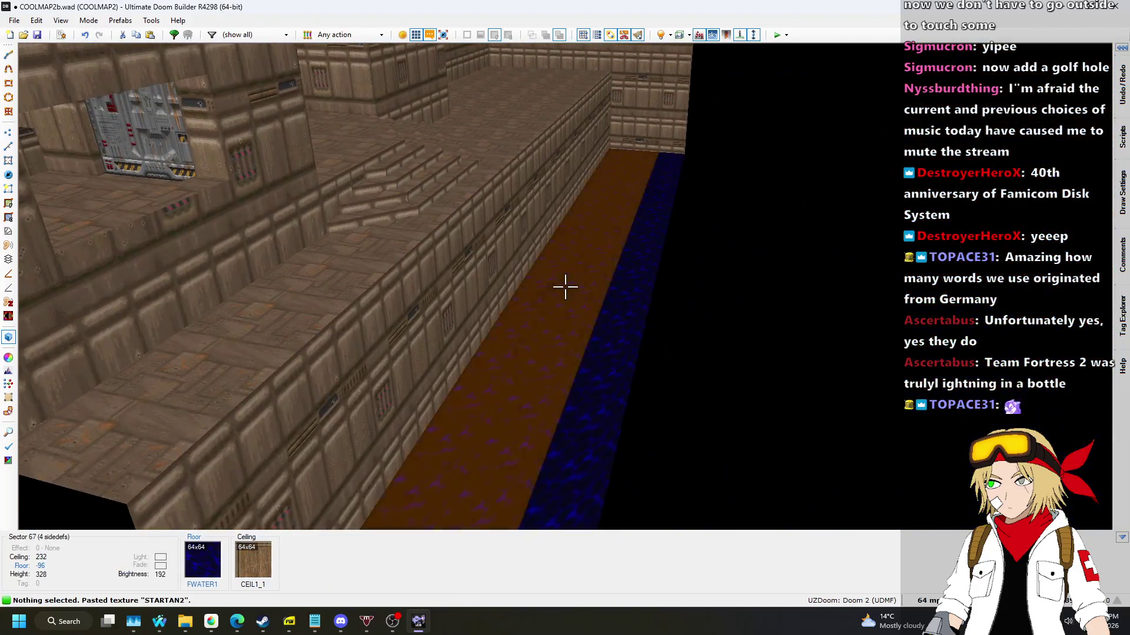
# Give the water strip sector tag 8 and return to the 2D map.
pyautogui.click(565, 286)
pyautogui.rightClick(565, 287)
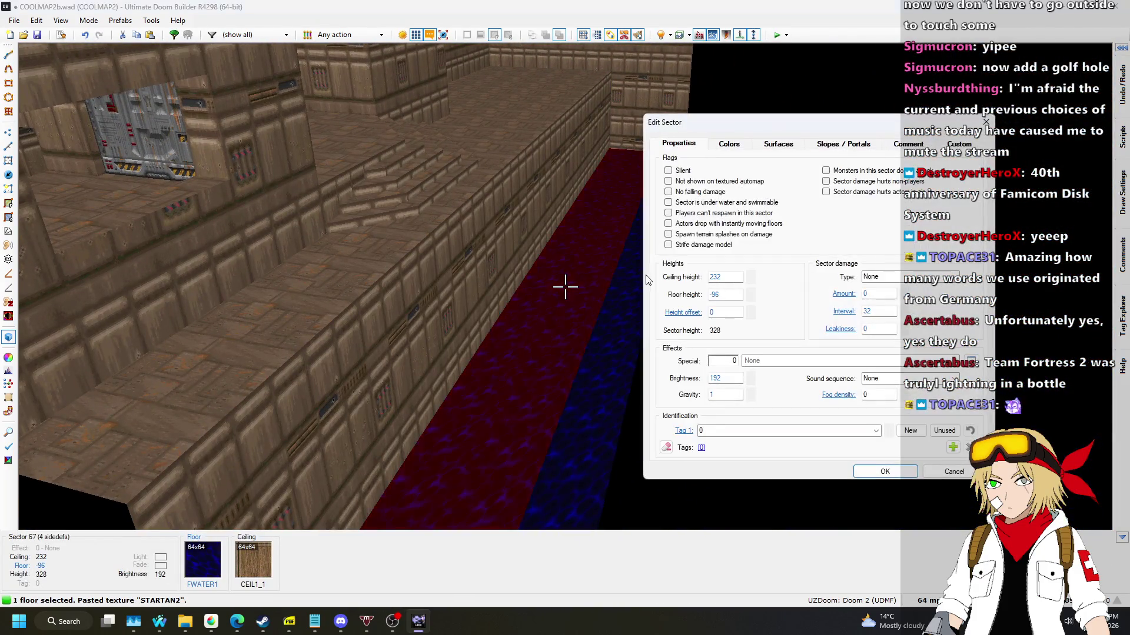
pyautogui.click(904, 474)
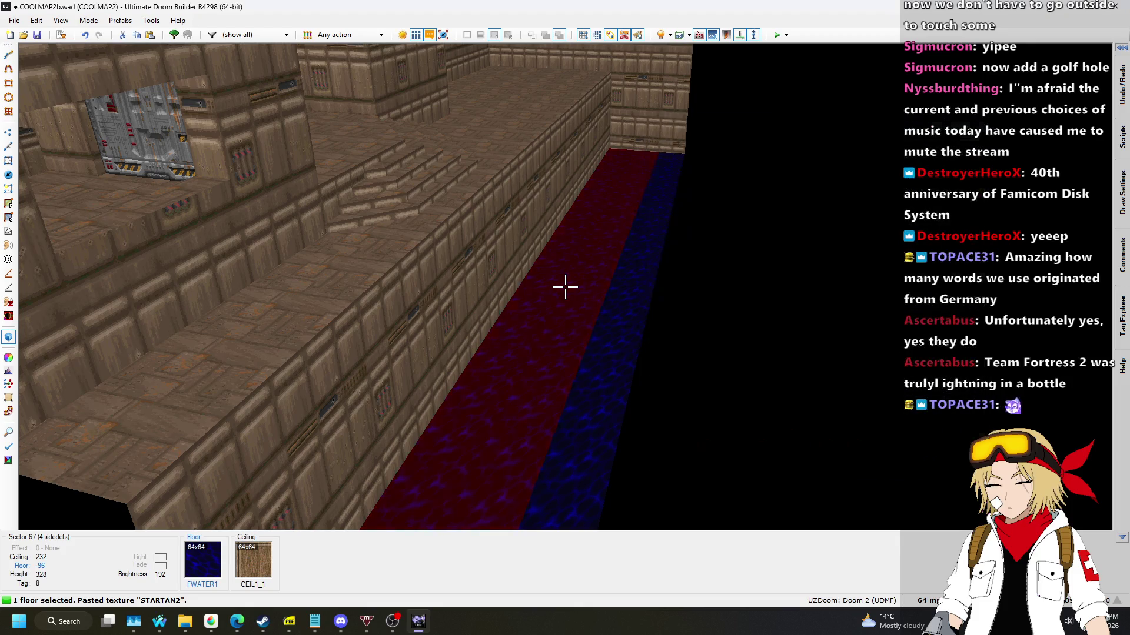
pyautogui.press('w')
pyautogui.scroll(3, 800, 60)
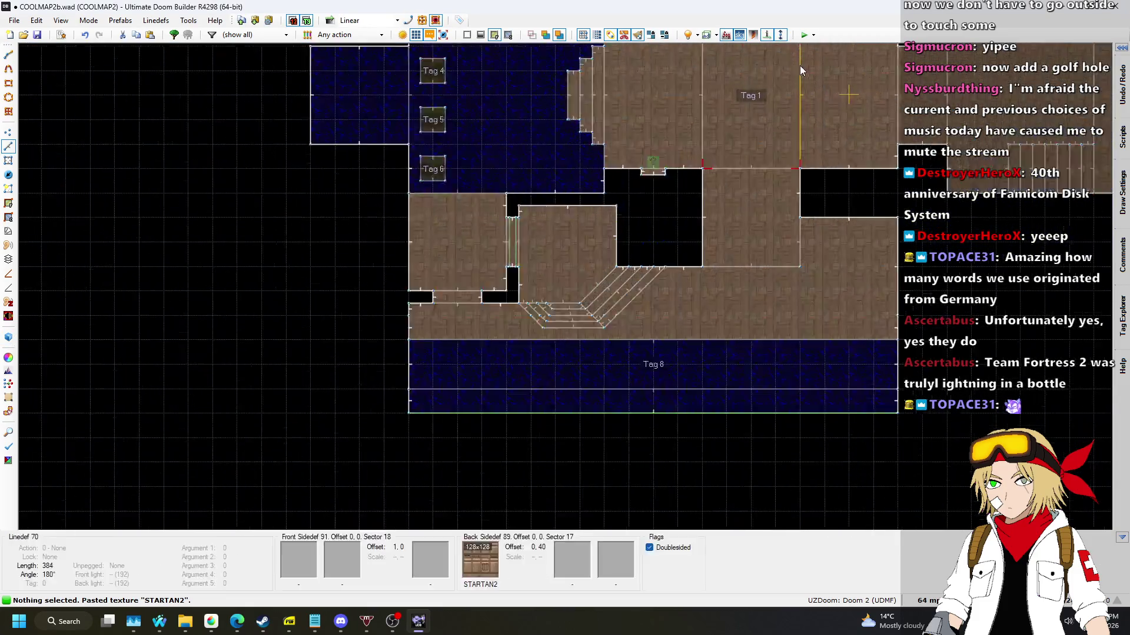
# Copy the 3D-floor control triangle, paste it into empty space and set its sector tag.
pyautogui.scroll(3, 254, 153)
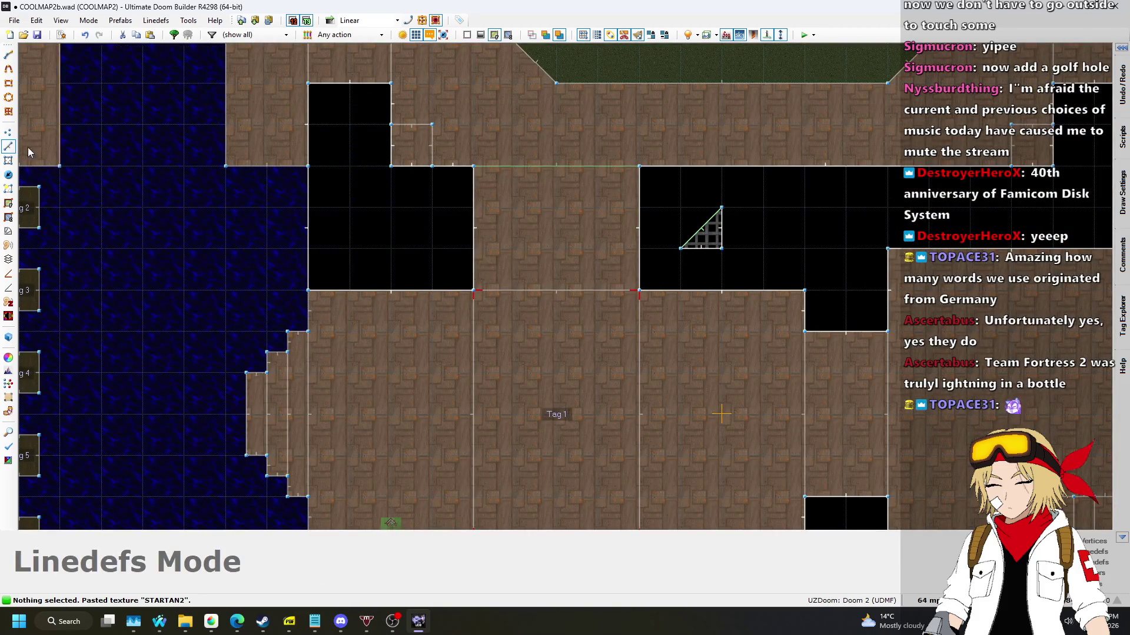
pyautogui.moveTo(745, 189); pyautogui.dragTo(745, 188)
pyautogui.hotkey('ctrl', 'c')
pyautogui.scroll(-4, 629, 114)
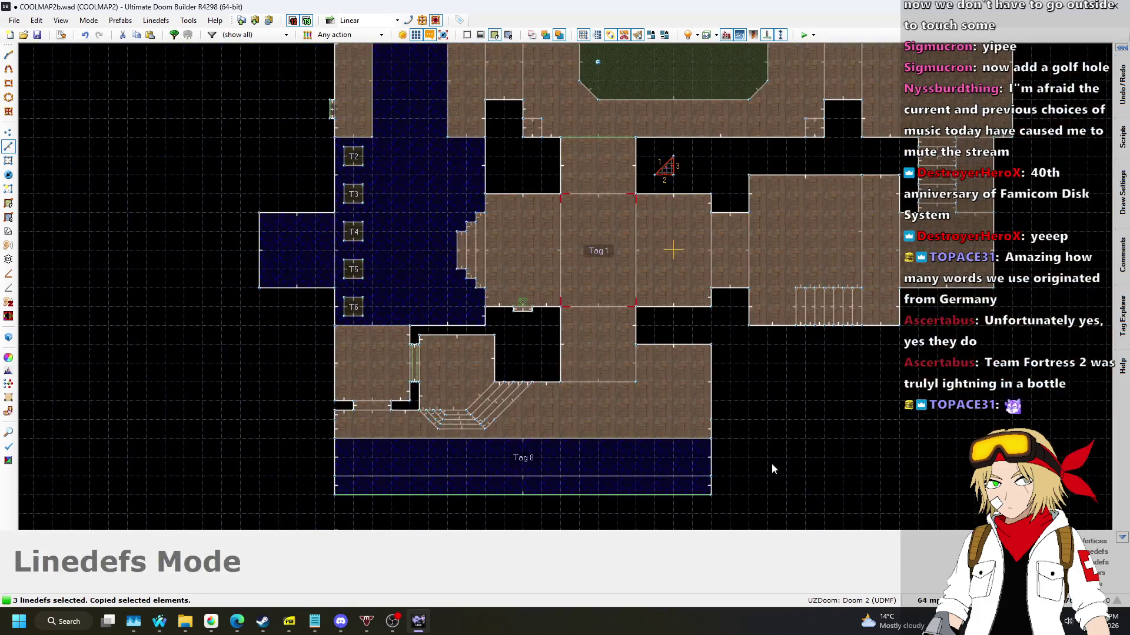
pyautogui.scroll(5, 712, 318)
pyautogui.hotkey('ctrl', 'v')
pyautogui.click(766, 309)
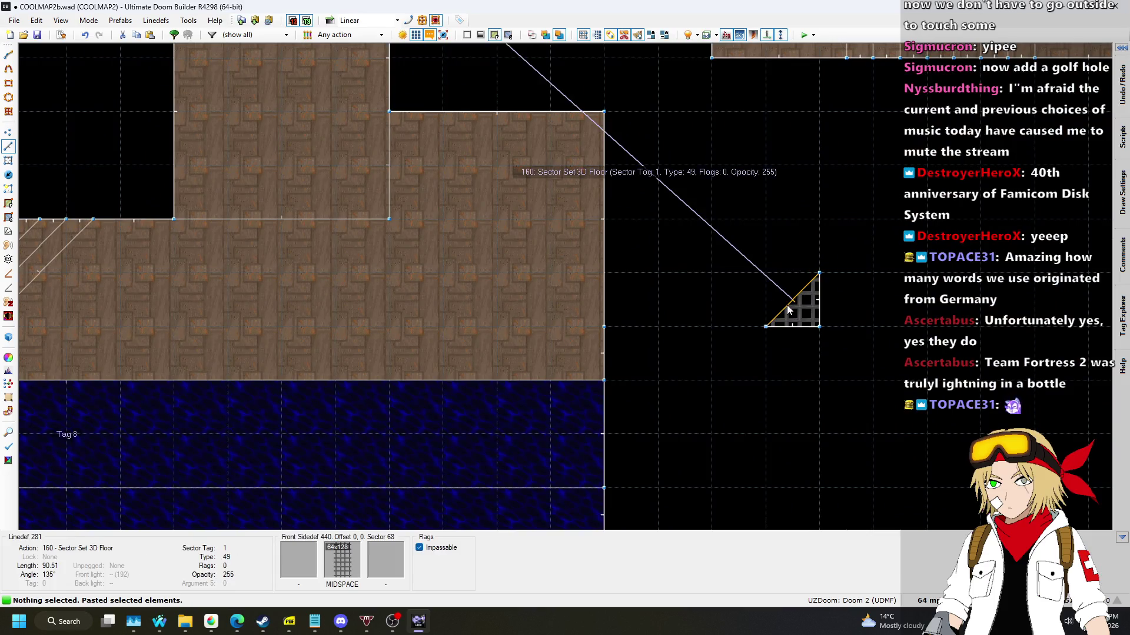
pyautogui.rightClick(782, 336)
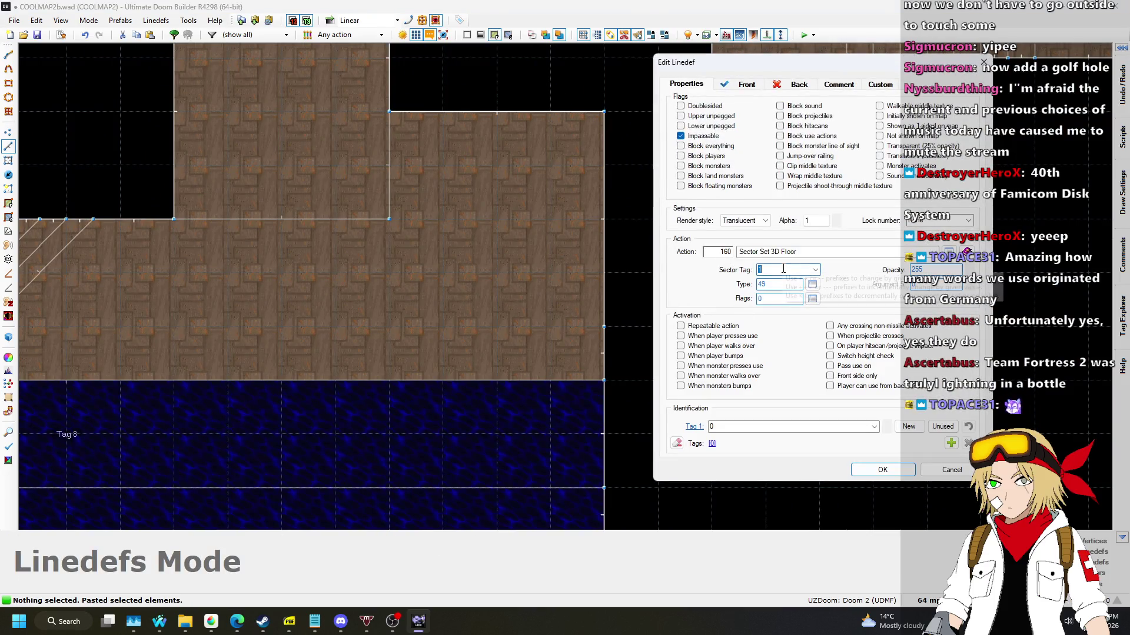
pyautogui.click(882, 470)
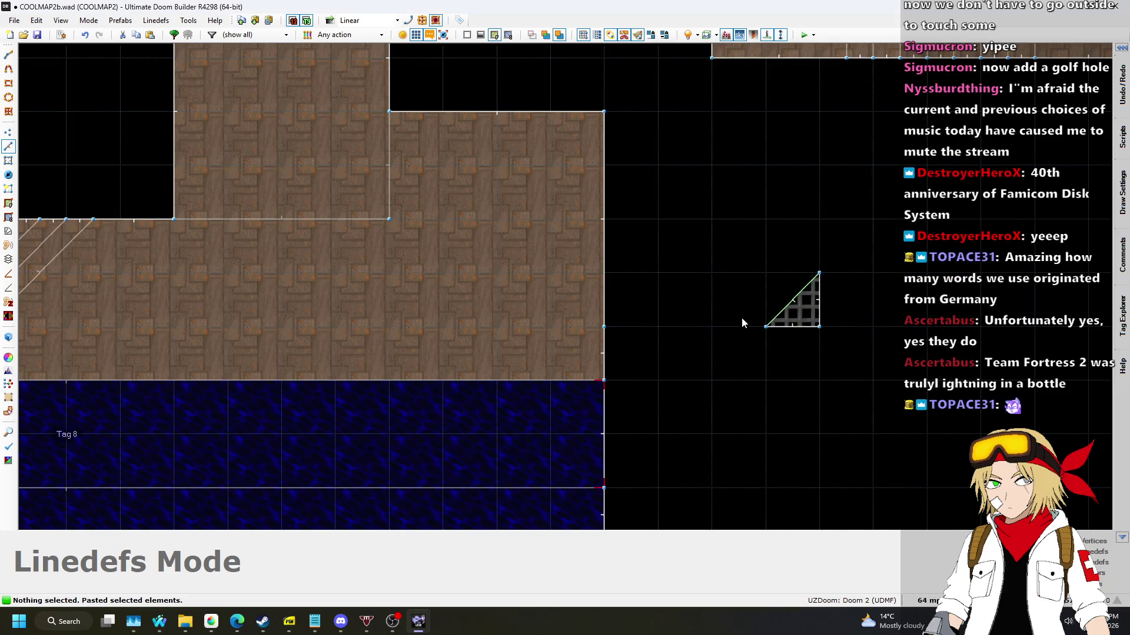
# Drag the Tag 8 water strip's bottom line further down.
pyautogui.scroll(-3, 741, 317)
pyautogui.scroll(3, 169, 228)
pyautogui.moveTo(414, 320); pyautogui.dragTo(412, 366)
# Fly around the yellow grate over the water channel in the 3D view, then return to 2D.
pyautogui.press('q')
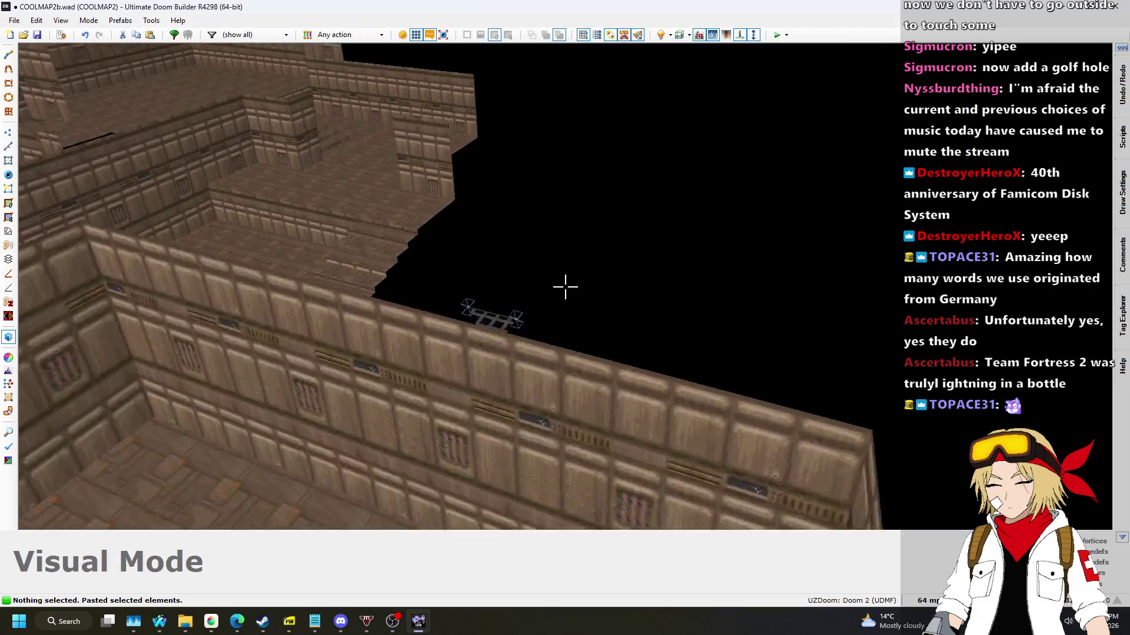
pyautogui.press('w')
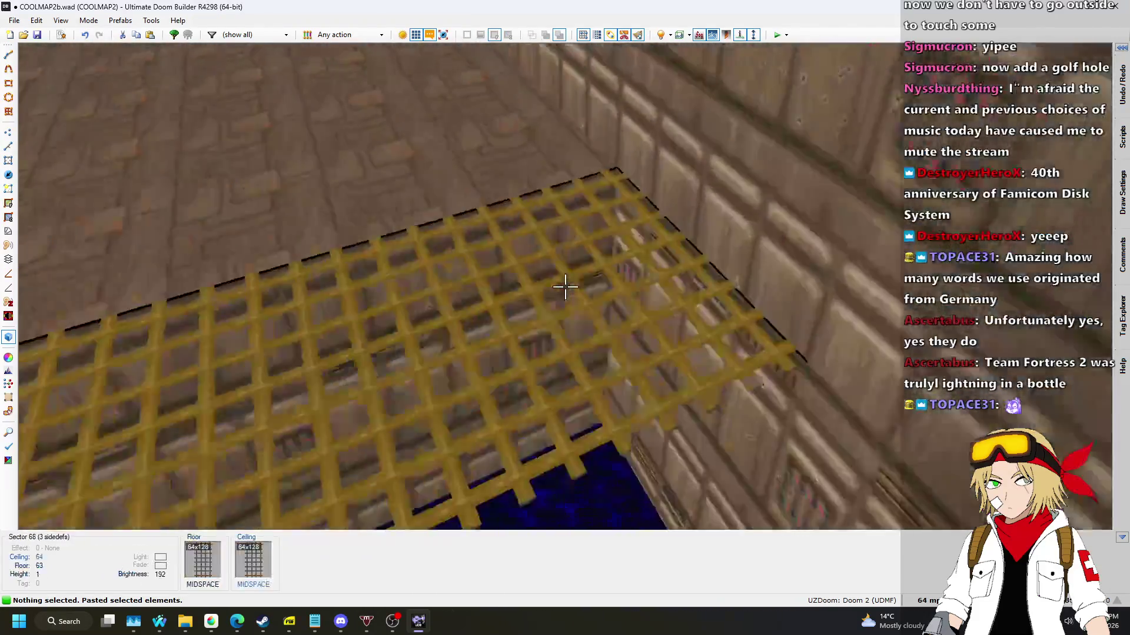
pyautogui.press('w')
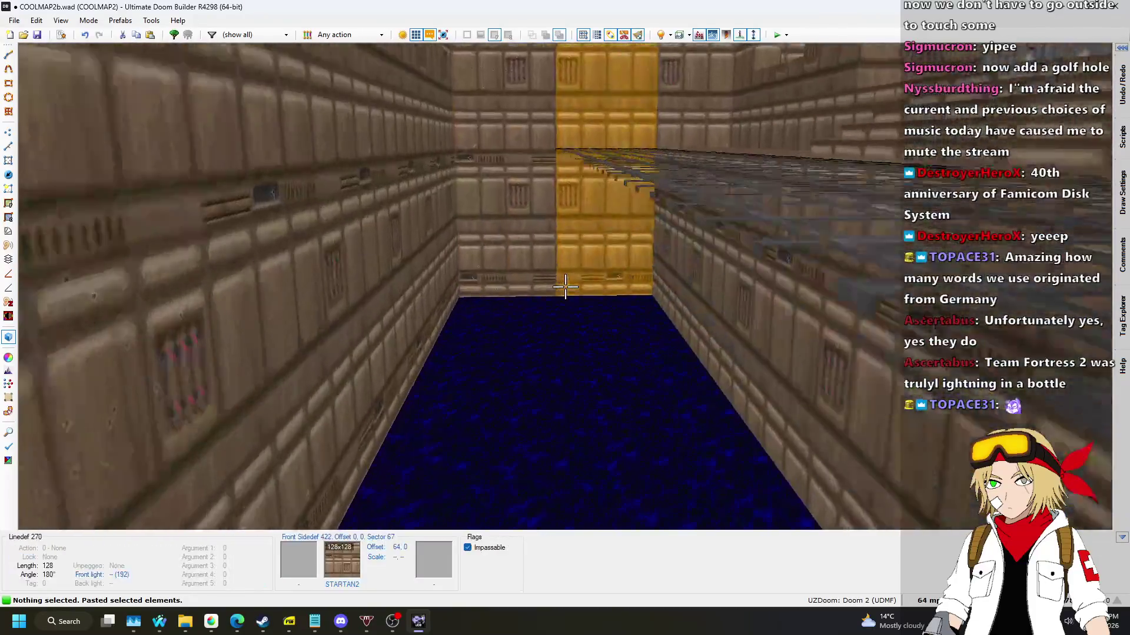
pyautogui.press('s')
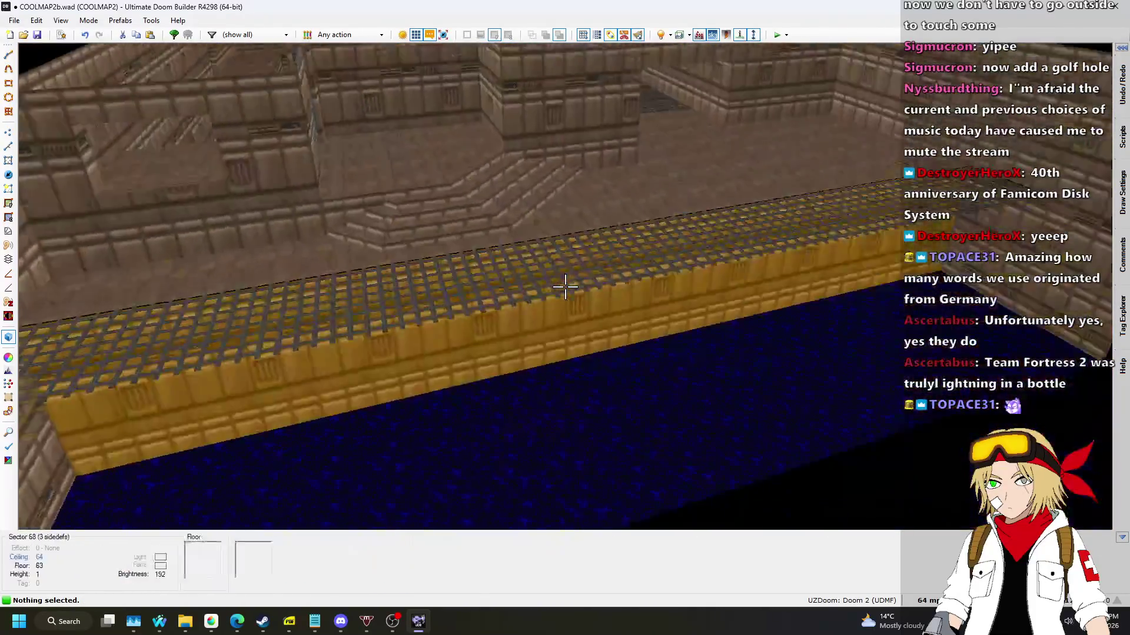
pyautogui.press('w')
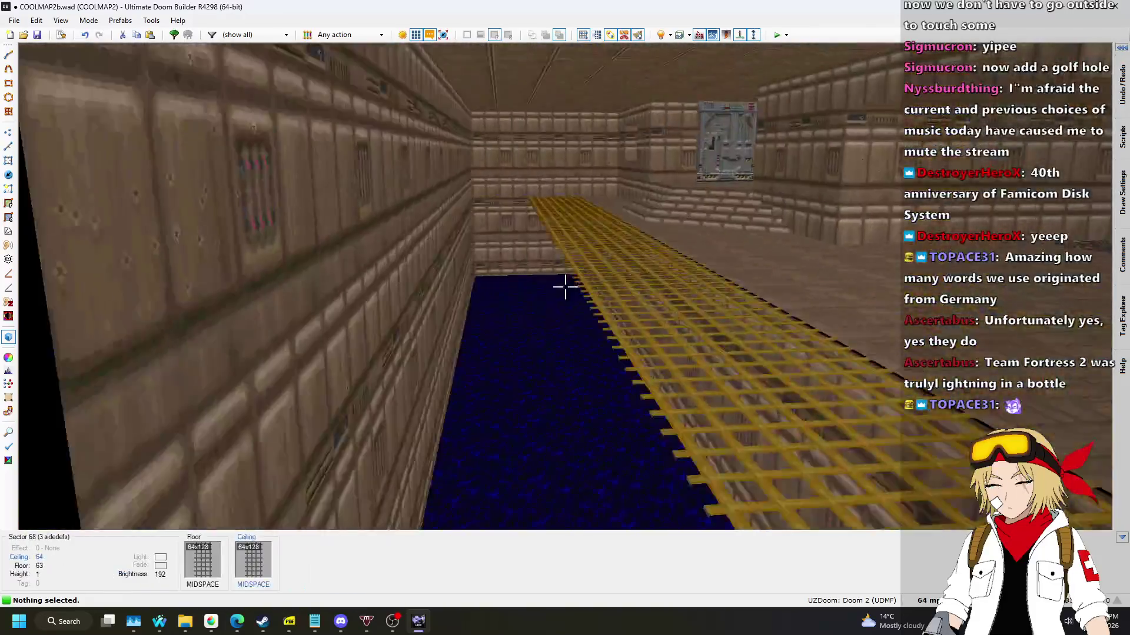
pyautogui.press('q')
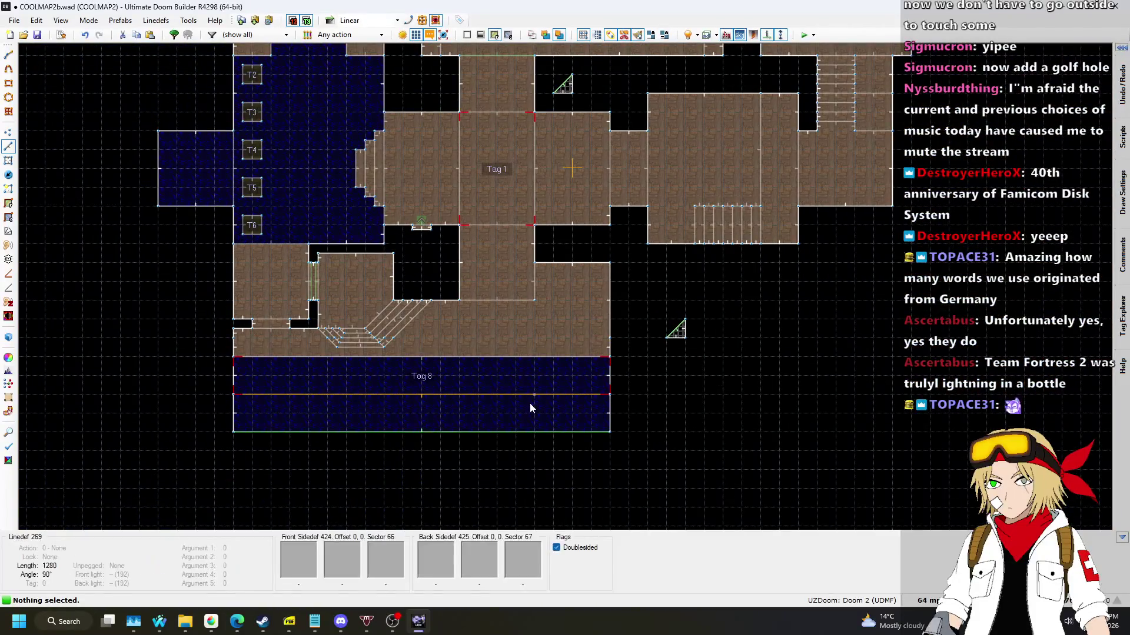
# Extend the lower water strip downward and set the grid to 16 map units.
pyautogui.scroll(2, 630, 326)
pyautogui.scroll(1, 200, 388)
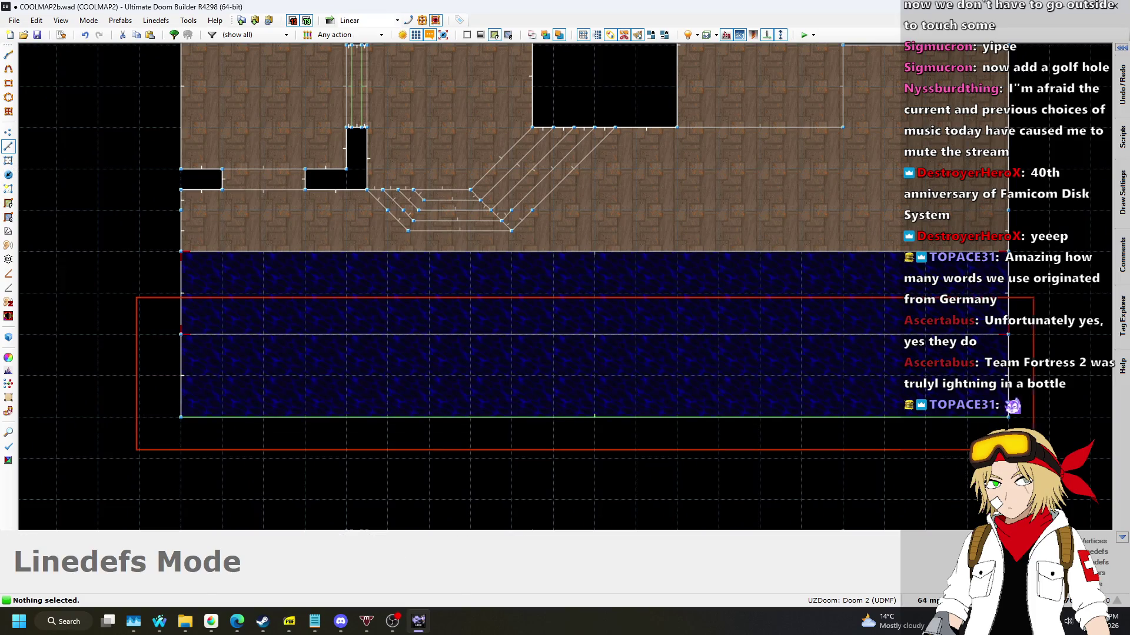
pyautogui.moveTo(895, 423); pyautogui.dragTo(895, 457)
pyautogui.click(929, 600)
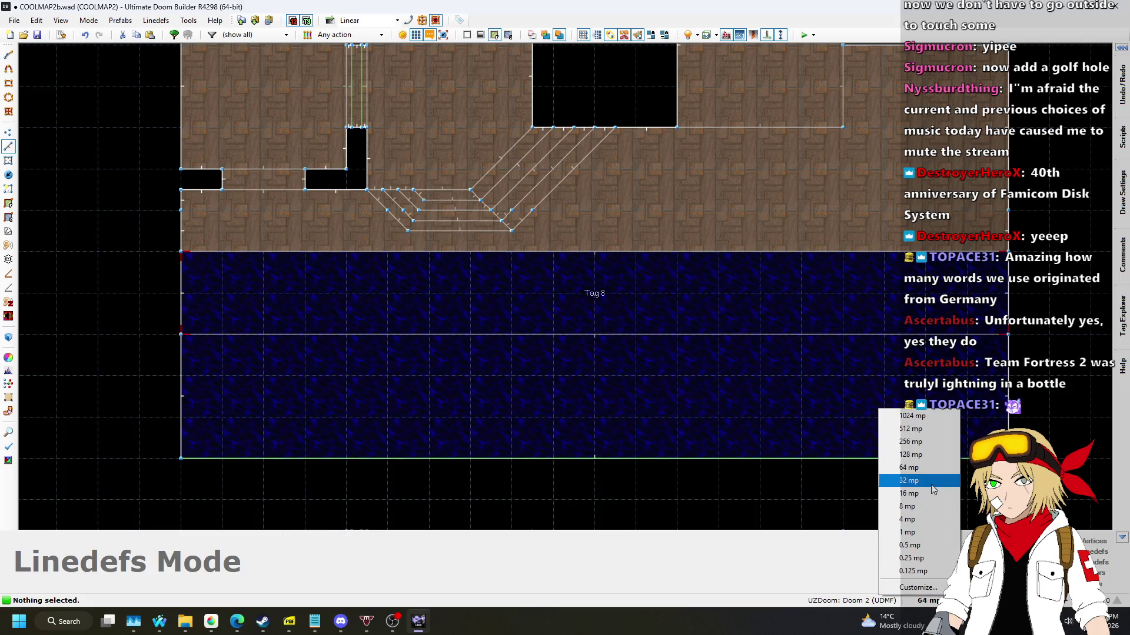
pyautogui.click(922, 494)
pyautogui.scroll(3, 177, 350)
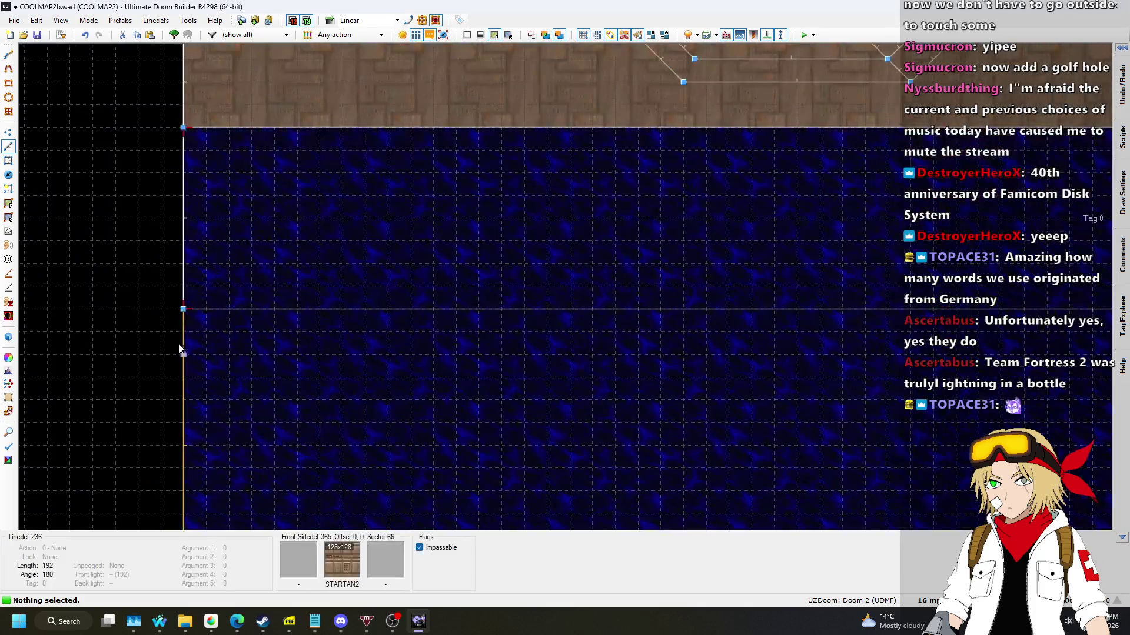
# Draw a new 1280-unit line across the tag-8 water strip to split it.
pyautogui.press('d')
pyautogui.click(184, 332)
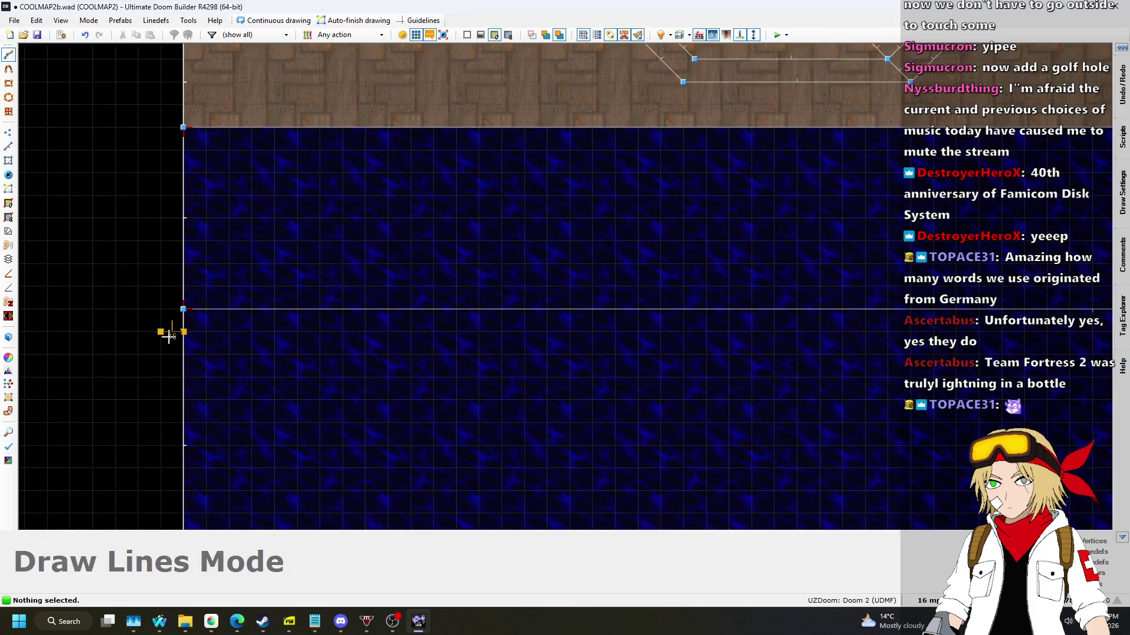
pyautogui.scroll(-3, 179, 333)
pyautogui.scroll(3, 558, 337)
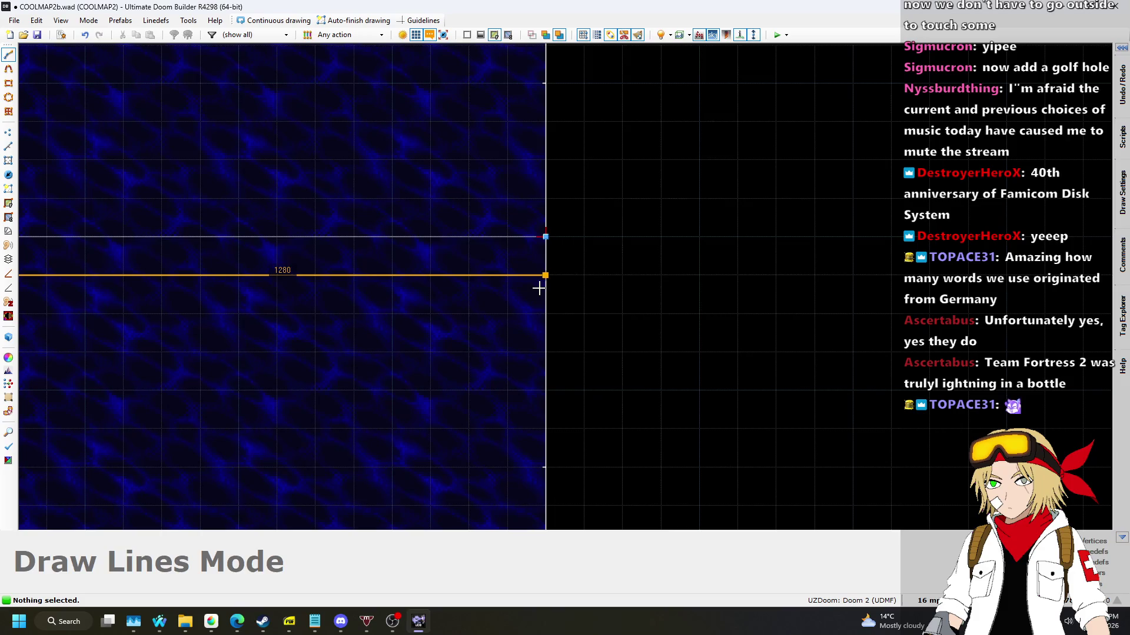
pyautogui.scroll(-3, 681, 231)
pyautogui.scroll(3, 171, 235)
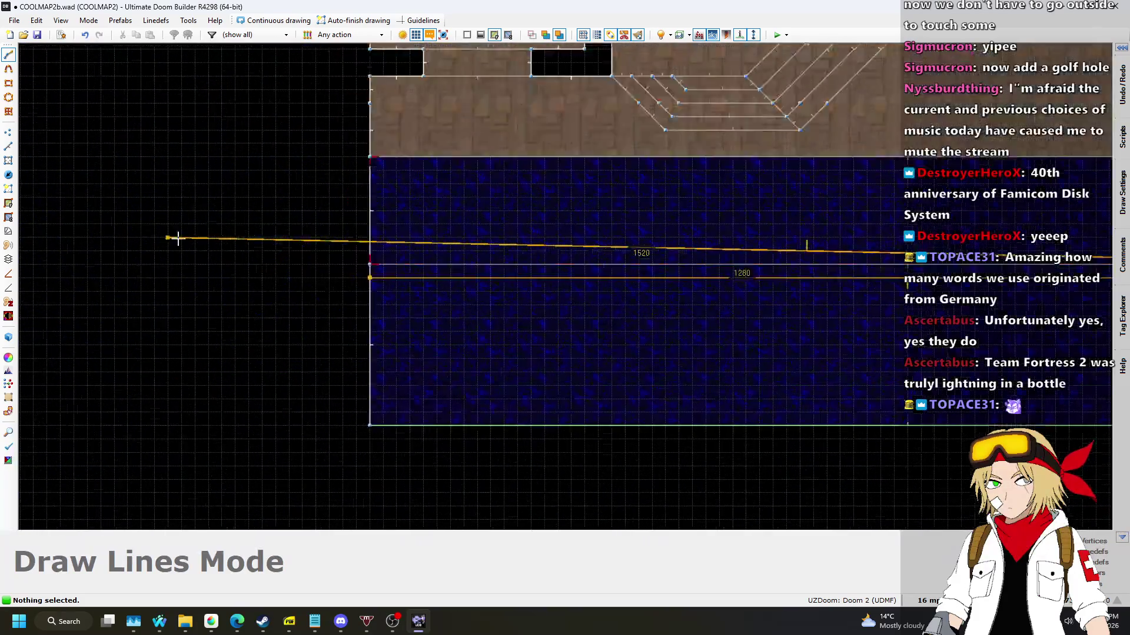
pyautogui.click(480, 277)
pyautogui.press('d')
pyautogui.scroll(-3, 382, 300)
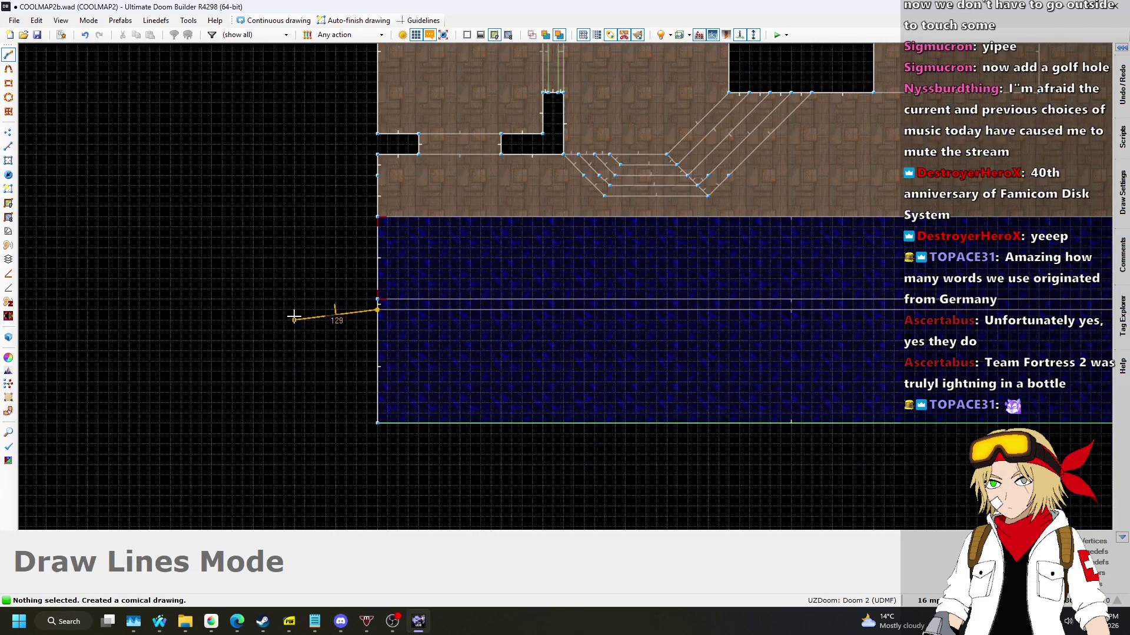
pyautogui.press('Escape')
pyautogui.scroll(4, 360, 319)
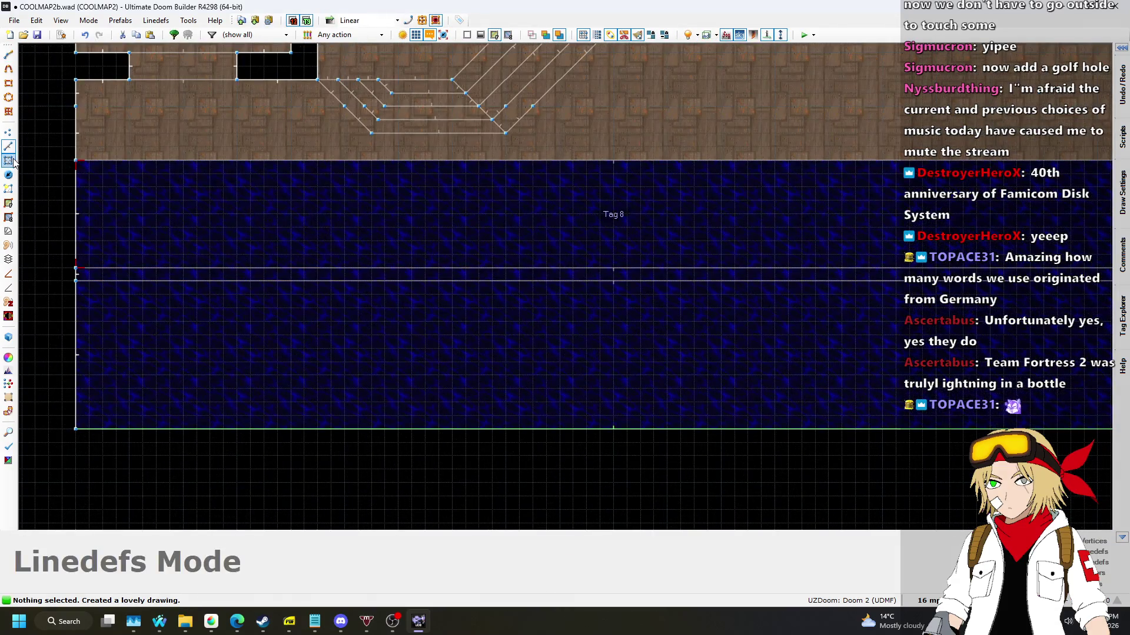
# Review the water strip sector's properties and close them without changes.
pyautogui.click(9, 160)
pyautogui.rightClick(704, 273)
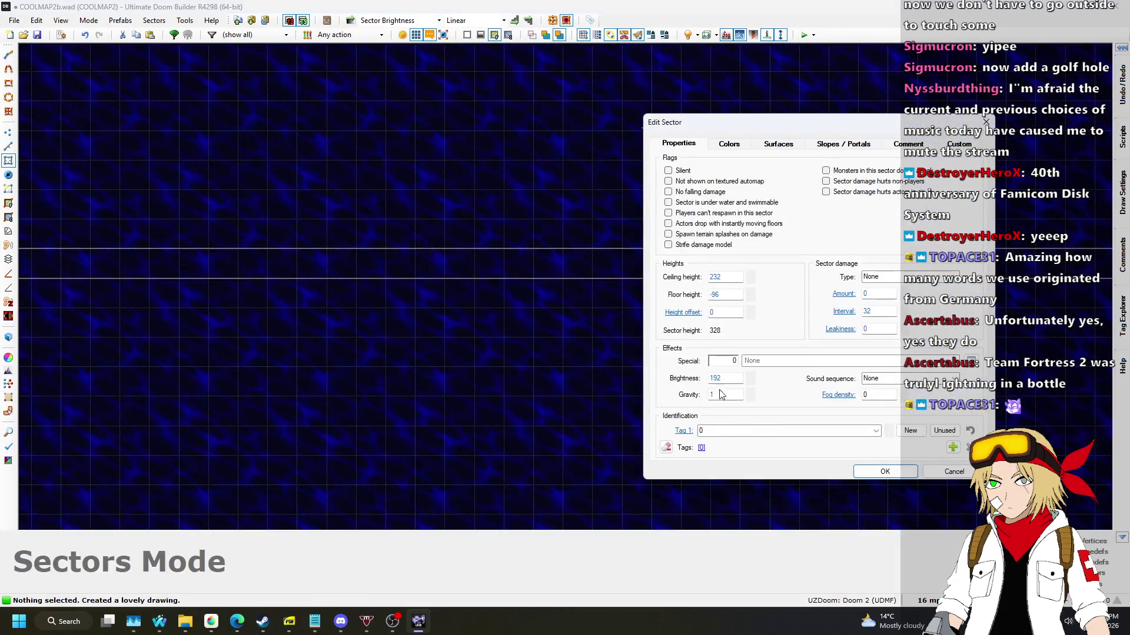
pyautogui.click(888, 472)
pyautogui.scroll(-3, 424, 396)
pyautogui.scroll(4, 671, 349)
pyautogui.click(10, 148)
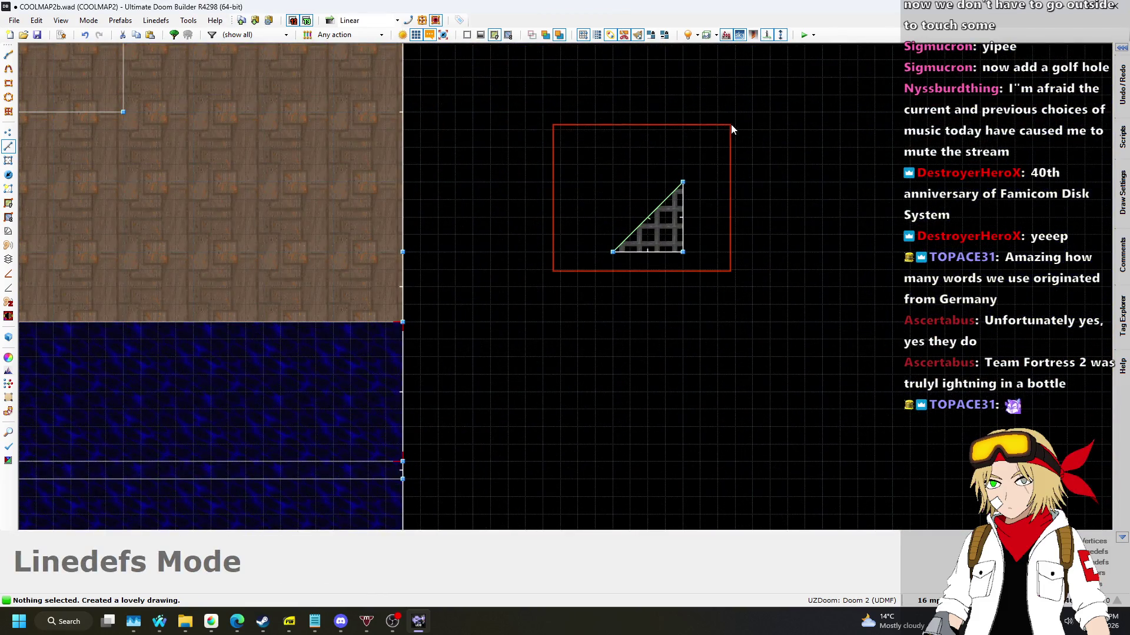
# Paste the grate triangle below the original and point its diagonal line's 3D floor action at tag 9.
pyautogui.hotkey('ctrl', 'v')
pyautogui.click(665, 309)
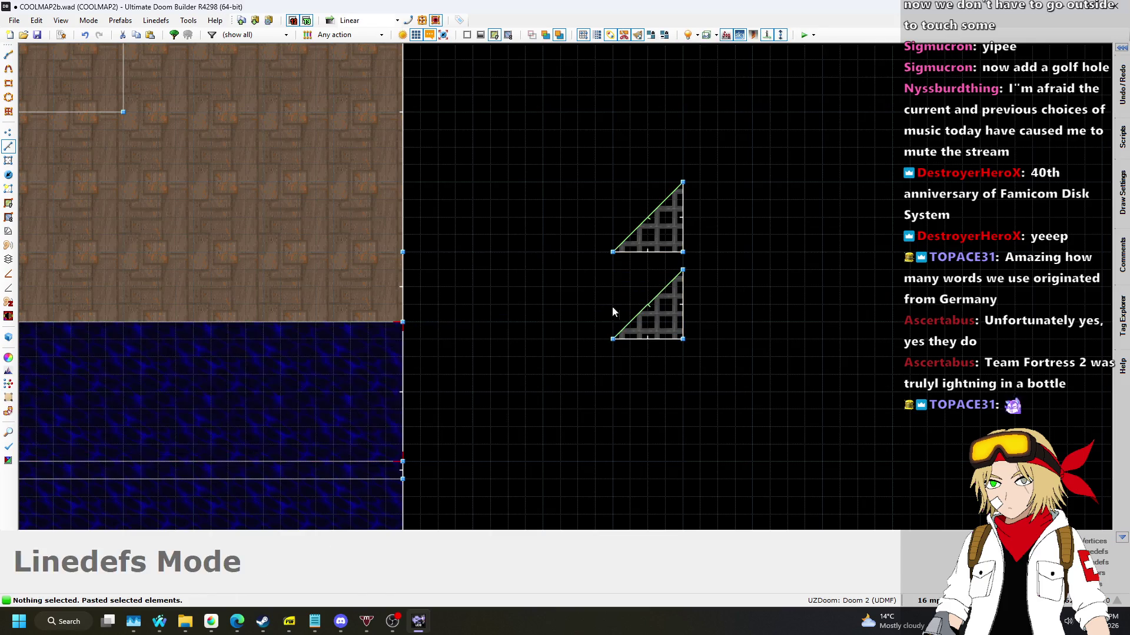
pyautogui.rightClick(644, 313)
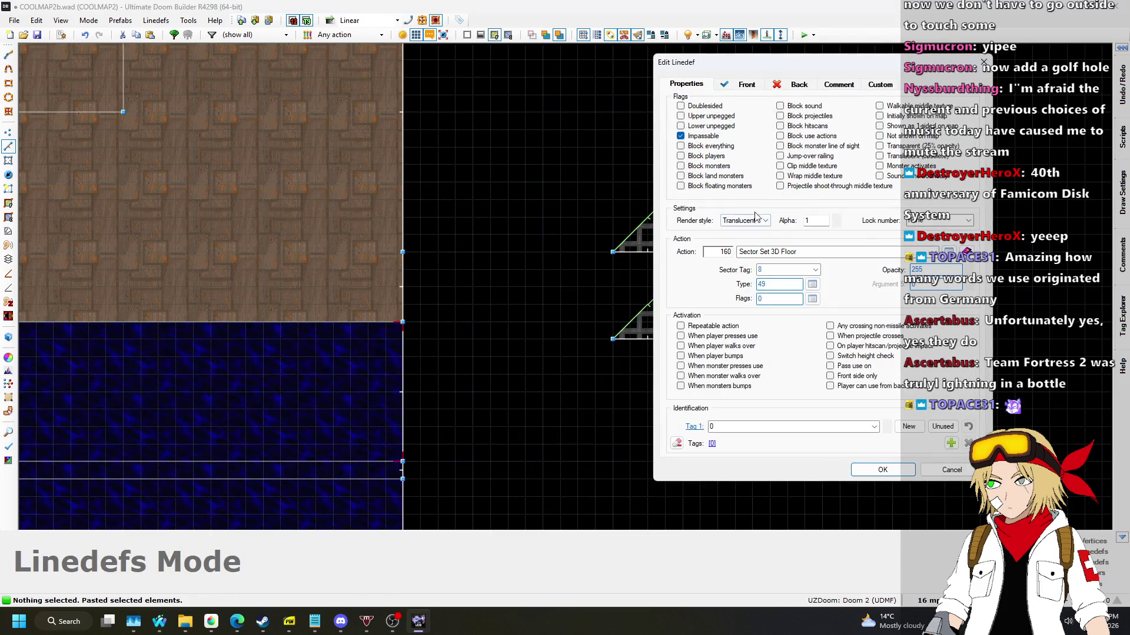
pyautogui.click(896, 473)
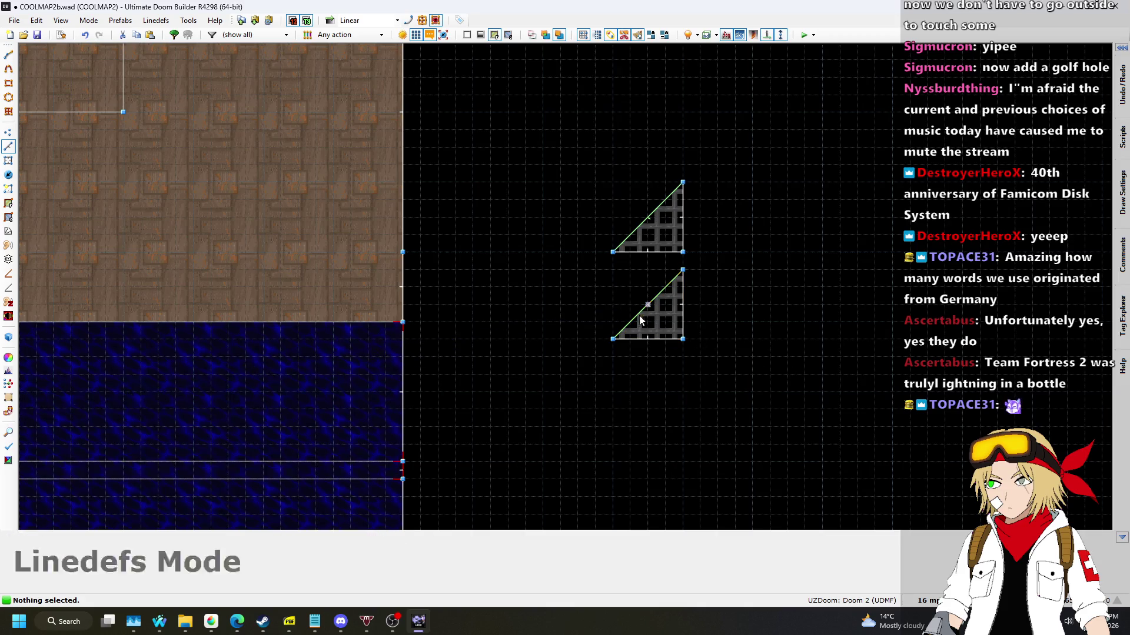
# Set the pasted triangle sector's floor to 0 and ceiling to 16.
pyautogui.click(9, 160)
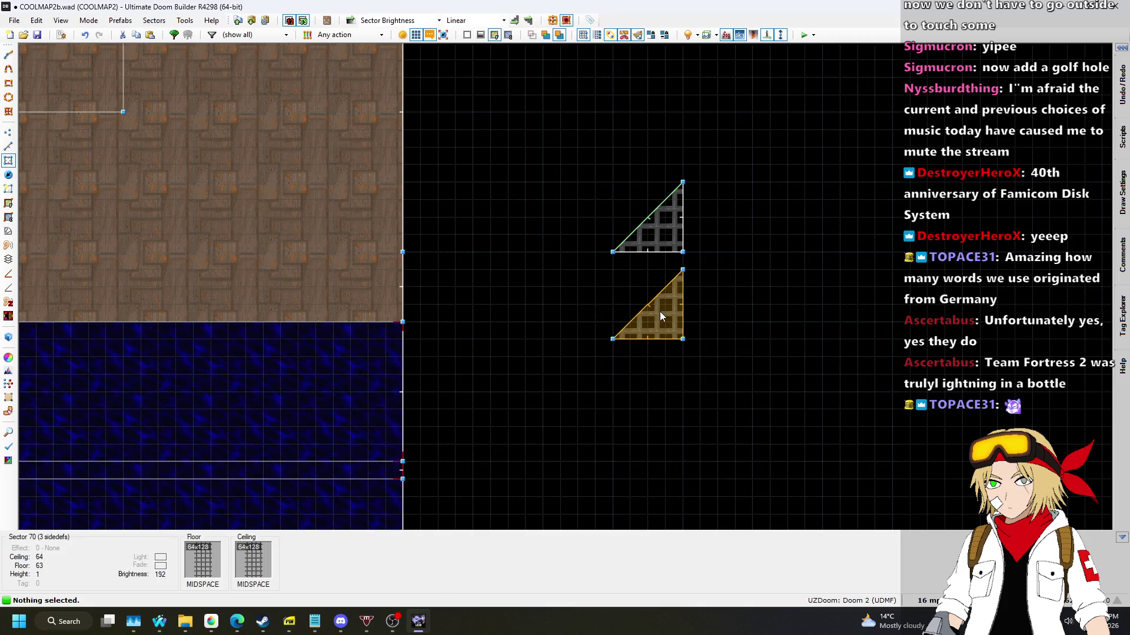
pyautogui.rightClick(659, 312)
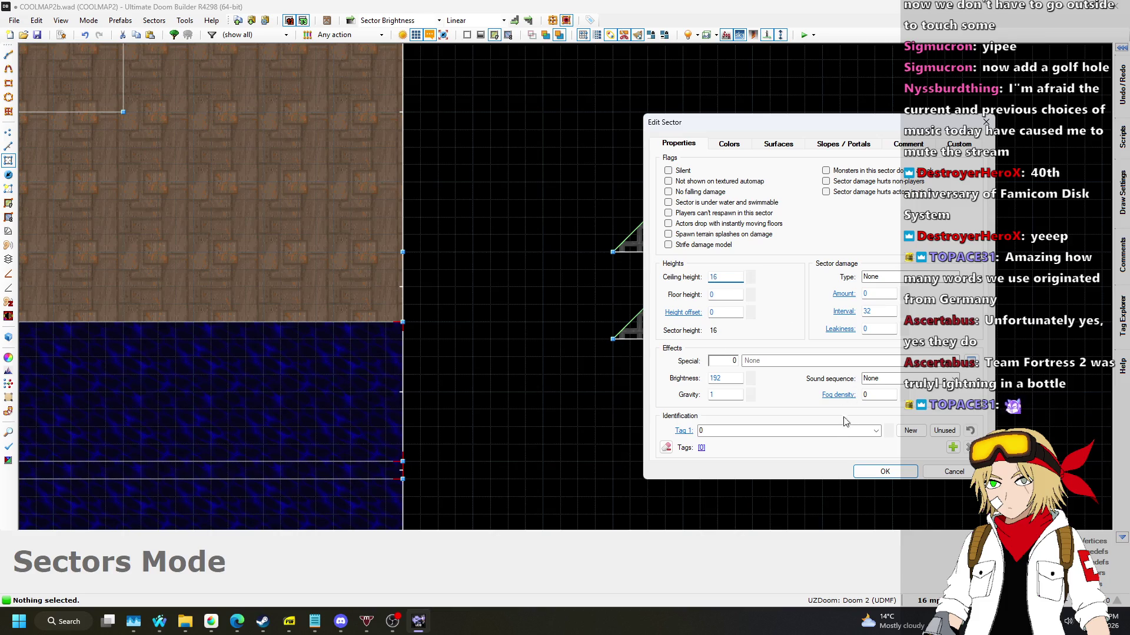
pyautogui.click(869, 473)
# In 3D view, apply STARTAN2 to the grate's side wall and swap its FLOOR0_1 and CEIL1_1 flats.
pyautogui.press('q')
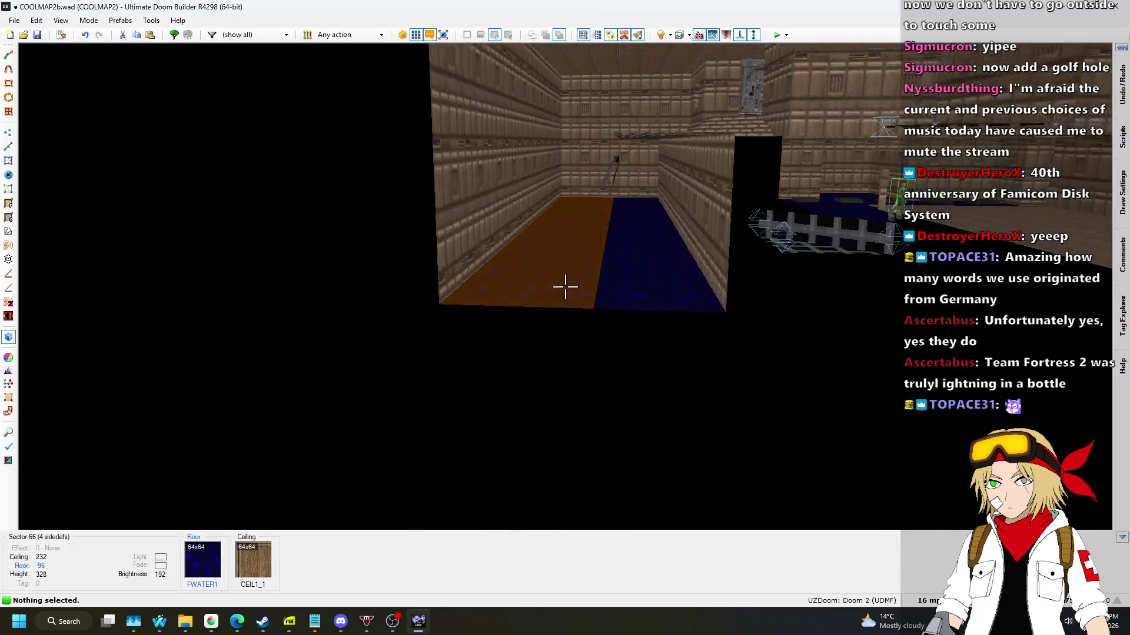
pyautogui.hotkey('ctrl', 'c')
pyautogui.press('w')
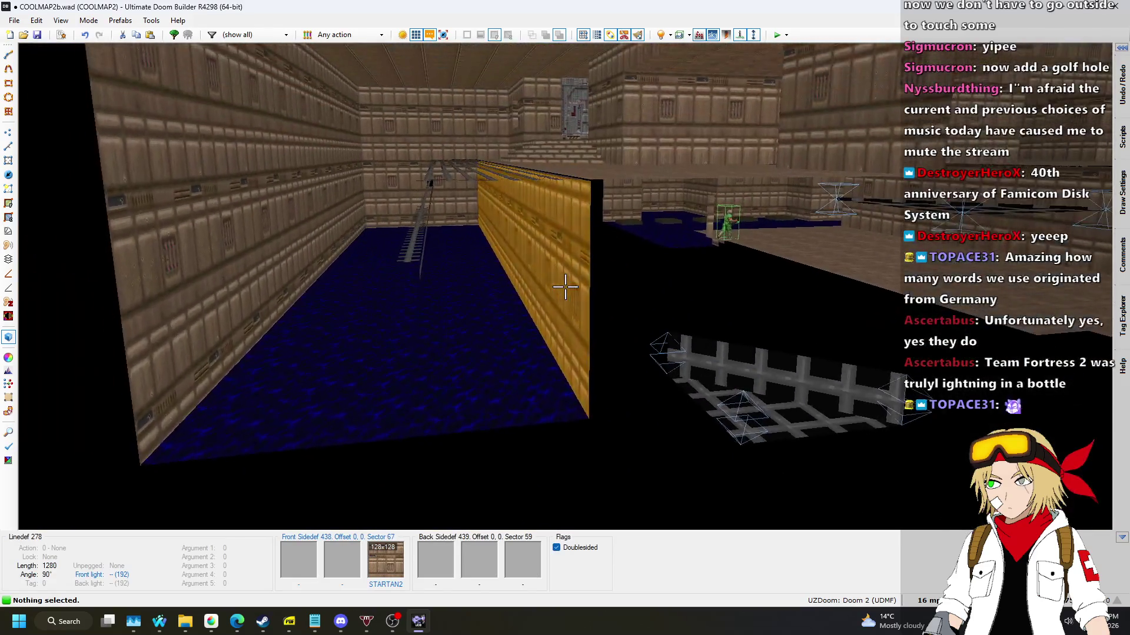
pyautogui.hotkey('ctrl', 'v')
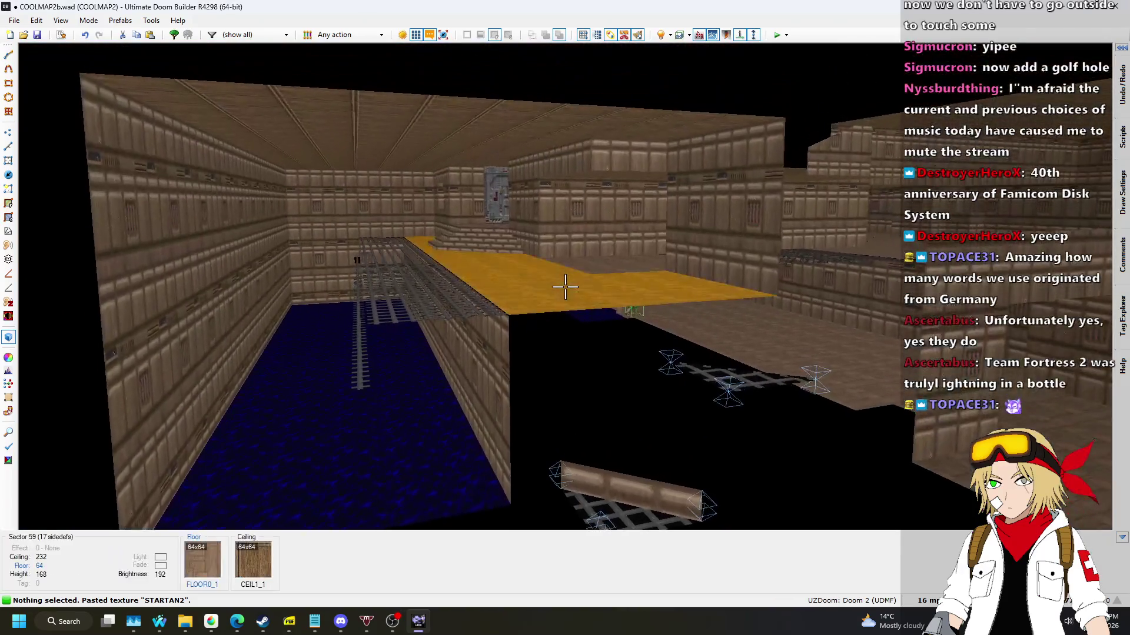
pyautogui.hotkey('ctrl', 'c')
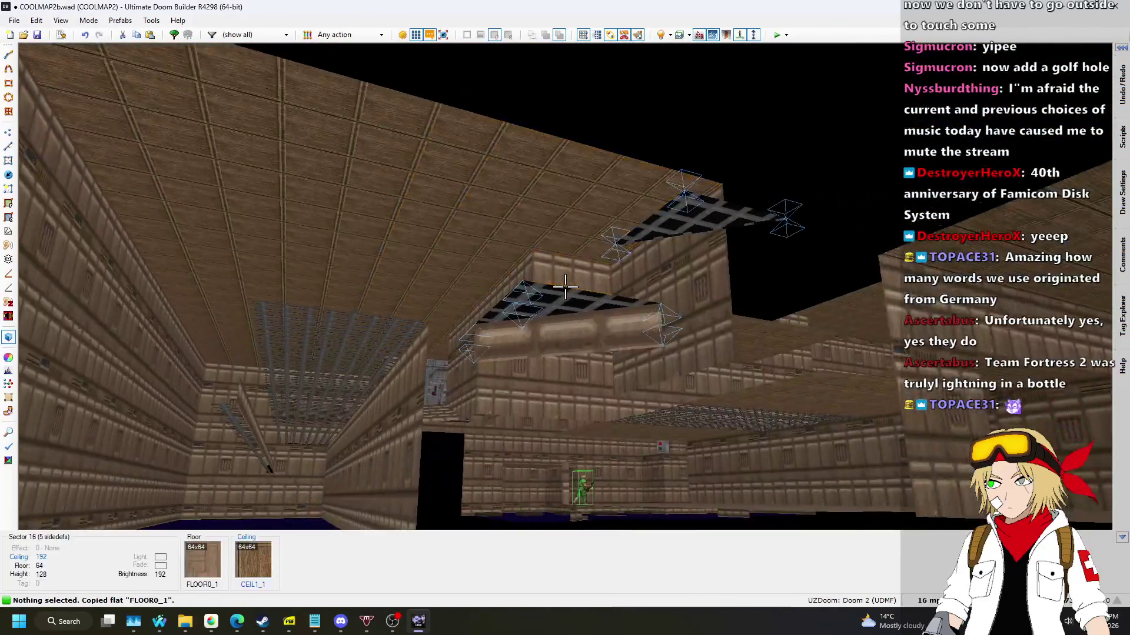
pyautogui.hotkey('ctrl', 'v')
pyautogui.hotkey('ctrl', 'c')
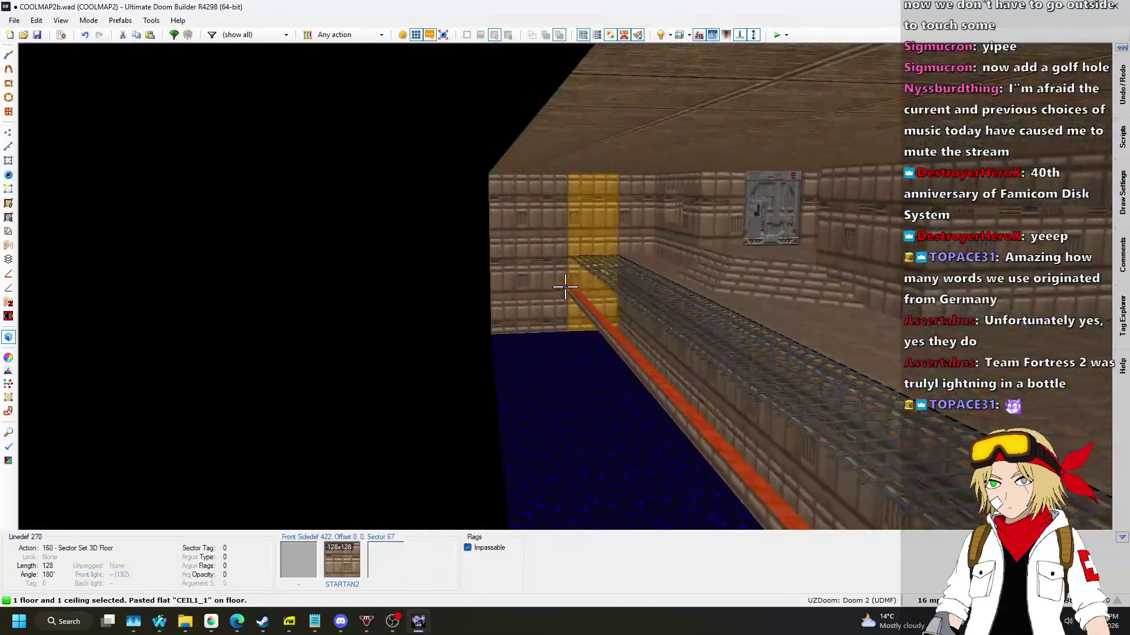
# Raise the grate walkway's floor to 48 and its ceiling to 60.
pyautogui.scroll(1, 564, 287)
pyautogui.press('w')
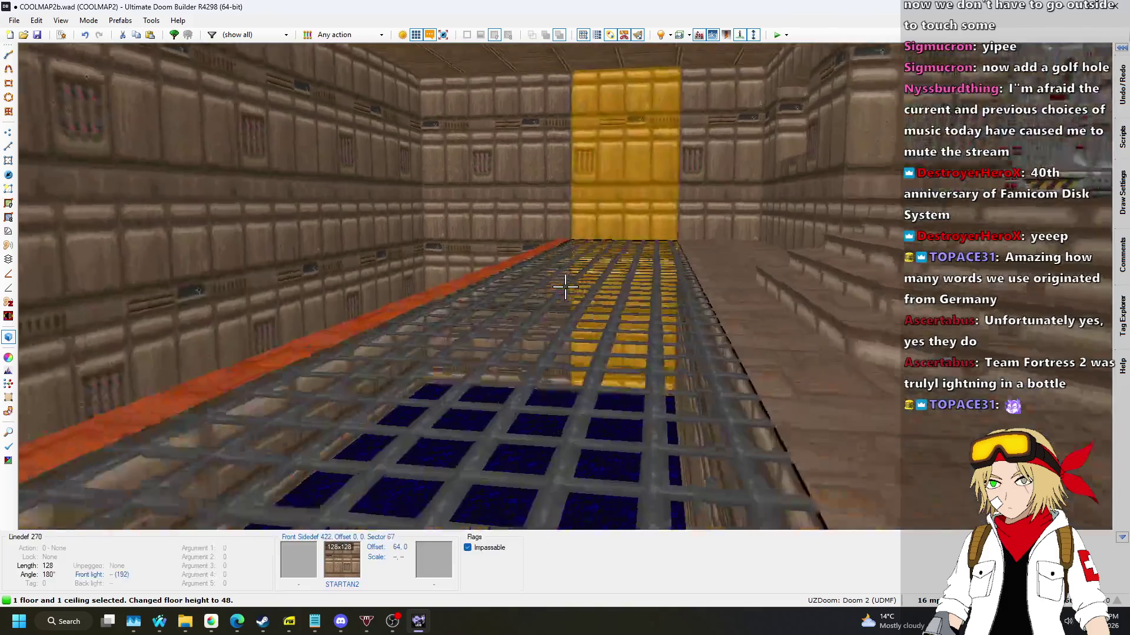
pyautogui.press('Escape')
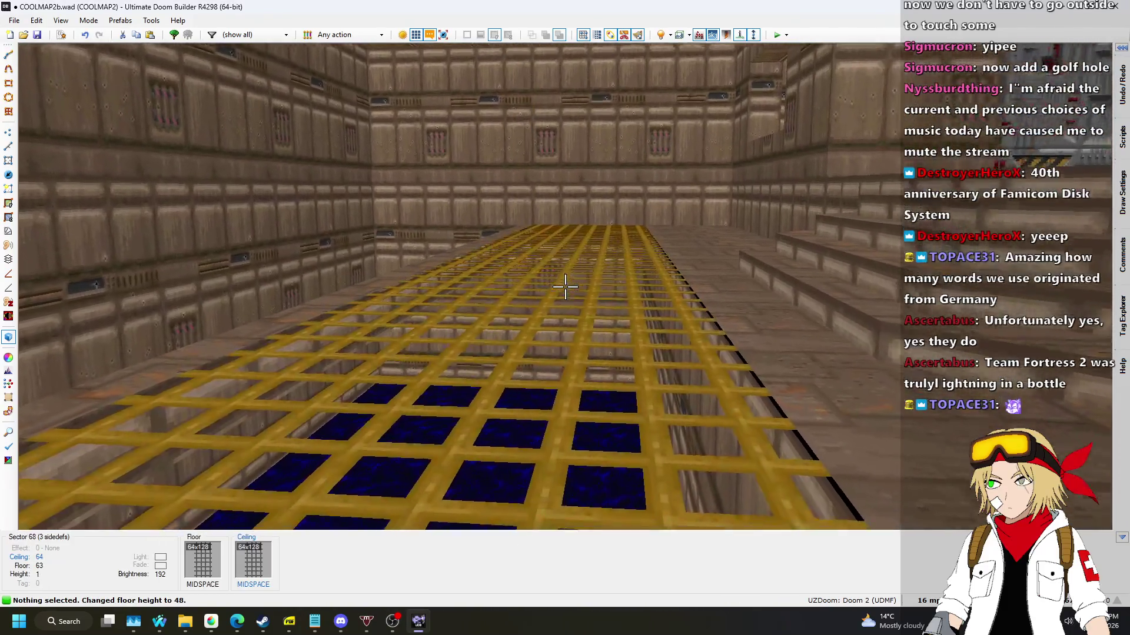
pyautogui.press('w')
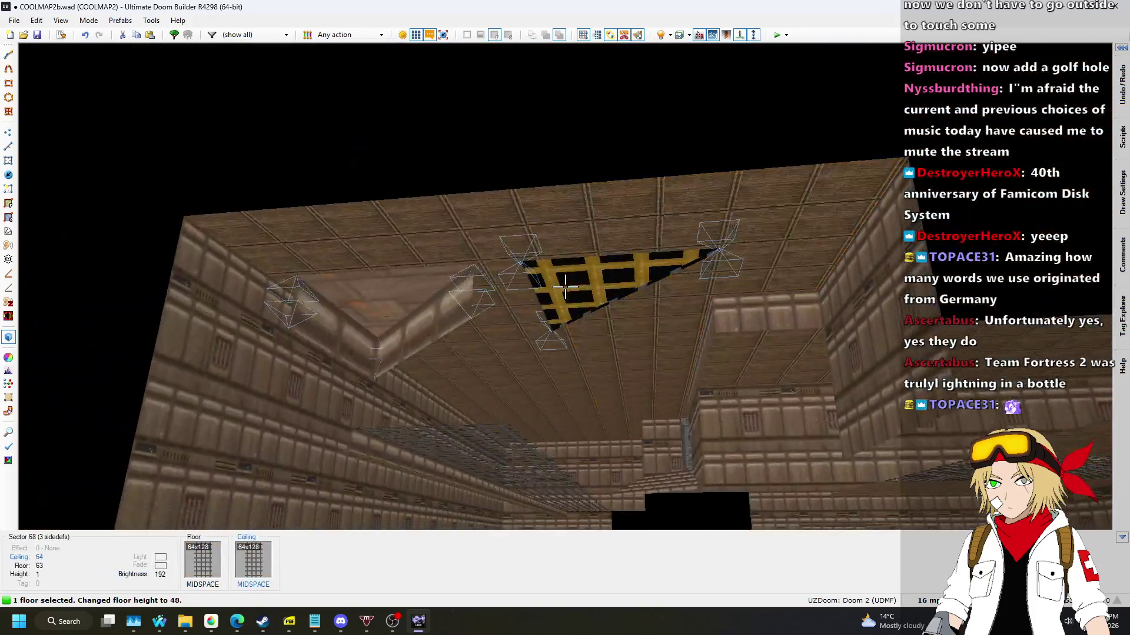
pyautogui.click(565, 287)
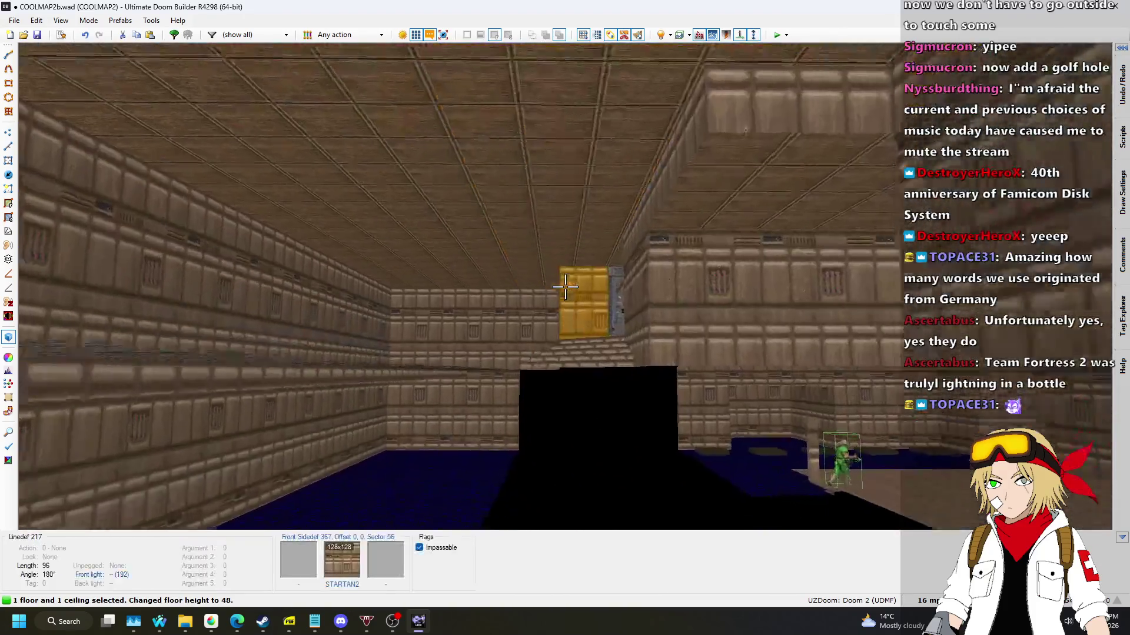
pyautogui.scroll(1, 565, 286)
pyautogui.scroll(2, 565, 287)
pyautogui.scroll(2, 565, 287)
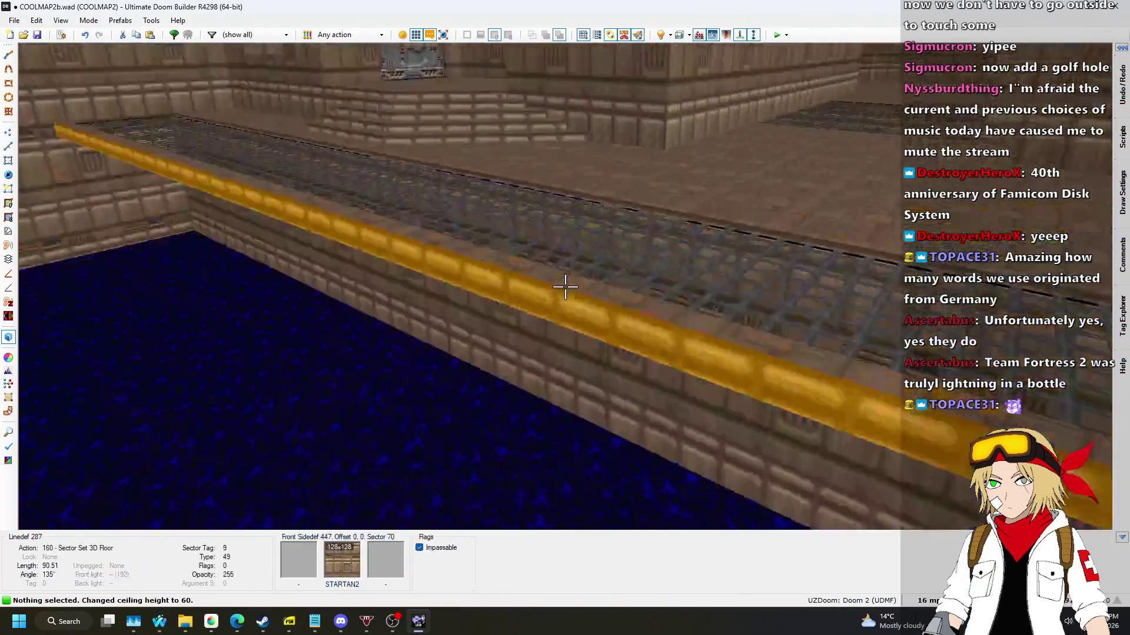
pyautogui.press('q')
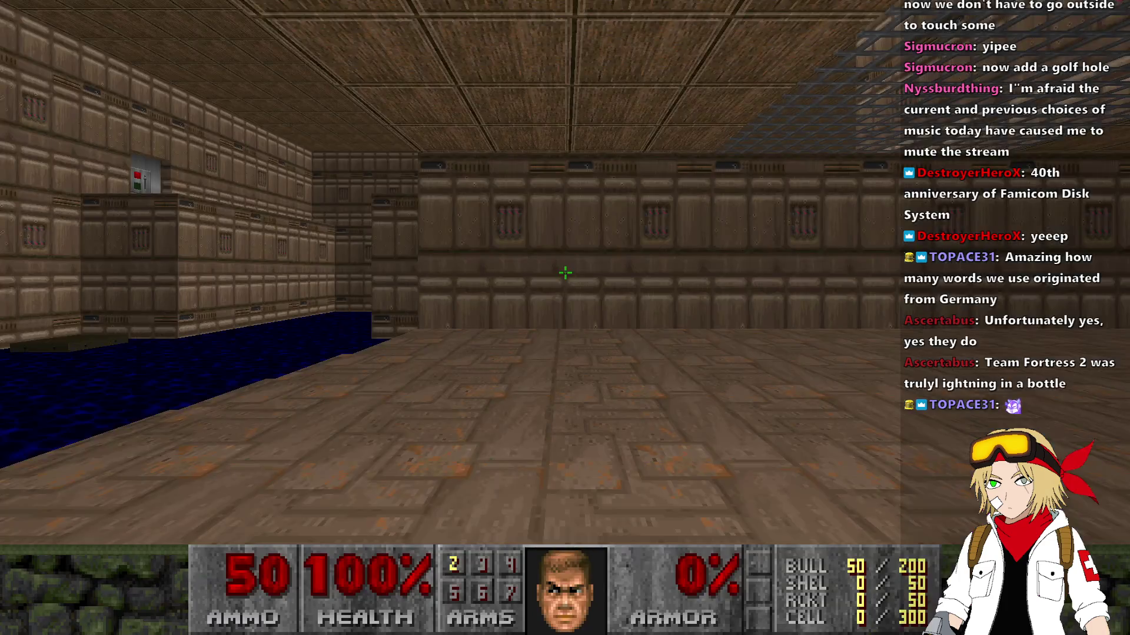
# Walk past the blue and green pools and along the grated walkway, then quit UZDoom to the editor.
pyautogui.press('w')
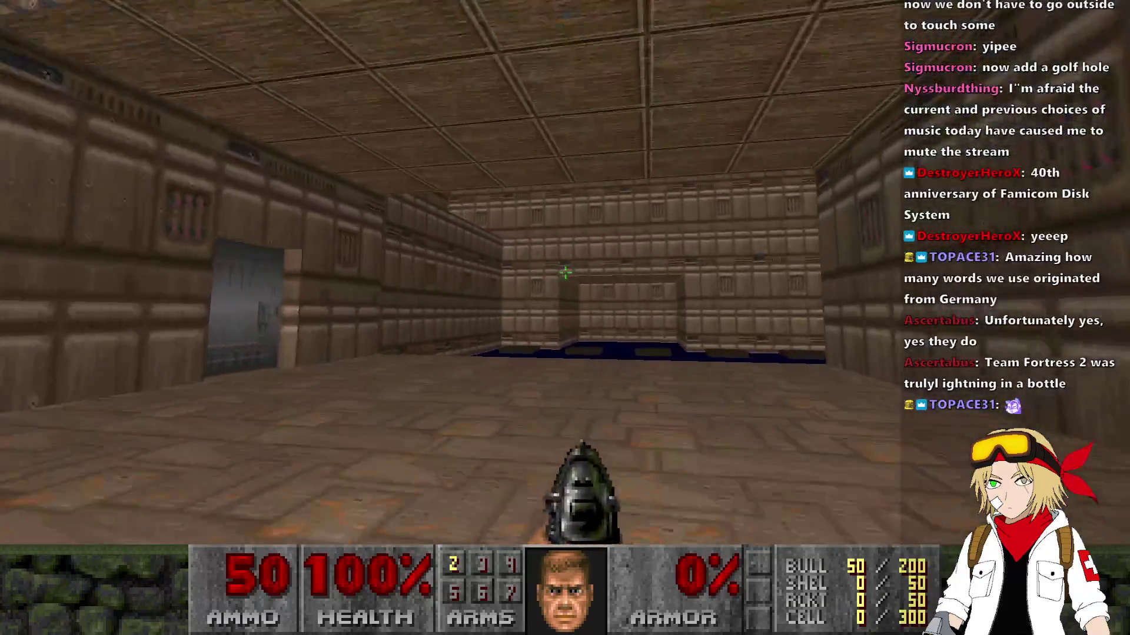
pyautogui.press('w')
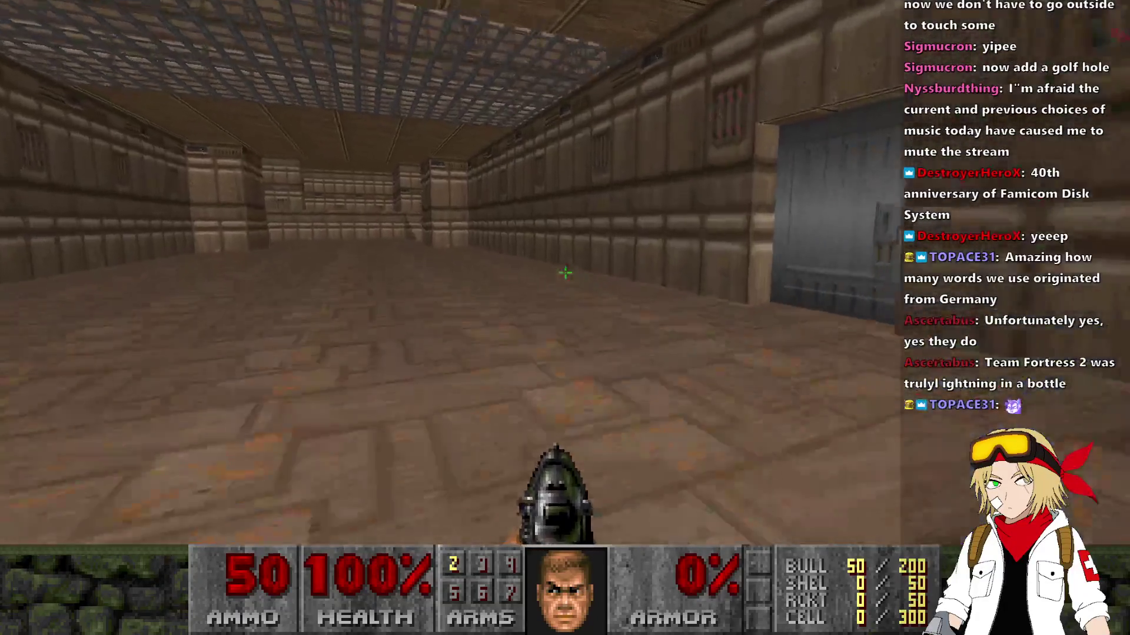
pyautogui.press('w')
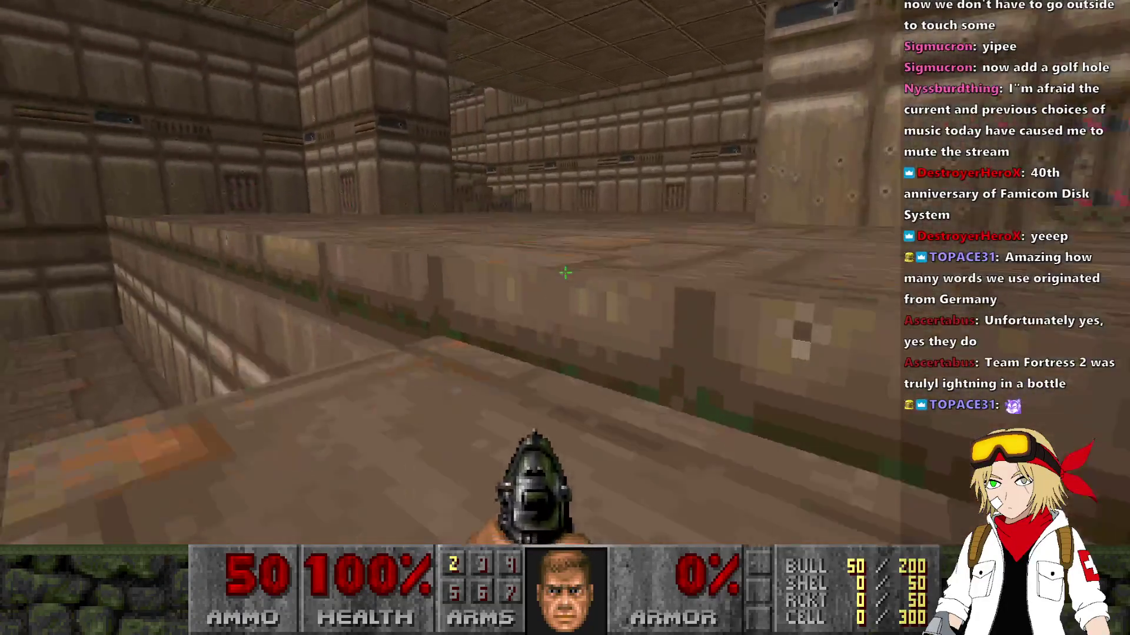
pyautogui.press('w')
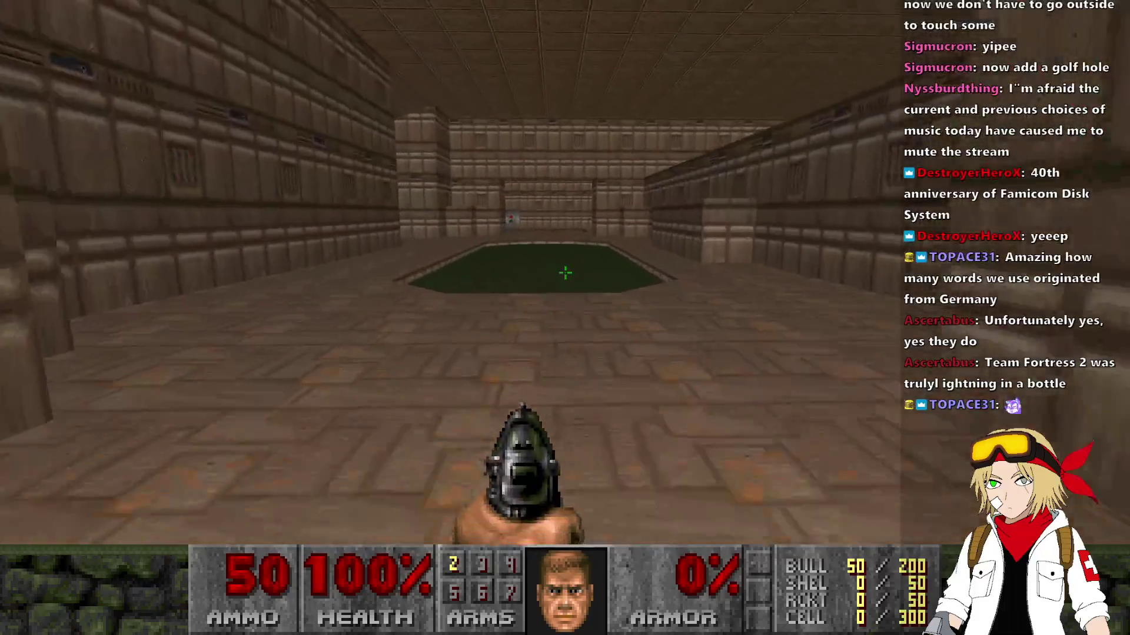
pyautogui.press('w')
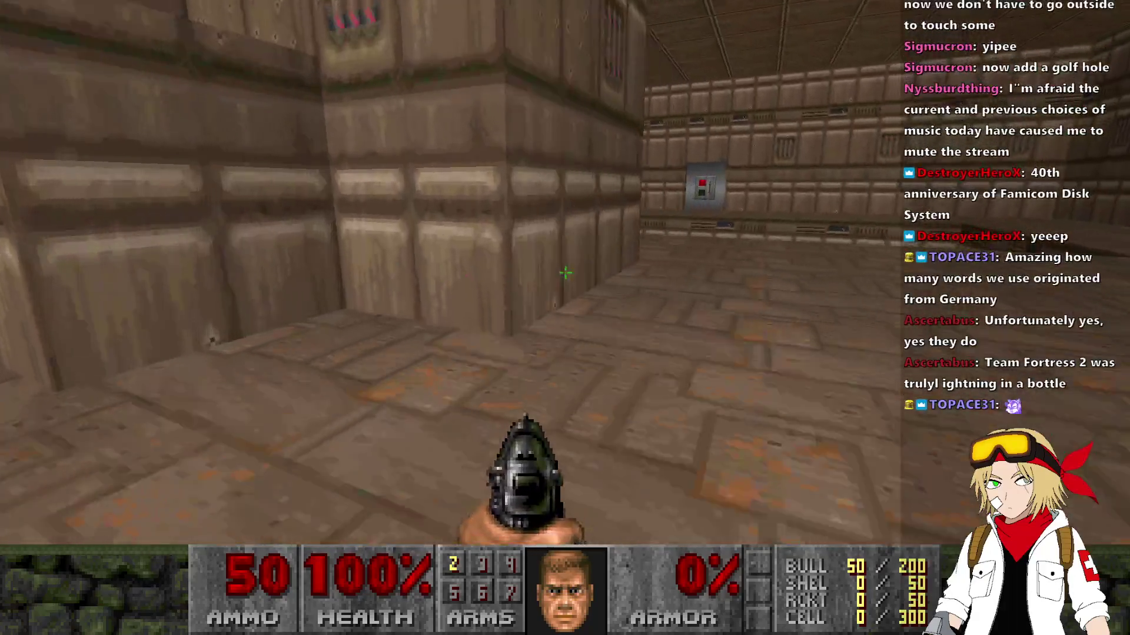
pyautogui.press('w')
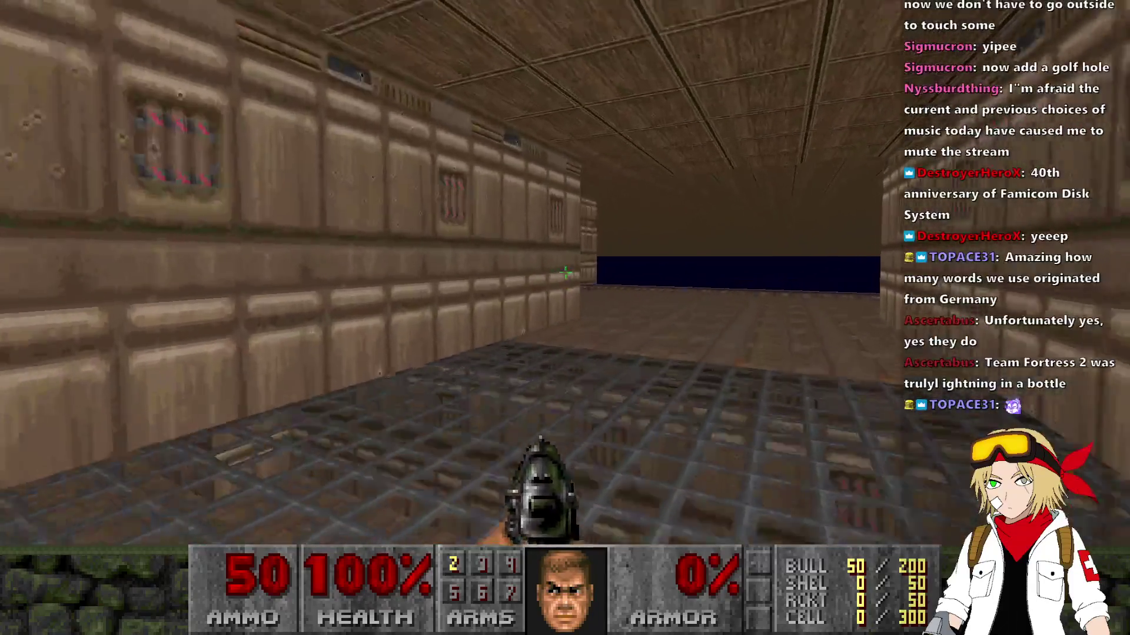
pyautogui.press('w')
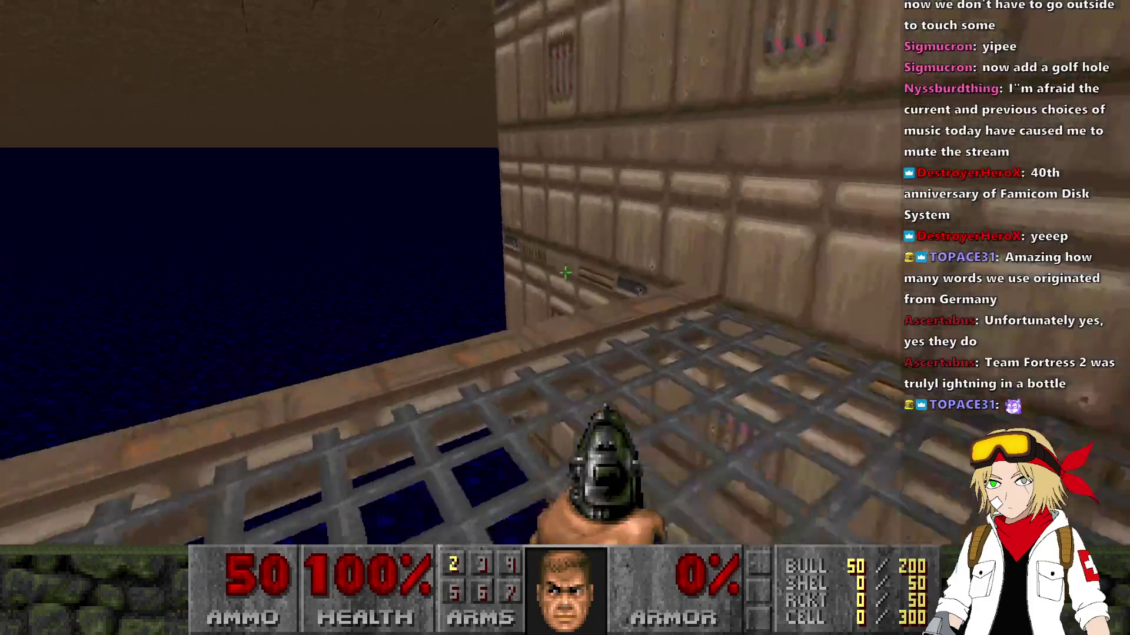
pyautogui.press('Up')
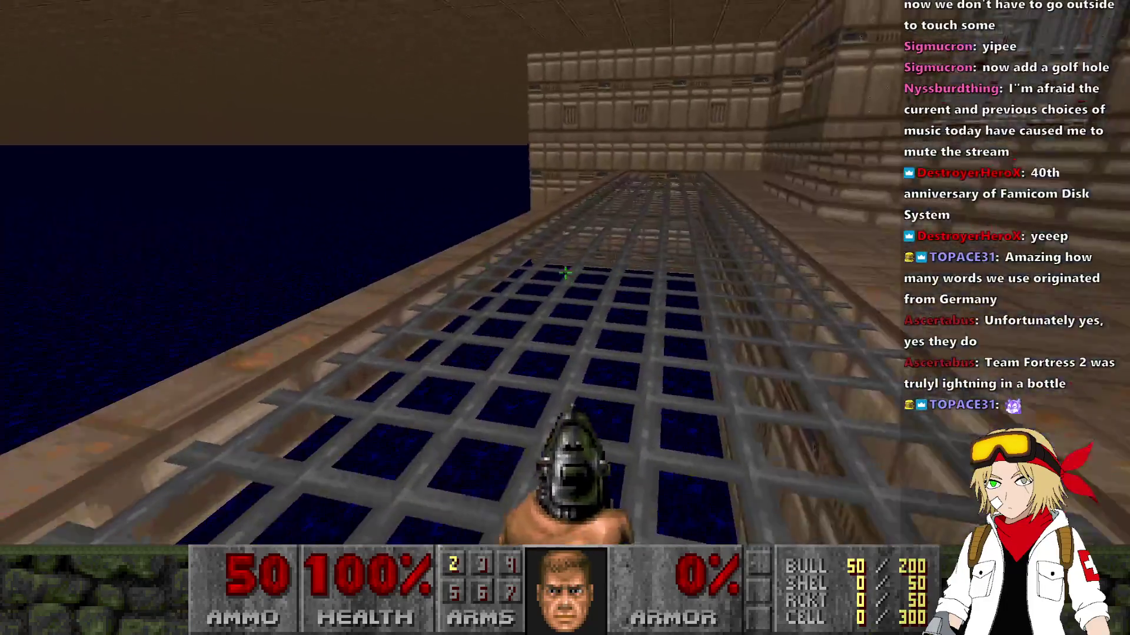
pyautogui.press('Down')
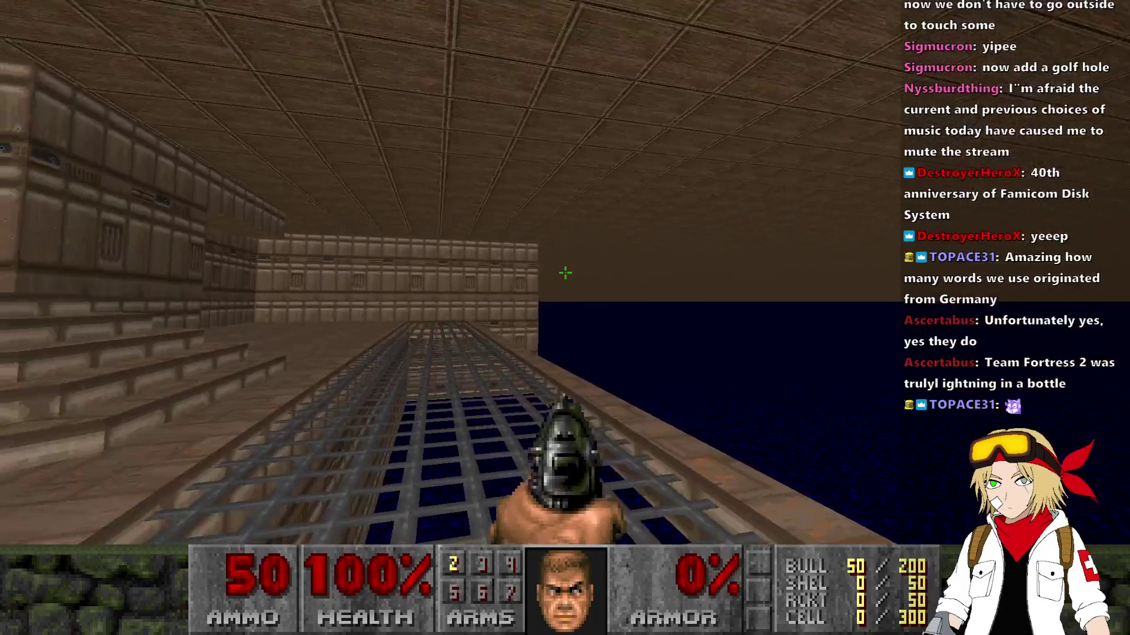
pyautogui.hotkey('alt', 'F4')
pyautogui.scroll(3, 610, 411)
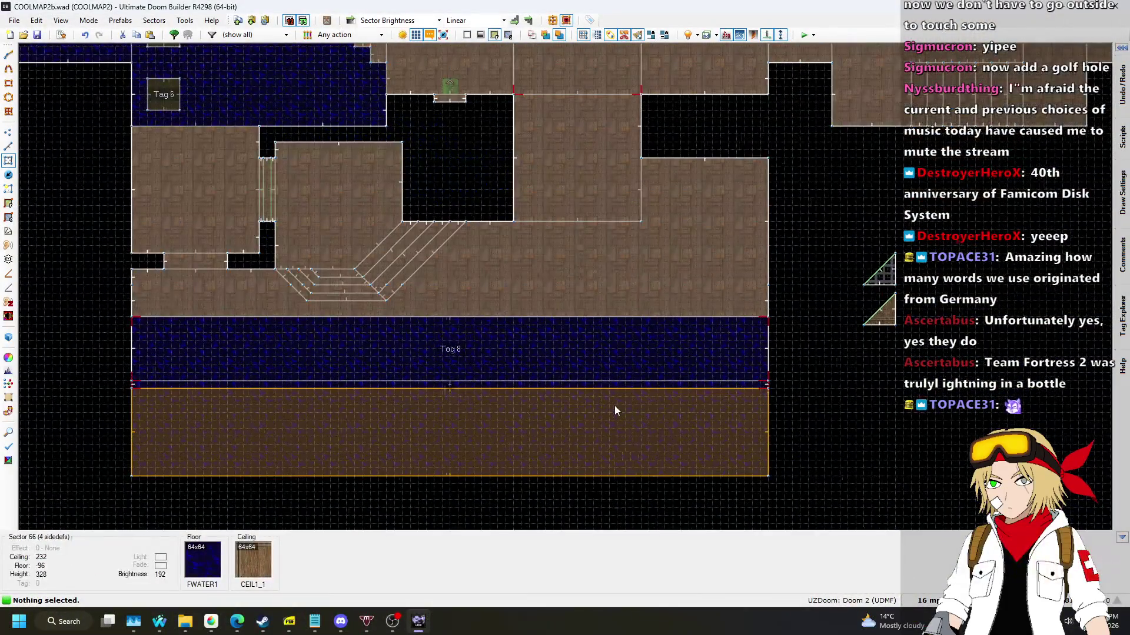
# Select the four lines across the water channel in Linedefs mode.
pyautogui.scroll(-2, 696, 330)
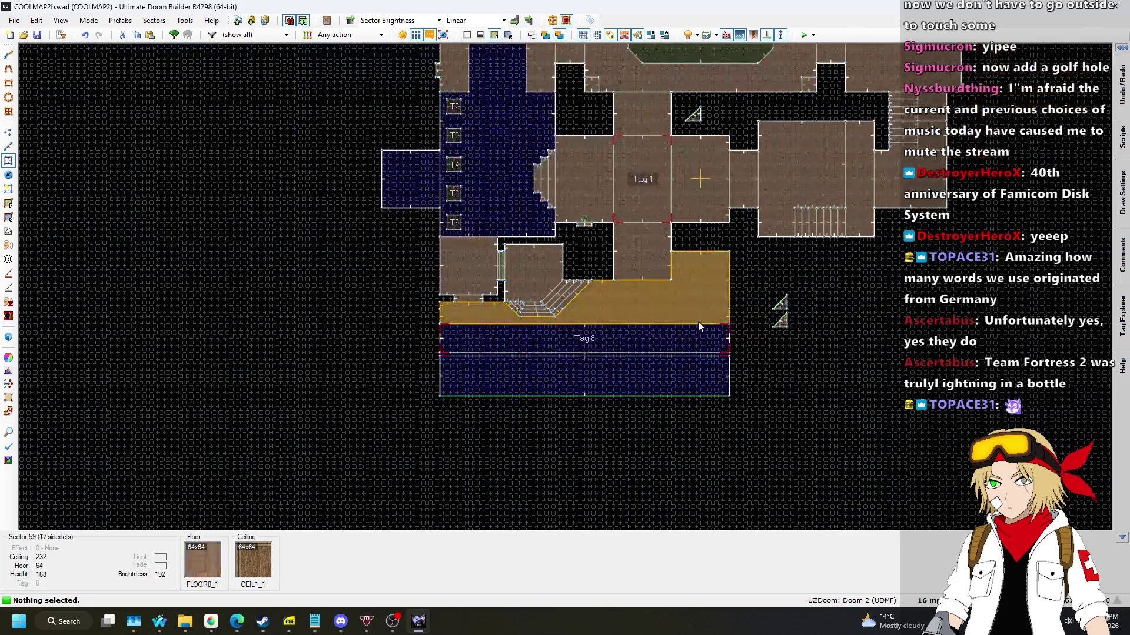
pyautogui.scroll(2, 698, 322)
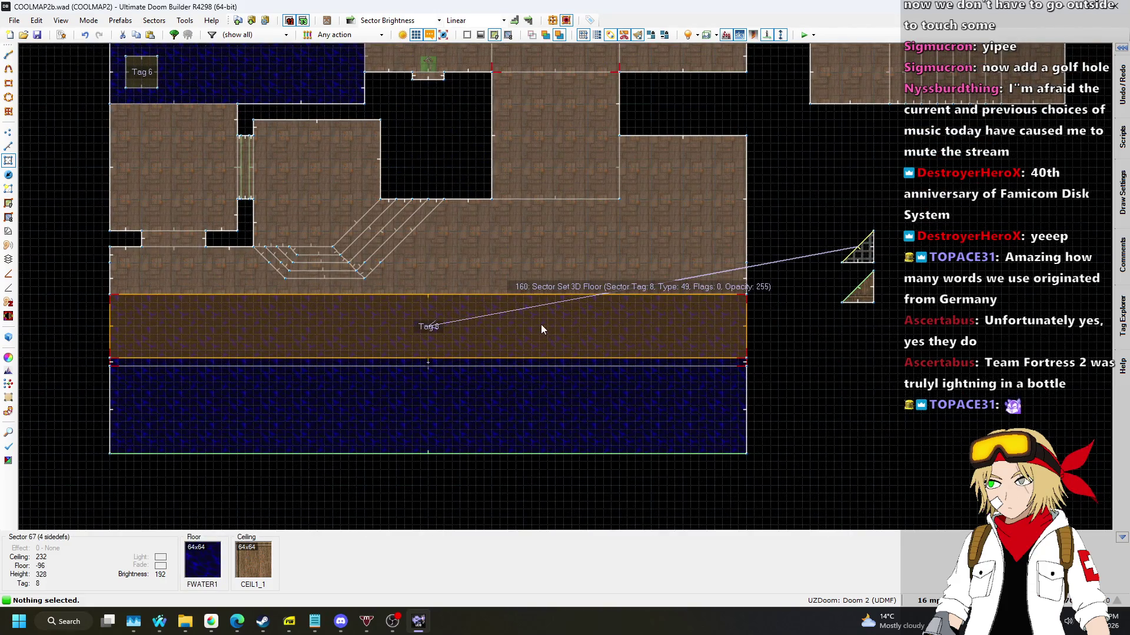
pyautogui.press('s')
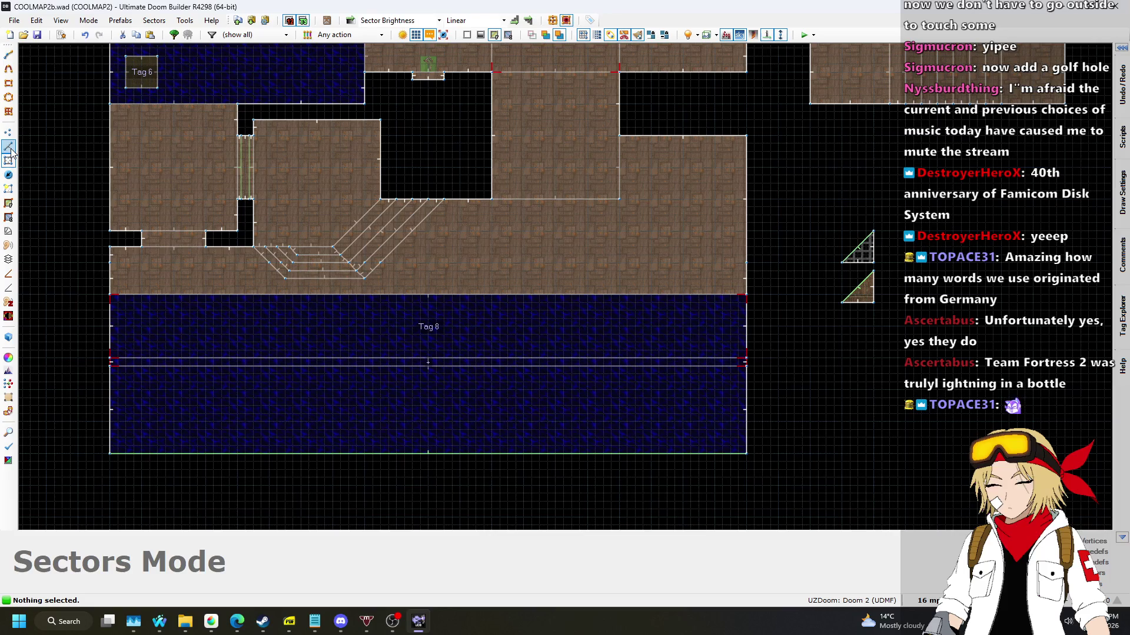
pyautogui.click(9, 148)
pyautogui.moveTo(93, 340)
pyautogui.mouseDown()
pyautogui.moveTo(201, 366)
pyautogui.moveTo(780, 392)
pyautogui.moveTo(738, 388)
pyautogui.moveTo(737, 430)
pyautogui.mouseUp()
# Move the water channel's top edge lower, then pull it back up partway.
pyautogui.scroll(3, 725, 374)
pyautogui.scroll(-5, 831, 287)
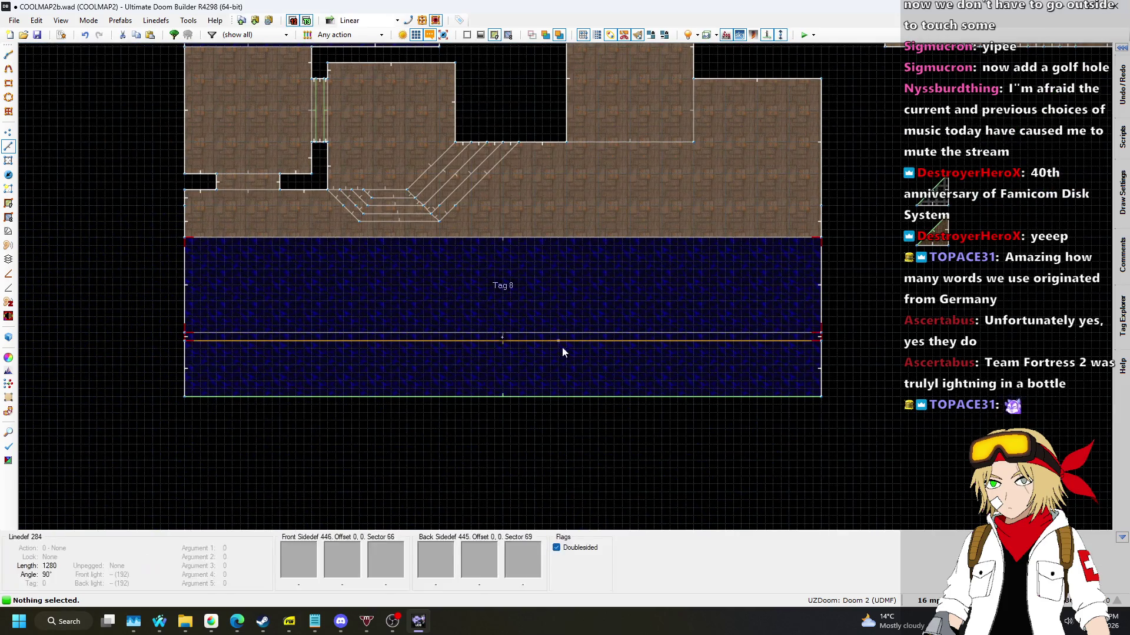
pyautogui.scroll(4, 806, 242)
pyautogui.moveTo(806, 241); pyautogui.dragTo(799, 300)
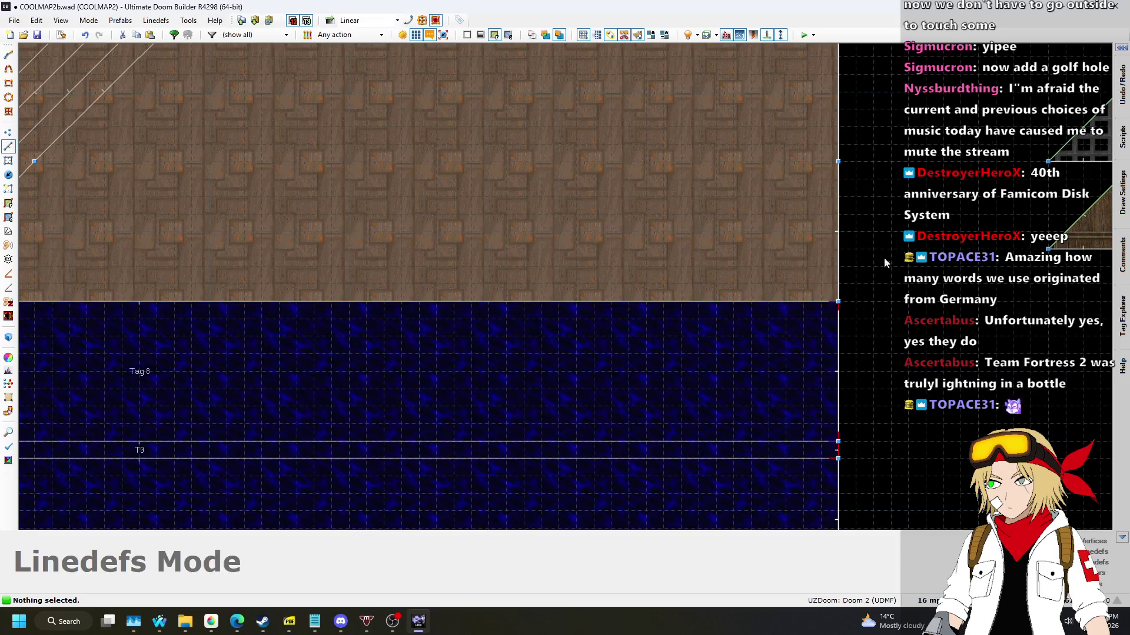
pyautogui.hotkey('ctrl', 'z')
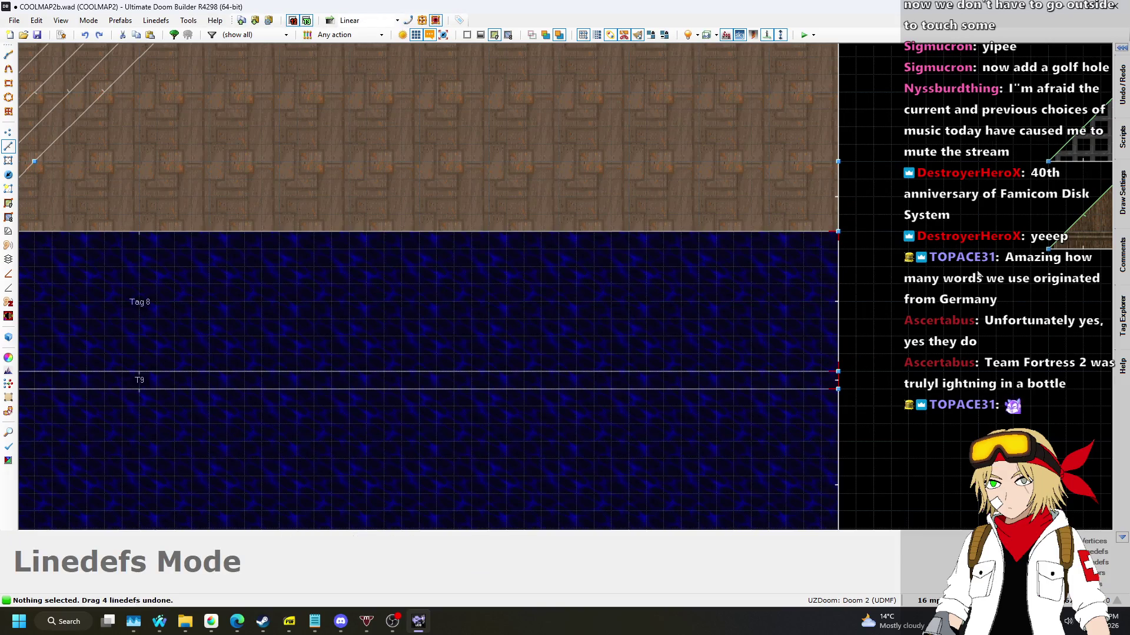
pyautogui.hotkey('ctrl', 'y')
pyautogui.hotkey('ctrl', 'y')
pyautogui.moveTo(795, 303); pyautogui.dragTo(799, 266)
pyautogui.scroll(-3, 844, 179)
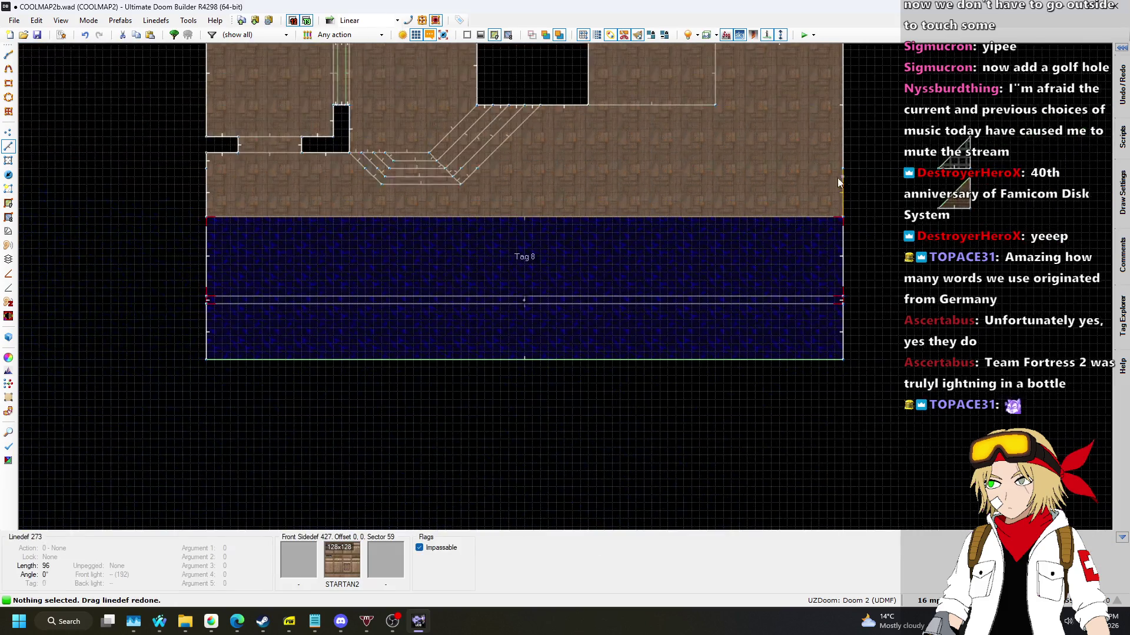
# Draw a horizontal line across the lower water strip to the channel's right edge.
pyautogui.press('l')
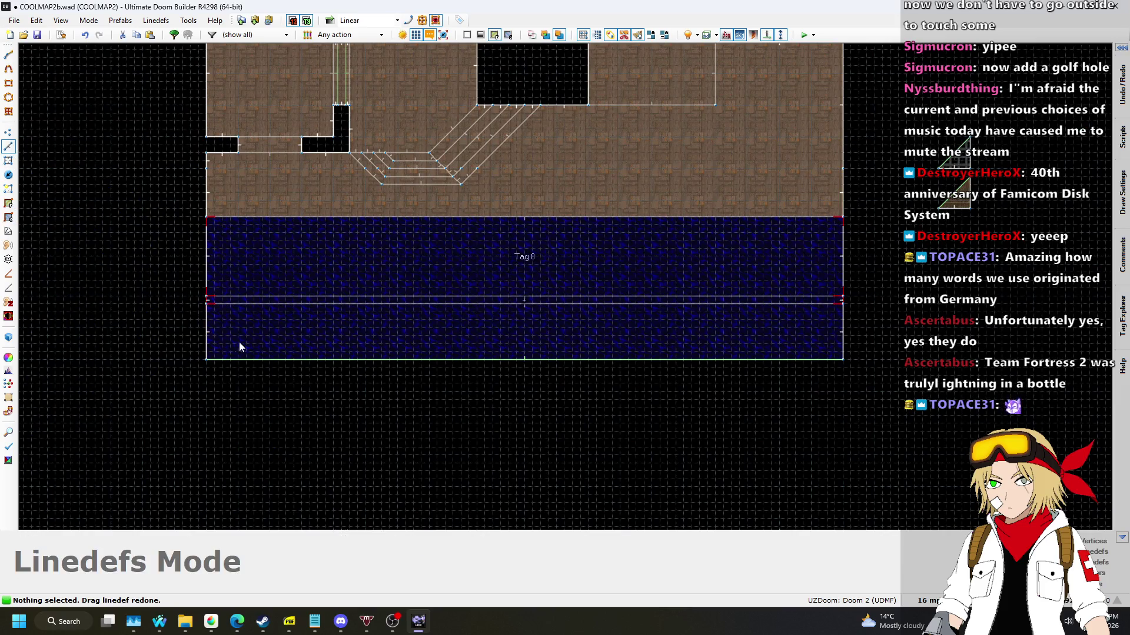
pyautogui.scroll(3, 235, 344)
pyautogui.press('Insert')
pyautogui.scroll(-3, 167, 305)
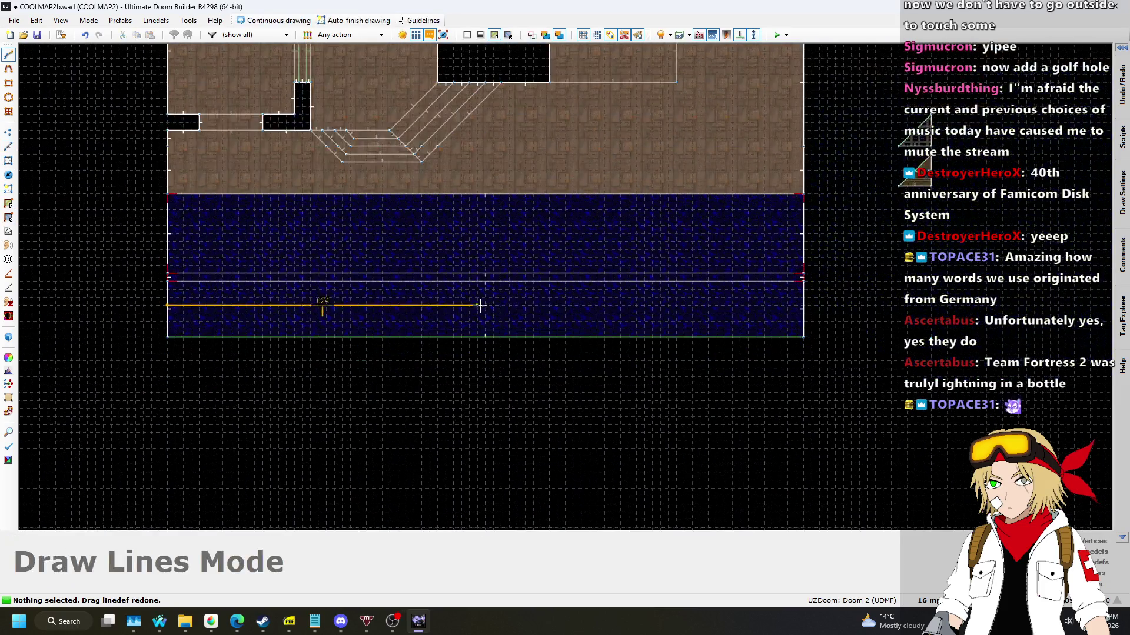
pyautogui.scroll(4, 660, 302)
pyautogui.click(1074, 311)
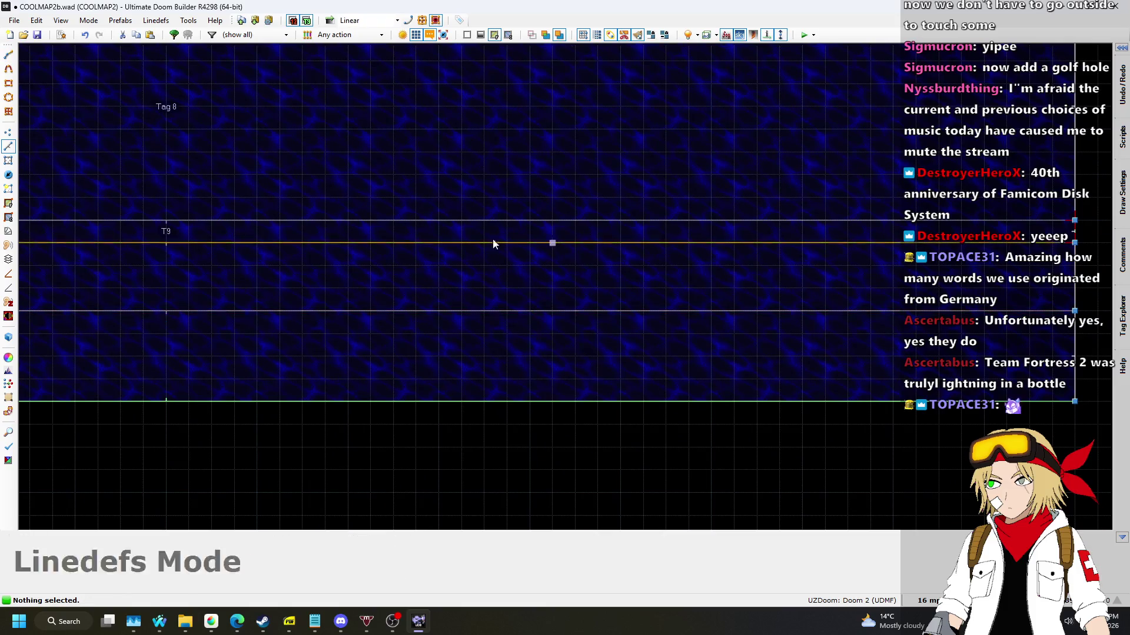
pyautogui.click(9, 175)
# Set the room's ceiling texture to F_SKY1.
pyautogui.press('w')
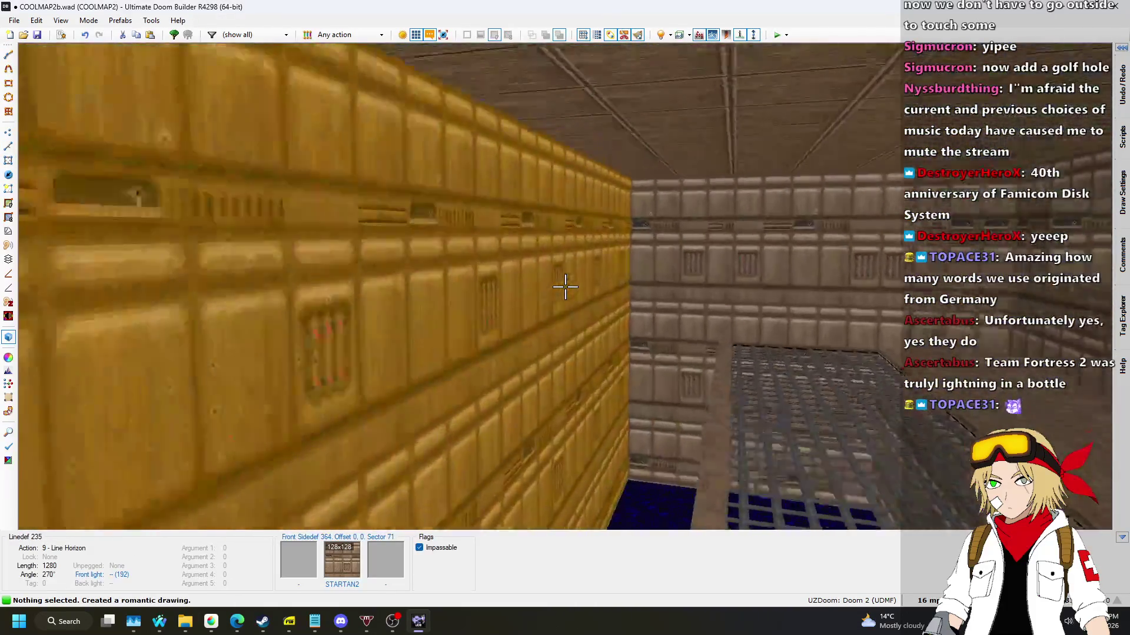
pyautogui.click(565, 286)
pyautogui.rightClick(565, 286)
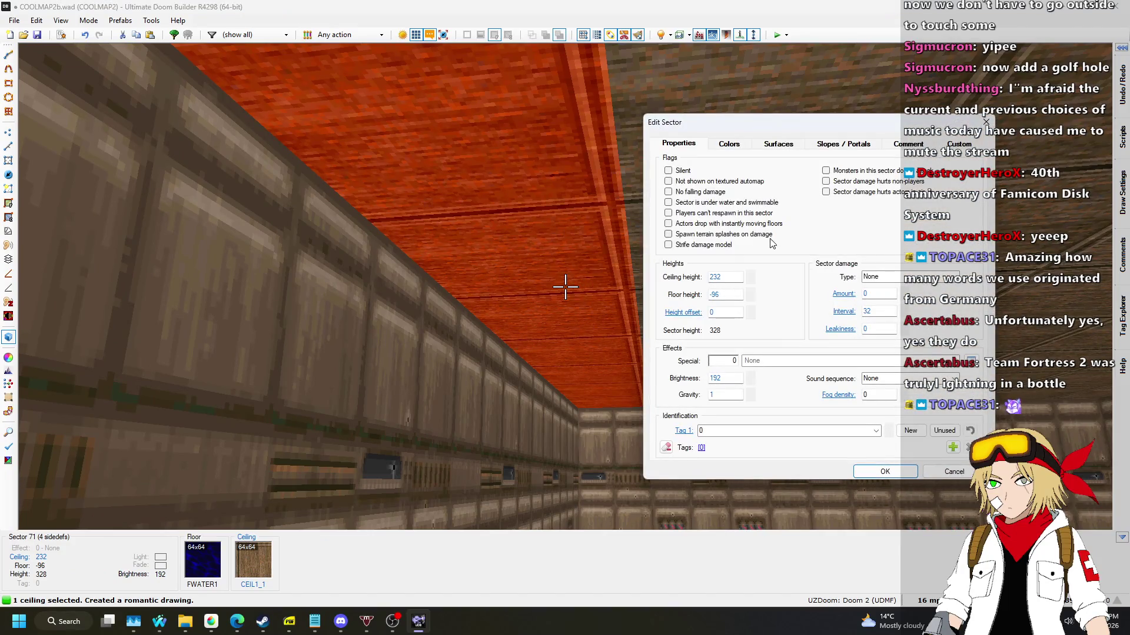
pyautogui.click(778, 144)
pyautogui.doubleClick(901, 280)
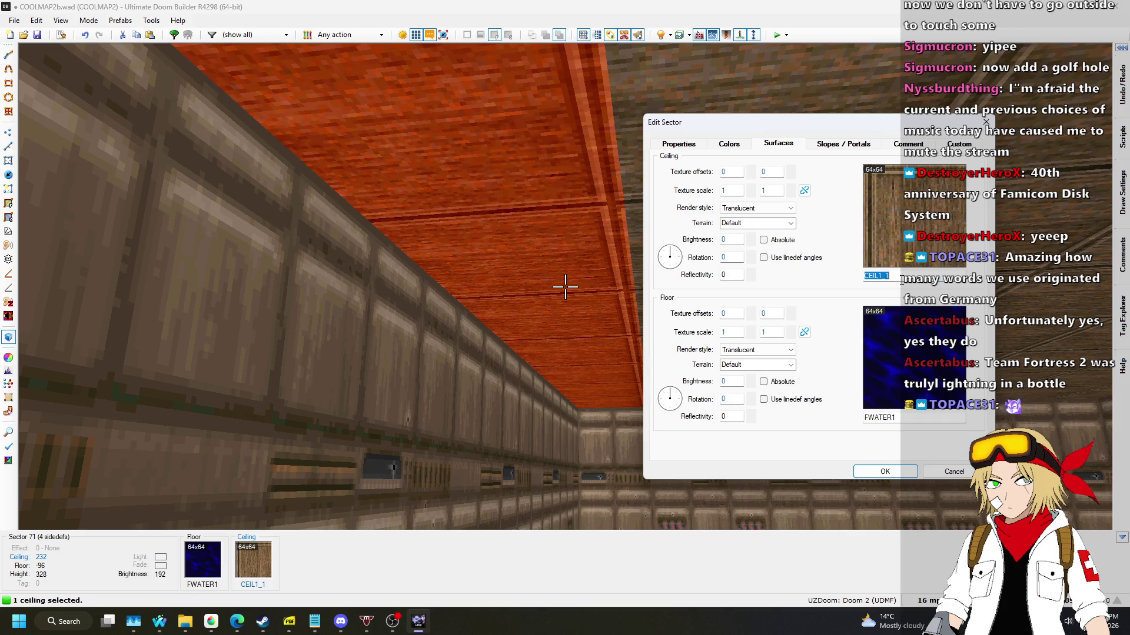
pyautogui.write('F0')
pyautogui.press('BackSpace')
pyautogui.press('BackSpace')
pyautogui.write('_1')
pyautogui.press('Return')
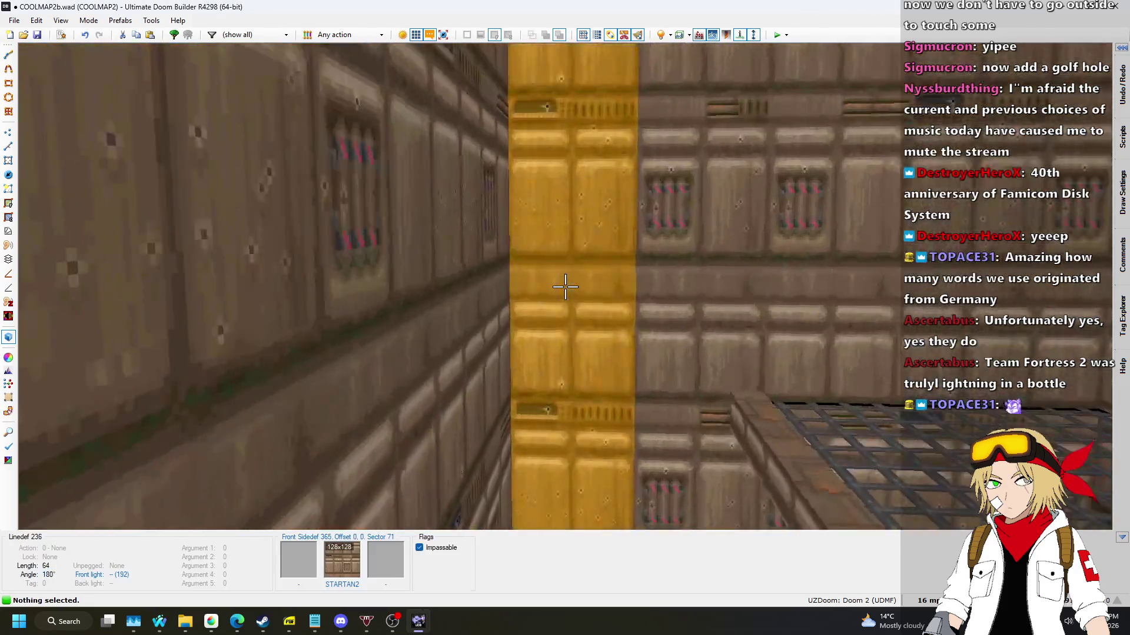
# Give three walls the FIREBLU1 front texture.
pyautogui.click(565, 287)
pyautogui.click(565, 287)
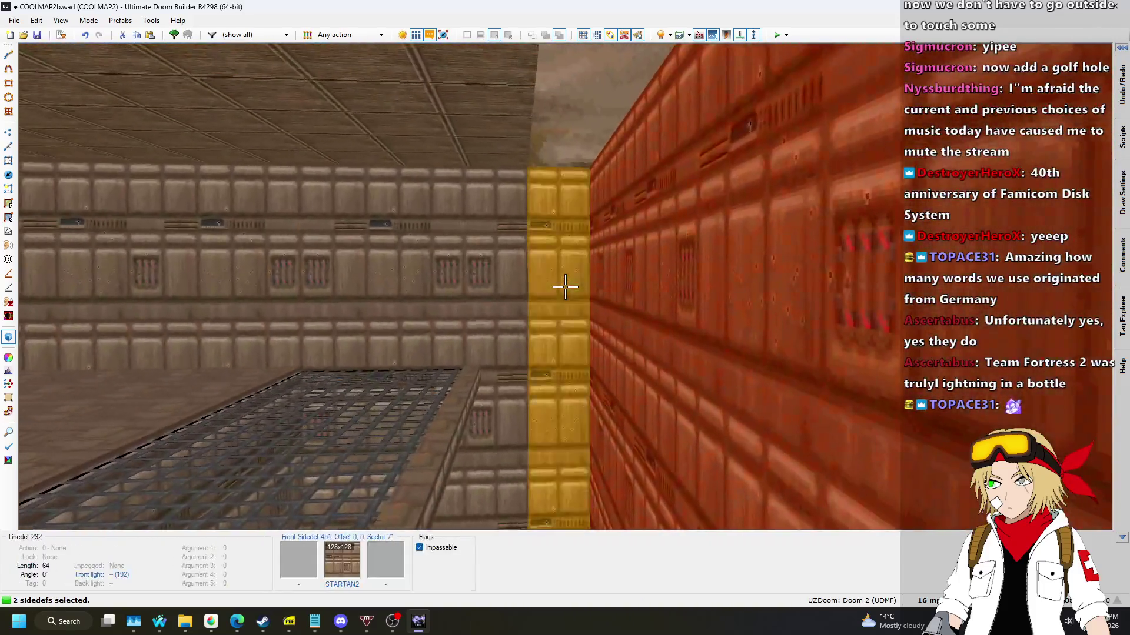
pyautogui.click(565, 287)
pyautogui.rightClick(565, 286)
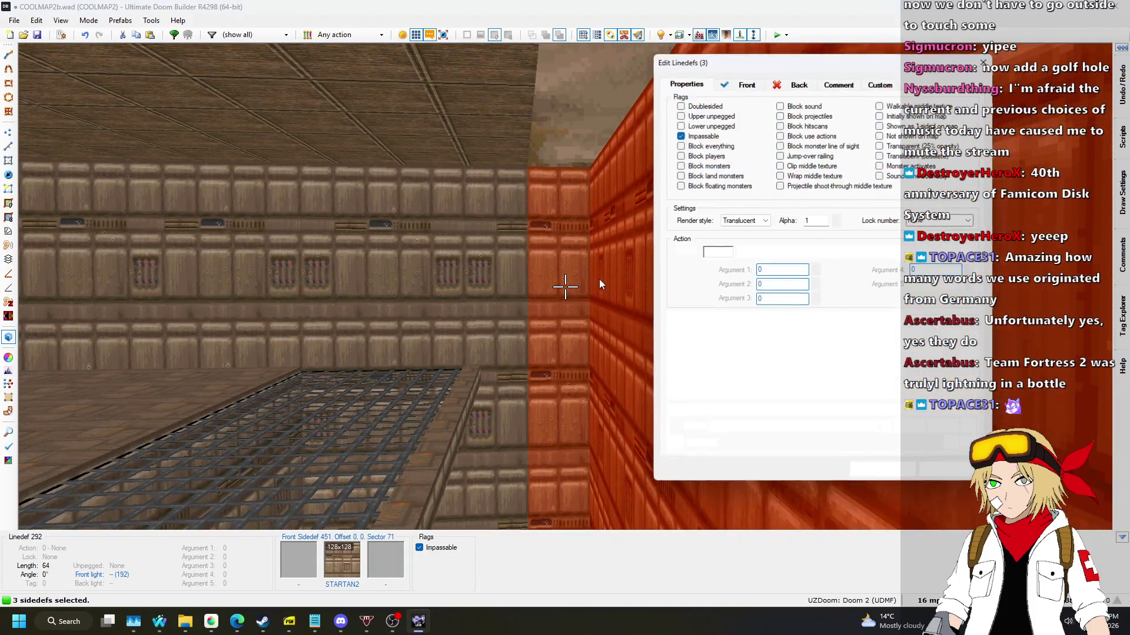
pyautogui.click(742, 85)
pyautogui.click(904, 326)
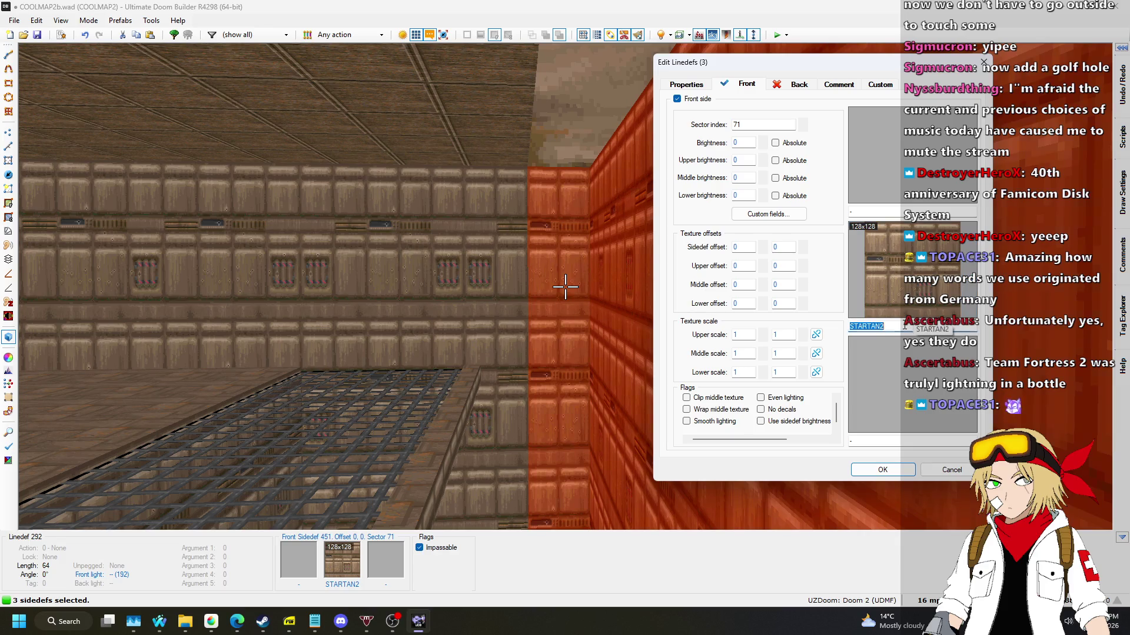
pyautogui.write('FIREBLU1')
pyautogui.press('Return')
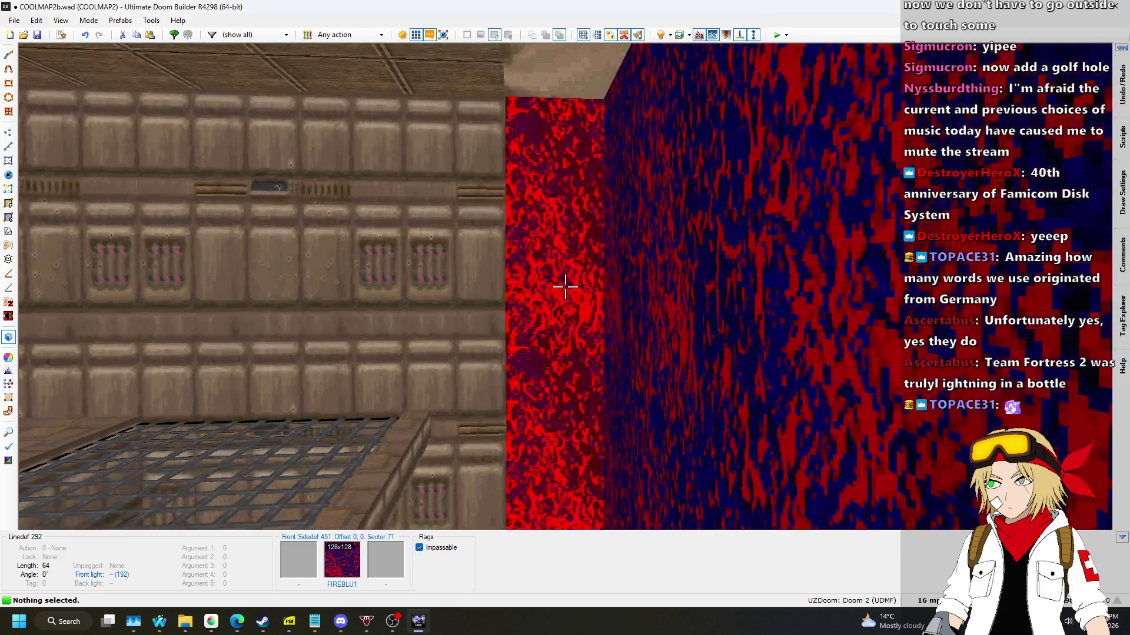
# Assign action 9 Line Horizon to the three lava walls.
pyautogui.click(565, 287)
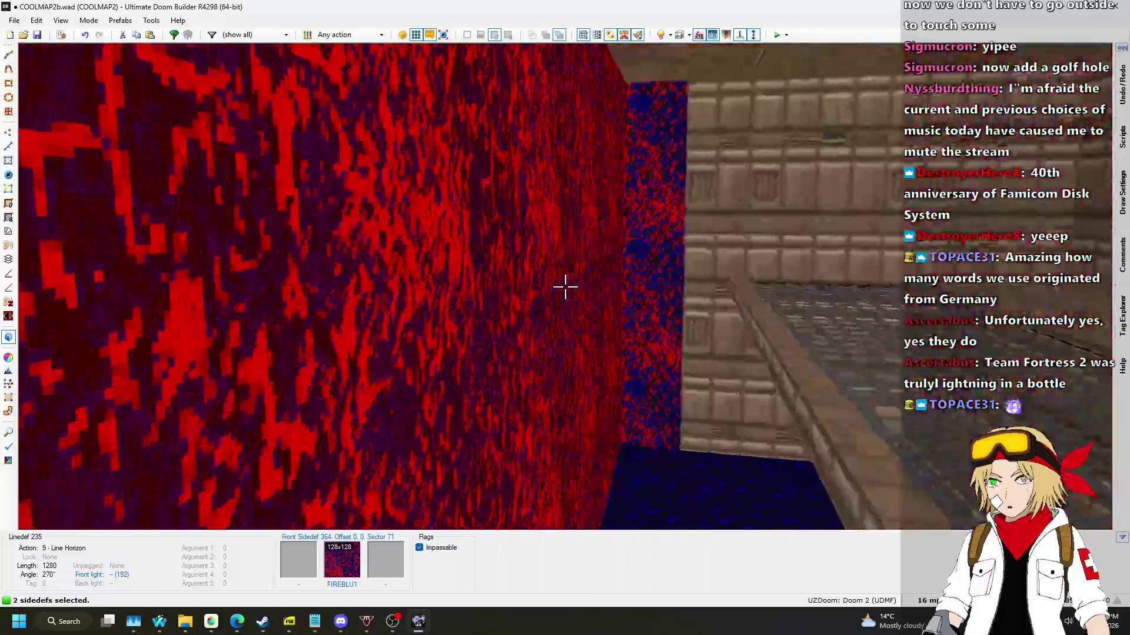
pyautogui.click(565, 286)
pyautogui.click(565, 286)
pyautogui.rightClick(565, 287)
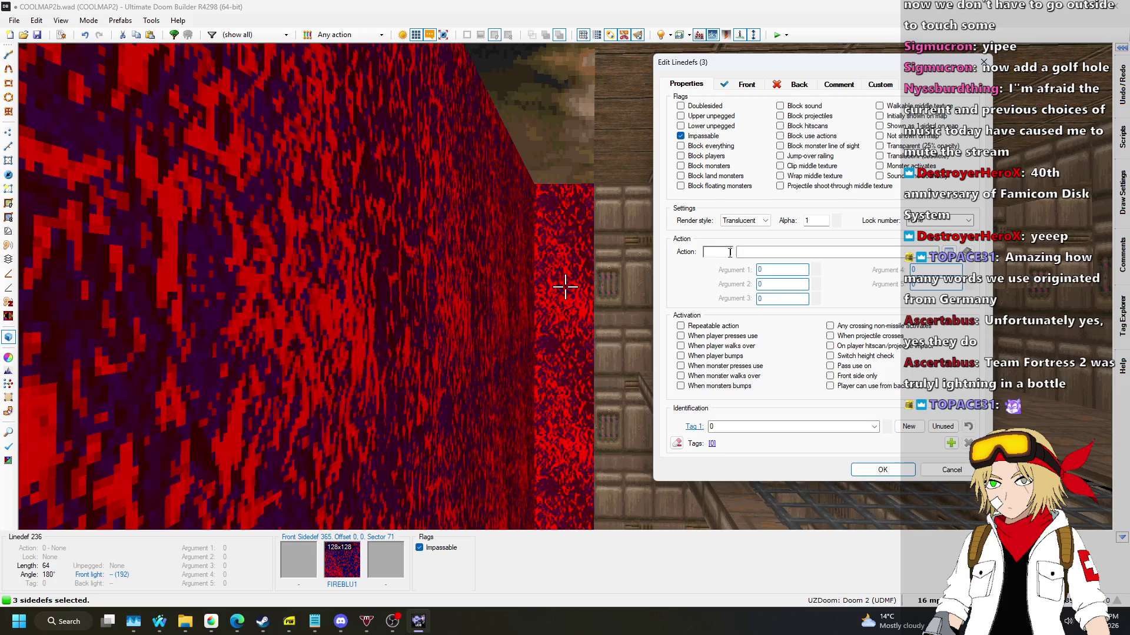
pyautogui.click(863, 469)
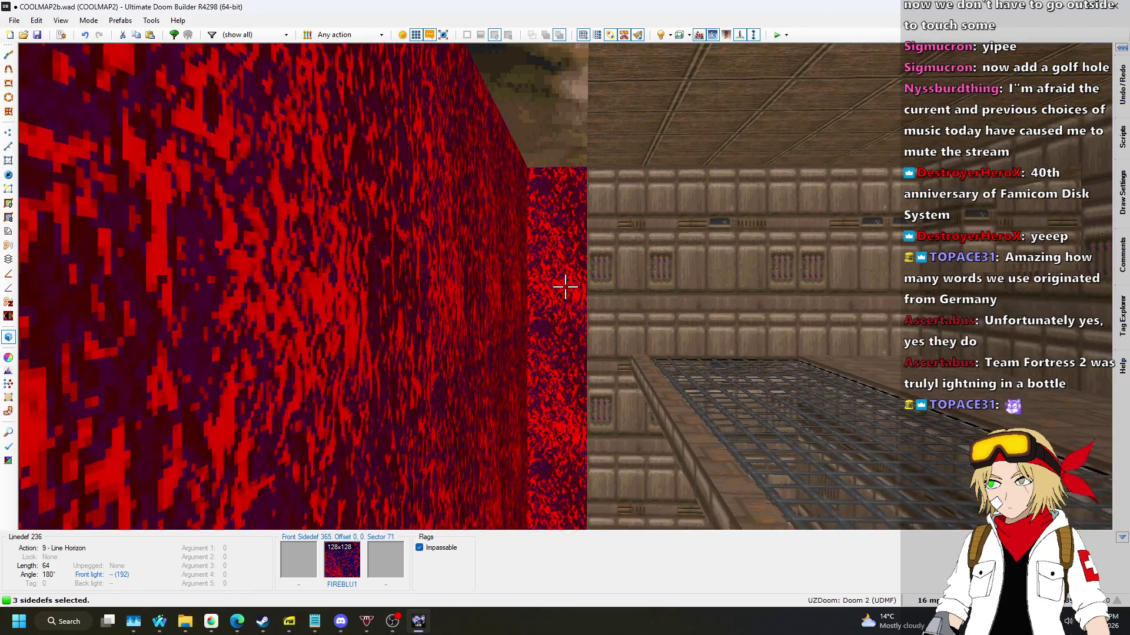
# Check the grate walkway in 3D, then save the map.
pyautogui.press('w')
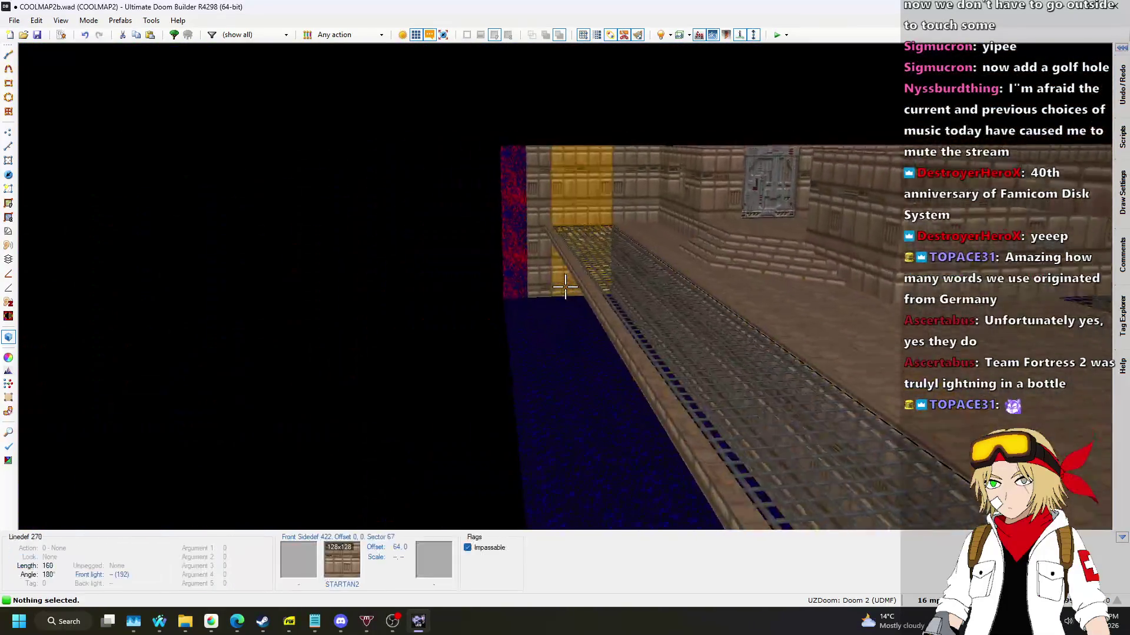
pyautogui.press('q')
pyautogui.scroll(-2, 566, 287)
pyautogui.hotkey('ctrl', 's')
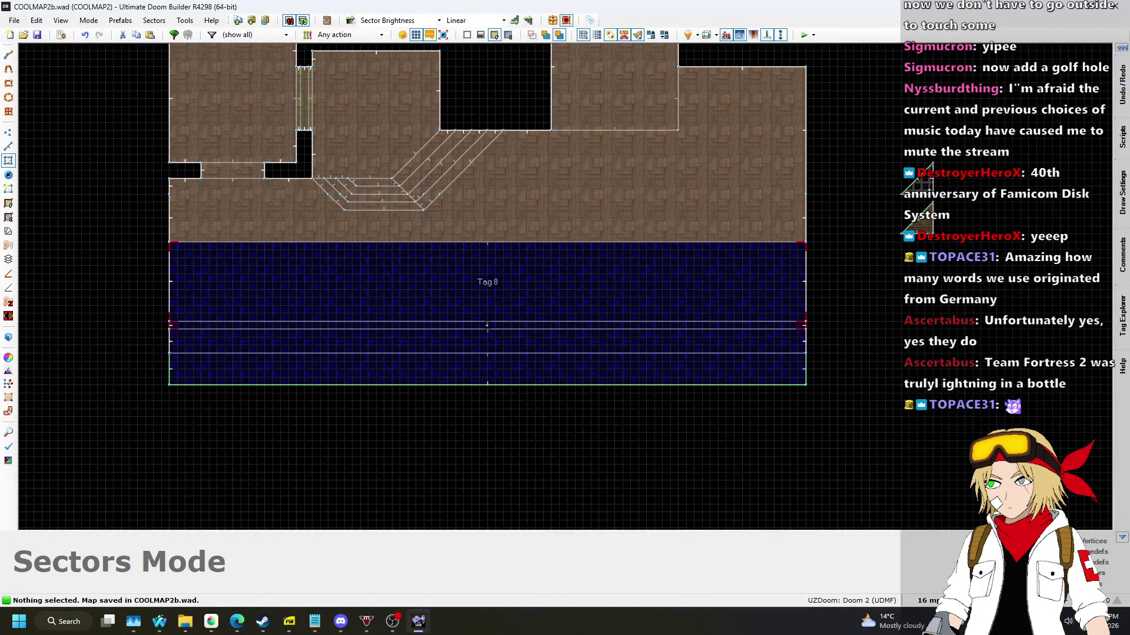
pyautogui.hotkey('alt', 'Tab')
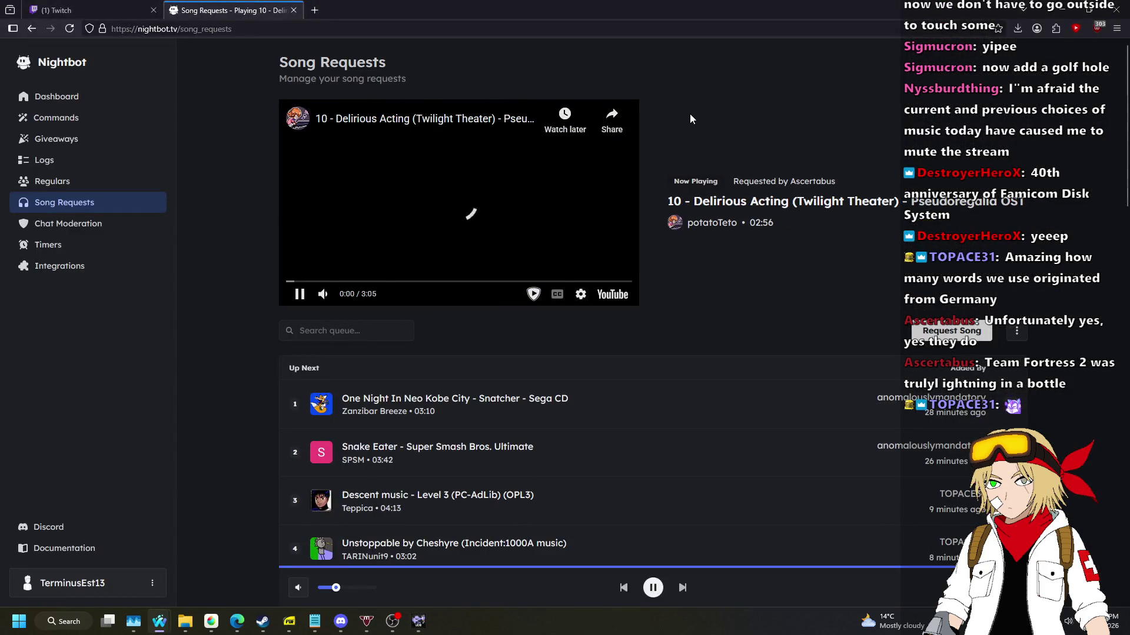
# Reload the Nightbot Song Requests page, then go back to Ultimate Doom Builder.
pyautogui.click(312, 28)
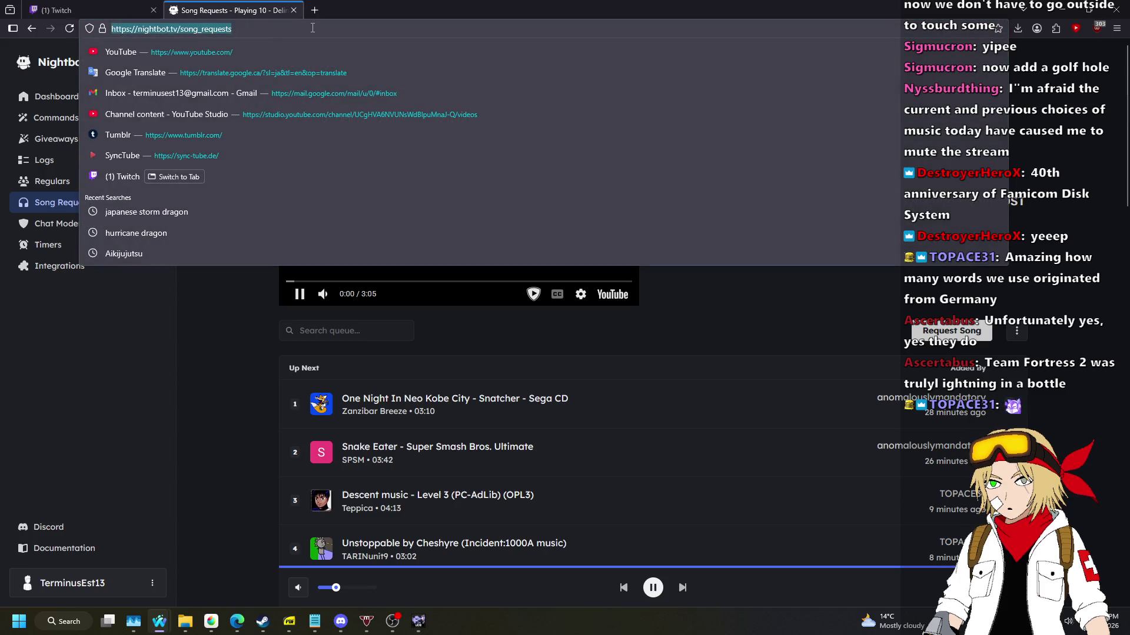
pyautogui.press('Return')
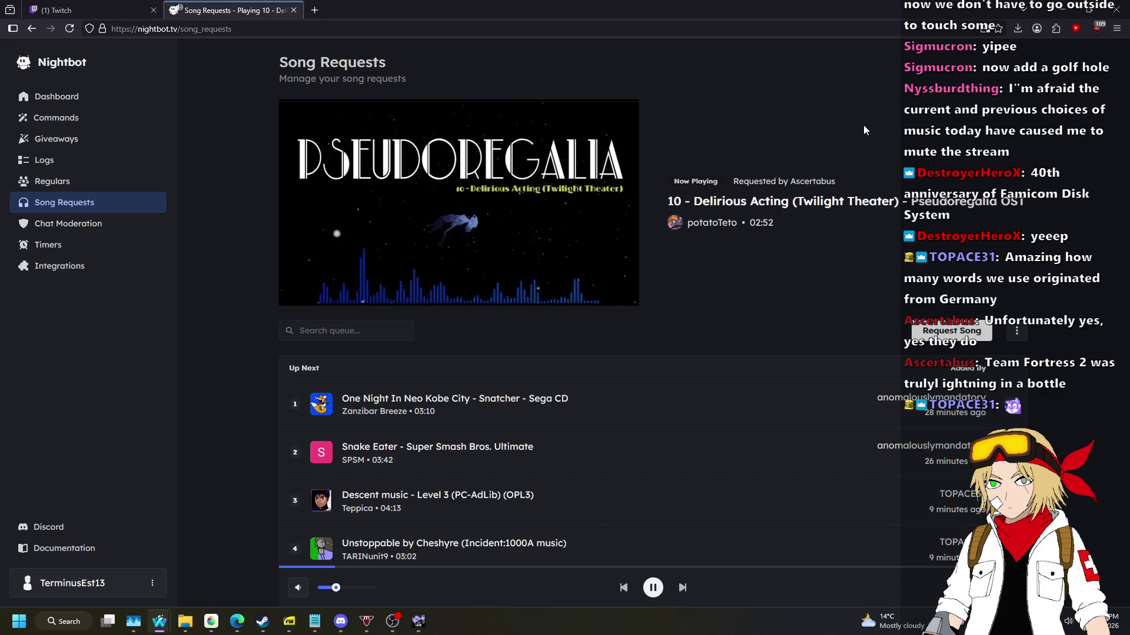
pyautogui.hotkey('alt', 'Tab')
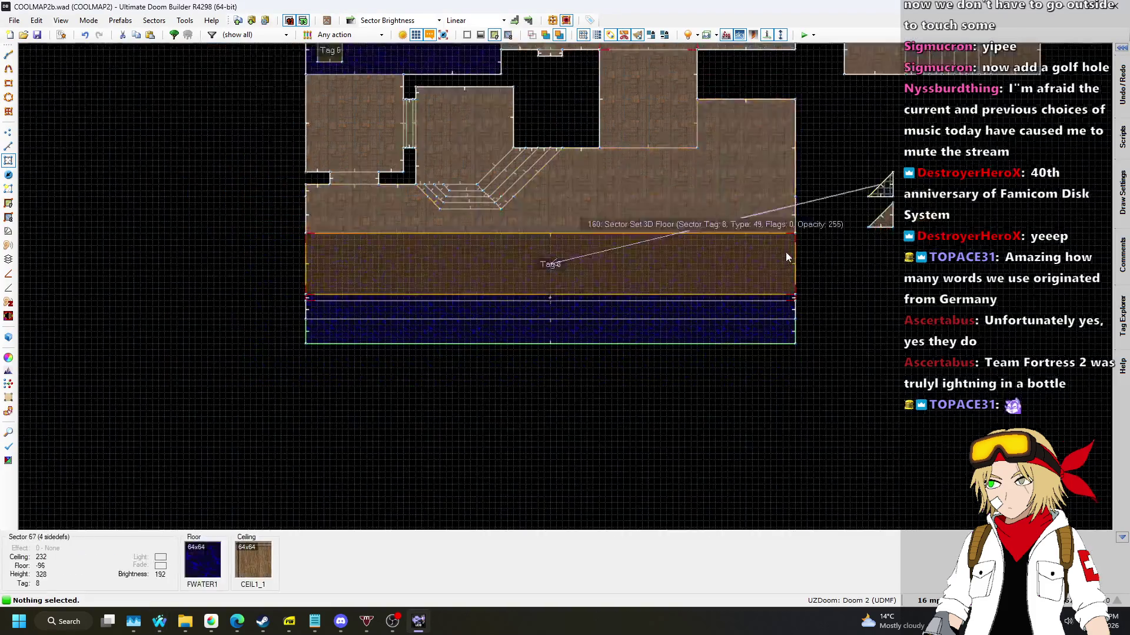
# Test-play the map with F9, walking the walkway to the switch and opening the grey panel door.
pyautogui.hotkey('ctrl', 's')
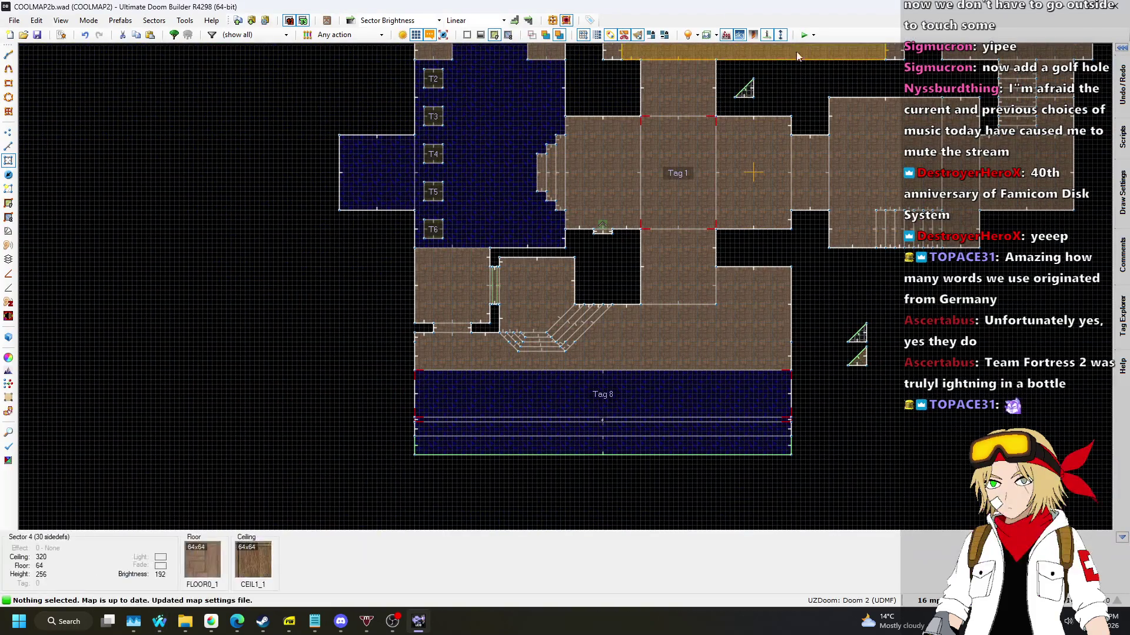
pyautogui.press('F9')
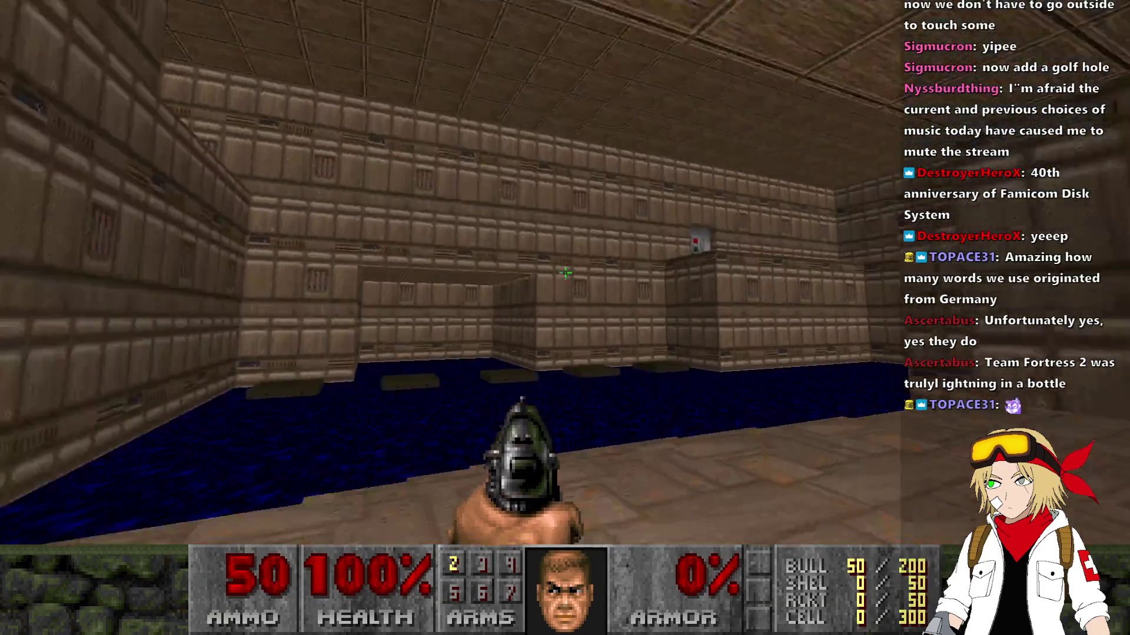
pyautogui.press('w')
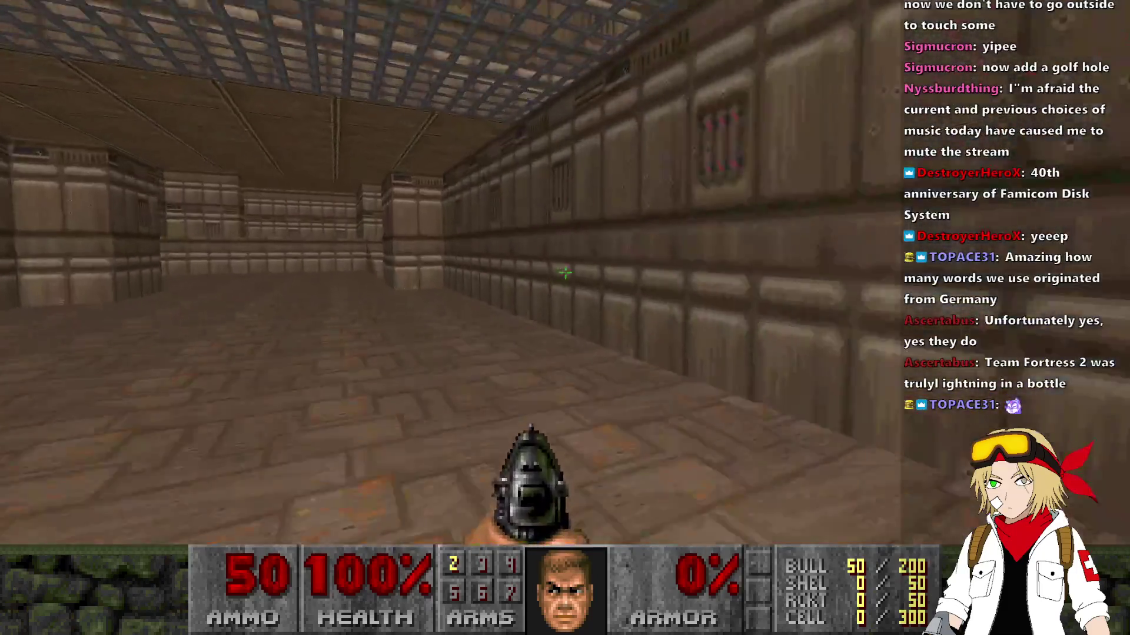
pyautogui.press('w')
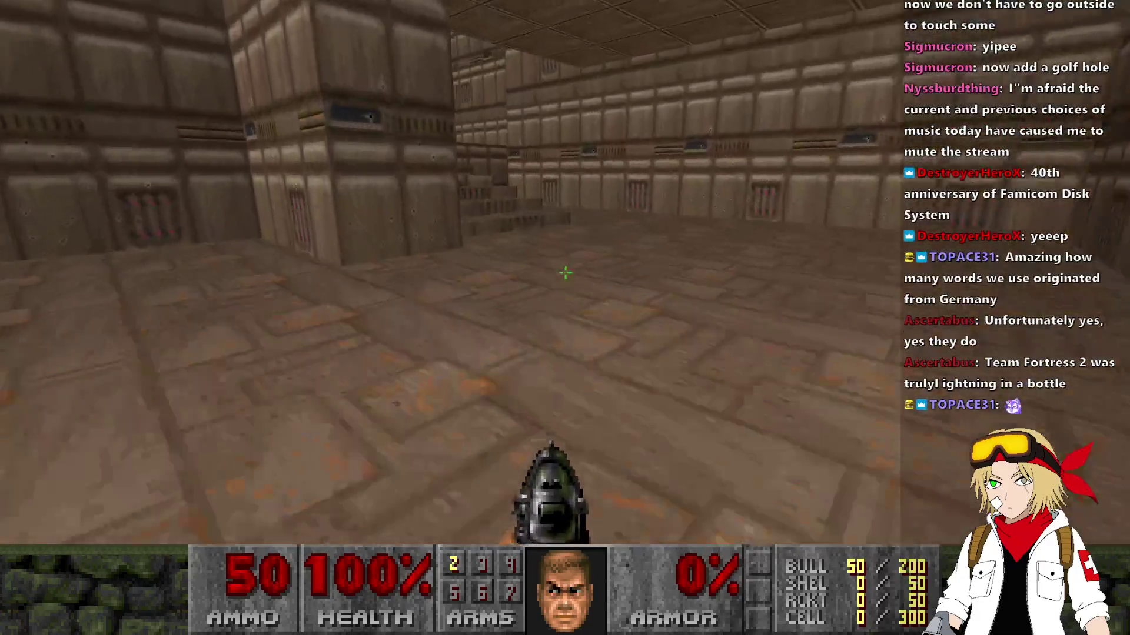
pyautogui.press('w')
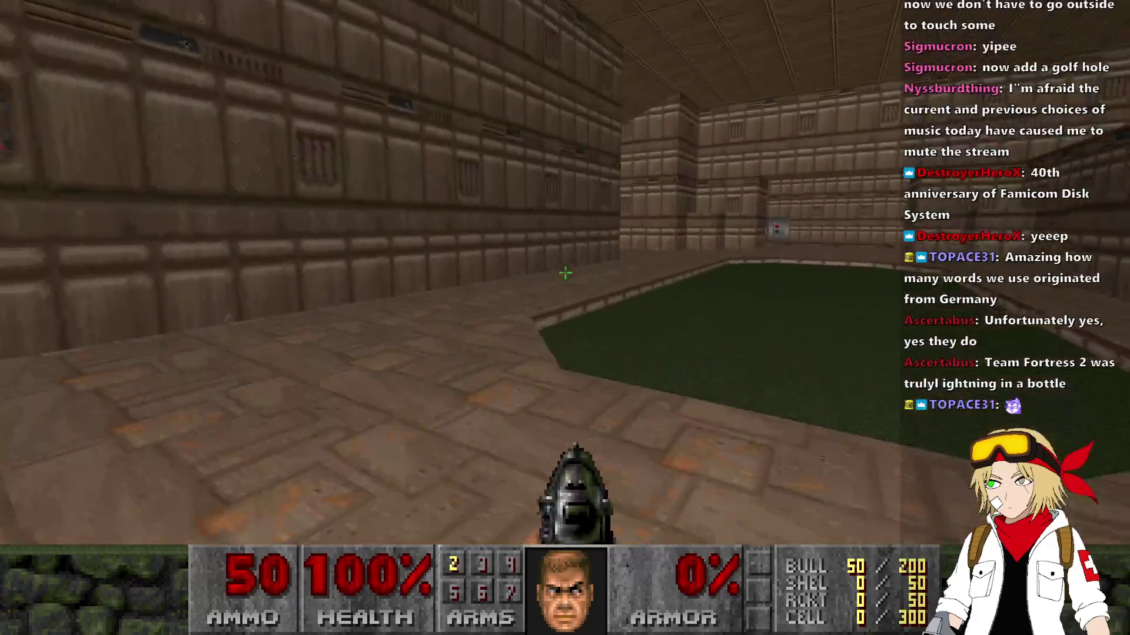
pyautogui.press('w')
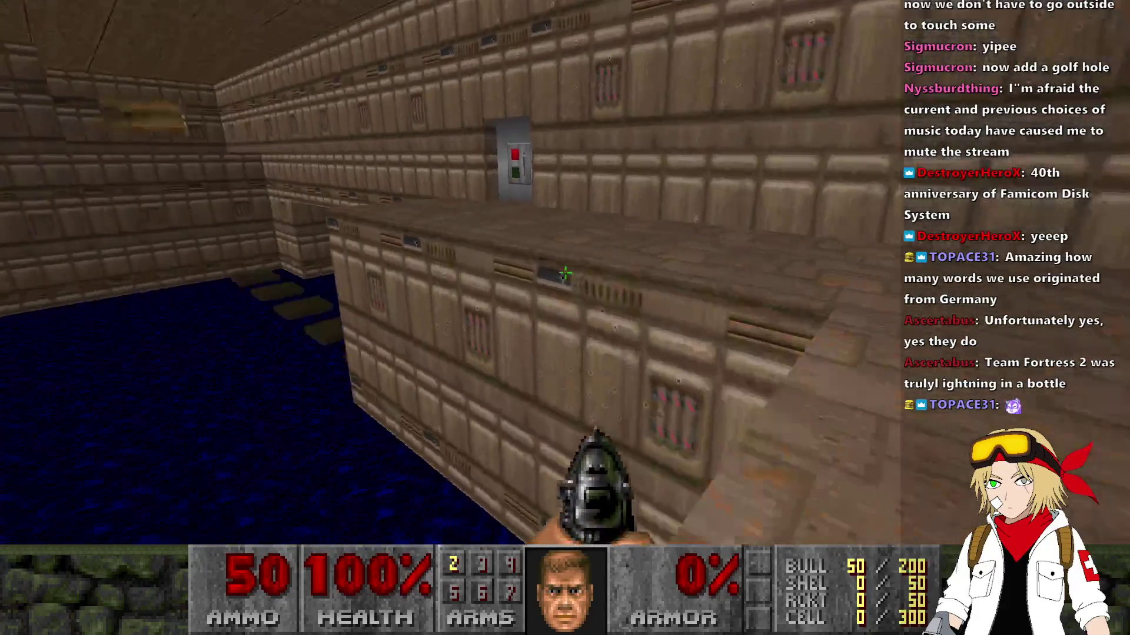
pyautogui.press('w')
pyautogui.press('s')
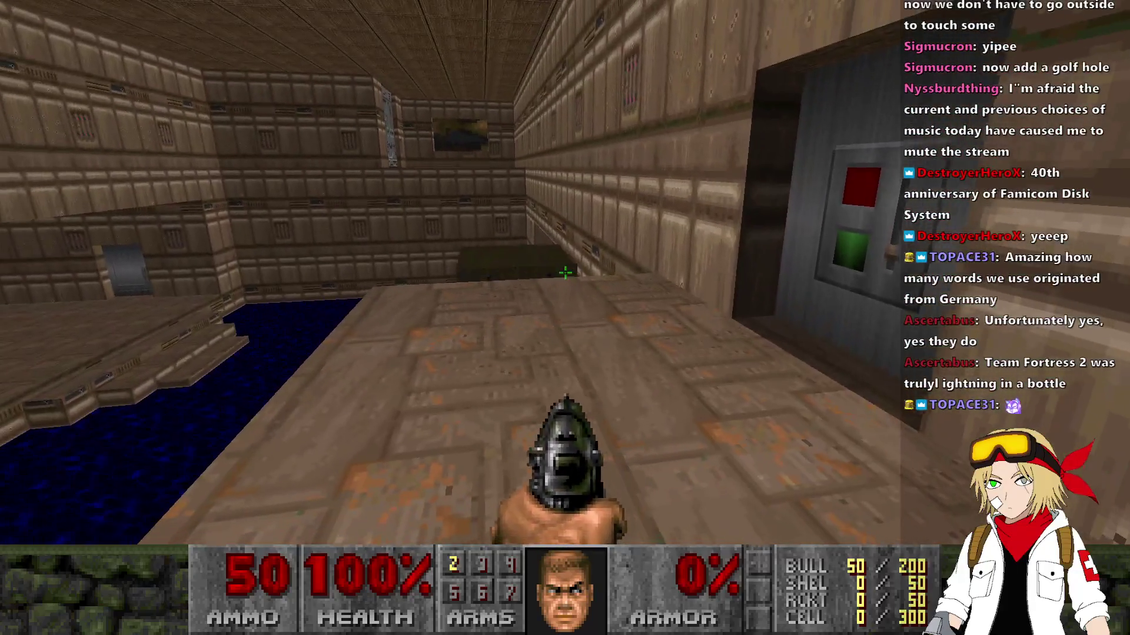
pyautogui.press('w')
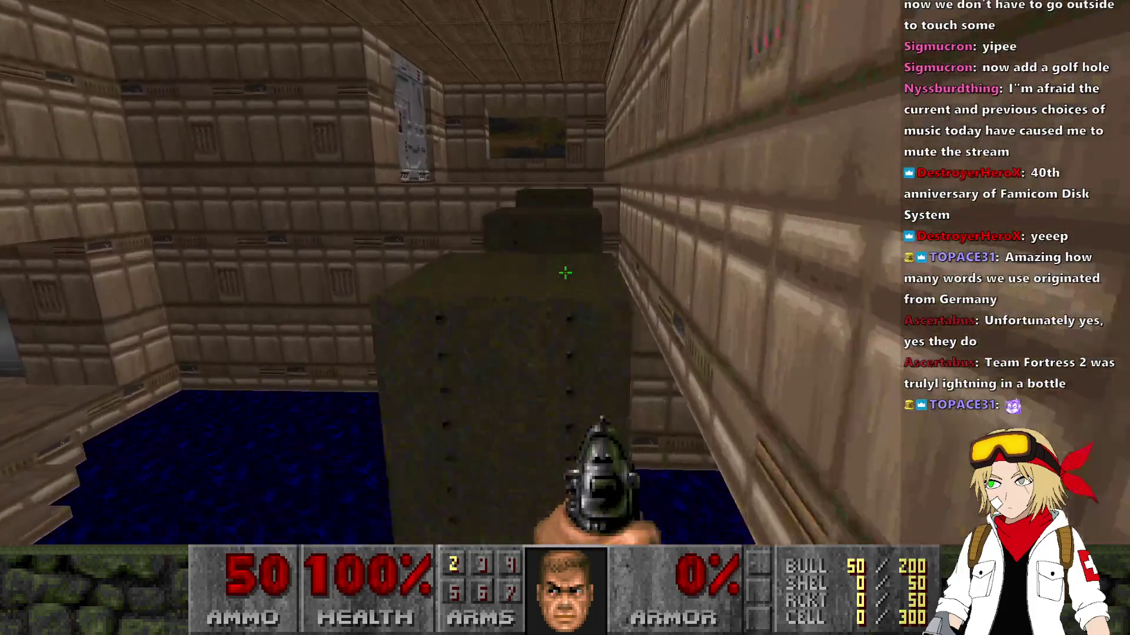
pyautogui.press('w')
pyautogui.press('space')
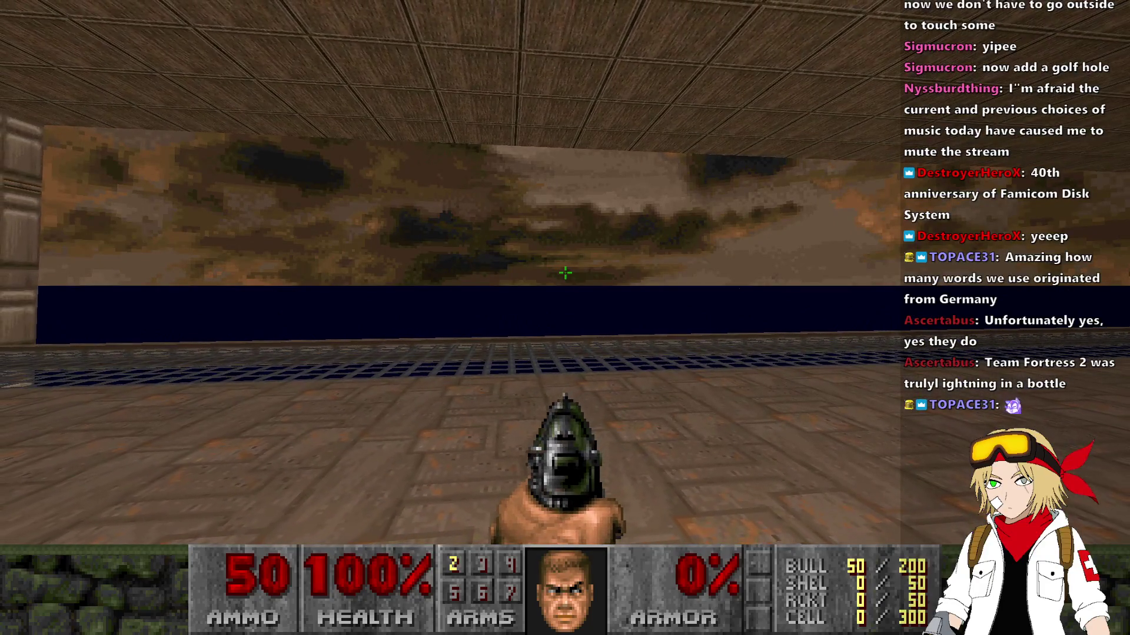
pyautogui.hotkey('alt', 'F4')
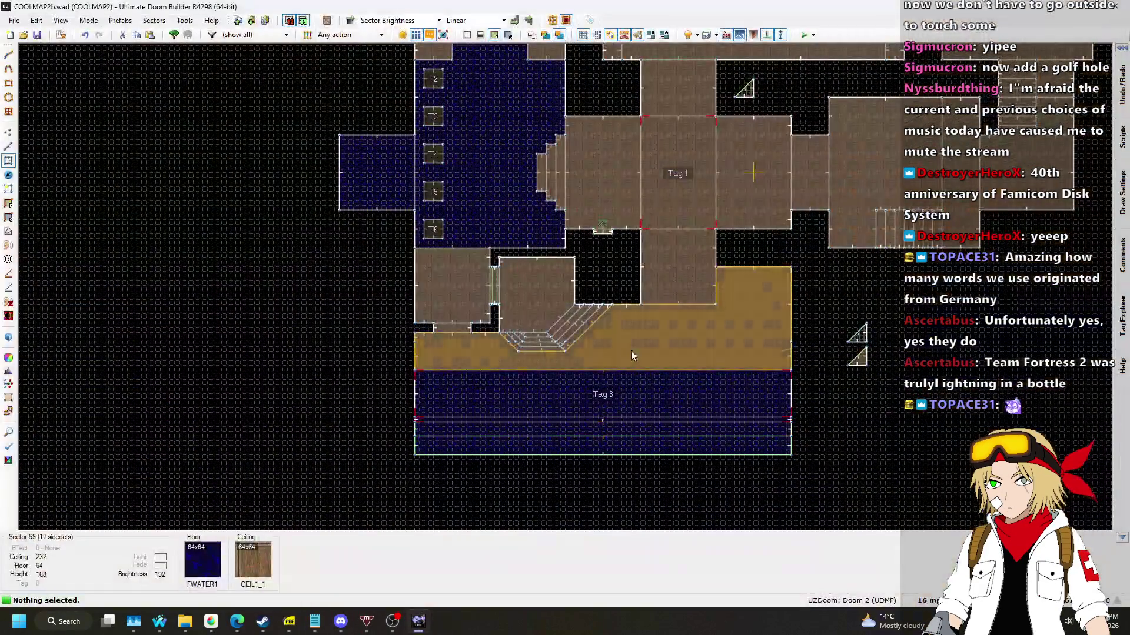
# Draw a diagonal line from the water sector's top edge down to its lower horizontal line.
pyautogui.scroll(5, 794, 412)
pyautogui.scroll(-6, 816, 299)
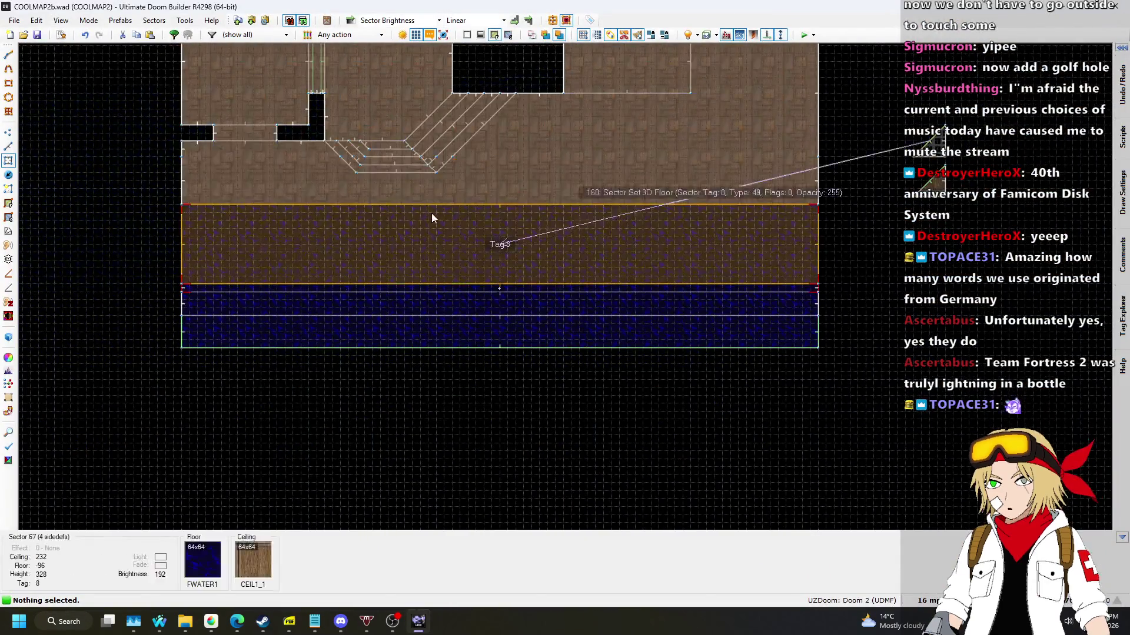
pyautogui.click(8, 147)
pyautogui.scroll(5, 229, 302)
pyautogui.scroll(1, 230, 302)
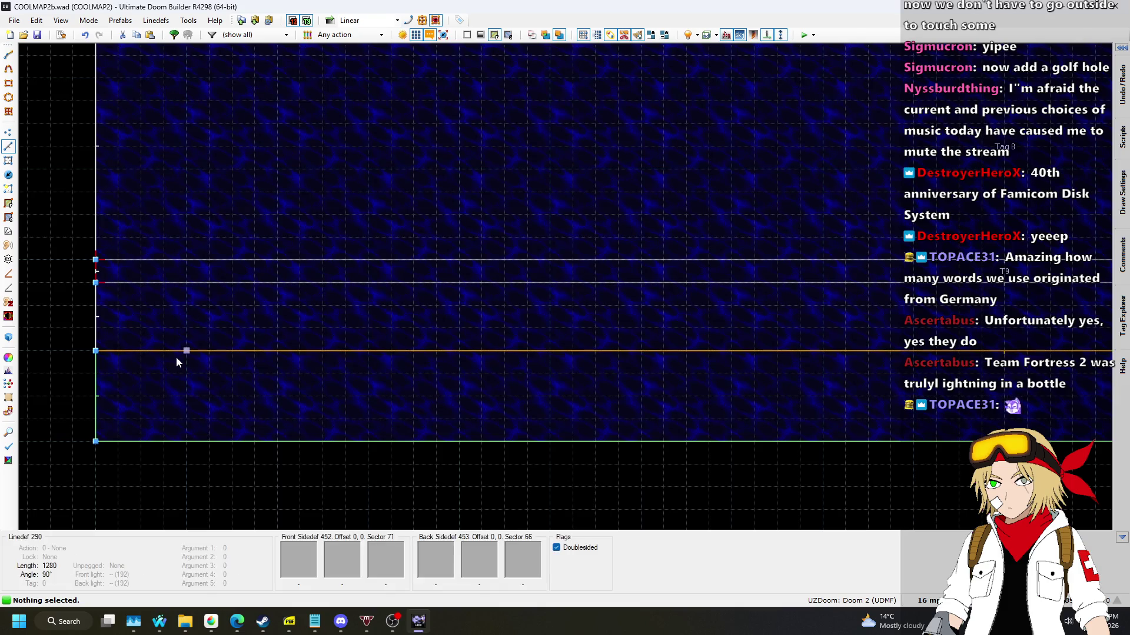
pyautogui.scroll(-2, 329, 297)
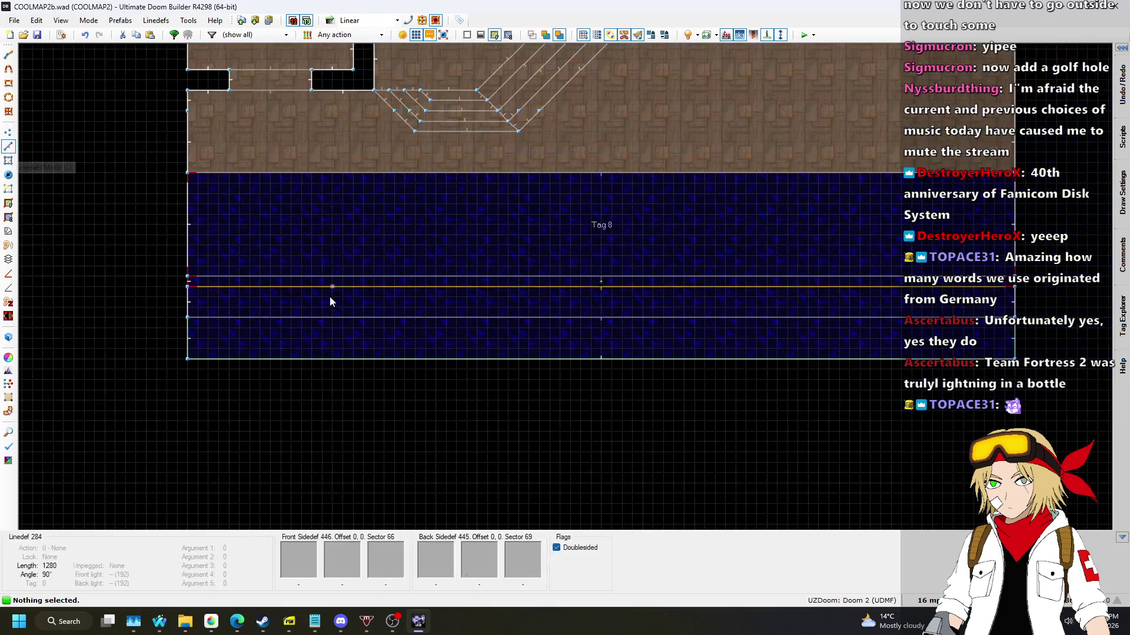
pyautogui.scroll(1, 350, 242)
pyautogui.scroll(-1, 353, 247)
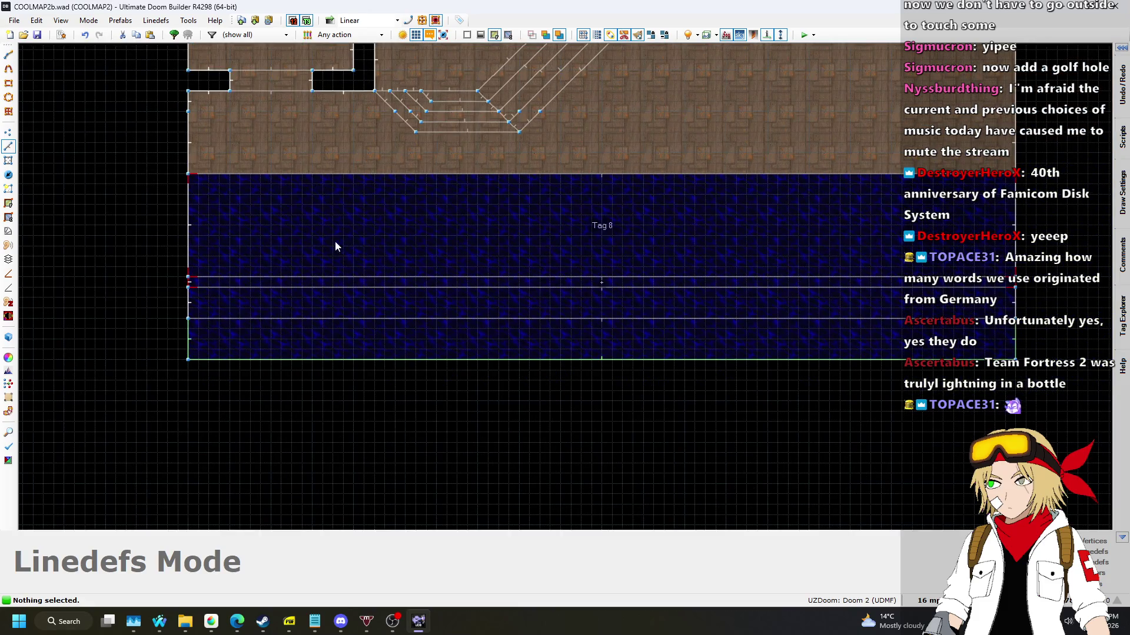
pyautogui.scroll(2, 241, 200)
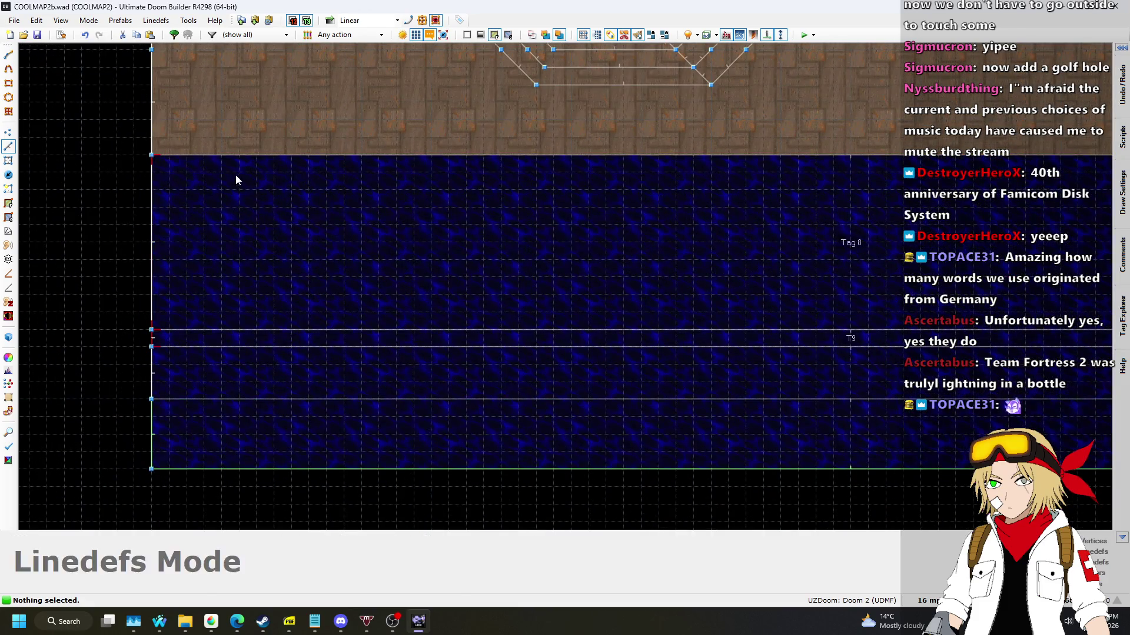
pyautogui.press('space')
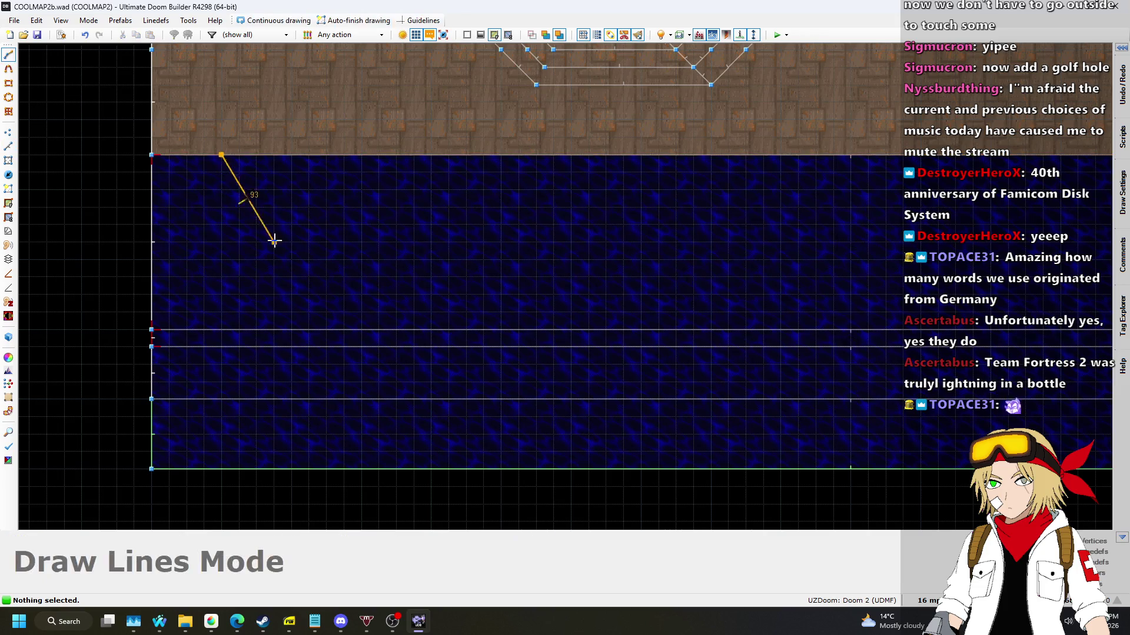
pyautogui.click(359, 328)
# Slide the left diagonal's lower vertex further right.
pyautogui.scroll(-2, 128, 233)
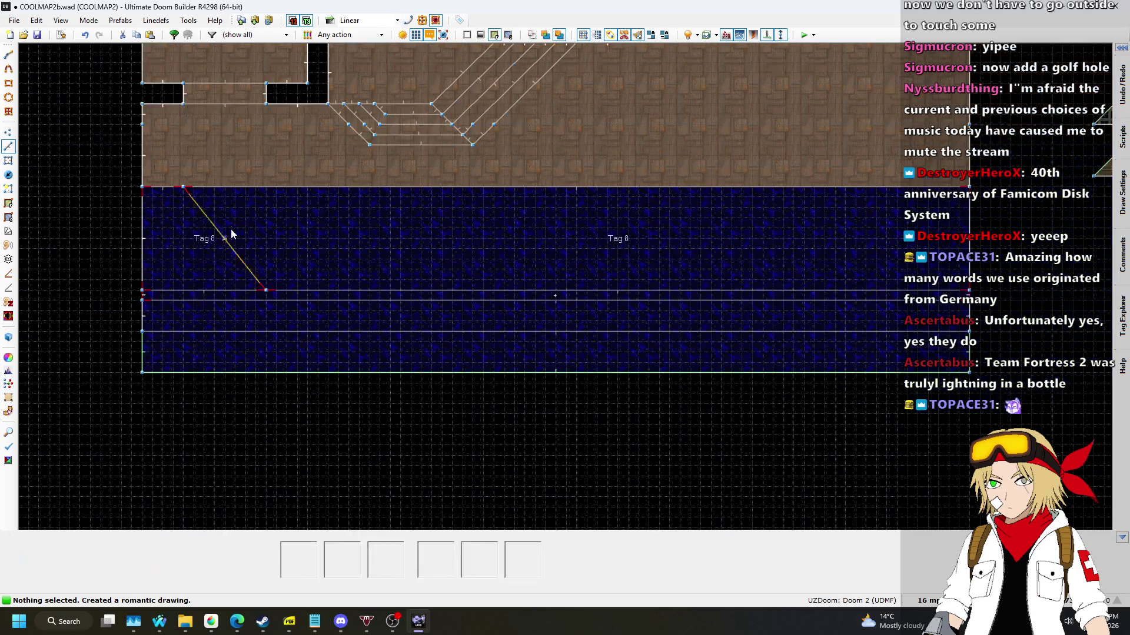
pyautogui.scroll(3, 223, 229)
pyautogui.press('v')
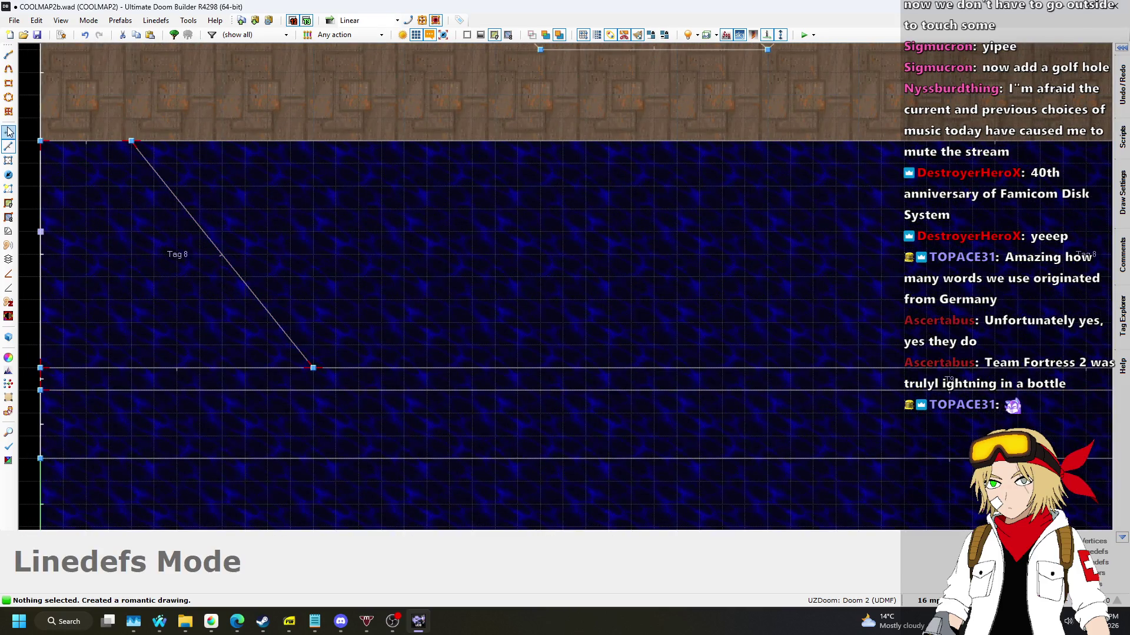
pyautogui.moveTo(315, 368); pyautogui.dragTo(351, 368)
pyautogui.scroll(-2, 241, 298)
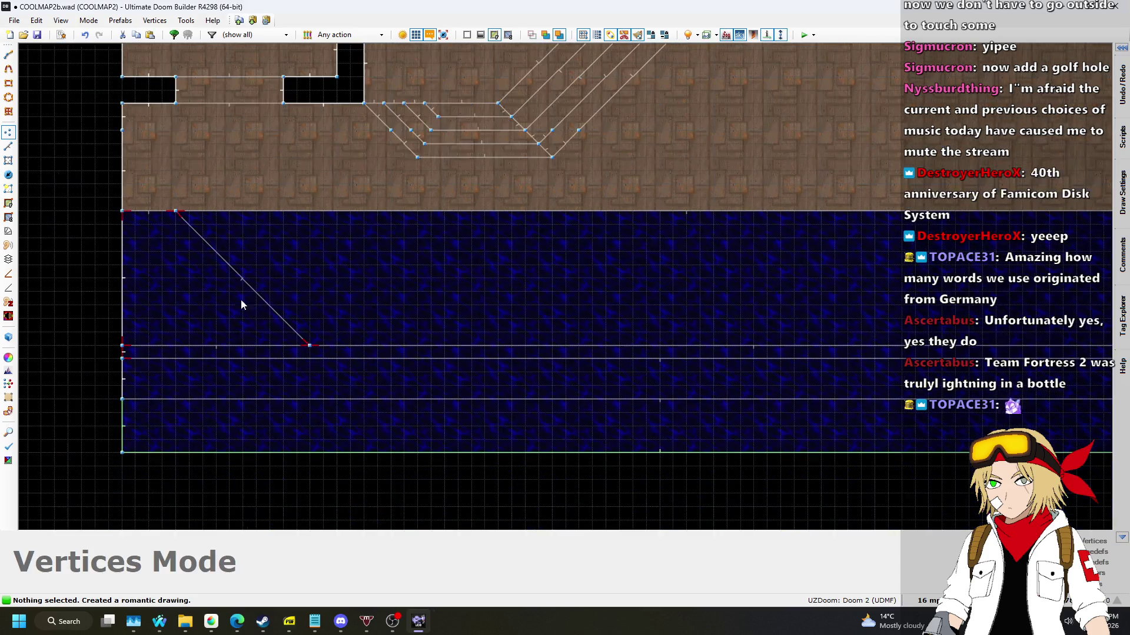
# Draw a diagonal across the water sector's right end to the horizontal line.
pyautogui.click(9, 147)
pyautogui.scroll(3, 590, 224)
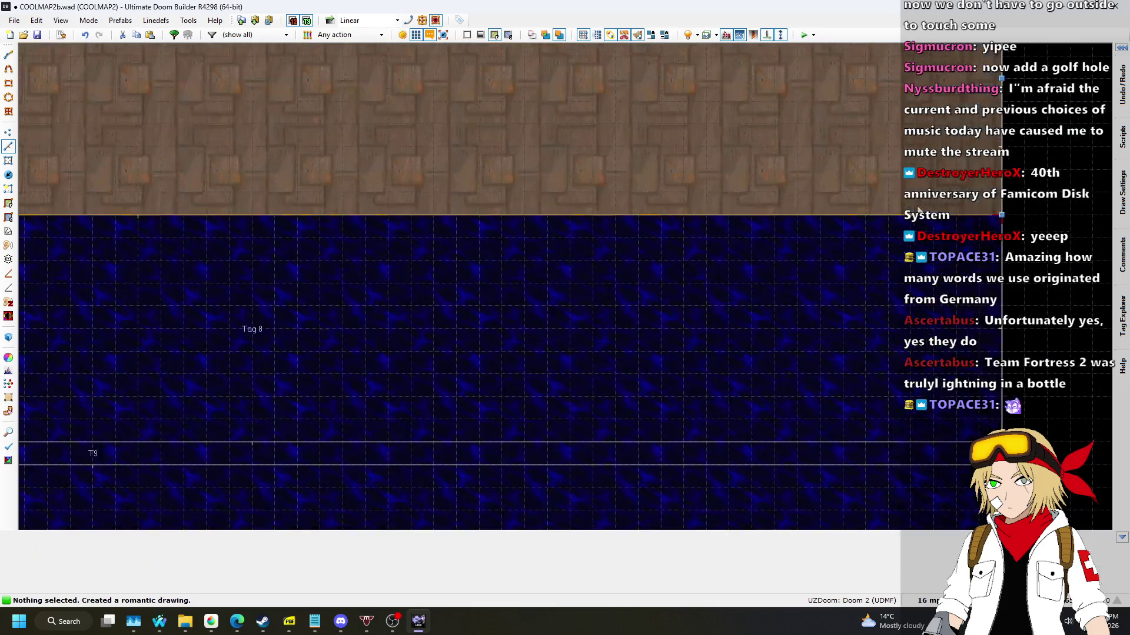
pyautogui.press('Insert')
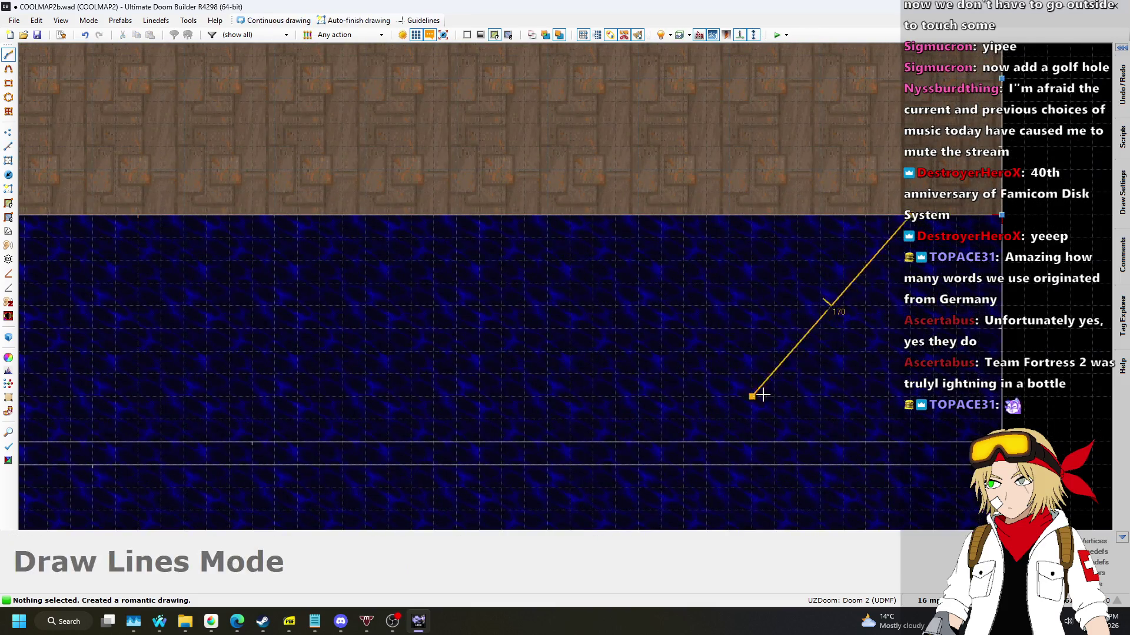
pyautogui.click(683, 441)
pyautogui.scroll(-2, 864, 300)
pyautogui.scroll(2, 850, 325)
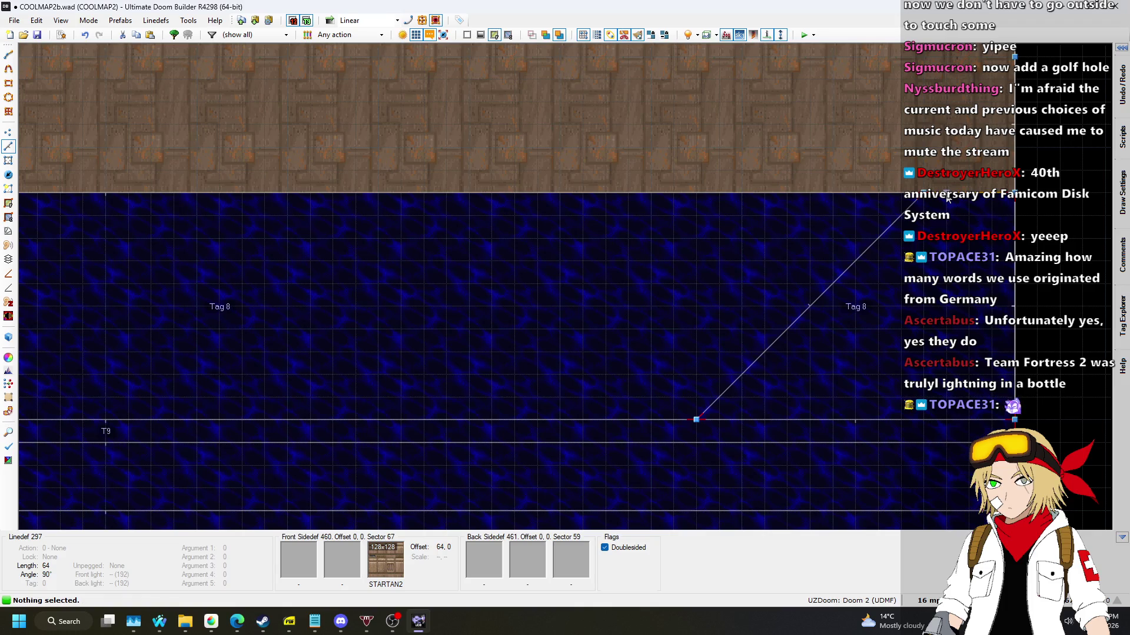
# Draw second diagonals parallel to the right and left ones, forming two slanted strips.
pyautogui.press('d')
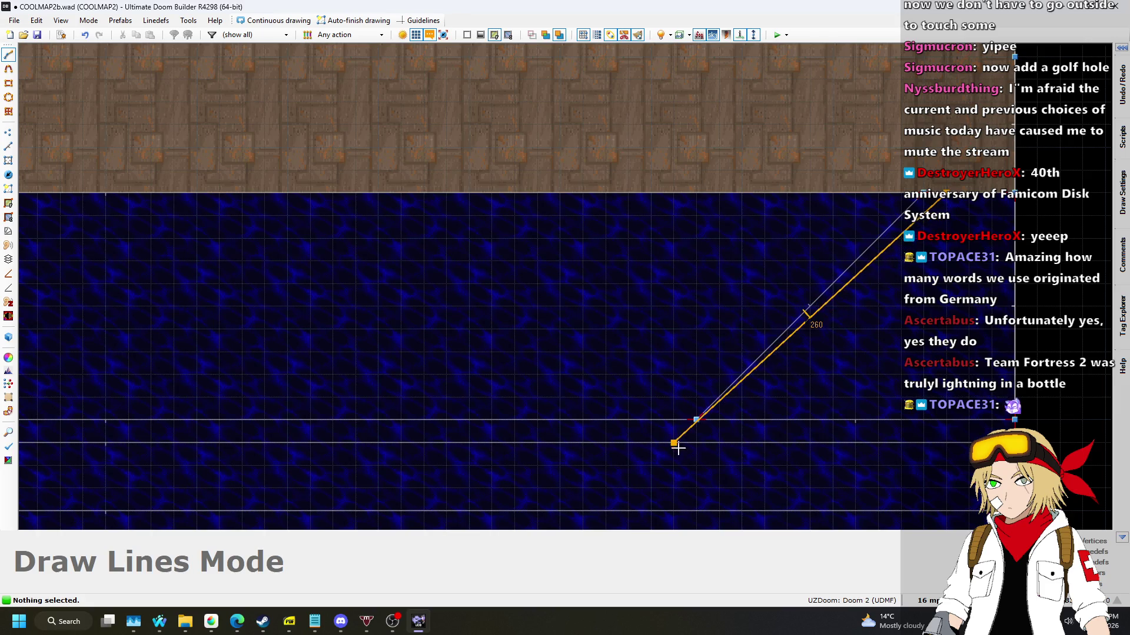
pyautogui.click(705, 444)
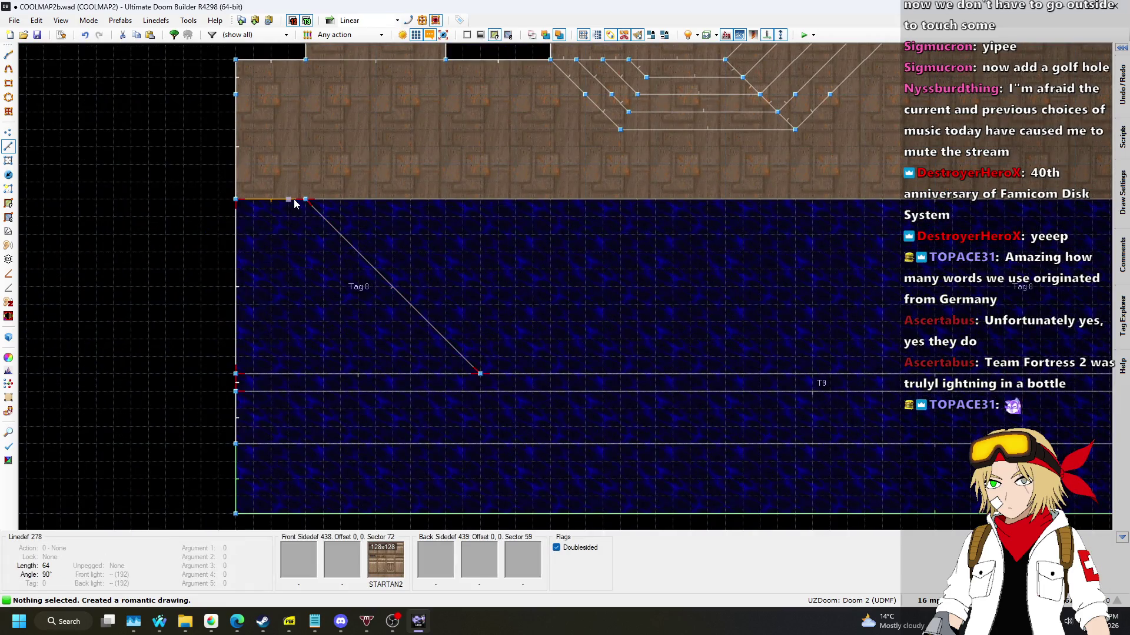
pyautogui.press('d')
pyautogui.click(478, 391)
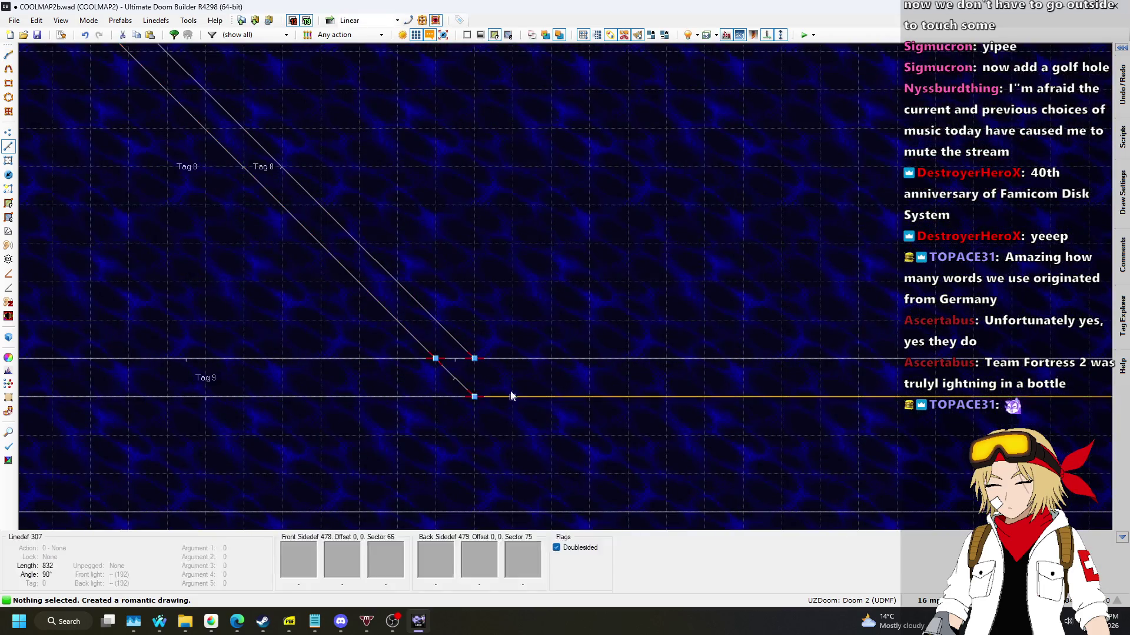
# Select the left diagonal strip in Sectors mode.
pyautogui.scroll(-1, 260, 280)
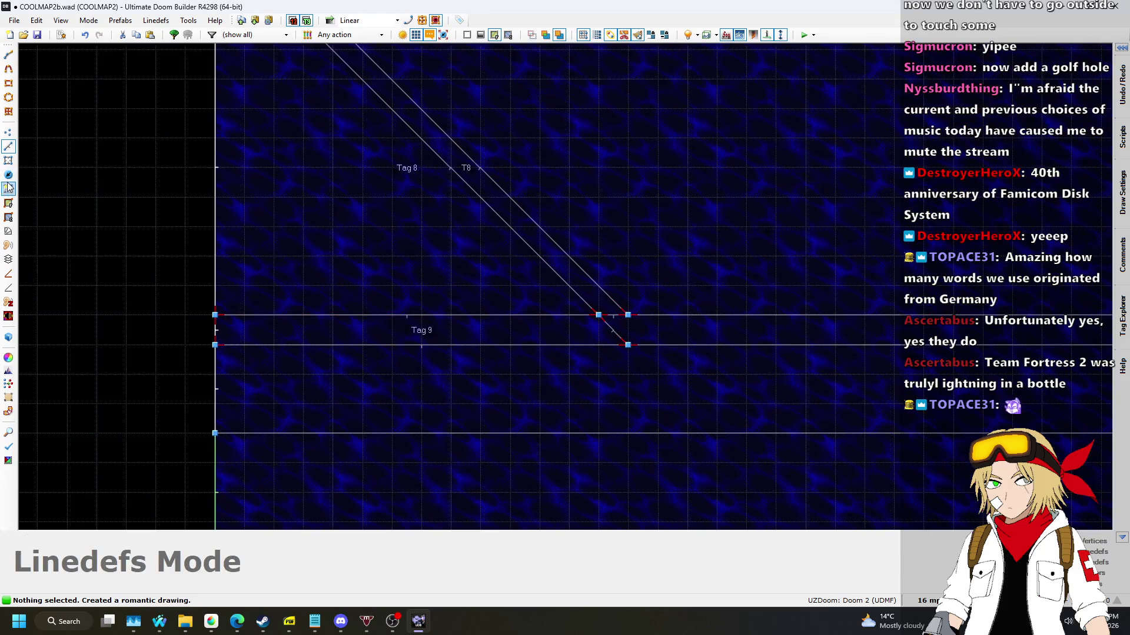
pyautogui.click(8, 160)
pyautogui.click(541, 247)
pyautogui.scroll(-4, 283, 257)
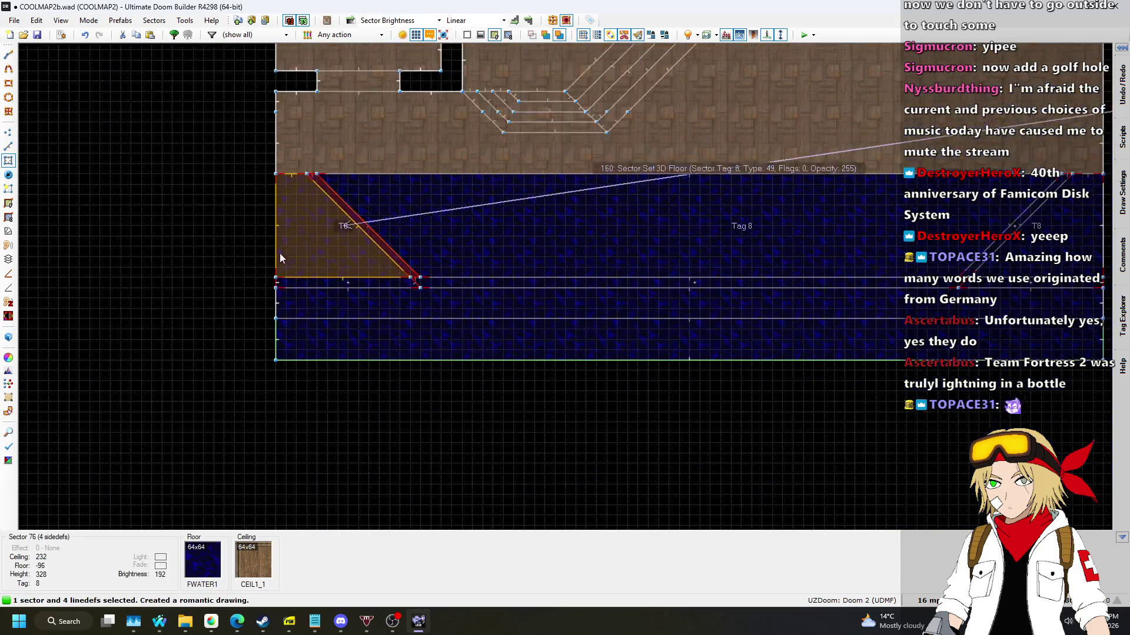
# Give both diagonal strips tag 9 in their sector properties.
pyautogui.scroll(4, 618, 219)
pyautogui.click(842, 264)
pyautogui.rightClick(819, 299)
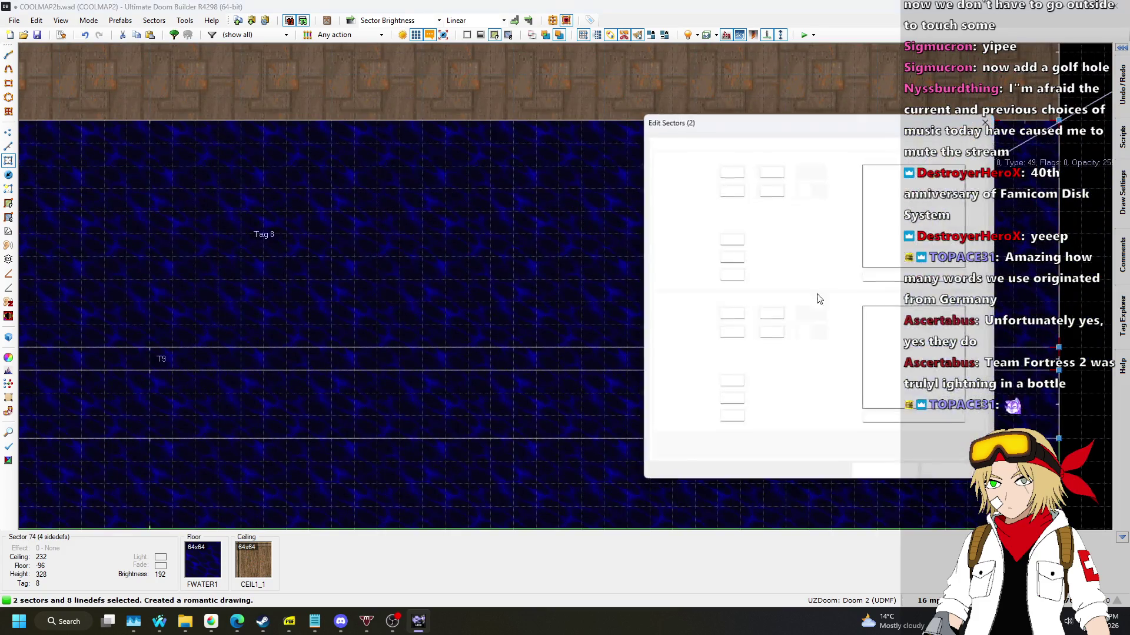
pyautogui.click(683, 144)
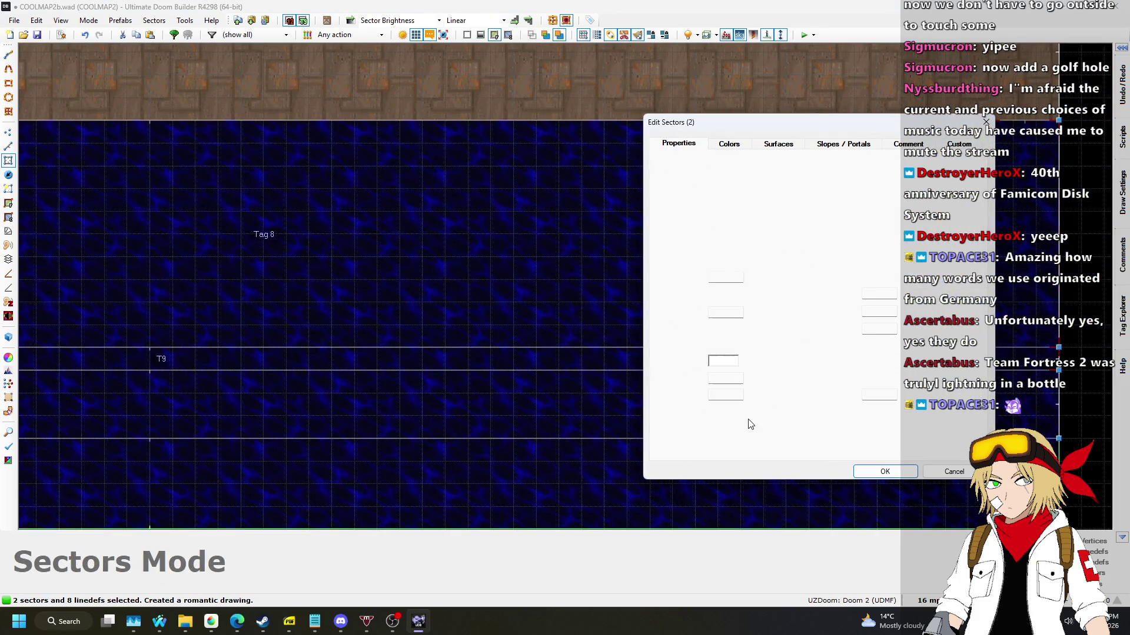
pyautogui.click(723, 433)
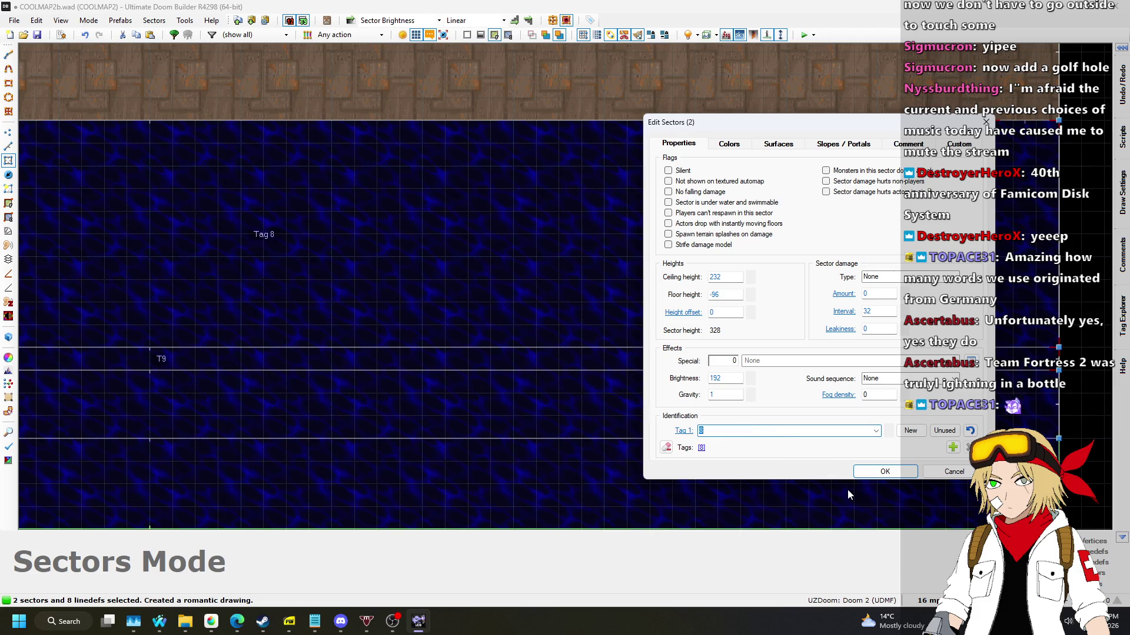
pyautogui.click(884, 471)
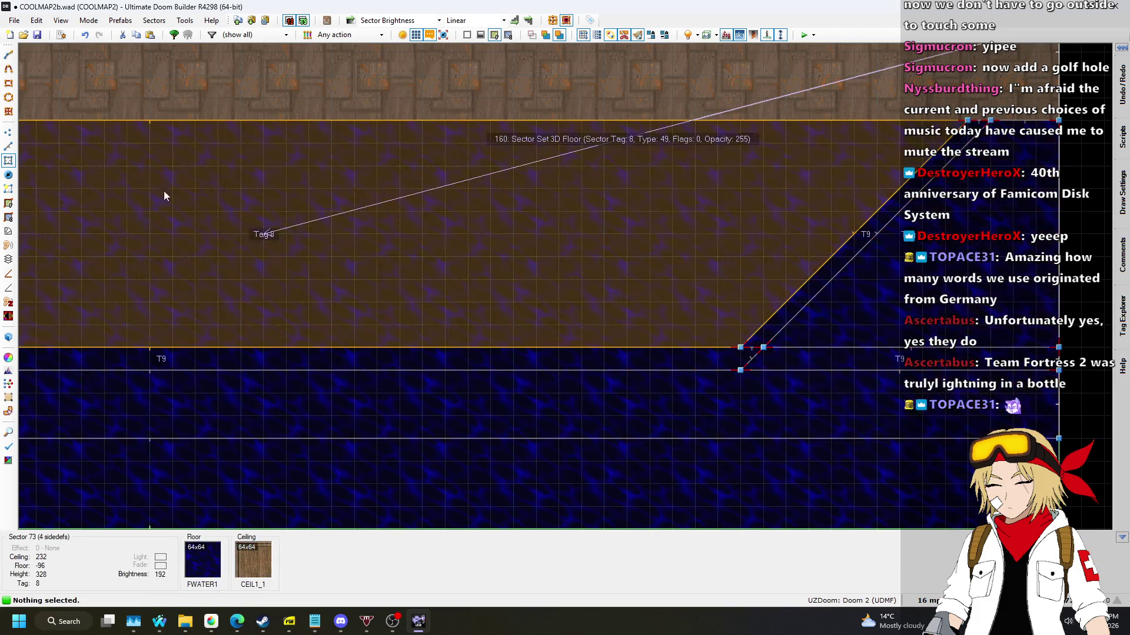
# Delete the three leftover lines and the extra horizontal line at the corner.
pyautogui.click(9, 147)
pyautogui.click(900, 360)
pyautogui.scroll(-2, 497, 239)
pyautogui.scroll(2, 312, 289)
pyautogui.click(252, 323)
pyautogui.click(264, 335)
pyautogui.scroll(-1, 142, 293)
pyautogui.press('Delete')
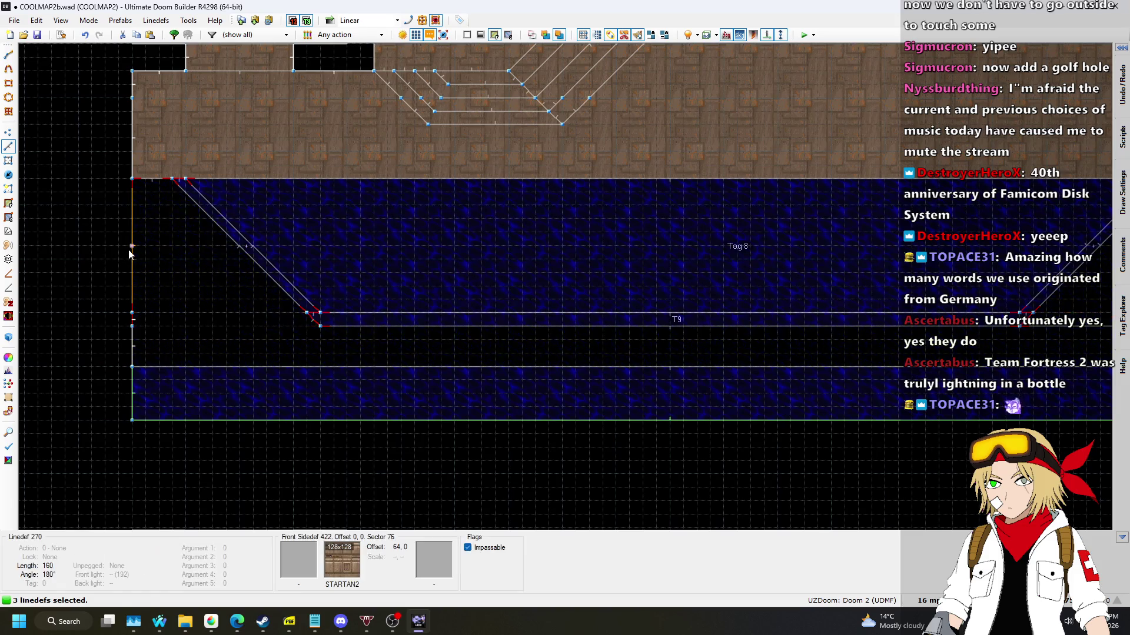
pyautogui.scroll(-3, 217, 279)
pyautogui.scroll(4, 771, 273)
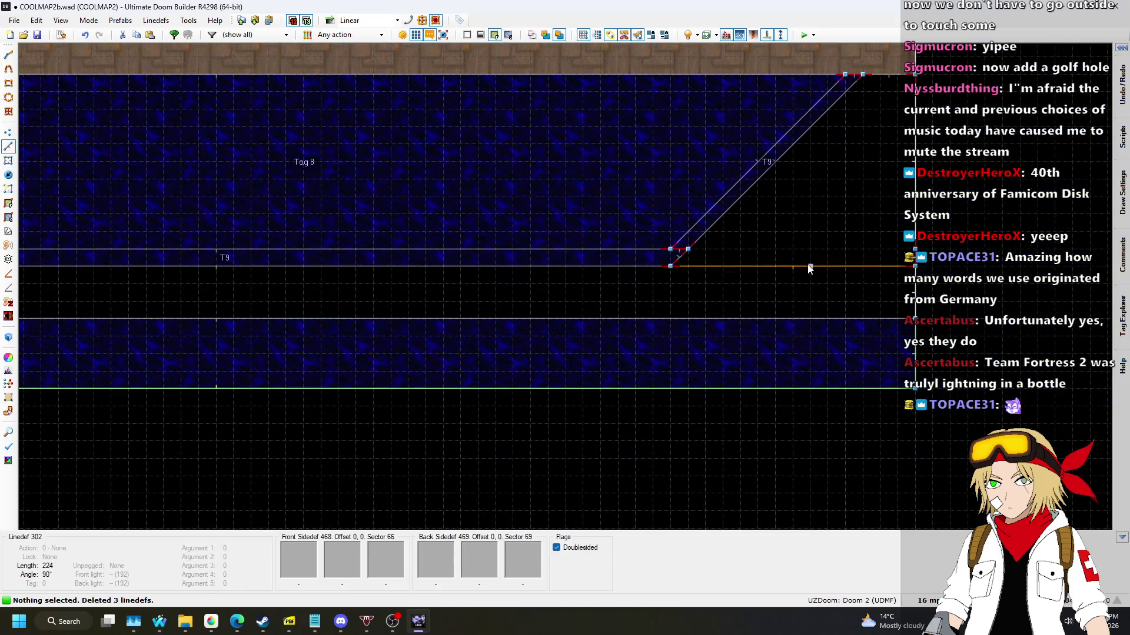
pyautogui.scroll(1, 810, 268)
pyautogui.press('Delete')
pyautogui.scroll(-2, 810, 269)
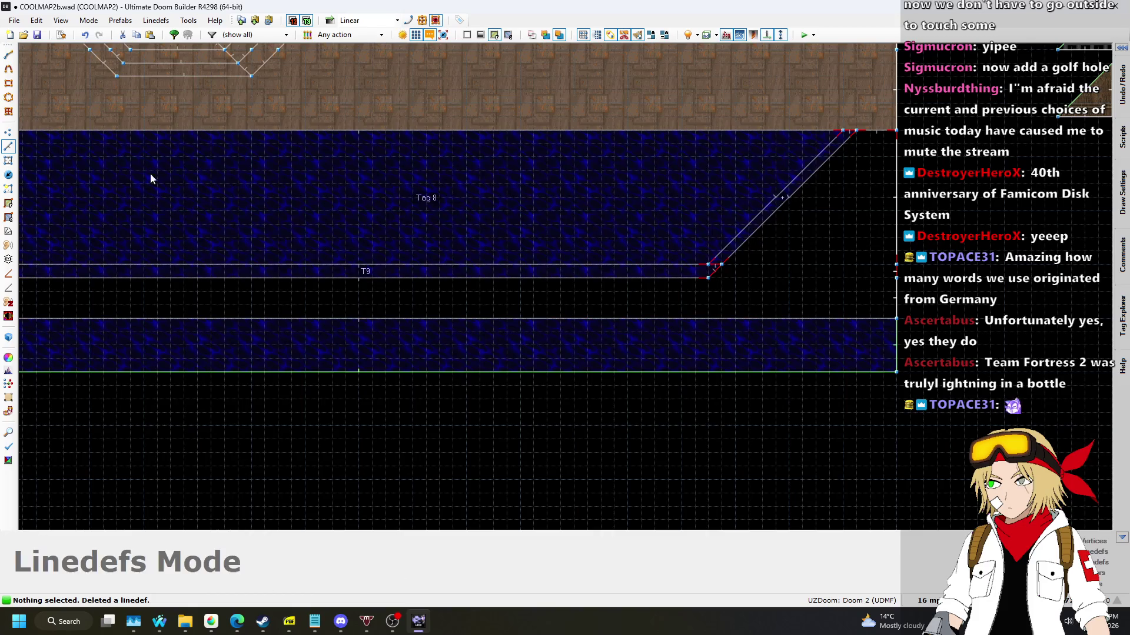
# Rebuild the reshaped water area as a new sector and clear its tag.
pyautogui.click(8, 174)
pyautogui.scroll(-2, 839, 284)
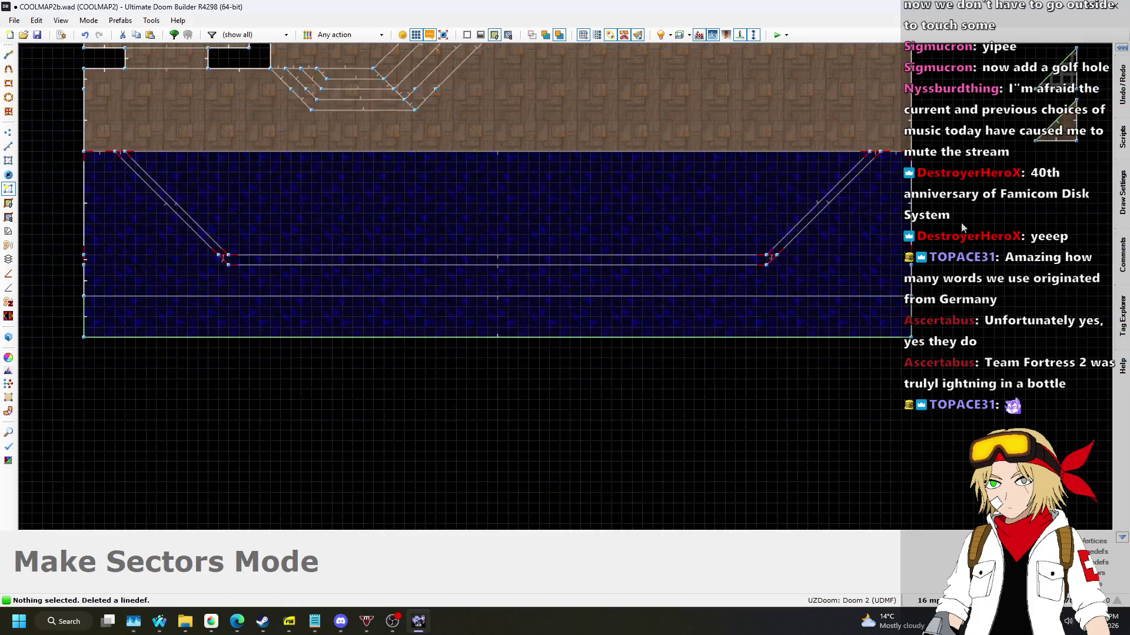
pyautogui.scroll(2, 366, 252)
pyautogui.click(366, 252)
pyautogui.press('s')
pyautogui.scroll(-1, 356, 263)
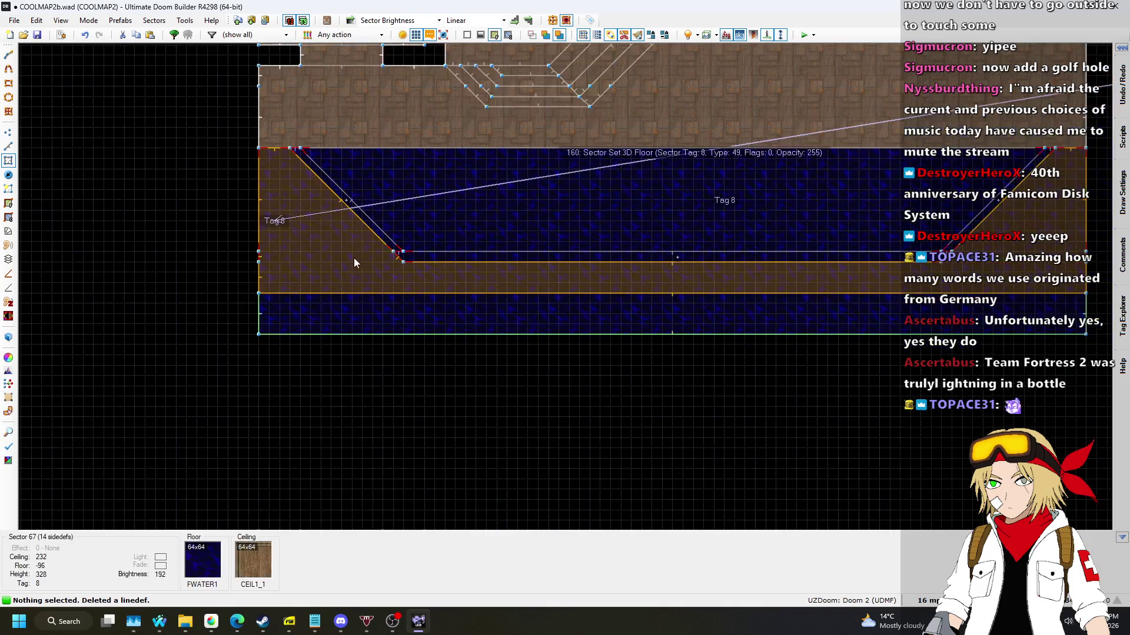
pyautogui.rightClick(359, 259)
pyautogui.click(732, 432)
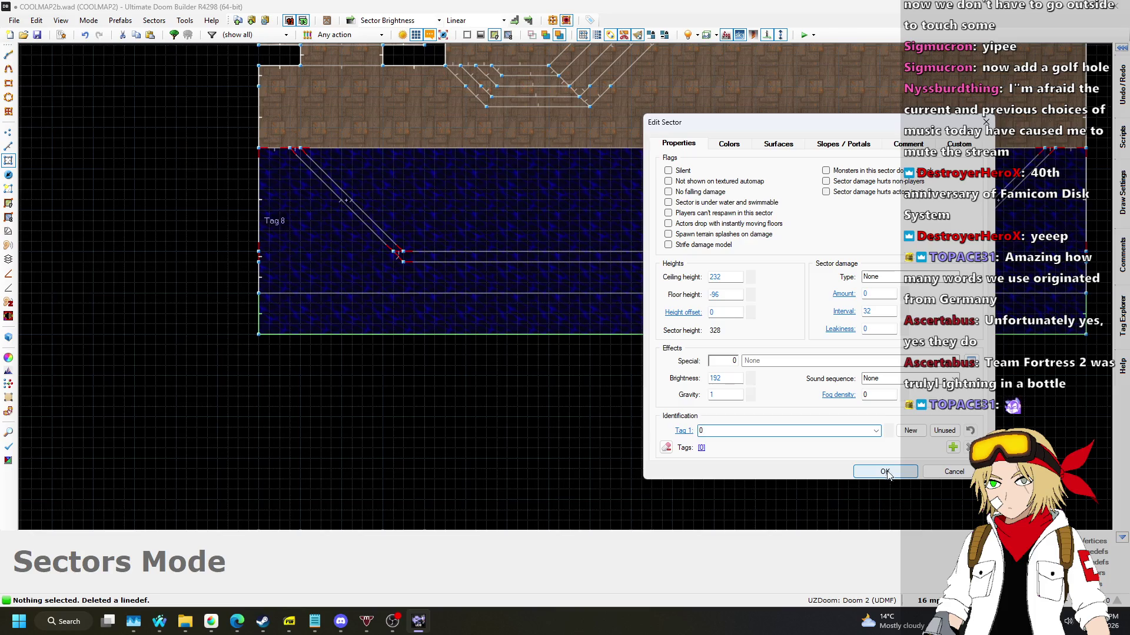
pyautogui.click(886, 472)
# Delete the two leftover vertices.
pyautogui.scroll(1, 331, 258)
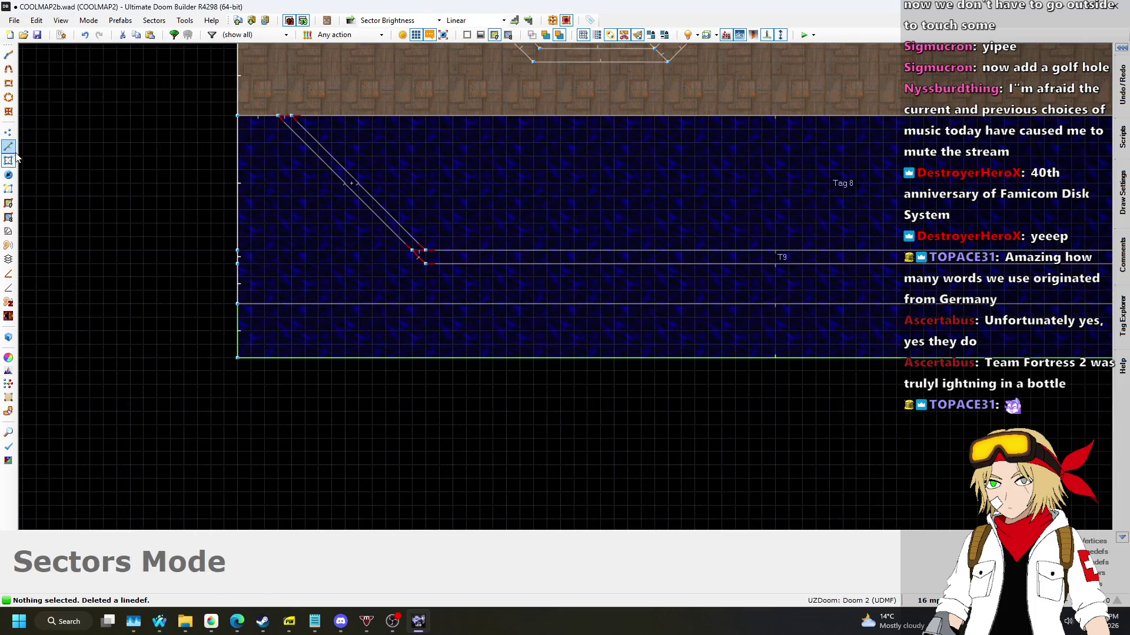
pyautogui.click(12, 134)
pyautogui.press('Delete')
pyautogui.press('Delete')
pyautogui.scroll(-2, 353, 287)
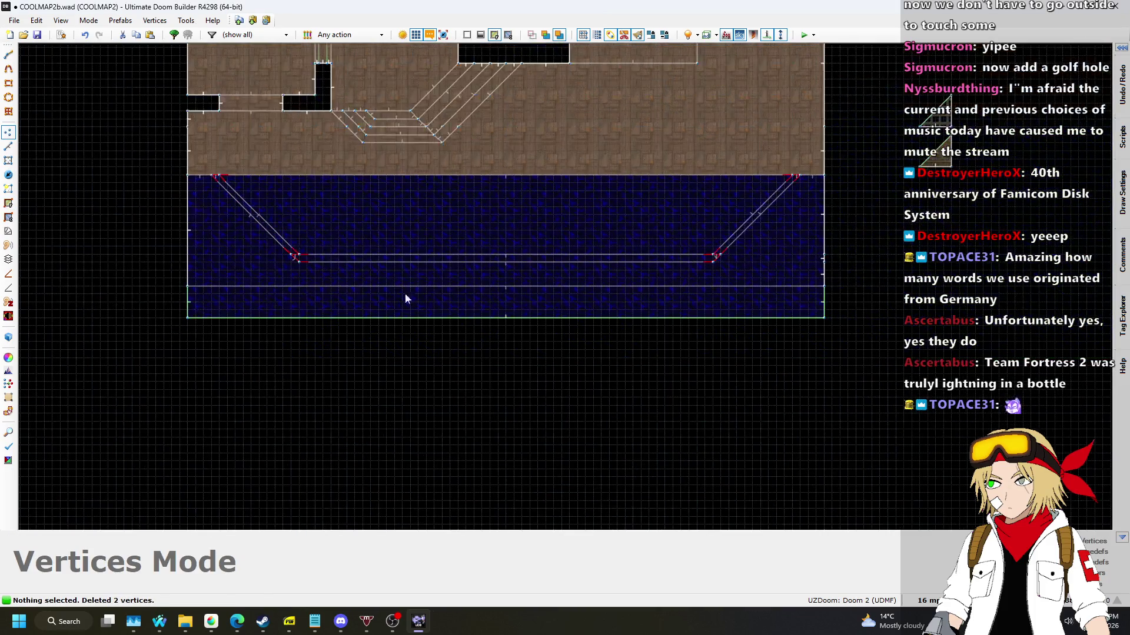
# Delete the short wall at the diagonal corridor's corner.
pyautogui.scroll(2, 305, 217)
pyautogui.scroll(-1, 306, 222)
pyautogui.scroll(1, 788, 189)
pyautogui.scroll(-1, 819, 337)
pyautogui.scroll(2, 819, 337)
pyautogui.click(8, 145)
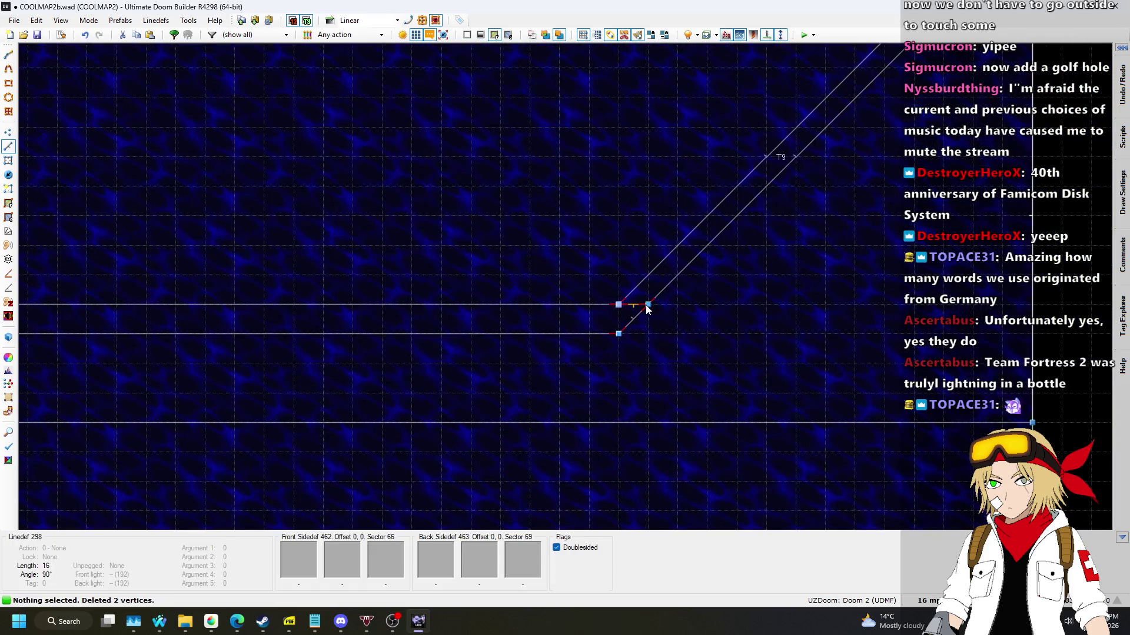
pyautogui.click(643, 309)
pyautogui.scroll(3, 308, 291)
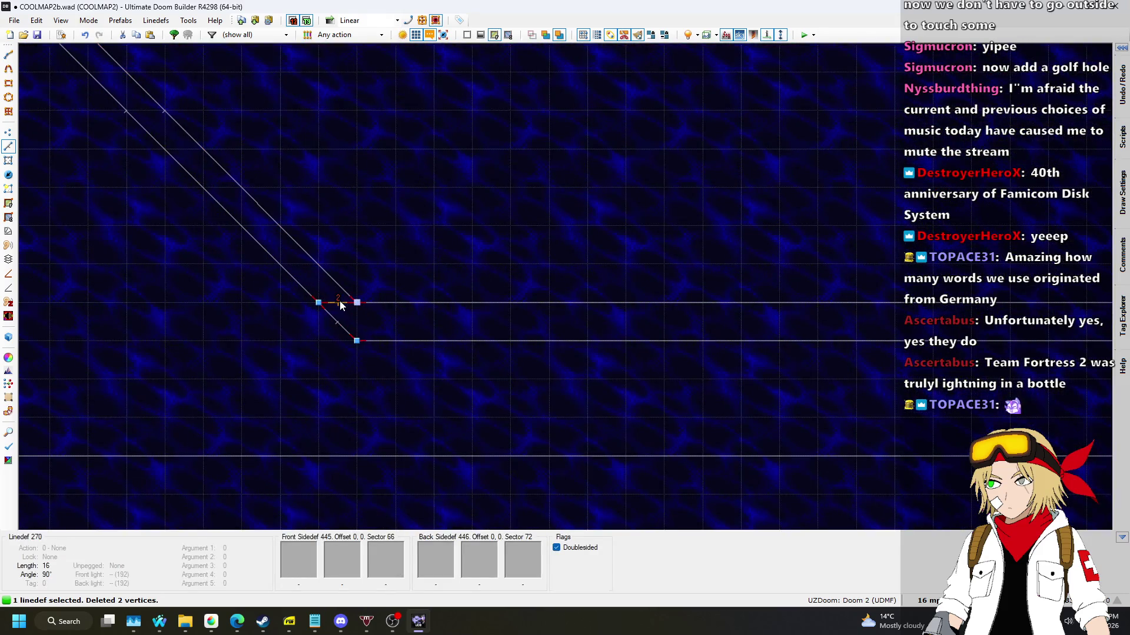
pyautogui.press('Delete')
# Set the grid to 8 map units in Vertices mode.
pyautogui.click(8, 189)
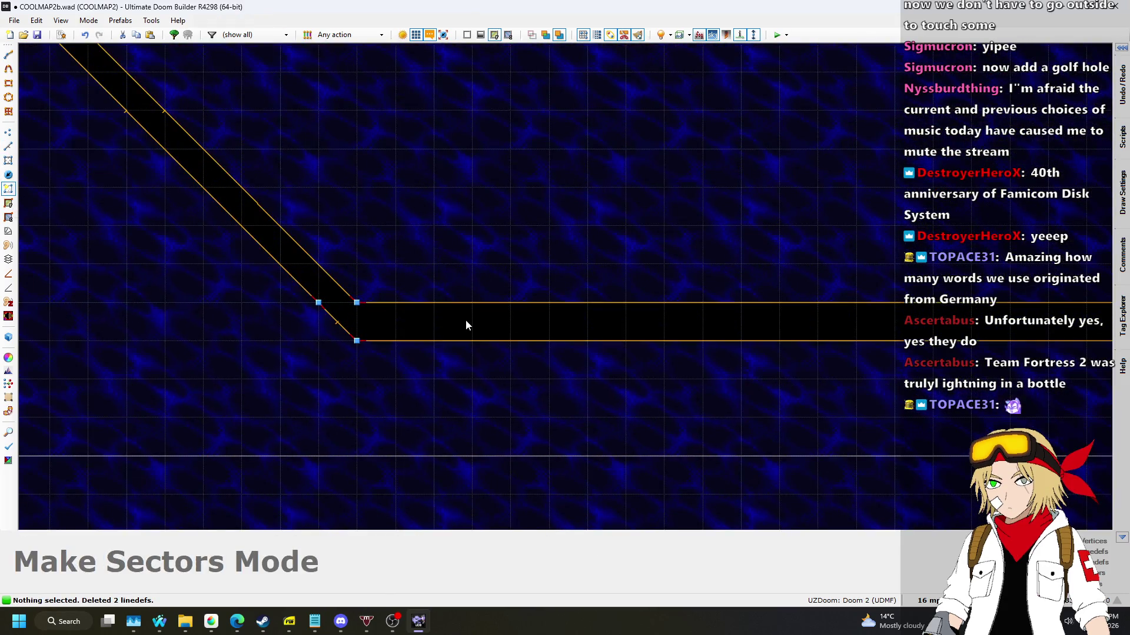
pyautogui.scroll(-6, 377, 317)
pyautogui.scroll(5, 352, 317)
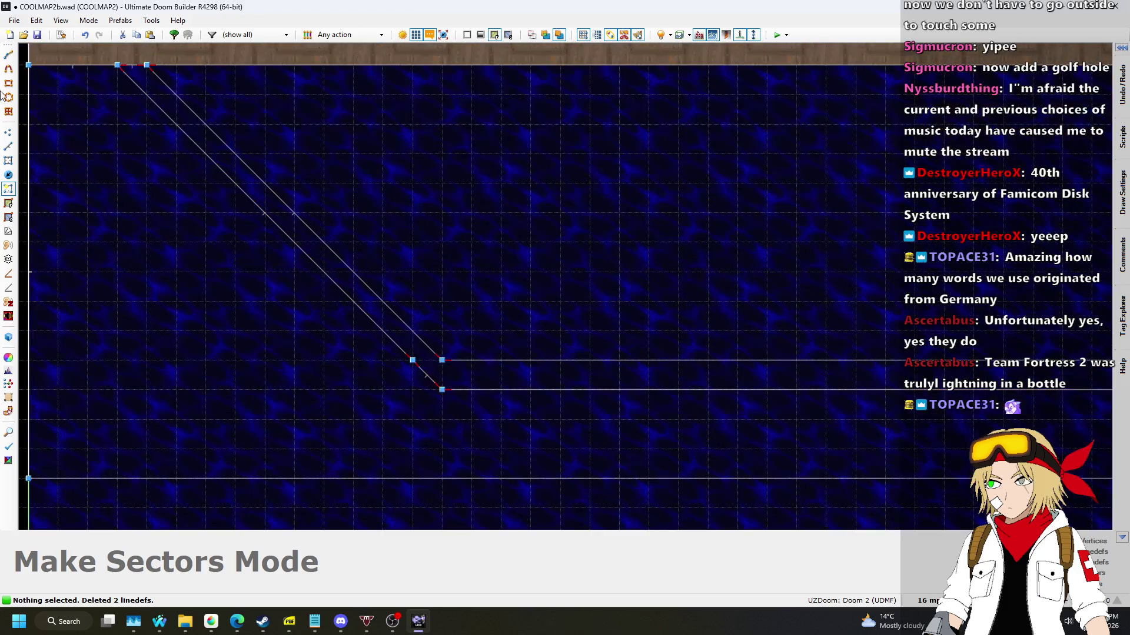
pyautogui.click(8, 132)
pyautogui.click(928, 601)
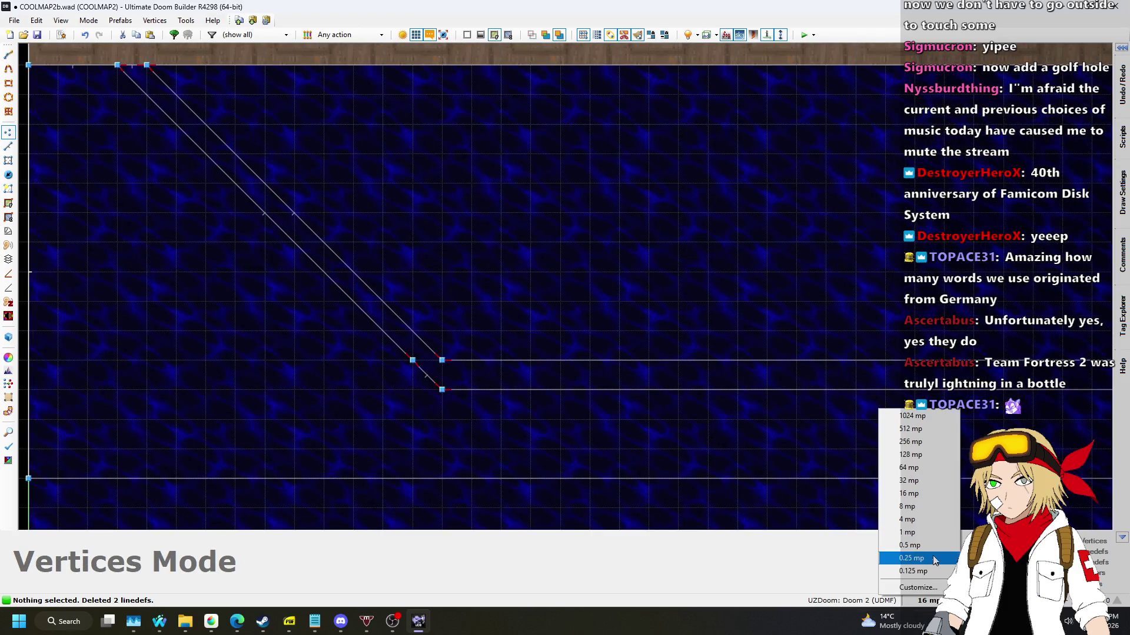
pyautogui.click(930, 507)
# Select three corridor corner vertices, then clear the selection.
pyautogui.click(442, 360)
pyautogui.scroll(-1, 459, 373)
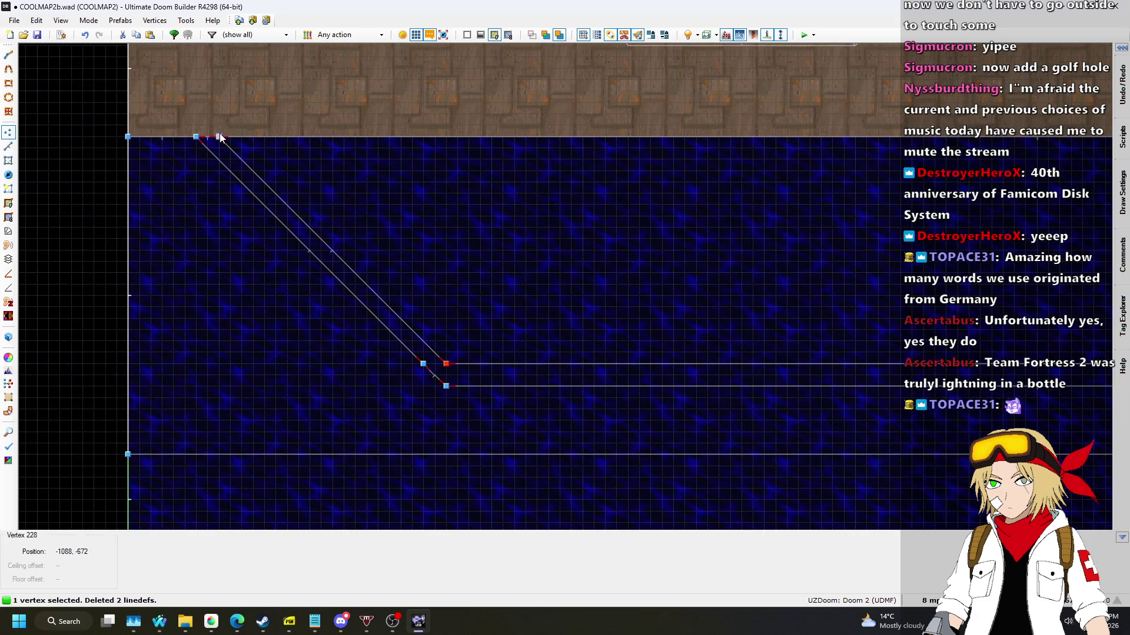
pyautogui.click(219, 136)
pyautogui.scroll(-3, 333, 164)
pyautogui.scroll(3, 842, 181)
pyautogui.click(841, 183)
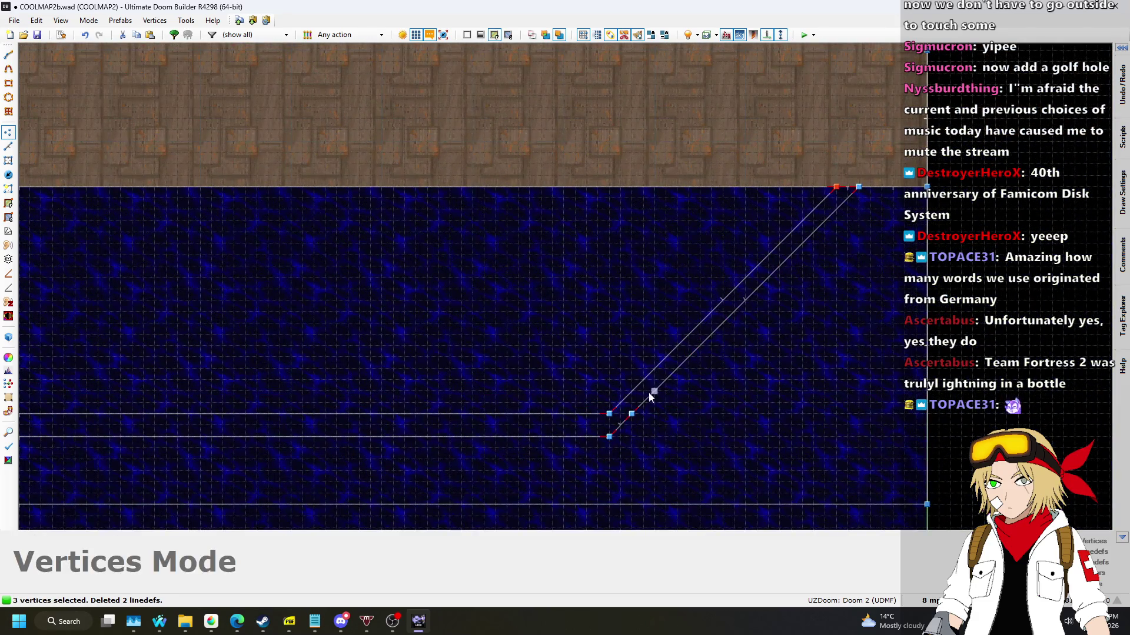
pyautogui.scroll(3, 624, 405)
pyautogui.press('v')
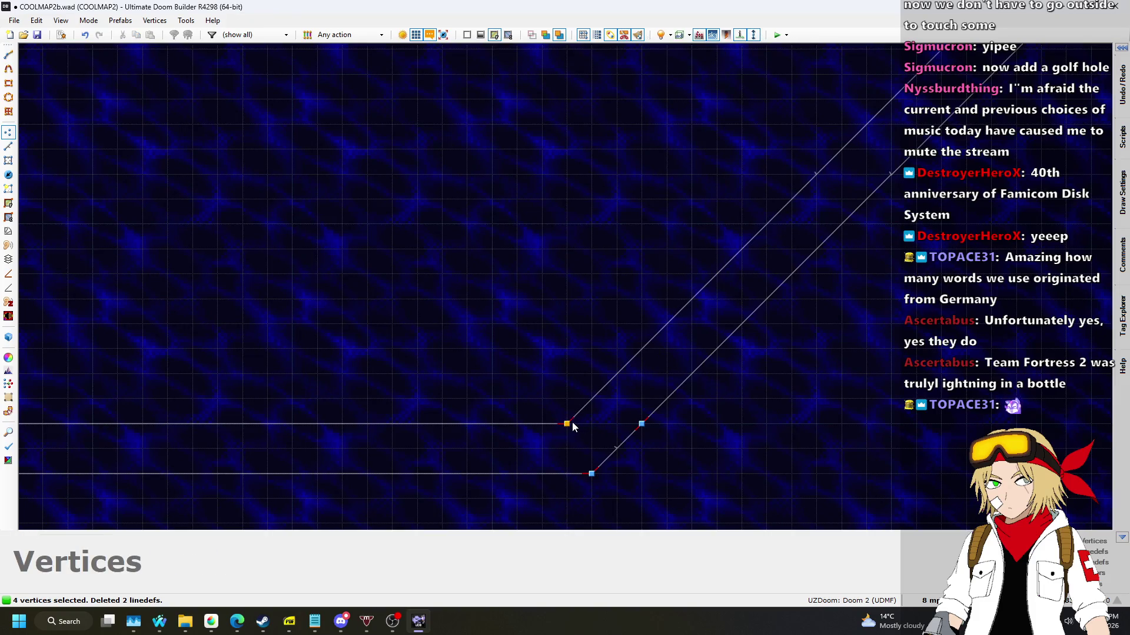
pyautogui.scroll(-3, 813, 277)
pyautogui.scroll(3, 80, 230)
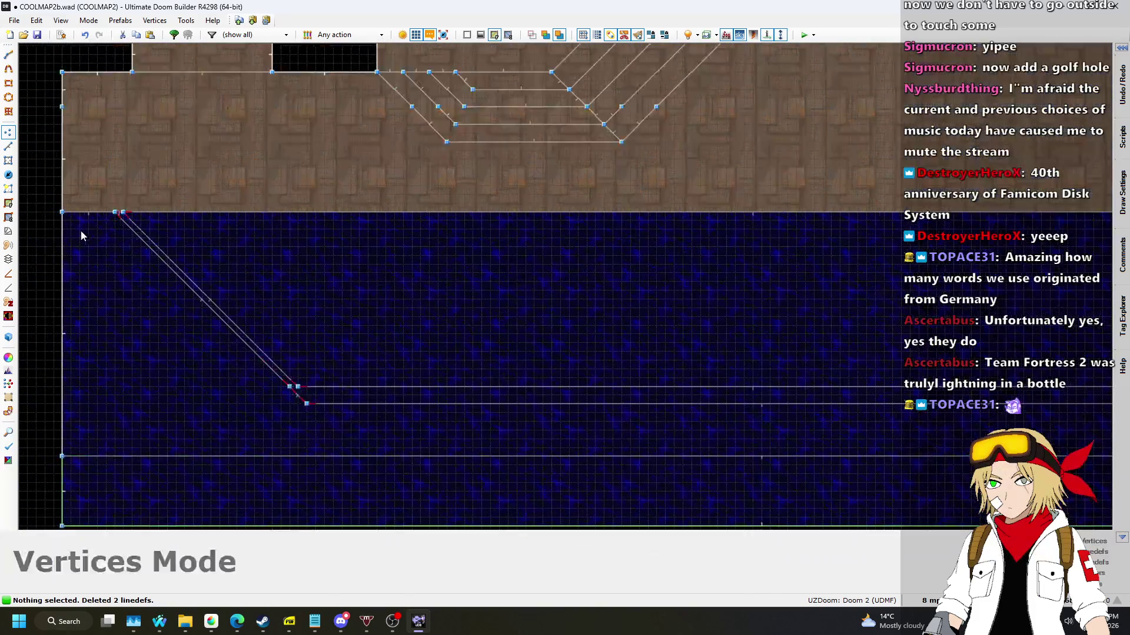
pyautogui.scroll(1, 146, 199)
# Move the left corner vertex onto the corridor edge, delete the leftover vertex, and return to Sectors mode.
pyautogui.click(119, 206)
pyautogui.scroll(3, 349, 438)
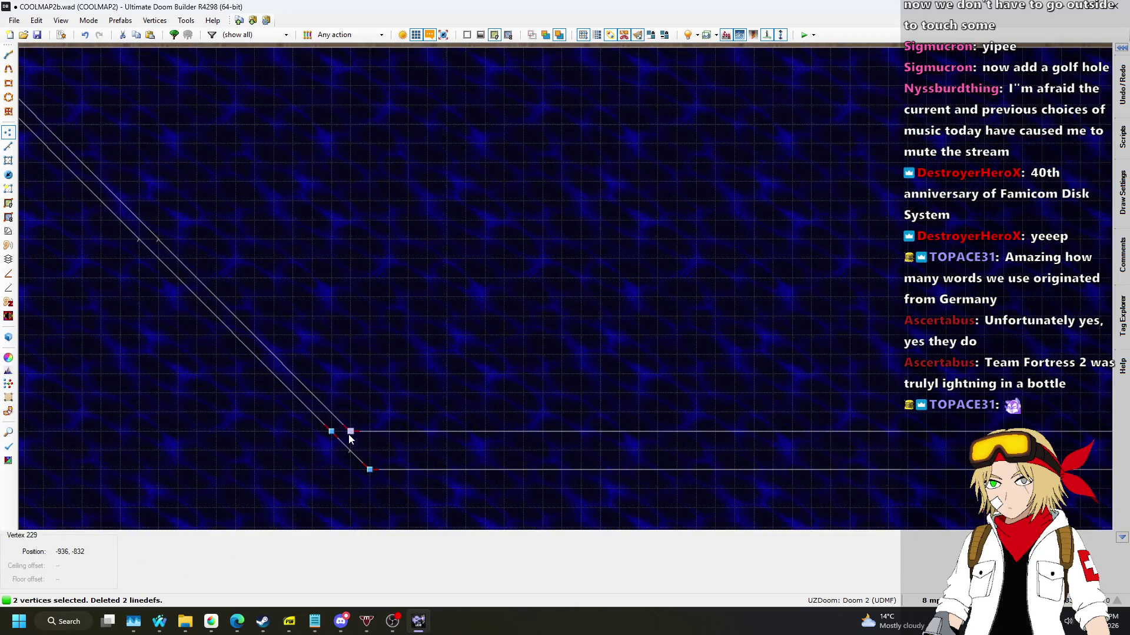
pyautogui.moveTo(349, 438); pyautogui.dragTo(387, 438)
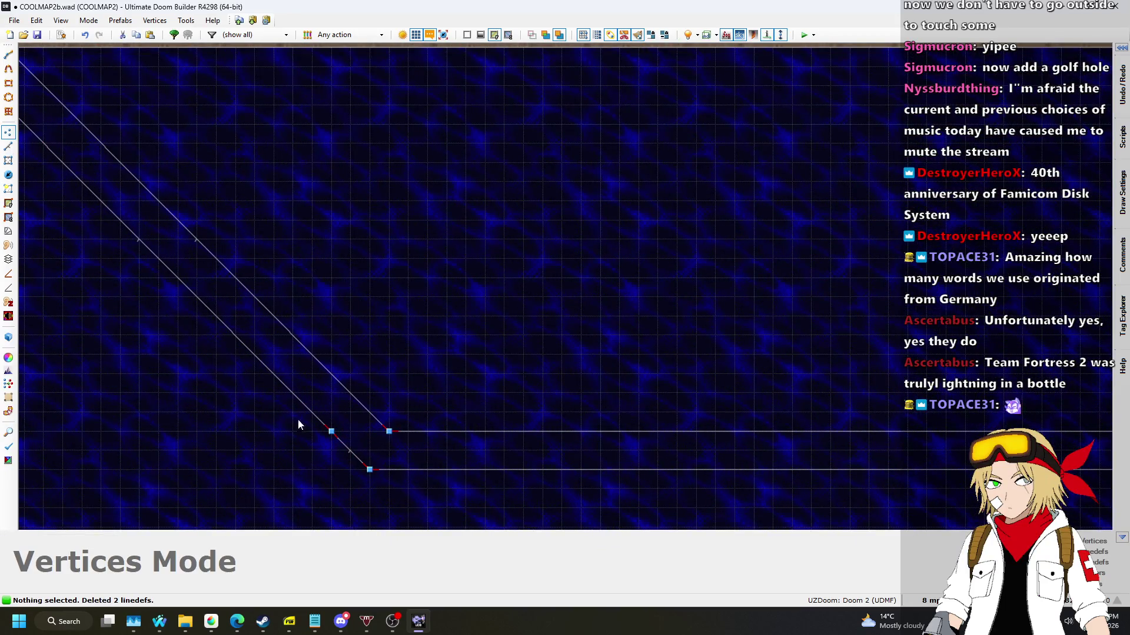
pyautogui.press('Delete')
pyautogui.scroll(-3, 618, 429)
pyautogui.scroll(3, 715, 434)
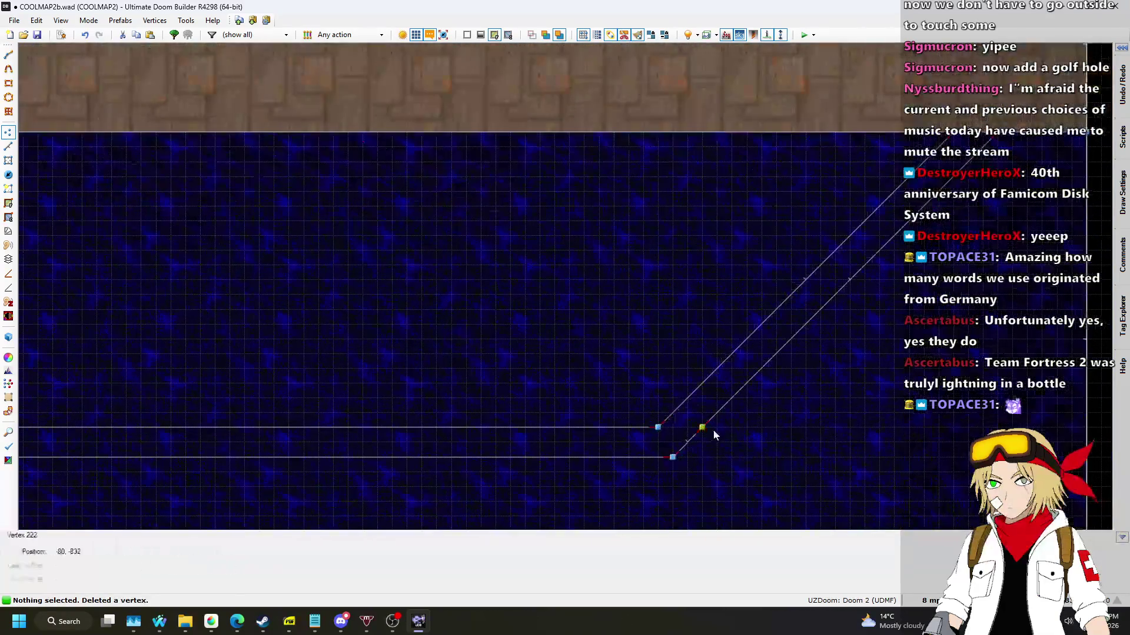
pyautogui.scroll(-3, 743, 336)
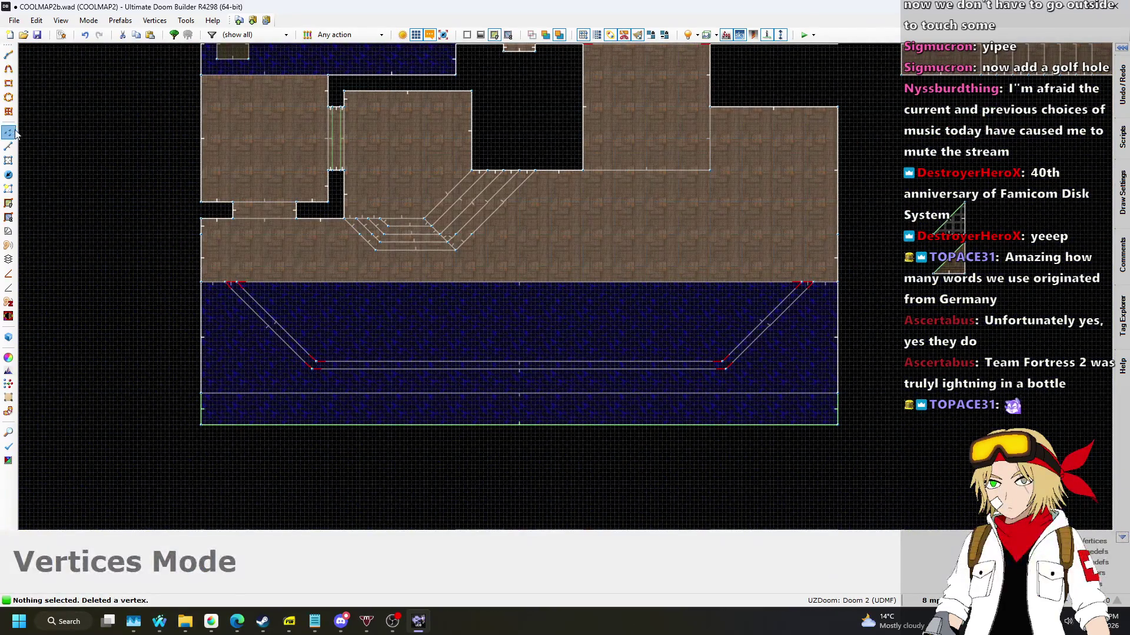
pyautogui.click(12, 163)
pyautogui.scroll(4, 331, 318)
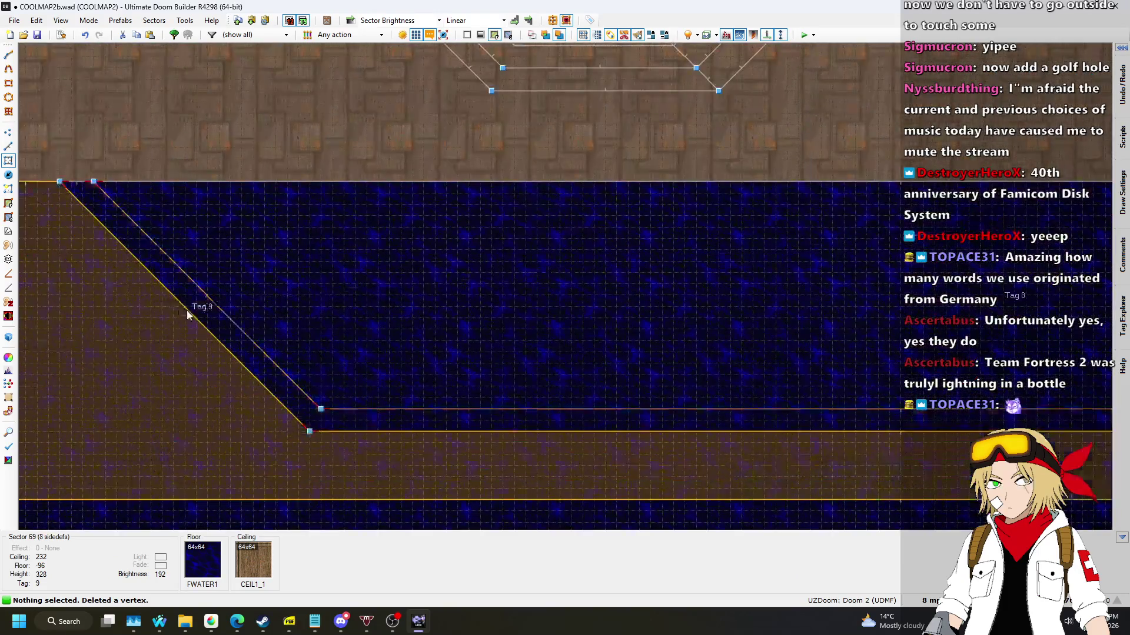
pyautogui.press('q')
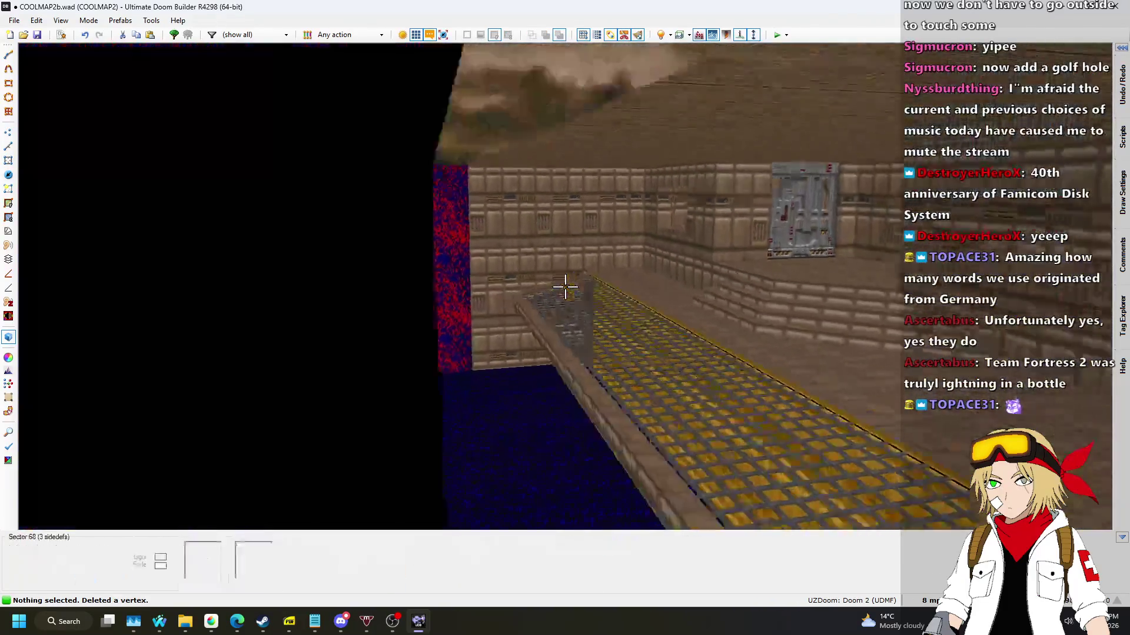
pyautogui.press('w')
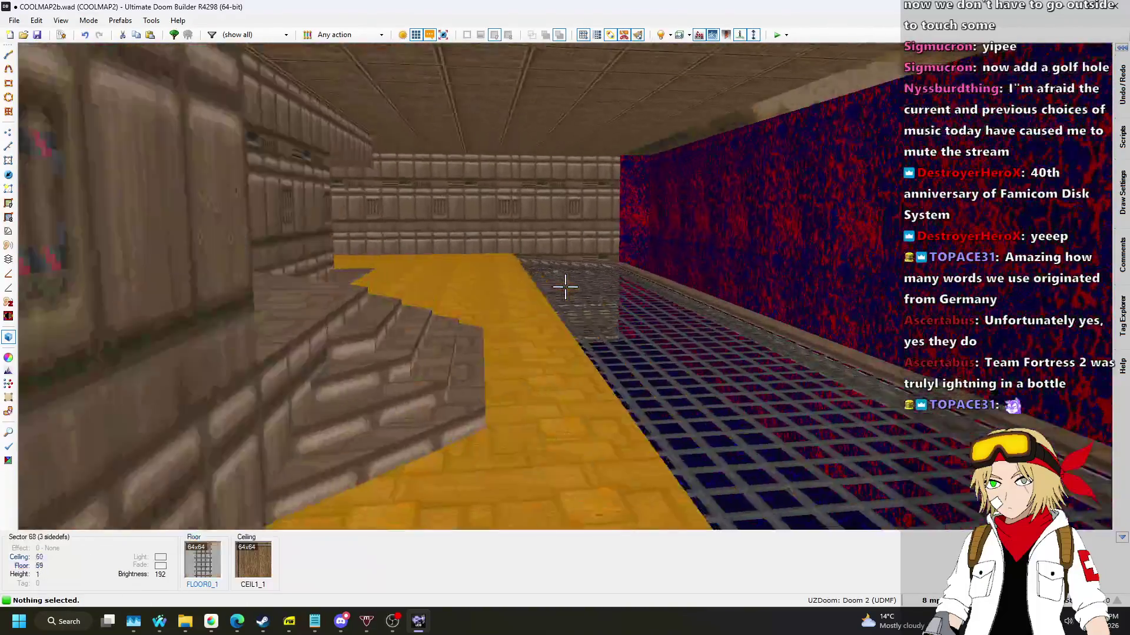
pyautogui.press('w')
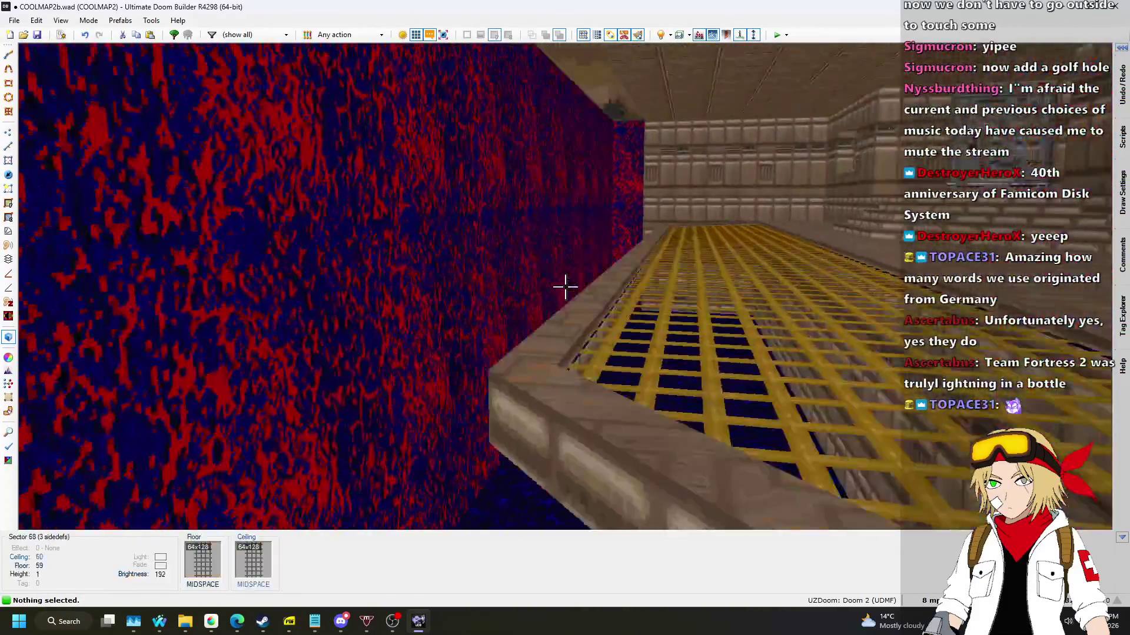
pyautogui.press('w')
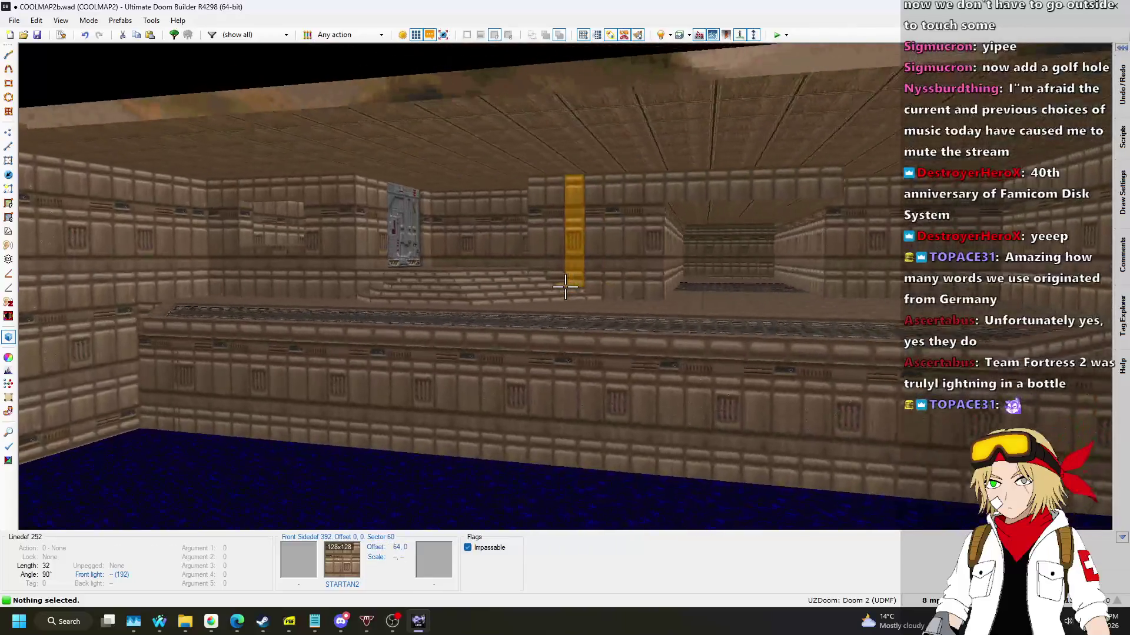
pyautogui.press('w')
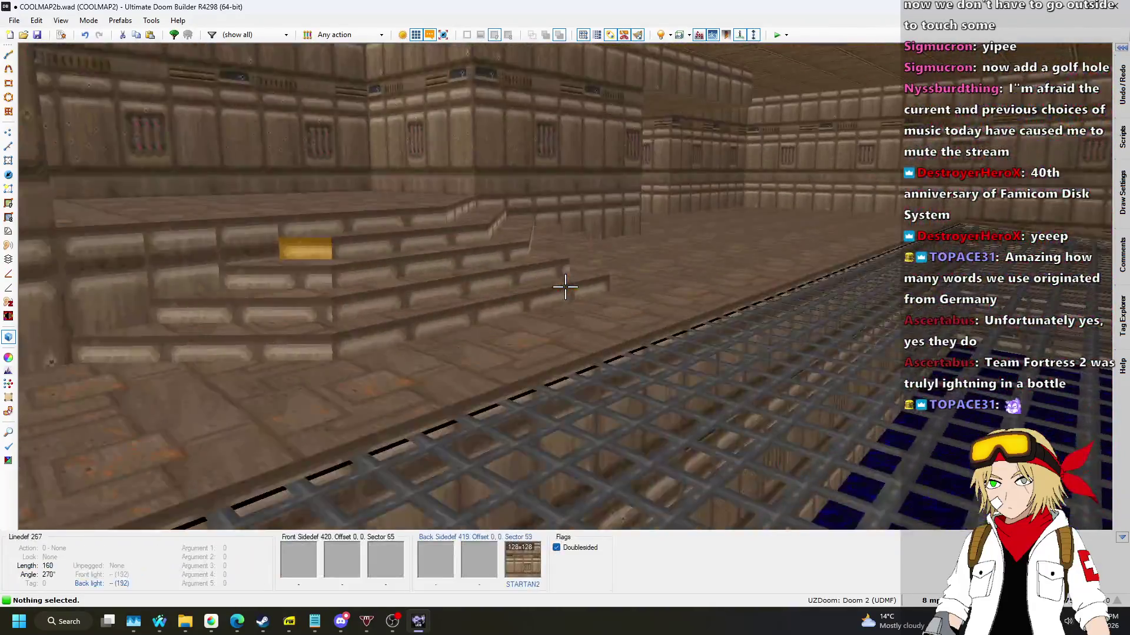
pyautogui.press('w')
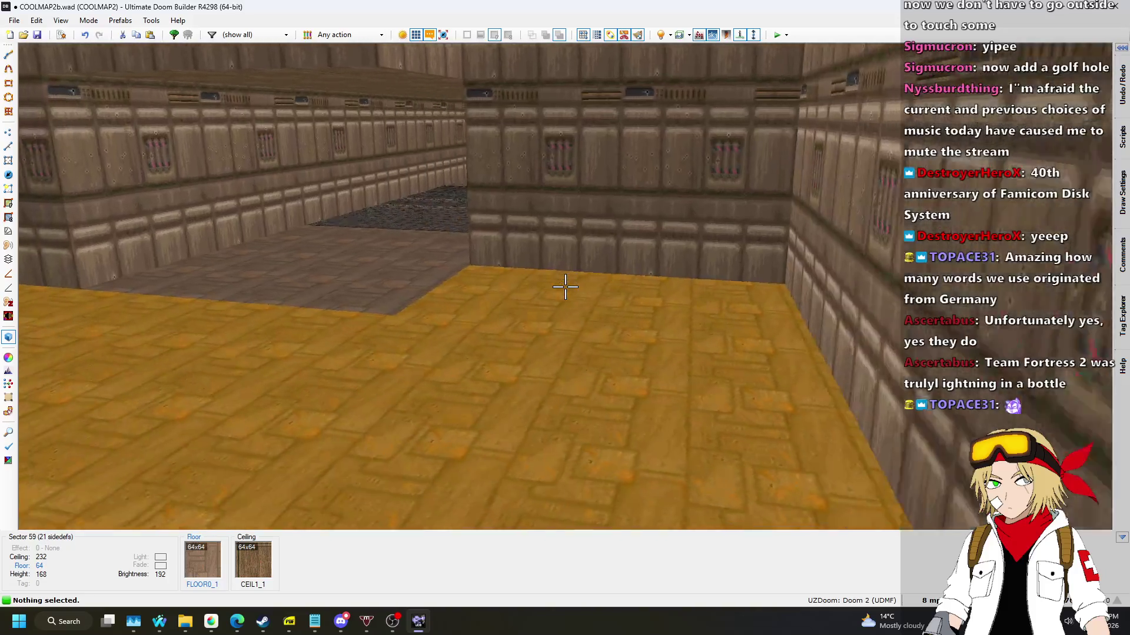
pyautogui.press('q')
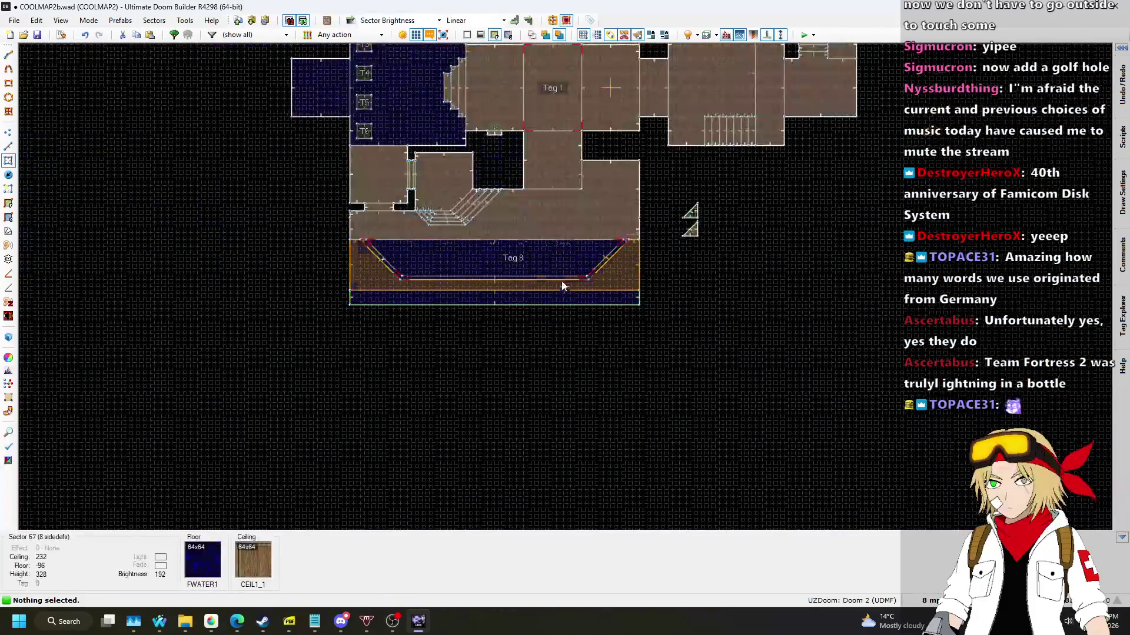
# Set the grid to 16 map units.
pyautogui.scroll(8, 614, 163)
pyautogui.scroll(-3, 740, 391)
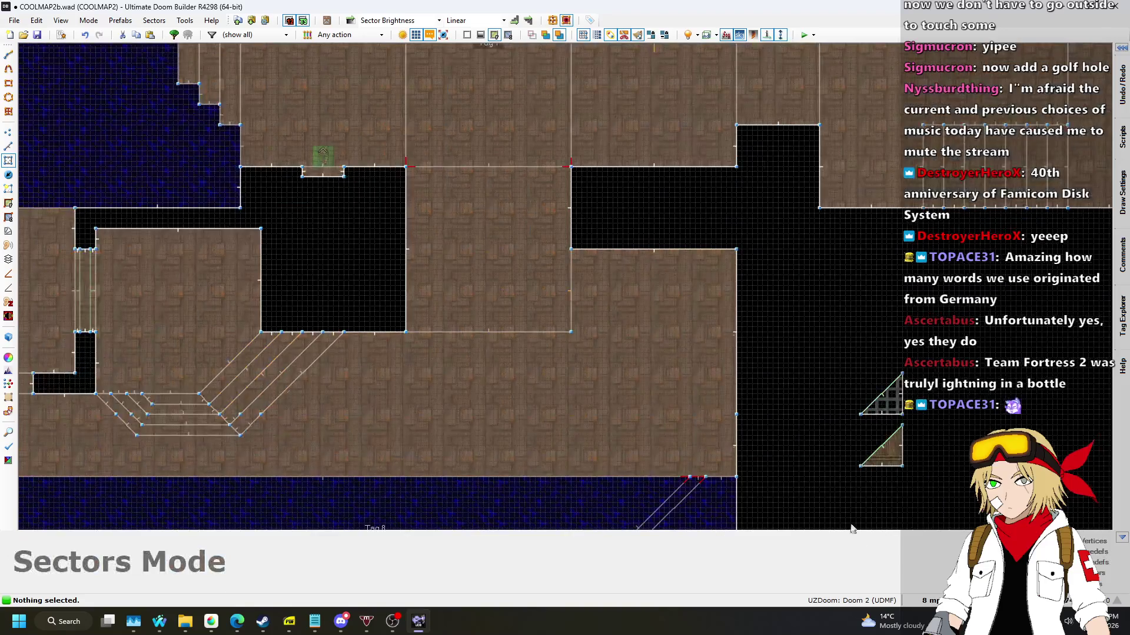
pyautogui.click(930, 600)
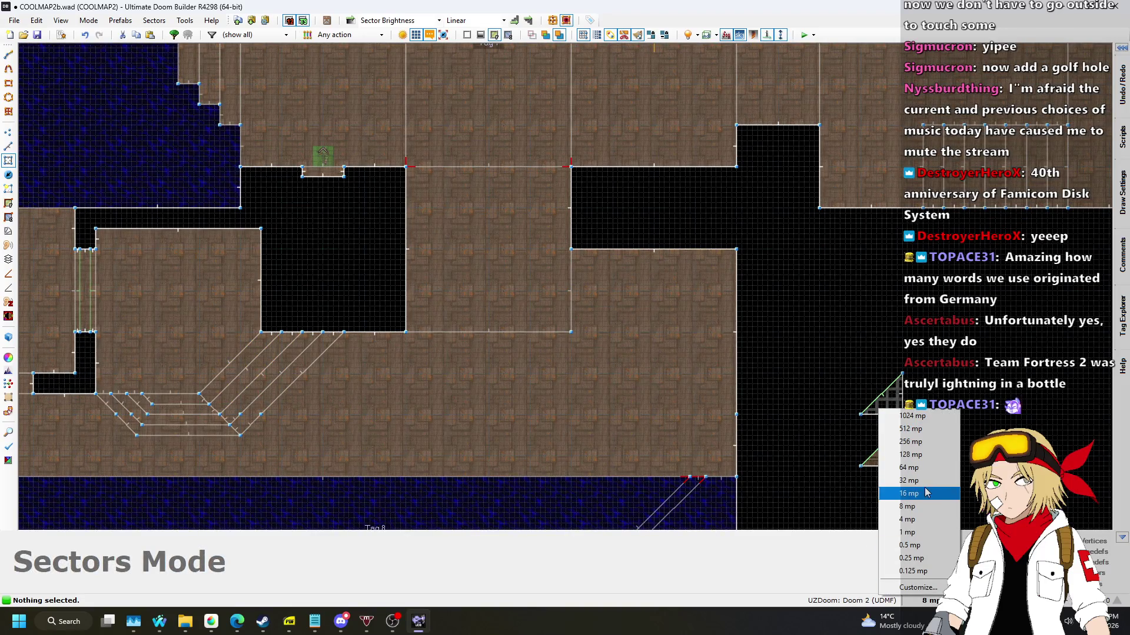
pyautogui.click(909, 482)
pyautogui.scroll(3, 675, 238)
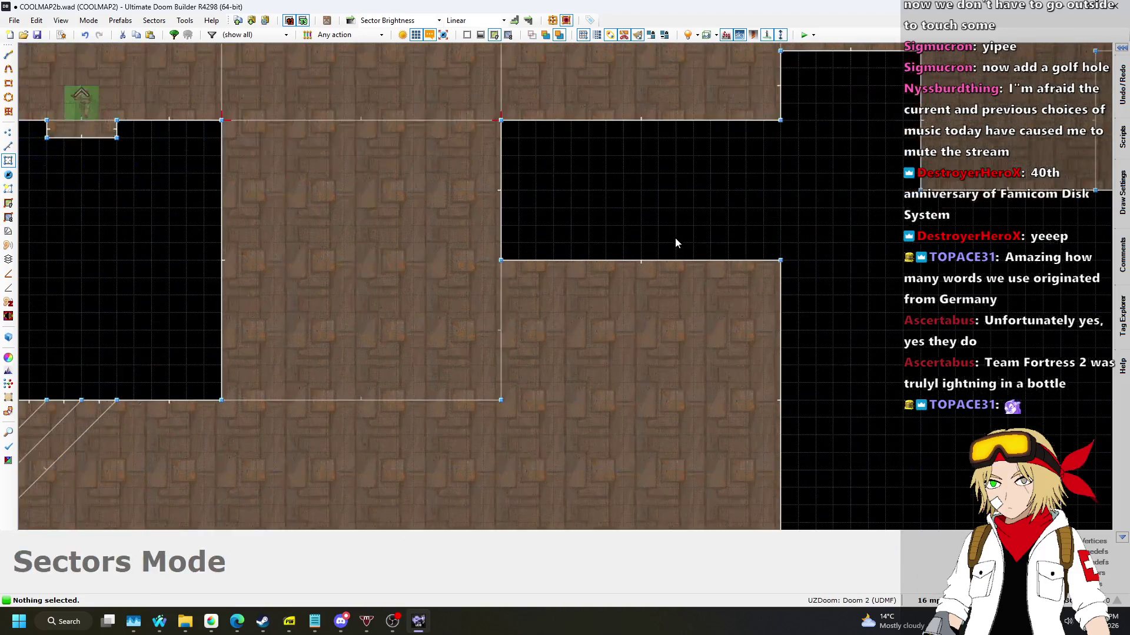
# Draw a line from the wall's midpoint to the room's right wall, splitting off the corner.
pyautogui.click(8, 147)
pyautogui.press('d')
pyautogui.click(641, 330)
pyautogui.click(781, 331)
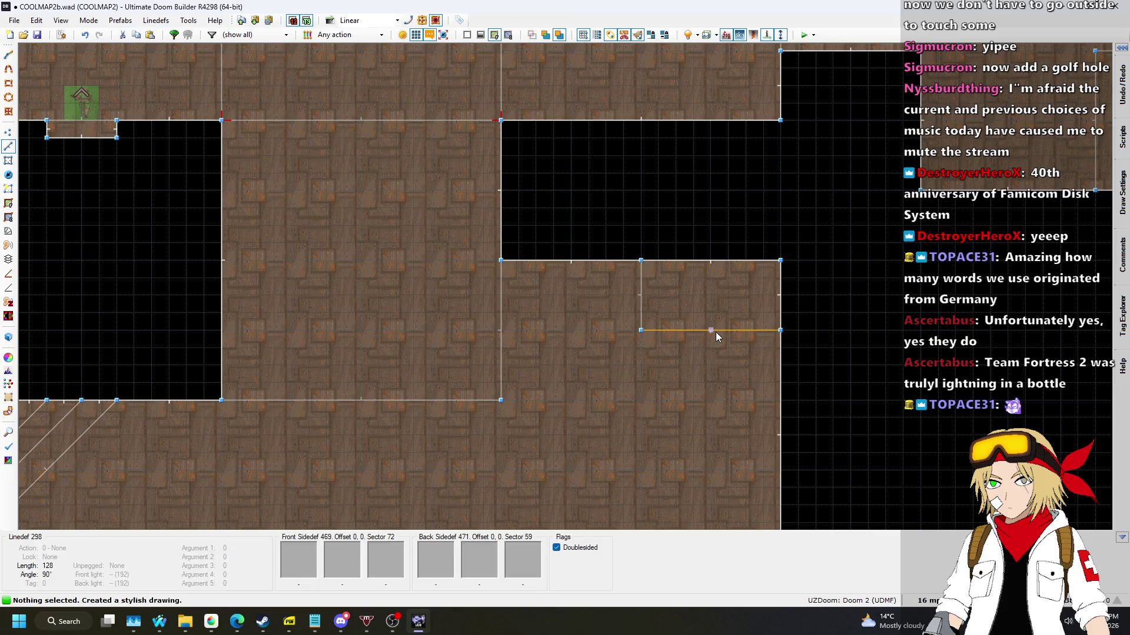
pyautogui.scroll(3, 716, 332)
pyautogui.scroll(-7, 716, 332)
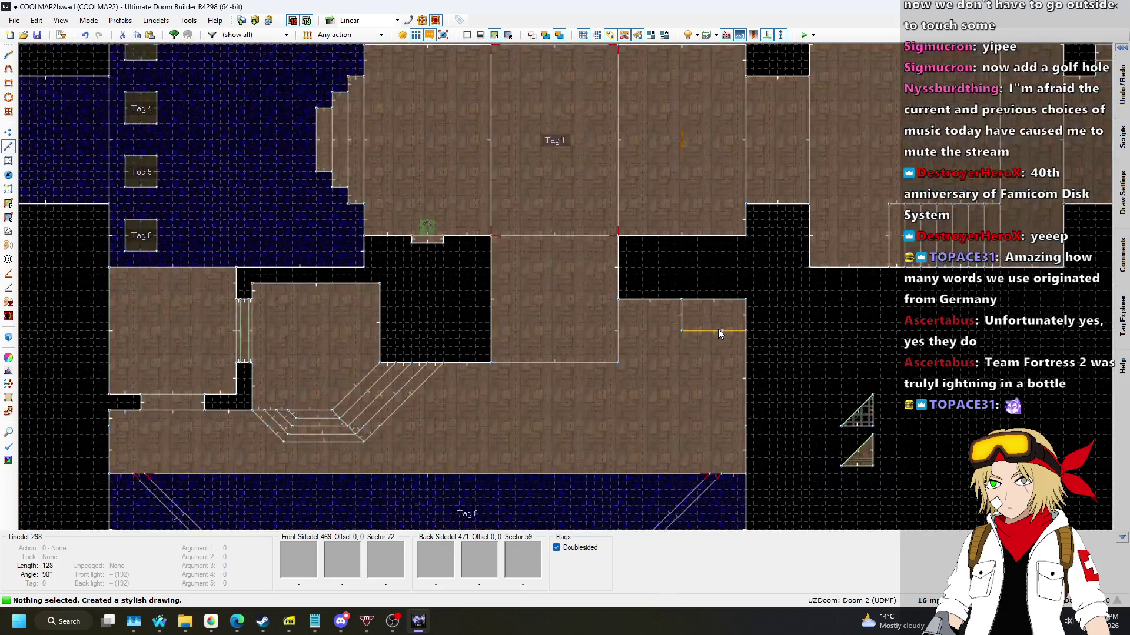
pyautogui.scroll(-4, 704, 333)
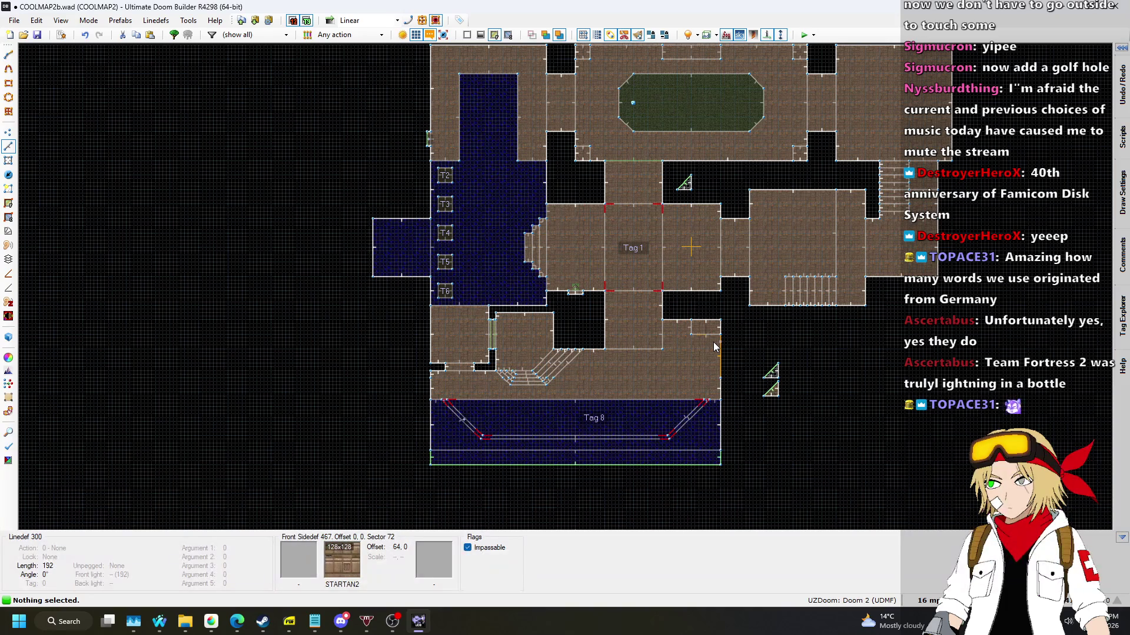
# Switch to Linedefs Mode and bring the Firefox Nightbot Song Requests page to the front.
pyautogui.press('l')
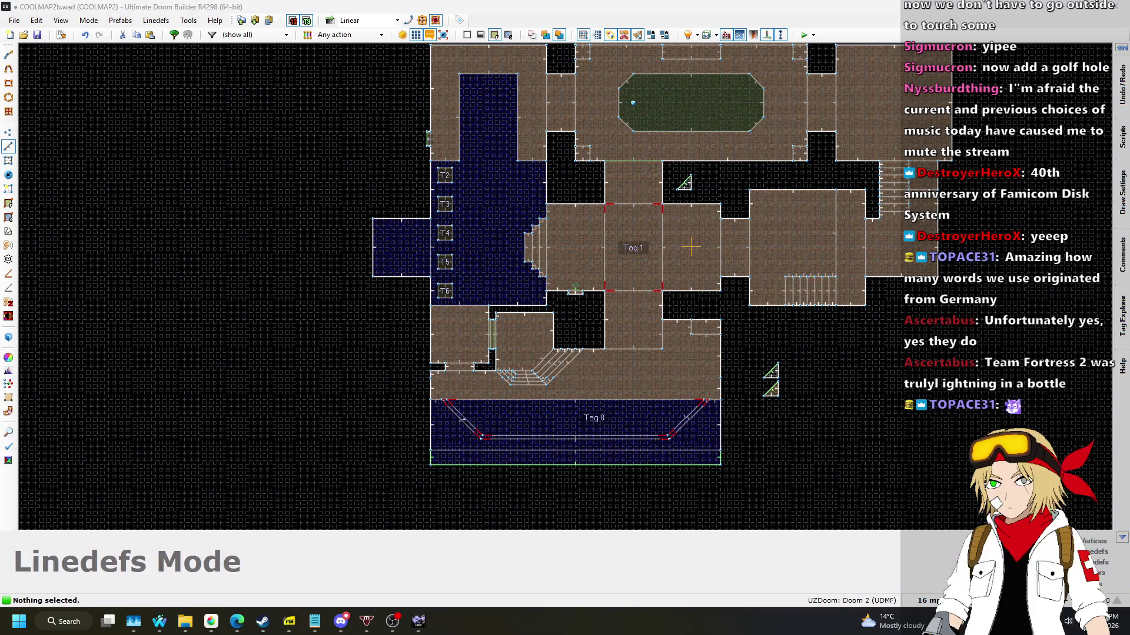
pyautogui.hotkey('alt', 'Tab')
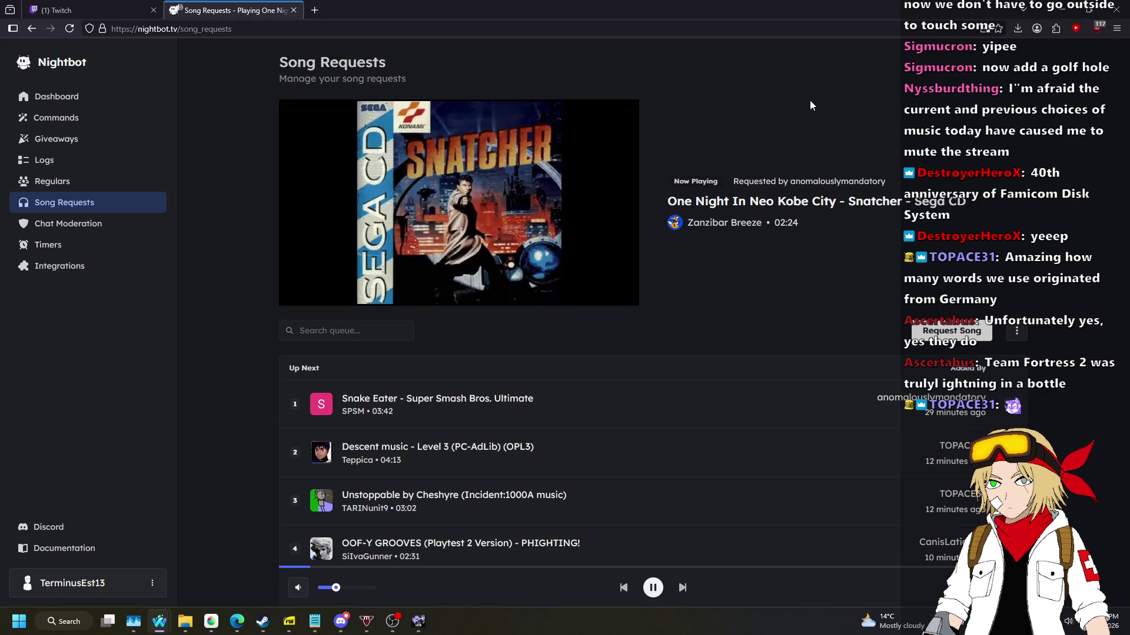
# Open the now-playing Snatcher track in its own browser tab.
pyautogui.scroll(-1, 845, 149)
pyautogui.middleClick(845, 150)
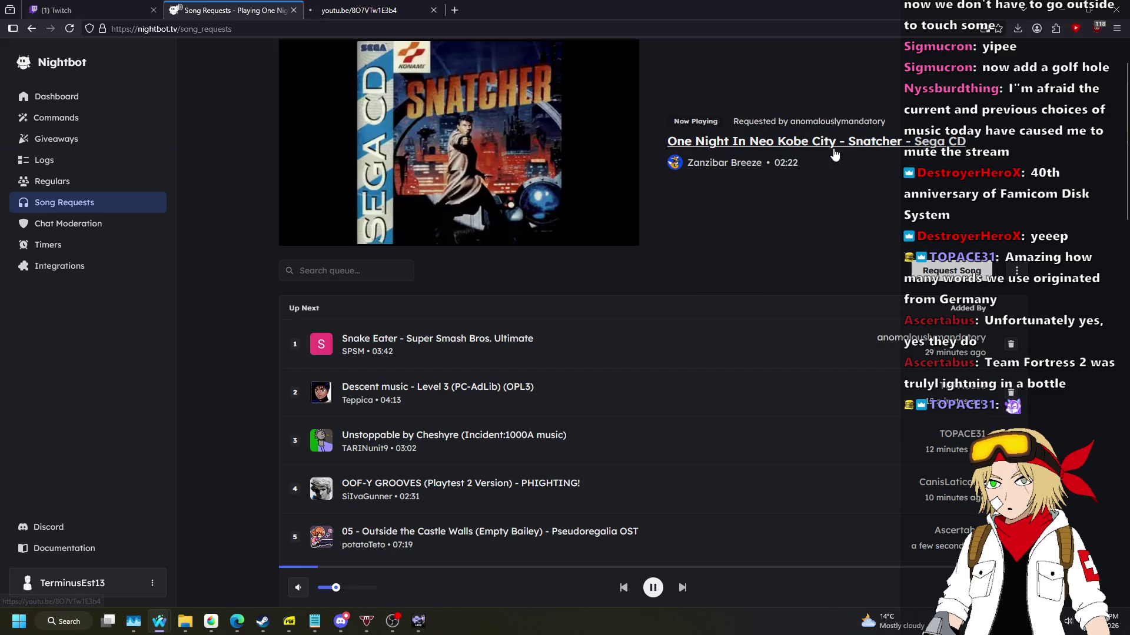
pyautogui.scroll(-2, 798, 136)
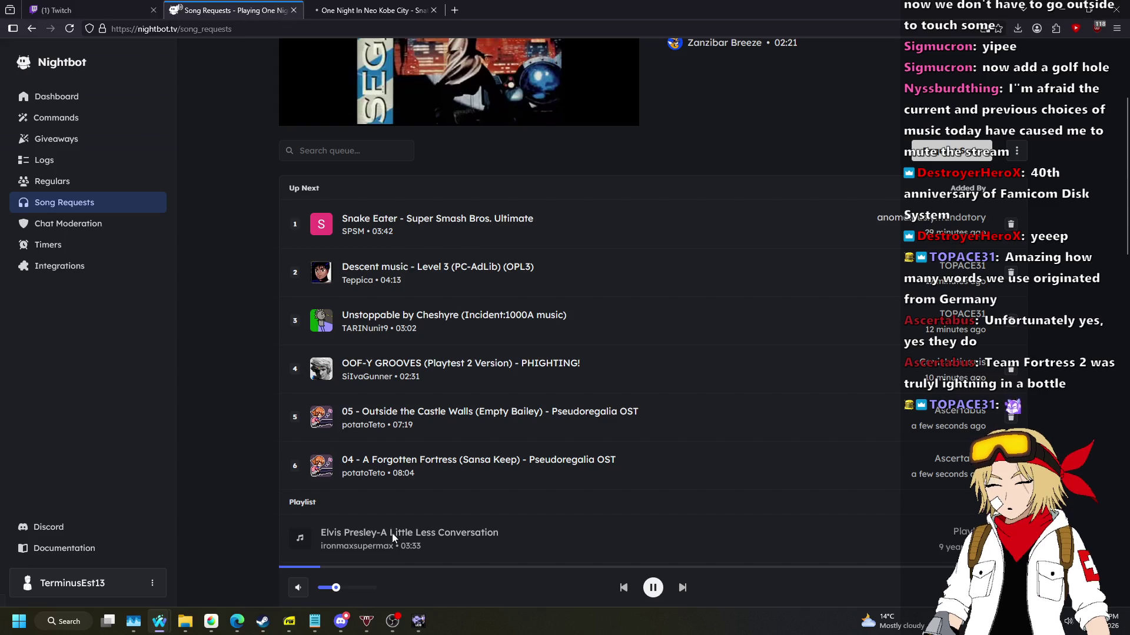
# Save the map to COOLMAP2b.wad and return to Ultimate Doom Builder after checking the queue.
pyautogui.click(419, 622)
pyautogui.hotkey('ctrl', 's')
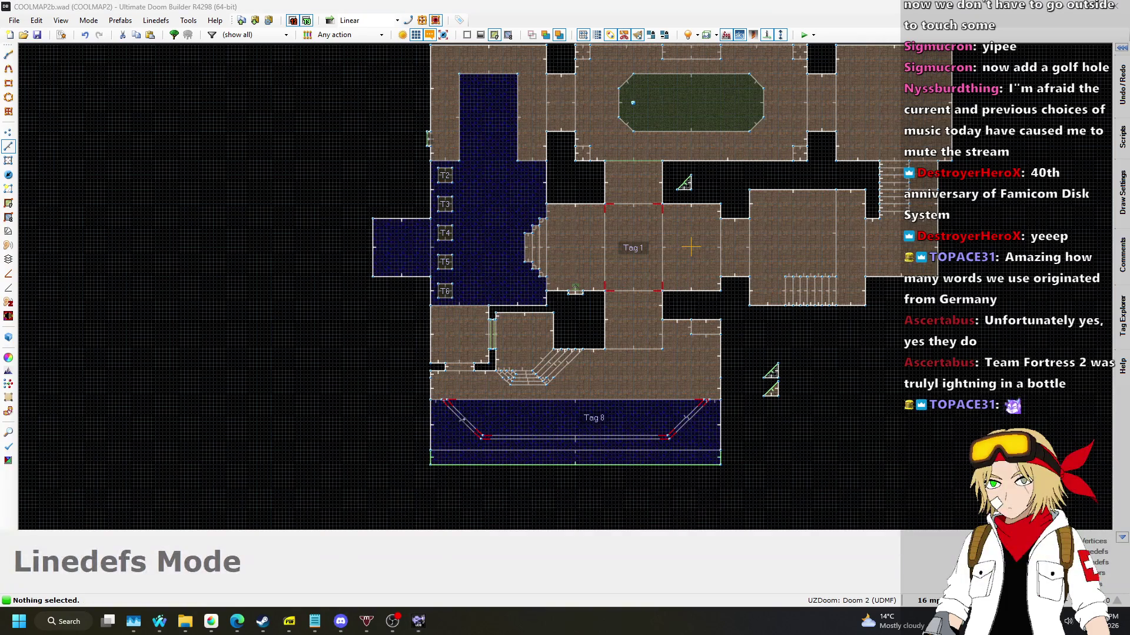
pyautogui.hotkey('alt', 'Tab')
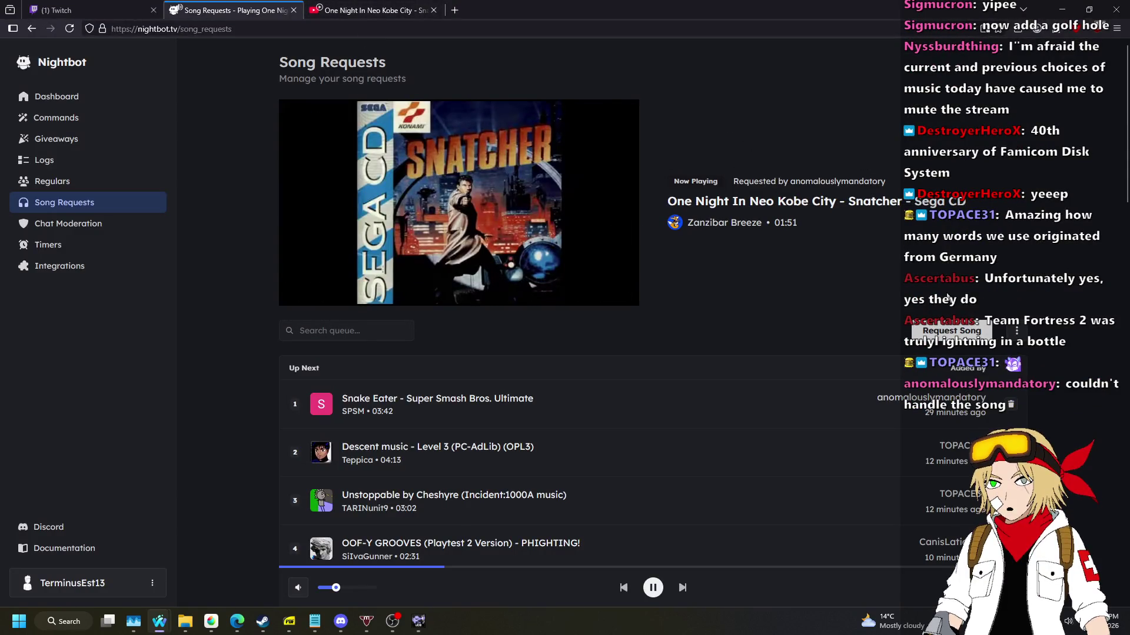
pyautogui.hotkey('alt', 'Tab')
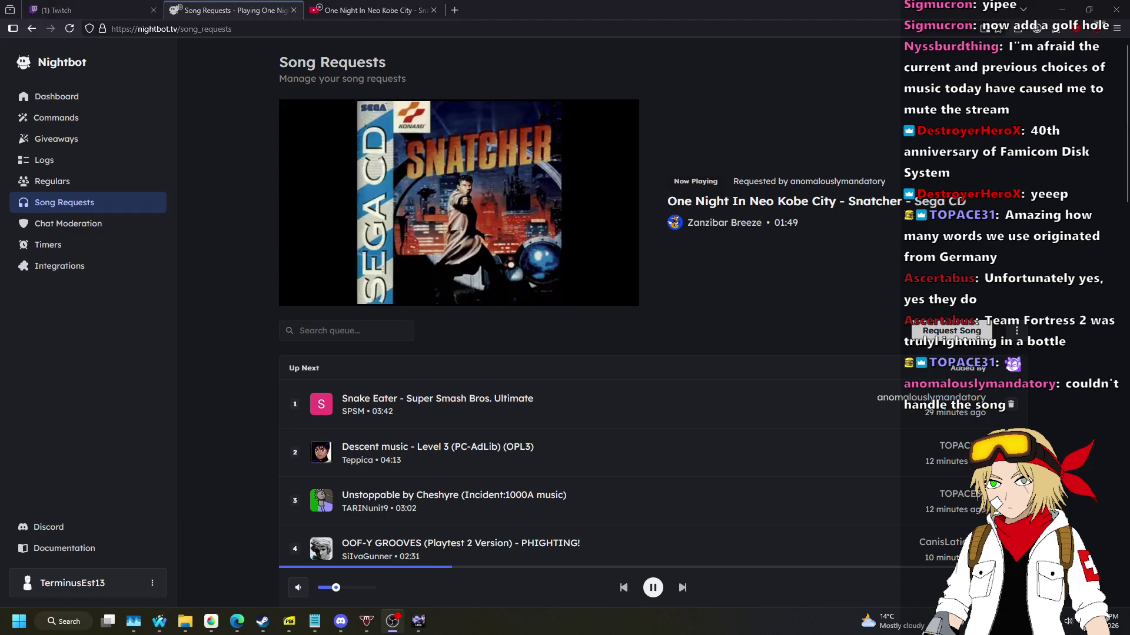
pyautogui.hotkey('alt', 'Tab')
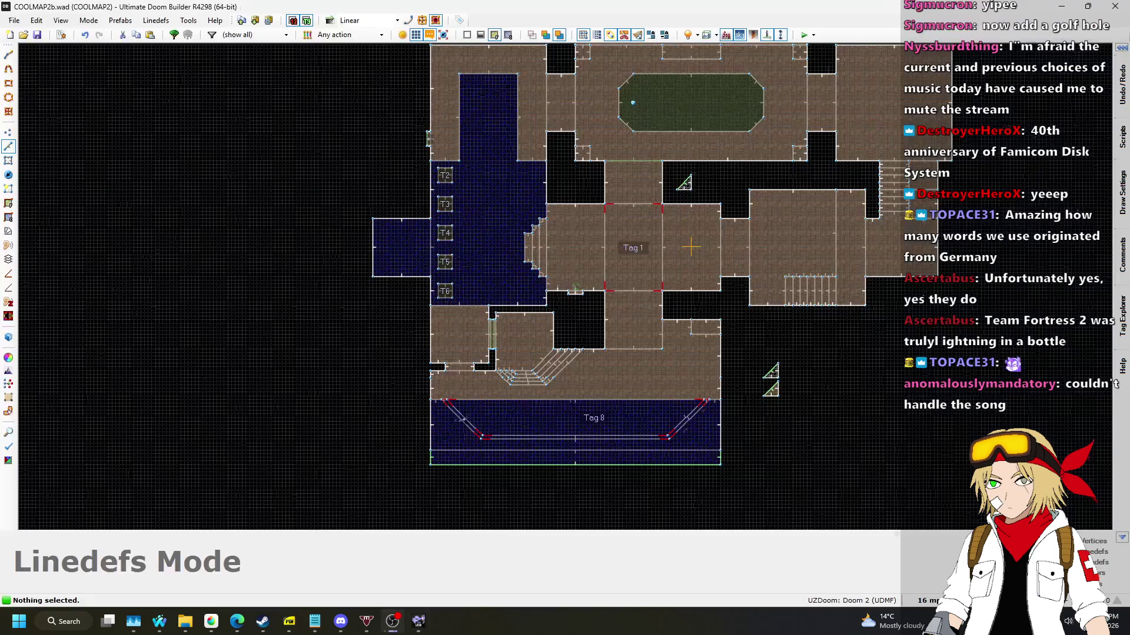
# Set the grid size to 32 map units from the status bar.
pyautogui.scroll(6, 572, 310)
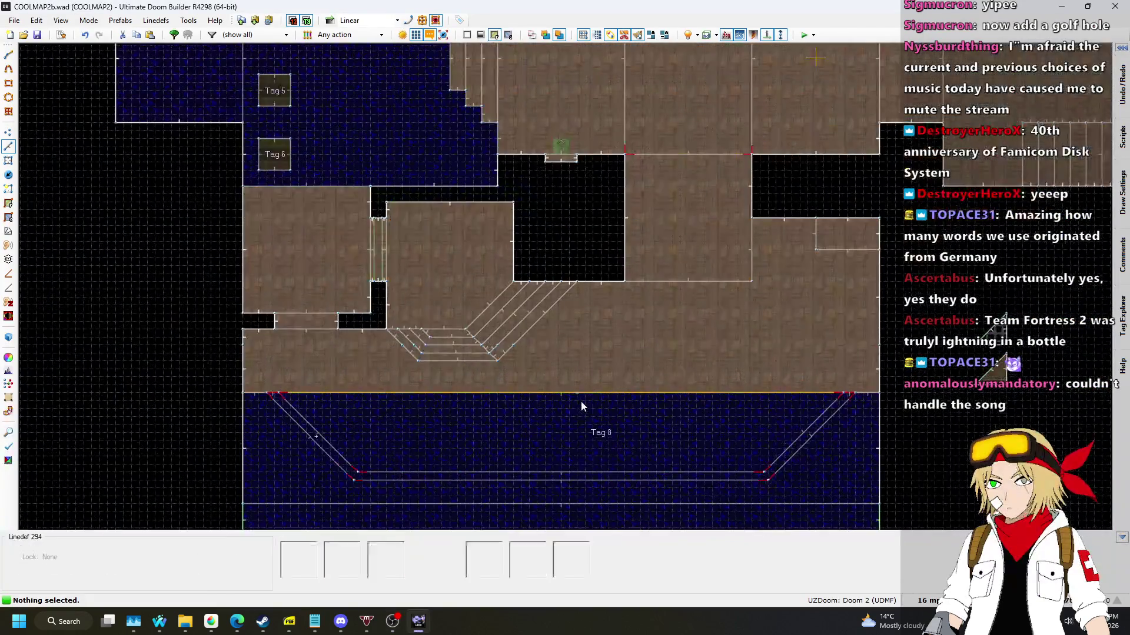
pyautogui.scroll(1, 527, 310)
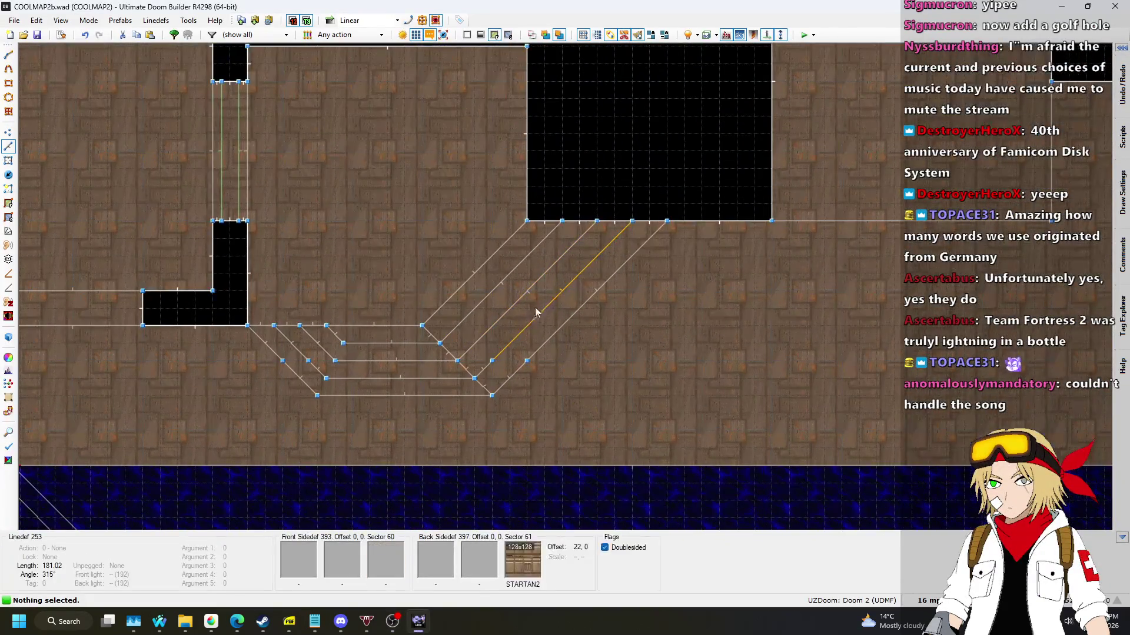
pyautogui.scroll(3, 307, 331)
pyautogui.scroll(-2, 307, 331)
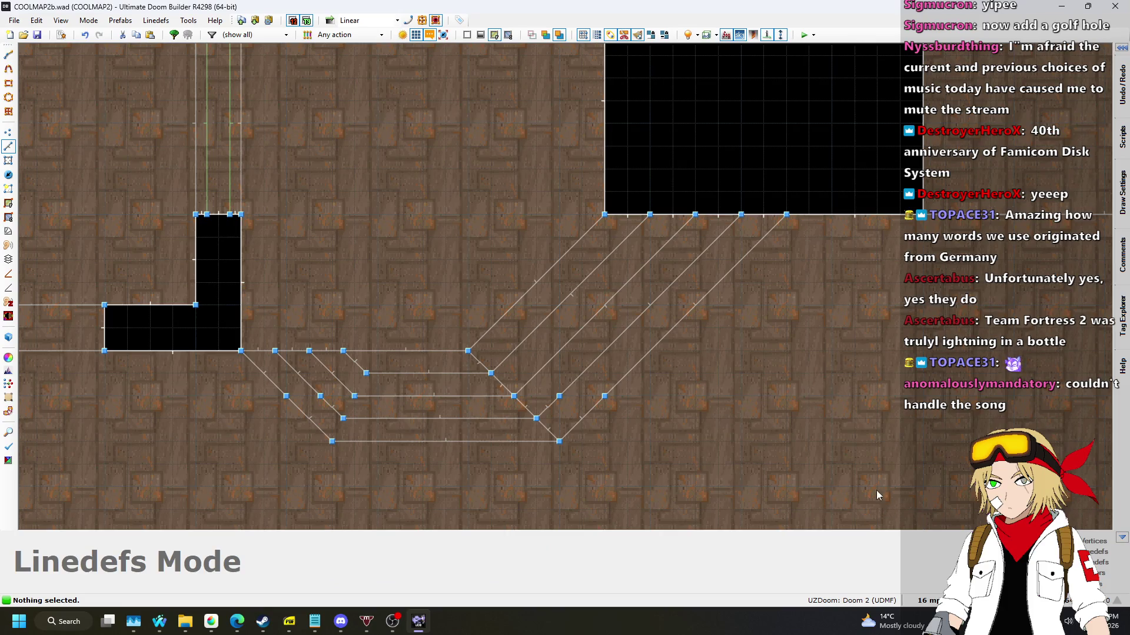
pyautogui.scroll(-5, 892, 500)
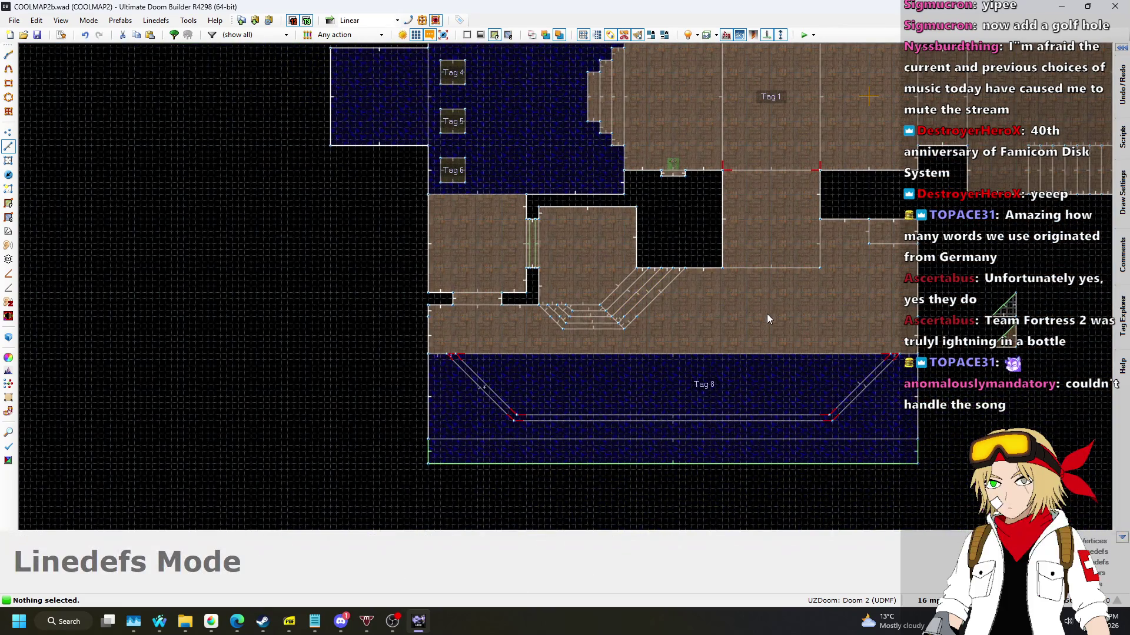
pyautogui.scroll(-2, 766, 312)
pyautogui.scroll(4, 829, 317)
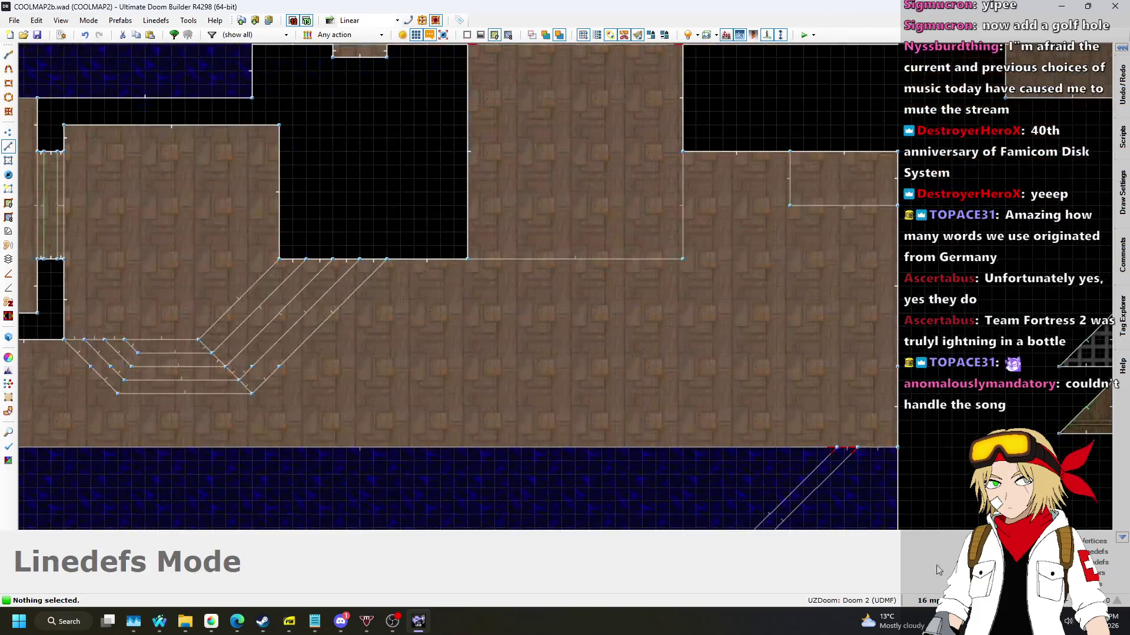
pyautogui.click(927, 600)
pyautogui.click(918, 500)
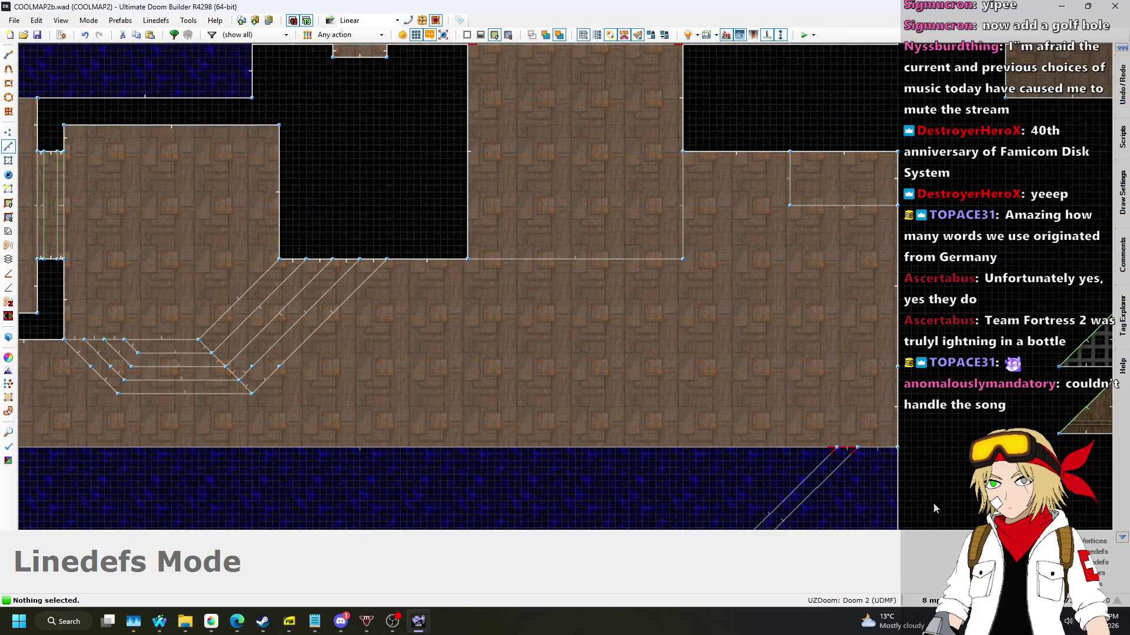
pyautogui.click(926, 601)
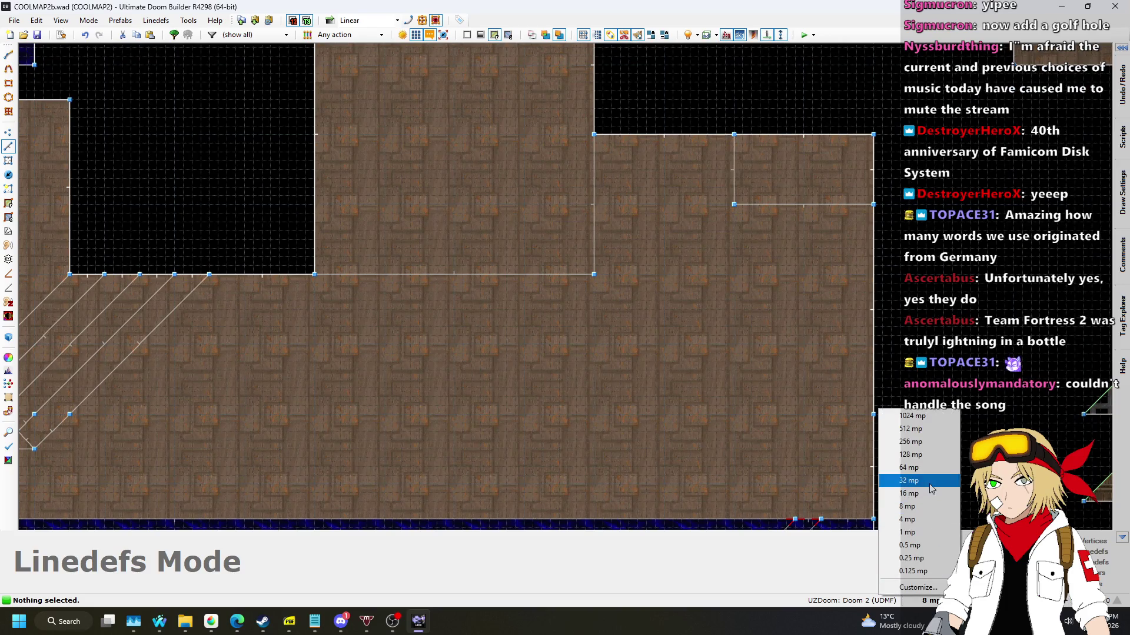
pyautogui.click(917, 479)
# Draw the first two strip sectors against the room wall with Draw Lines.
pyautogui.scroll(5, 871, 185)
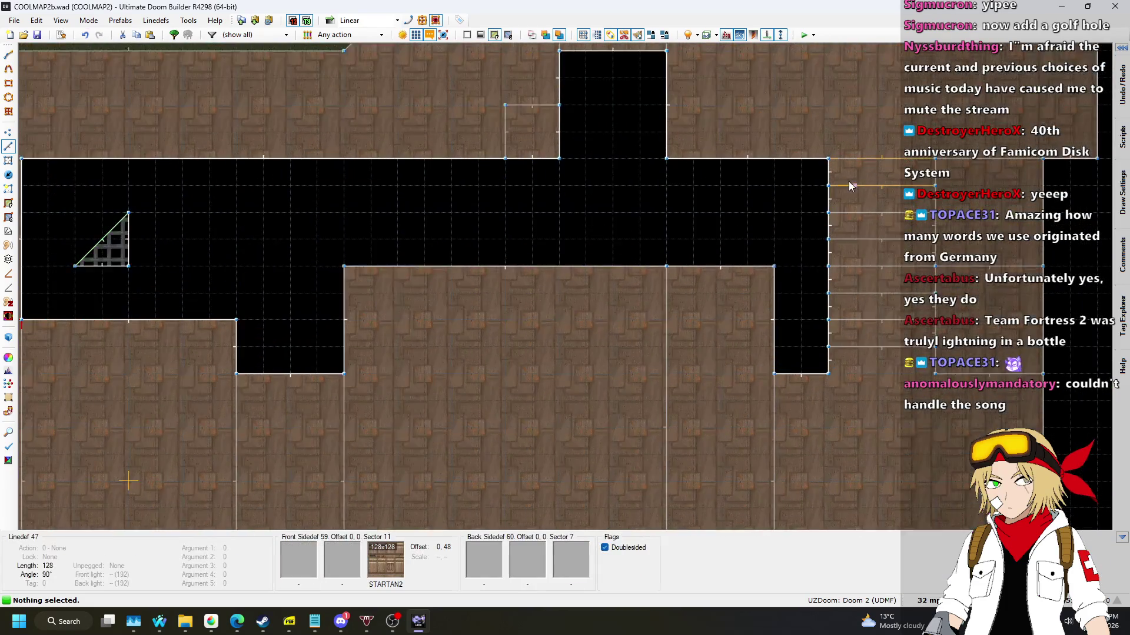
pyautogui.scroll(-6, 765, 236)
pyautogui.scroll(4, 714, 258)
pyautogui.scroll(4, 714, 257)
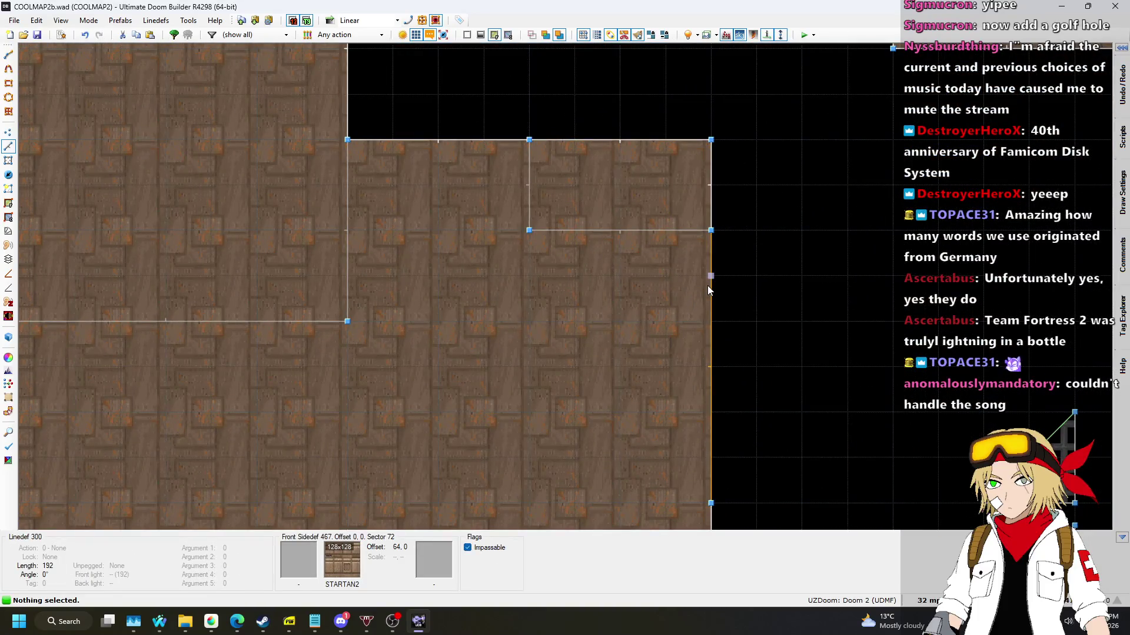
pyautogui.press('d')
pyautogui.click(711, 275)
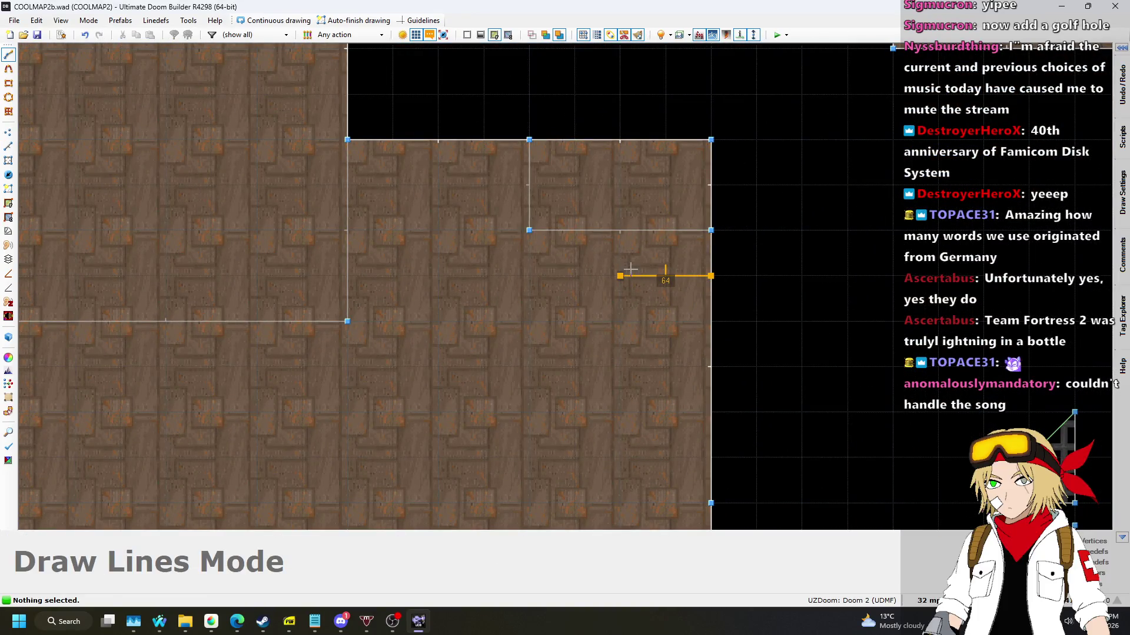
pyautogui.click(620, 276)
pyautogui.click(620, 230)
pyautogui.press('d')
pyautogui.click(713, 324)
pyautogui.doubleClick(620, 321)
# Draw the remaining two strip sectors beside them and undo the stray line.
pyautogui.press('d')
pyautogui.click(710, 366)
pyautogui.click(620, 367)
pyautogui.click(620, 321)
pyautogui.press('d')
pyautogui.click(711, 412)
pyautogui.click(620, 366)
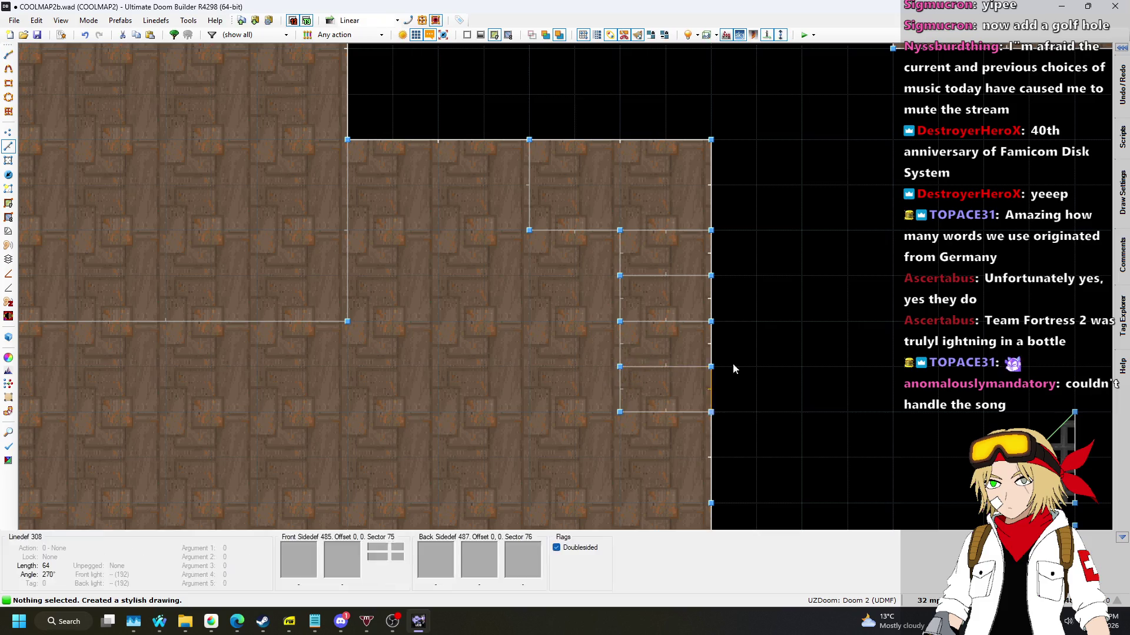
pyautogui.scroll(-4, 750, 323)
pyautogui.hotkey('ctrl', 'z')
pyautogui.press('w')
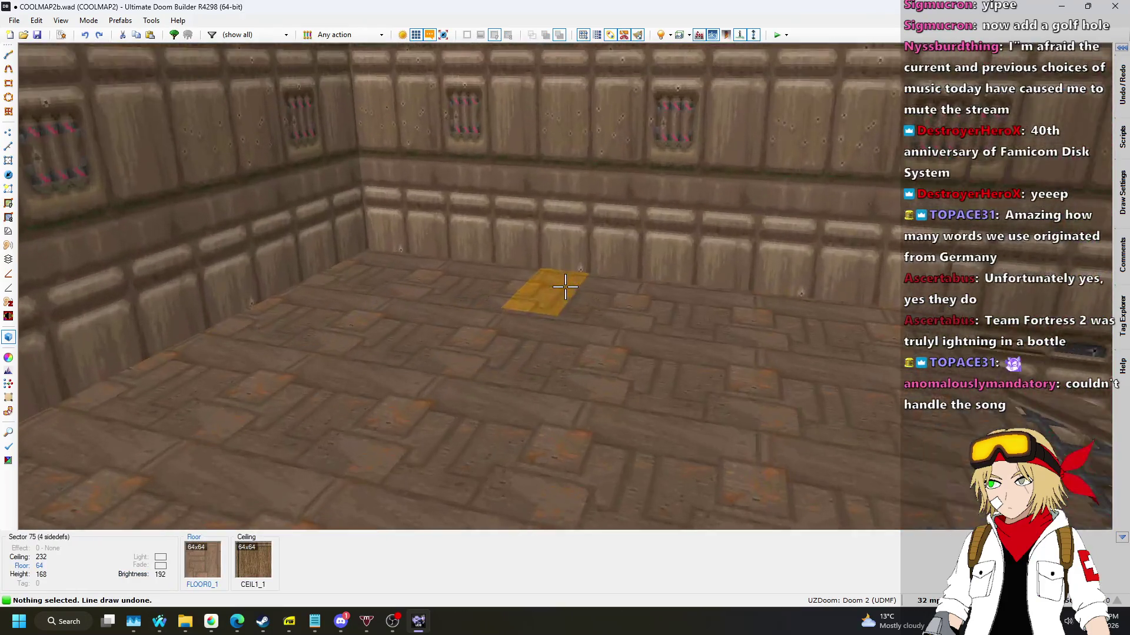
# Raise the selected step floors and paste the STARTAN2 texture onto the bare step faces.
pyautogui.click(564, 287)
pyautogui.click(565, 287)
pyautogui.click(564, 286)
pyautogui.scroll(2, 565, 286)
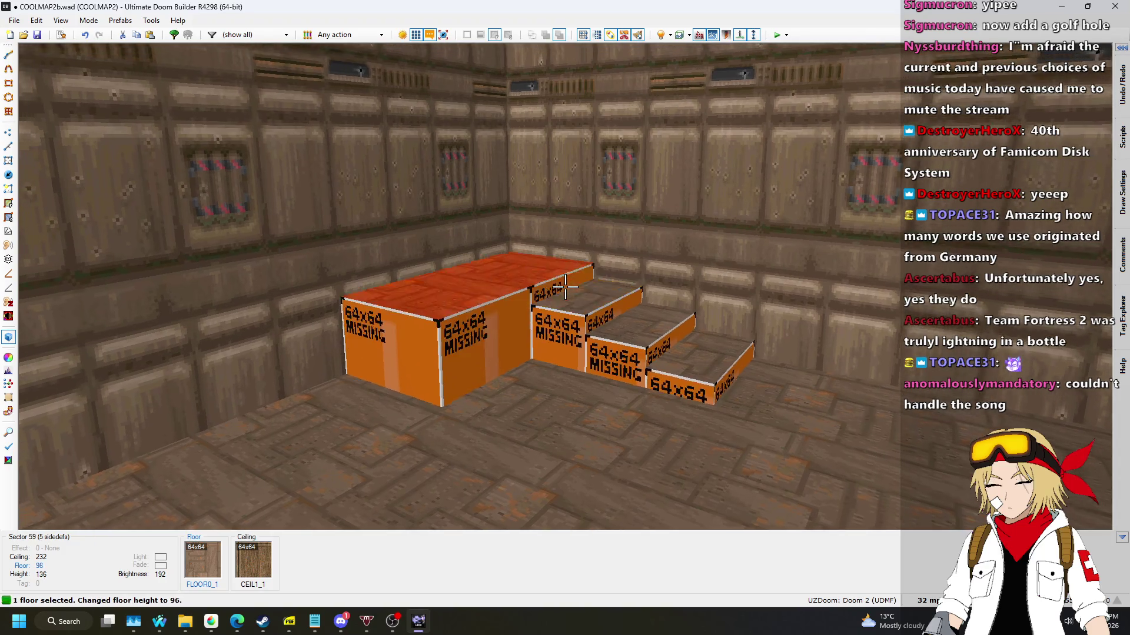
pyautogui.scroll(1, 565, 286)
pyautogui.hotkey('ctrl', 'c')
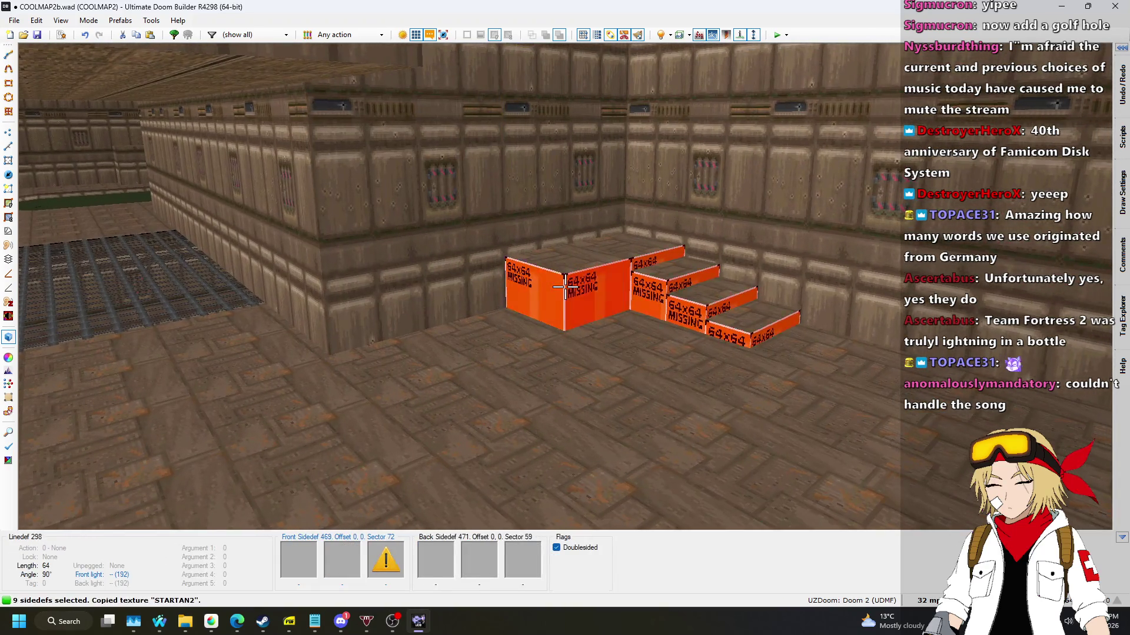
pyautogui.hotkey('ctrl', 'v')
# Lower the ceiling over the nearby passage to height 192.
pyautogui.press('w')
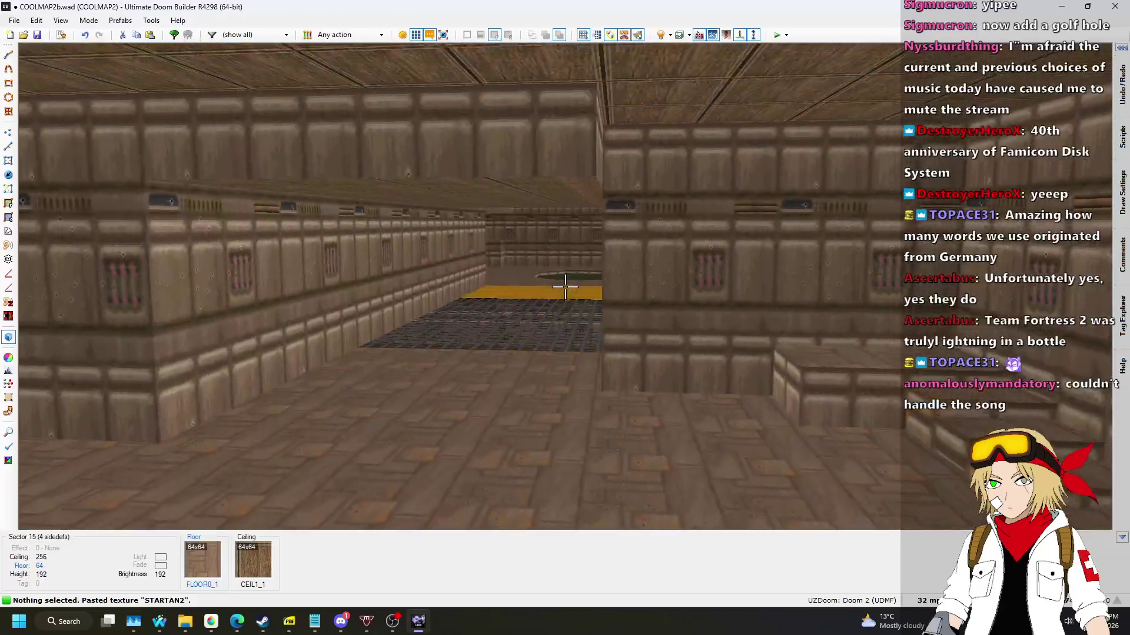
pyautogui.press('w')
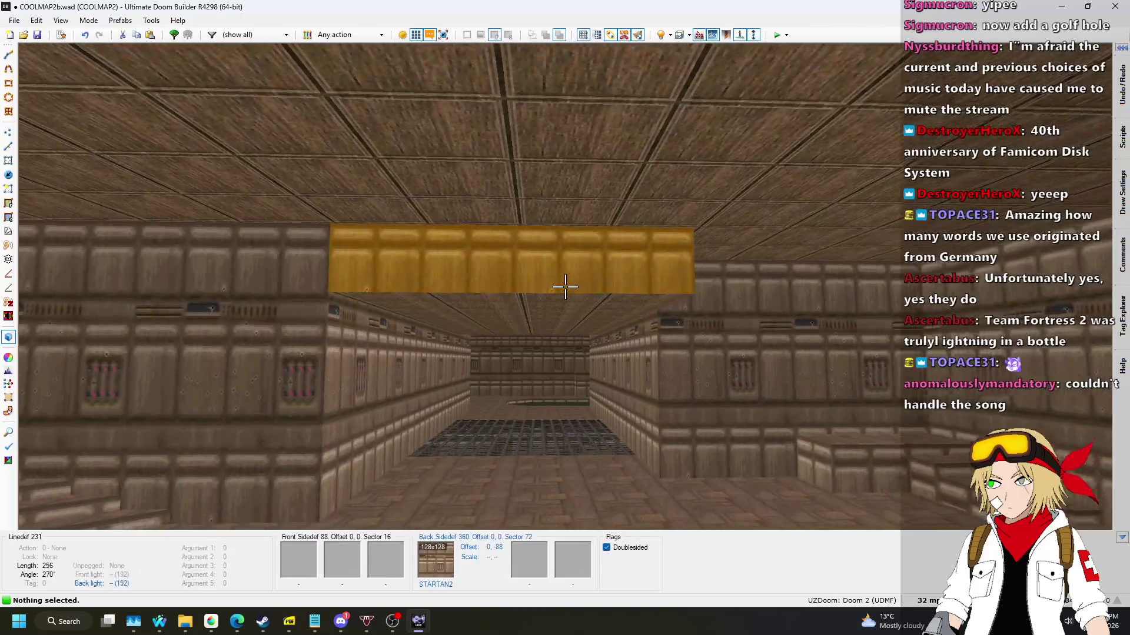
pyautogui.click(565, 287)
pyautogui.scroll(2, 565, 287)
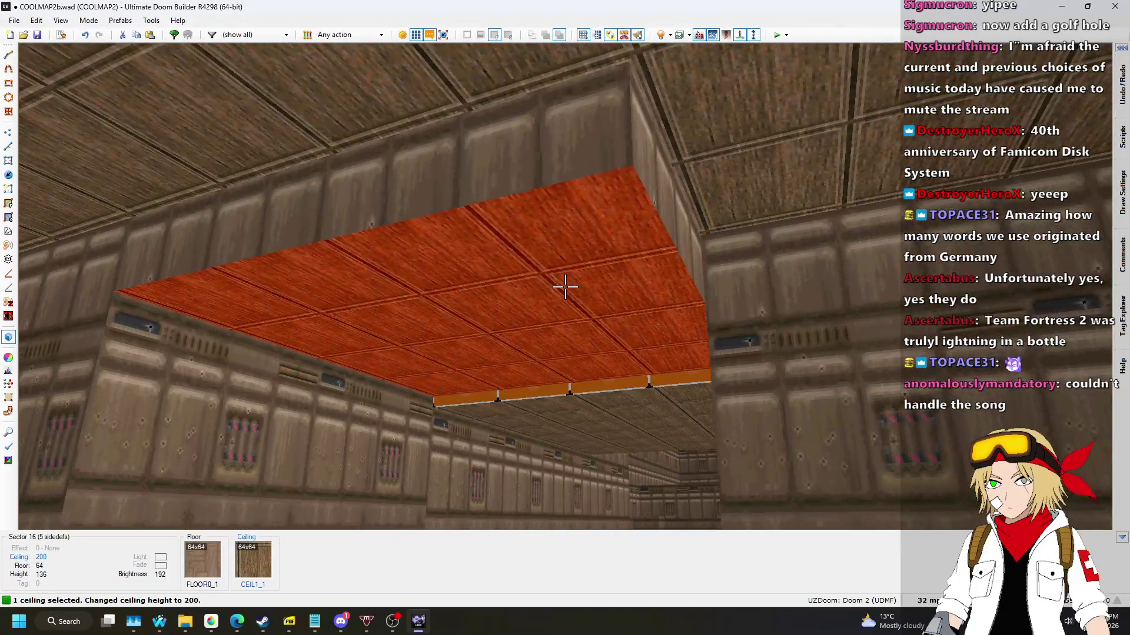
pyautogui.click(565, 288)
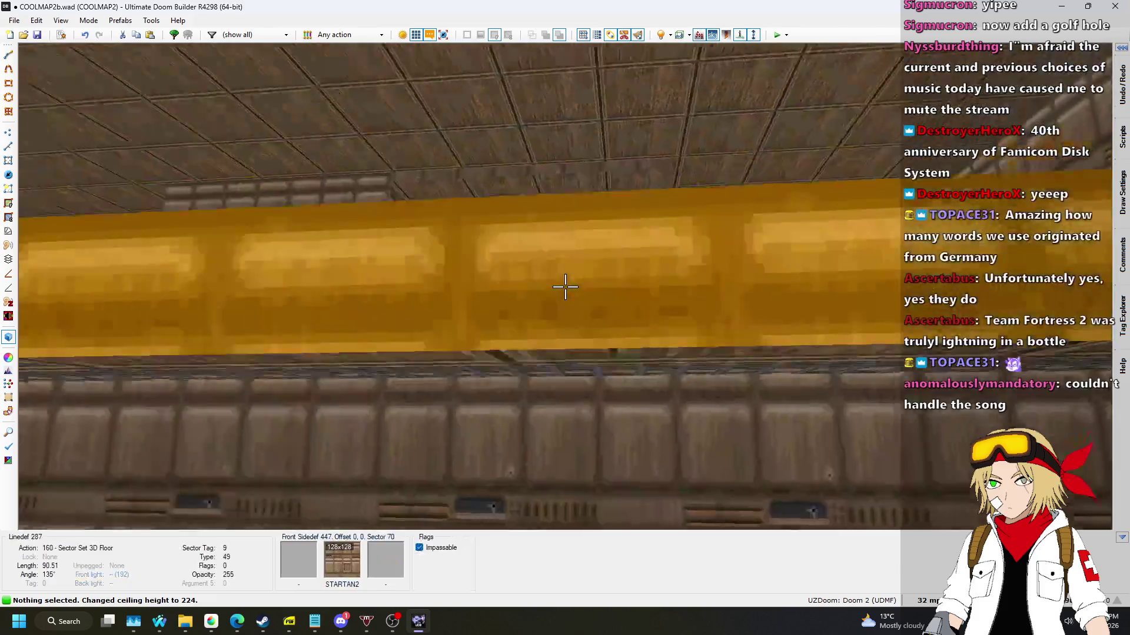
pyautogui.click(565, 287)
pyautogui.scroll(-2, 565, 287)
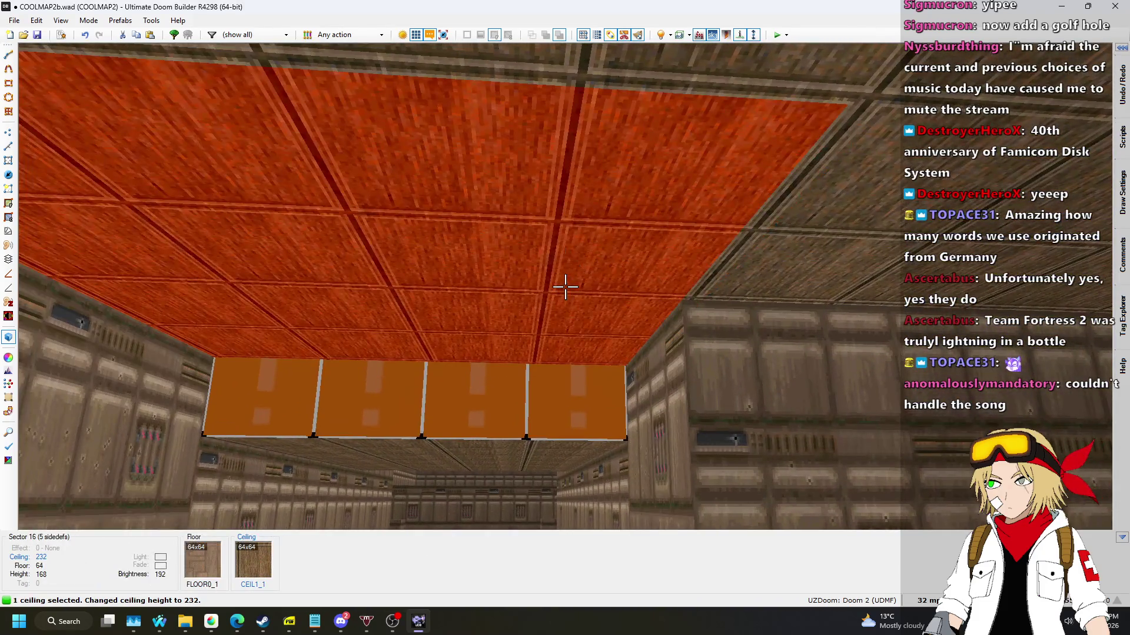
pyautogui.scroll(-1, 565, 287)
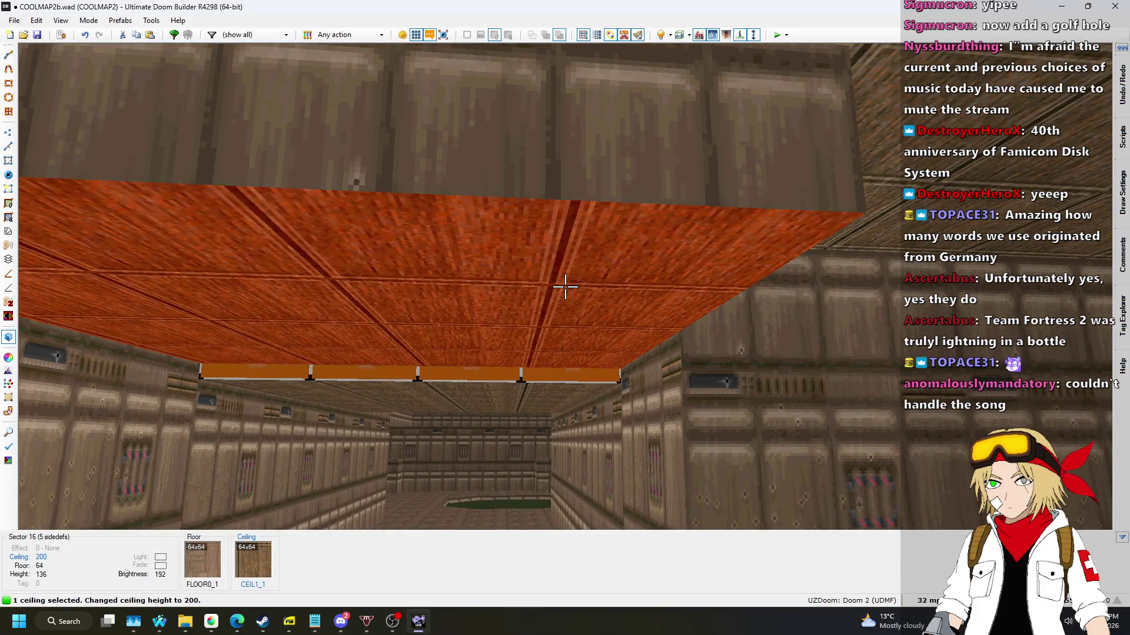
pyautogui.scroll(-1, 565, 287)
pyautogui.click(565, 287)
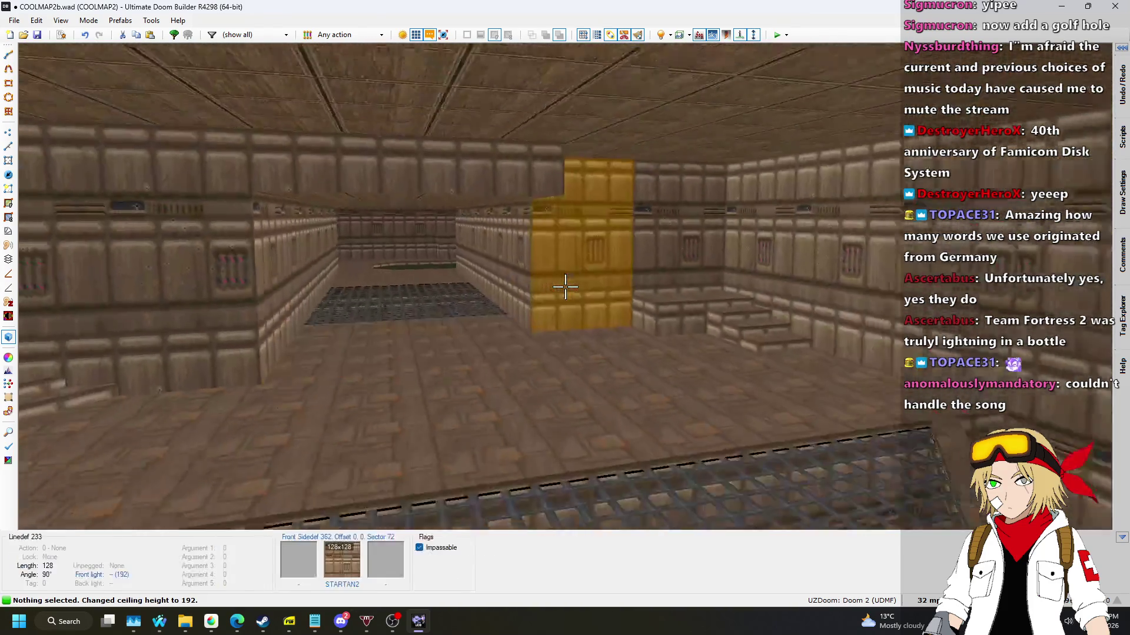
# Return to the 2D view in Vertices Mode and save the map to COOLMAP2b.wad.
pyautogui.press('q')
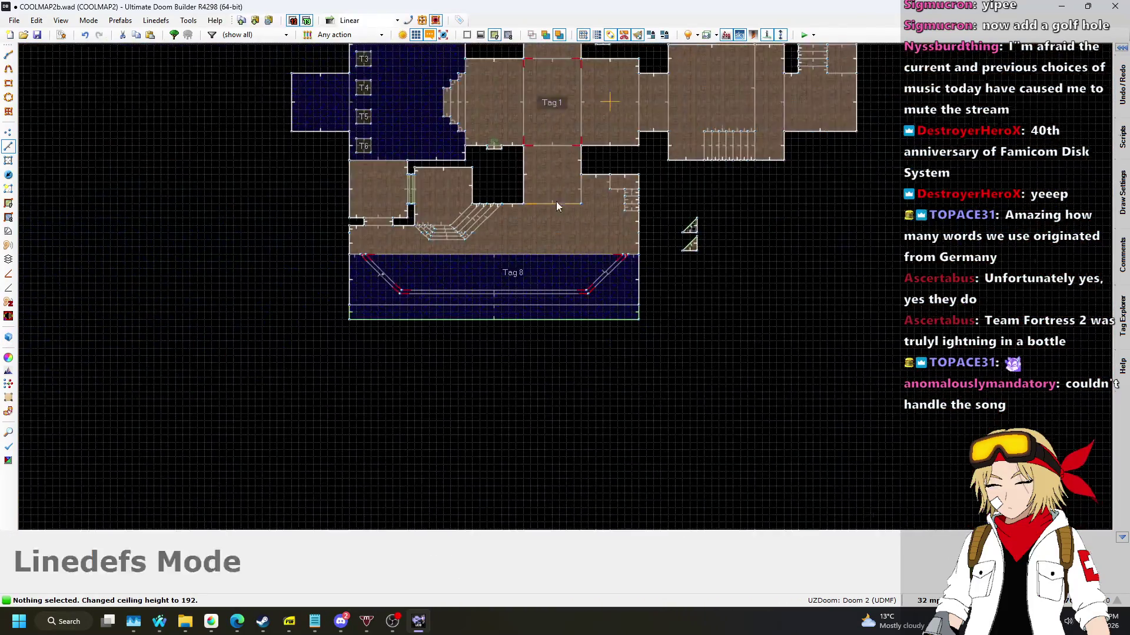
pyautogui.scroll(5, 557, 211)
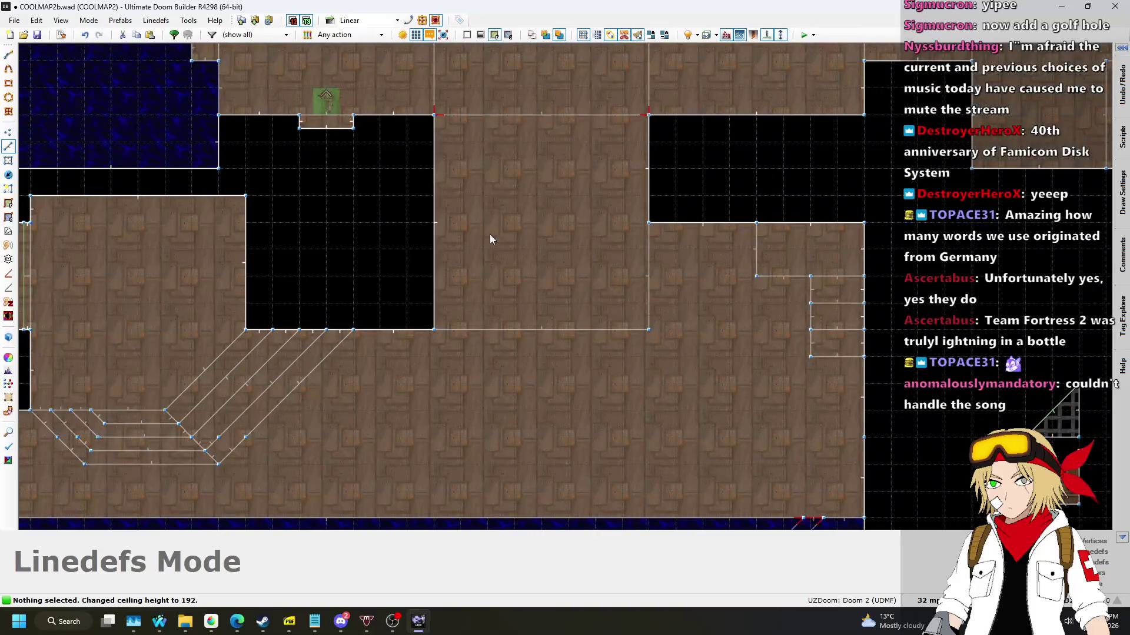
pyautogui.click(6, 133)
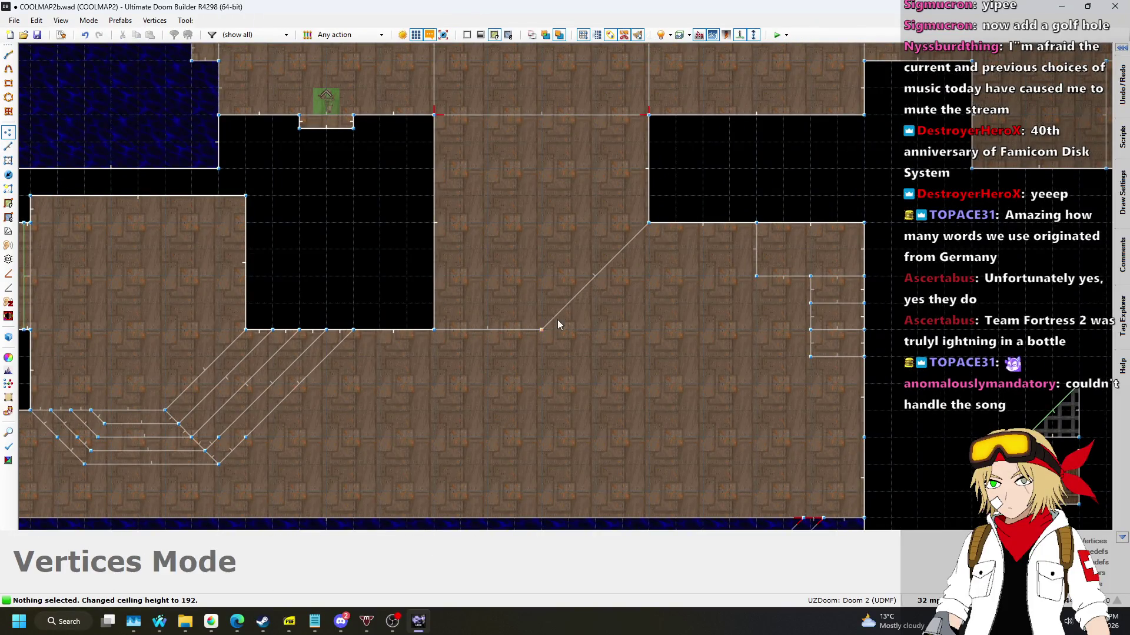
pyautogui.scroll(4, 585, 273)
pyautogui.scroll(-6, 609, 256)
pyautogui.hotkey('ctrl', 's')
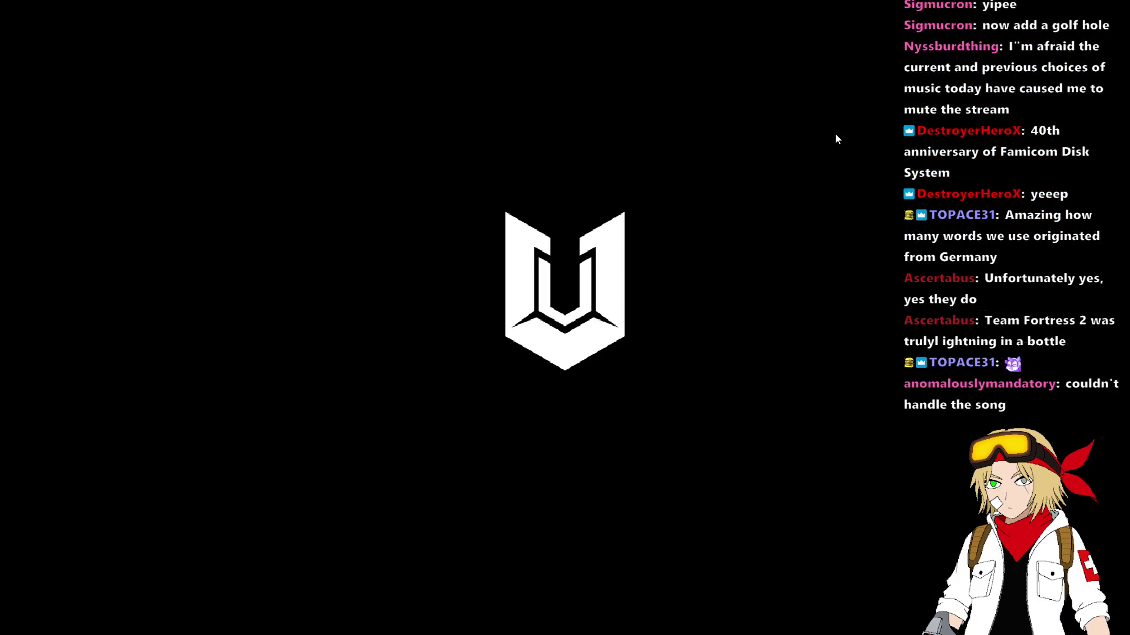
# Walk from the stepped area through the blue-water room and along the water channel.
pyautogui.press('w')
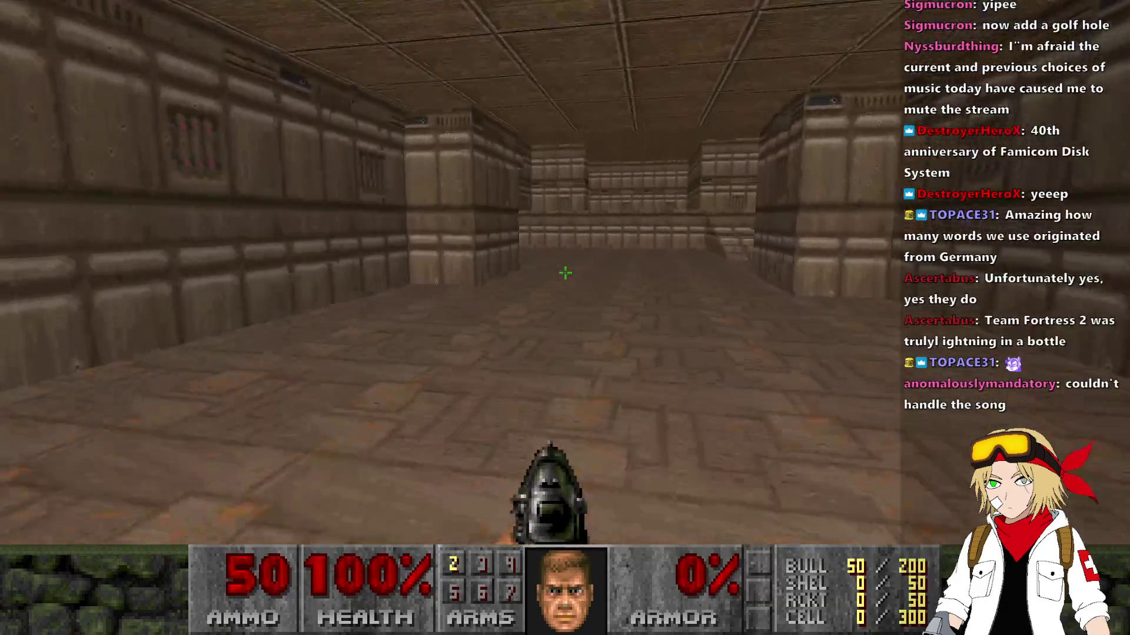
pyautogui.press('w')
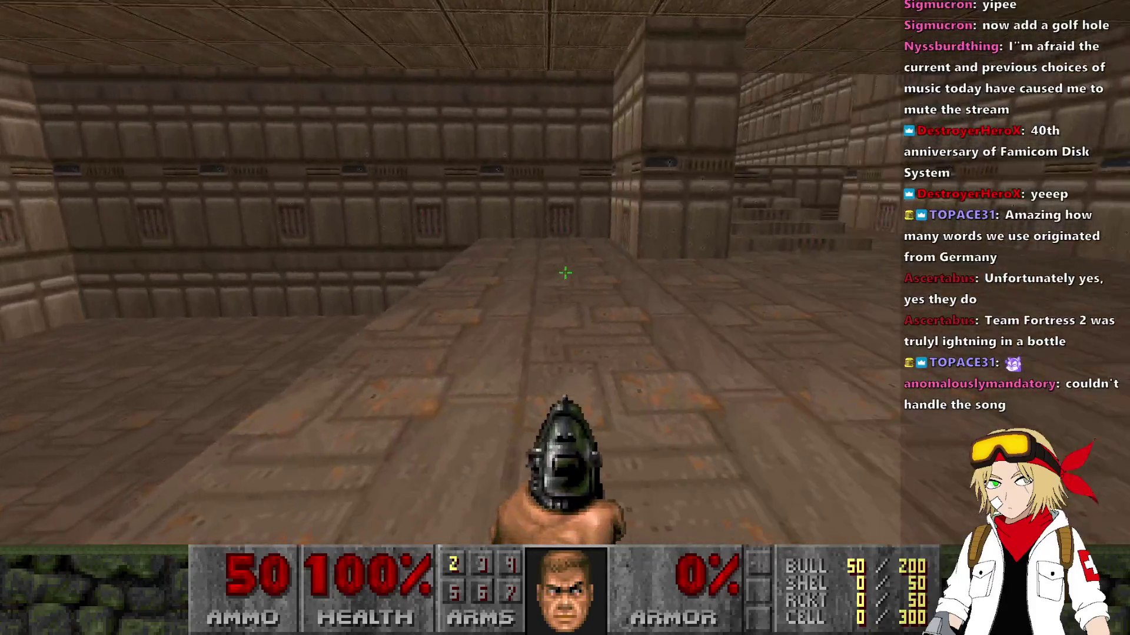
pyautogui.press('w')
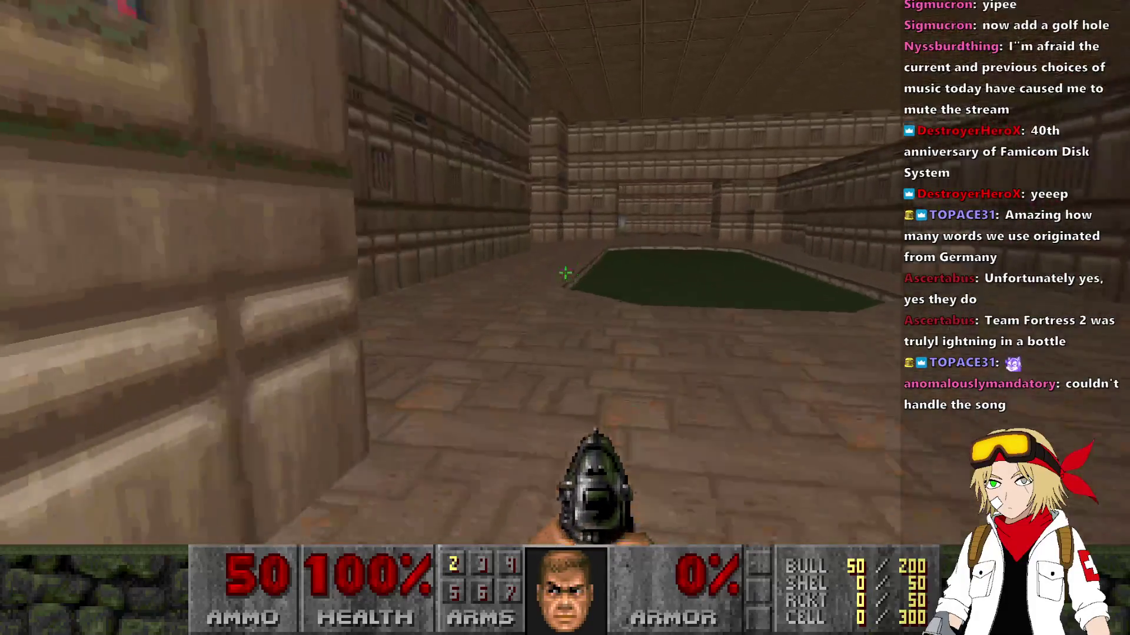
pyautogui.press('w')
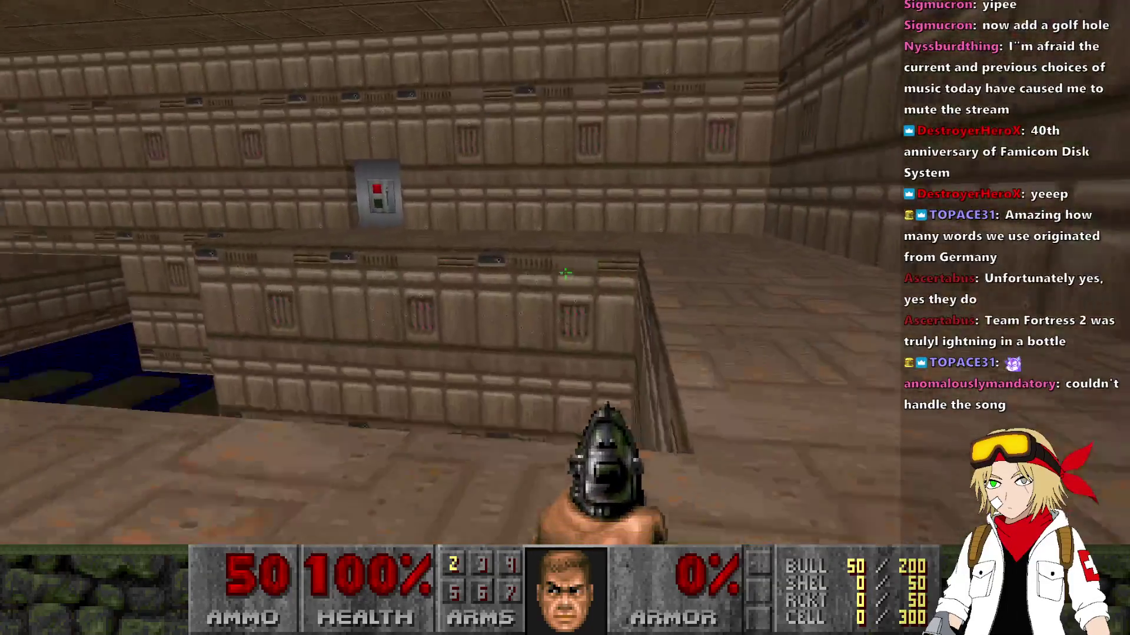
pyautogui.press('w')
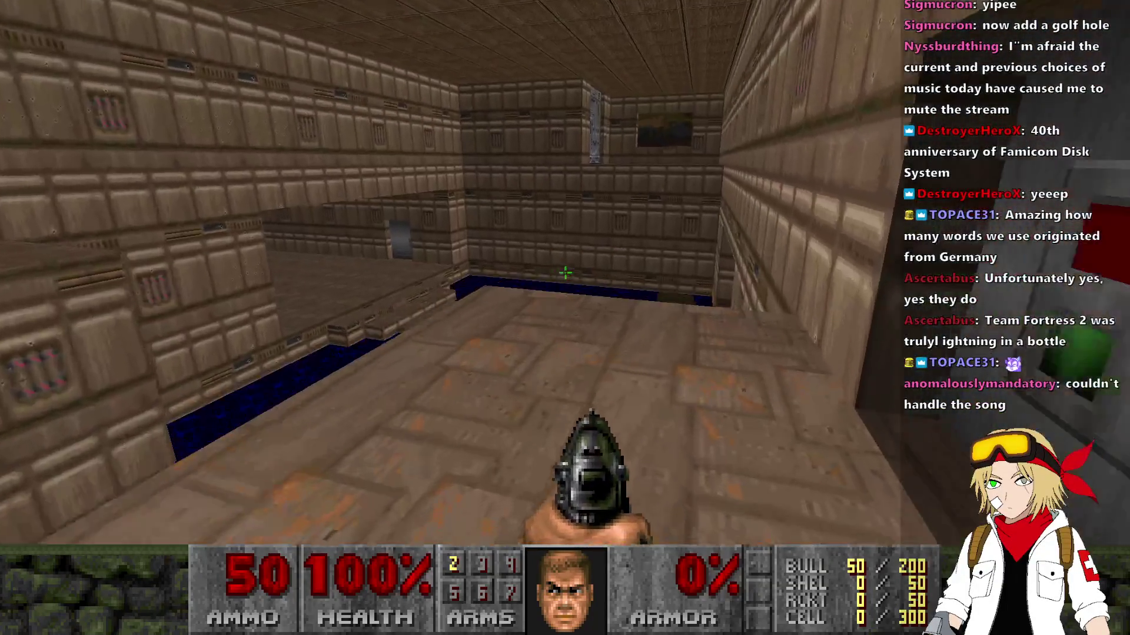
pyautogui.press('w')
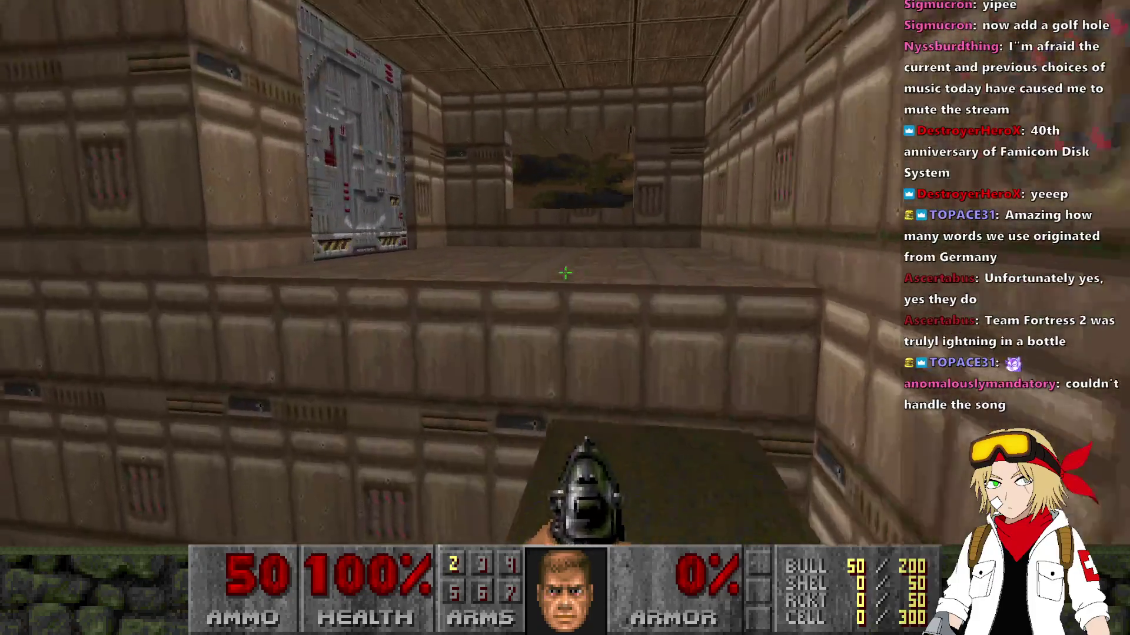
pyautogui.press('w')
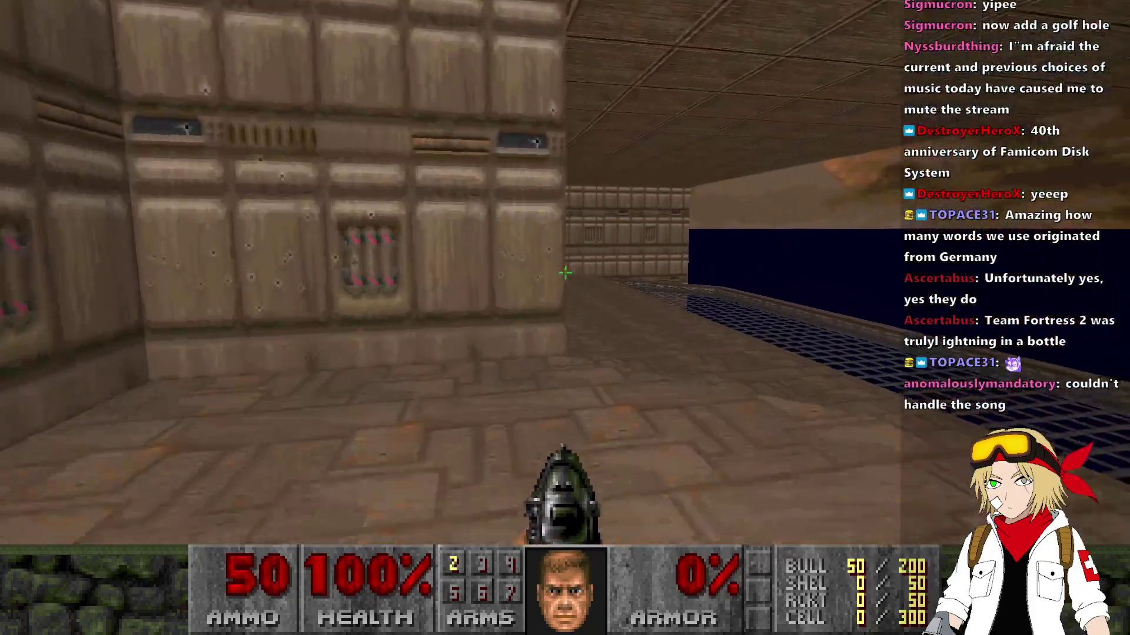
pyautogui.press('w')
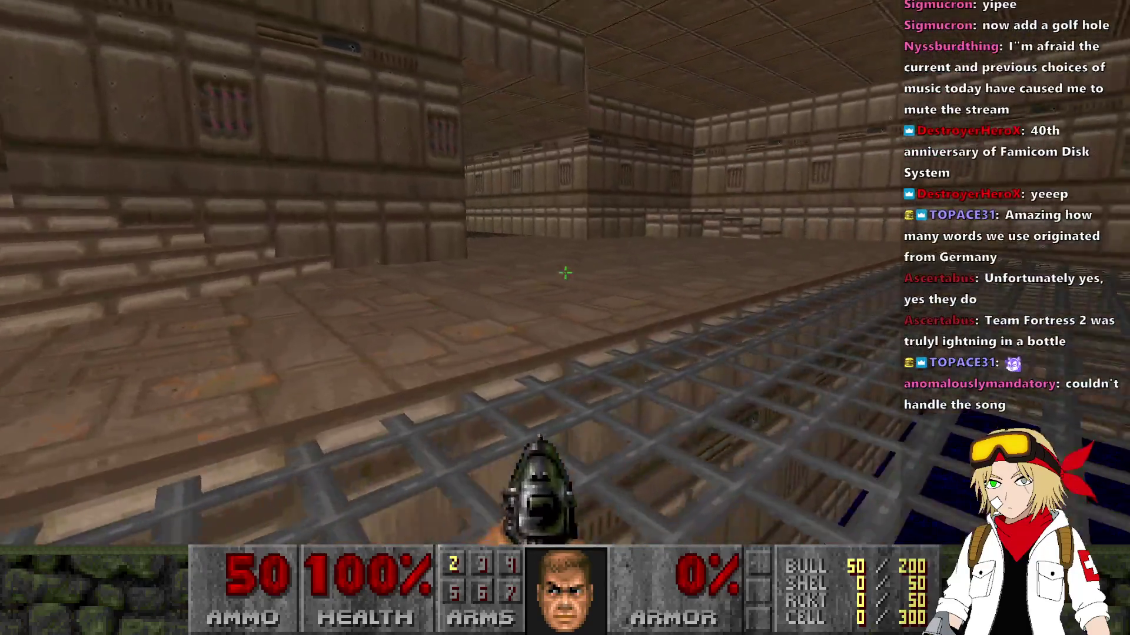
pyautogui.press('w')
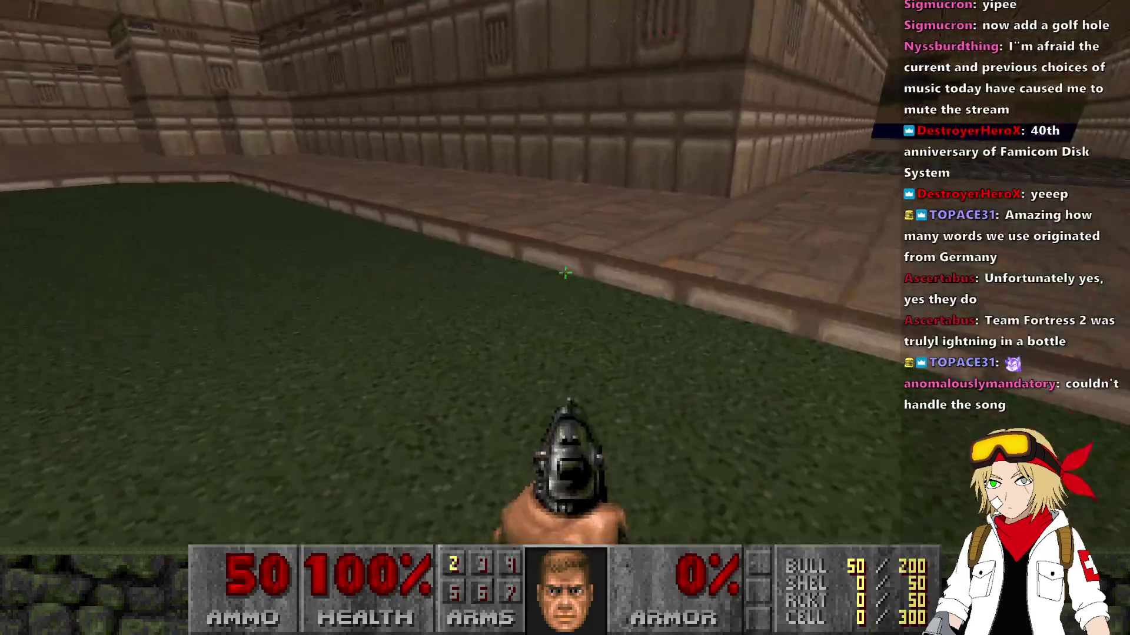
pyautogui.press('w')
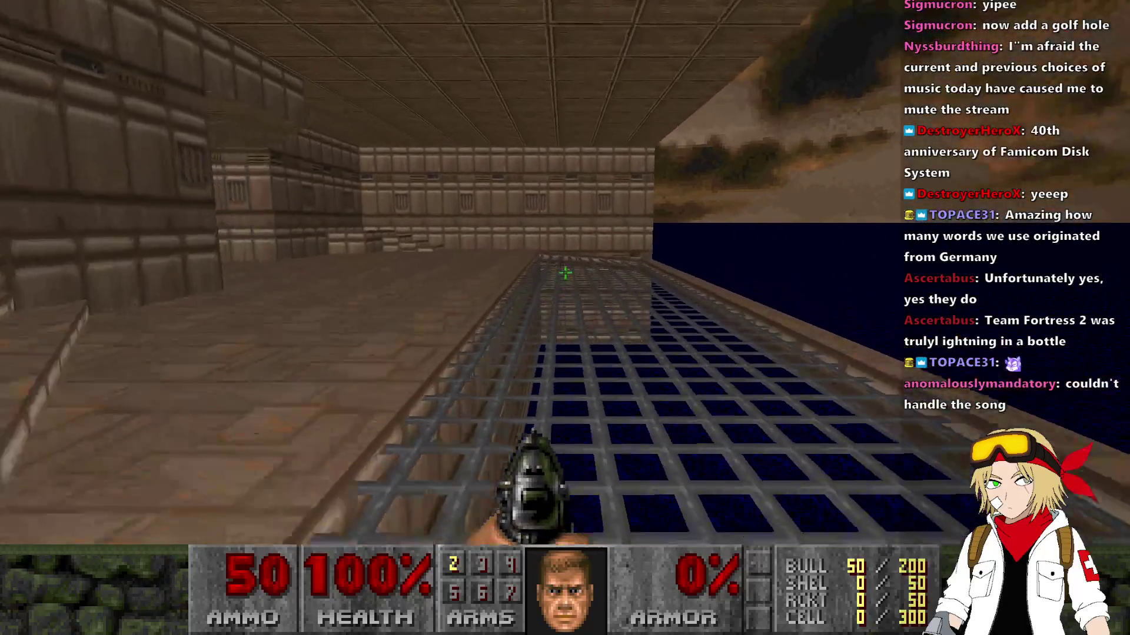
pyautogui.press('w')
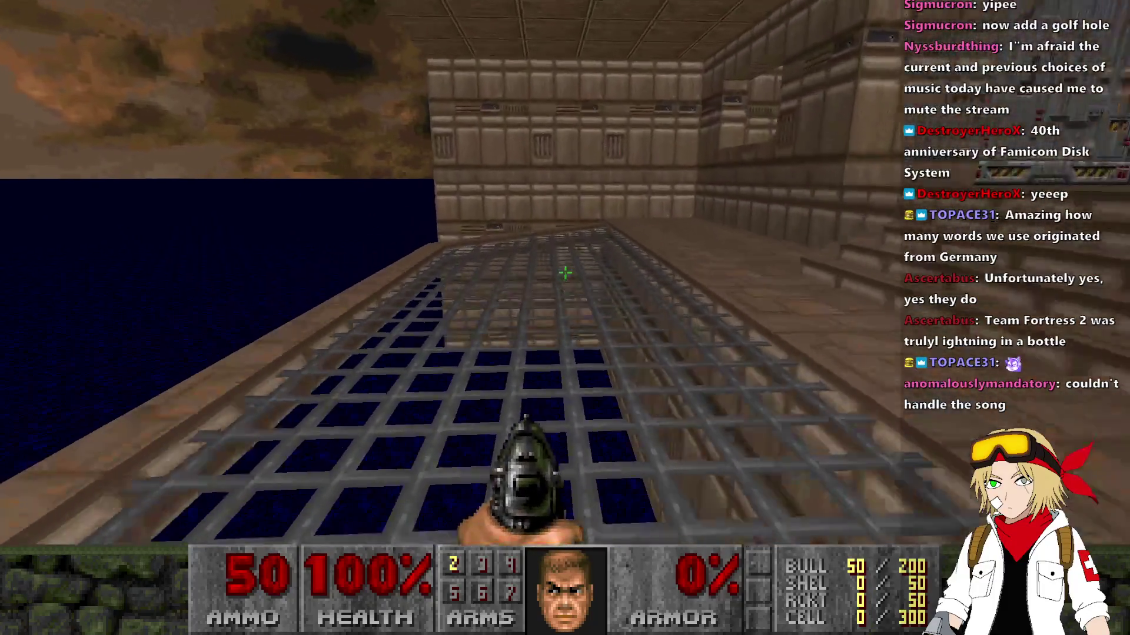
pyautogui.press('w')
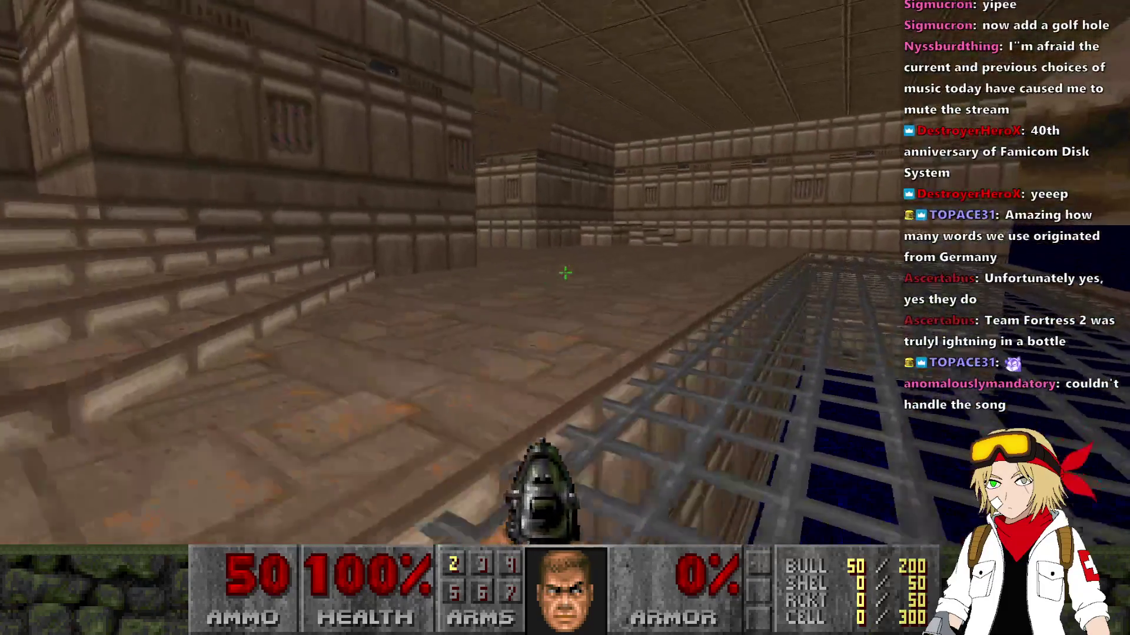
pyautogui.press('w')
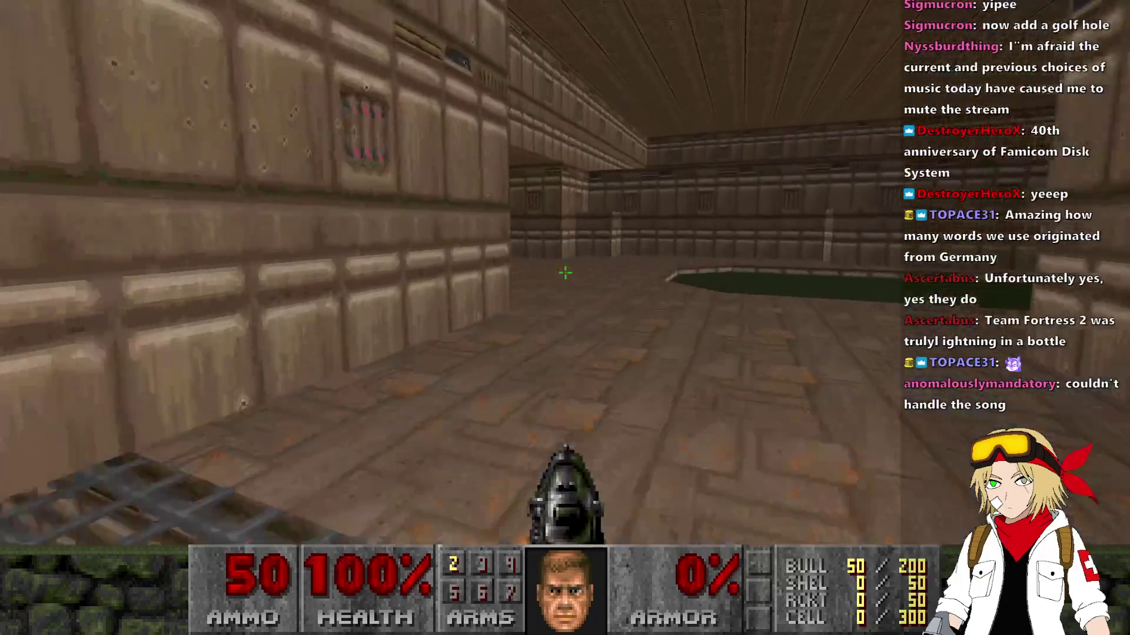
pyautogui.press('w')
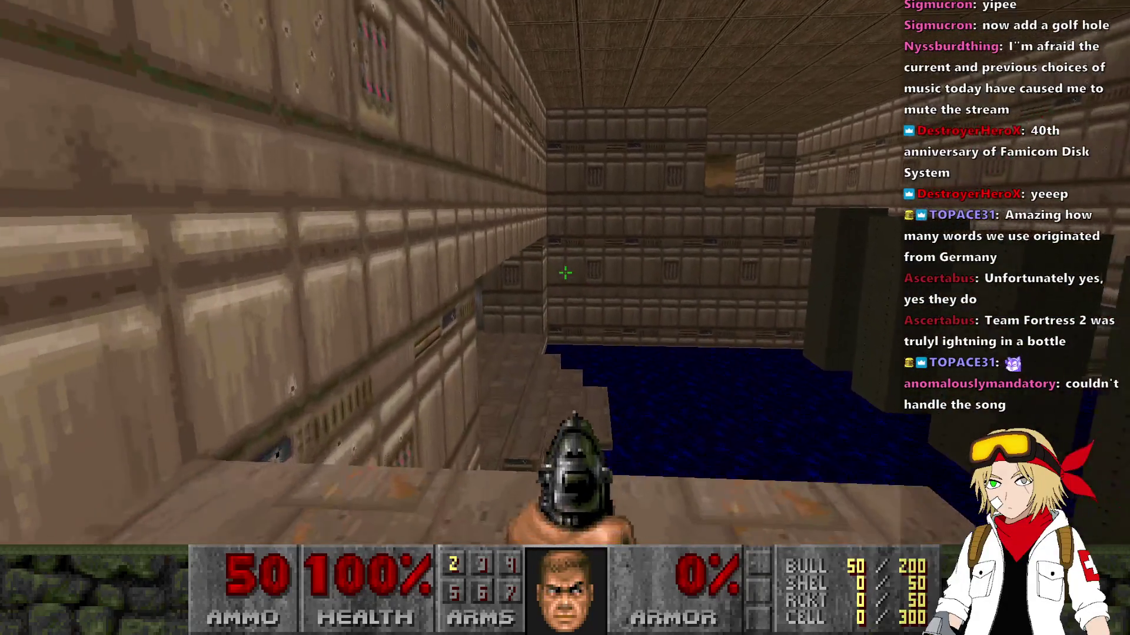
pyautogui.press('w')
pyautogui.press('w')
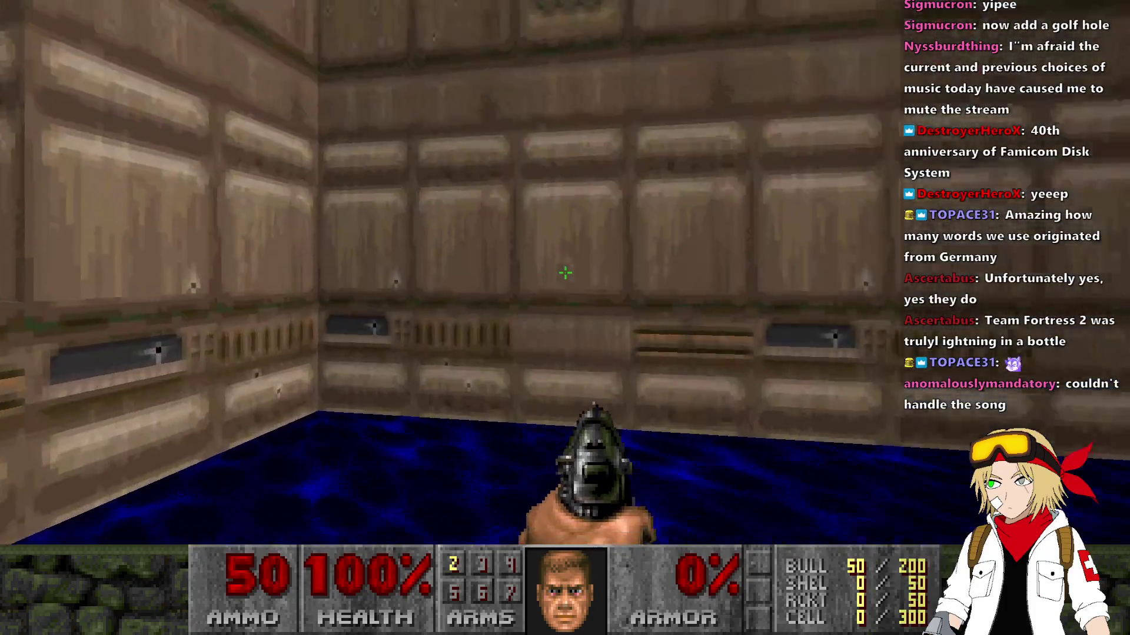
# Check the automap while walking through the door, the water room and the corridor.
pyautogui.press('Tab')
pyautogui.press('w')
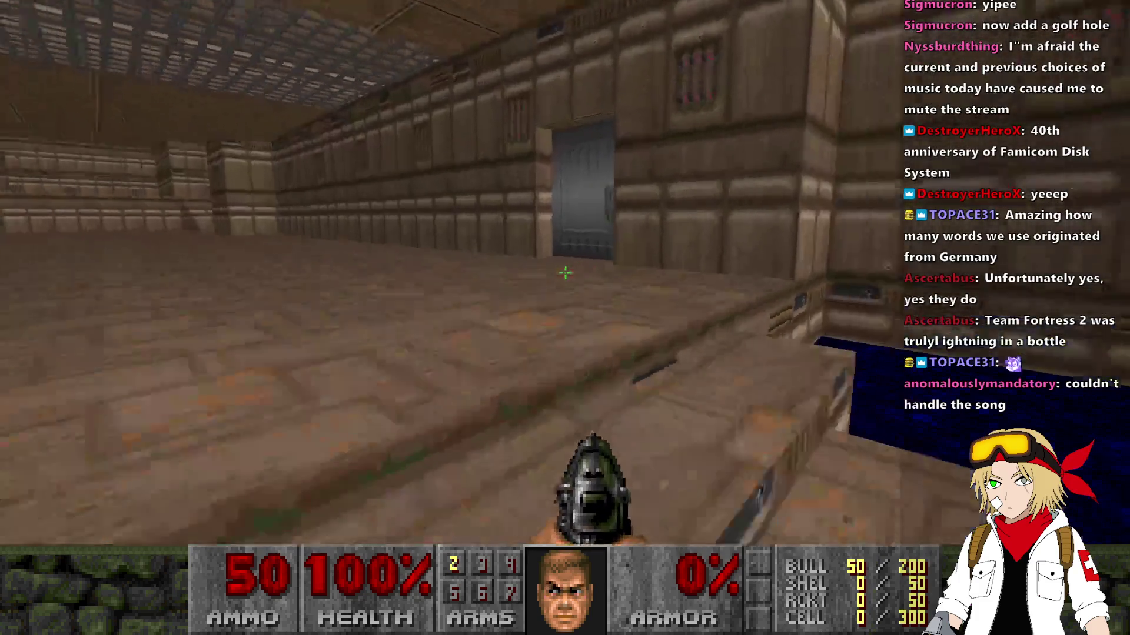
pyautogui.press('Tab')
pyautogui.press('Tab')
pyautogui.press('Tab')
pyautogui.press('Tab')
pyautogui.press('w')
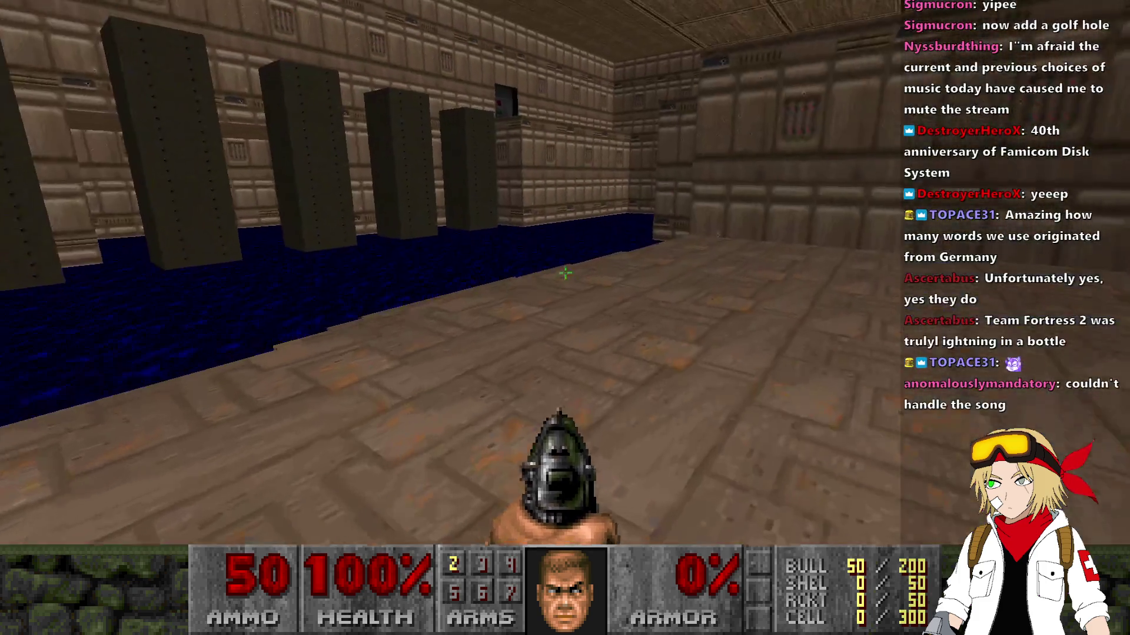
pyautogui.press('w')
pyautogui.press('w')
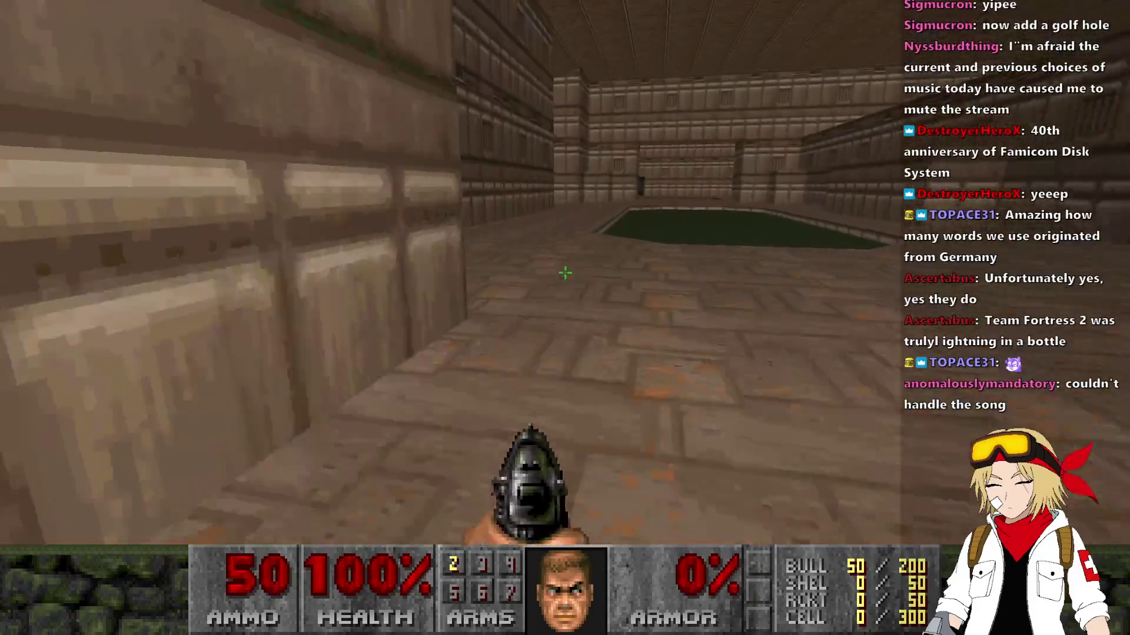
pyautogui.press('w')
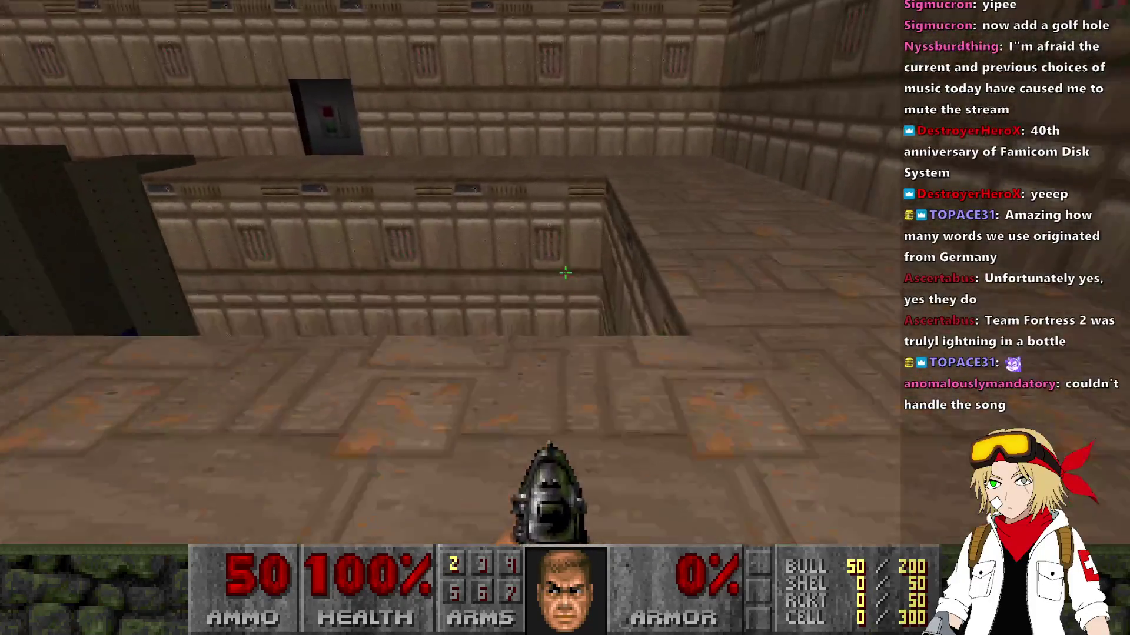
pyautogui.press('w')
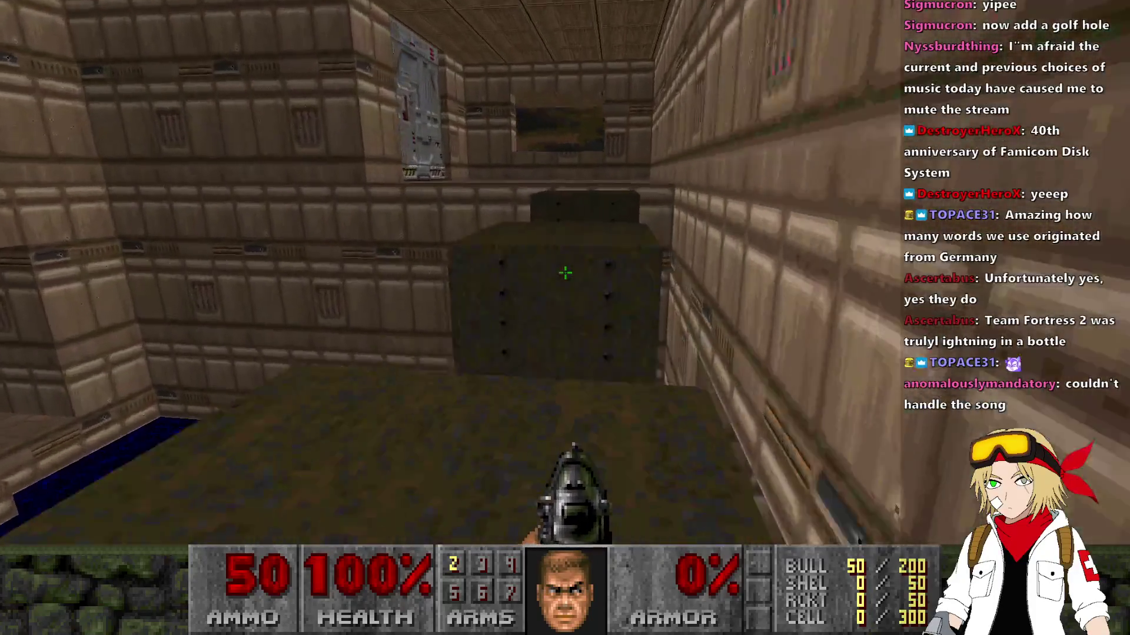
pyautogui.press('s')
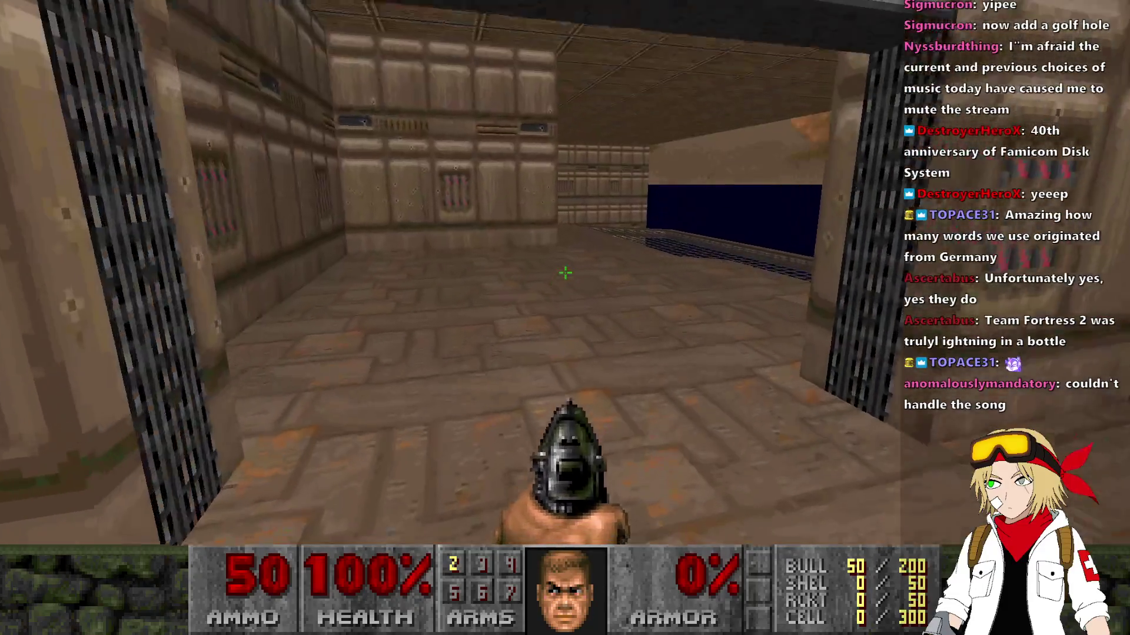
pyautogui.press('w')
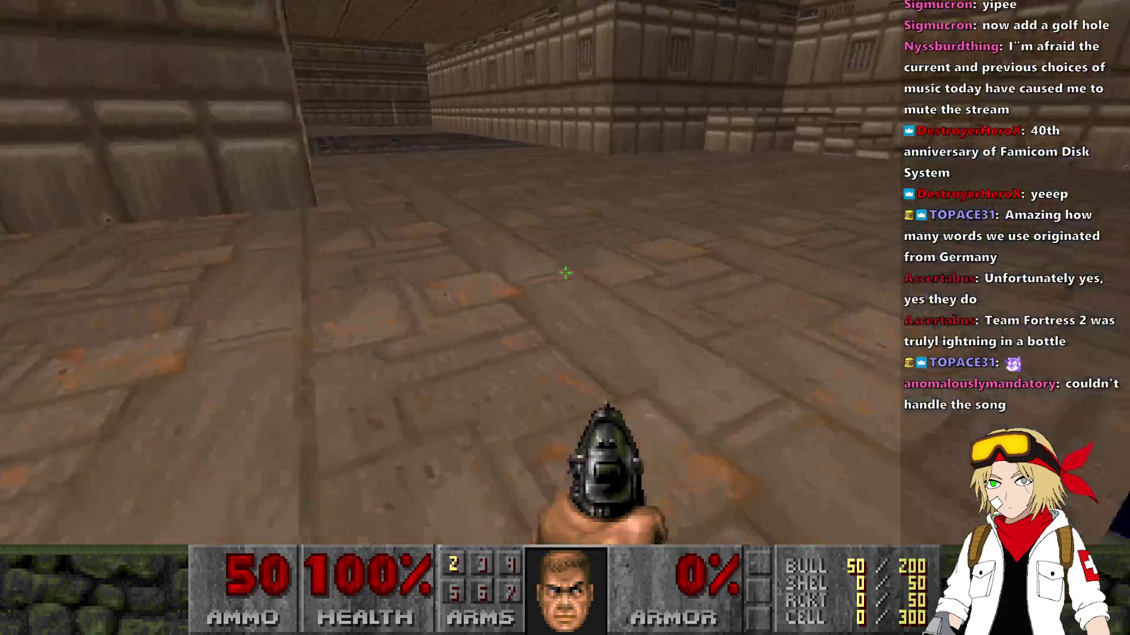
pyautogui.press('Left')
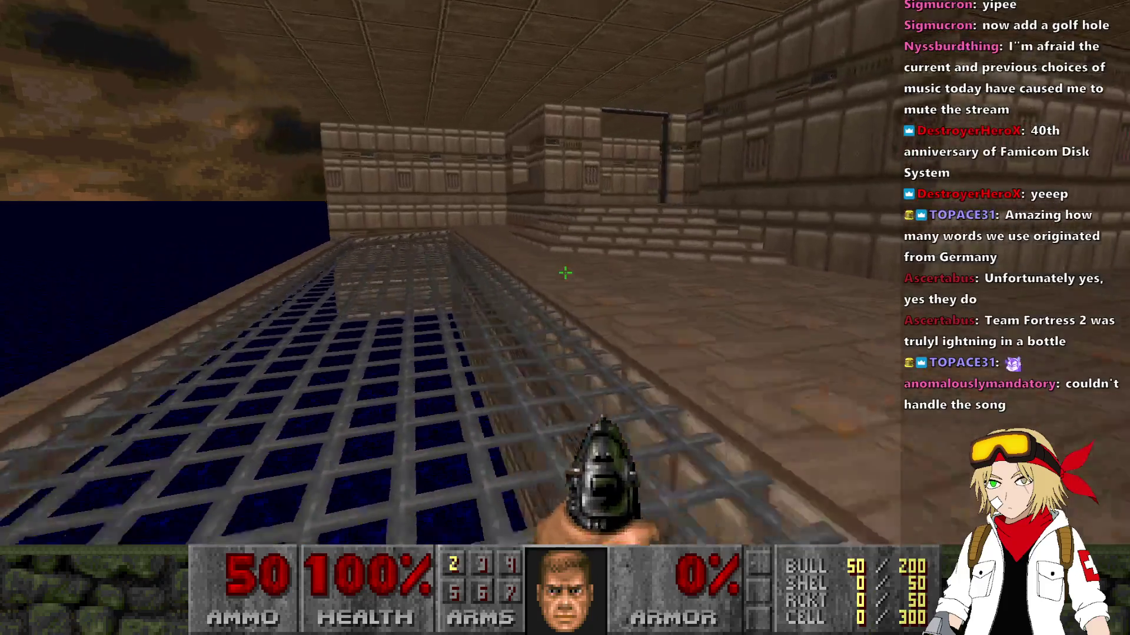
pyautogui.press('Tab')
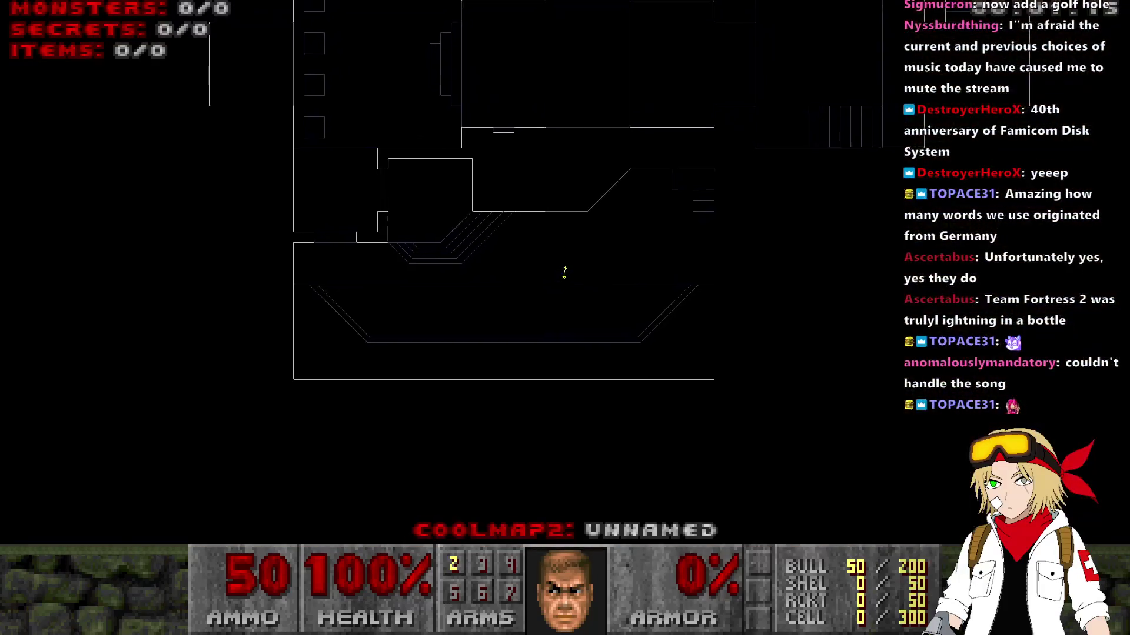
pyautogui.press('Tab')
pyautogui.press('w')
pyautogui.press('Tab')
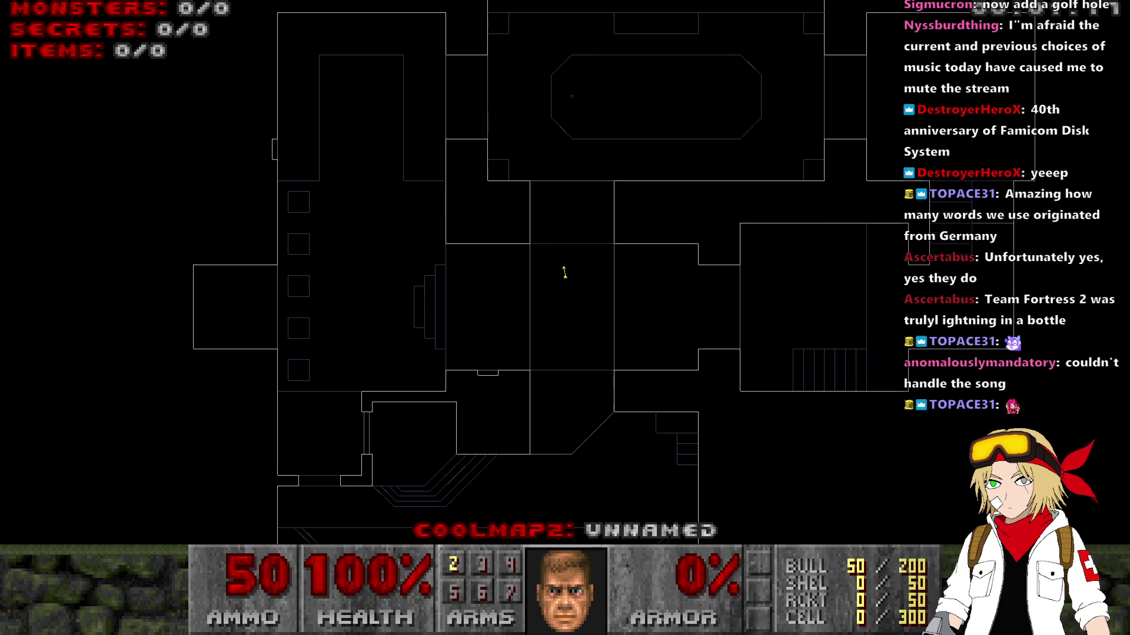
pyautogui.press('Tab')
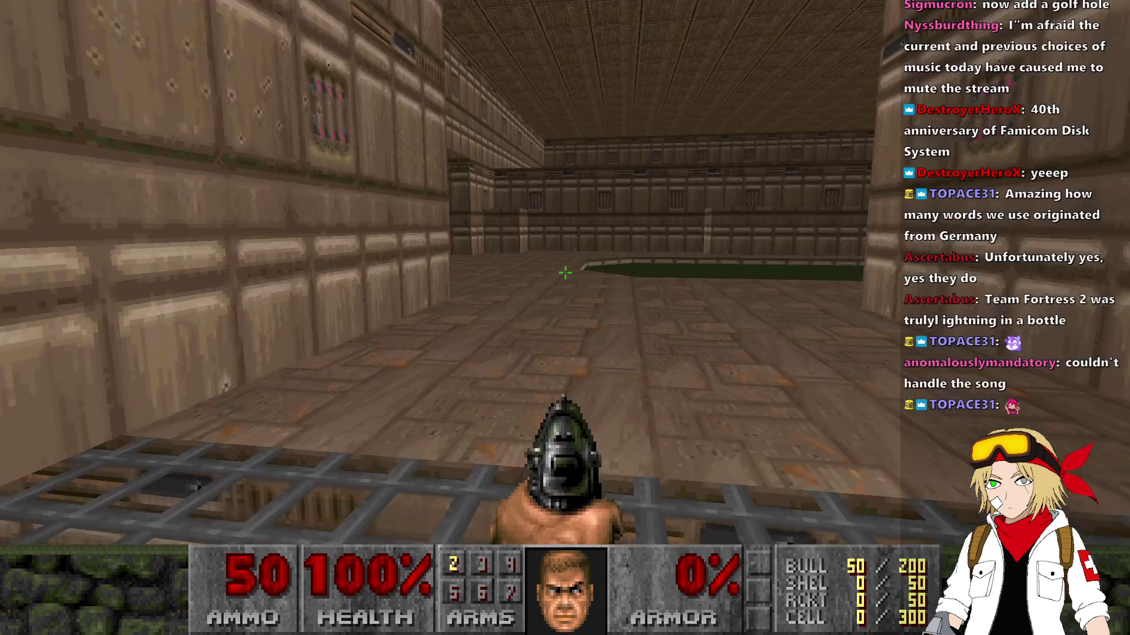
# Walk past the switch wall and the water-pit ledge, then quit UZDoom.
pyautogui.press('Tab')
pyautogui.press('Tab')
pyautogui.press('w')
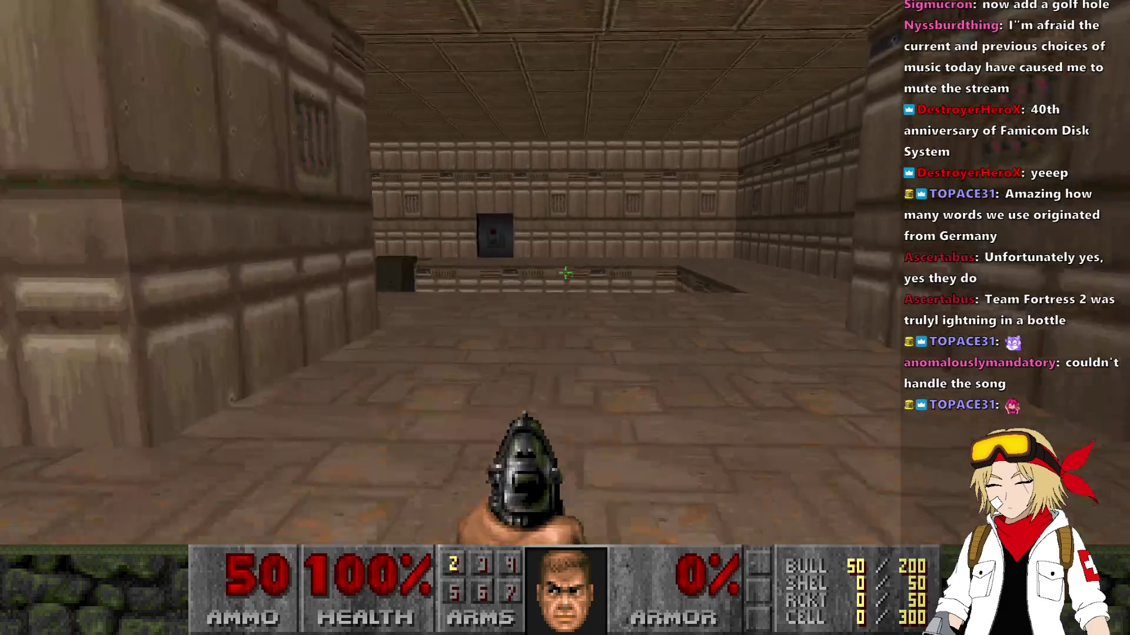
pyautogui.press('w')
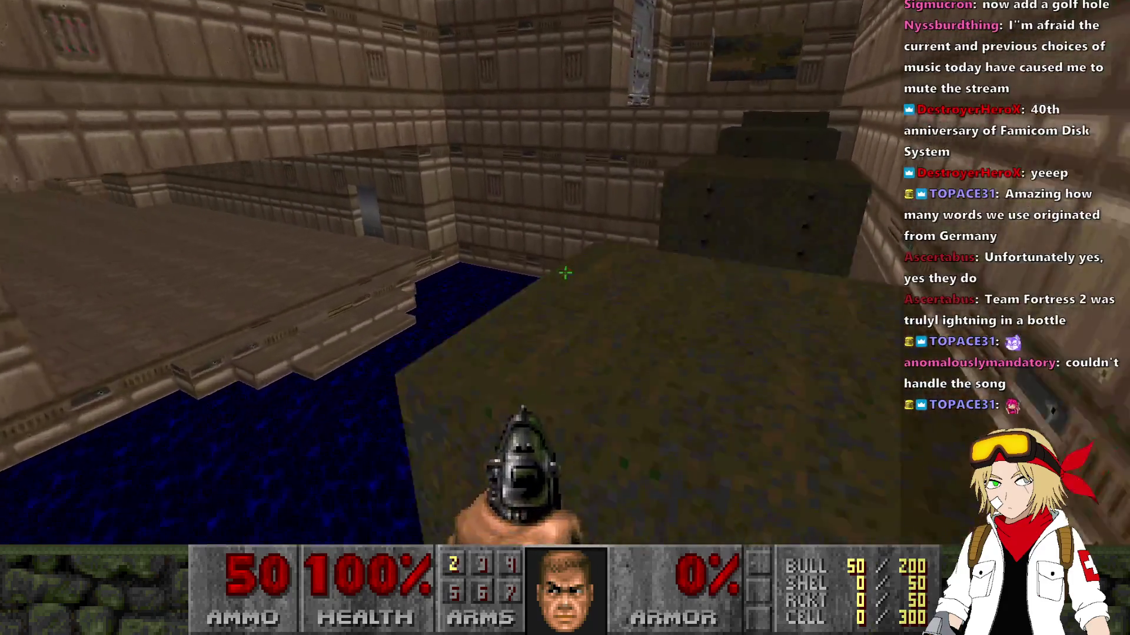
pyautogui.press('w')
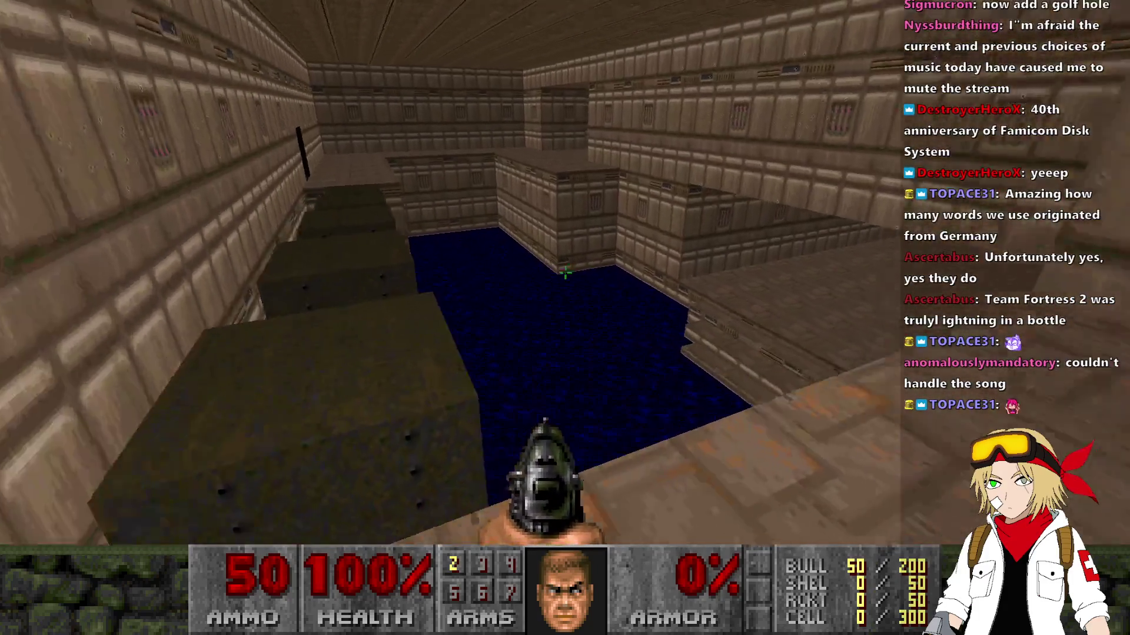
pyautogui.press('w')
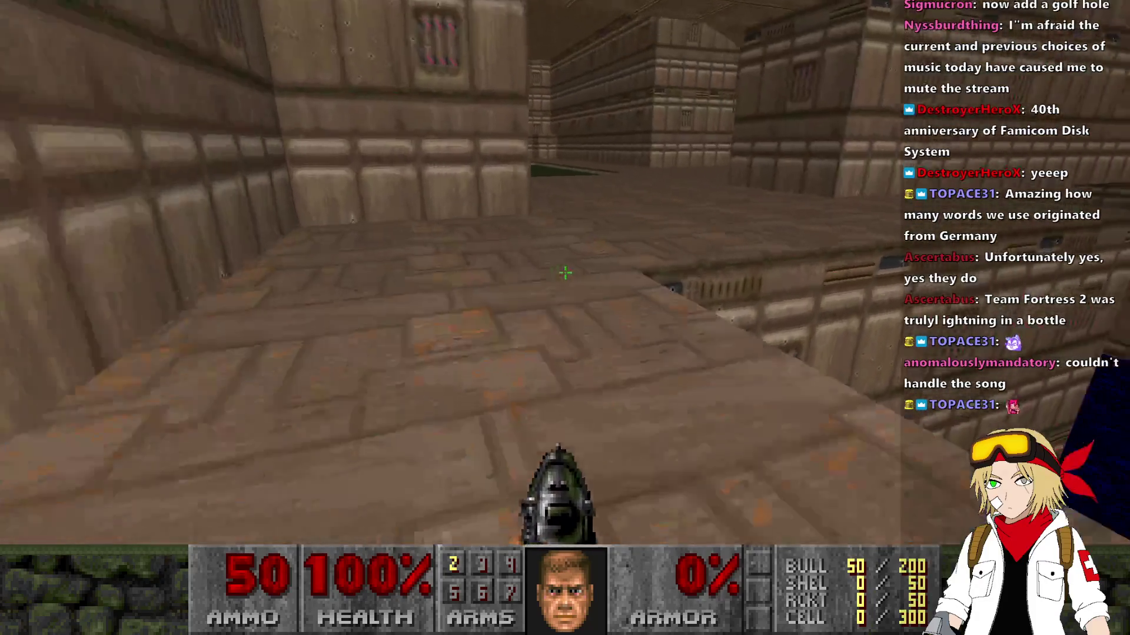
pyautogui.press('w')
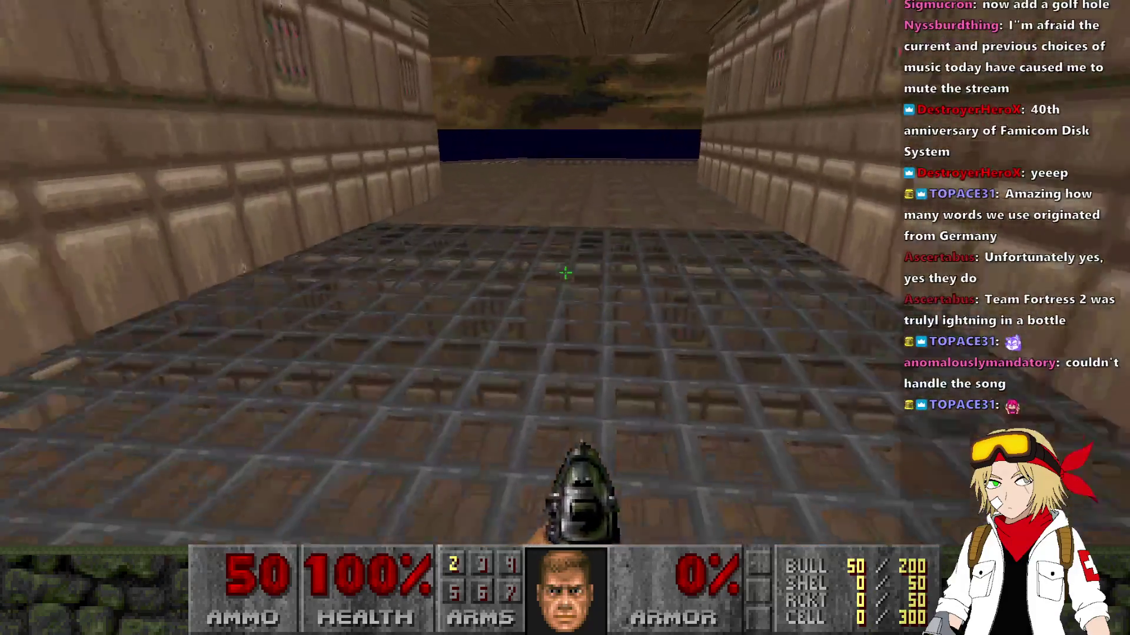
pyautogui.press('w')
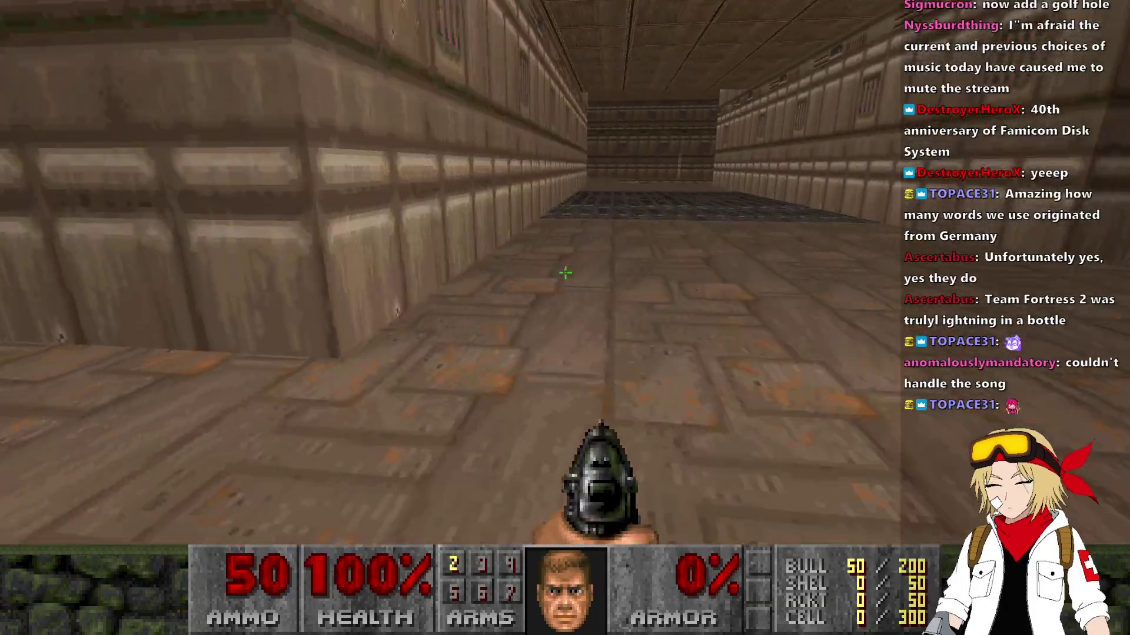
pyautogui.press('w')
pyautogui.hotkey('alt', 'F4')
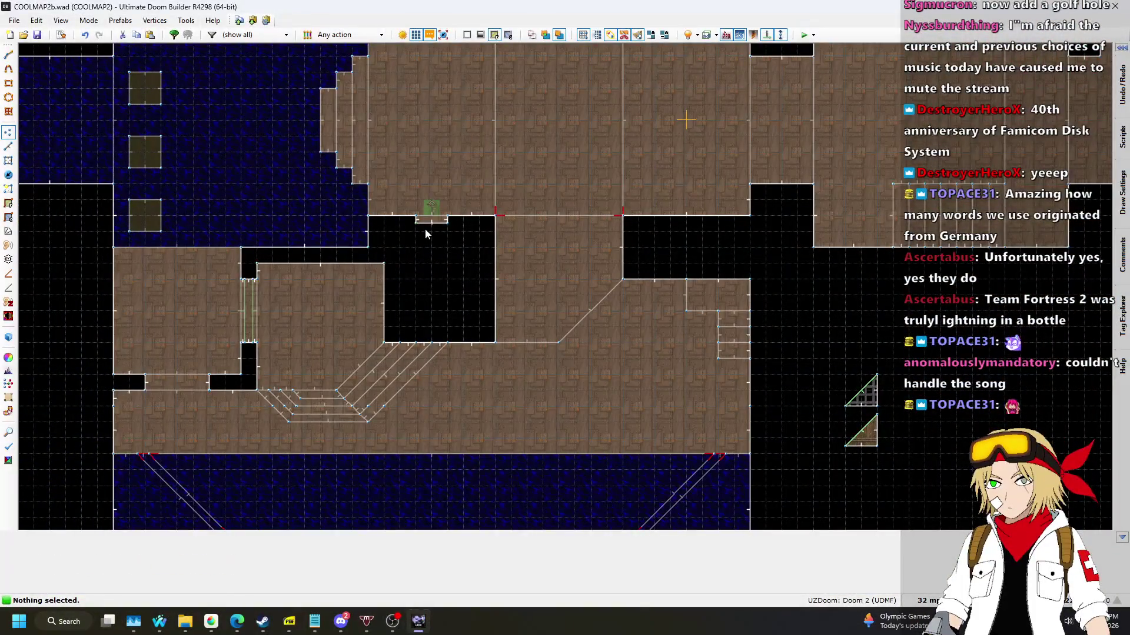
# Delete the old door sector in Sectors mode, after undoing a deletion of its lines.
pyautogui.scroll(-4, 433, 203)
pyautogui.scroll(-2, 394, 292)
pyautogui.scroll(5, 410, 223)
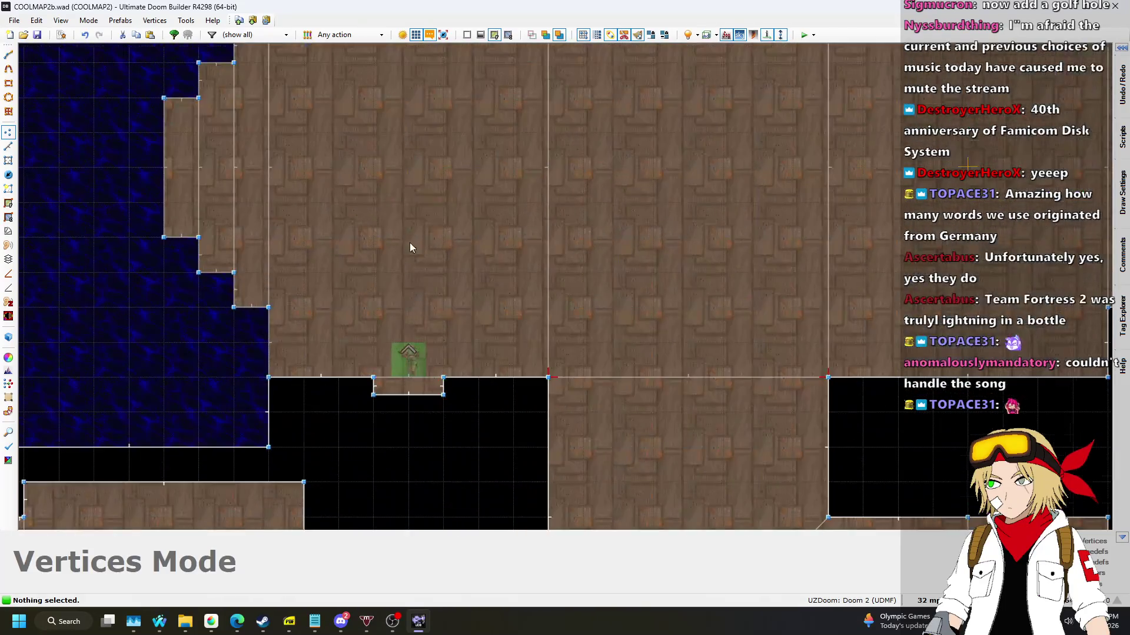
pyautogui.press('l')
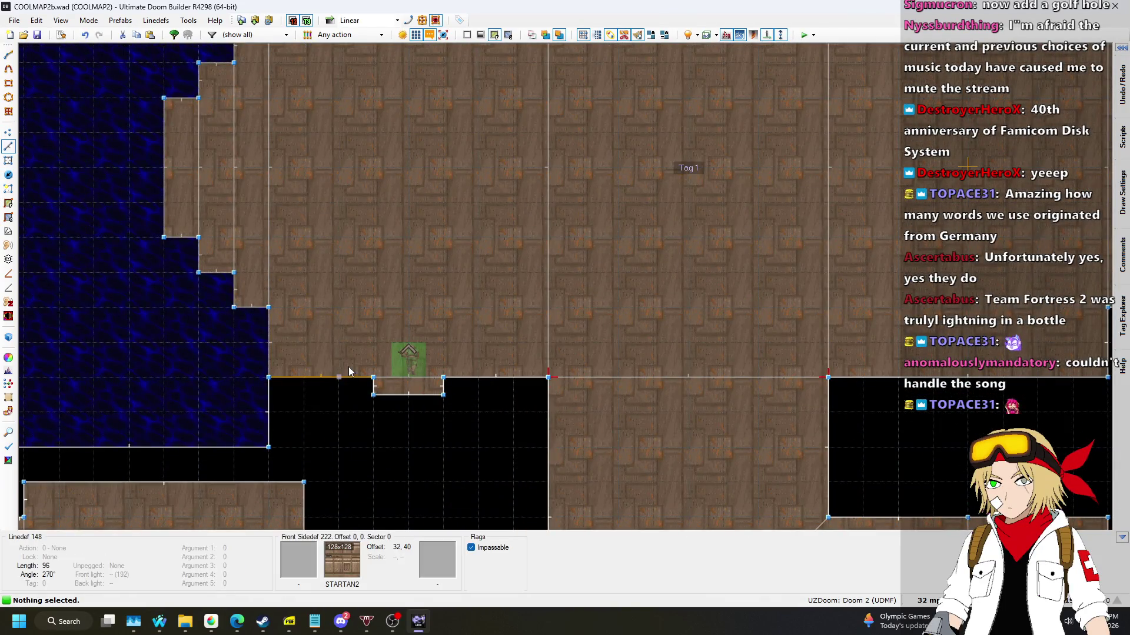
pyautogui.press('Delete')
pyautogui.scroll(-3, 471, 426)
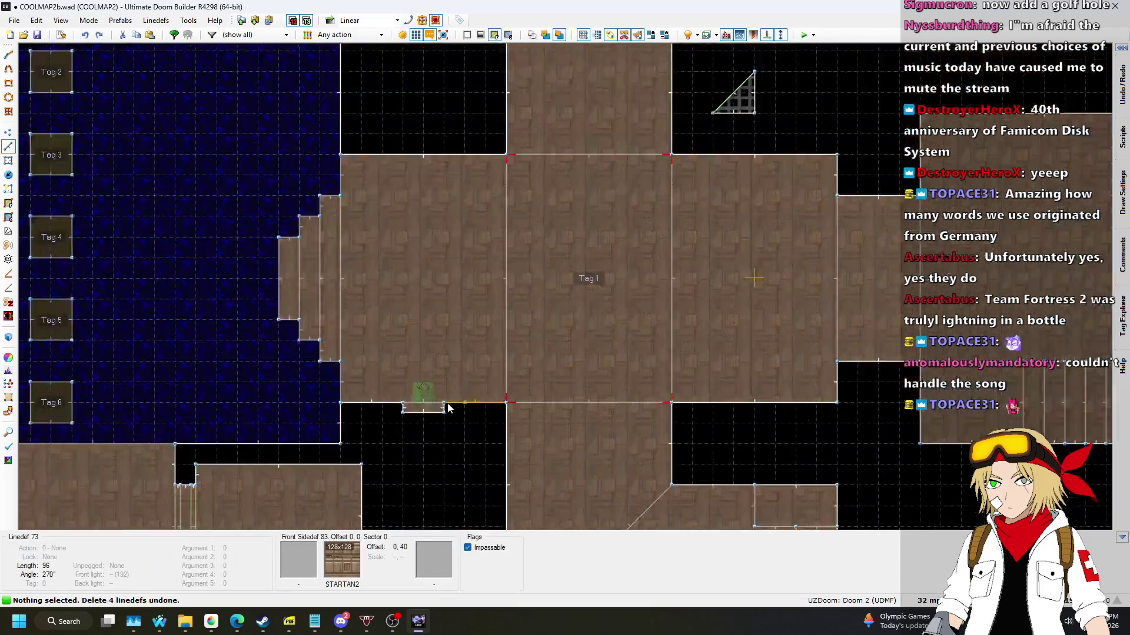
pyautogui.scroll(5, 371, 420)
pyautogui.hotkey('ctrl', 'z')
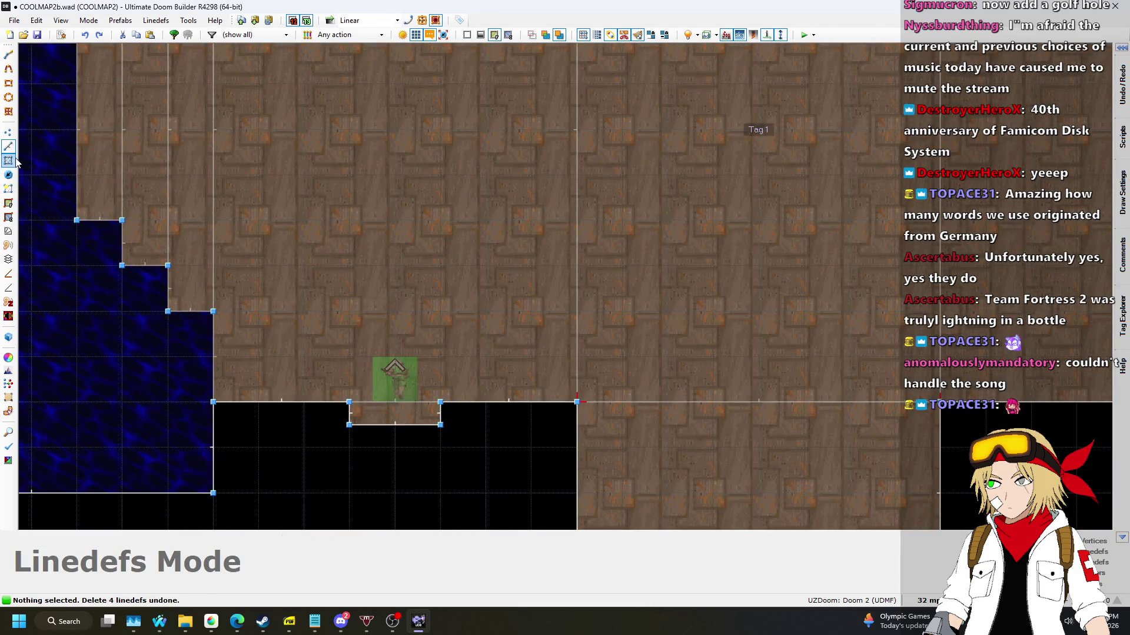
pyautogui.click(15, 160)
pyautogui.press('Delete')
pyautogui.scroll(-4, 430, 451)
pyautogui.scroll(5, 429, 333)
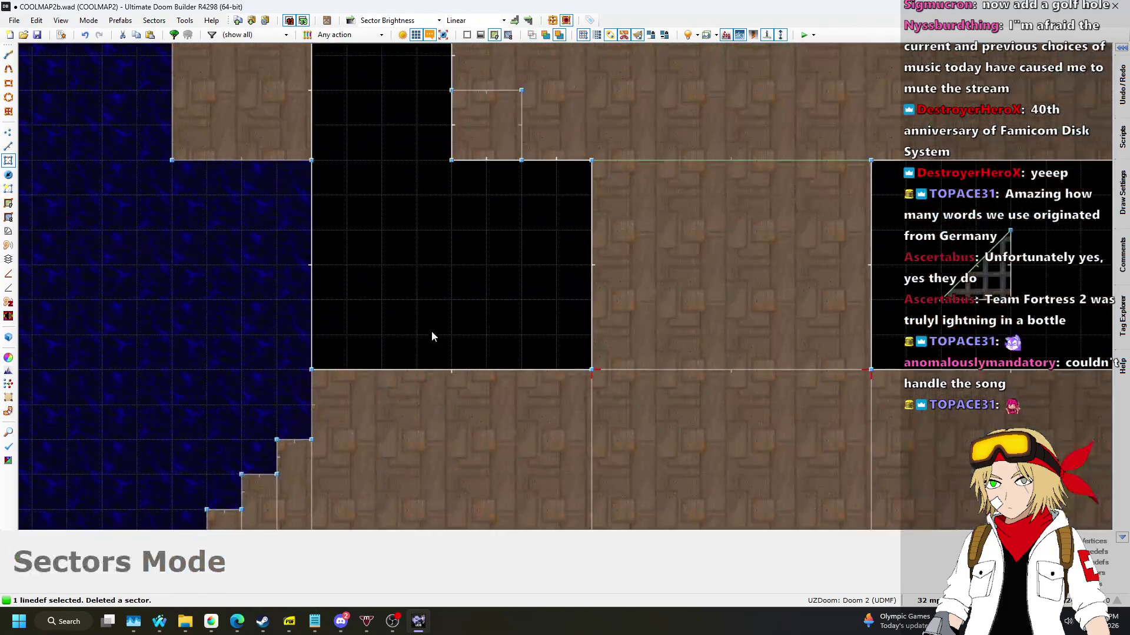
# Paste a fresh copy of the door sector into the gap.
pyautogui.hotkey('ctrl', 'v')
pyautogui.scroll(-4, 483, 377)
pyautogui.scroll(6, 488, 354)
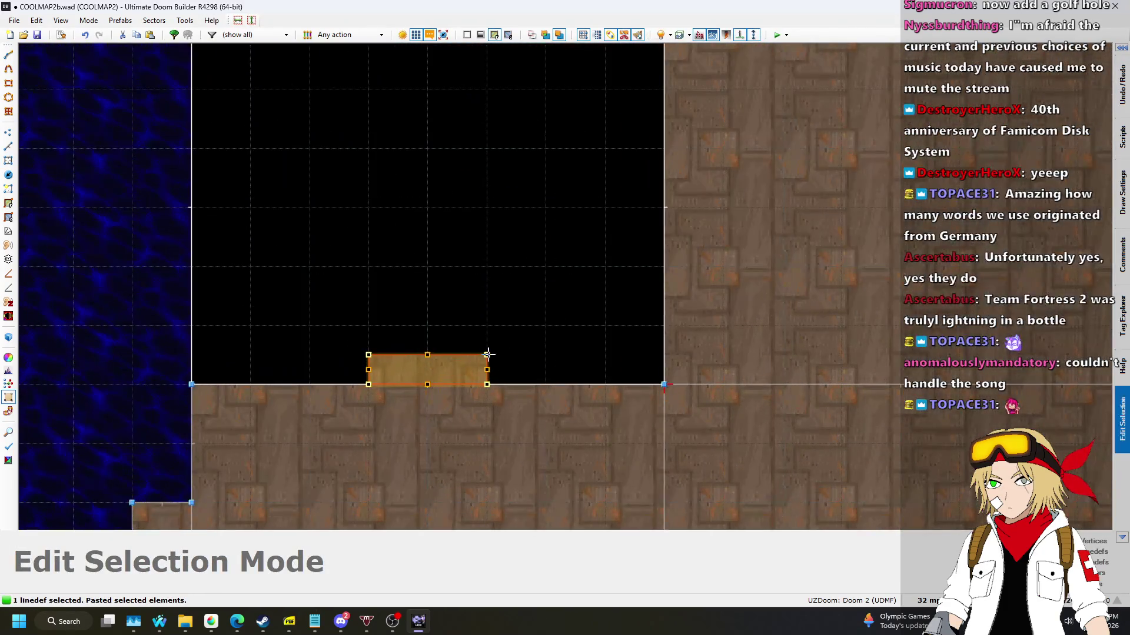
pyautogui.press('Return')
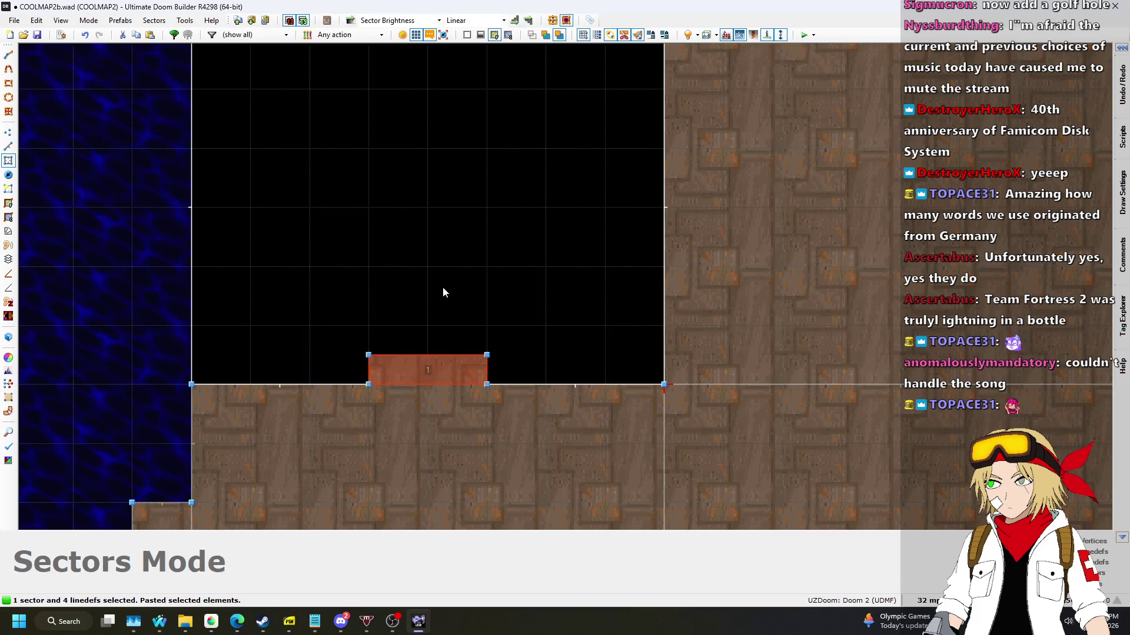
pyautogui.scroll(-4, 457, 415)
pyautogui.scroll(4, 412, 412)
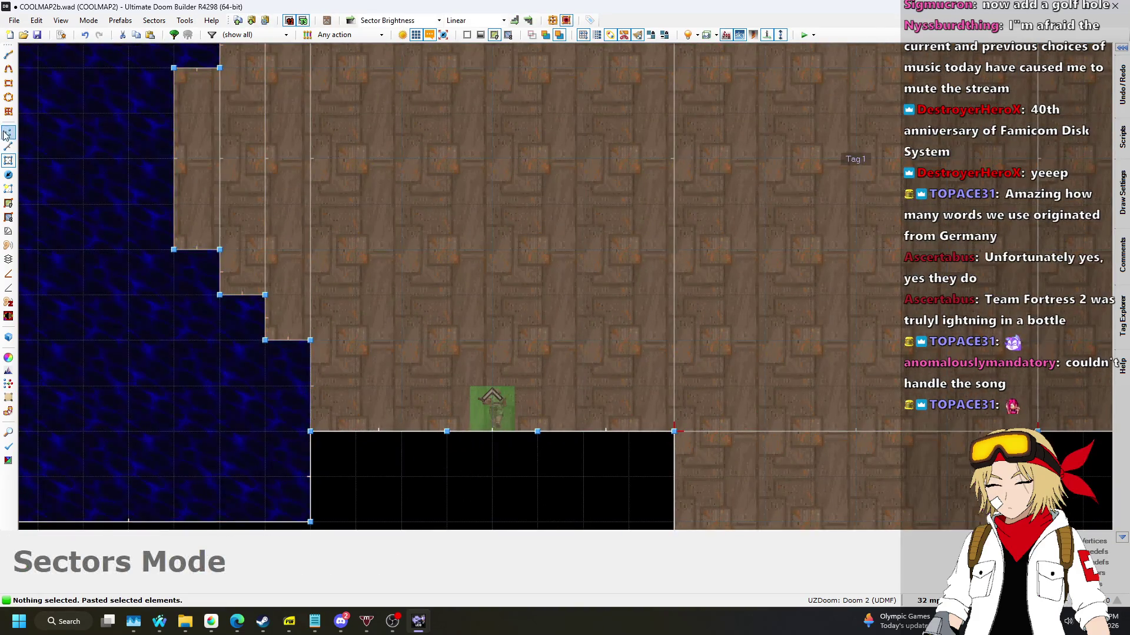
# Select the Player 1 start in Things mode and set the grid to 16 map units.
pyautogui.press('v')
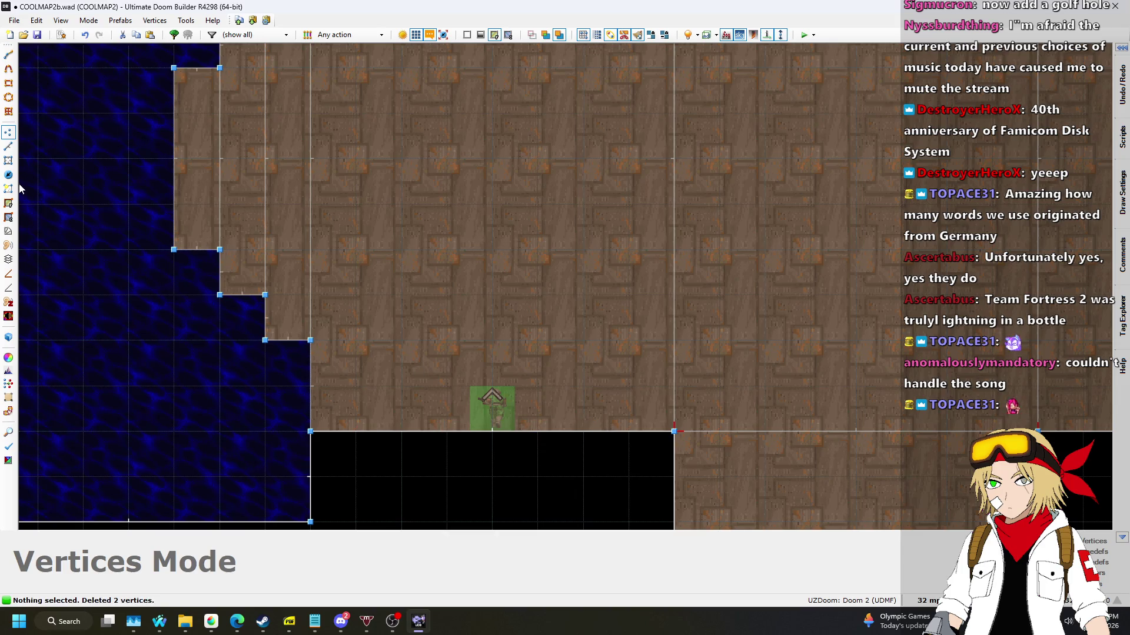
pyautogui.click(8, 179)
pyautogui.click(479, 403)
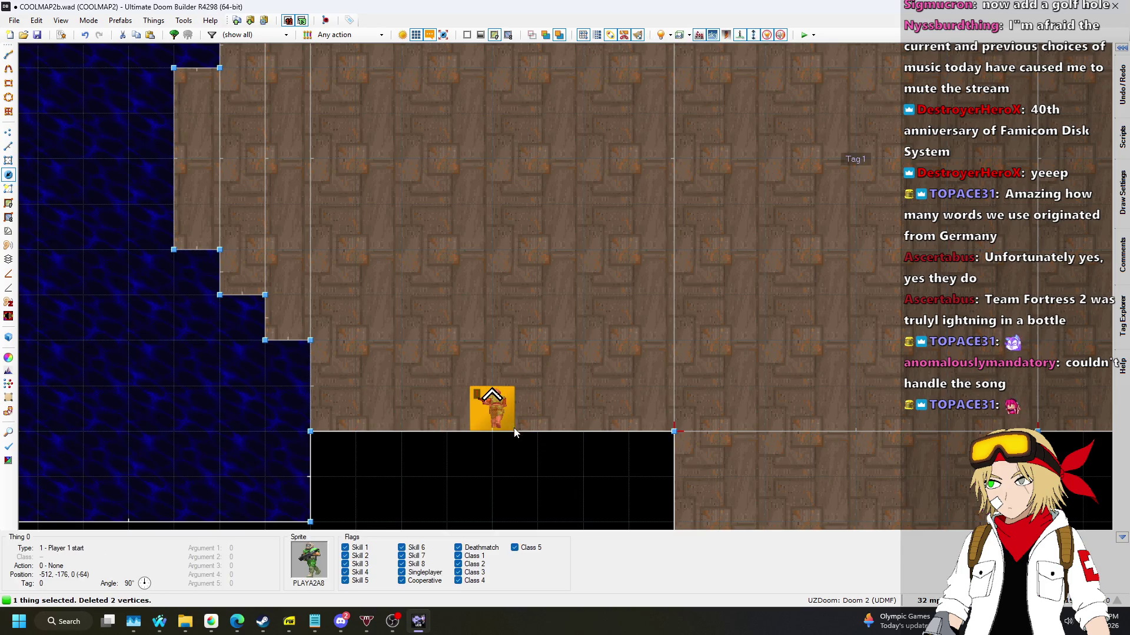
pyautogui.scroll(-4, 514, 433)
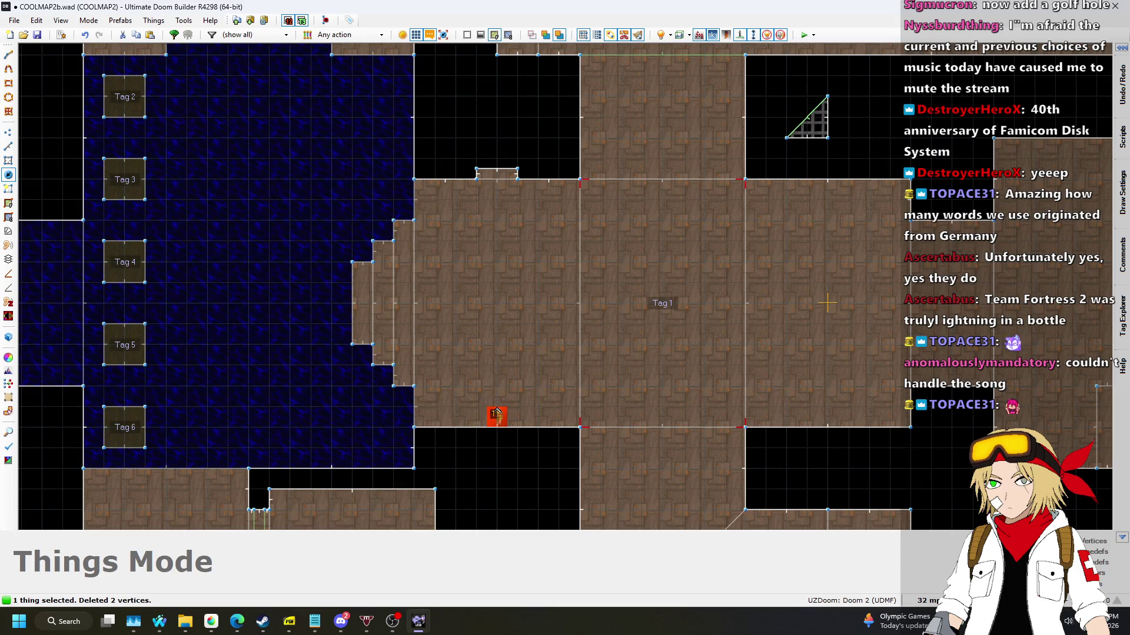
pyautogui.click(928, 600)
pyautogui.click(912, 500)
pyautogui.scroll(3, 529, 432)
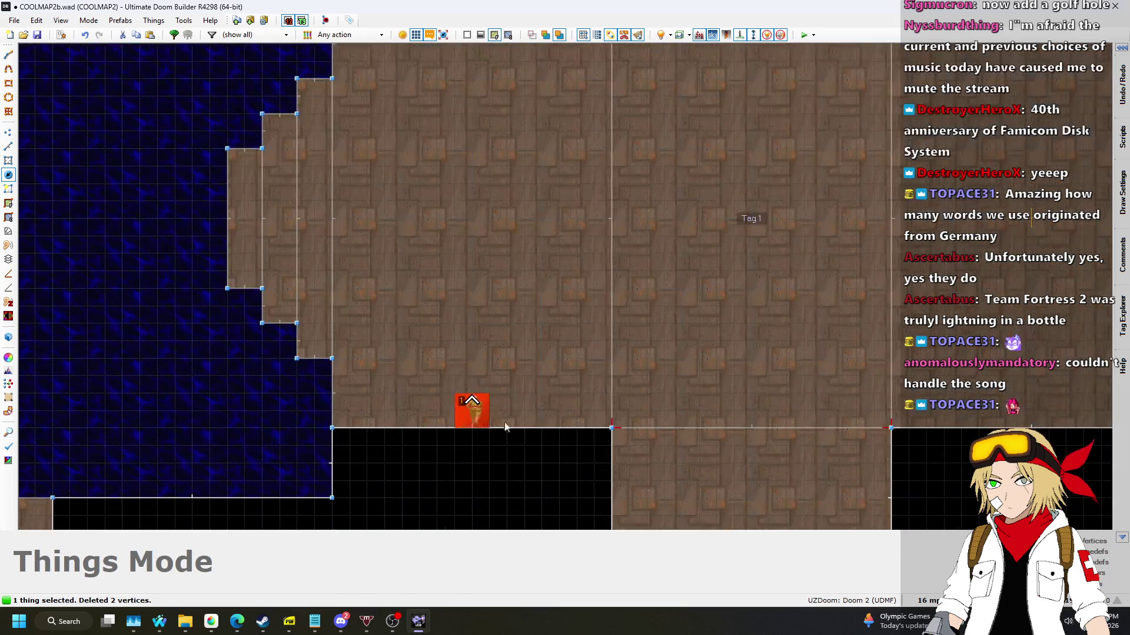
pyautogui.scroll(-3, 468, 264)
# Move the Player 1 start up to the top alcove at Y 176, facing 270°.
pyautogui.moveTo(470, 406); pyautogui.dragTo(473, 166)
pyautogui.scroll(3, 465, 171)
pyautogui.rightClick(472, 167)
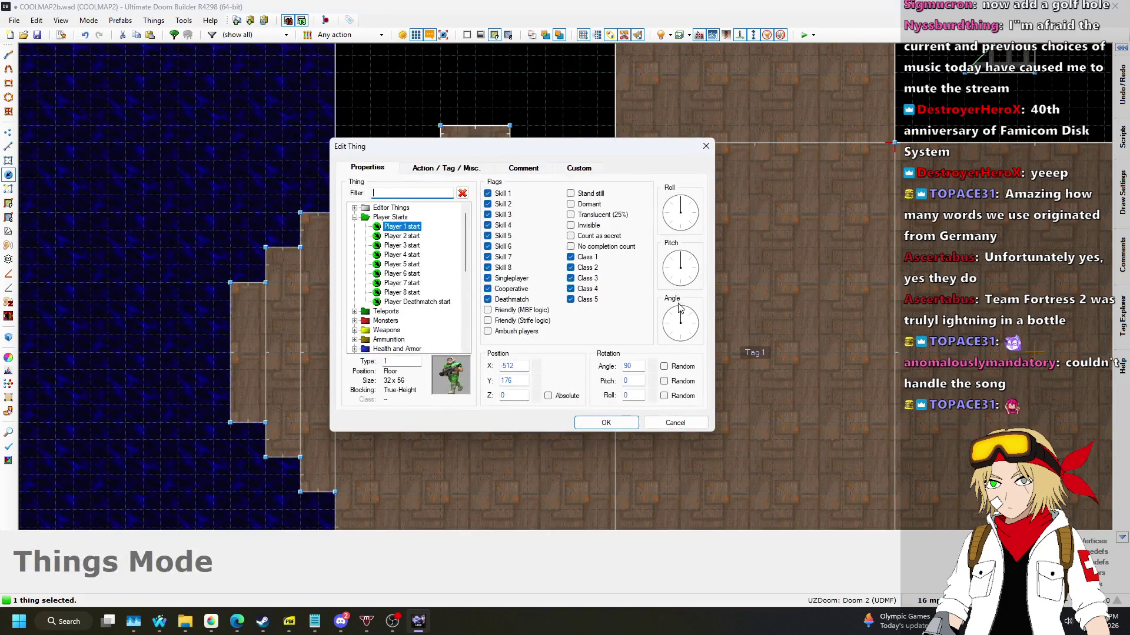
pyautogui.click(599, 424)
pyautogui.scroll(-3, 494, 263)
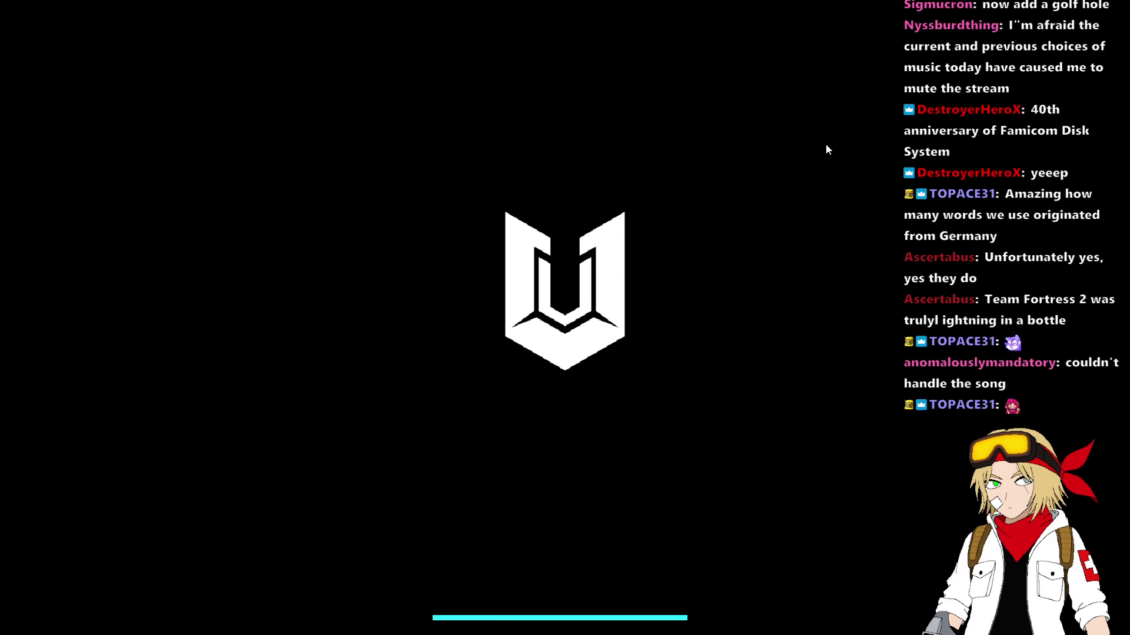
# Walk across the blue water pool from the new start, then quit UZDoom.
pyautogui.press('w')
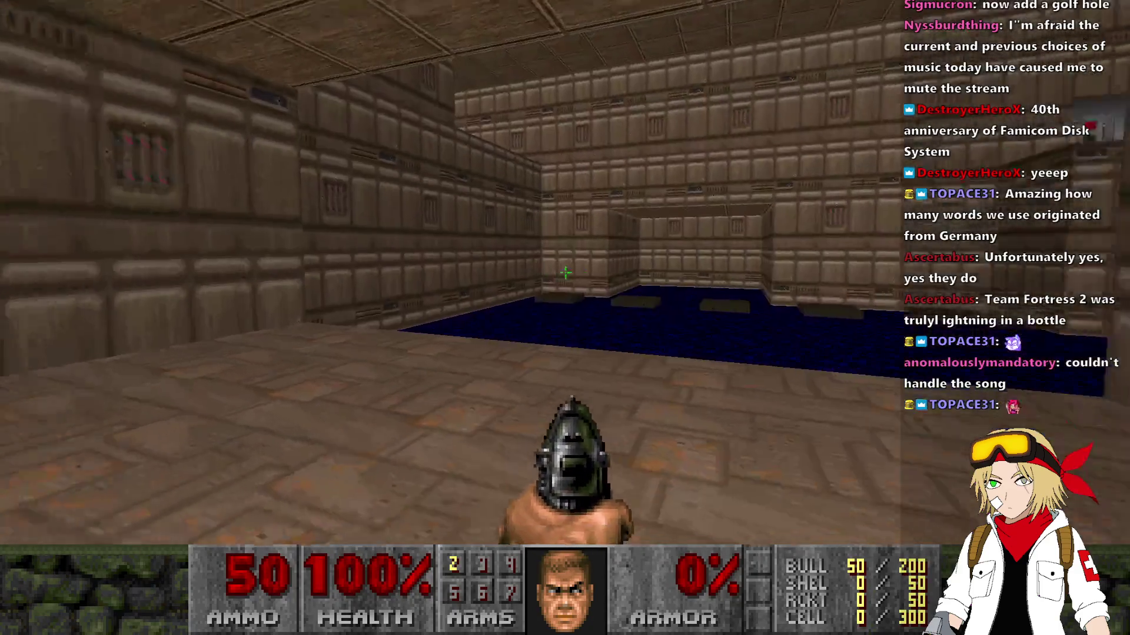
pyautogui.press('w')
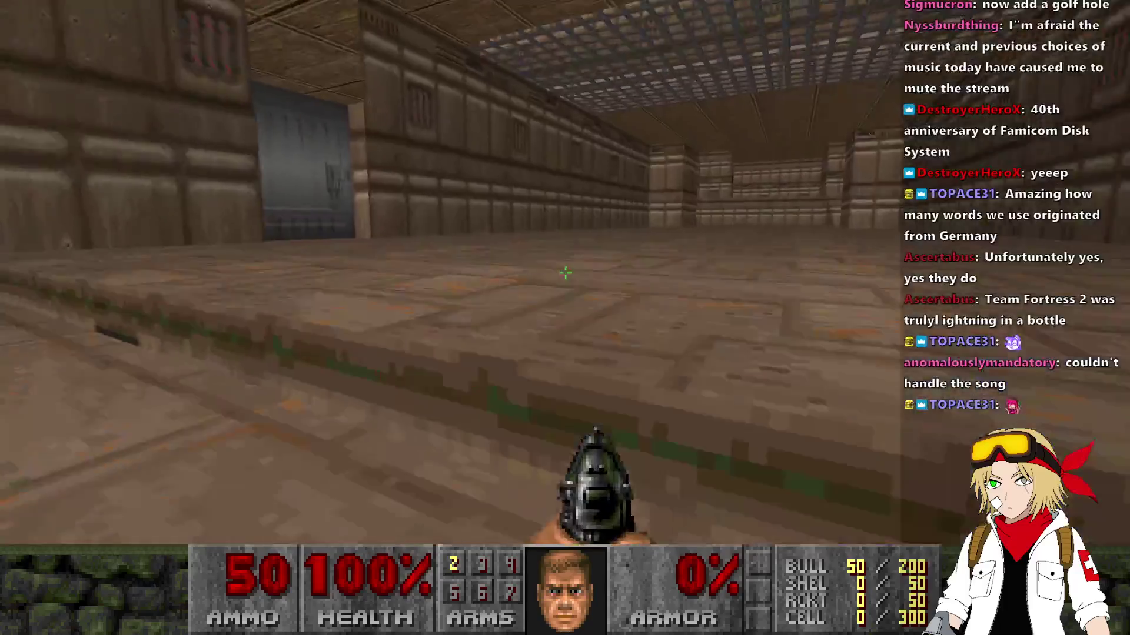
pyautogui.press('w')
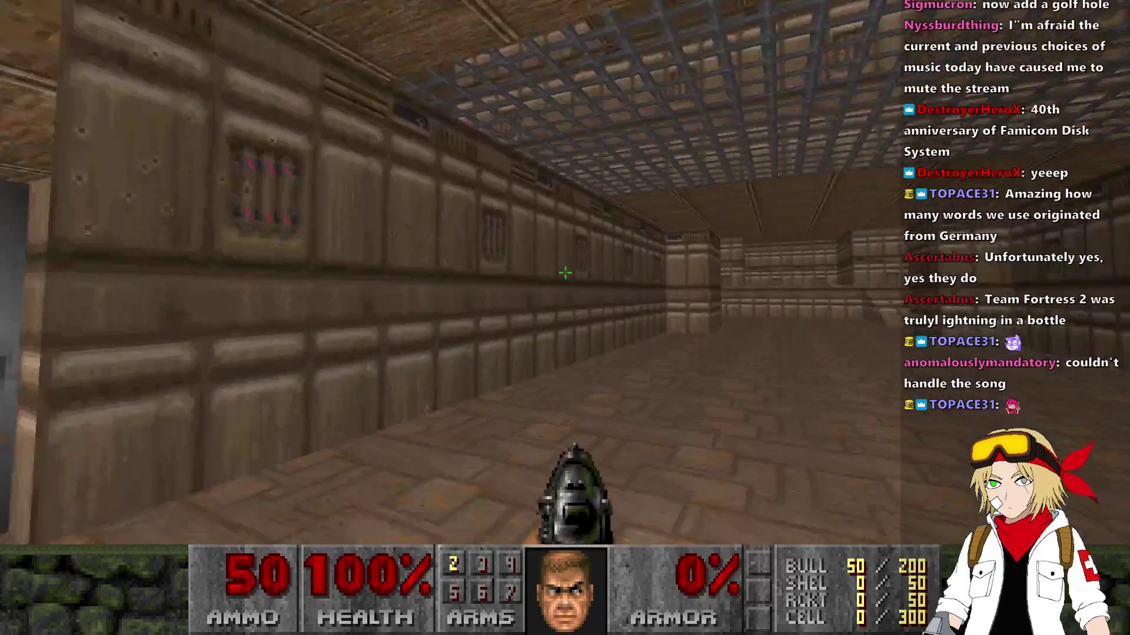
pyautogui.hotkey('alt', 'F4')
# Paste STARTAN2 onto the missing upper wall above the door in 3D, then return to 2D.
pyautogui.press('q')
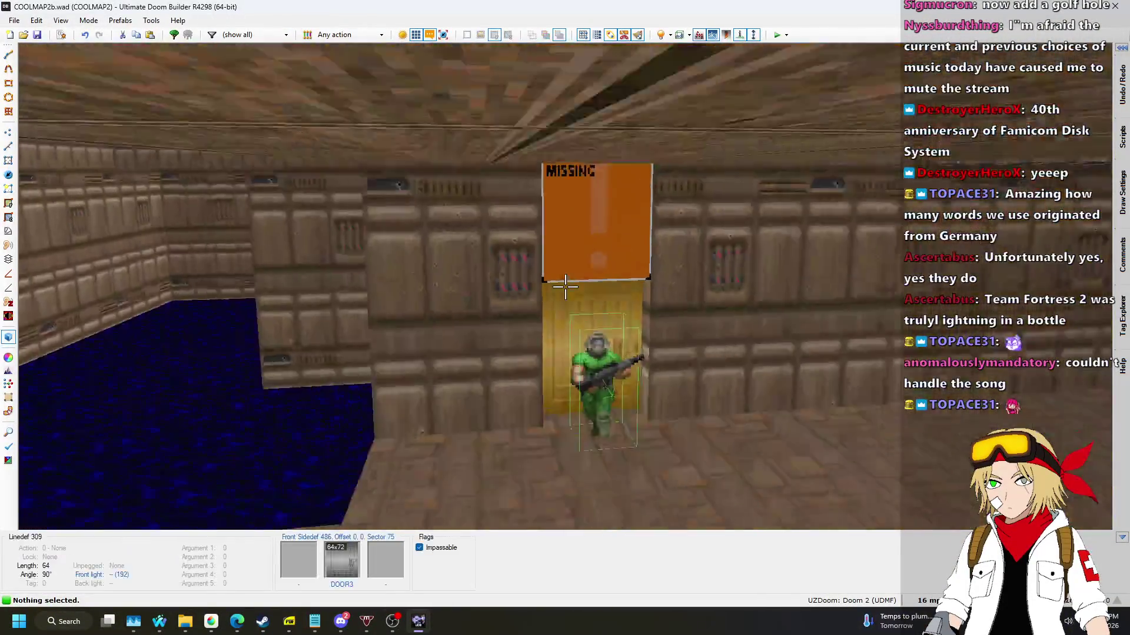
pyautogui.hotkey('ctrl', 'v')
pyautogui.press('w')
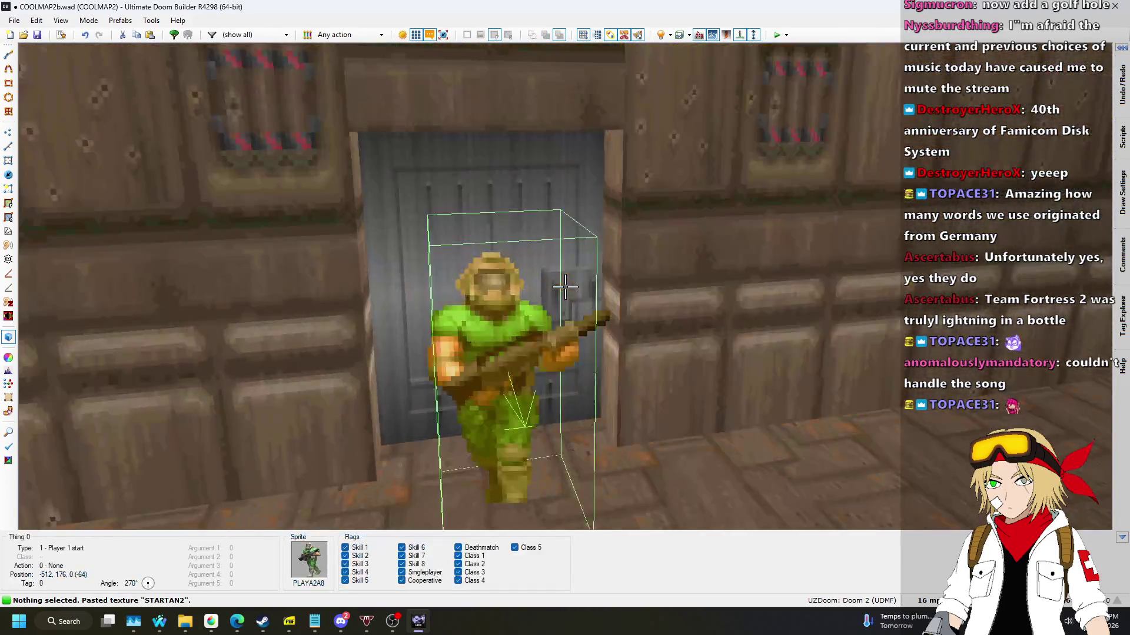
pyautogui.press('q')
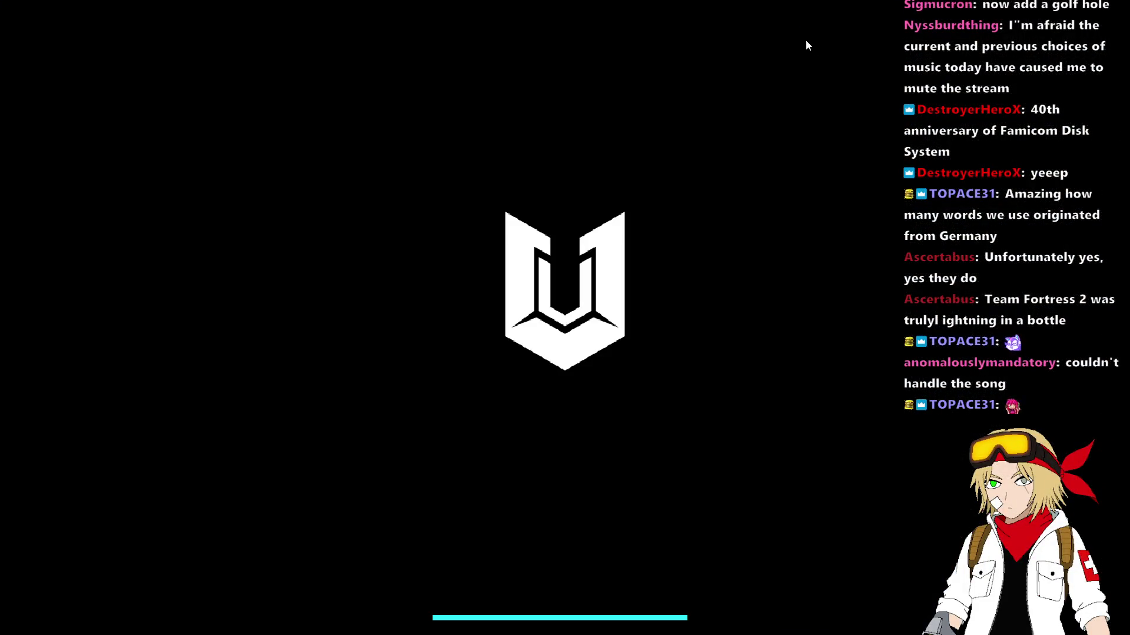
# Playtest by walking across the green floor, past the blue water pit to the wall switch.
pyautogui.press('w')
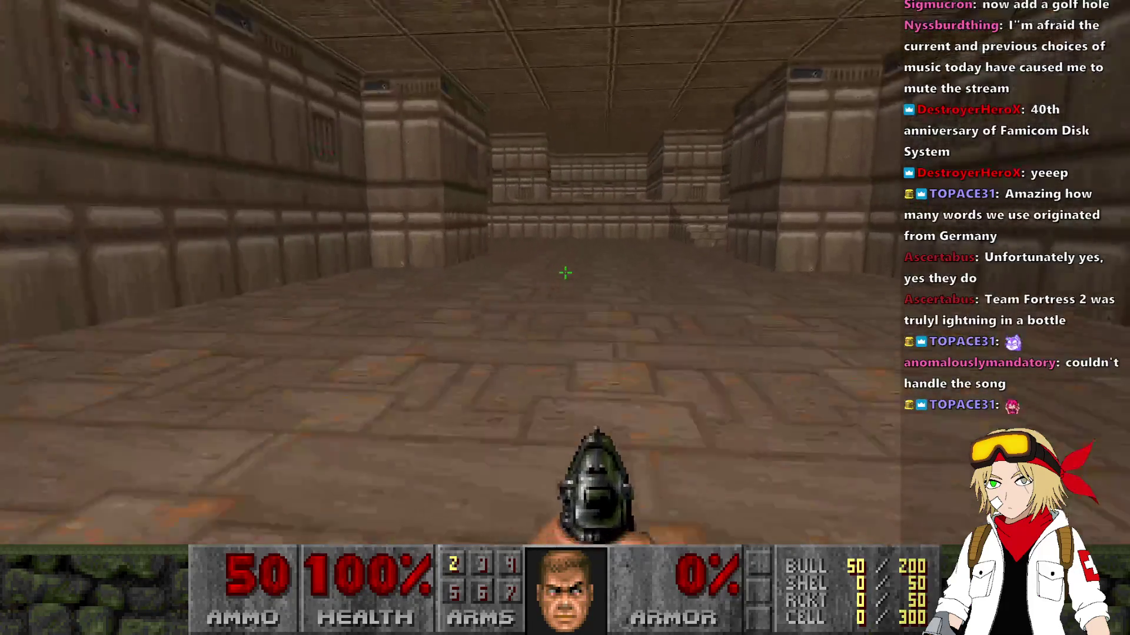
pyautogui.press('w')
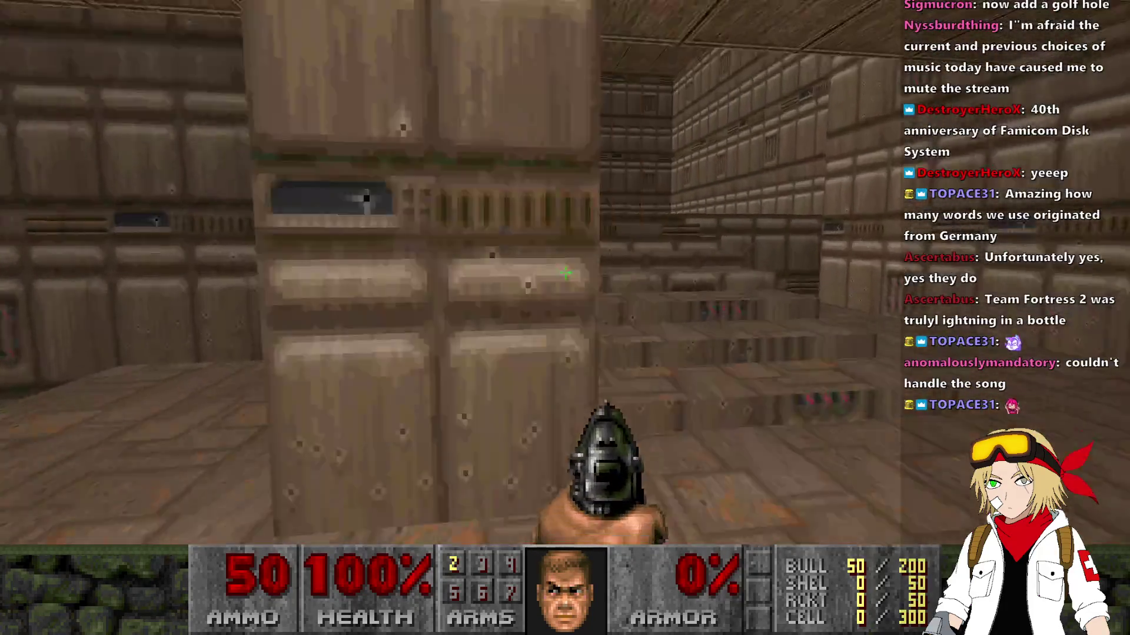
pyautogui.press('w')
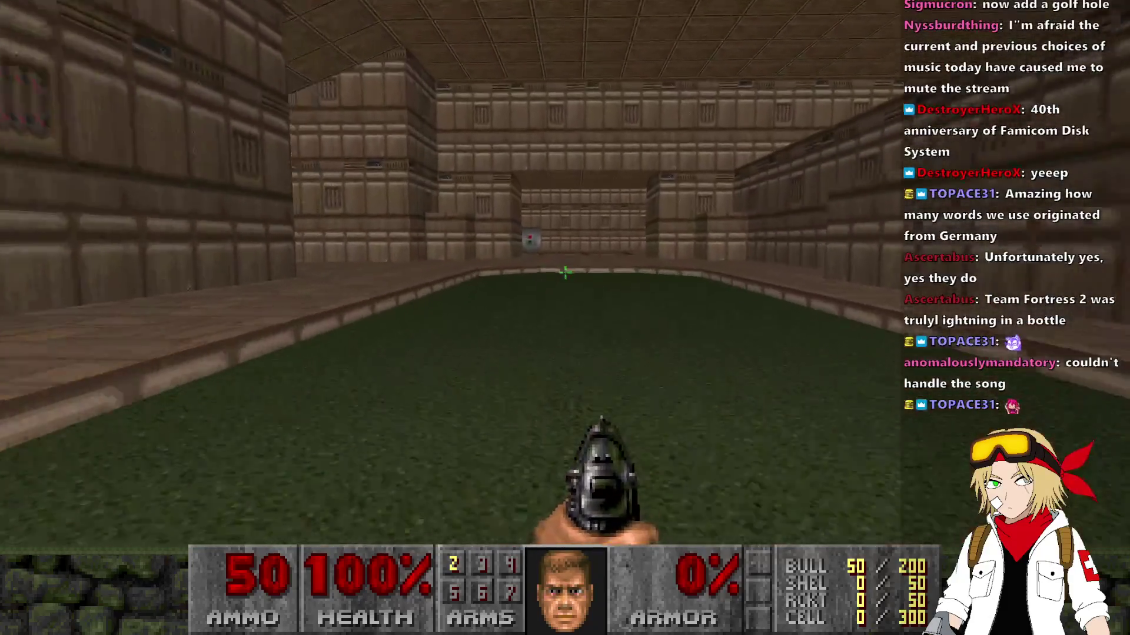
pyautogui.press('w')
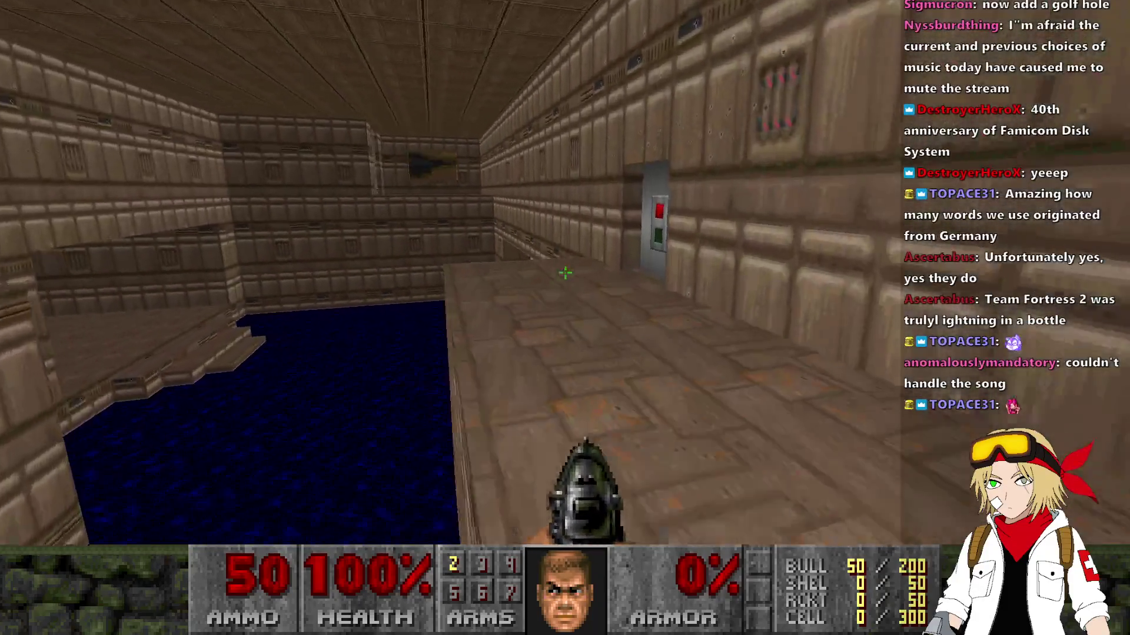
pyautogui.press('w')
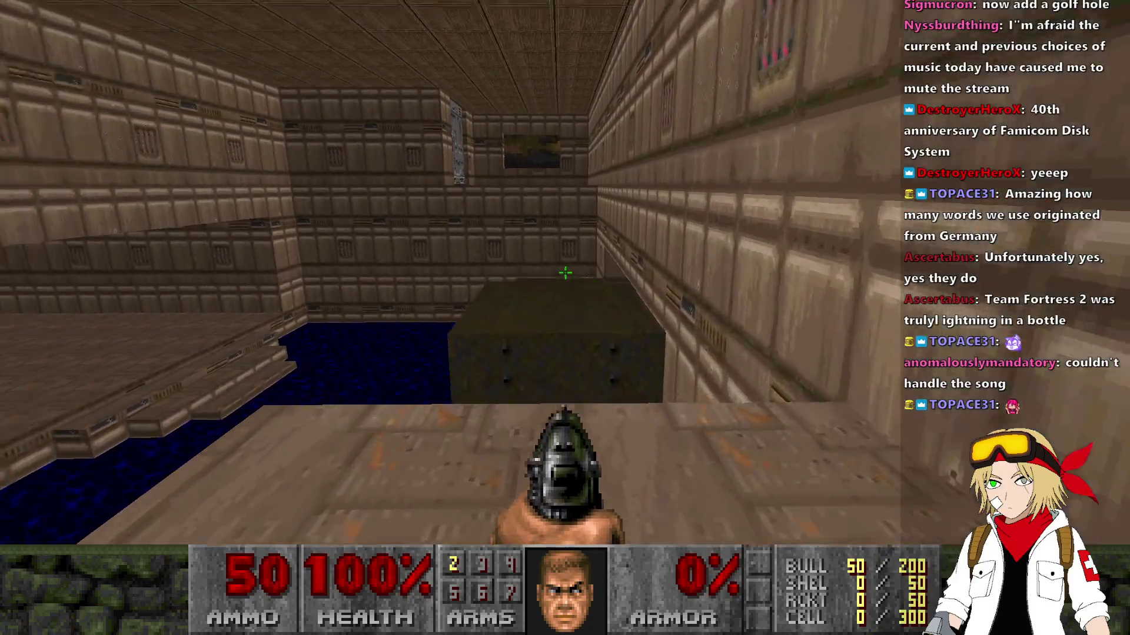
pyautogui.press('w')
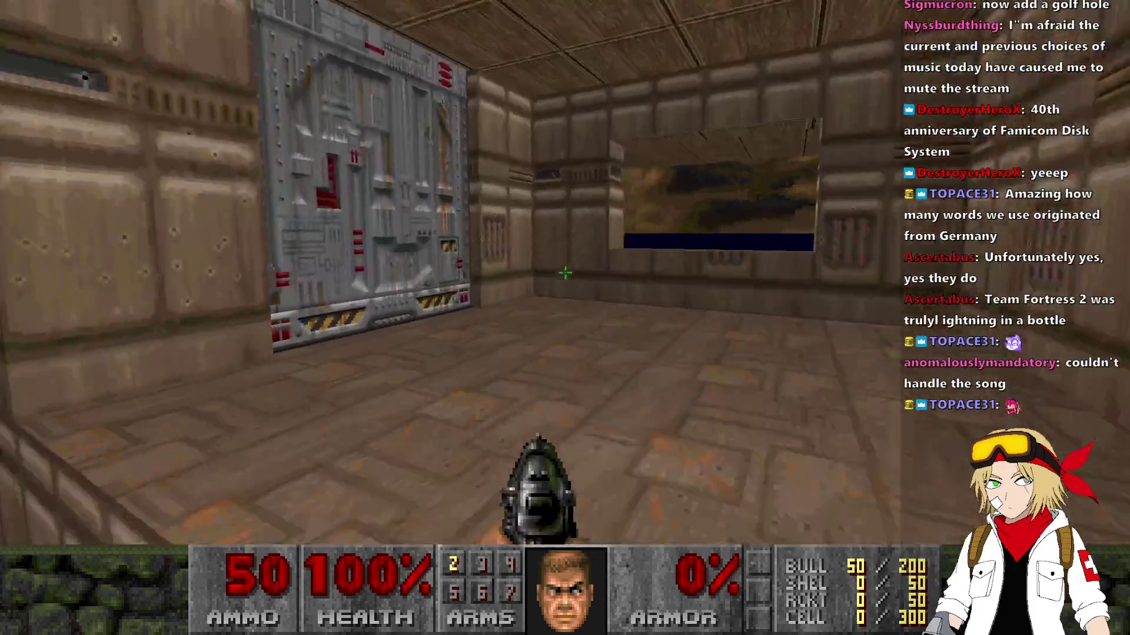
pyautogui.press('s')
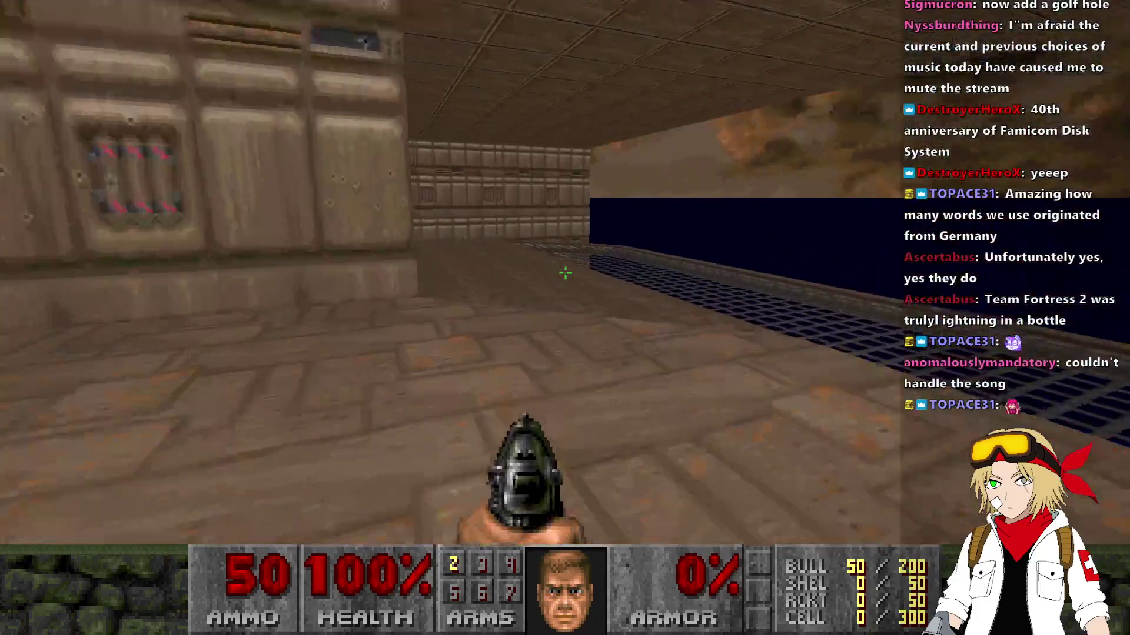
pyautogui.press('w')
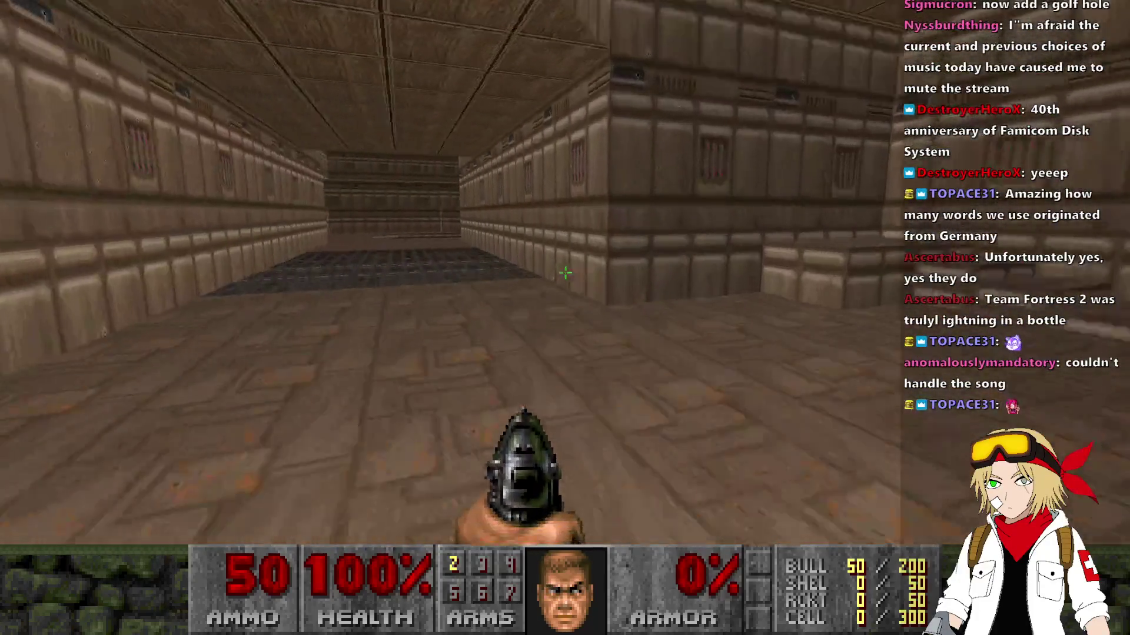
# Walk over the grated floor, past the green pool into the corridors, then quit UZDoom.
pyautogui.press('w')
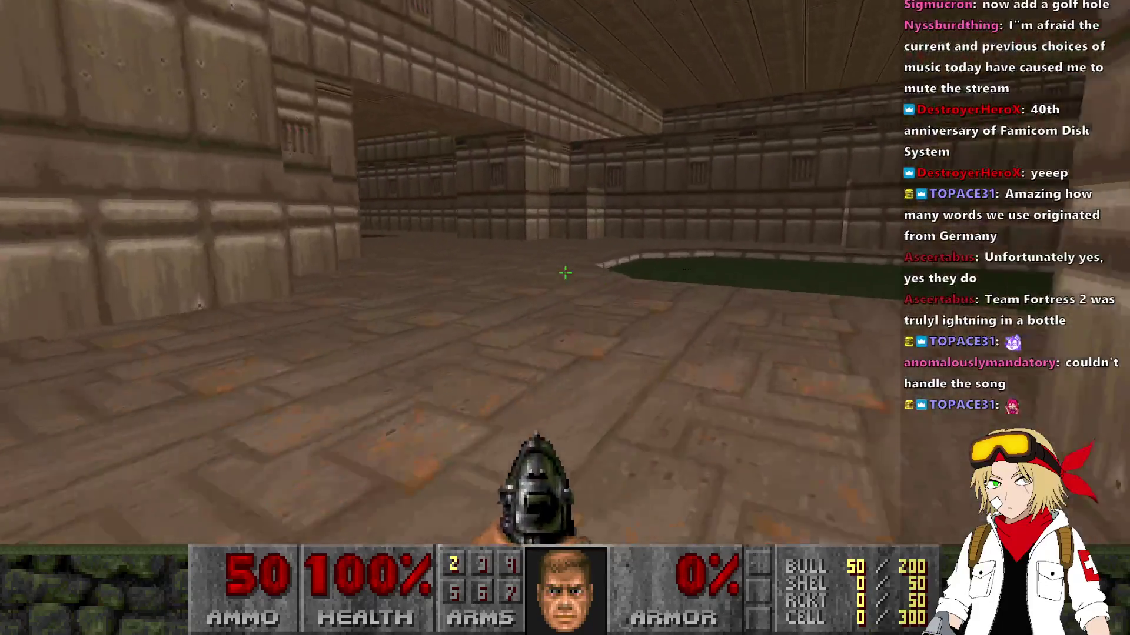
pyautogui.press('w')
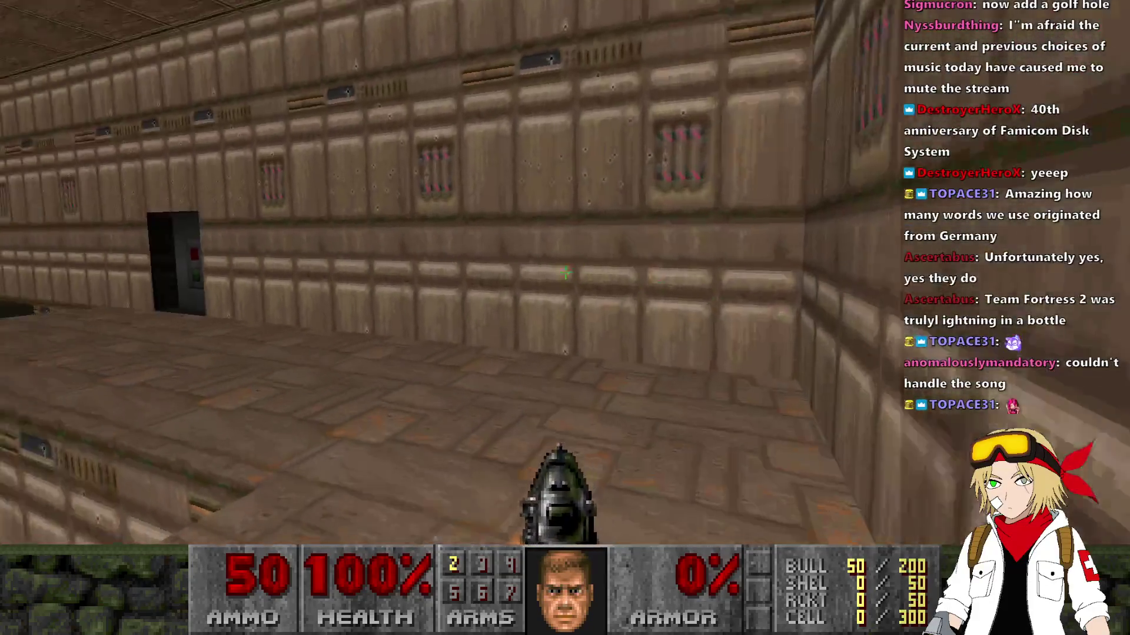
pyautogui.press('w')
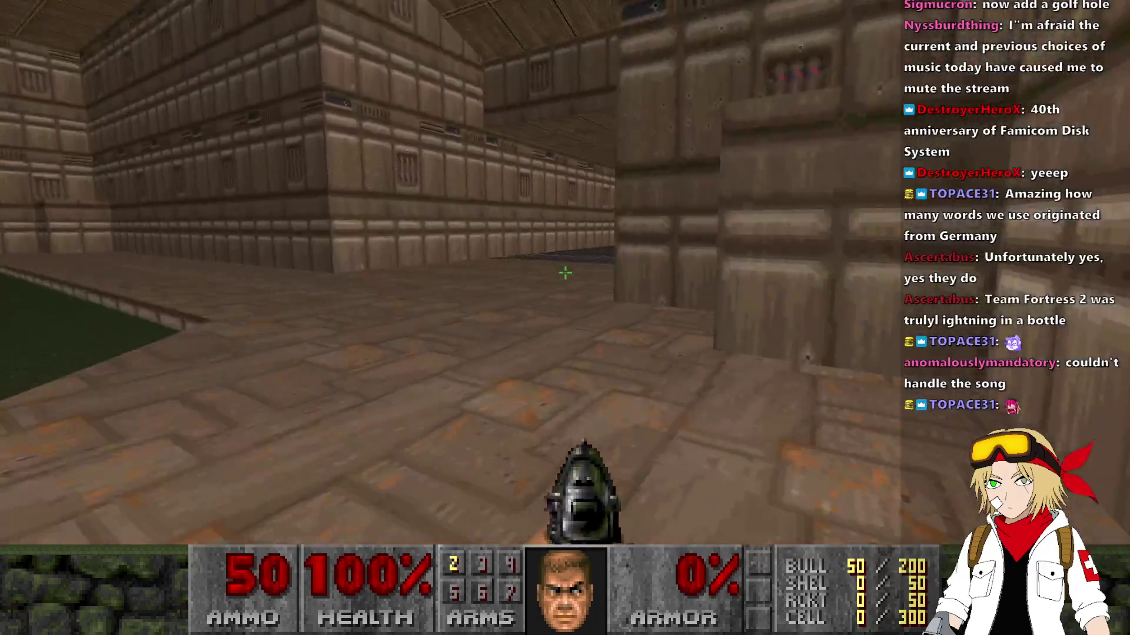
pyautogui.press('w')
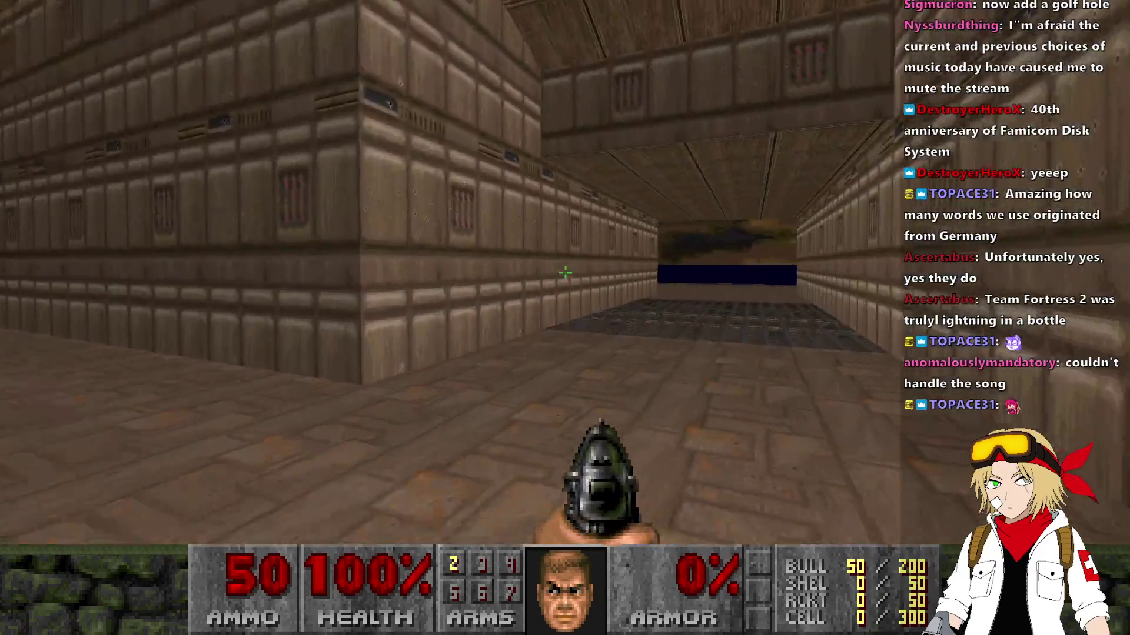
pyautogui.press('w')
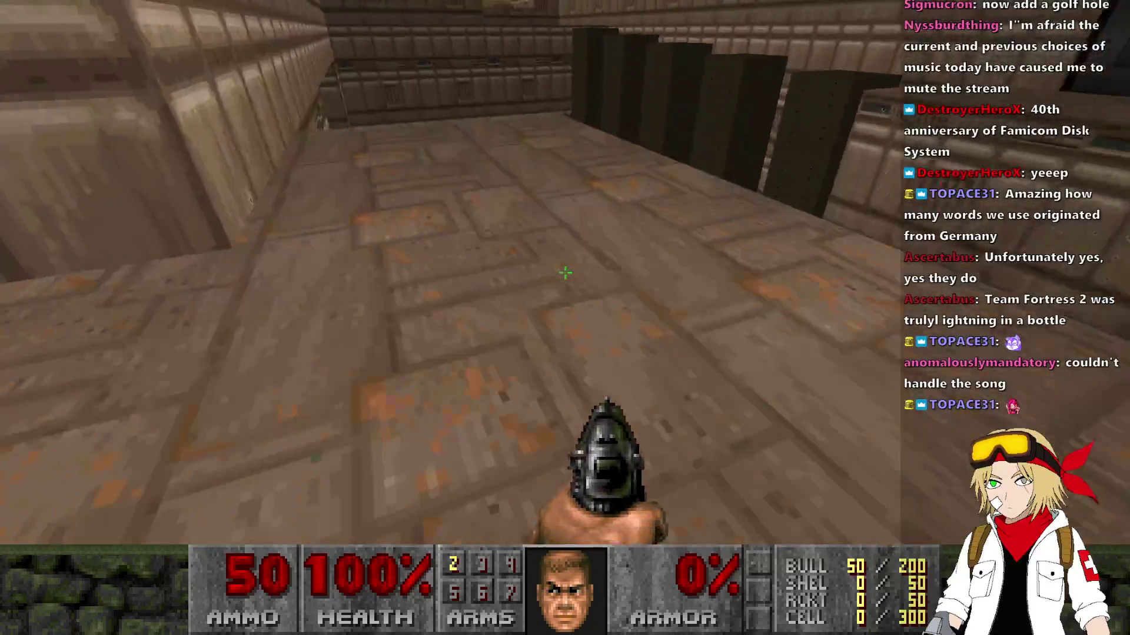
pyautogui.press('w')
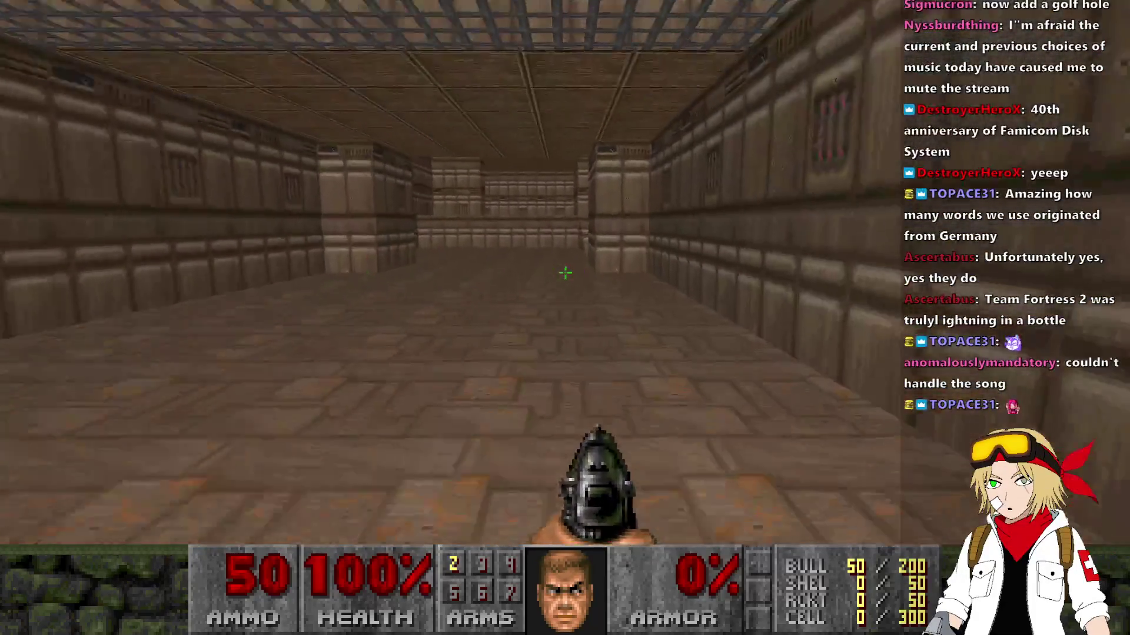
pyautogui.press('w')
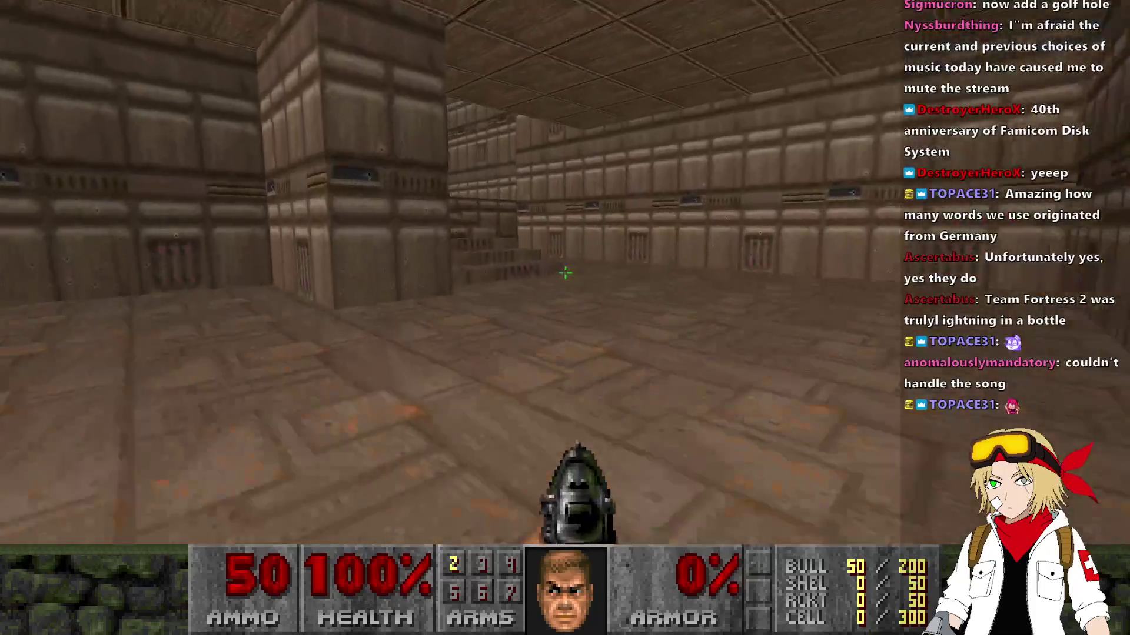
pyautogui.press('w')
pyautogui.hotkey('alt', 'F4')
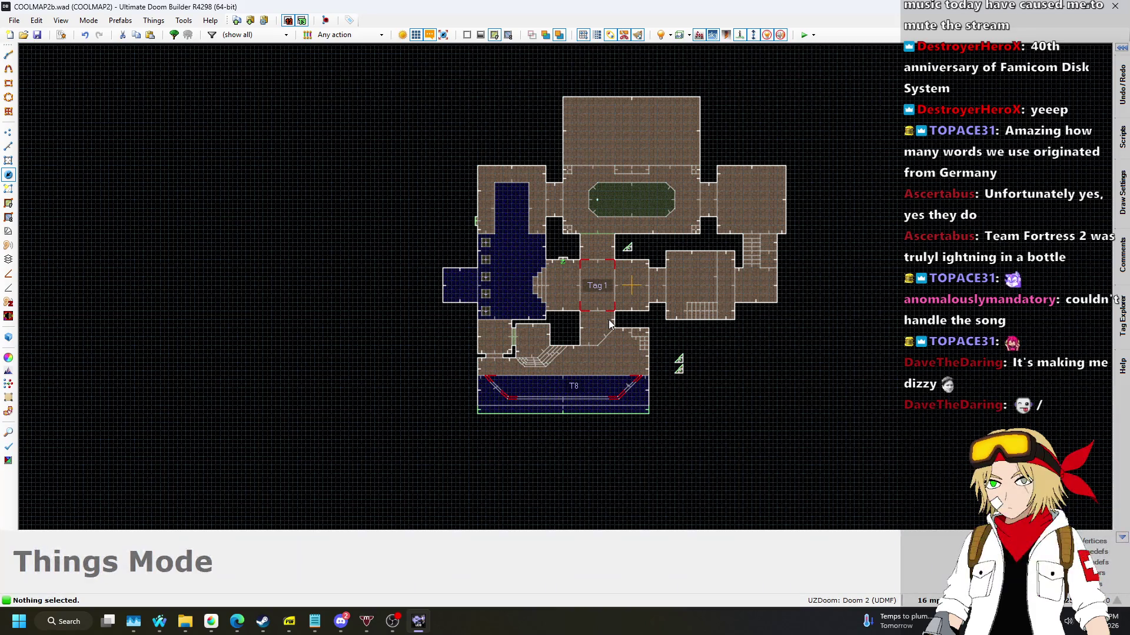
# Zoom to the Tag 1 room and switch to Linedefs mode.
pyautogui.scroll(7, 597, 289)
pyautogui.scroll(2, 609, 291)
pyautogui.scroll(-7, 654, 308)
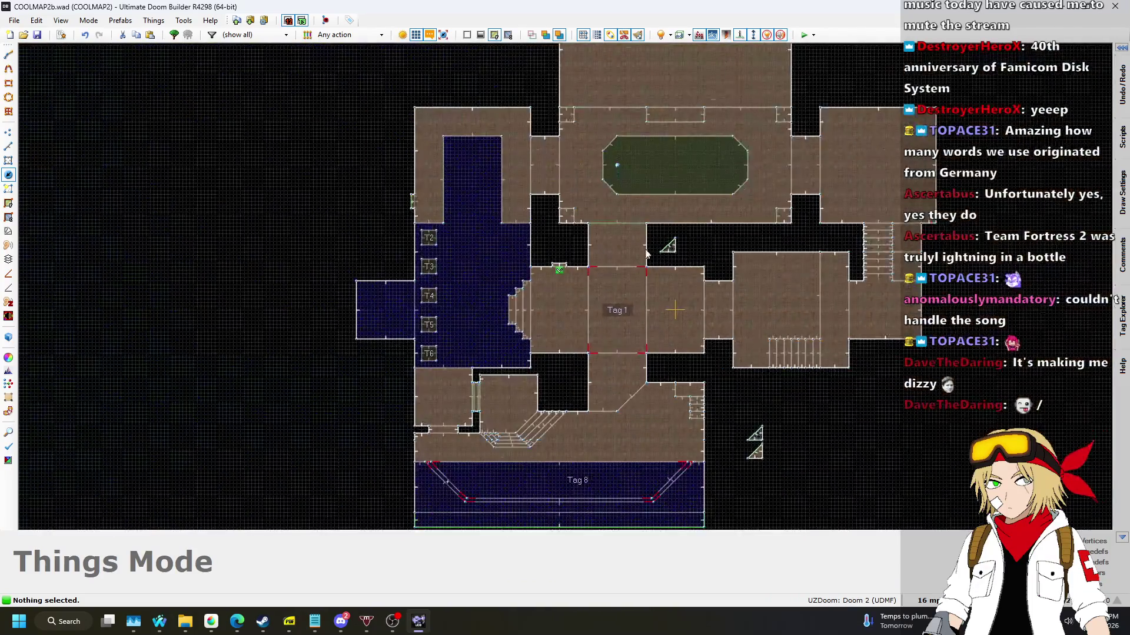
pyautogui.scroll(6, 637, 234)
pyautogui.click(8, 146)
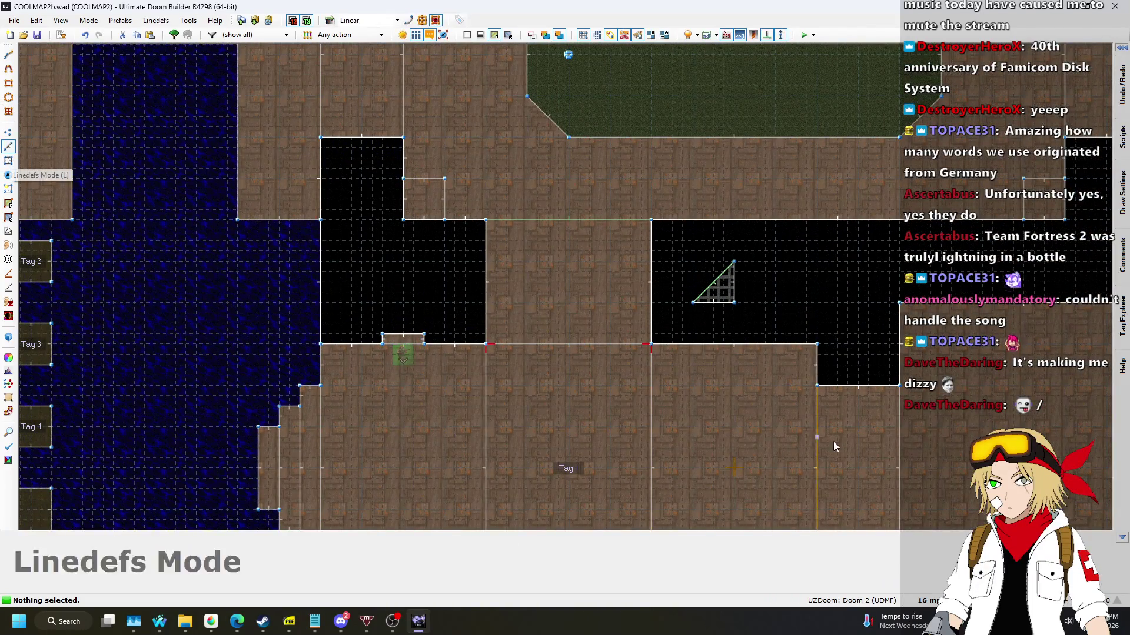
# Set the grid size to 8 units from the status bar.
pyautogui.scroll(4, 588, 277)
pyautogui.scroll(-3, 520, 241)
pyautogui.scroll(6, 515, 227)
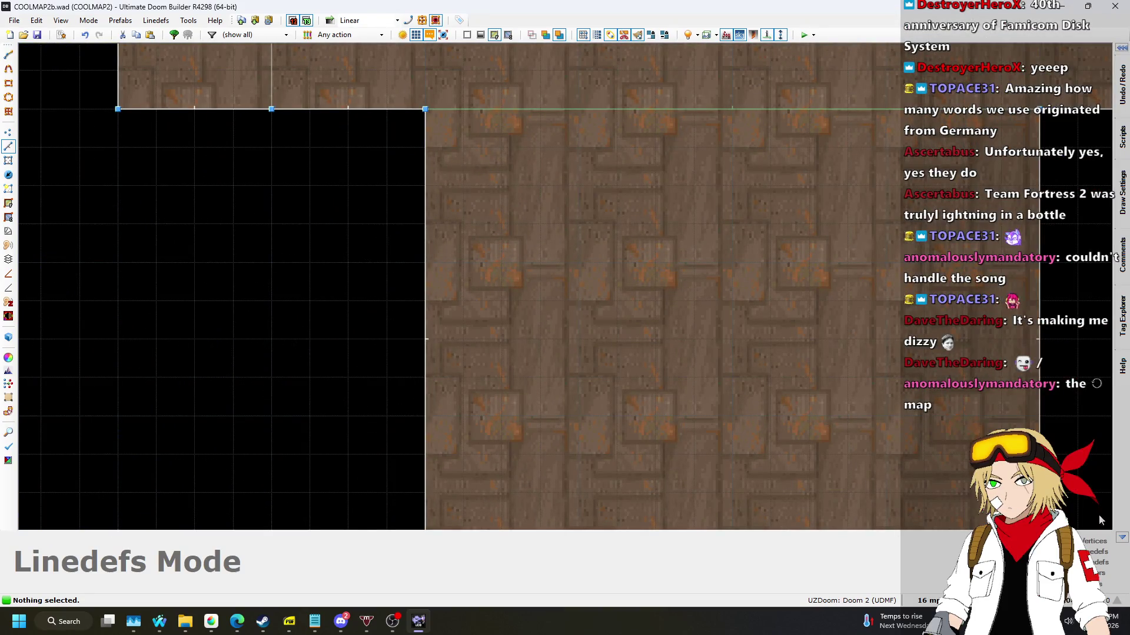
pyautogui.click(928, 601)
pyautogui.click(918, 507)
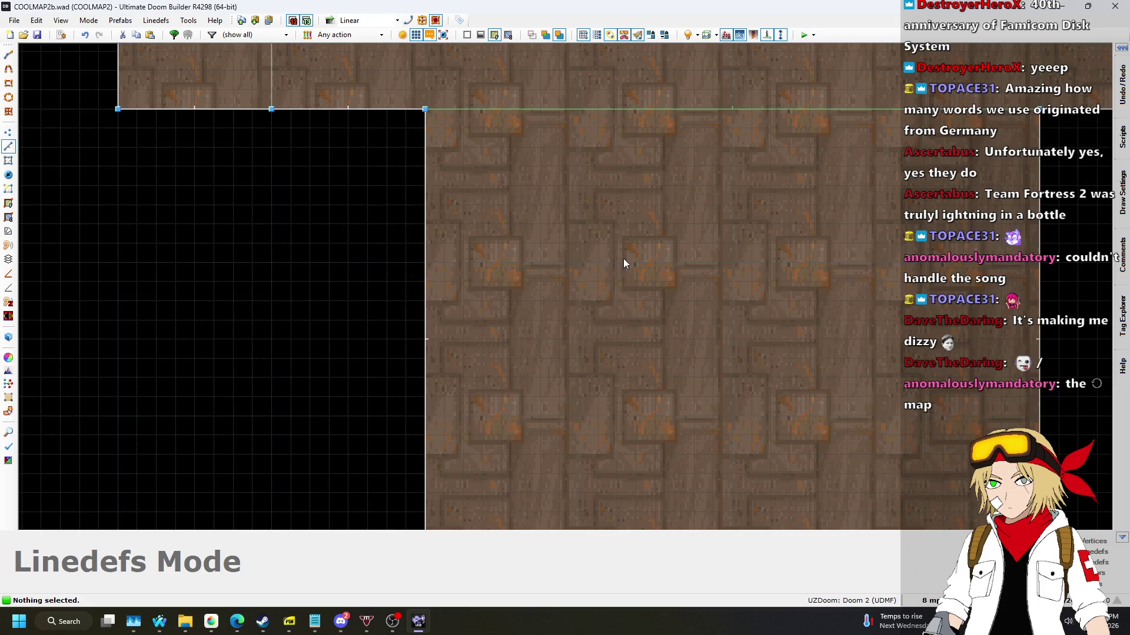
# Check the Nightbot song requests page, then return to the map editor.
pyautogui.moveTo(159, 621)
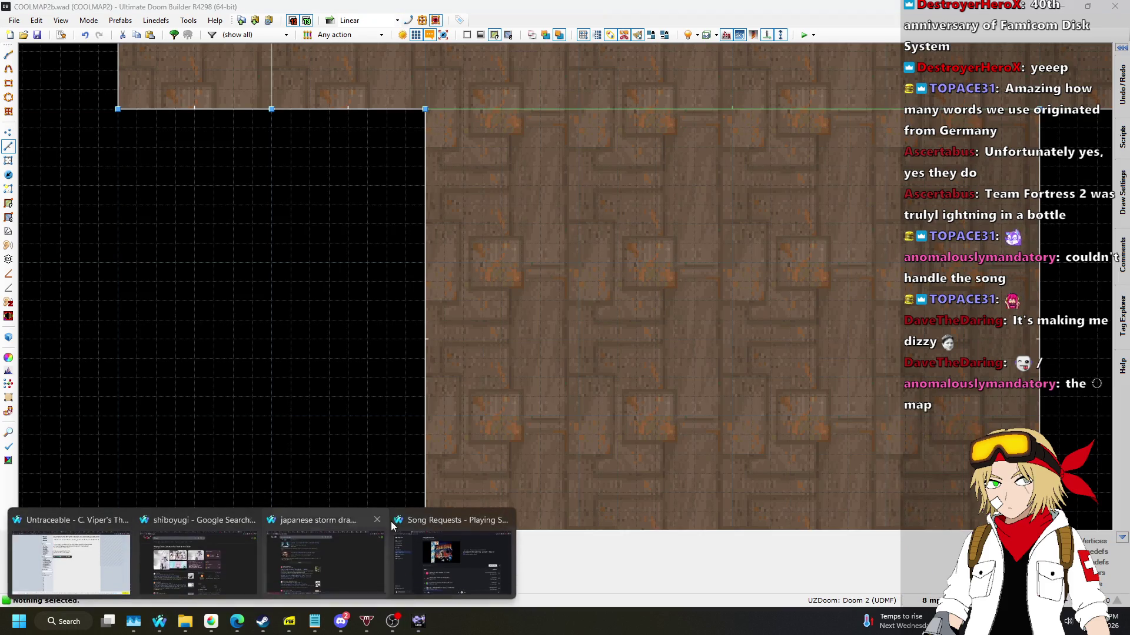
pyautogui.click(488, 546)
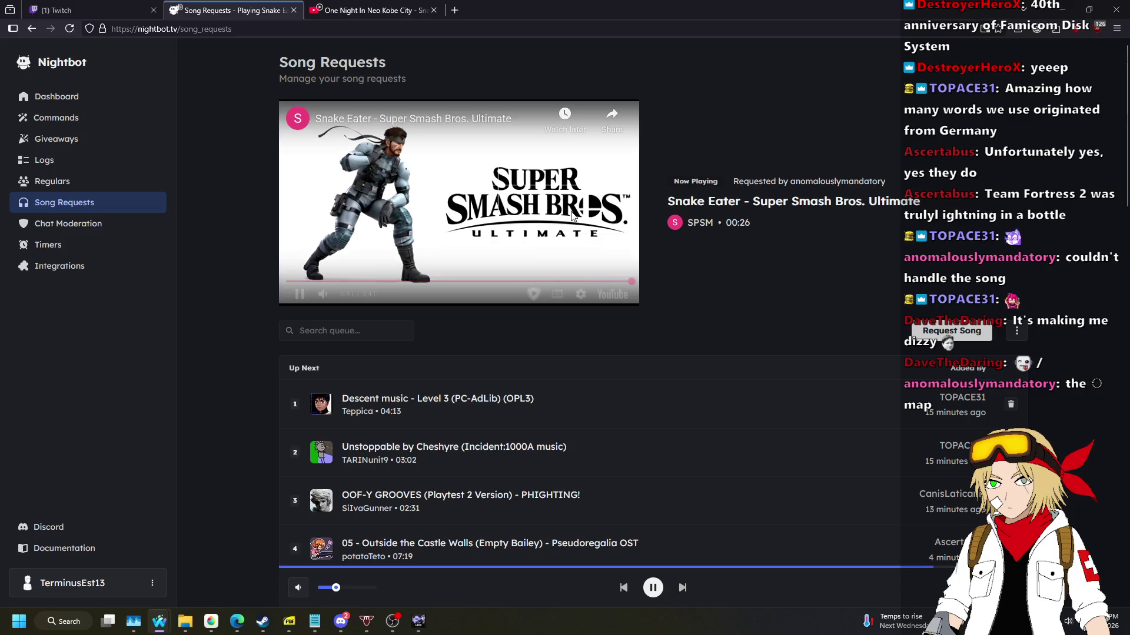
pyautogui.hotkey('alt', 'Tab')
pyautogui.scroll(3, 465, 146)
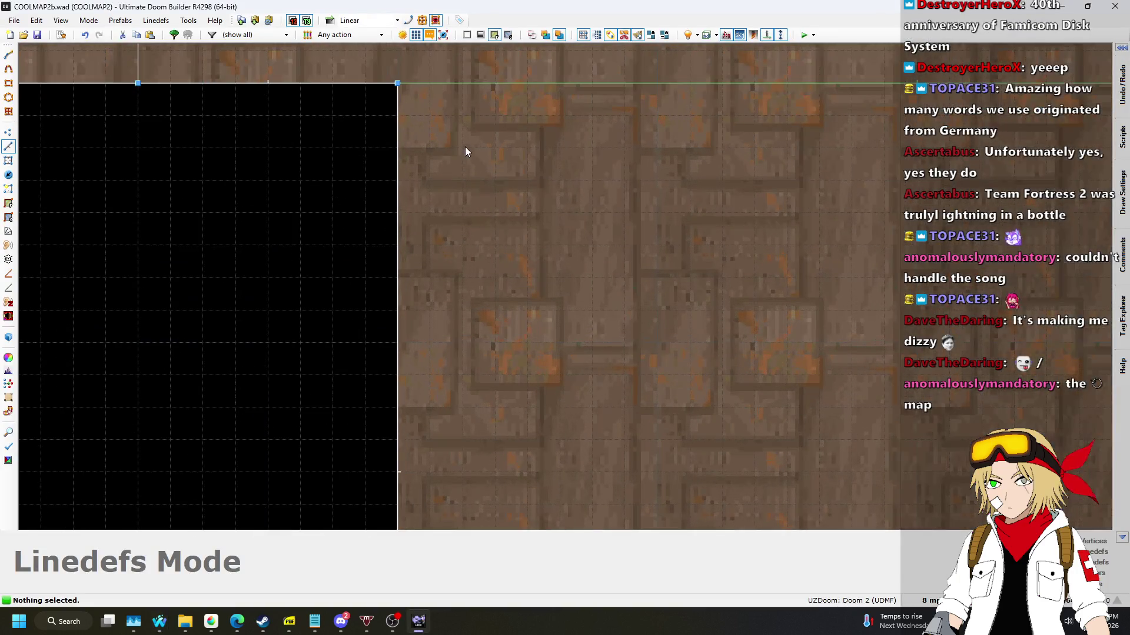
# Draw a small square sector, then cancel and undo the stray attempt.
pyautogui.press('d')
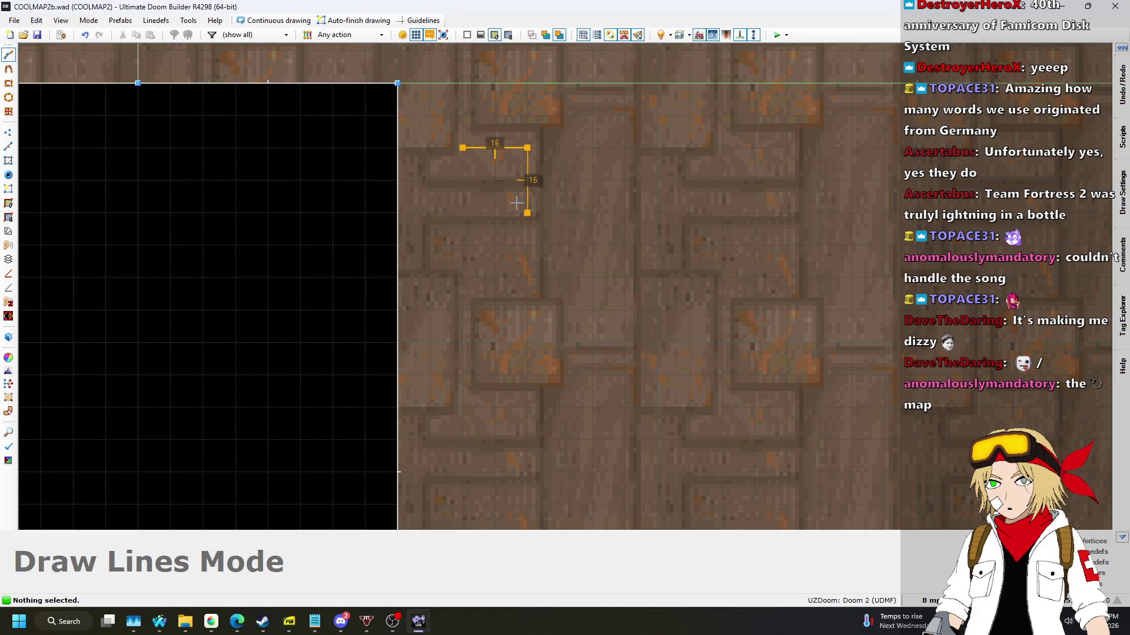
pyautogui.click(463, 213)
pyautogui.click(463, 148)
pyautogui.press('d')
pyautogui.click(592, 148)
pyautogui.click(657, 148)
pyautogui.press('BackSpace')
pyautogui.press('BackSpace')
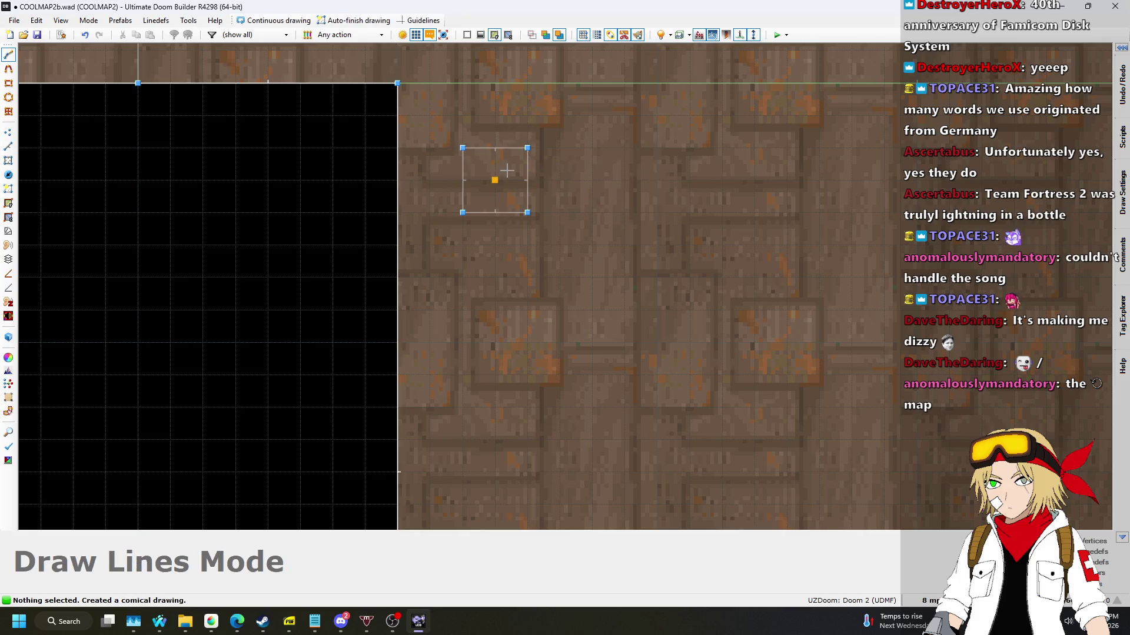
pyautogui.press('Escape')
pyautogui.hotkey('ctrl', 'z')
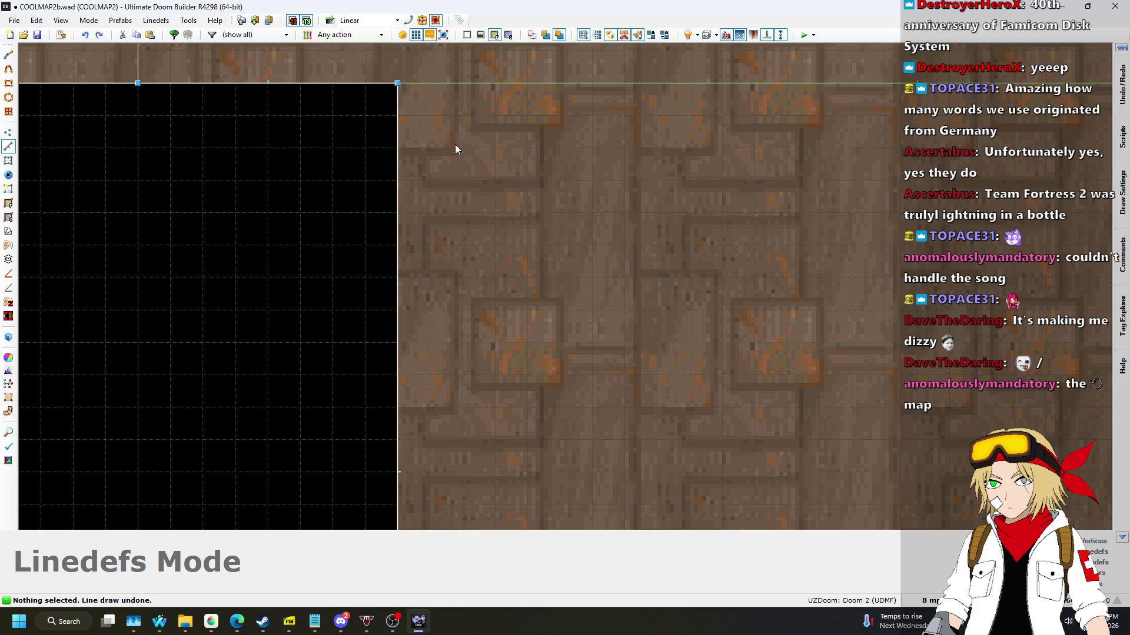
pyautogui.scroll(1, 459, 152)
# Redraw the 8-unit square and add the second and third squares along the top edge.
pyautogui.press('d')
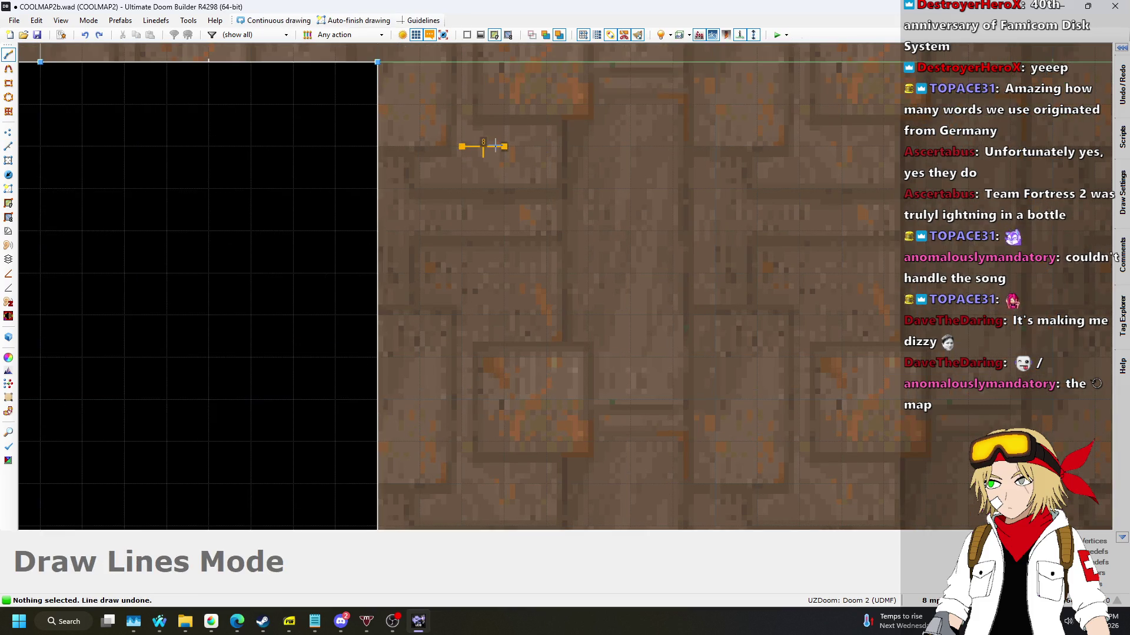
pyautogui.click(461, 147)
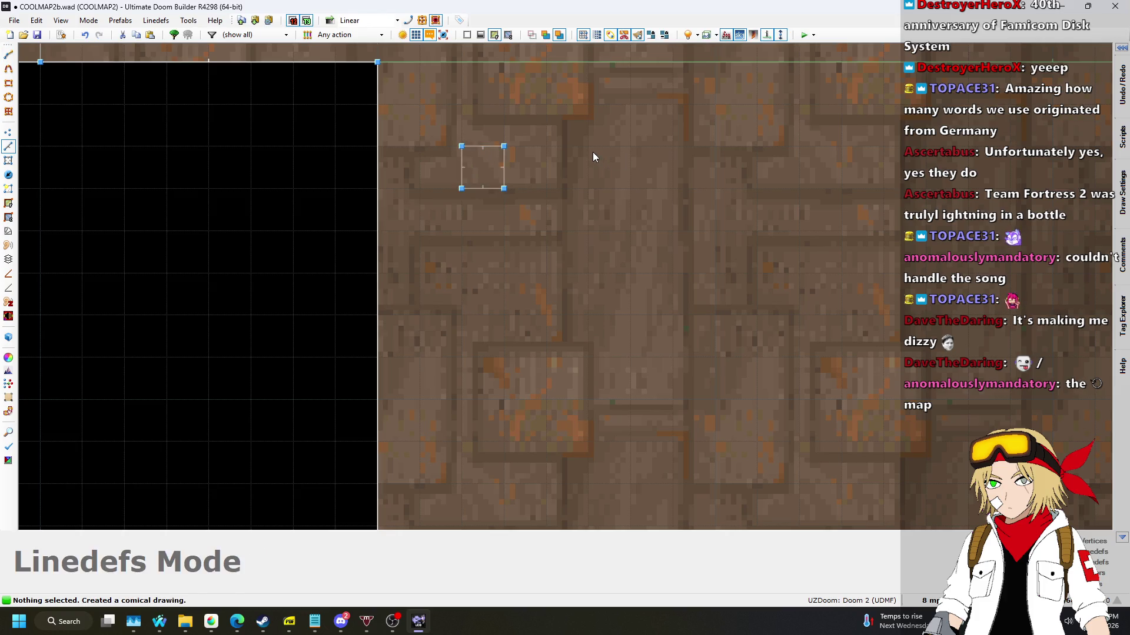
pyautogui.press('d')
pyautogui.click(589, 147)
pyautogui.click(631, 146)
pyautogui.click(588, 147)
pyautogui.press('Right')
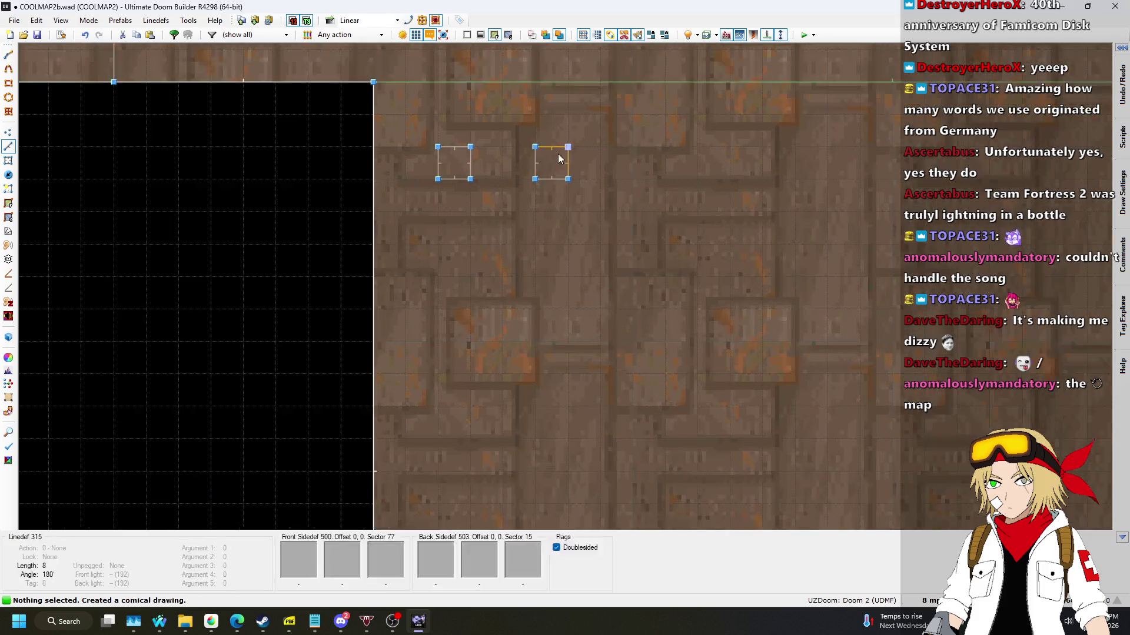
pyautogui.press('d')
pyautogui.click(648, 145)
pyautogui.click(649, 145)
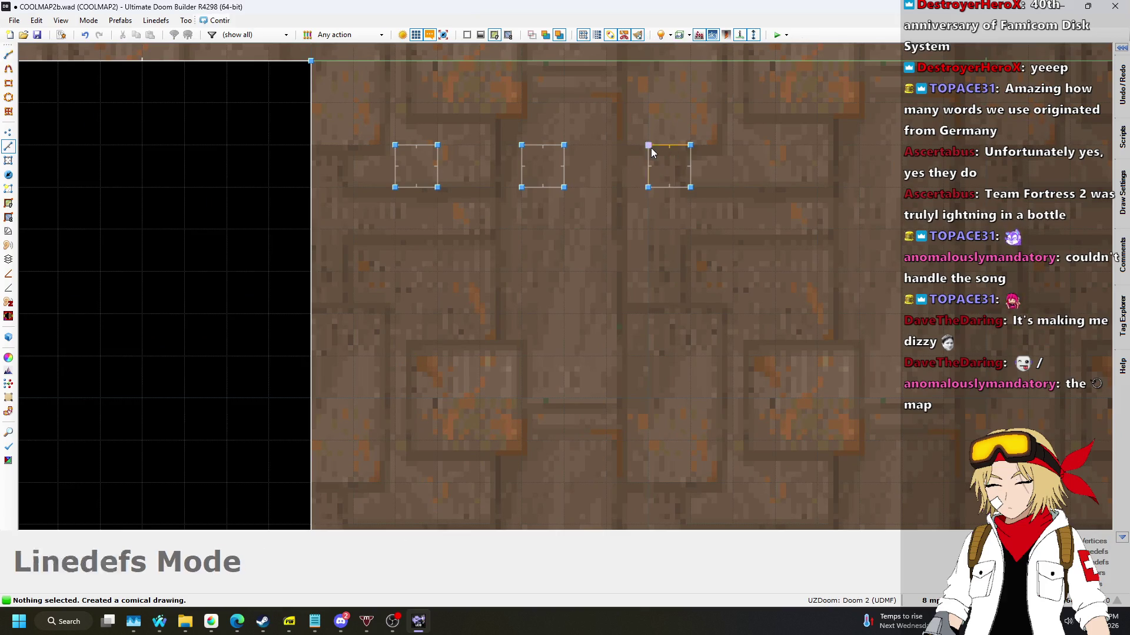
pyautogui.scroll(-1, 696, 159)
pyautogui.scroll(1, 700, 157)
# Draw the next two squares, continuing the row along the wall.
pyautogui.press('d')
pyautogui.click(701, 156)
pyautogui.click(743, 156)
pyautogui.click(744, 198)
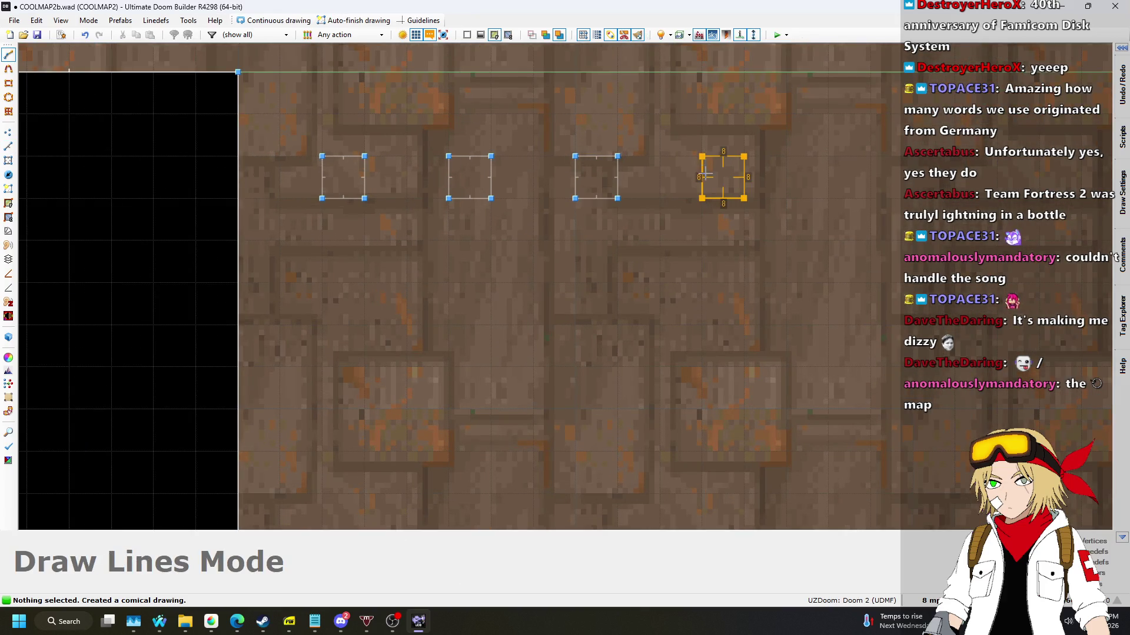
pyautogui.click(701, 156)
pyautogui.press('Right')
pyautogui.scroll(1, 797, 161)
pyautogui.press('d')
pyautogui.click(711, 169)
pyautogui.click(767, 169)
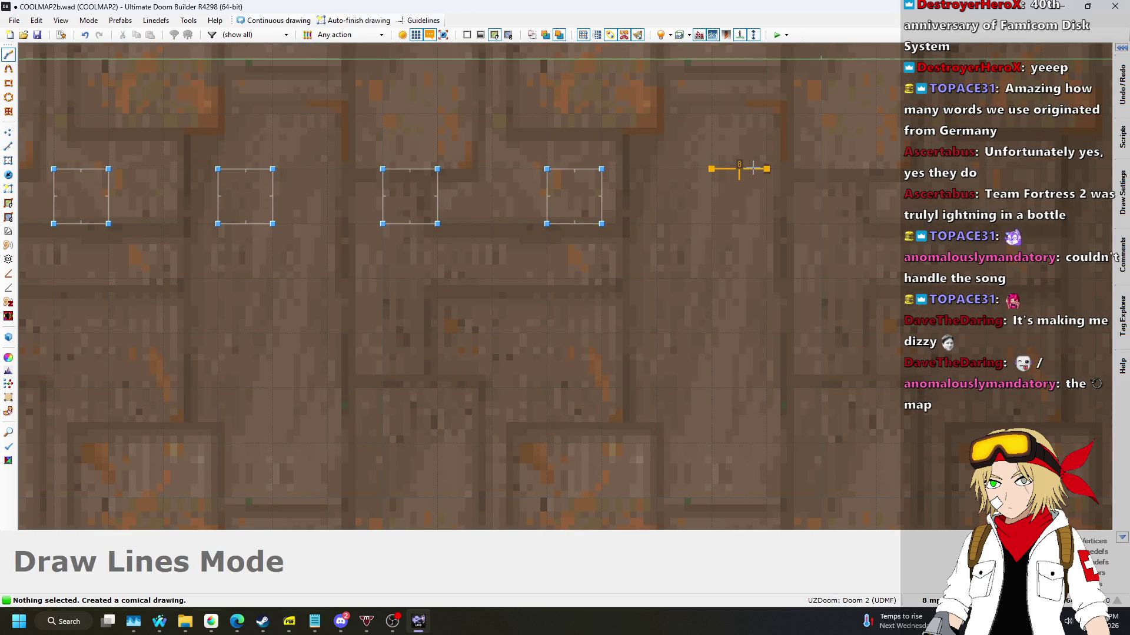
pyautogui.click(728, 224)
pyautogui.scroll(-1, 810, 186)
pyautogui.scroll(1, 711, 185)
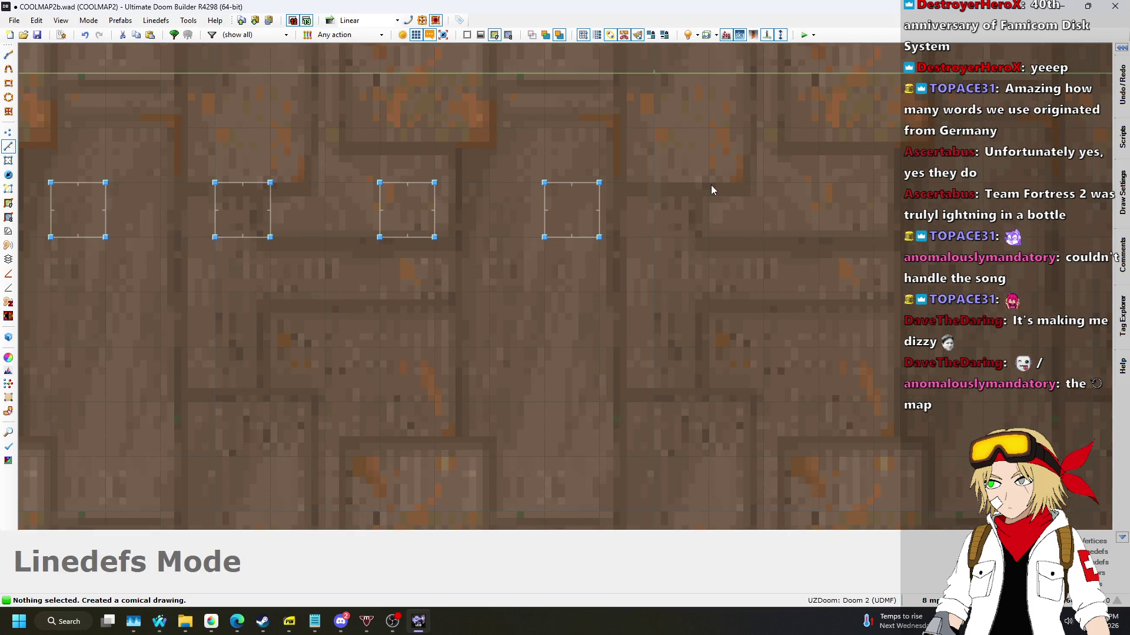
# Add three more squares further along the row.
pyautogui.press('d')
pyautogui.click(709, 183)
pyautogui.click(709, 183)
pyautogui.scroll(-1, 618, 196)
pyautogui.scroll(1, 832, 193)
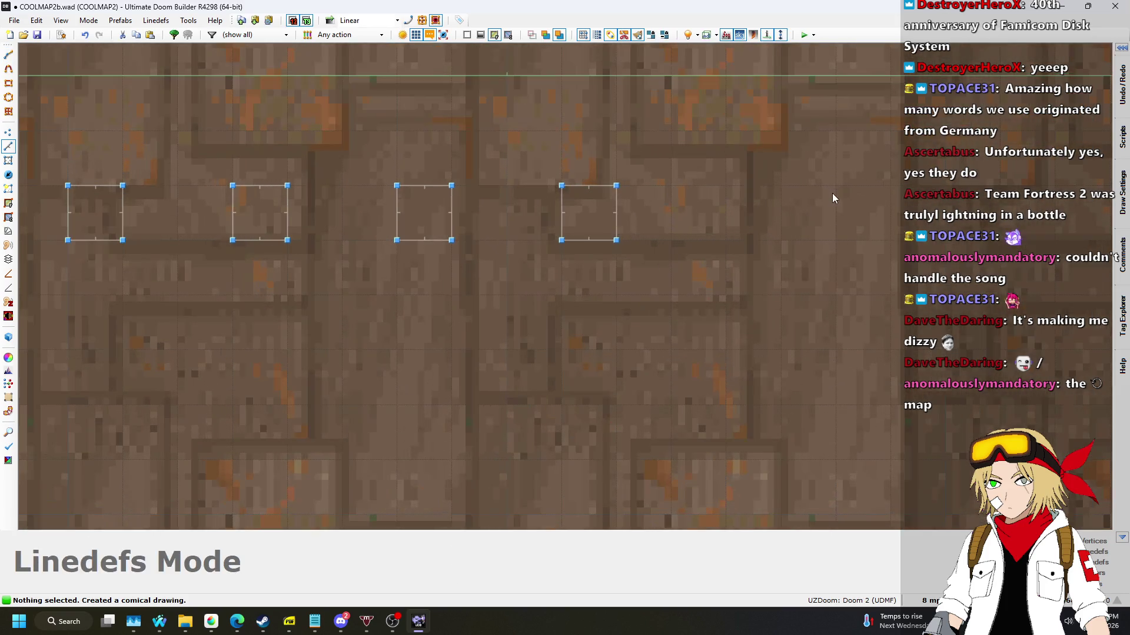
pyautogui.press('d')
pyautogui.click(726, 185)
pyautogui.click(717, 239)
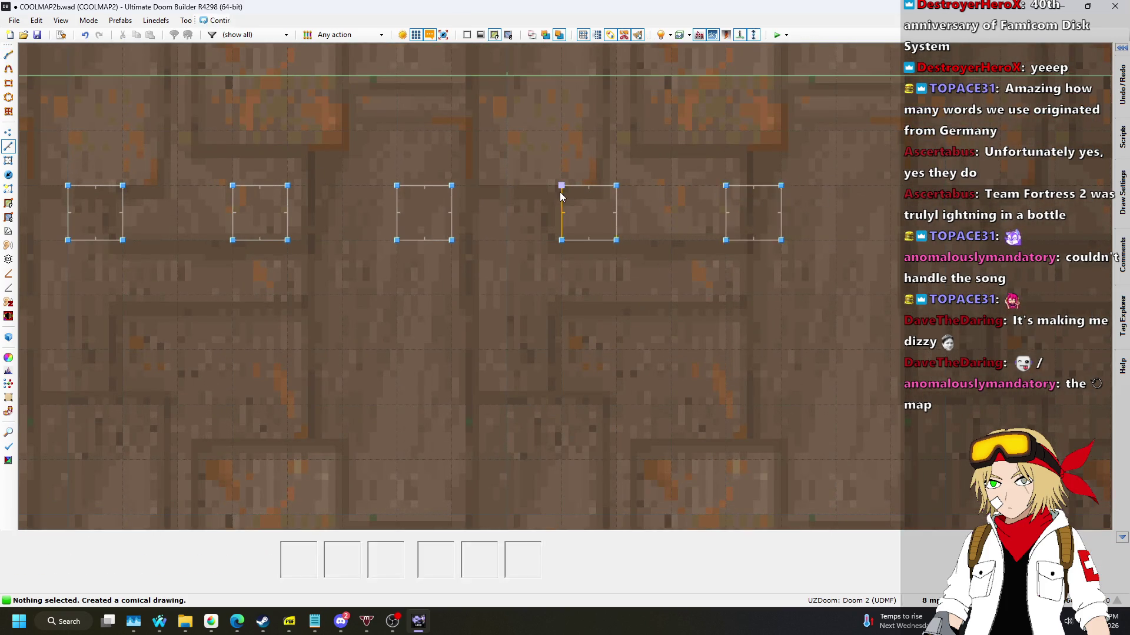
pyautogui.scroll(-1, 559, 192)
pyautogui.scroll(1, 785, 195)
pyautogui.press('d')
pyautogui.click(735, 184)
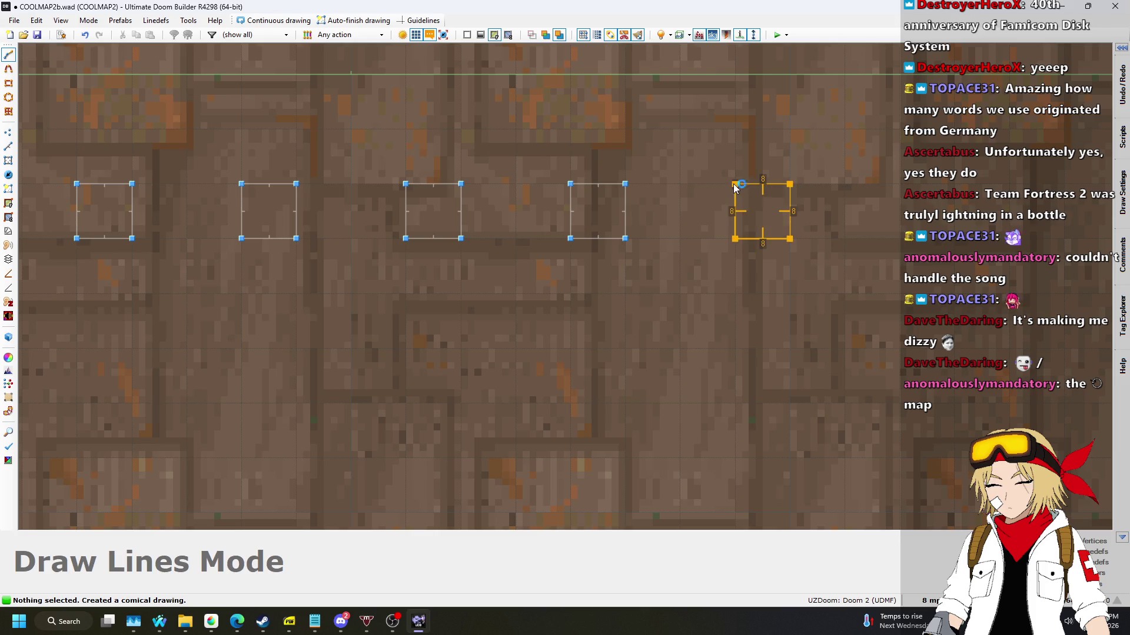
pyautogui.click(735, 186)
pyautogui.scroll(-1, 824, 232)
pyautogui.scroll(1, 798, 203)
# Draw the final squares to complete the ten-square row and zoom out to check it.
pyautogui.press('d')
pyautogui.click(814, 194)
pyautogui.click(868, 194)
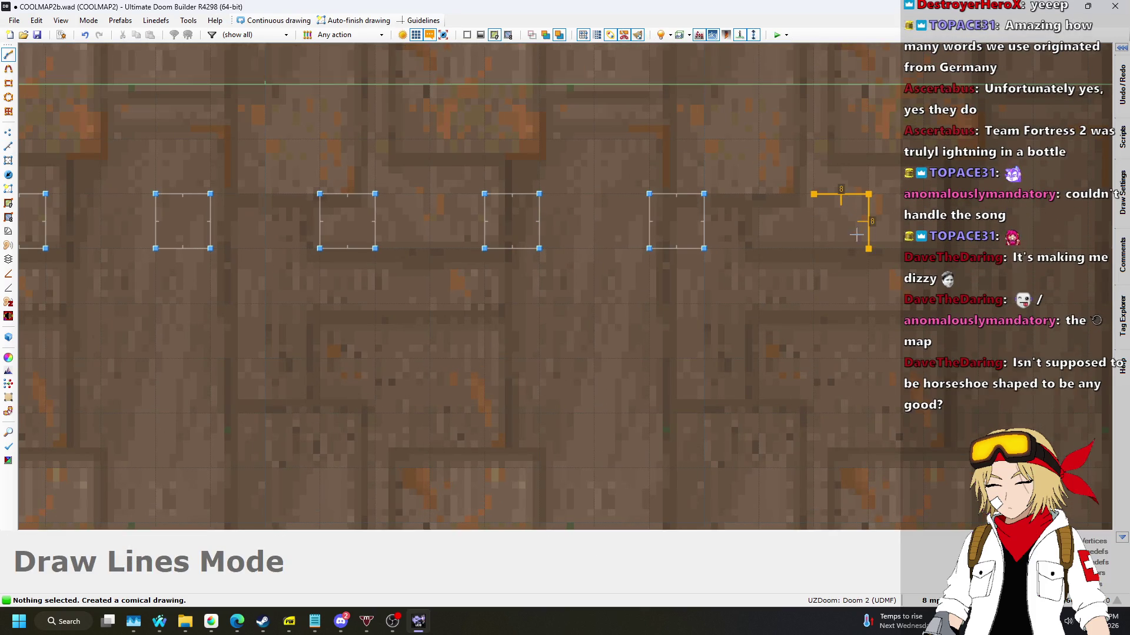
pyautogui.click(813, 249)
pyautogui.scroll(-1, 736, 215)
pyautogui.scroll(1, 877, 216)
pyautogui.press('d')
pyautogui.click(852, 200)
pyautogui.click(853, 200)
pyautogui.scroll(-1, 765, 235)
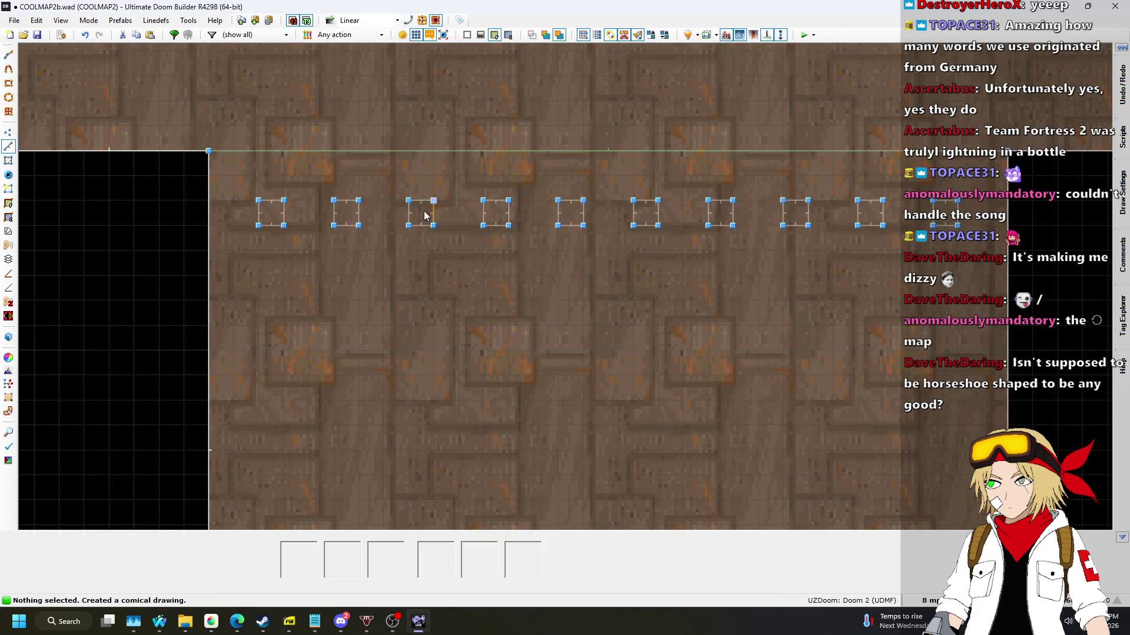
pyautogui.scroll(1, 643, 287)
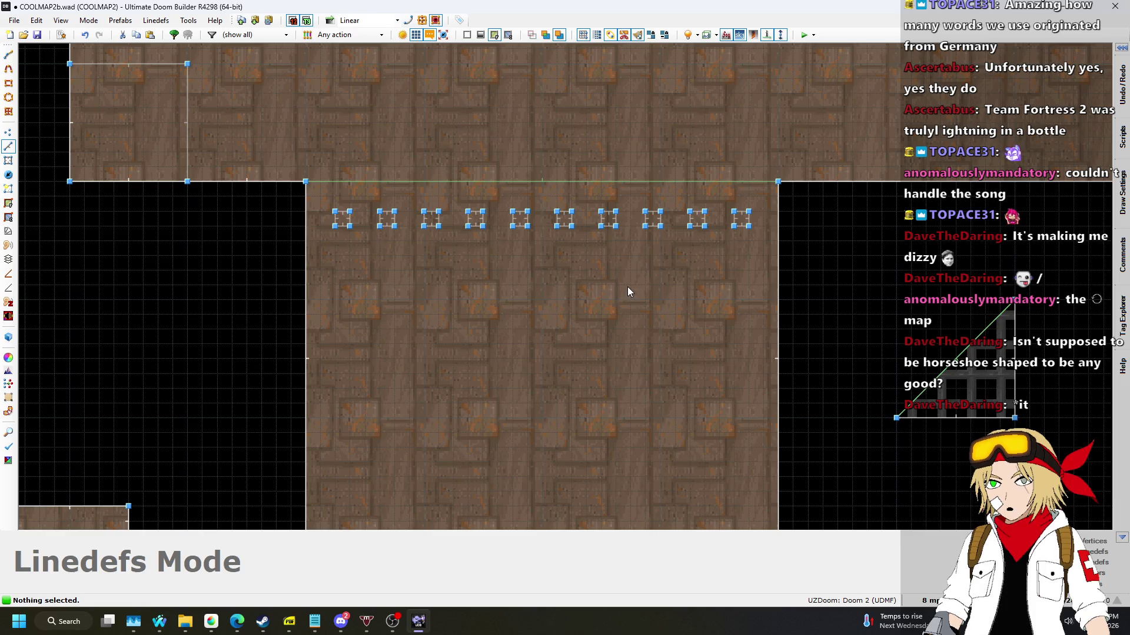
pyautogui.scroll(-1, 627, 286)
pyautogui.press('q')
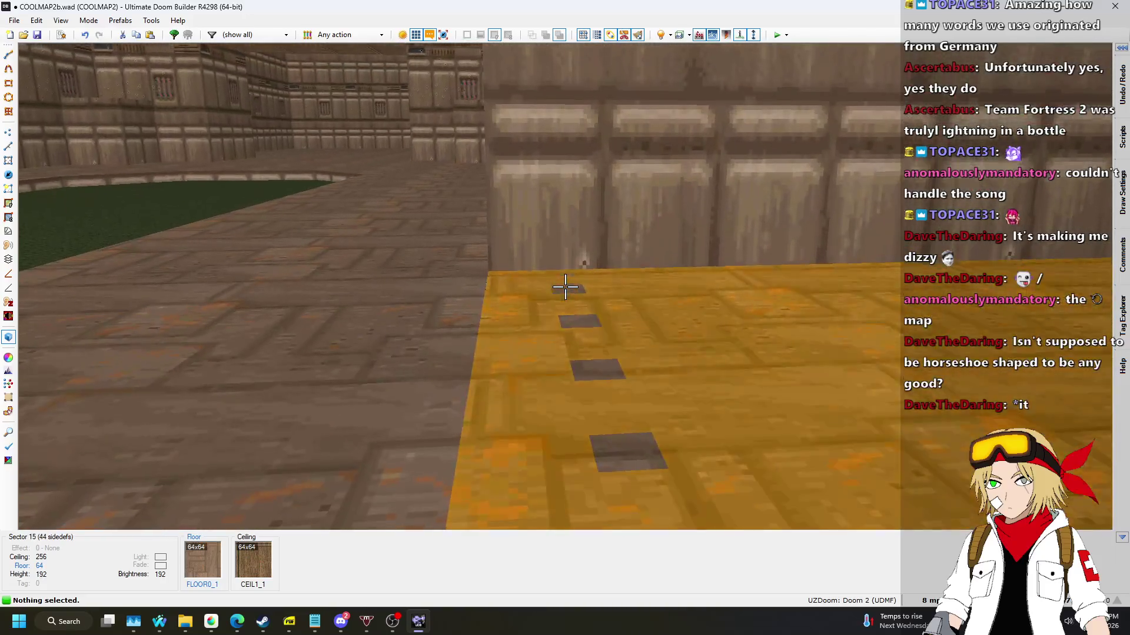
# Select the ten bar squares' floors in 3D and raise them to height 192.
pyautogui.click(565, 286)
pyautogui.press('w')
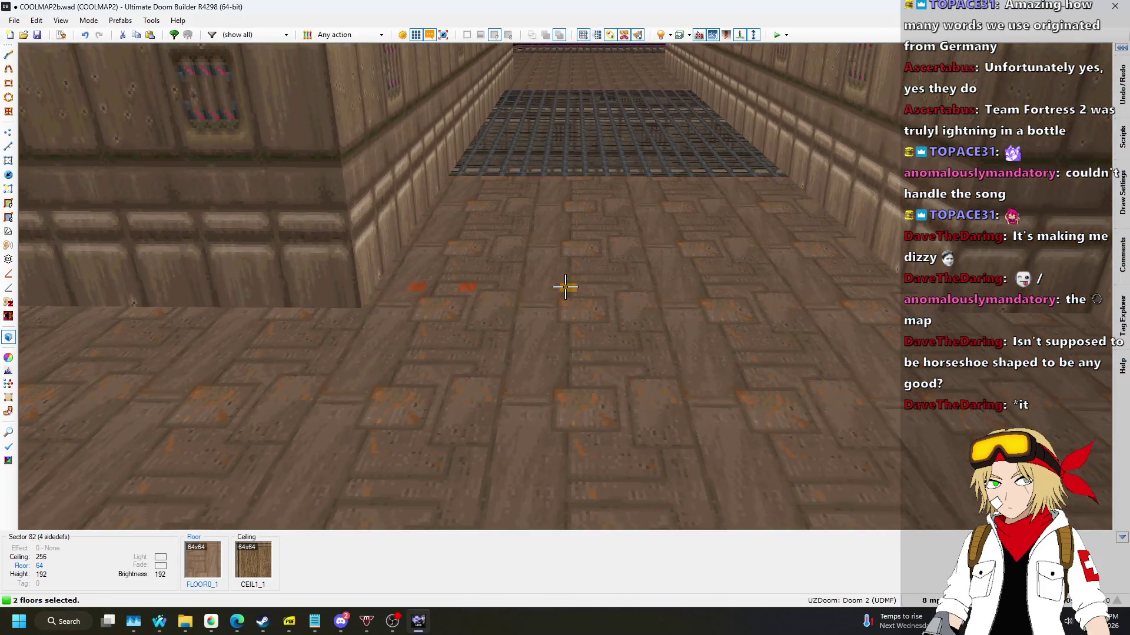
pyautogui.keyDown('shift'); pyautogui.click(564, 286); pyautogui.keyUp('shift')
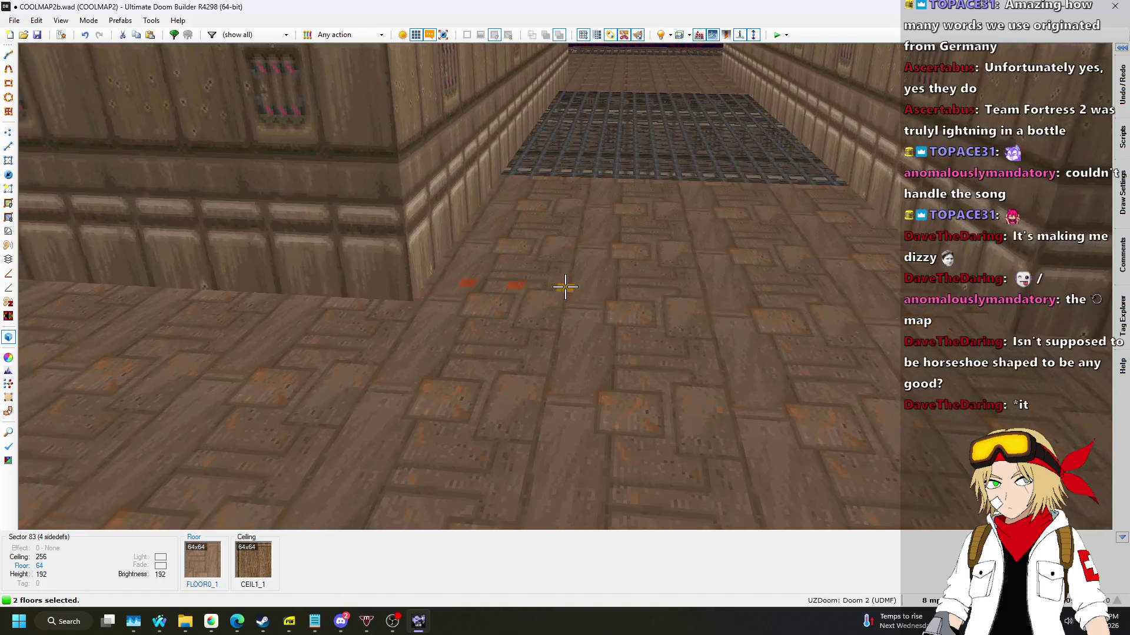
pyautogui.click(565, 287)
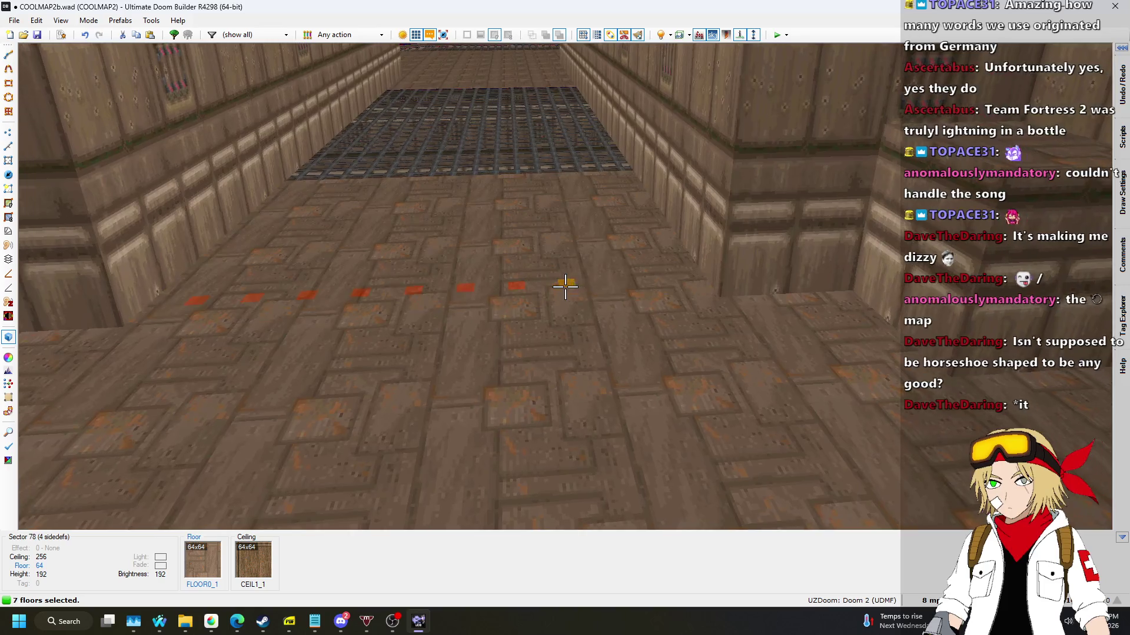
pyautogui.click(565, 286)
pyautogui.click(564, 287)
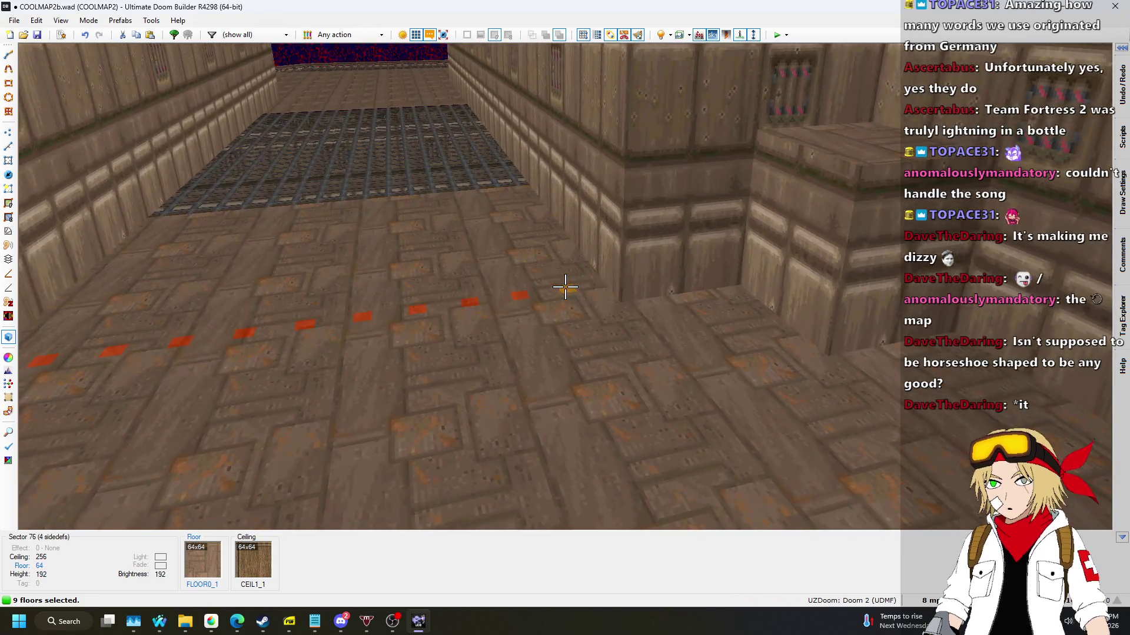
pyautogui.click(565, 287)
pyautogui.scroll(6, 565, 287)
pyautogui.scroll(10, 565, 286)
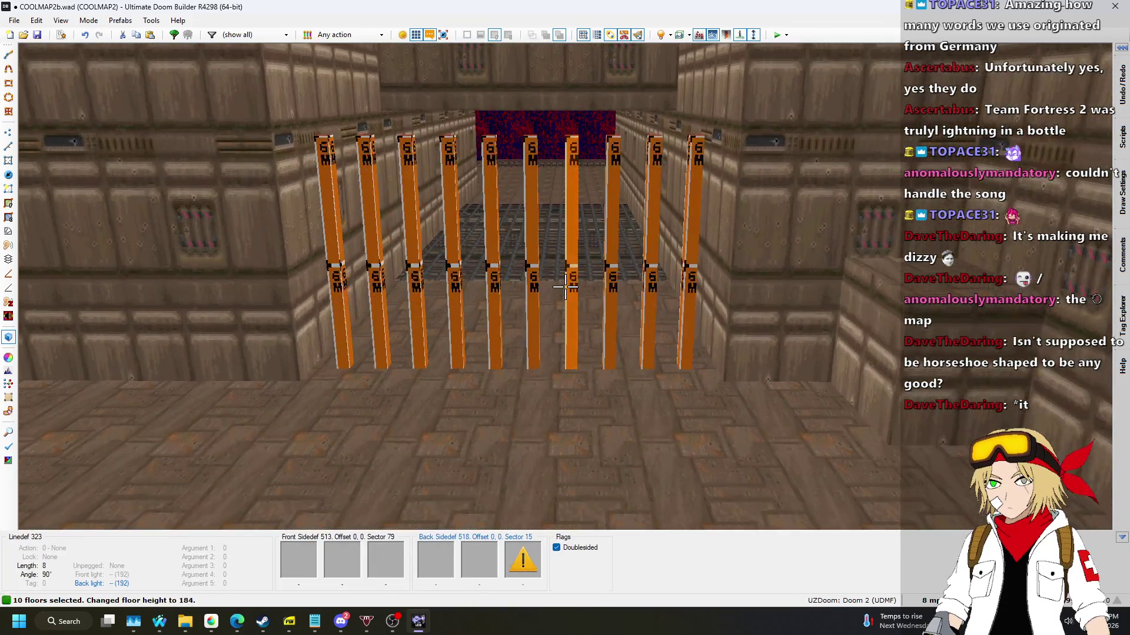
# Clear the floor selection, undo the last height change, and return to the 2D map.
pyautogui.press('Escape')
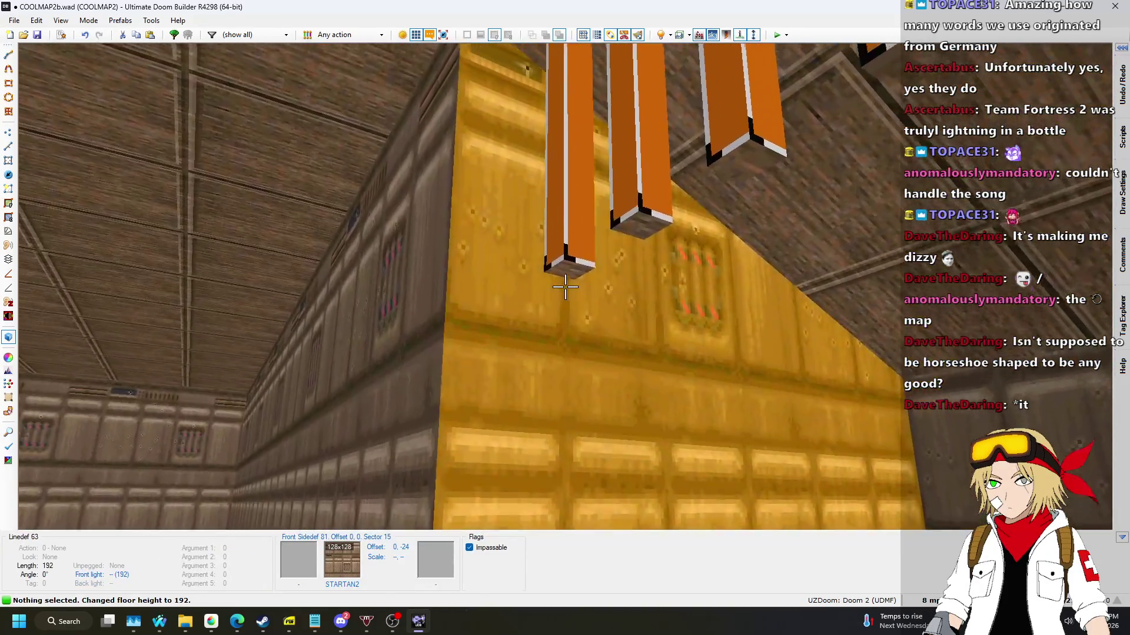
pyautogui.hotkey('ctrl', 'z')
pyautogui.hotkey('ctrl', 'z')
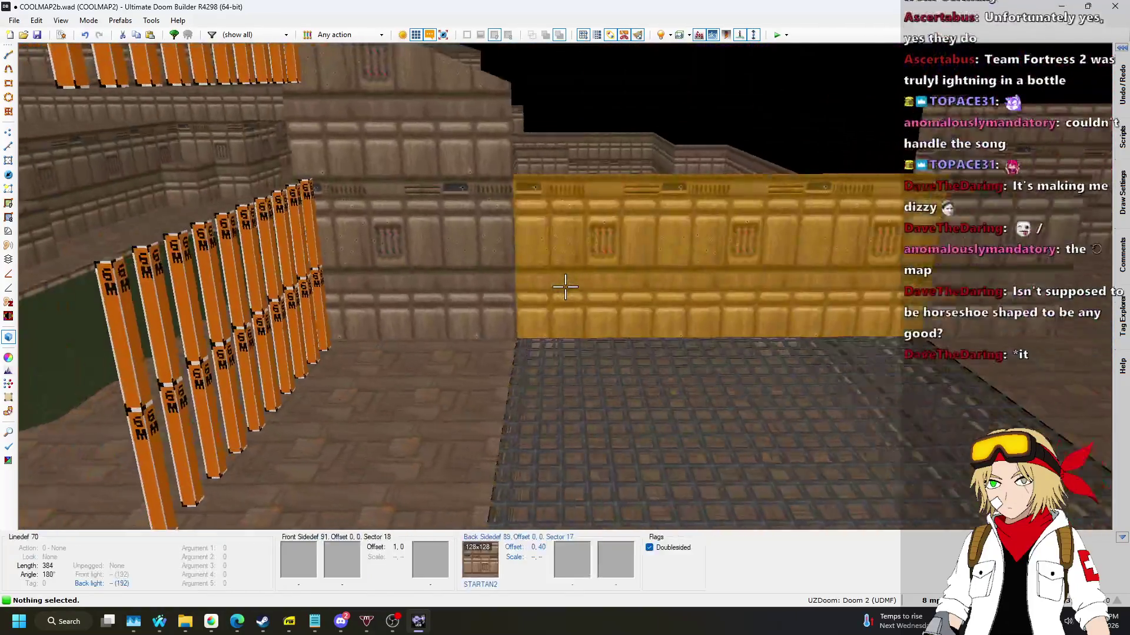
pyautogui.press('q')
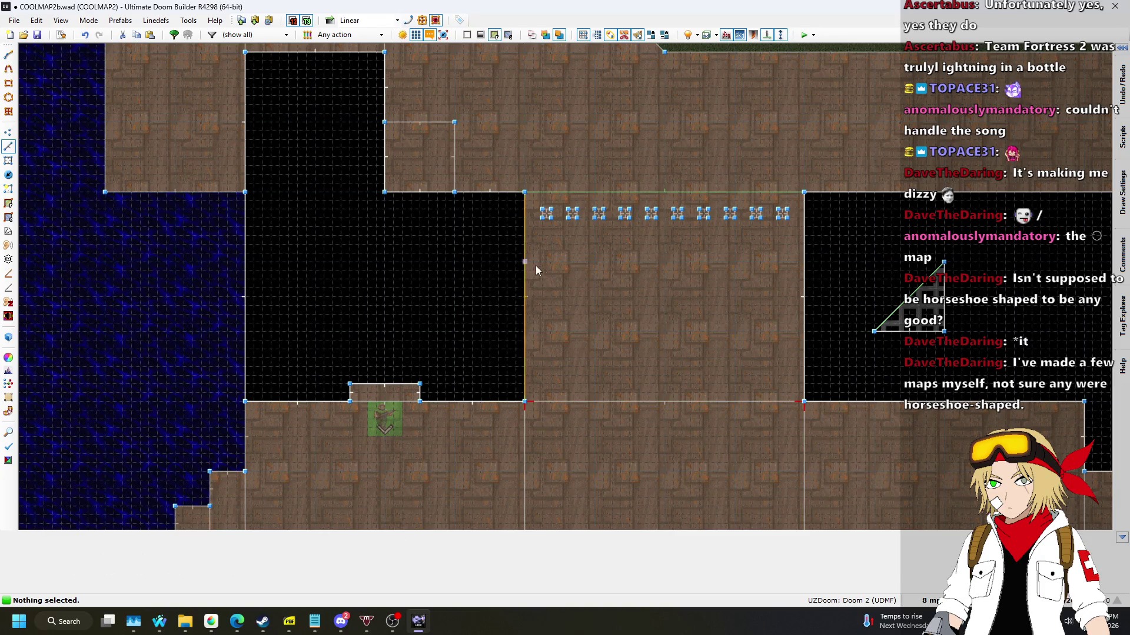
# Draw a 256-unit horizontal line splitting the room below the bars.
pyautogui.scroll(3, 509, 259)
pyautogui.press('space')
pyautogui.scroll(-2, 847, 252)
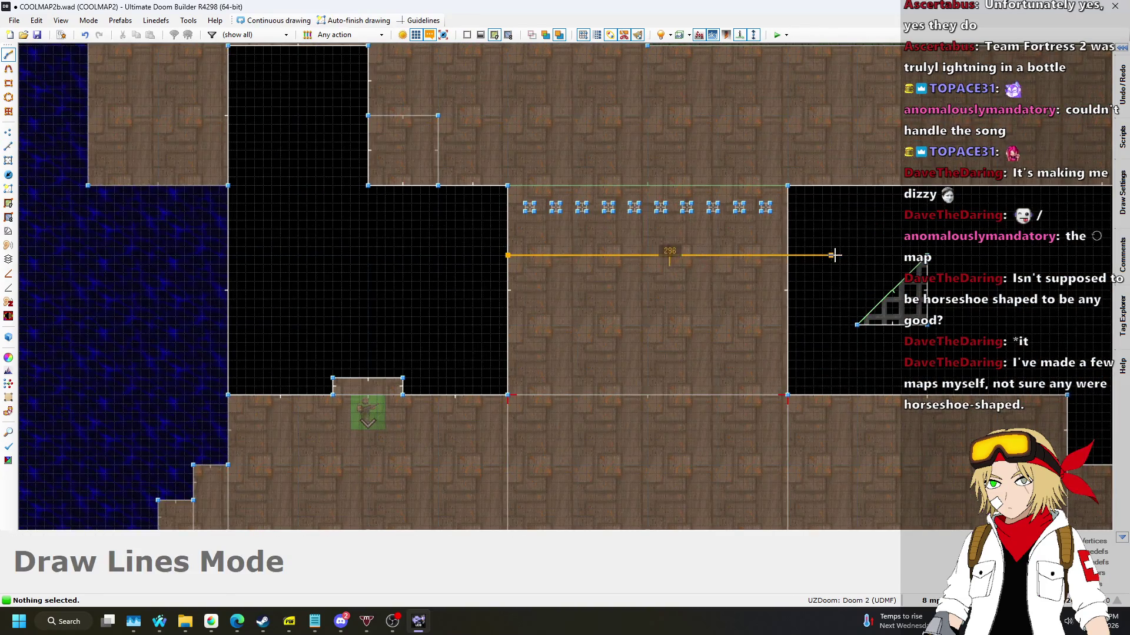
pyautogui.scroll(1, 774, 253)
pyautogui.click(774, 256)
pyautogui.scroll(-2, 657, 275)
pyautogui.scroll(2, 608, 213)
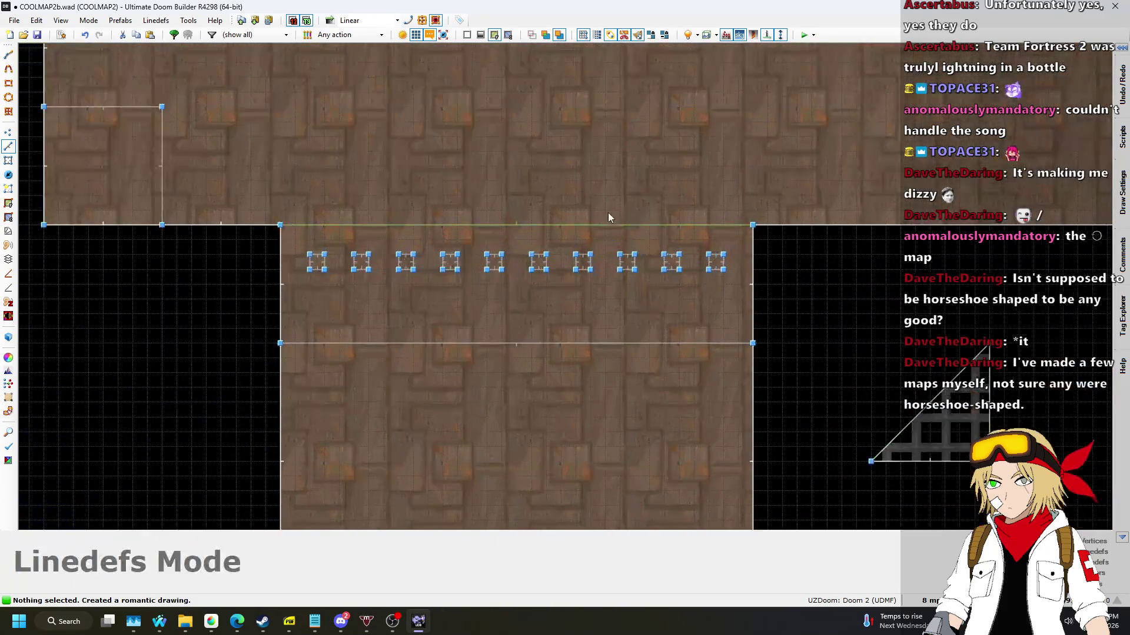
# Give the new dividing linedef action 181 Plane Align (slope).
pyautogui.rightClick(569, 225)
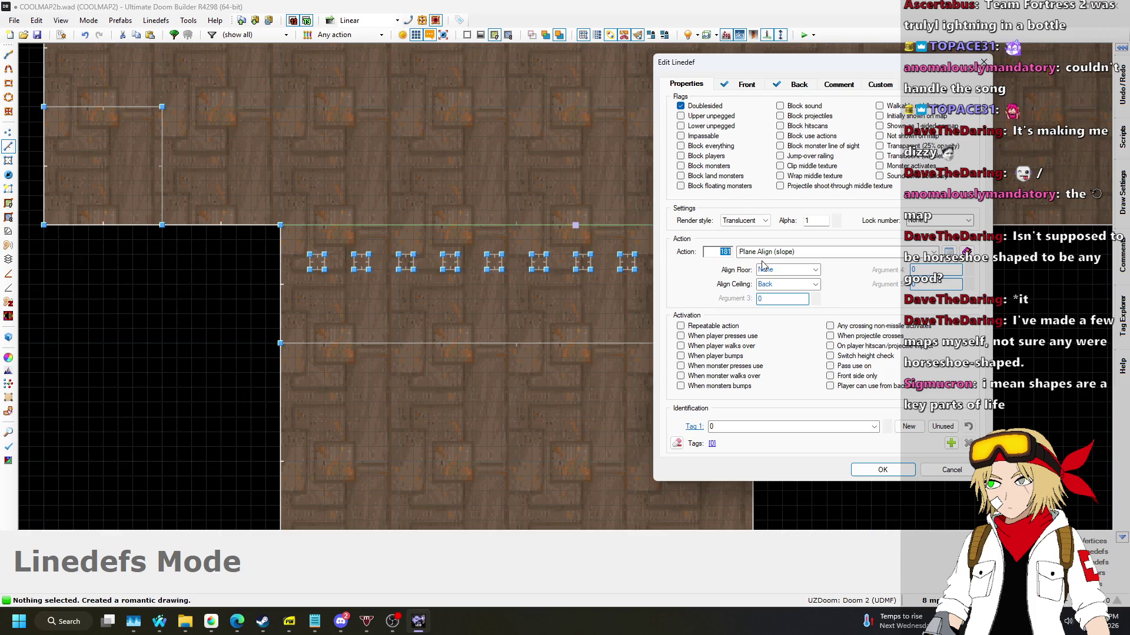
pyautogui.click(914, 465)
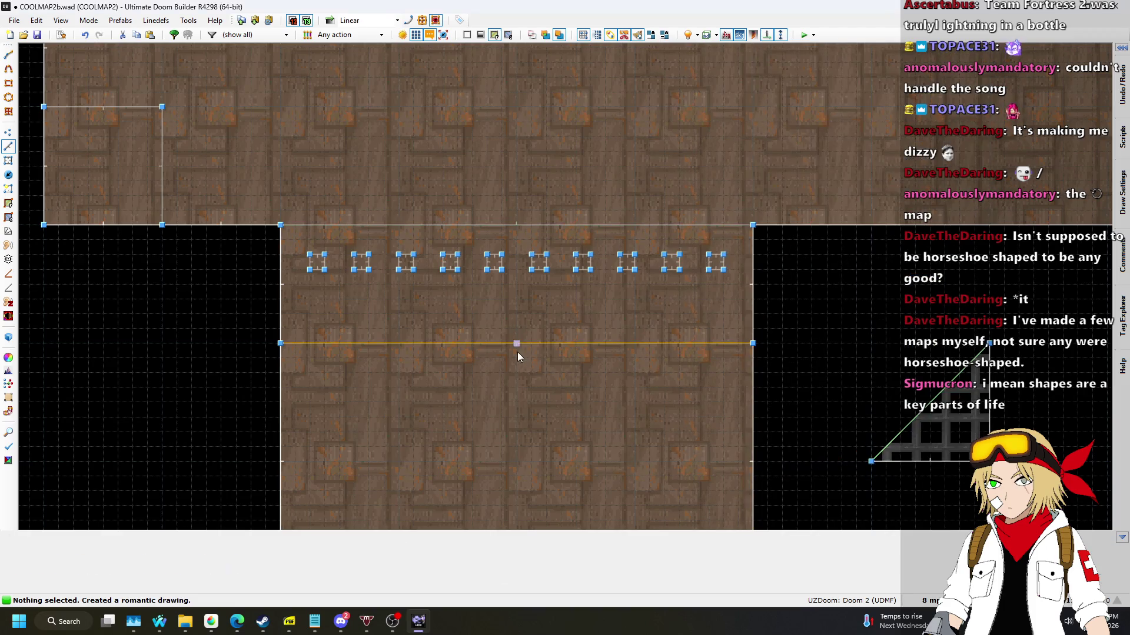
pyautogui.rightClick(518, 351)
pyautogui.write('81')
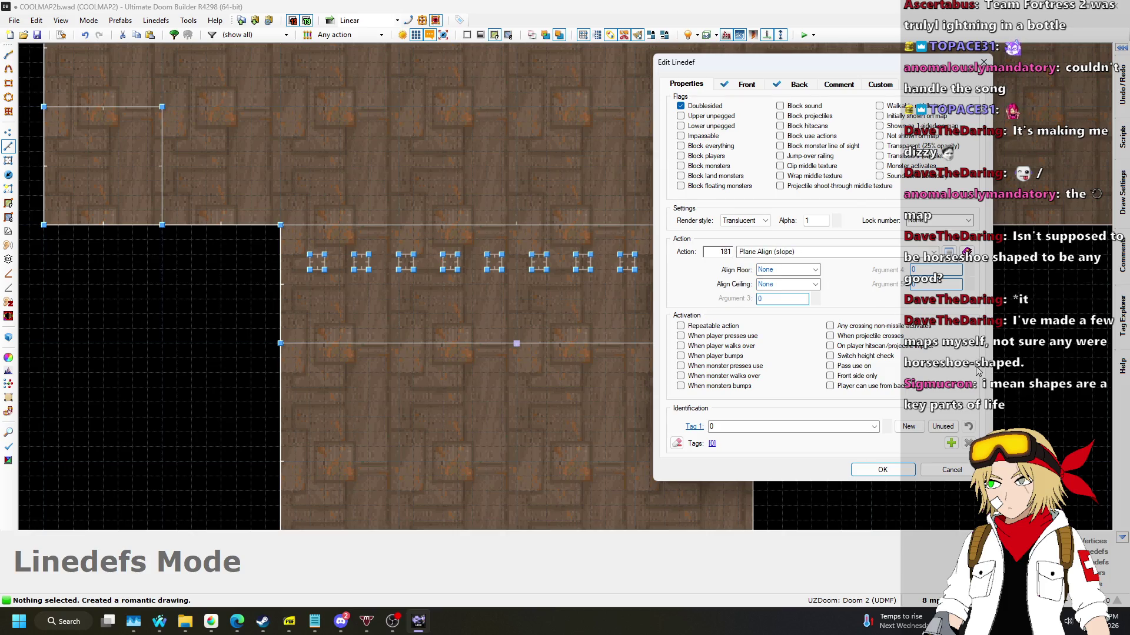
pyautogui.click(876, 469)
# In Visual Mode, paste STARTAN2 onto the missing upper textures above the bars.
pyautogui.press('w')
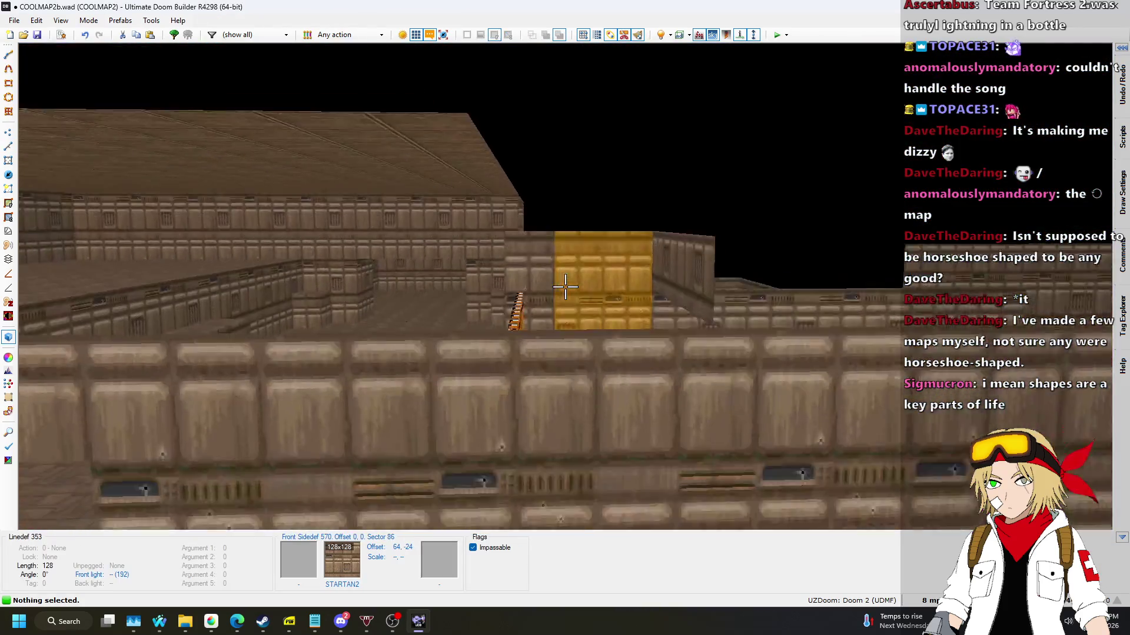
pyautogui.press('w')
pyautogui.press('w')
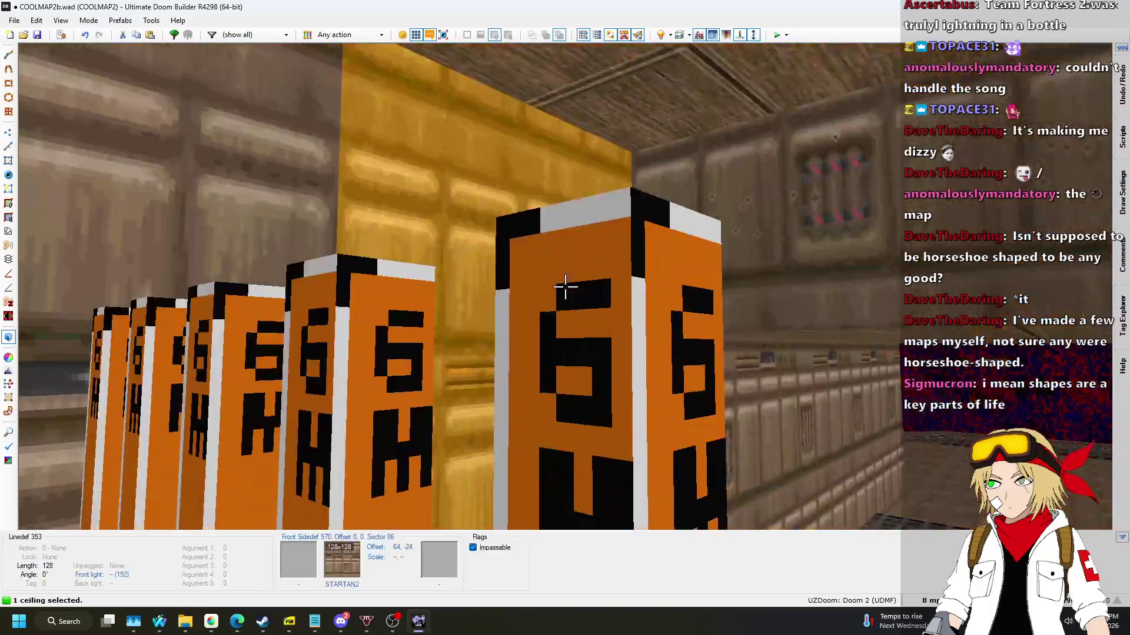
pyautogui.hotkey('ctrl', 'v')
pyautogui.press('w')
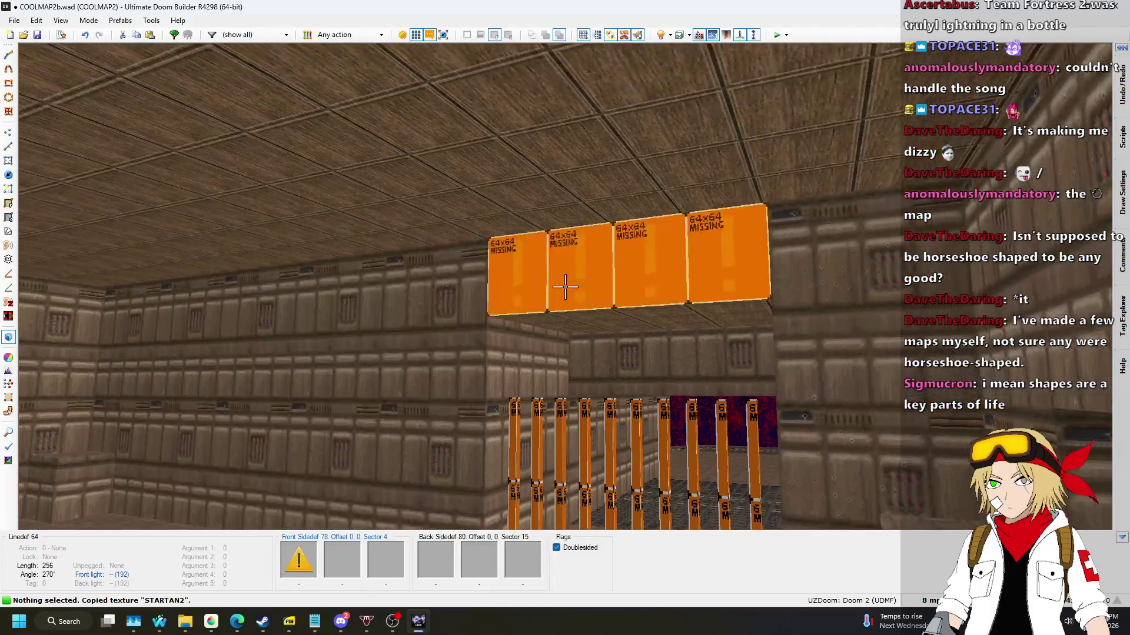
pyautogui.press('q')
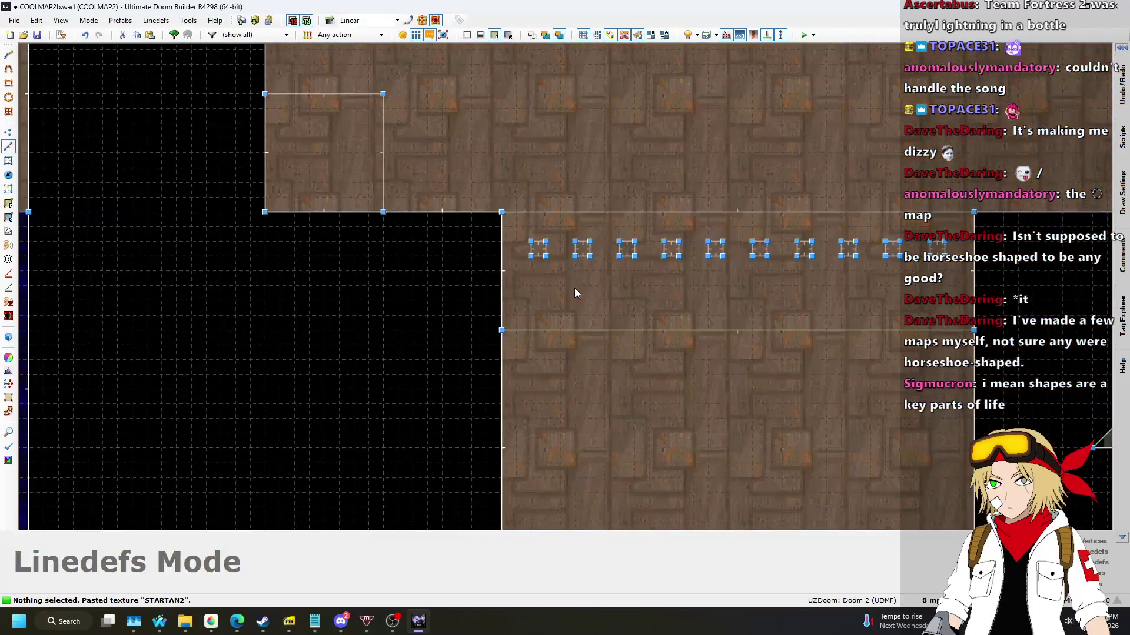
# Align the new dividing line's ceiling to its front and lower sector 86's ceiling to 192.
pyautogui.rightClick(637, 325)
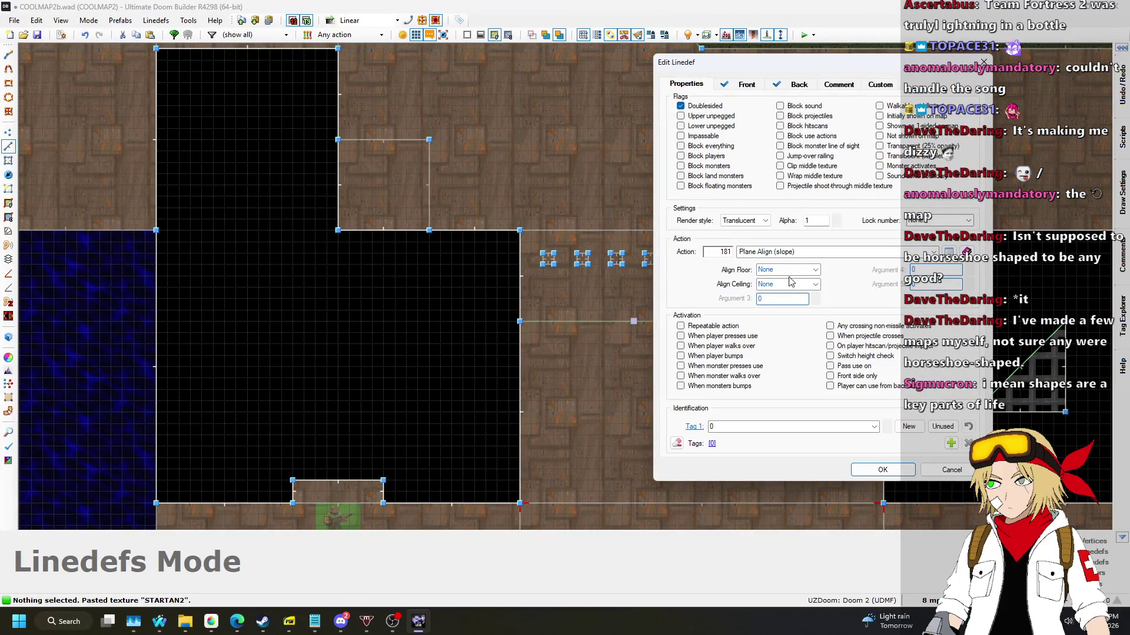
pyautogui.click(905, 471)
pyautogui.press('q')
pyautogui.scroll(-6, 565, 287)
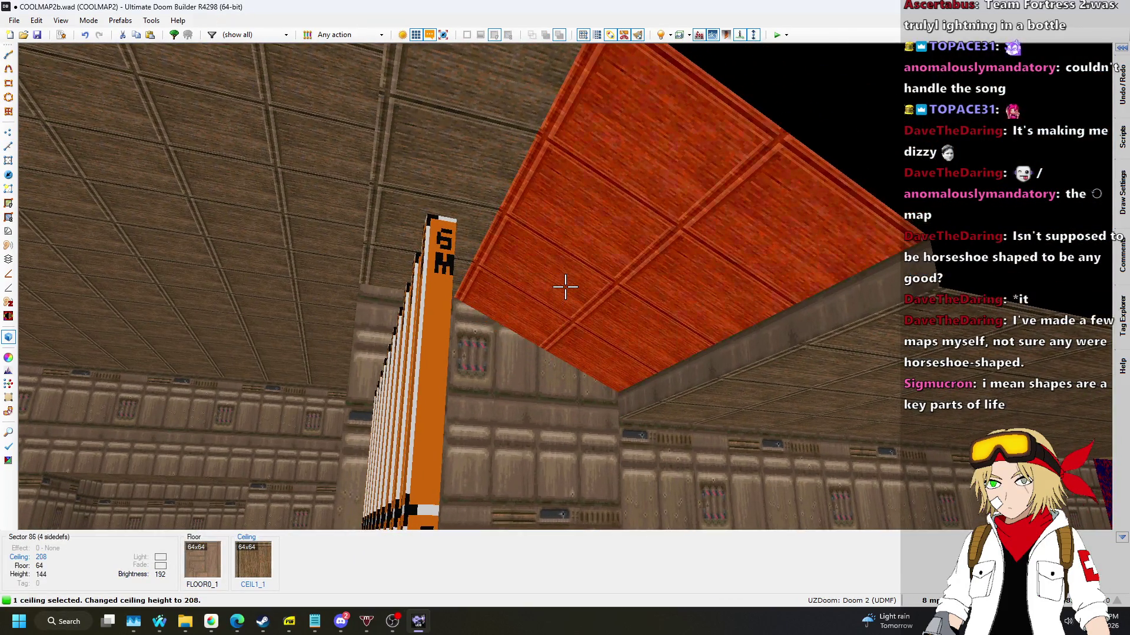
pyautogui.click(564, 287)
pyautogui.scroll(-2, 565, 287)
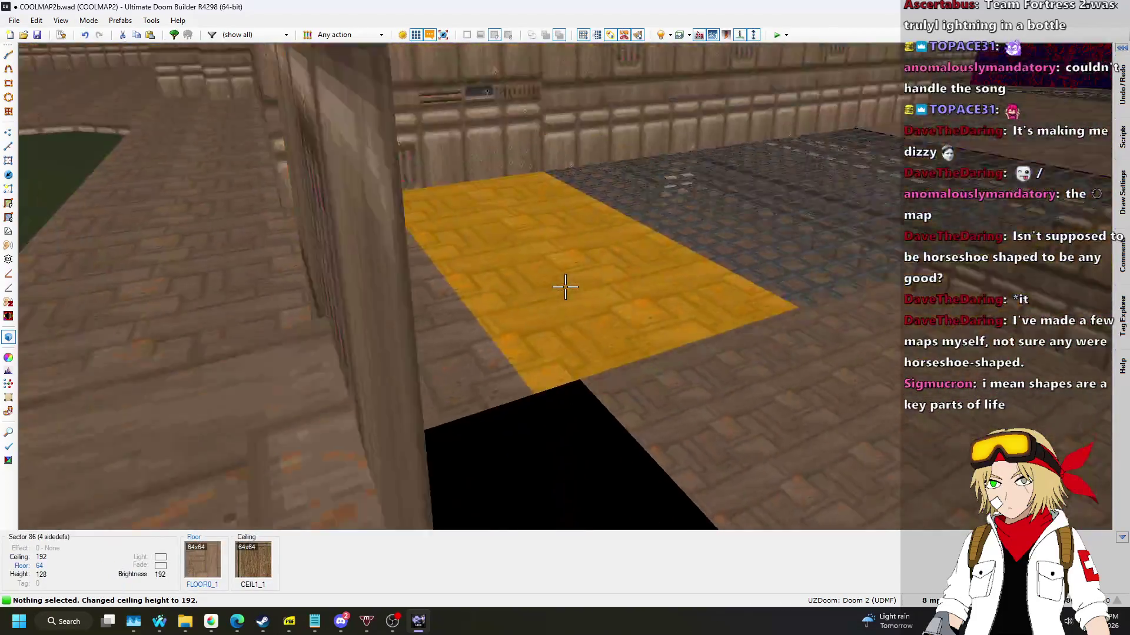
# Fly around in 3D to inspect the bars and yellow pillar, then return to 2D.
pyautogui.press('w')
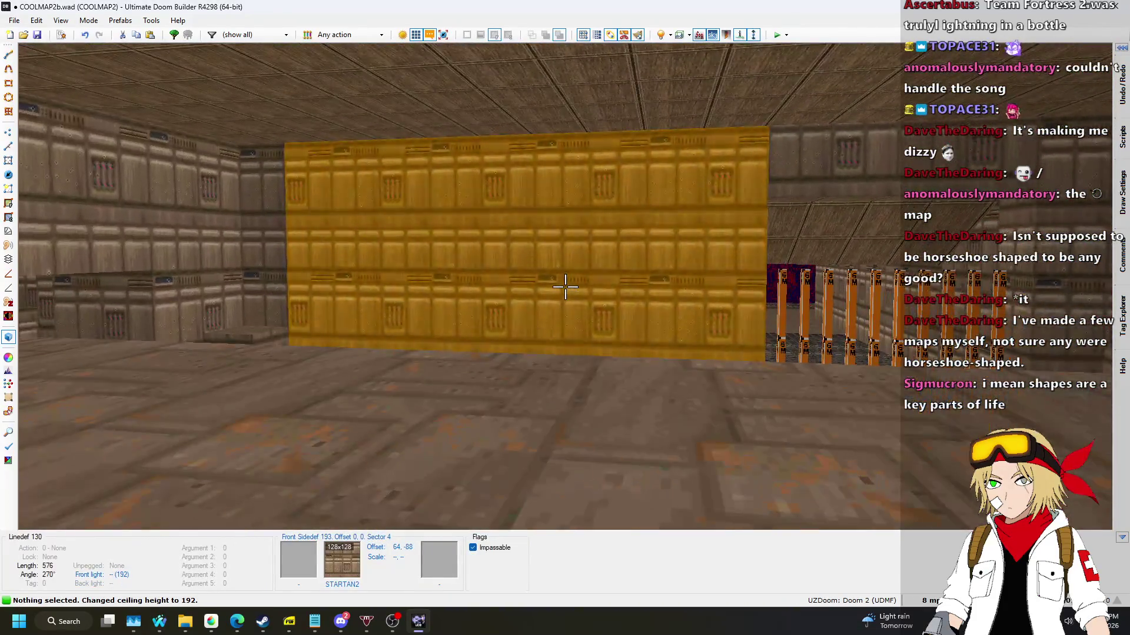
pyautogui.press('w')
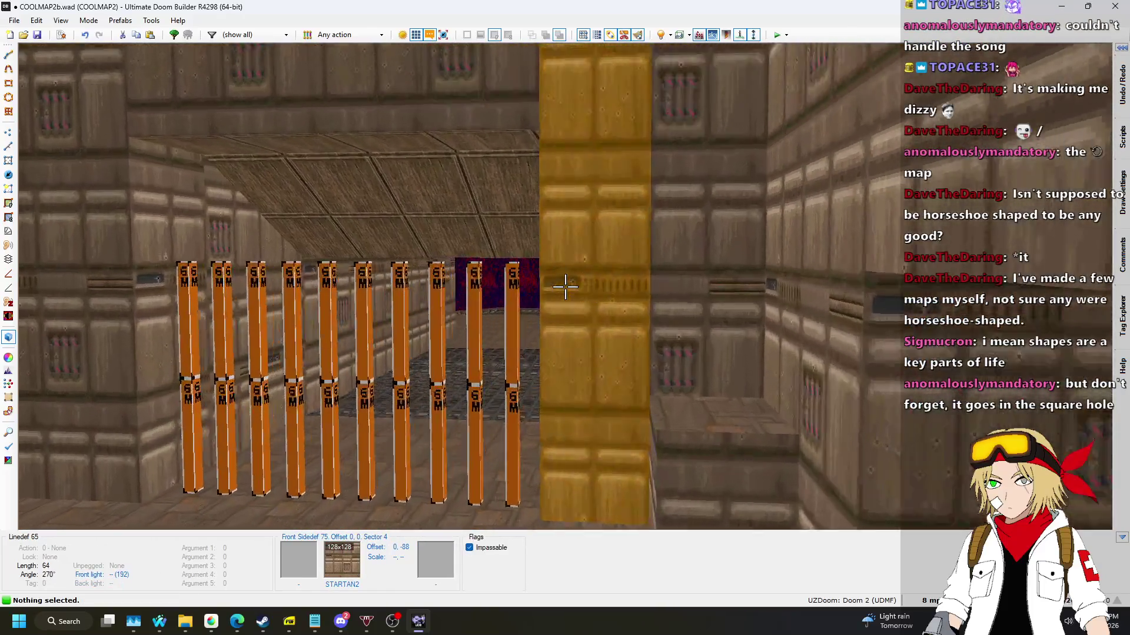
pyautogui.press('w')
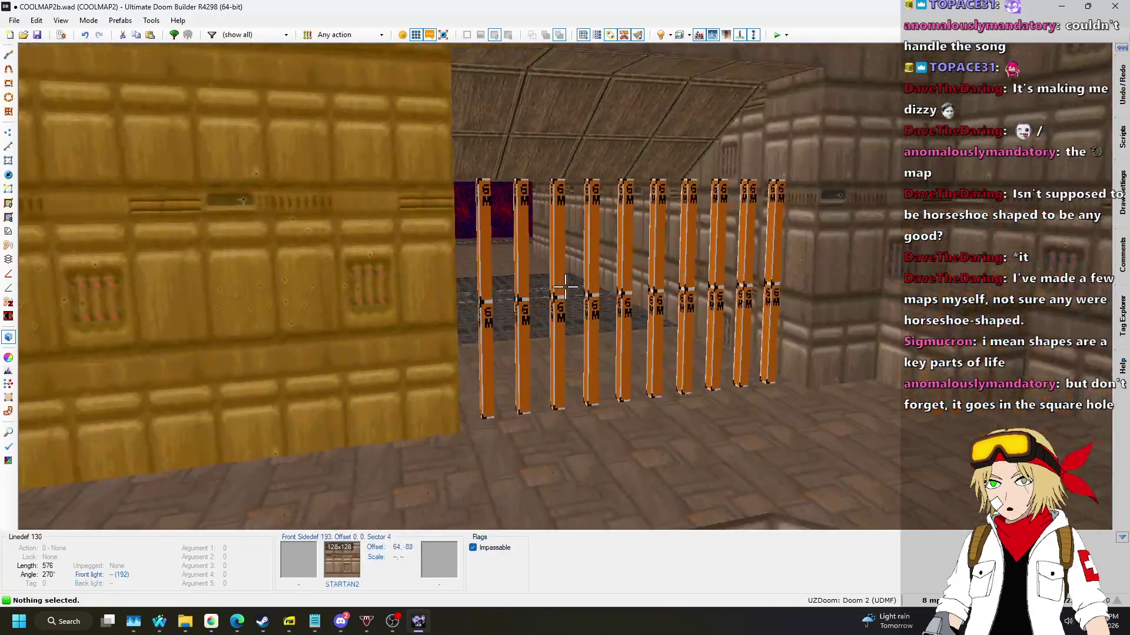
pyautogui.press('w')
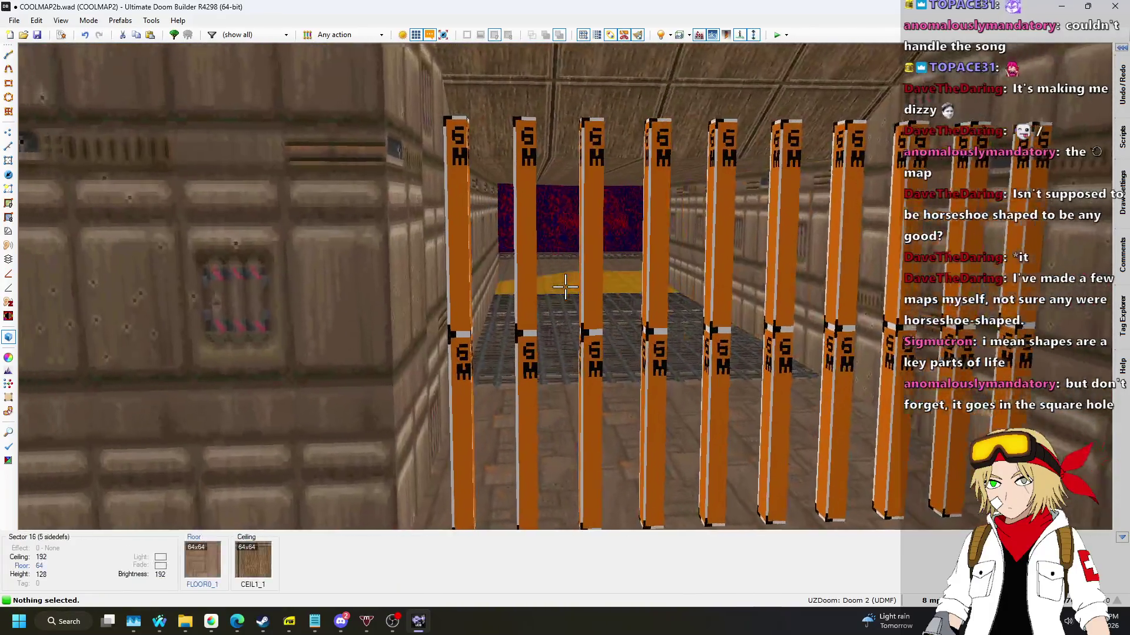
pyautogui.press('w')
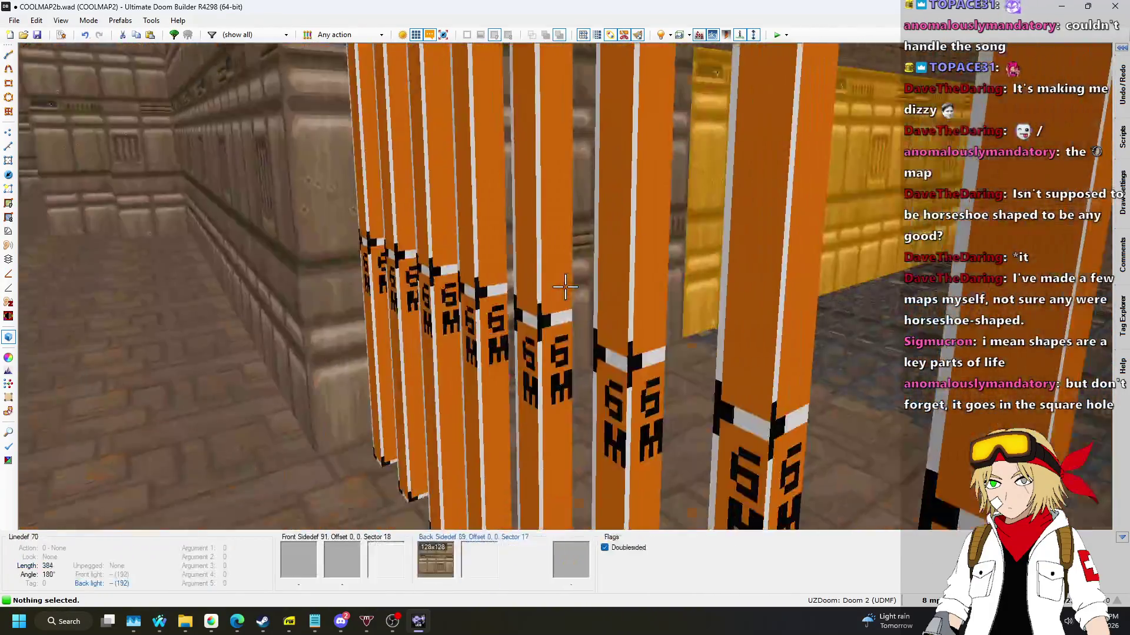
pyautogui.press('s')
pyautogui.press('w')
pyautogui.press('q')
pyautogui.scroll(4, 552, 297)
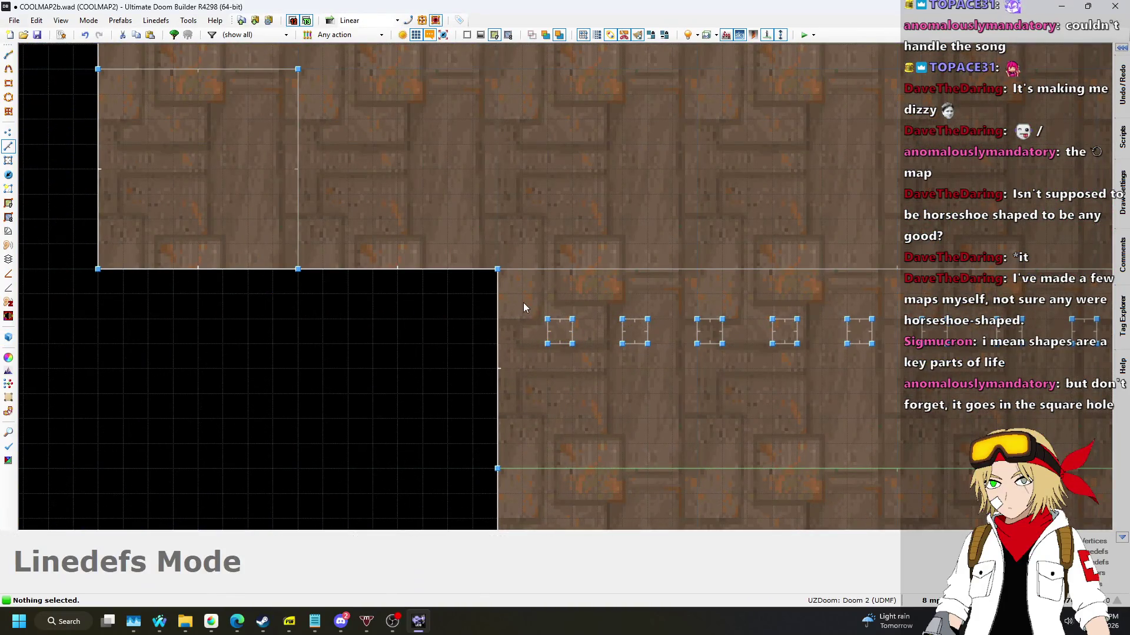
# Copy the forty bar linedefs and drop a pasted copy of the strip into the map.
pyautogui.scroll(-3, 712, 316)
pyautogui.moveTo(1050, 355); pyautogui.dragTo(1050, 354)
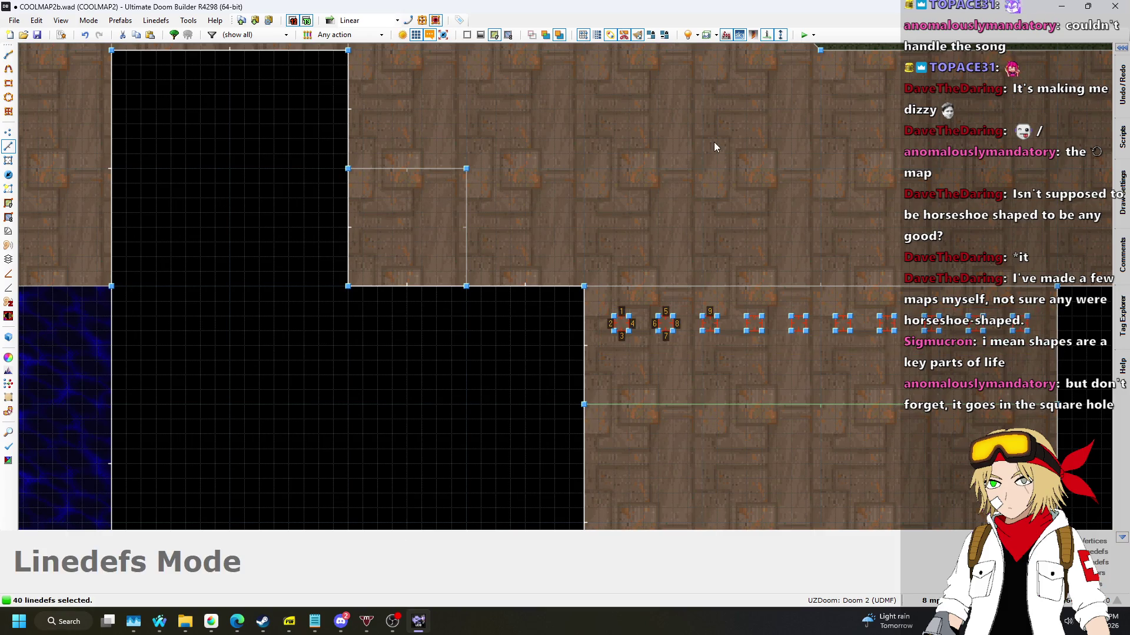
pyautogui.hotkey('ctrl', 'c')
pyautogui.scroll(-5, 714, 142)
pyautogui.scroll(7, 722, 416)
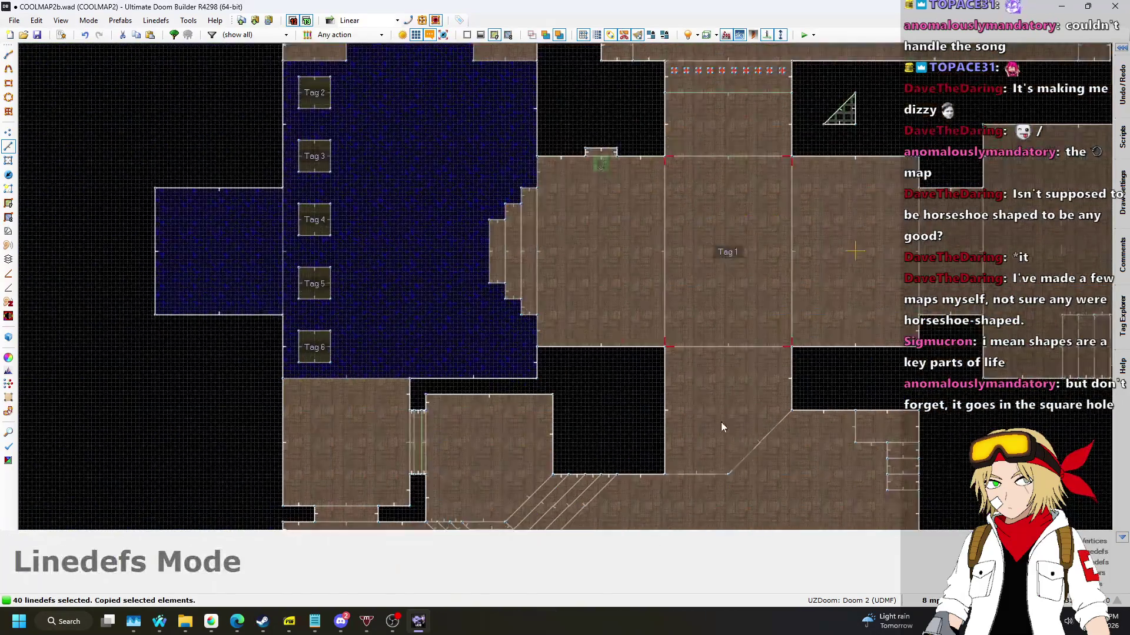
pyautogui.hotkey('ctrl', 'v')
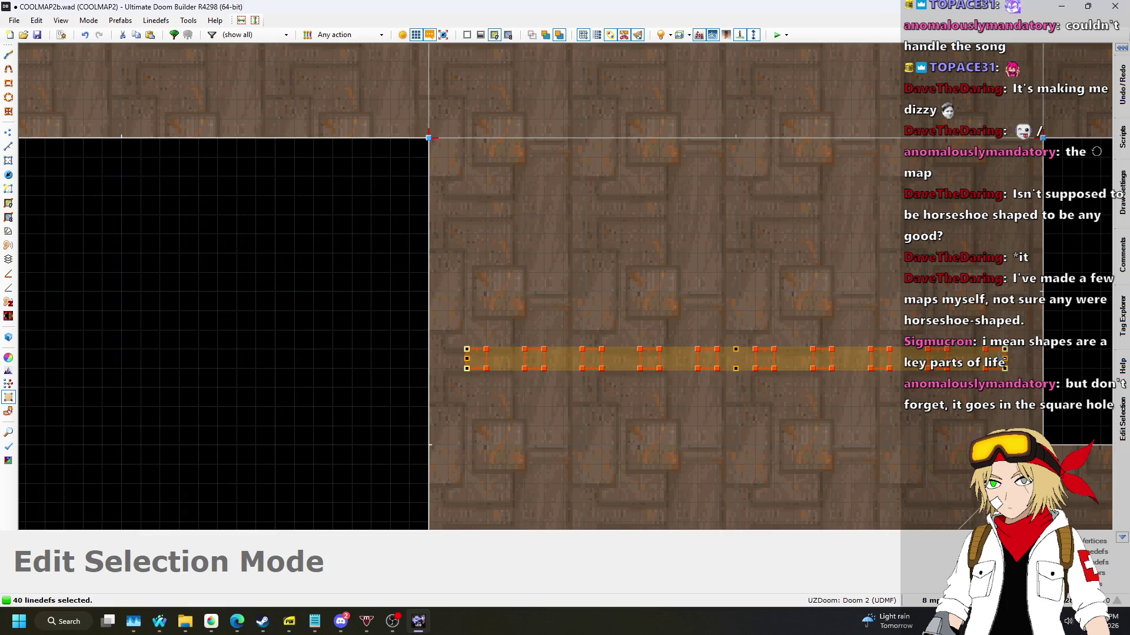
pyautogui.click(641, 408)
# Rubber-band select the first group of pasted pillar linedefs.
pyautogui.scroll(-5, 647, 424)
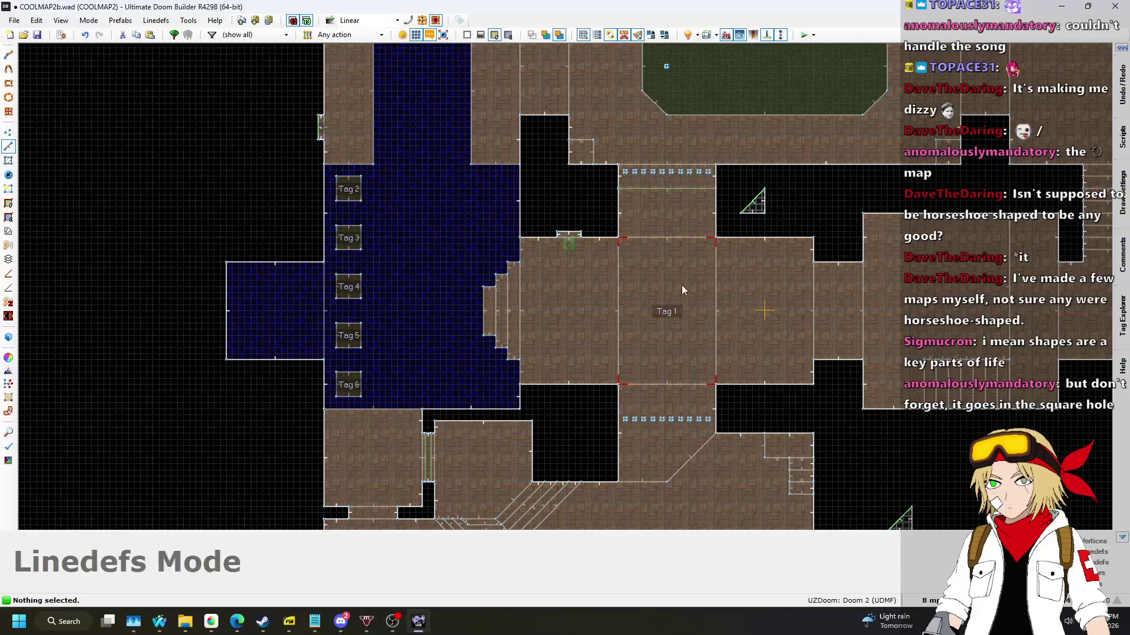
pyautogui.scroll(6, 653, 169)
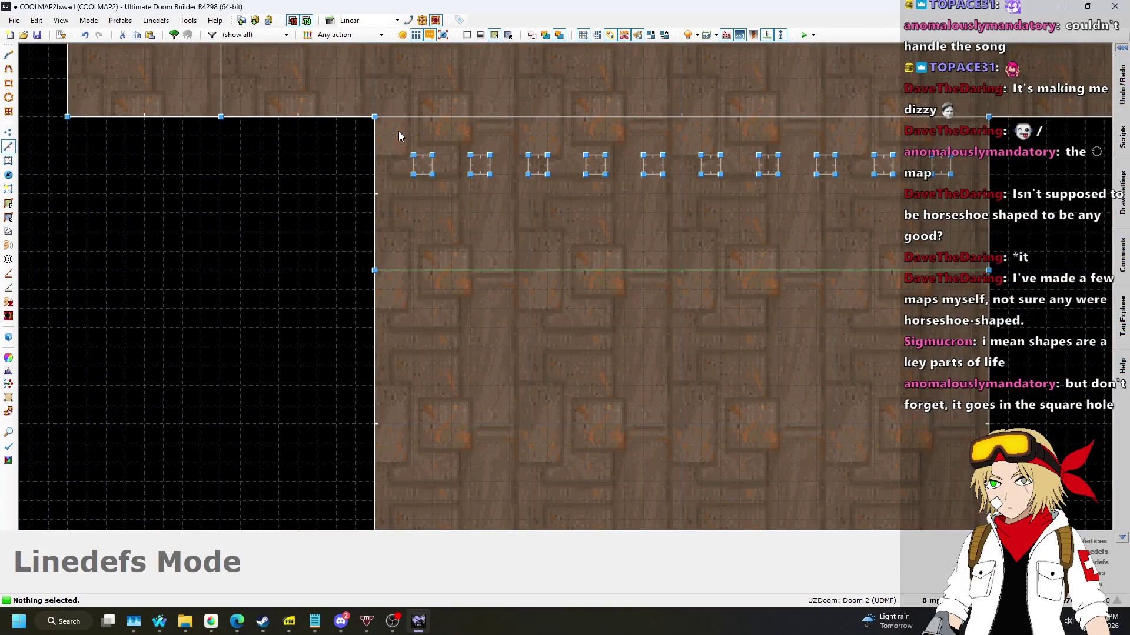
pyautogui.scroll(-5, 398, 132)
pyautogui.scroll(4, 421, 150)
pyautogui.scroll(1, 398, 168)
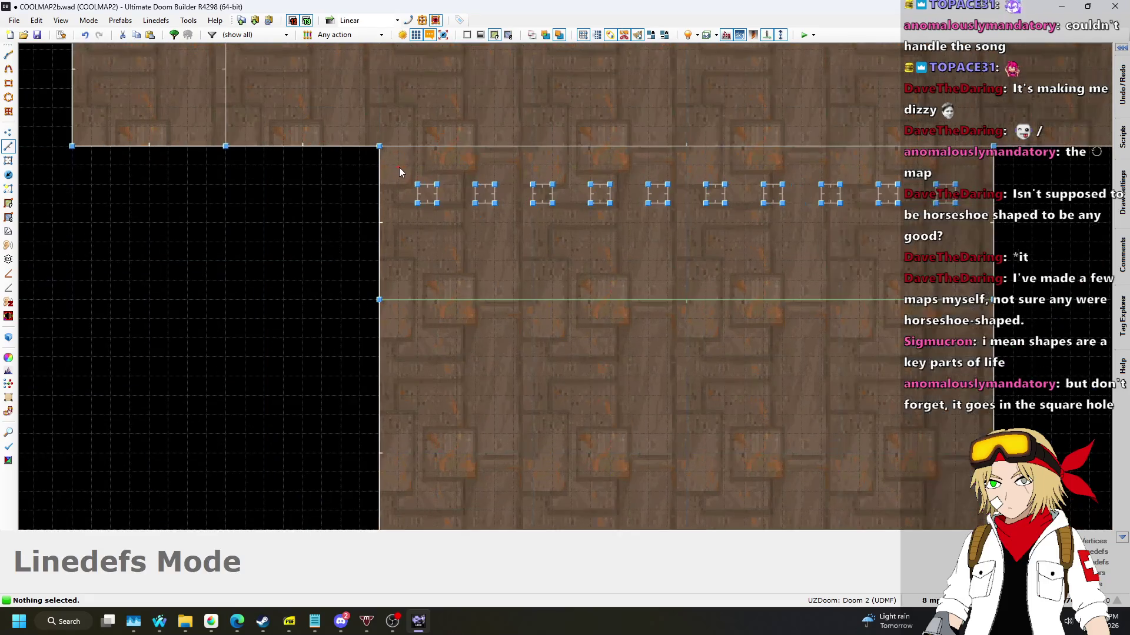
pyautogui.moveTo(969, 246); pyautogui.dragTo(970, 246)
pyautogui.scroll(-3, 813, 86)
pyautogui.scroll(2, 646, 383)
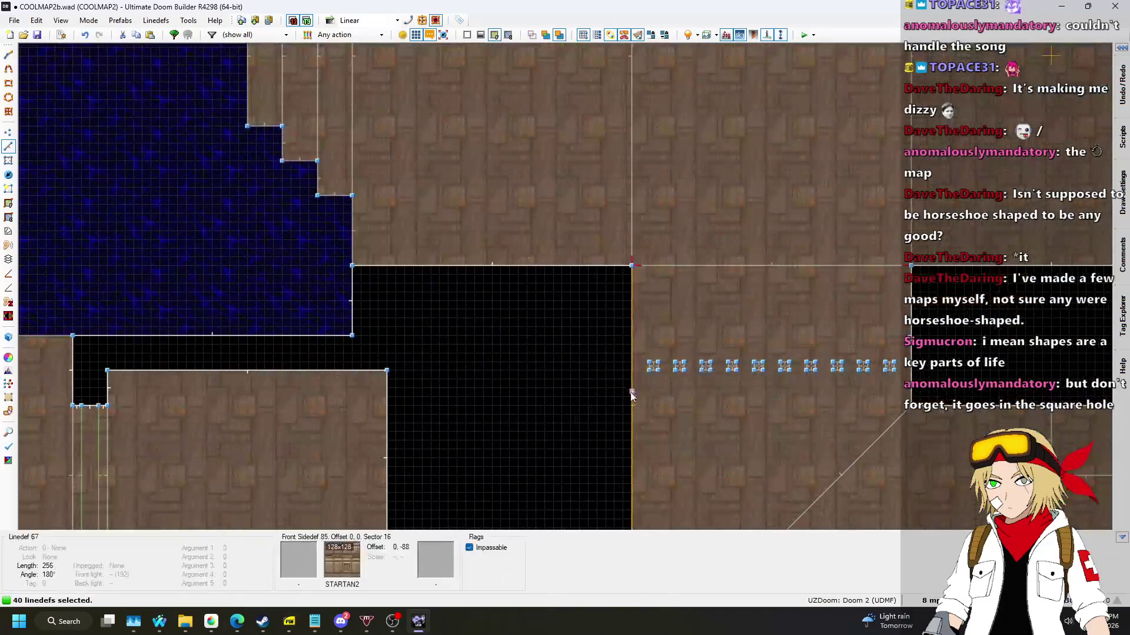
pyautogui.scroll(-4, 766, 351)
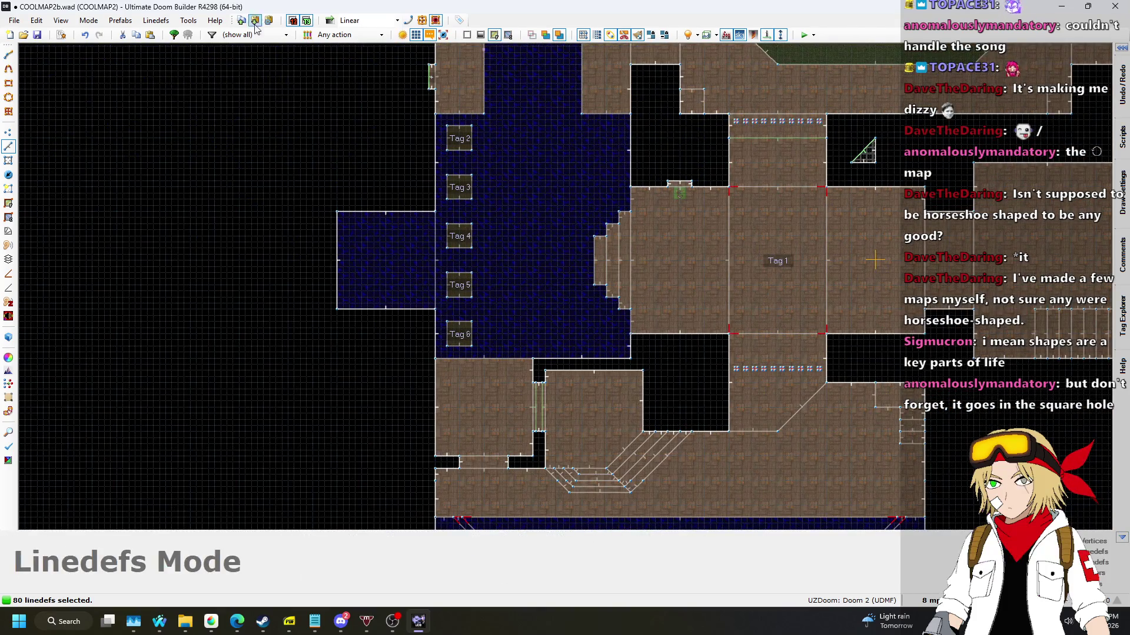
# Browse the Tools, Linedefs and Edit menus for a merge command.
pyautogui.click(188, 20)
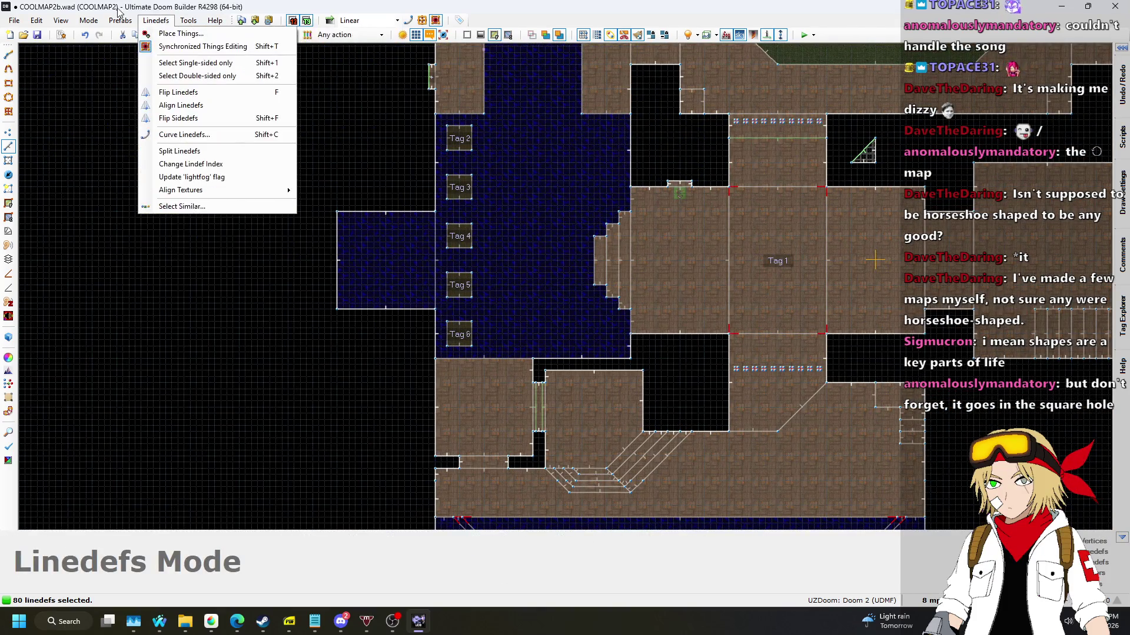
pyautogui.moveTo(158, 24)
pyautogui.moveTo(203, 24)
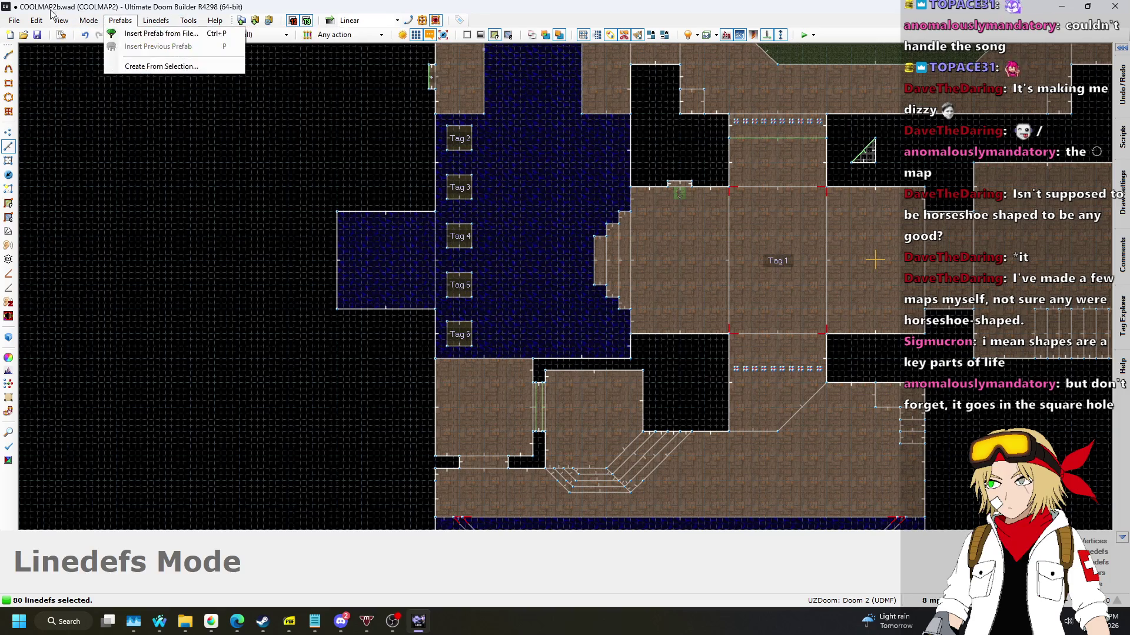
pyautogui.moveTo(37, 24)
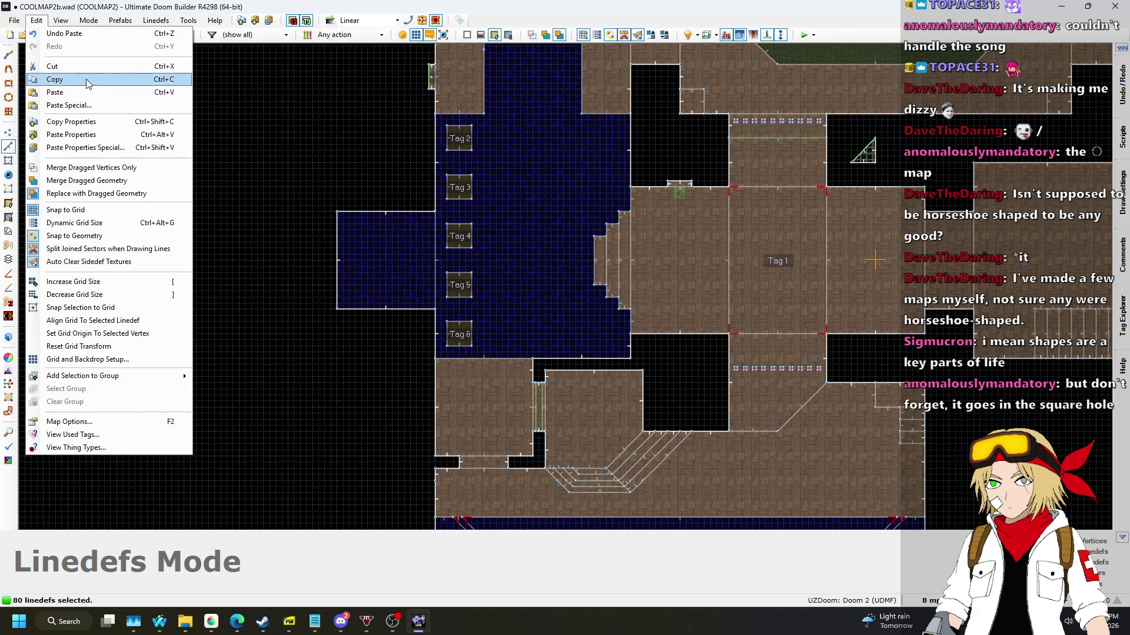
pyautogui.moveTo(86, 23)
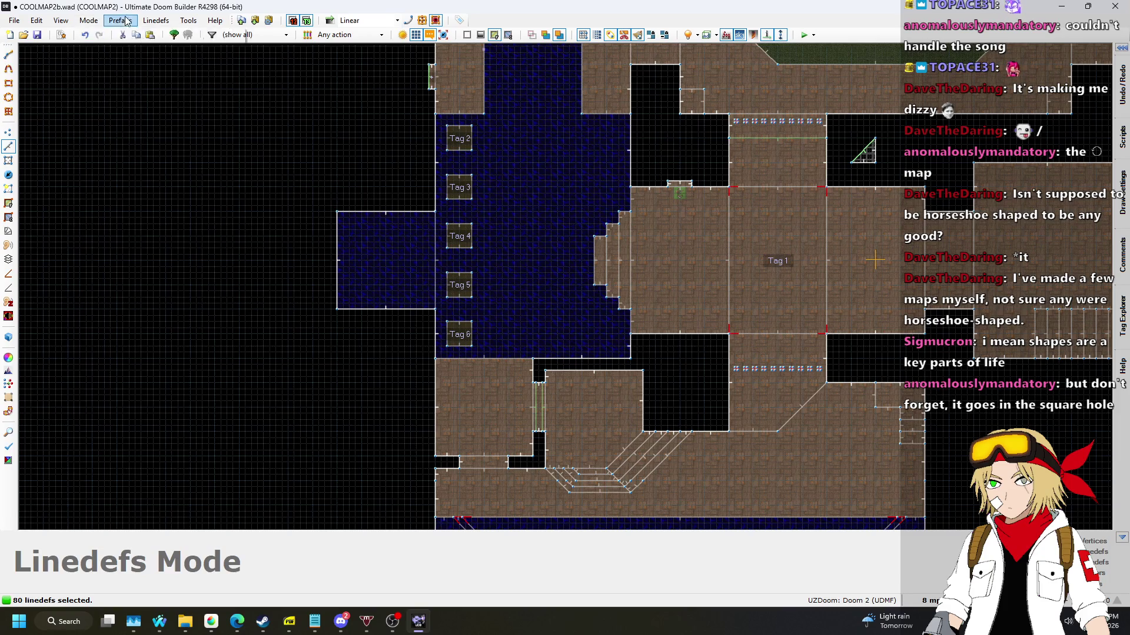
# Look through the Edit menu commands, then dismiss the menu.
pyautogui.click(215, 20)
pyautogui.click(38, 22)
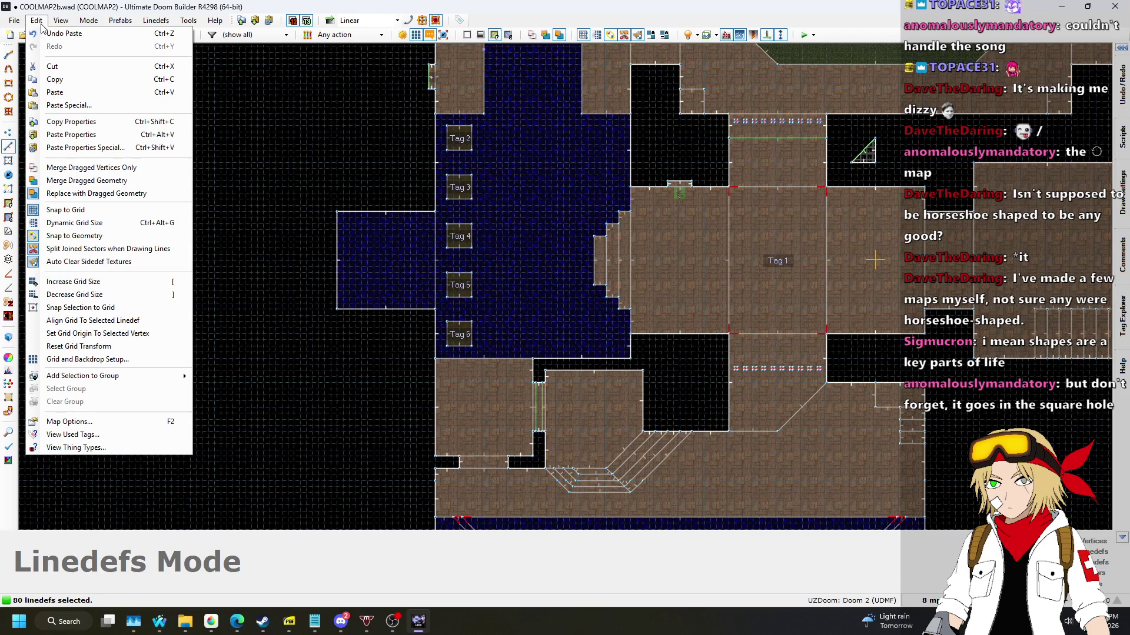
pyautogui.moveTo(69, 23)
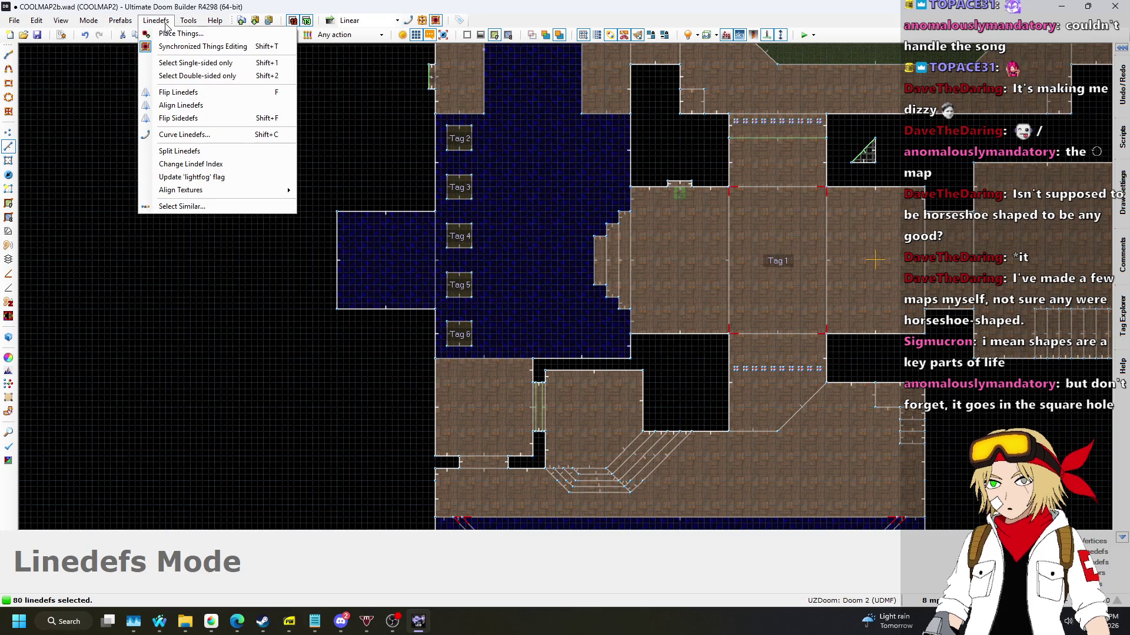
pyautogui.press('Escape')
pyautogui.press('Escape')
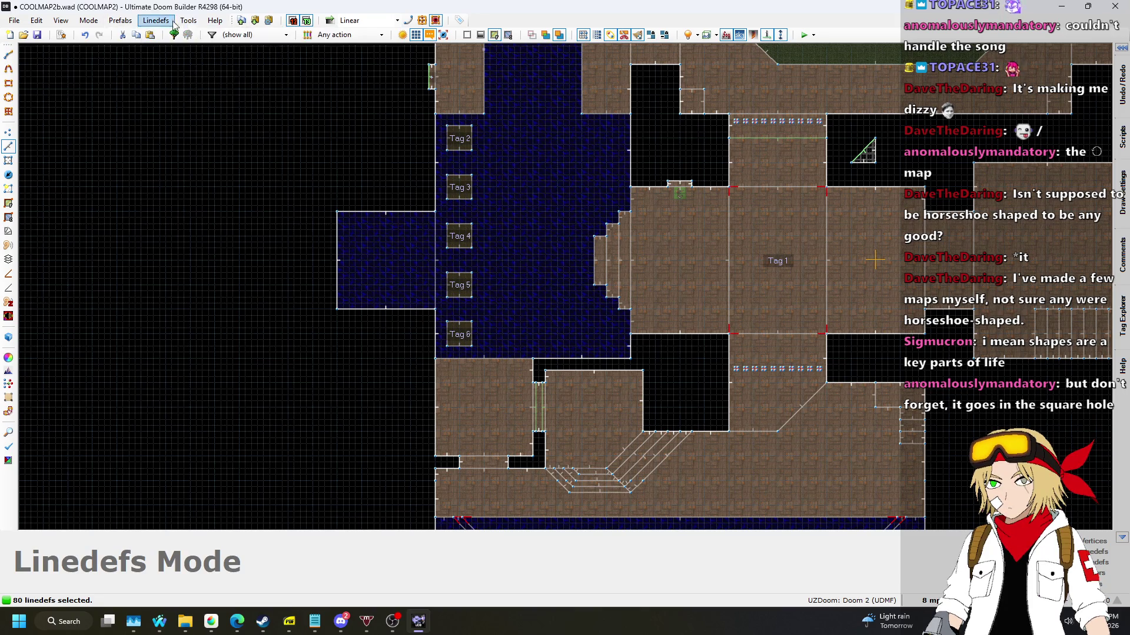
# In Sectors Mode, merge the 20 bar sectors into one with Sectors > Merge Sectors.
pyautogui.click(10, 163)
pyautogui.click(154, 20)
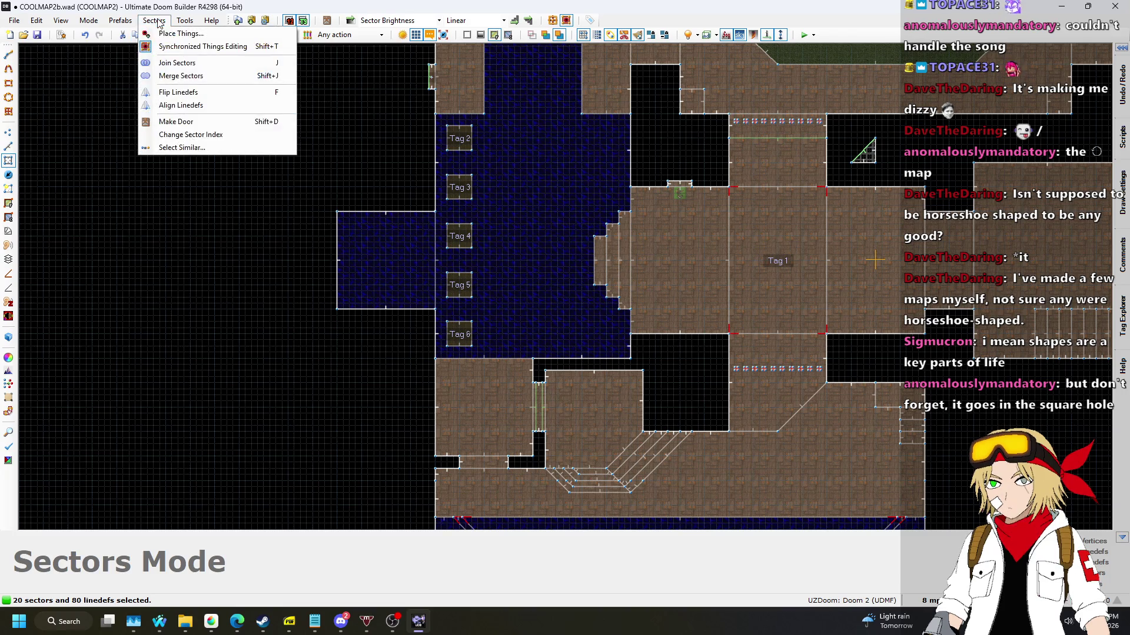
pyautogui.click(202, 76)
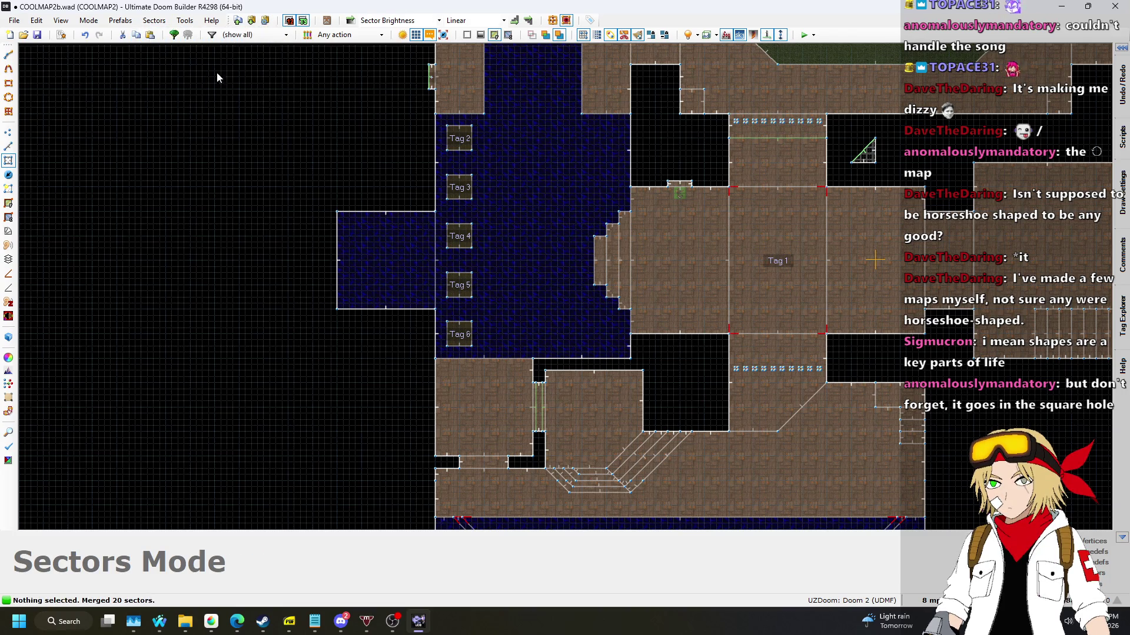
pyautogui.scroll(8, 803, 126)
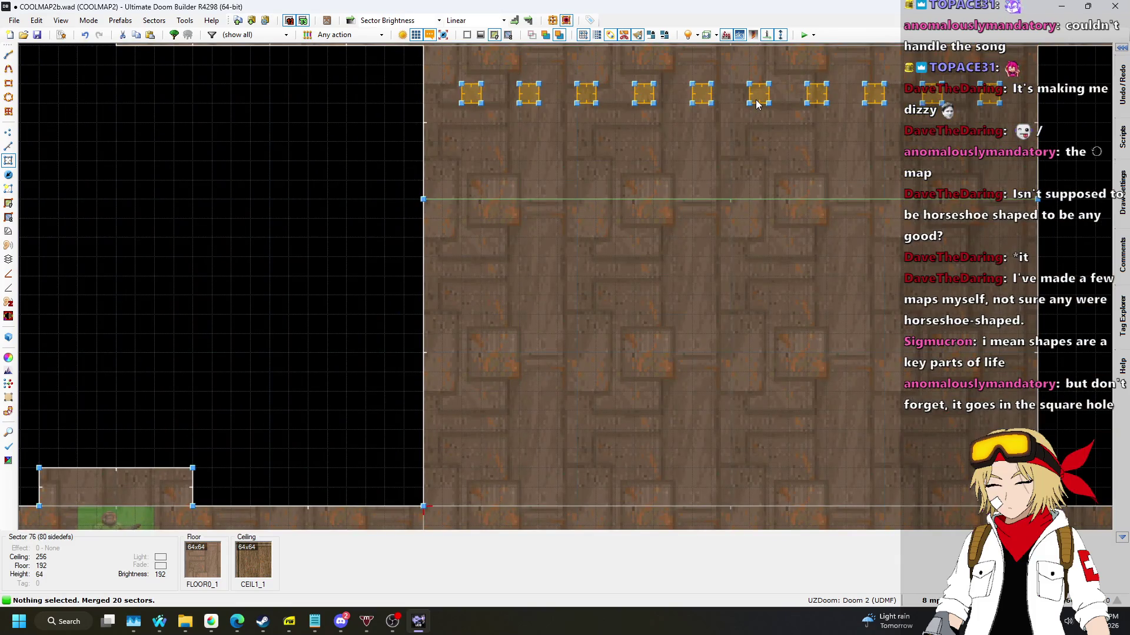
# Set the merged bar sector's floor texture to SHAWN2.
pyautogui.rightClick(758, 103)
pyautogui.click(778, 144)
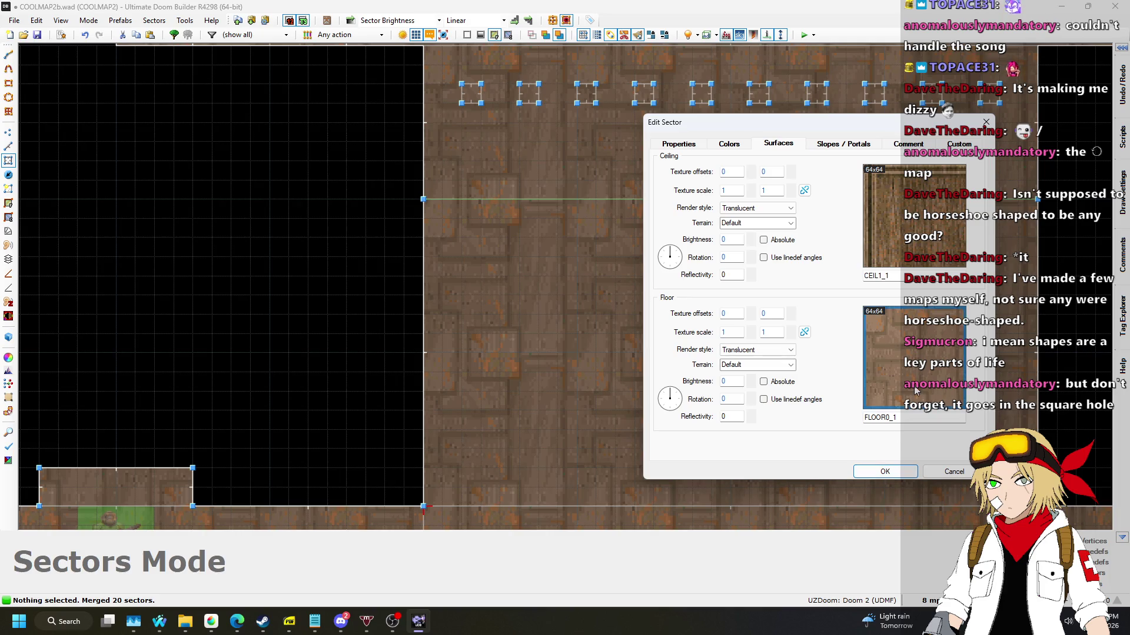
pyautogui.click(865, 368)
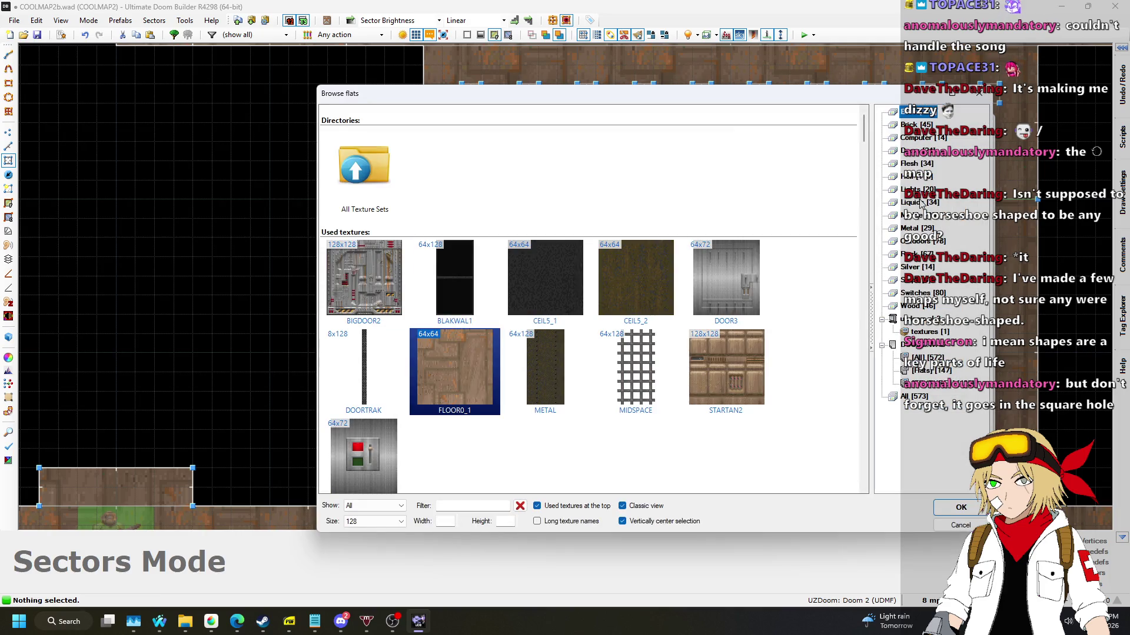
pyautogui.click(917, 267)
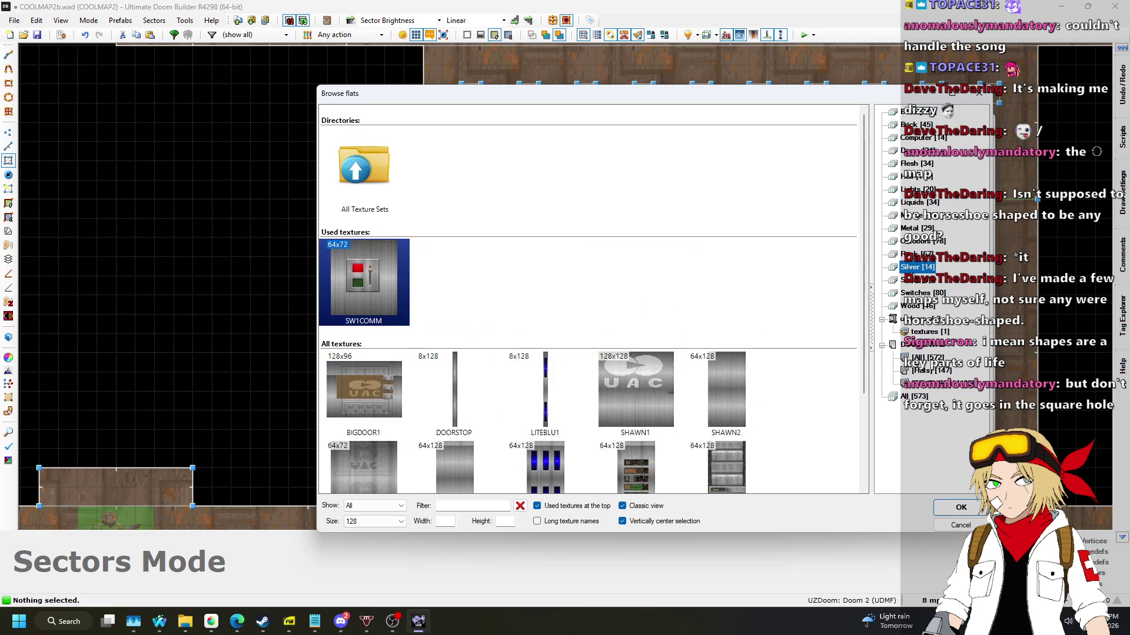
pyautogui.scroll(-2, 657, 300)
pyautogui.doubleClick(743, 312)
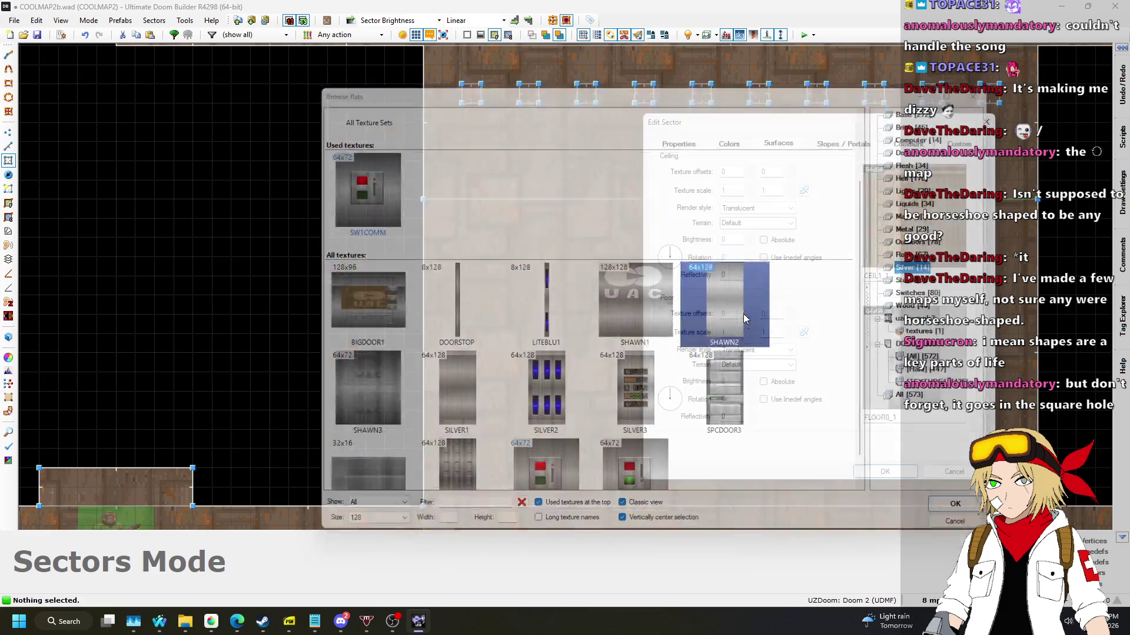
pyautogui.click(875, 469)
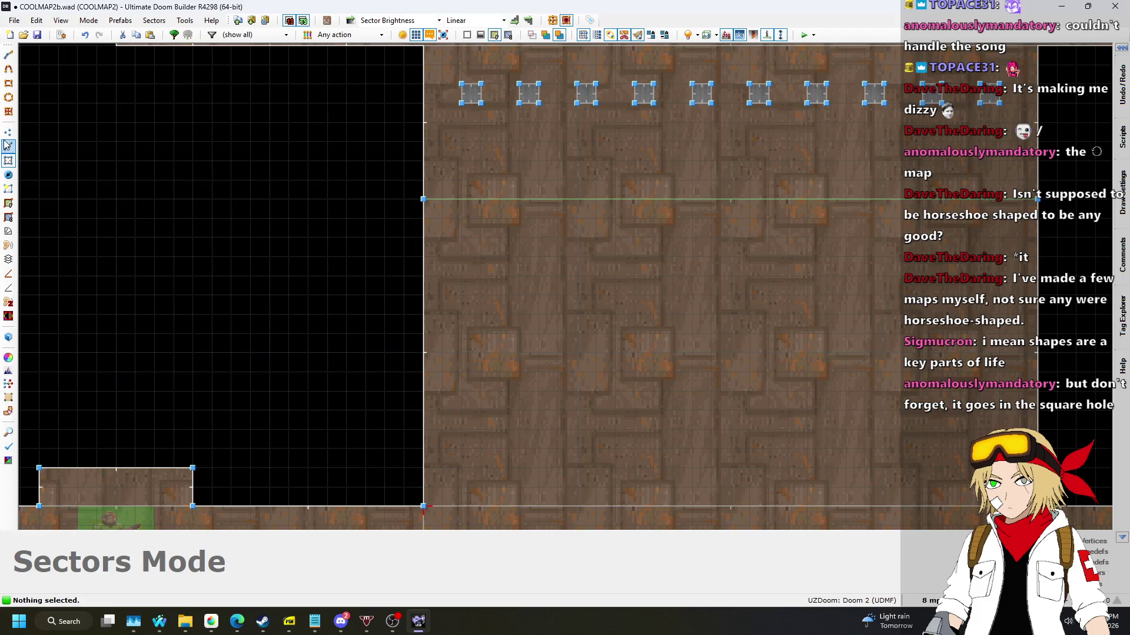
# Select the 80 bar pillar linedefs in Linedefs Mode.
pyautogui.click(8, 146)
pyautogui.scroll(-4, 283, 213)
pyautogui.scroll(3, 351, 173)
pyautogui.moveTo(796, 183); pyautogui.dragTo(798, 182)
pyautogui.scroll(-4, 704, 248)
pyautogui.scroll(3, 598, 366)
pyautogui.moveTo(572, 341)
pyautogui.mouseDown()
pyautogui.moveTo(838, 372)
pyautogui.moveTo(830, 368)
pyautogui.mouseUp()
pyautogui.scroll(5, 825, 363)
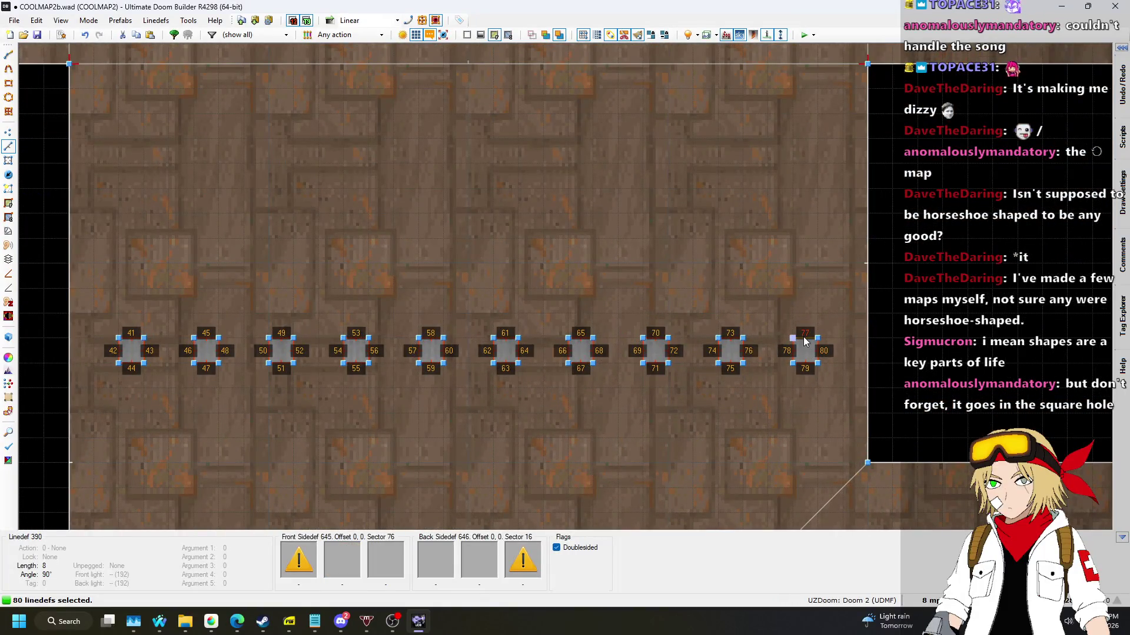
# Give the selected linedefs DOORSTOP as their back-side texture.
pyautogui.rightClick(805, 341)
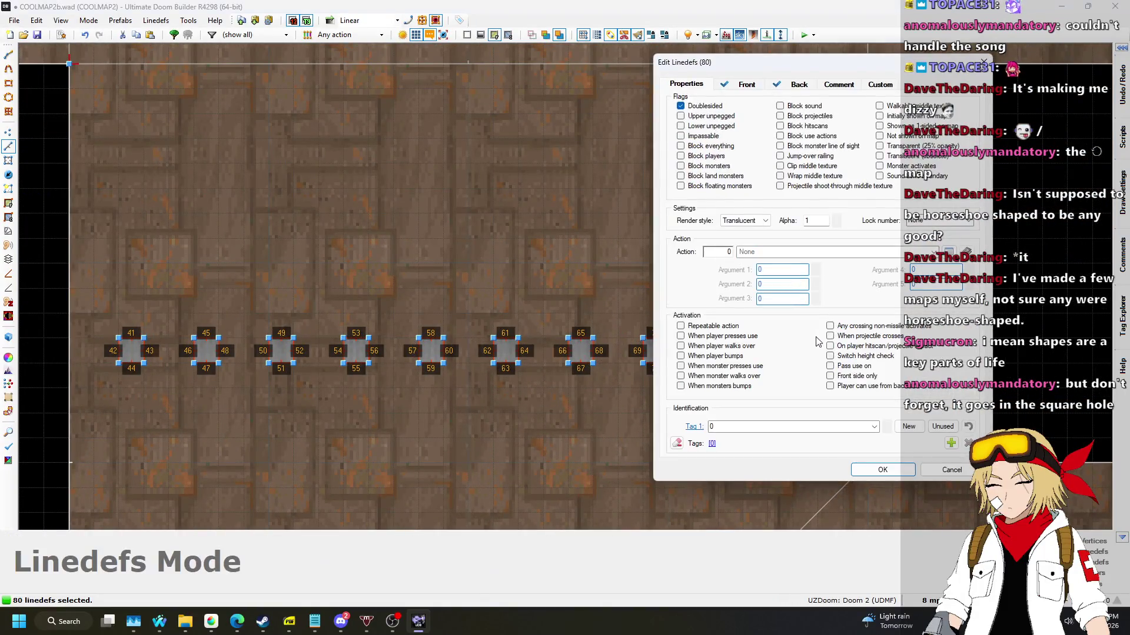
pyautogui.click(797, 83)
pyautogui.click(891, 252)
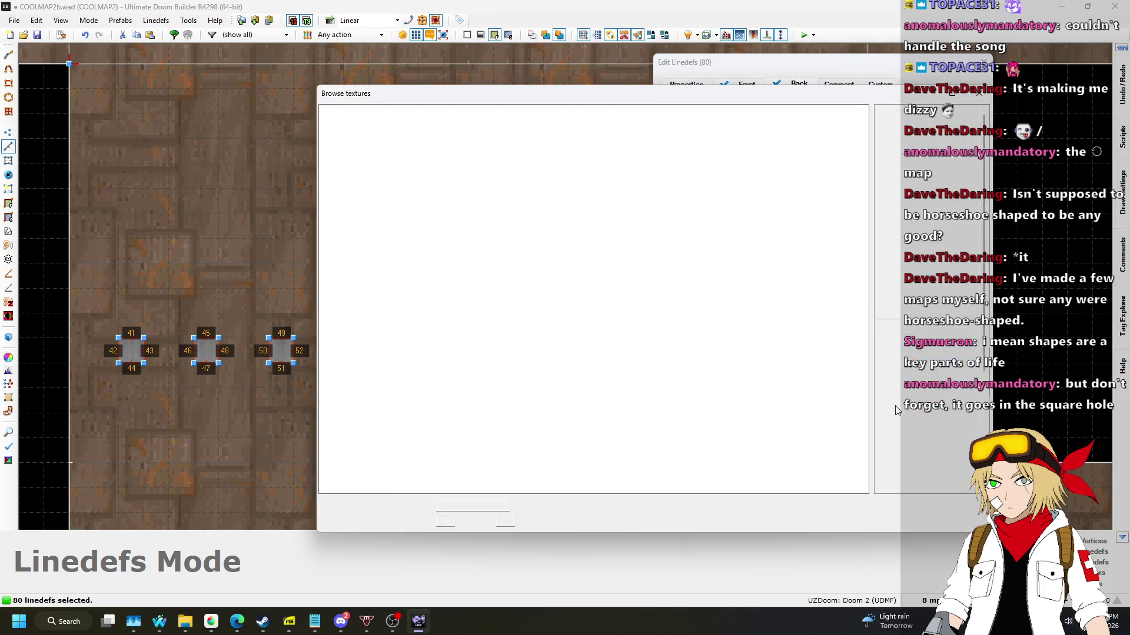
pyautogui.doubleClick(477, 382)
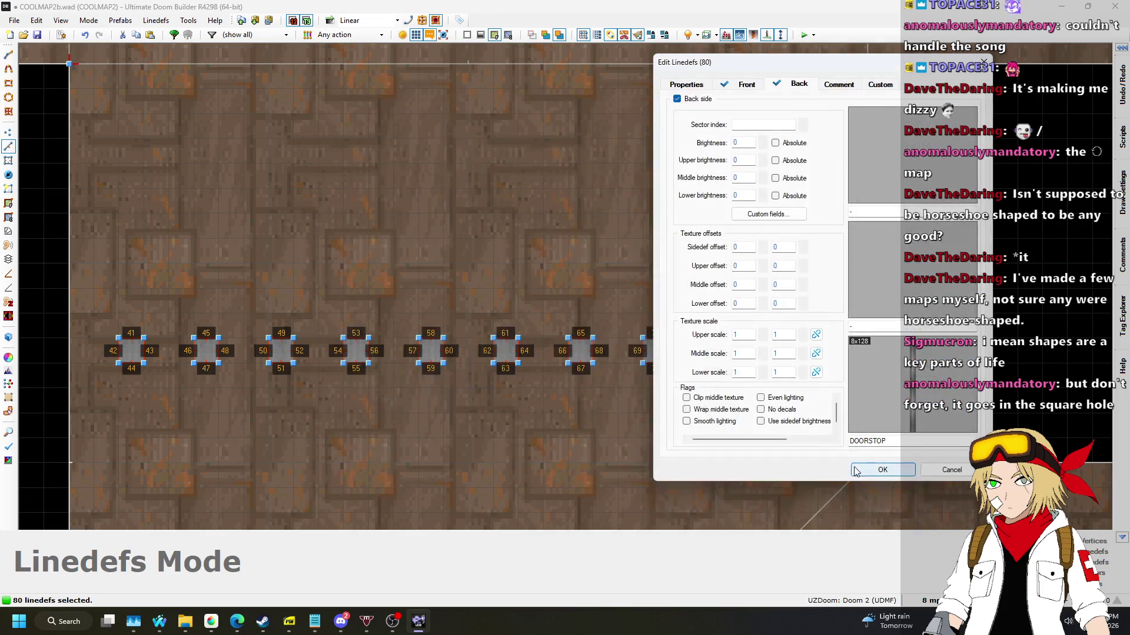
pyautogui.click(877, 469)
# In 3D, select the two ceilings above the bars and lower them to height 192.
pyautogui.press('q')
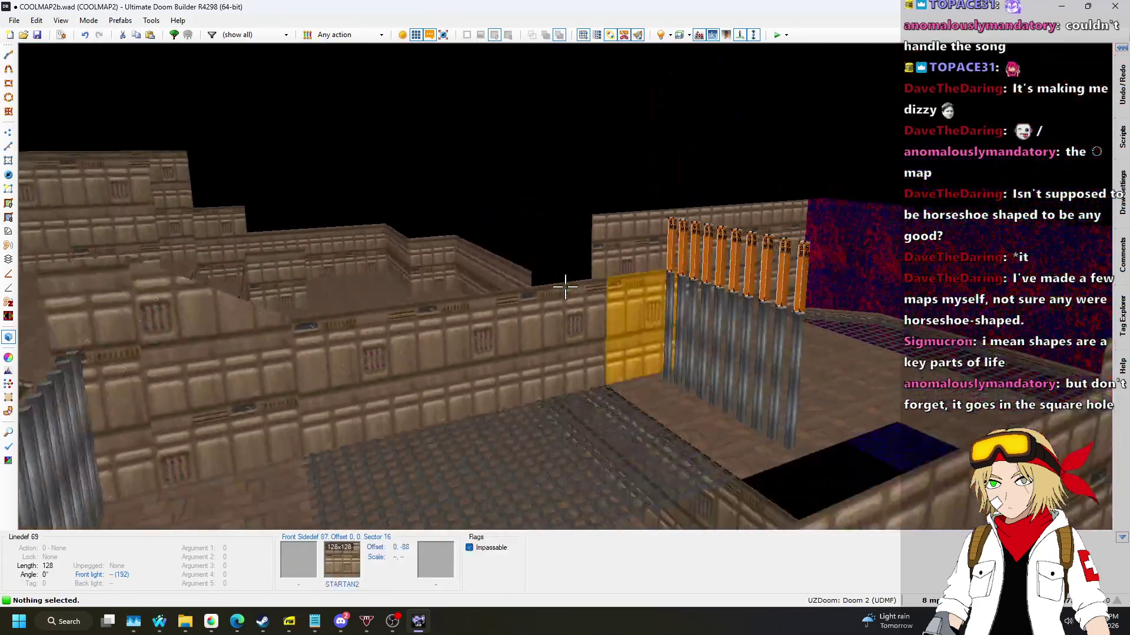
pyautogui.press('w')
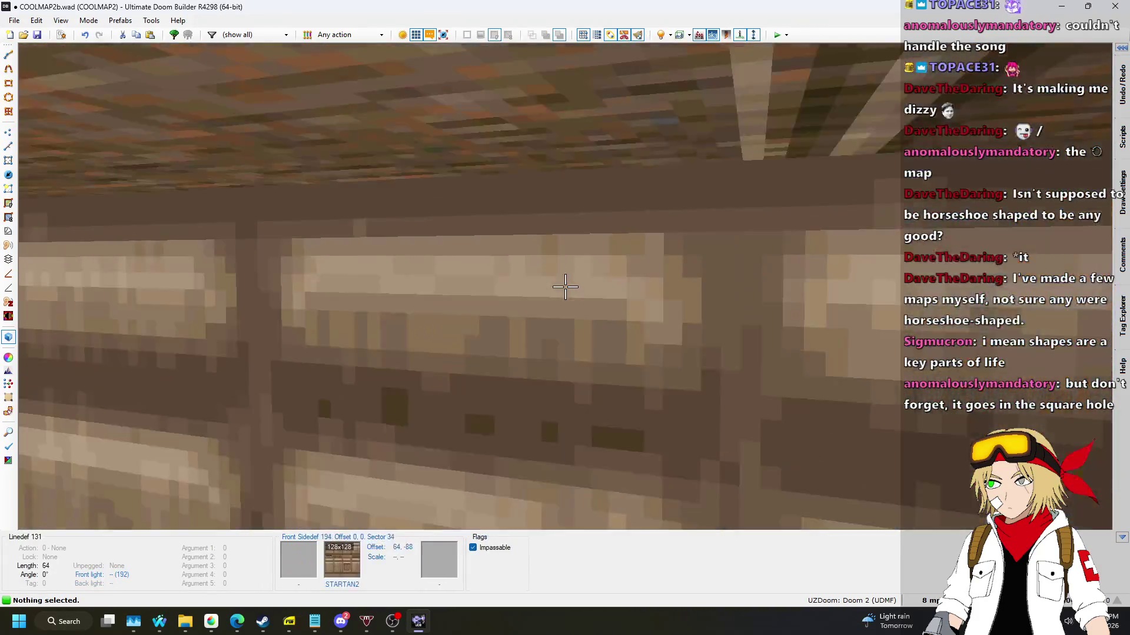
pyautogui.press('w')
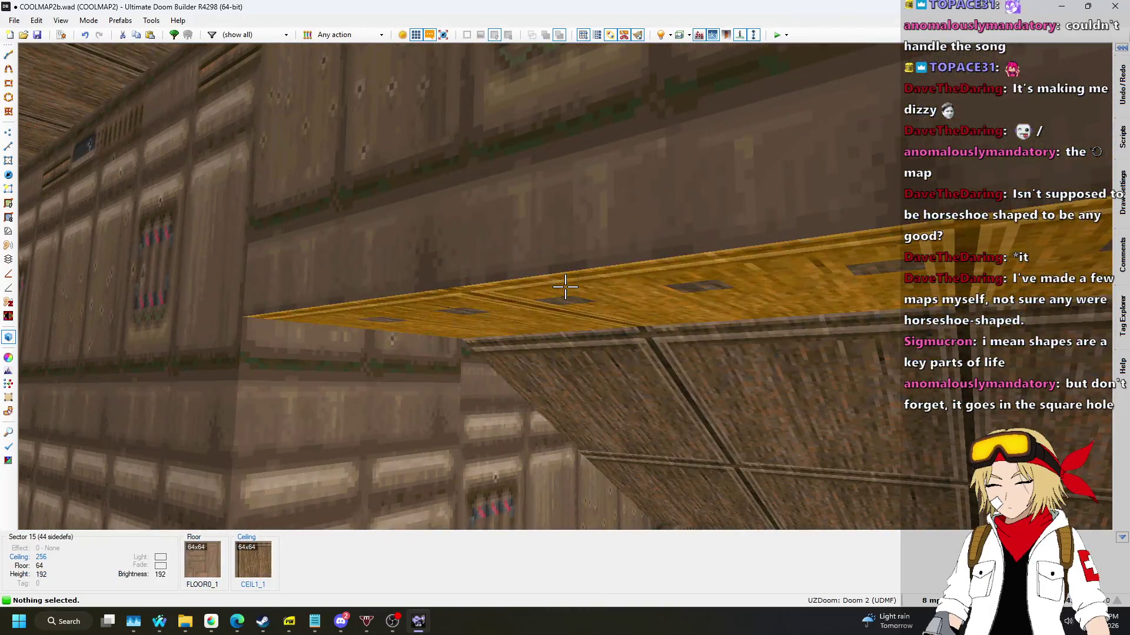
pyautogui.click(565, 286)
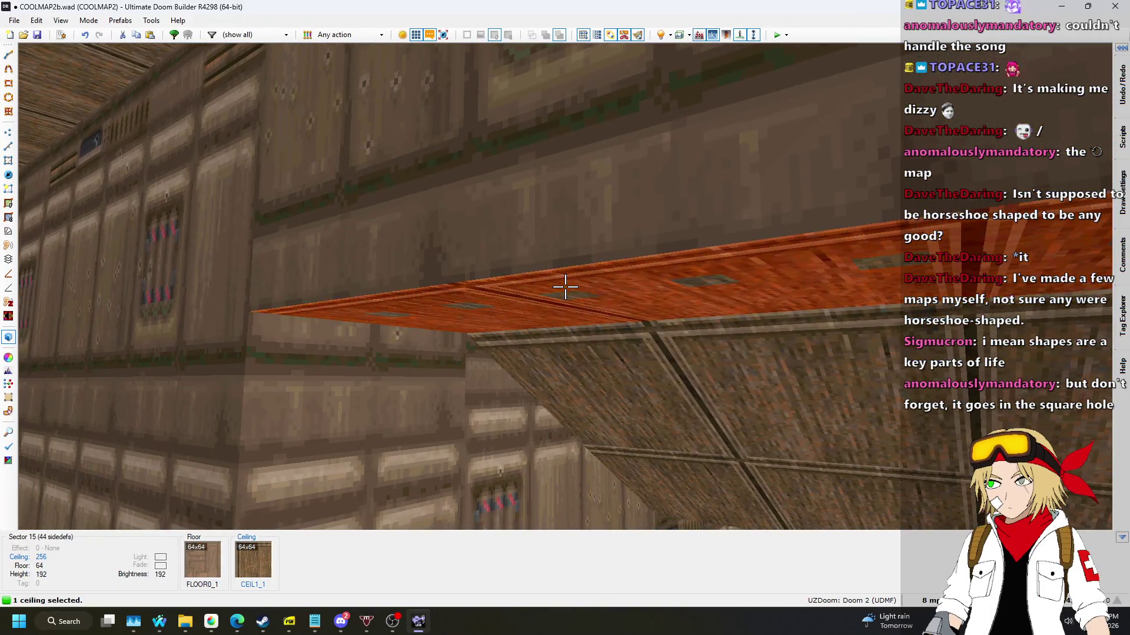
pyautogui.click(565, 287)
pyautogui.scroll(3, 565, 287)
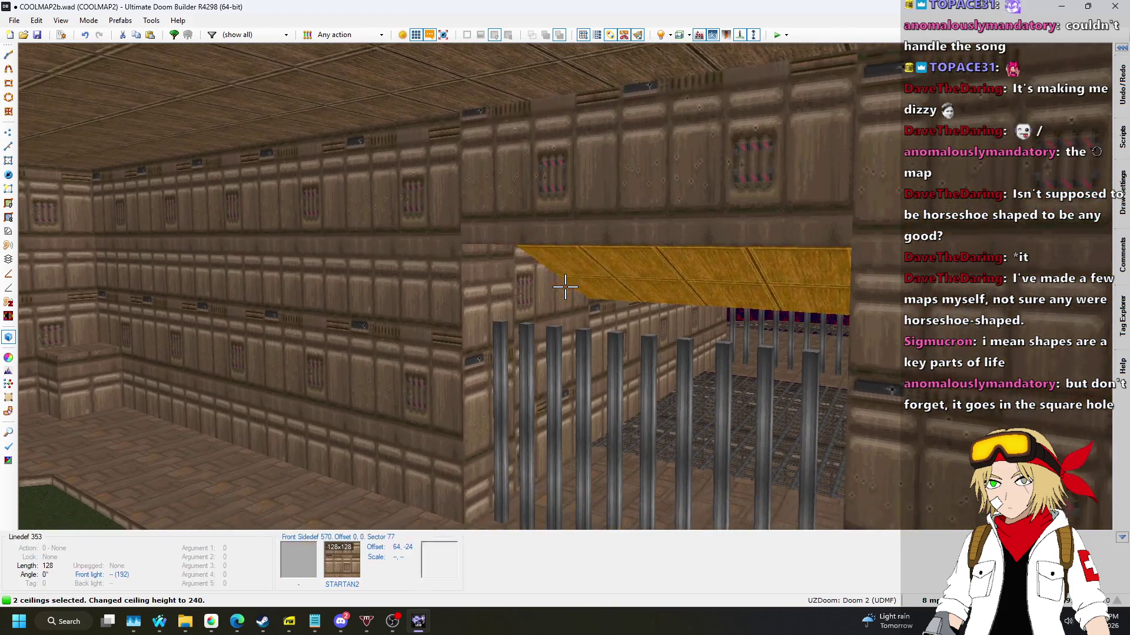
pyautogui.press('w')
pyautogui.scroll(-3, 565, 287)
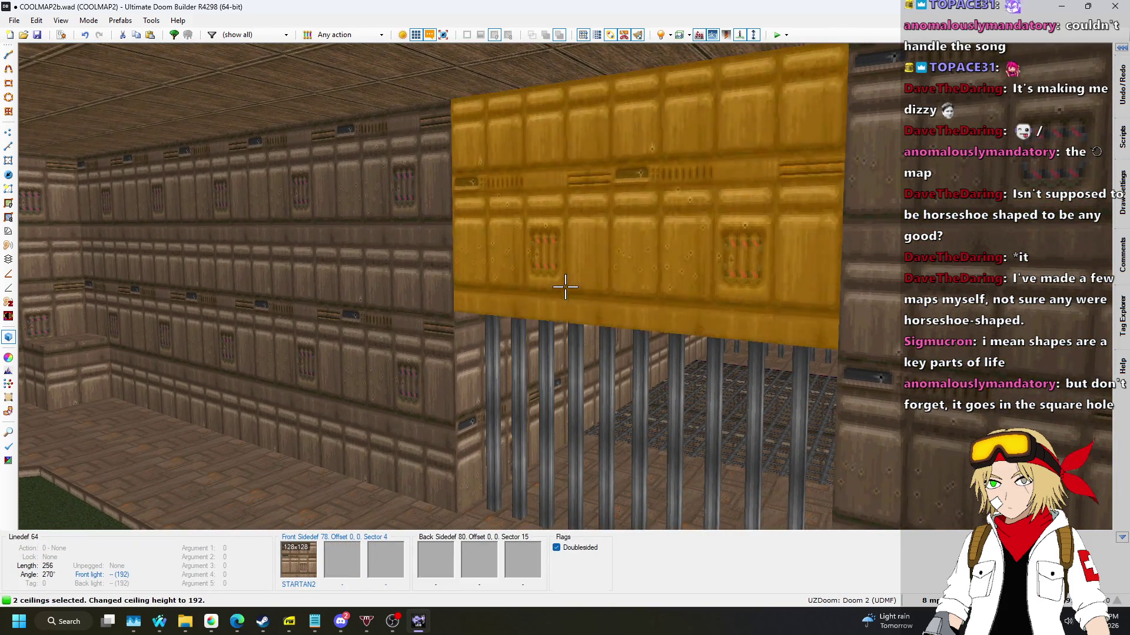
# Fly toward the yellow wall, then return to the 2D linedef map.
pyautogui.press('w')
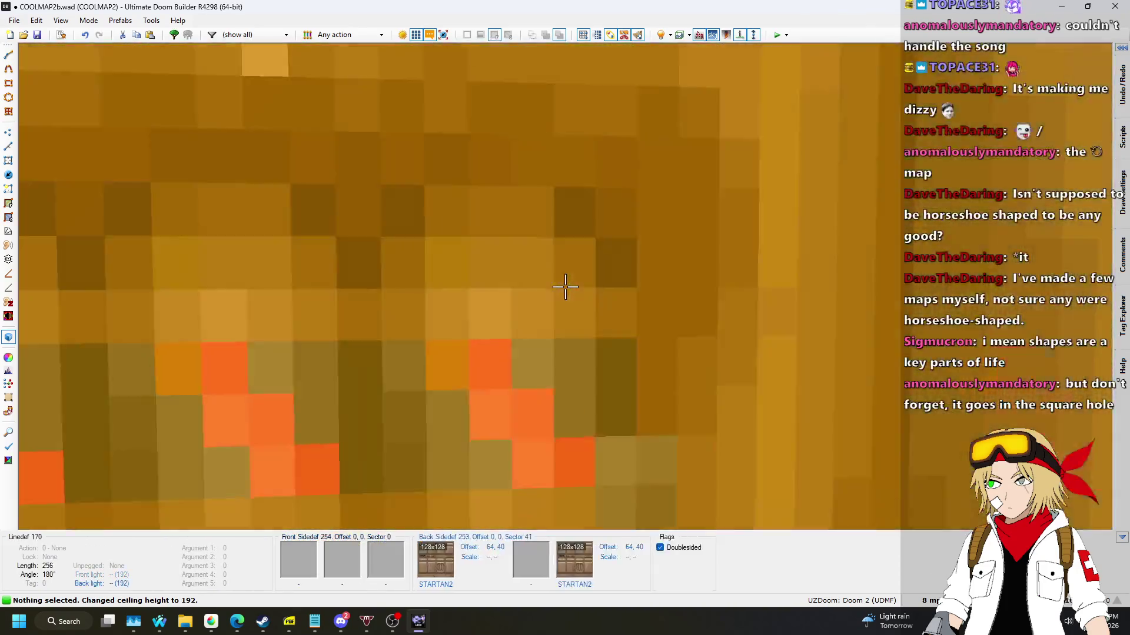
pyautogui.press('c')
pyautogui.press('w')
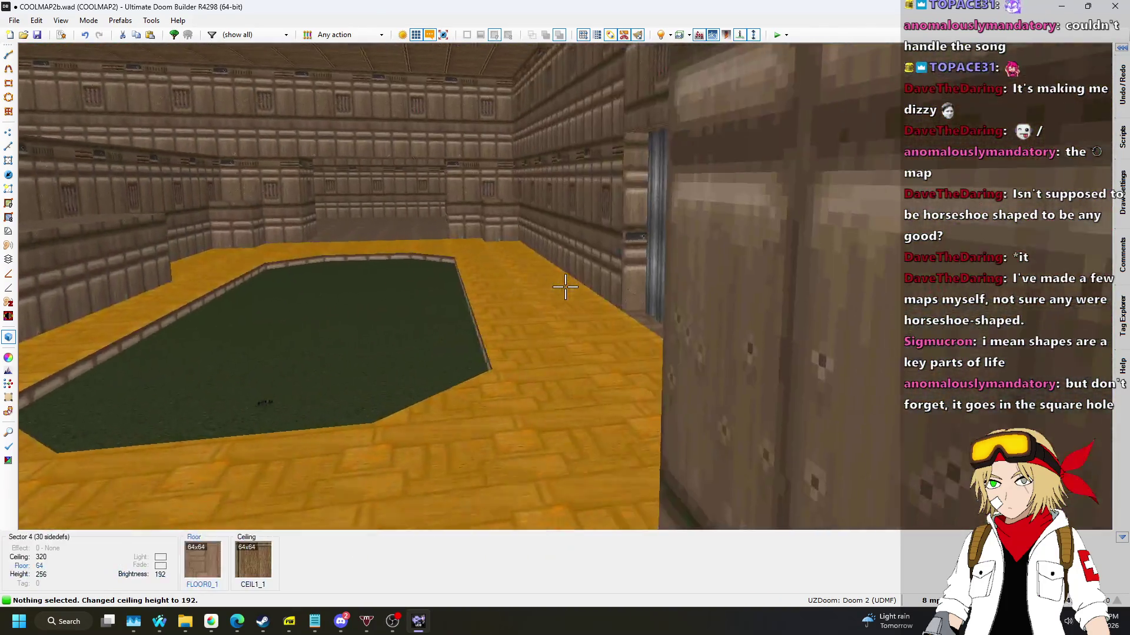
pyautogui.press('q')
pyautogui.scroll(-2, 611, 370)
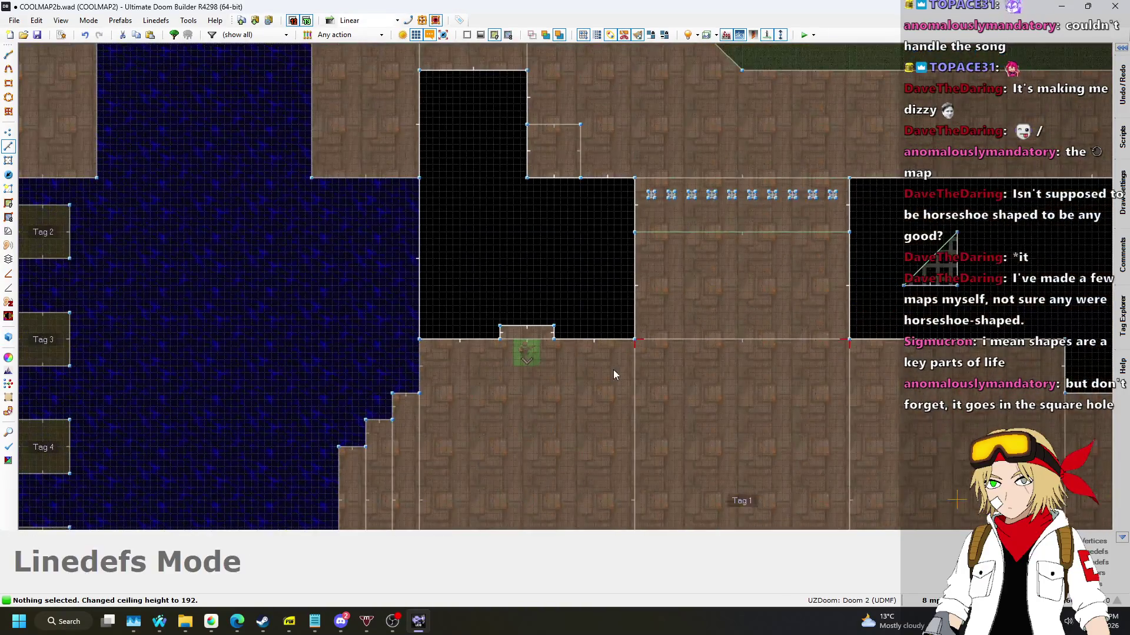
# Delete the dividing linedef and rebuild the empty area as one sector with Make Sectors Mode.
pyautogui.scroll(3, 726, 228)
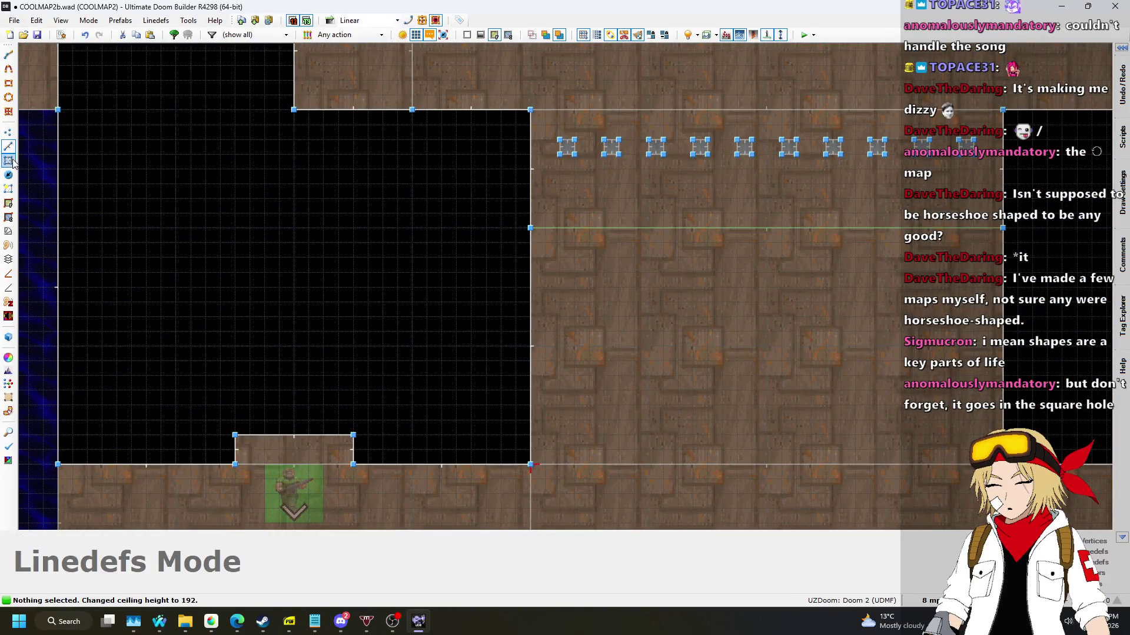
pyautogui.press('Delete')
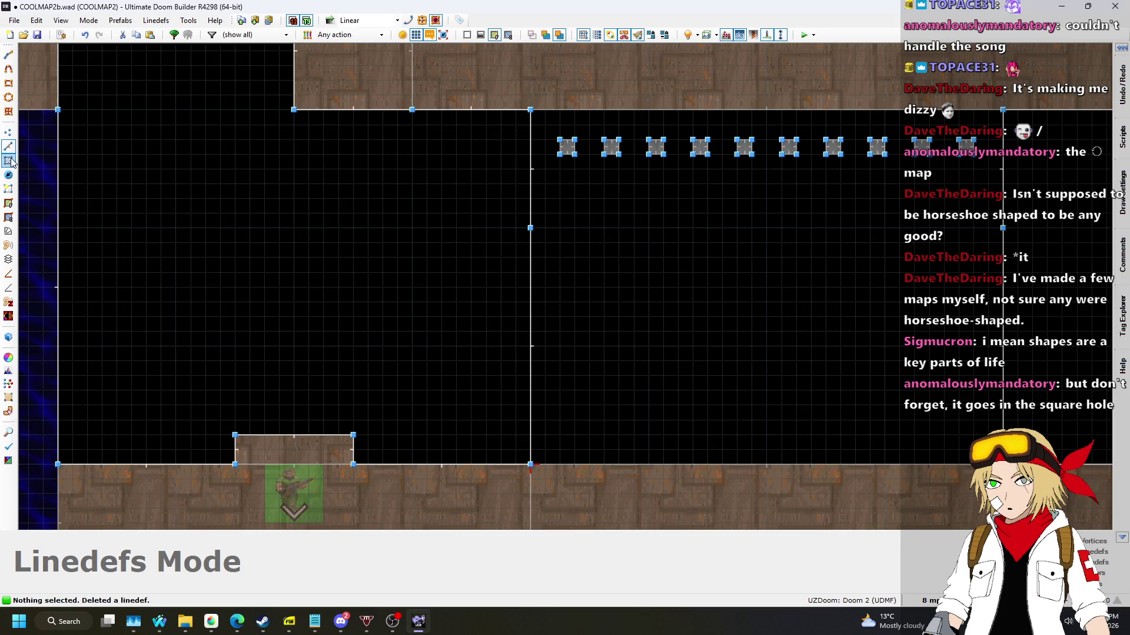
pyautogui.click(11, 160)
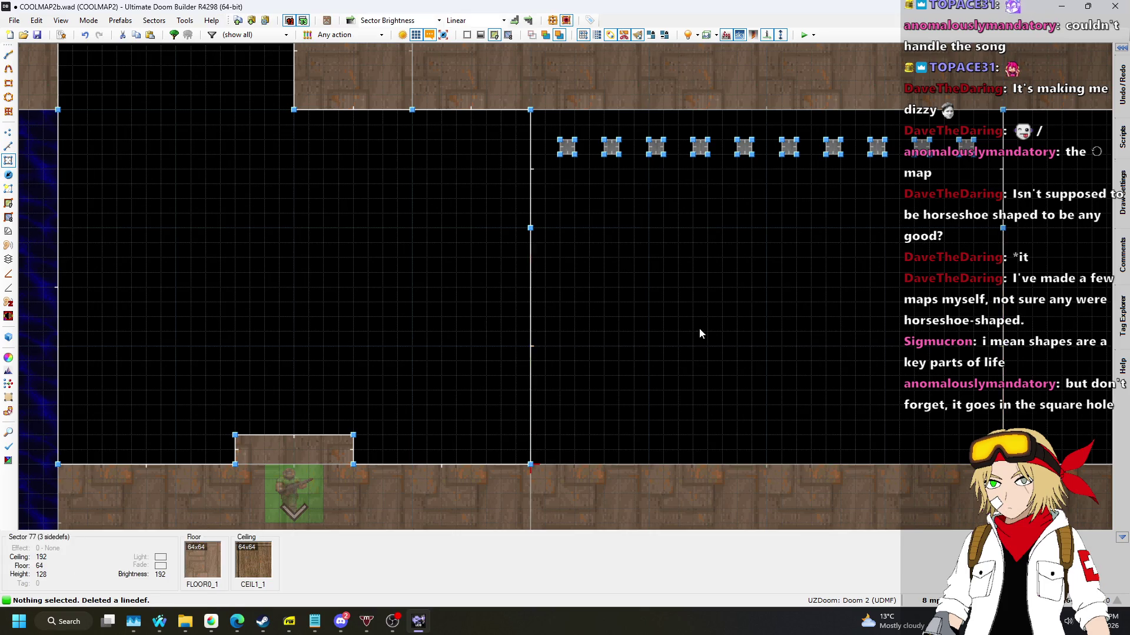
pyautogui.click(12, 189)
pyautogui.click(679, 294)
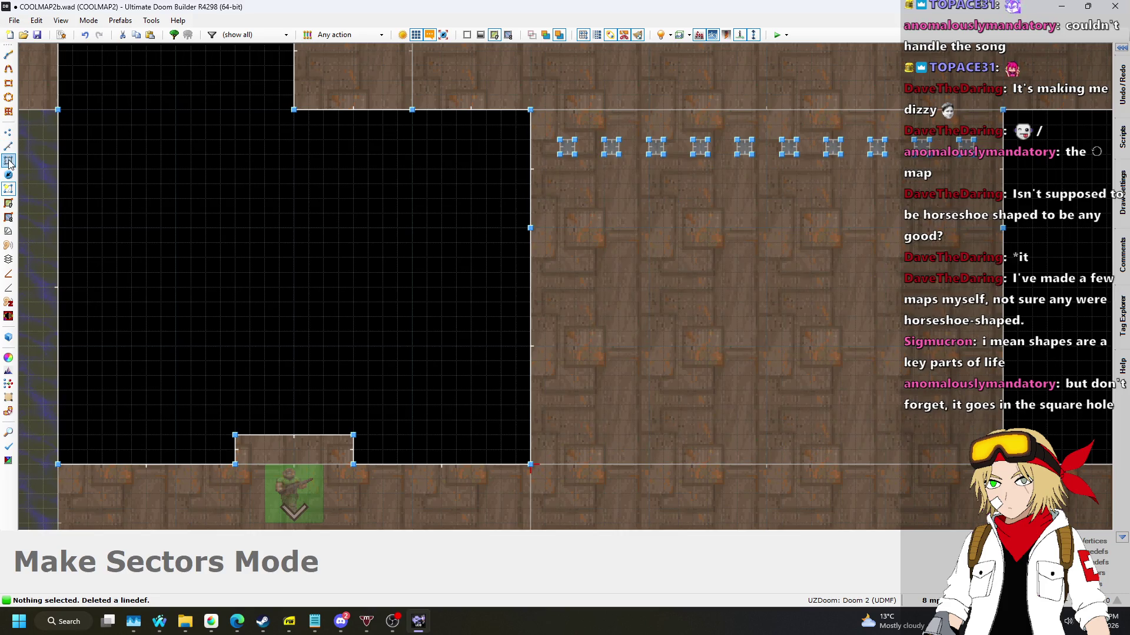
pyautogui.click(9, 160)
# Delete the two stray vertices on the right edge and return to Linedefs Mode.
pyautogui.click(8, 132)
pyautogui.moveTo(461, 206); pyautogui.dragTo(531, 258)
pyautogui.press('Delete')
pyautogui.scroll(-2, 468, 246)
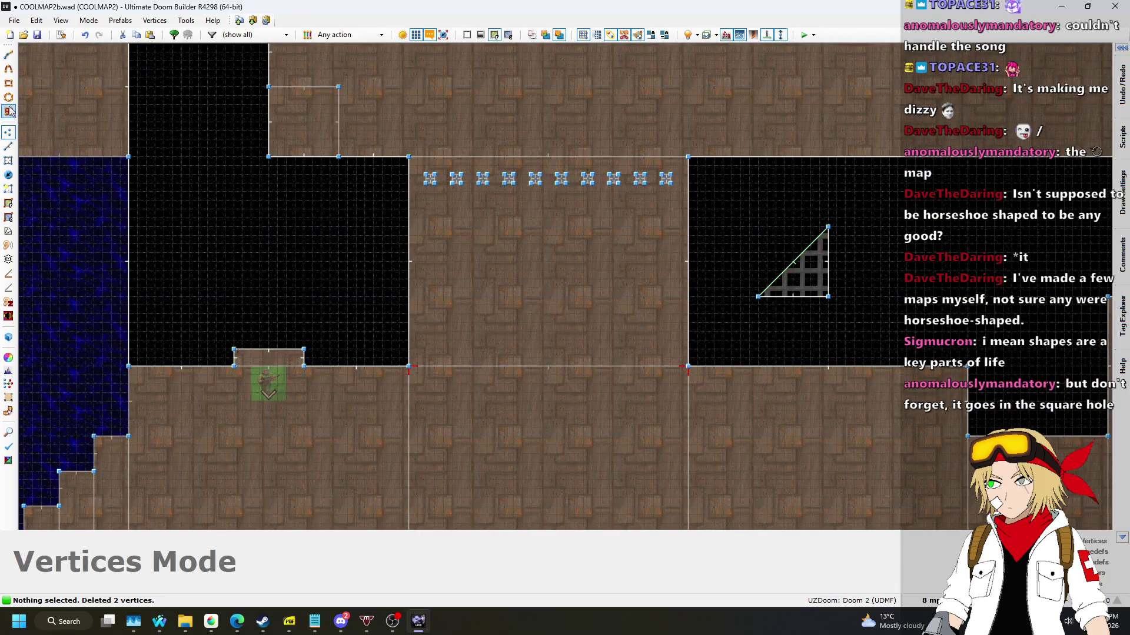
pyautogui.click(8, 146)
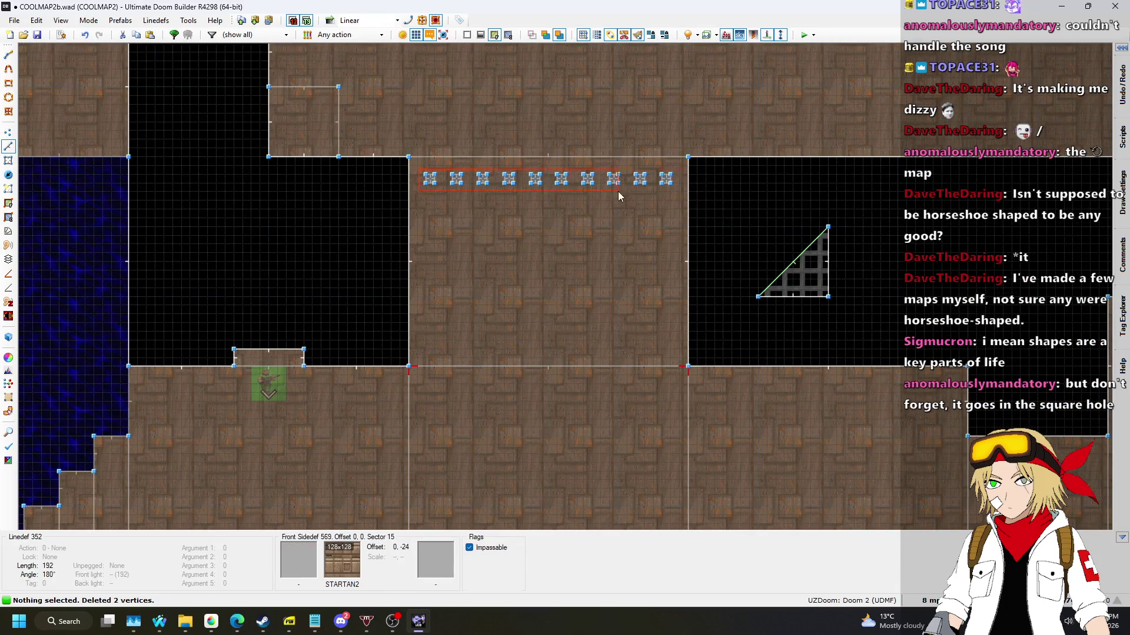
pyautogui.scroll(-4, 653, 188)
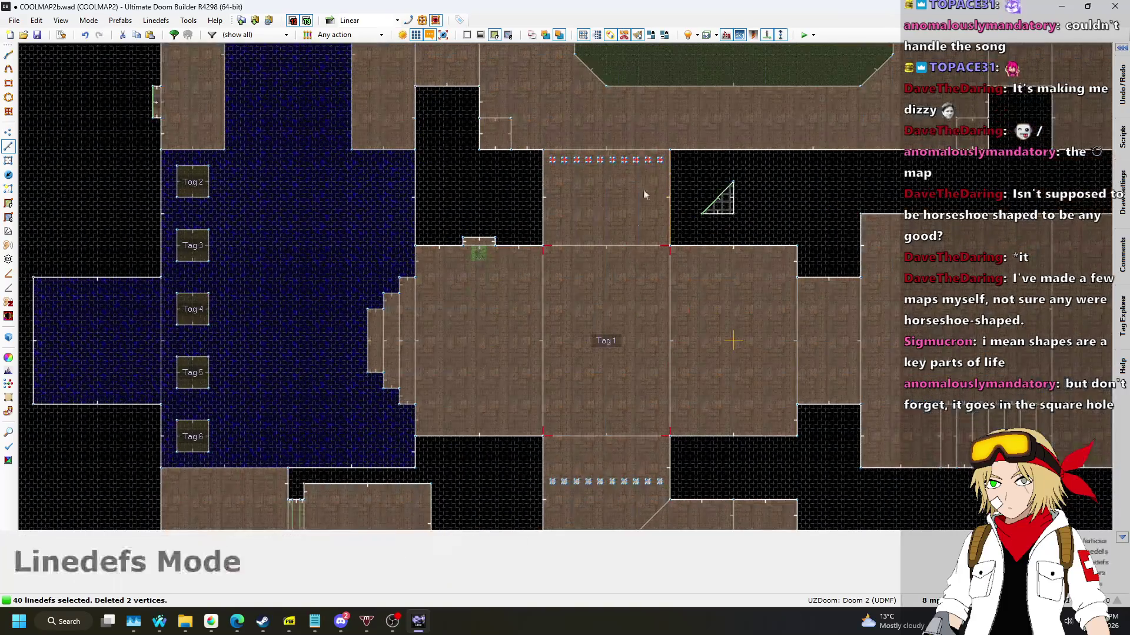
# Drag the row of ten bar pillars down toward the middle of the room.
pyautogui.scroll(6, 663, 493)
pyautogui.scroll(-5, 641, 453)
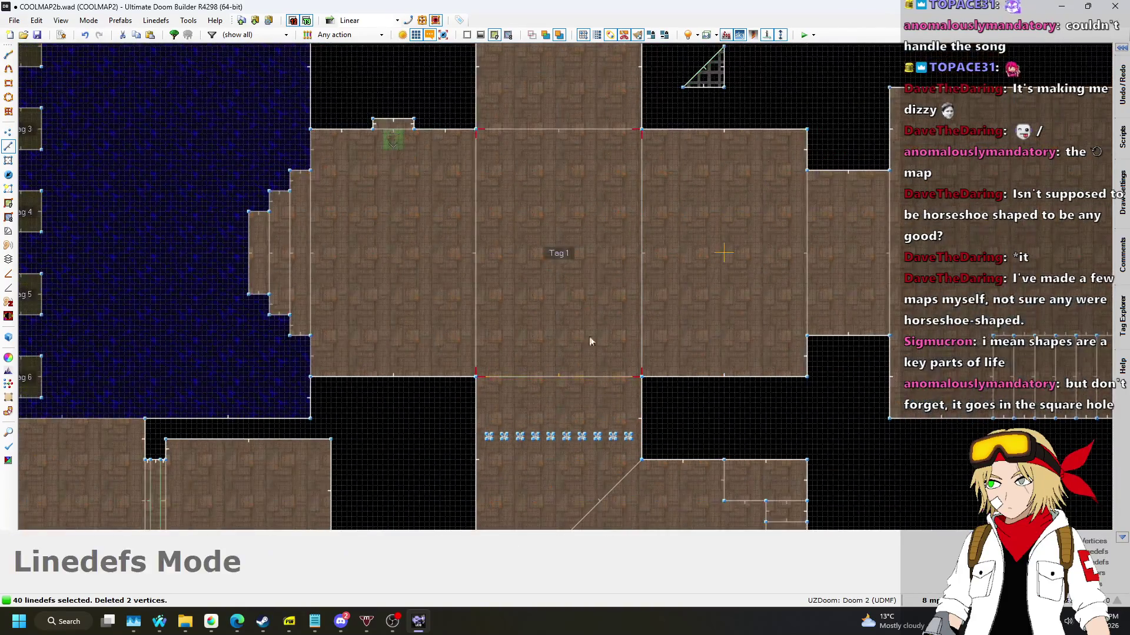
pyautogui.scroll(-3, 625, 233)
pyautogui.scroll(8, 648, 366)
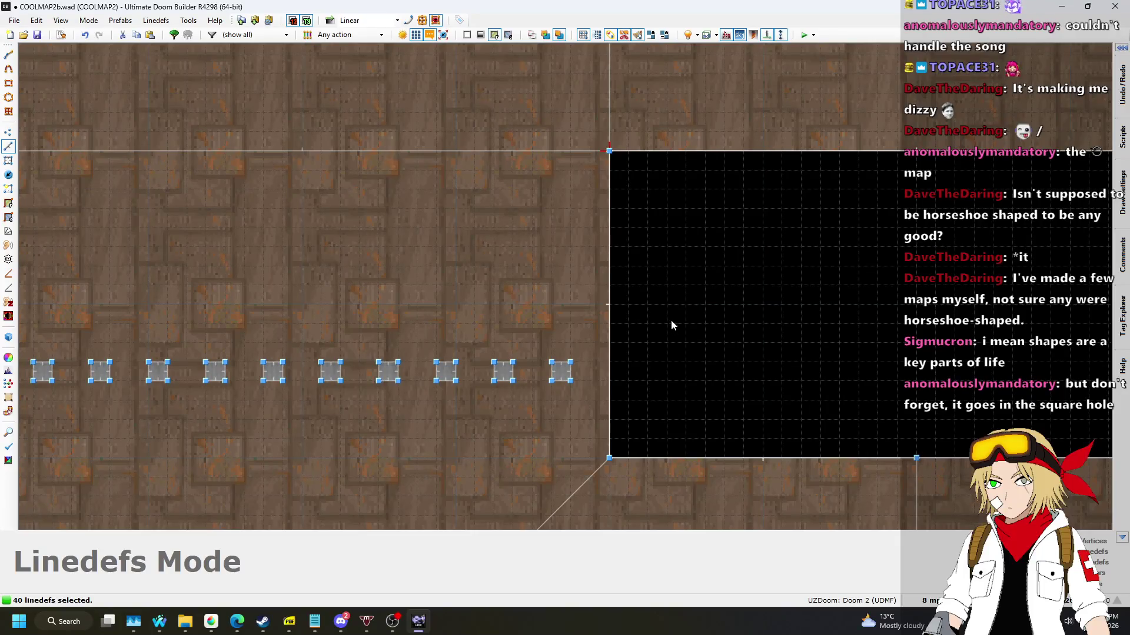
pyautogui.scroll(-5, 651, 369)
pyautogui.scroll(4, 610, 296)
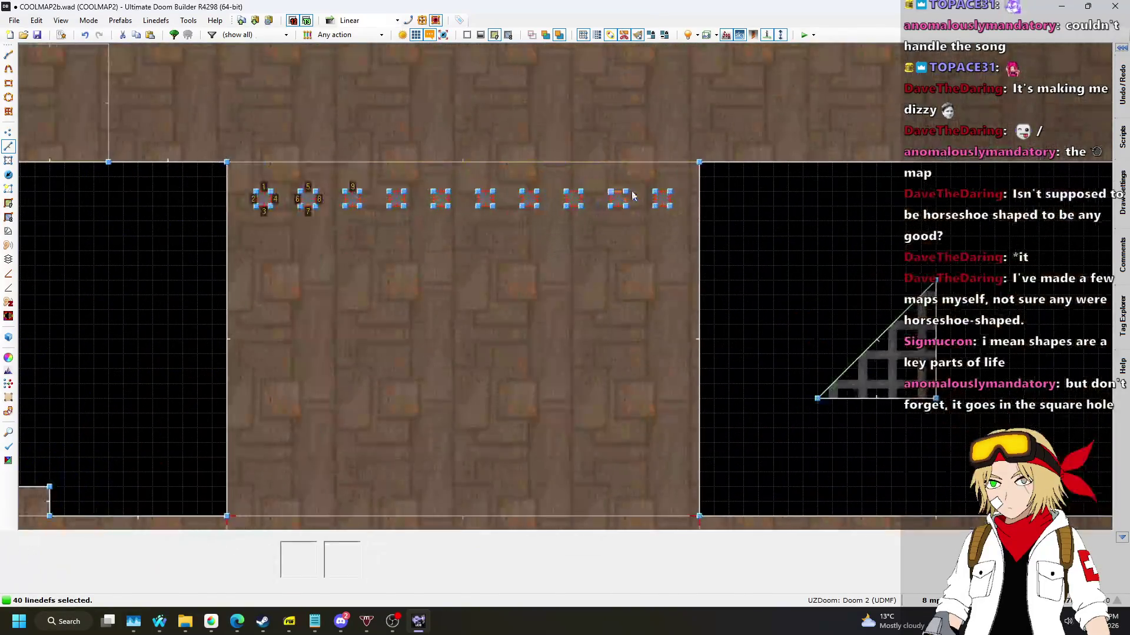
pyautogui.moveTo(664, 208); pyautogui.dragTo(659, 351)
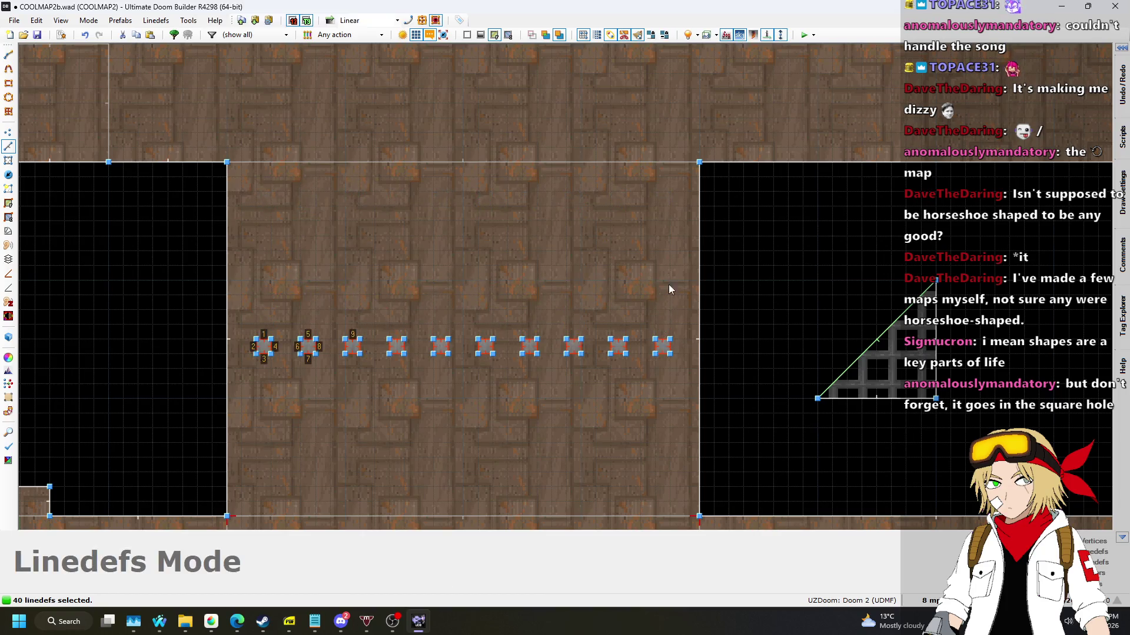
pyautogui.scroll(-5, 671, 301)
pyautogui.scroll(2, 692, 284)
# Check the moved bars in 3D, then open the Player 1 start's properties in Things Mode.
pyautogui.press('w')
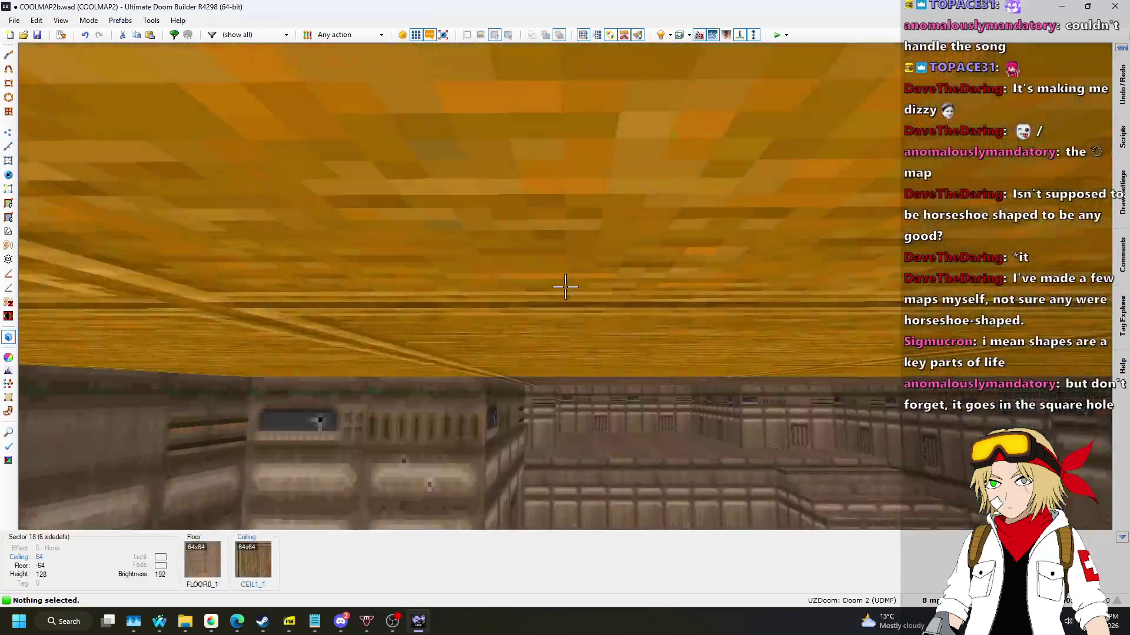
pyautogui.press('w')
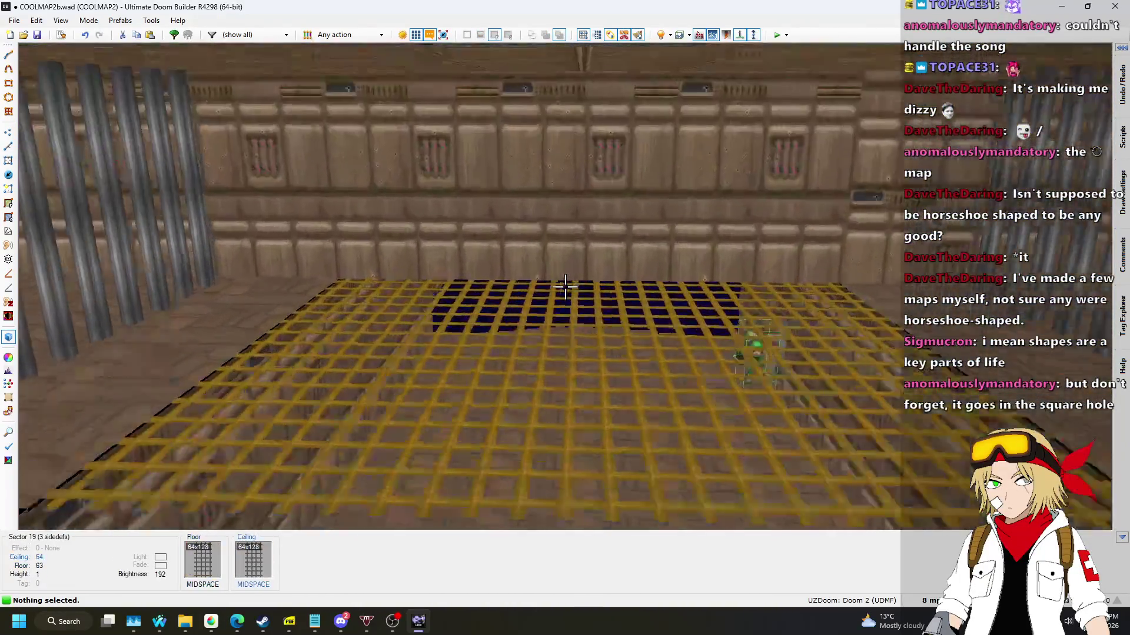
pyautogui.press('w')
pyautogui.scroll(-2, 594, 260)
pyautogui.scroll(5, 565, 267)
pyautogui.press('t')
pyautogui.rightClick(541, 289)
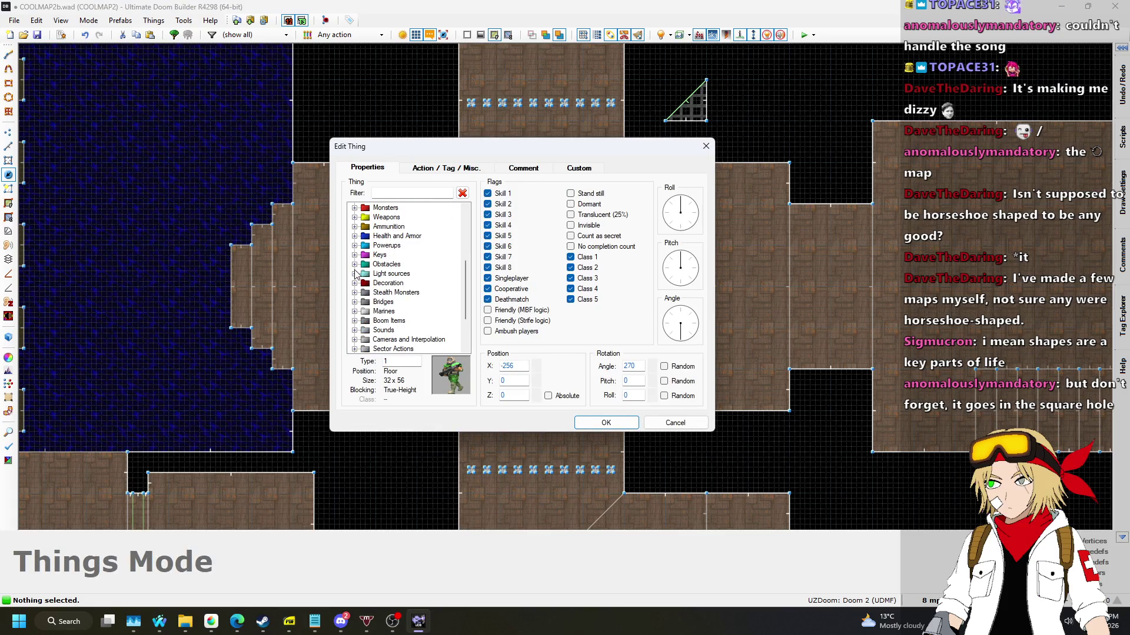
# Turn the thing into a Blue keycard and raise it to height 136.
pyautogui.click(398, 265)
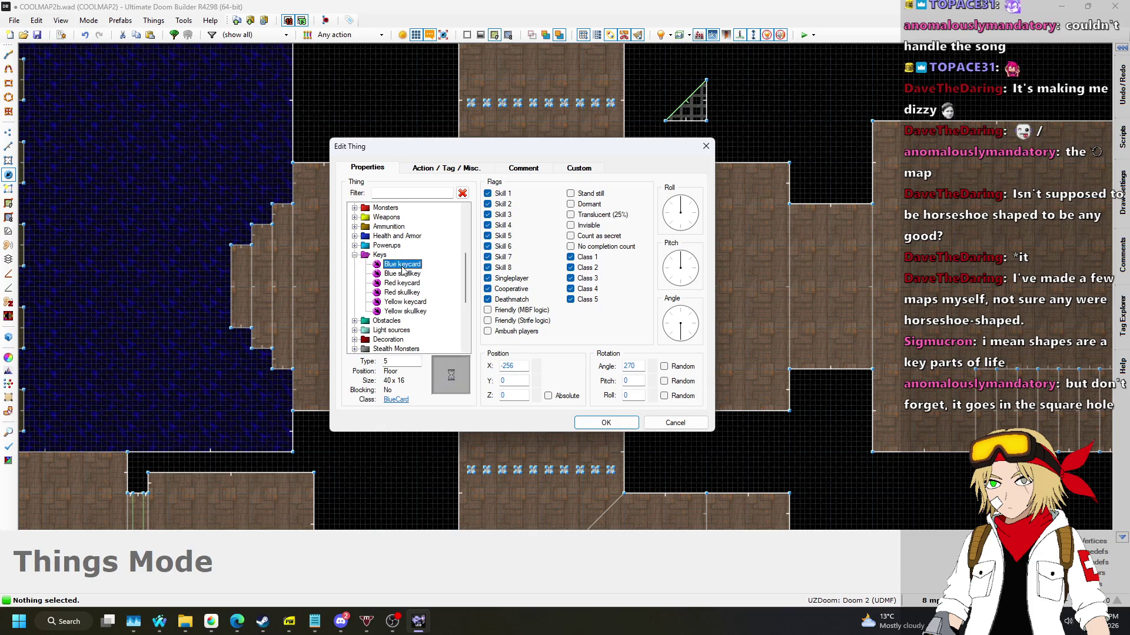
pyautogui.click(607, 424)
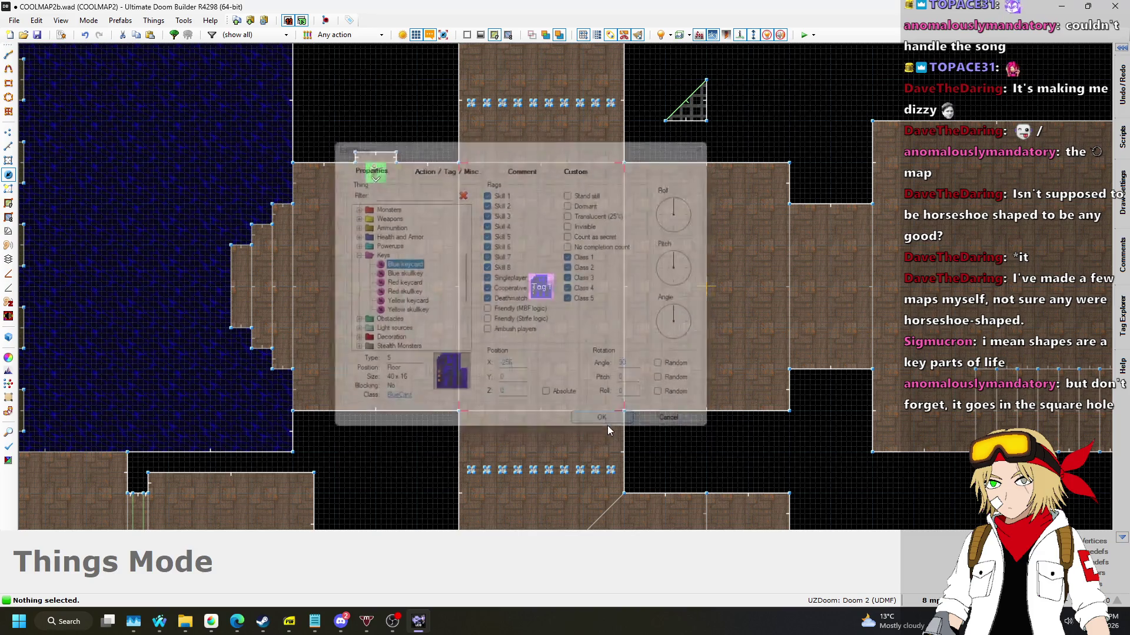
pyautogui.press('q')
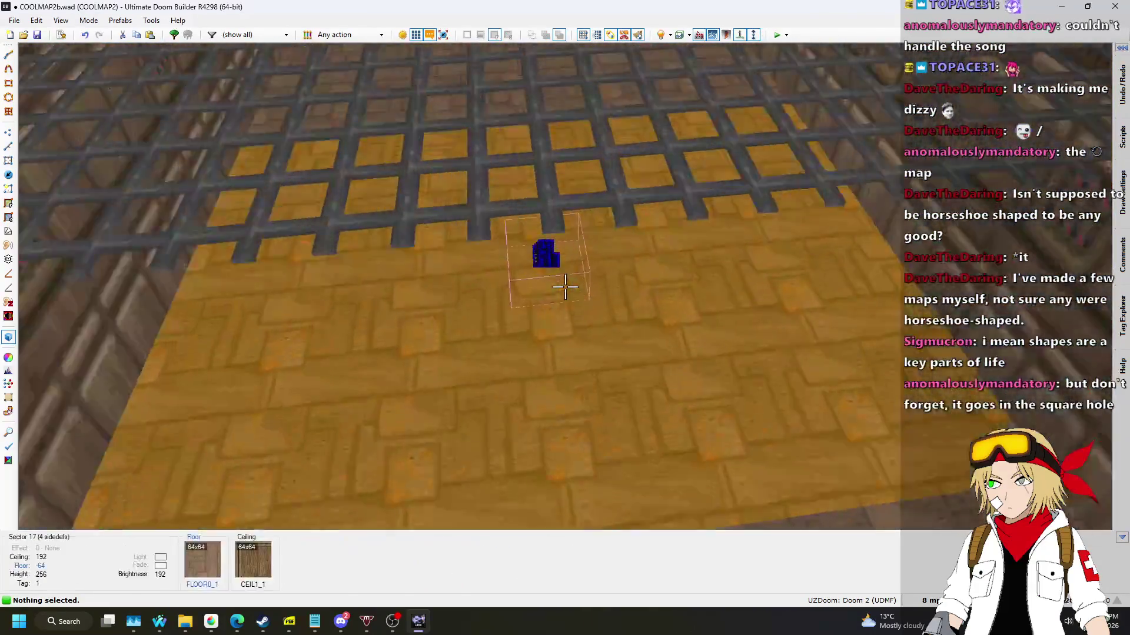
pyautogui.scroll(4, 564, 287)
pyautogui.scroll(12, 565, 287)
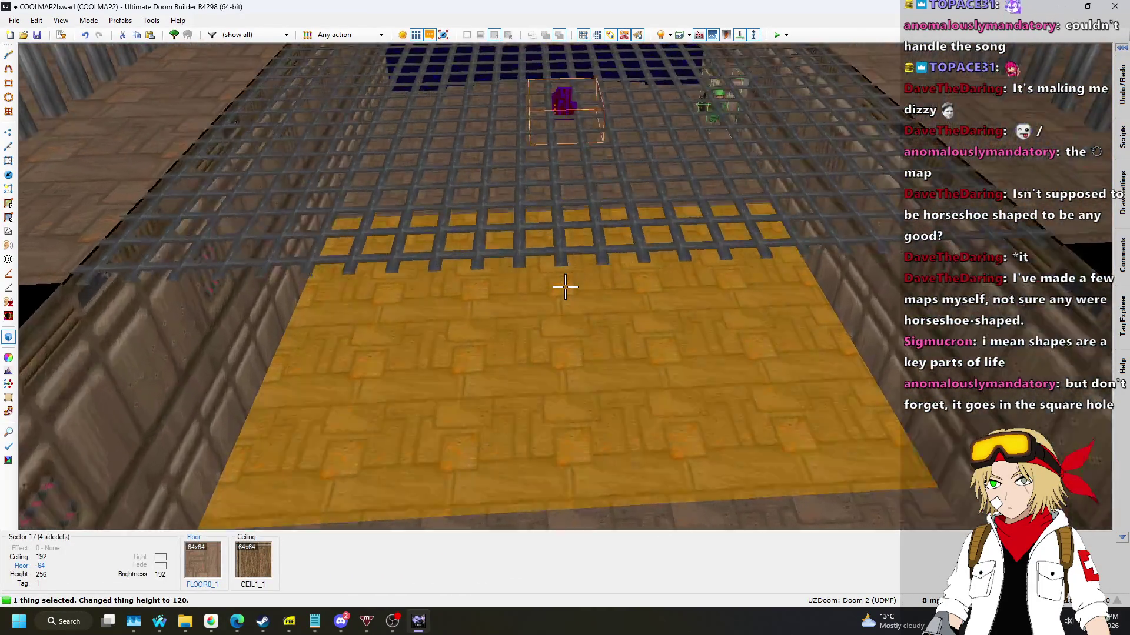
pyautogui.press('s')
pyautogui.scroll(1, 565, 288)
# Look over the barred wall in 3D, then return to 2D and save COOLMAP2b.wad.
pyautogui.press('w')
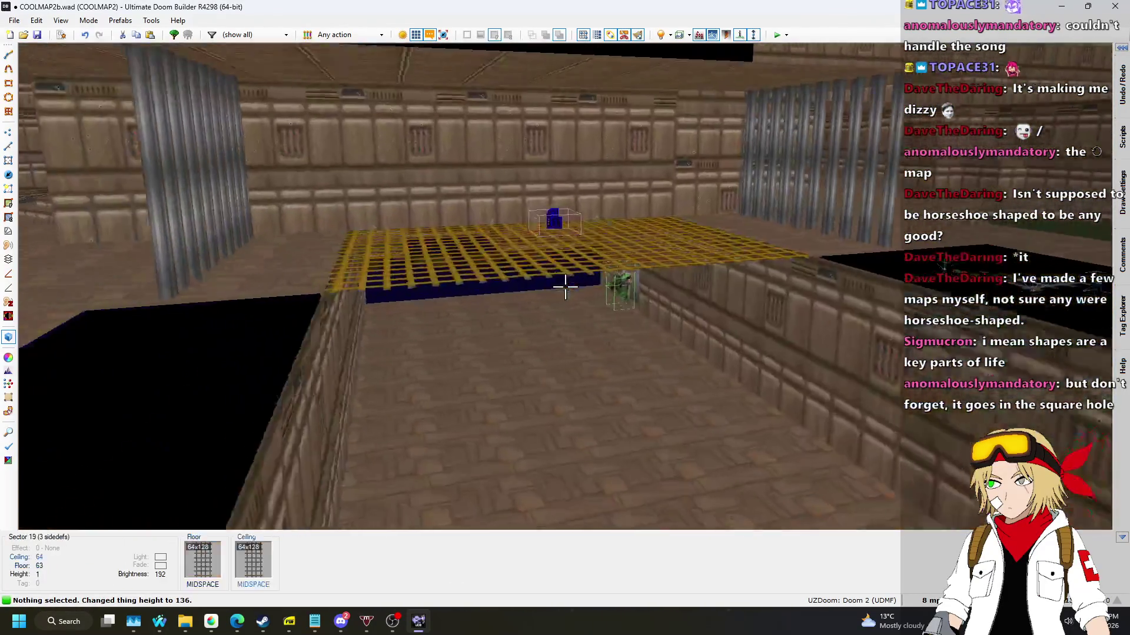
pyautogui.press('w')
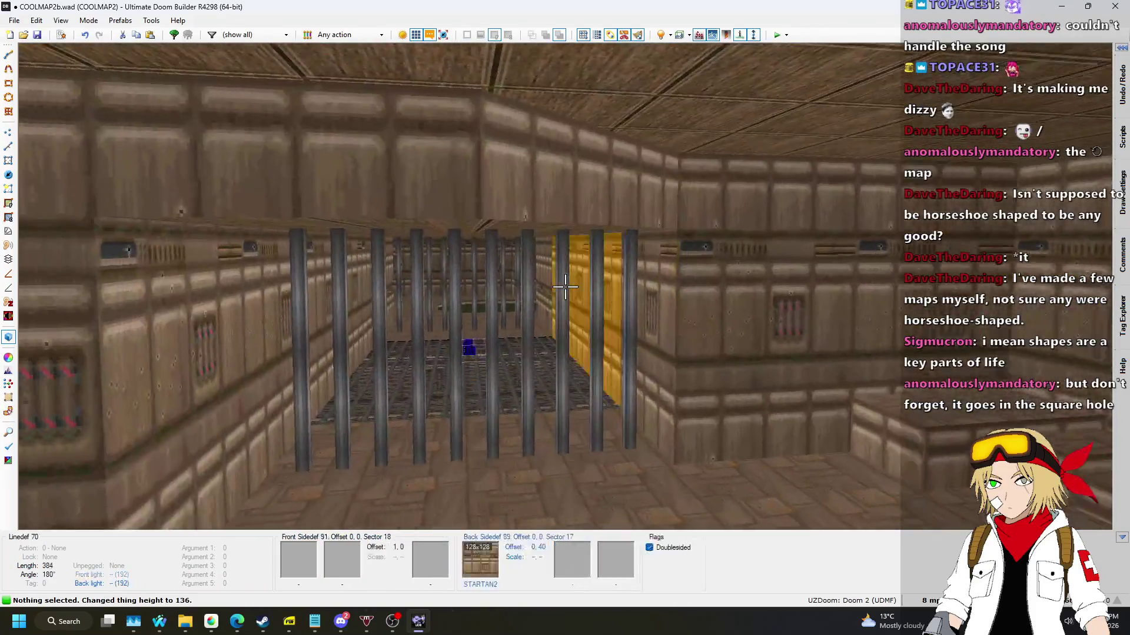
pyautogui.press('s')
pyautogui.press('q')
pyautogui.scroll(-5, 537, 363)
pyautogui.hotkey('ctrl', 's')
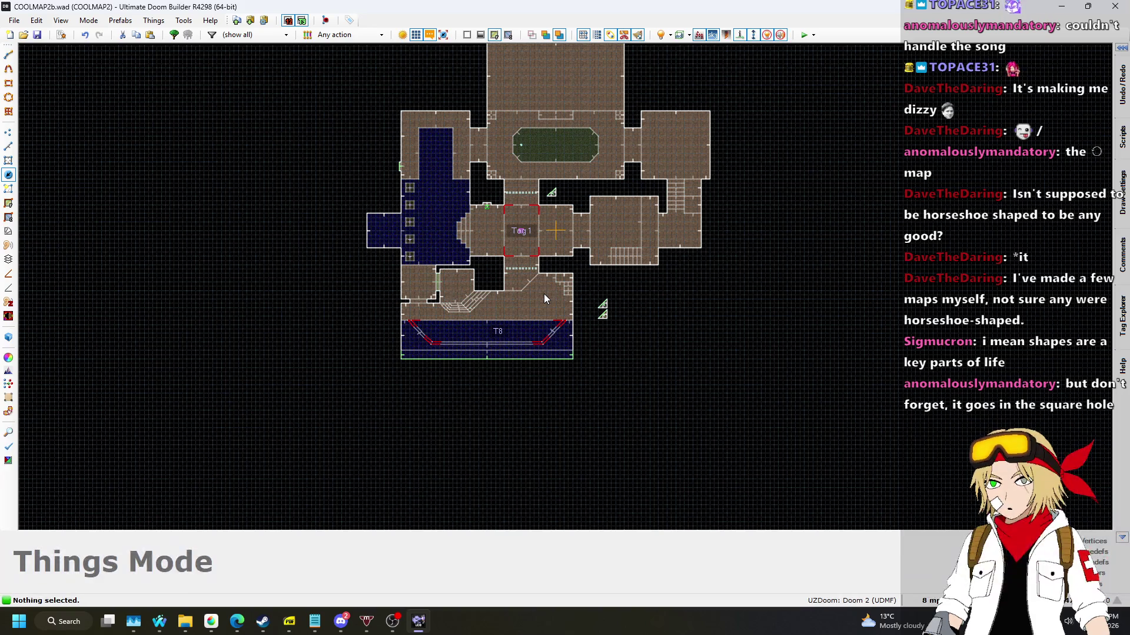
pyautogui.hotkey('alt', 'Tab')
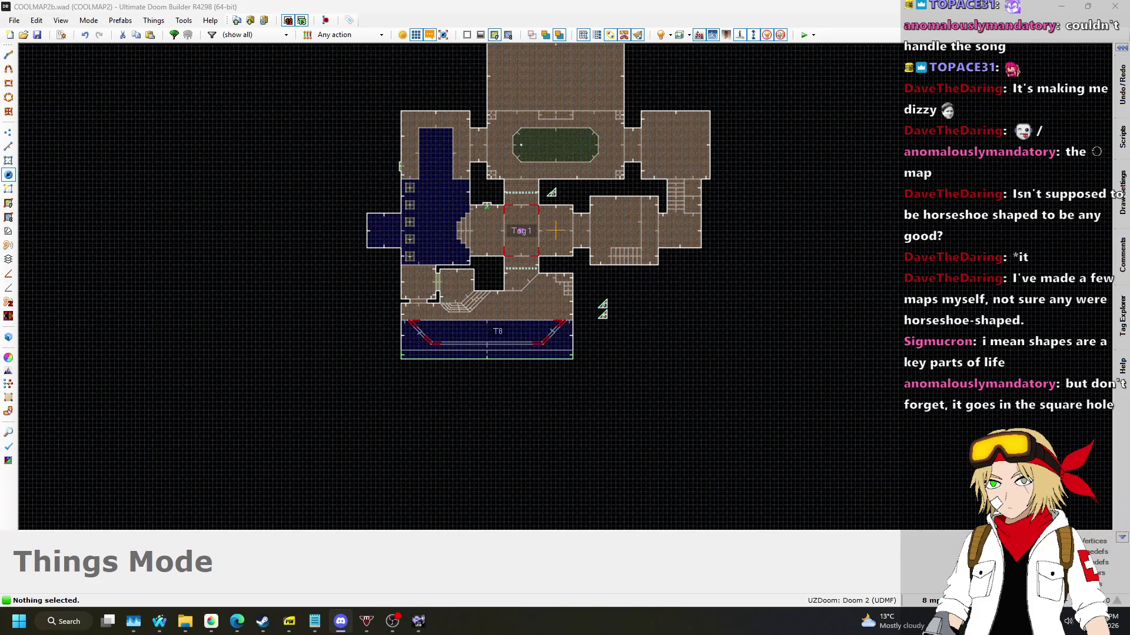
pyautogui.hotkey('alt', 'Tab')
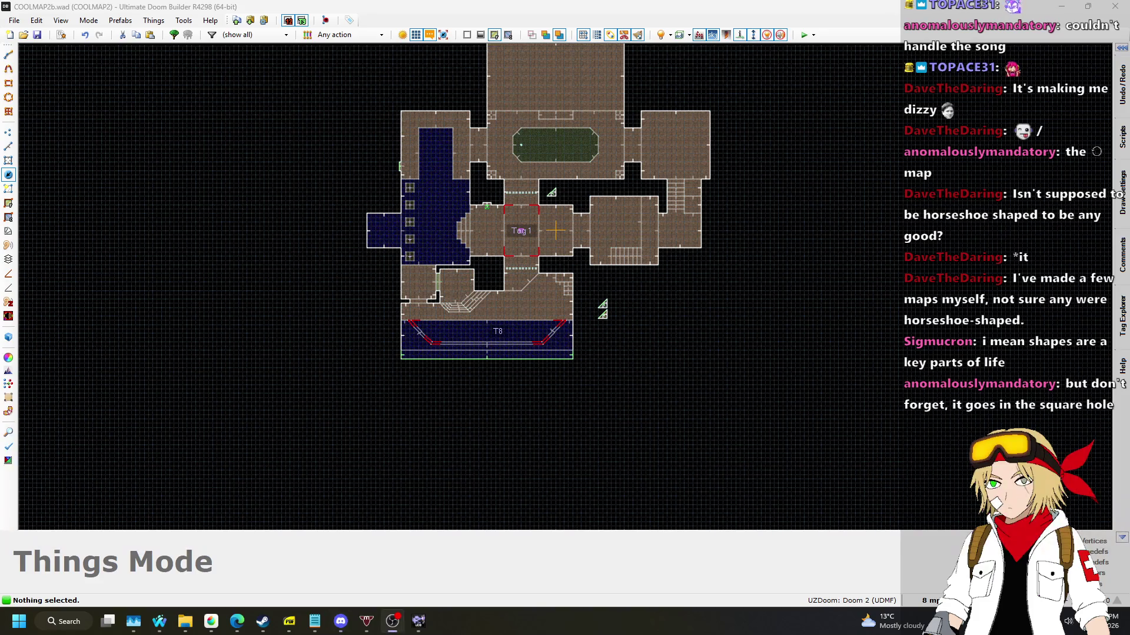
# Select and copy the four linedefs of the small Tag 7 sector.
pyautogui.click(719, 273)
pyautogui.scroll(3, 516, 281)
pyautogui.scroll(8, 590, 307)
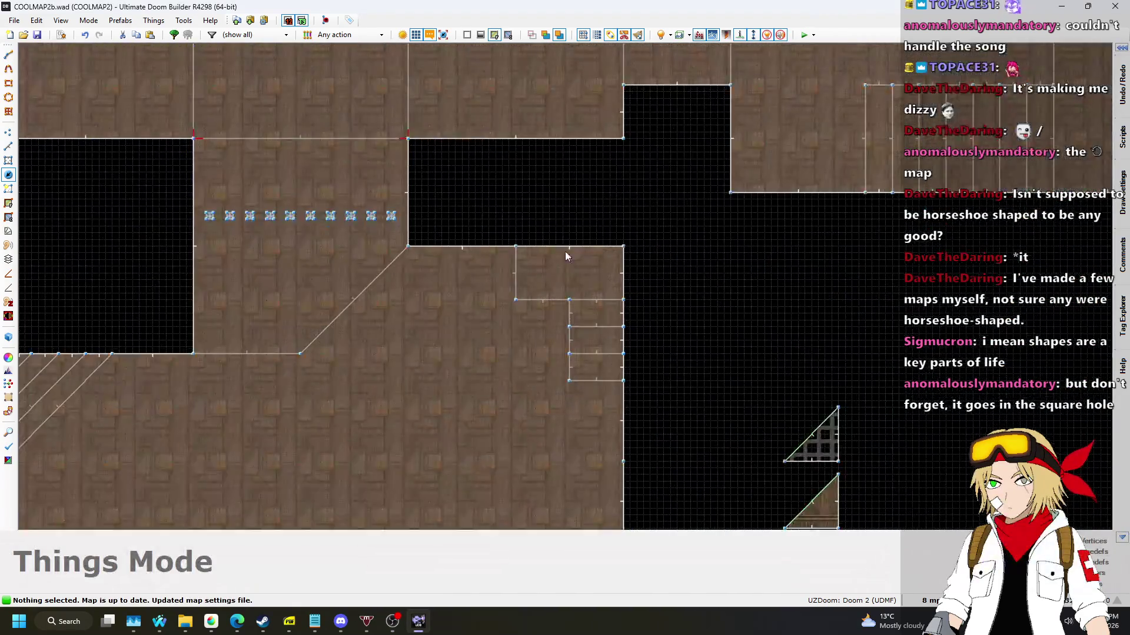
pyautogui.scroll(-6, 518, 225)
pyautogui.scroll(4, 725, 358)
pyautogui.scroll(-6, 725, 351)
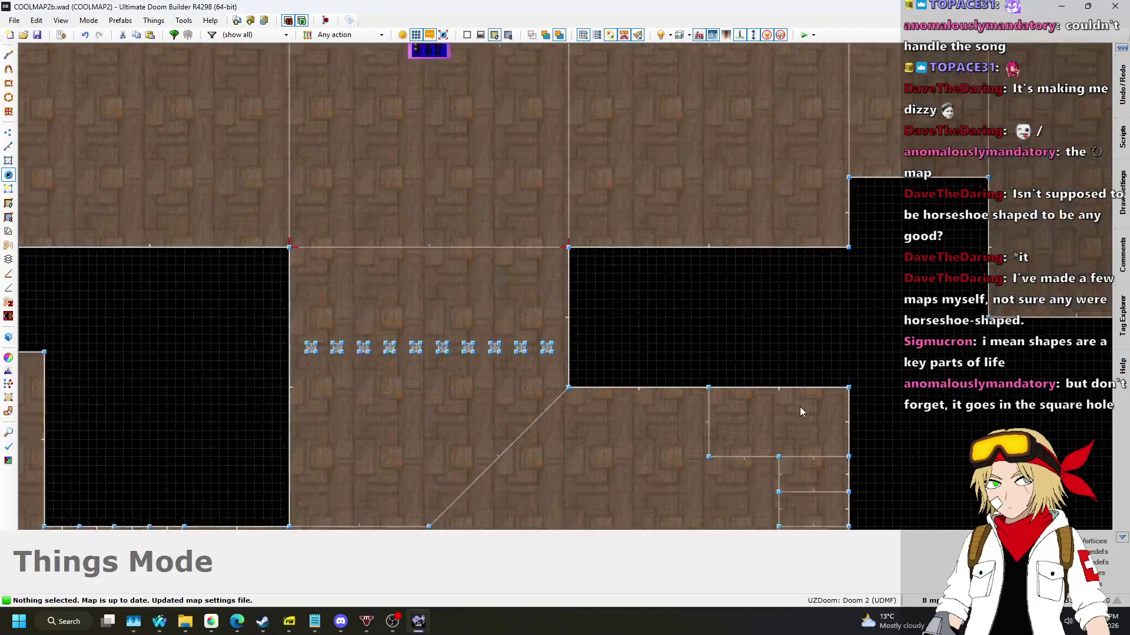
pyautogui.scroll(6, 340, 116)
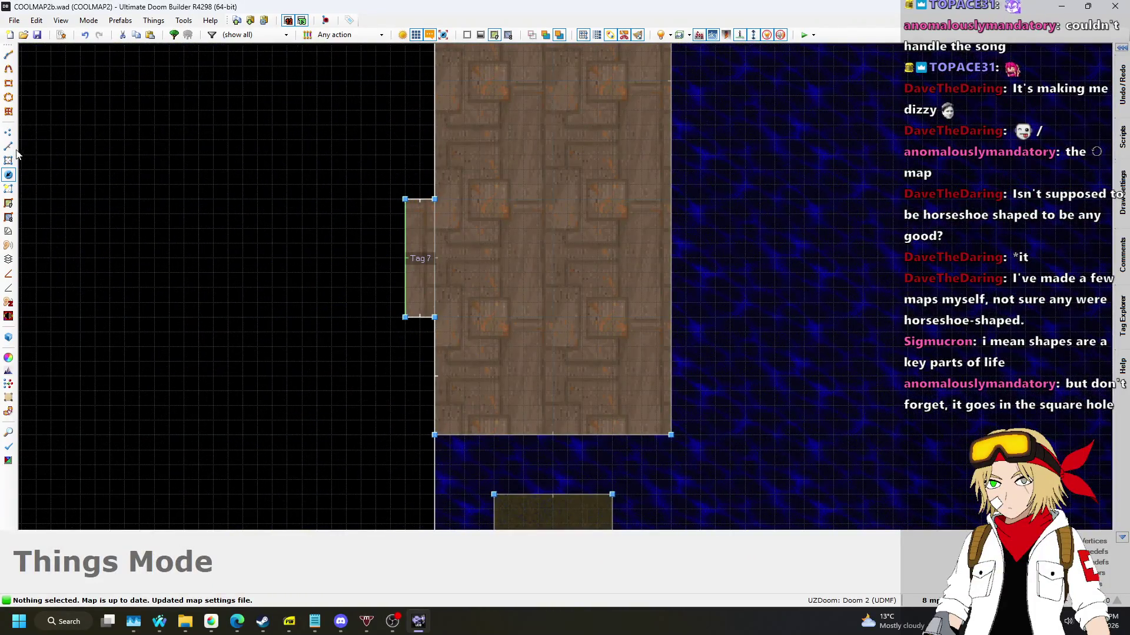
pyautogui.click(8, 146)
pyautogui.moveTo(372, 182); pyautogui.dragTo(475, 343)
pyautogui.hotkey('ctrl', 'c')
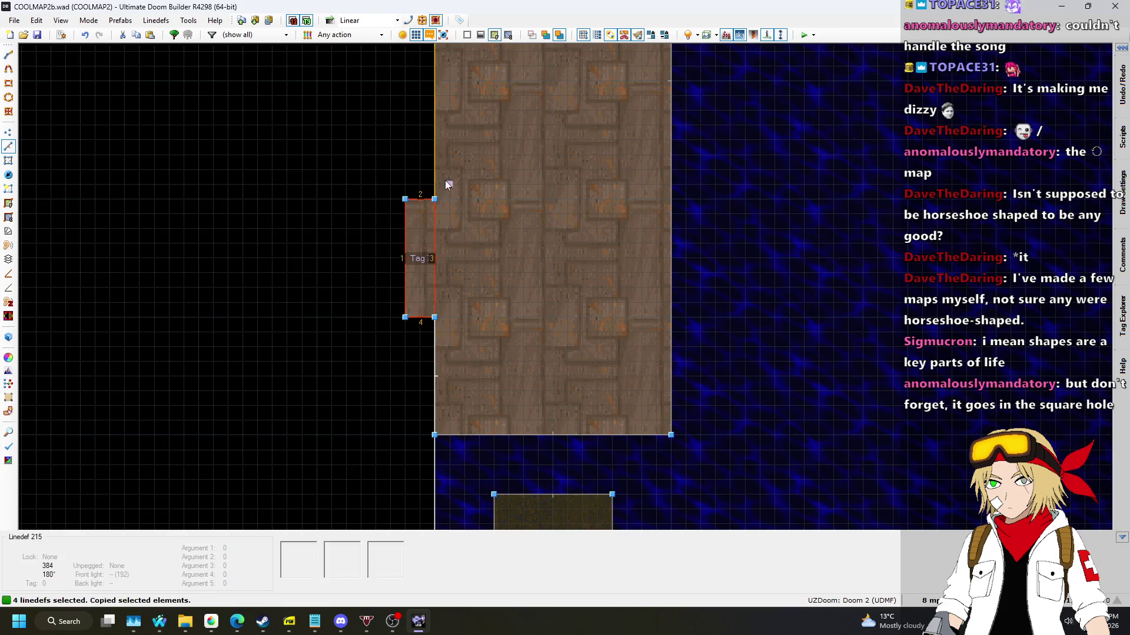
# Paste the copied sector, rotated horizontal, near the room's bottom wall.
pyautogui.scroll(-5, 379, 133)
pyautogui.scroll(6, 697, 314)
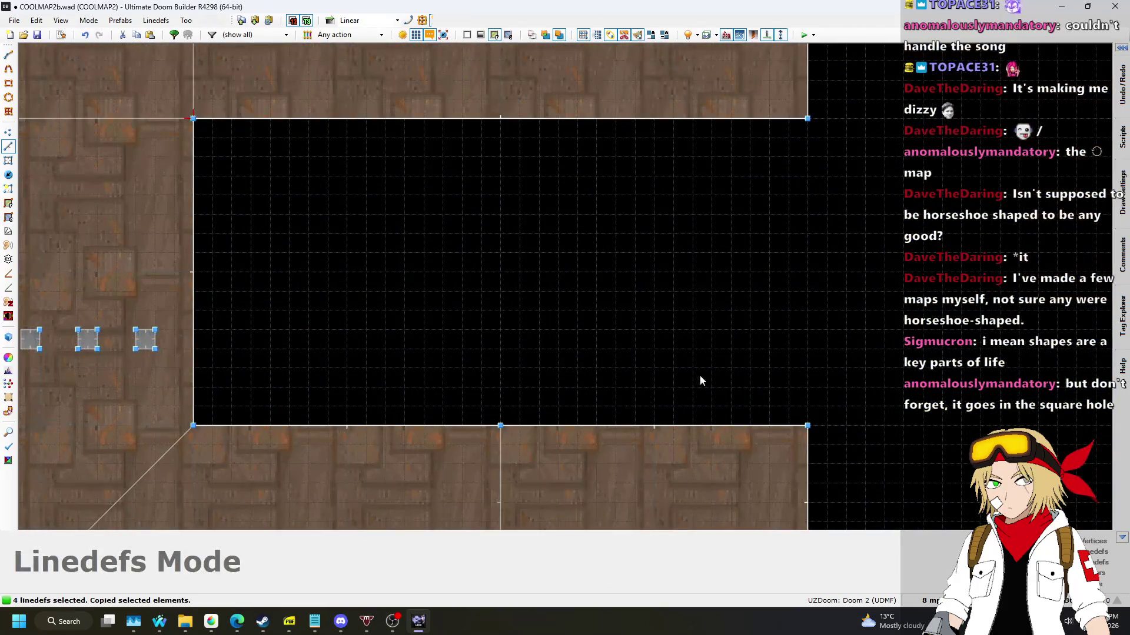
pyautogui.hotkey('ctrl', 'v')
pyautogui.moveTo(712, 311)
pyautogui.mouseDown()
pyautogui.moveTo(757, 399)
pyautogui.moveTo(693, 409)
pyautogui.mouseUp()
pyautogui.press('Return')
# In 3D view raise the sector's ceiling to 160 and paste STARTAN2 above the lift switch.
pyautogui.press('w')
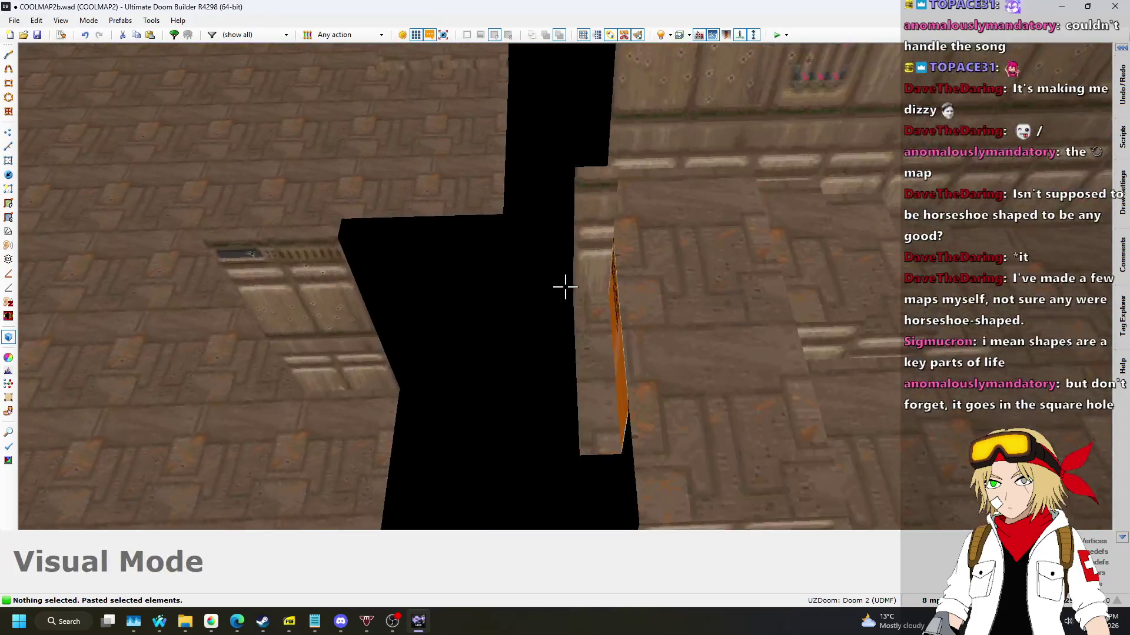
pyautogui.click(565, 287)
pyautogui.press('w')
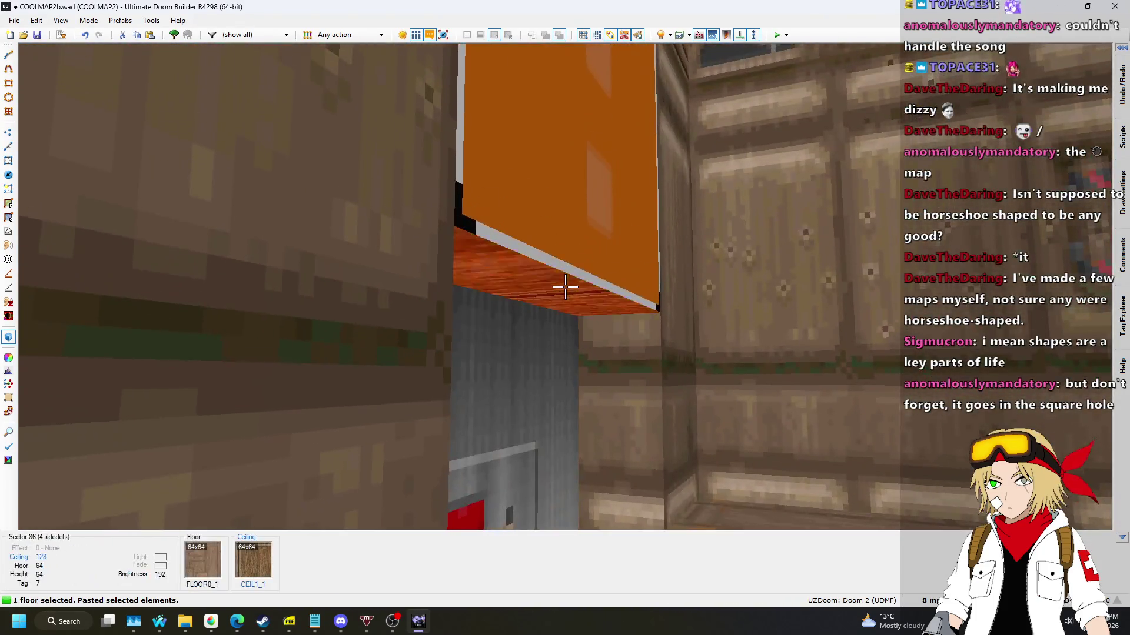
pyautogui.click(565, 287)
pyautogui.scroll(4, 565, 287)
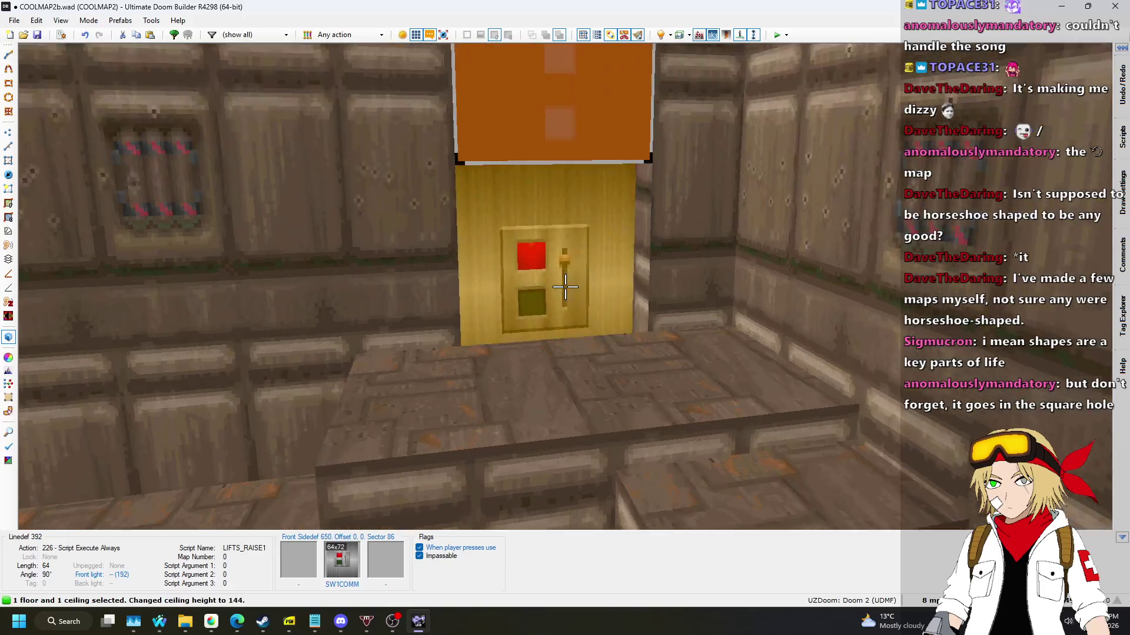
pyautogui.hotkey('ctrl', 'v')
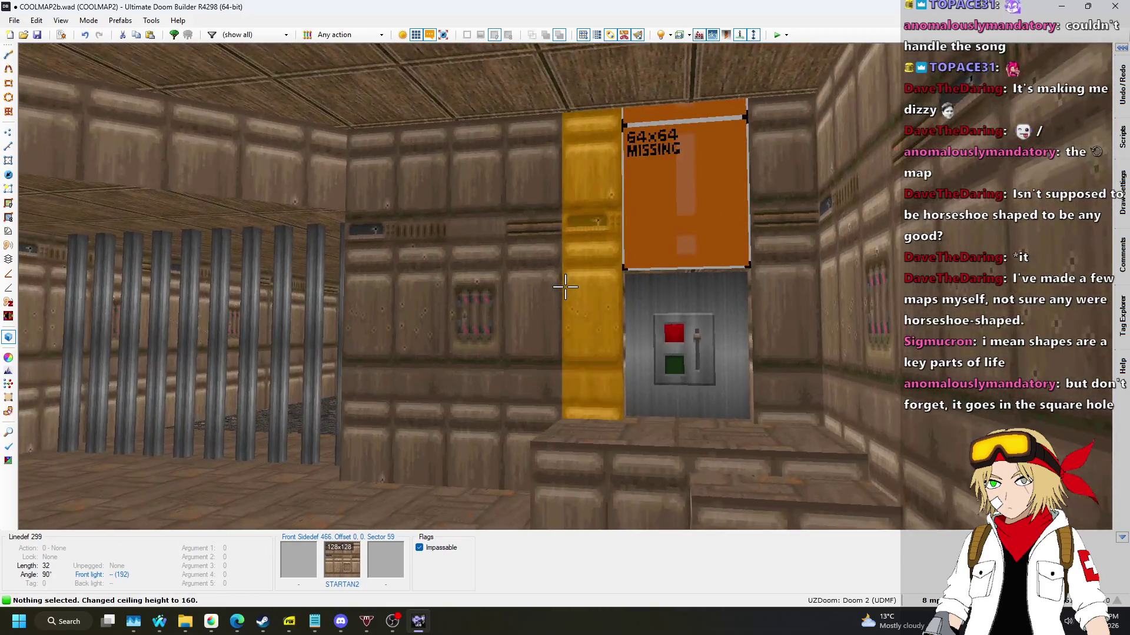
pyautogui.press('w')
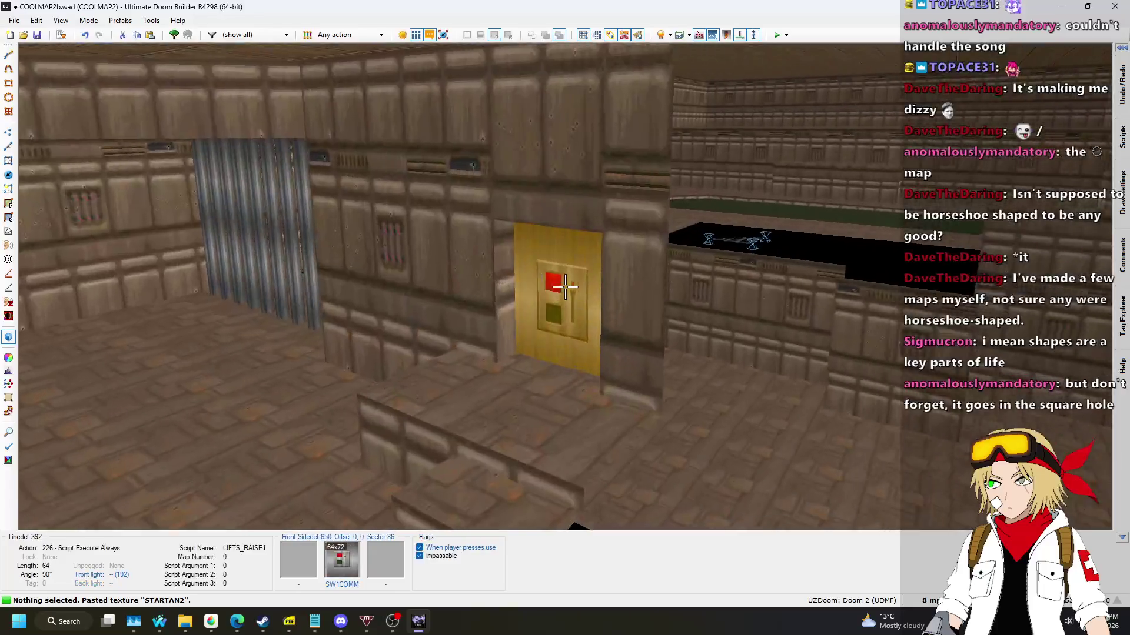
# Return to the 2D linedef map of COOLMAP2.
pyautogui.press('q')
pyautogui.scroll(-4, 566, 287)
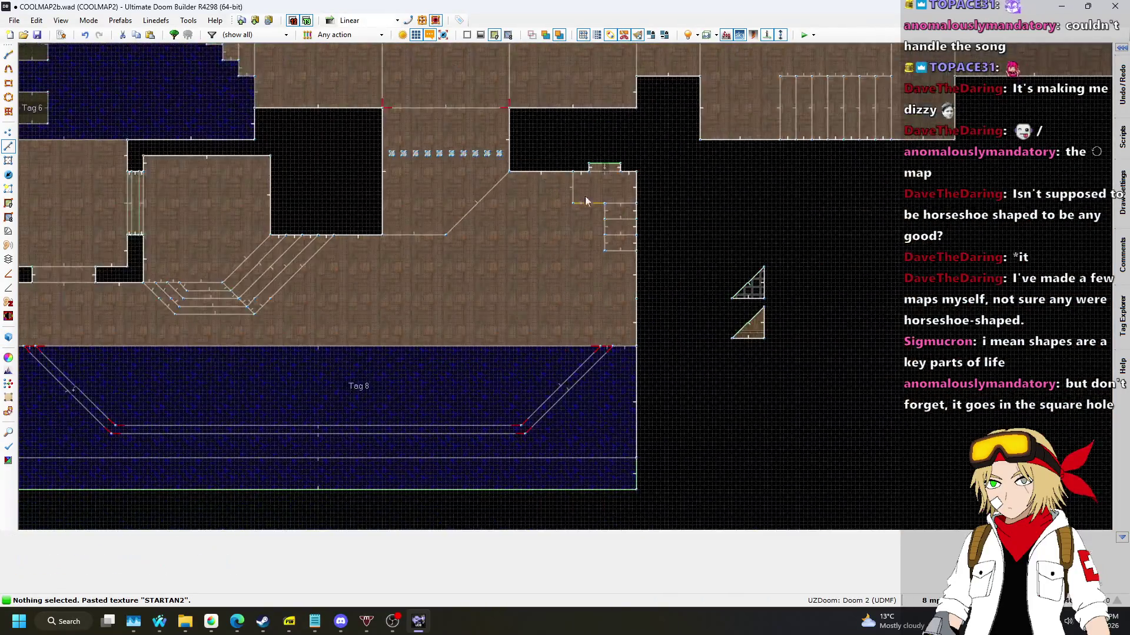
pyautogui.scroll(4, 581, 211)
pyautogui.scroll(-2, 449, 325)
pyautogui.scroll(2, 417, 246)
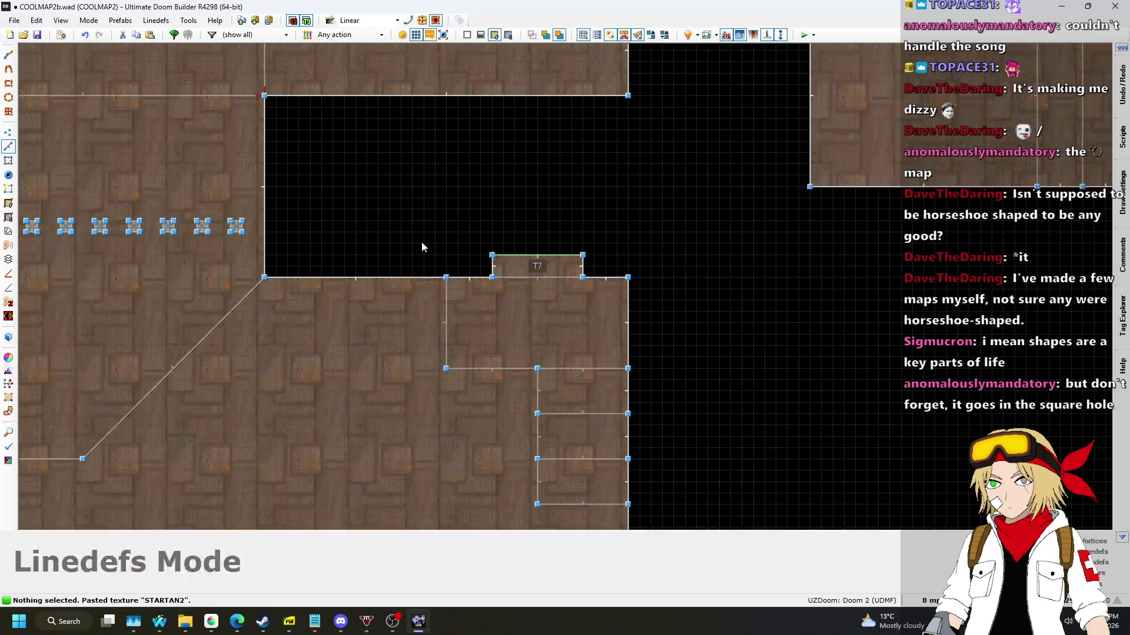
# In the Script Editor, duplicate the LIFTS_RAISE1 script and rename the copy BARS_LOWER.
pyautogui.click(62, 36)
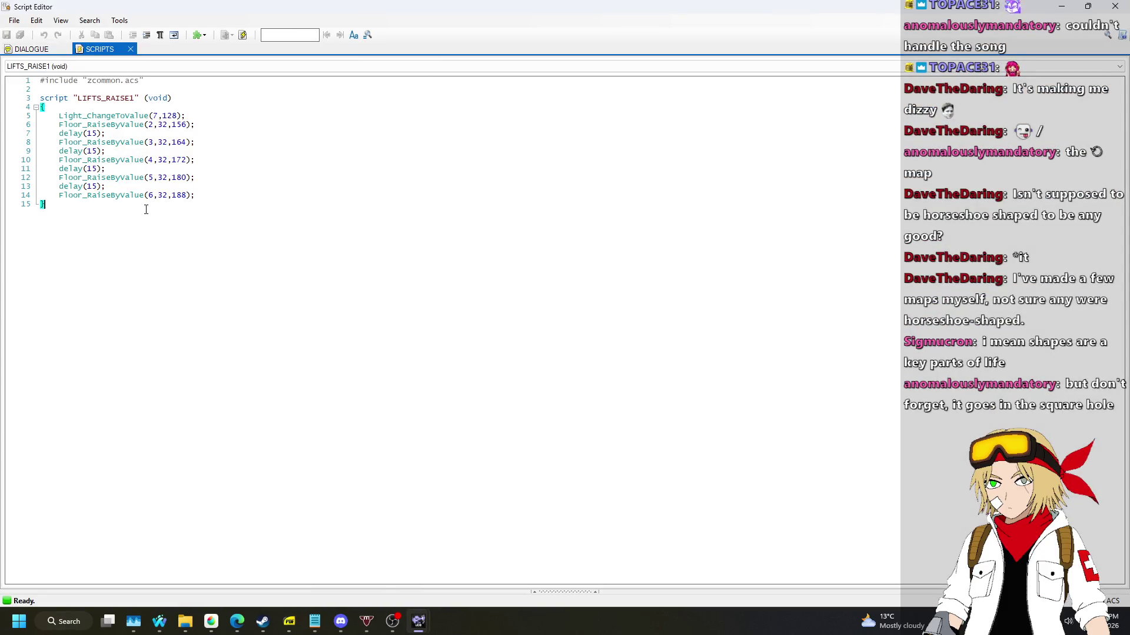
pyautogui.moveTo(144, 210); pyautogui.dragTo(146, 81)
pyautogui.hotkey('ctrl', 'c')
pyautogui.press('Right')
pyautogui.hotkey('ctrl', 'v')
pyautogui.doubleClick(127, 223)
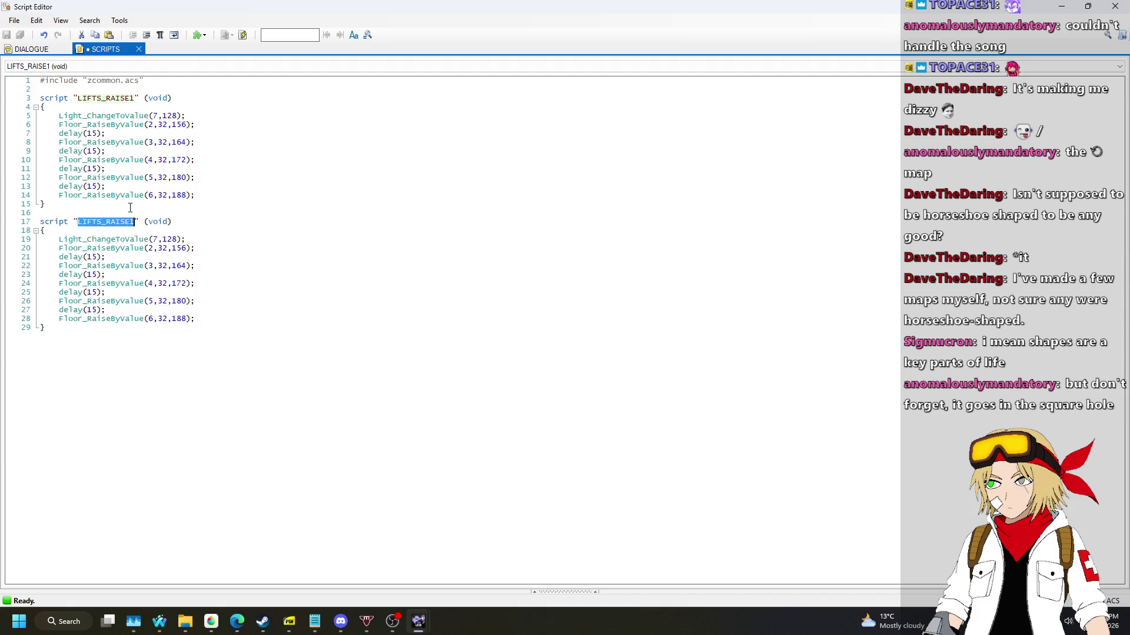
pyautogui.write('BARS_')
# Make BARS_LOWER run Light_ChangeToValue(10,128); Floor_LowerByValue(11,16,128), then compile and close.
pyautogui.press('Right')
pyautogui.press('Right')
pyautogui.press('Right')
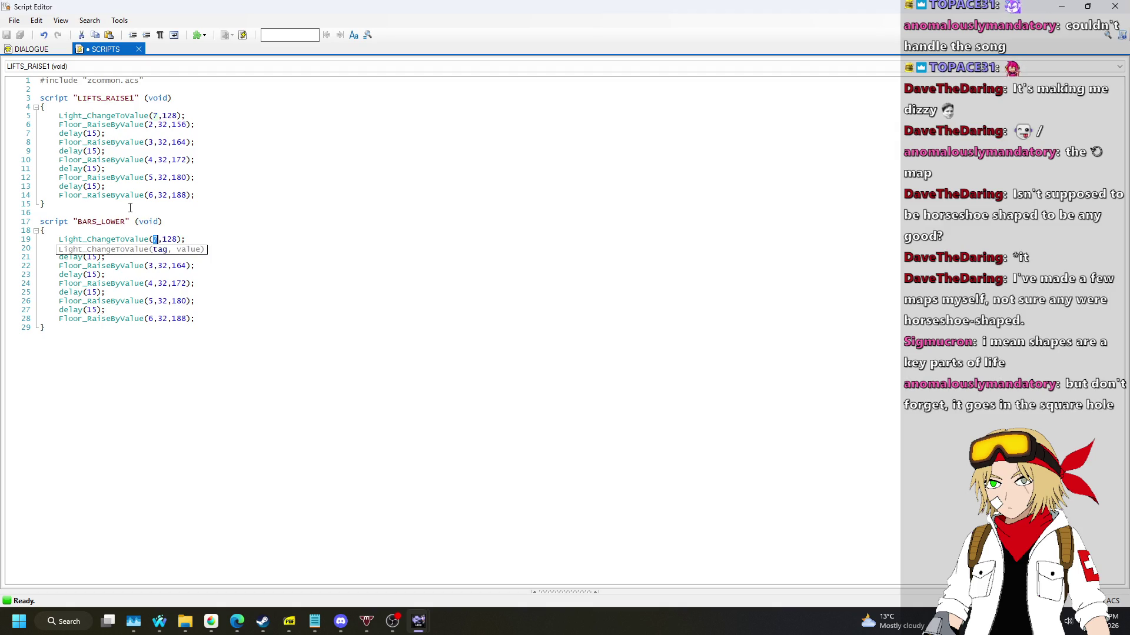
pyautogui.press('Down')
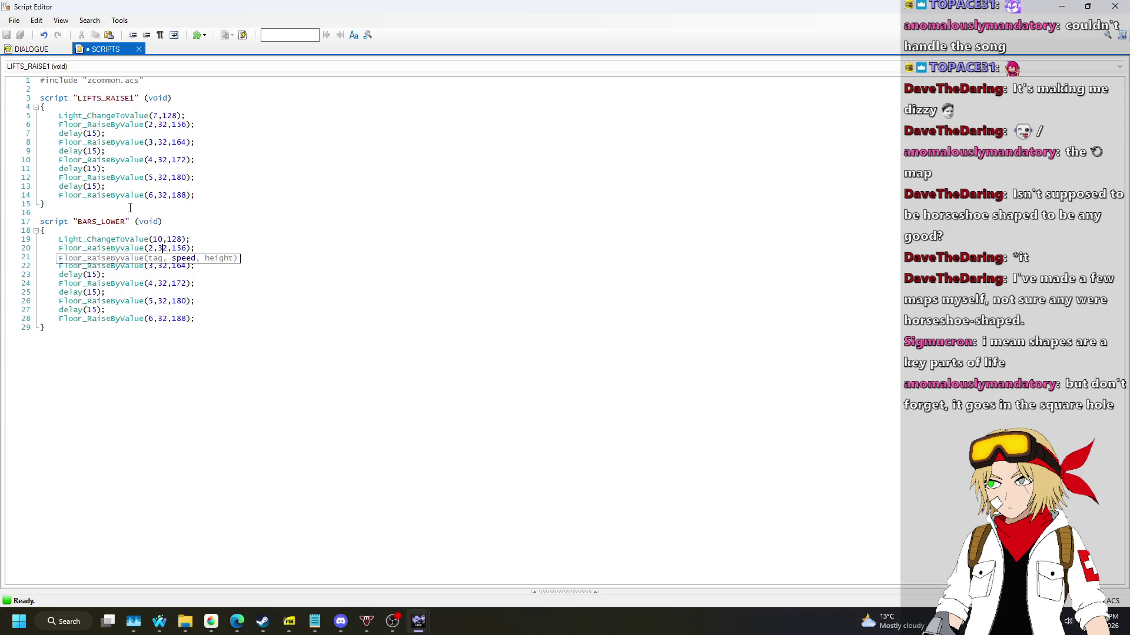
pyautogui.press('Left')
pyautogui.press('Left')
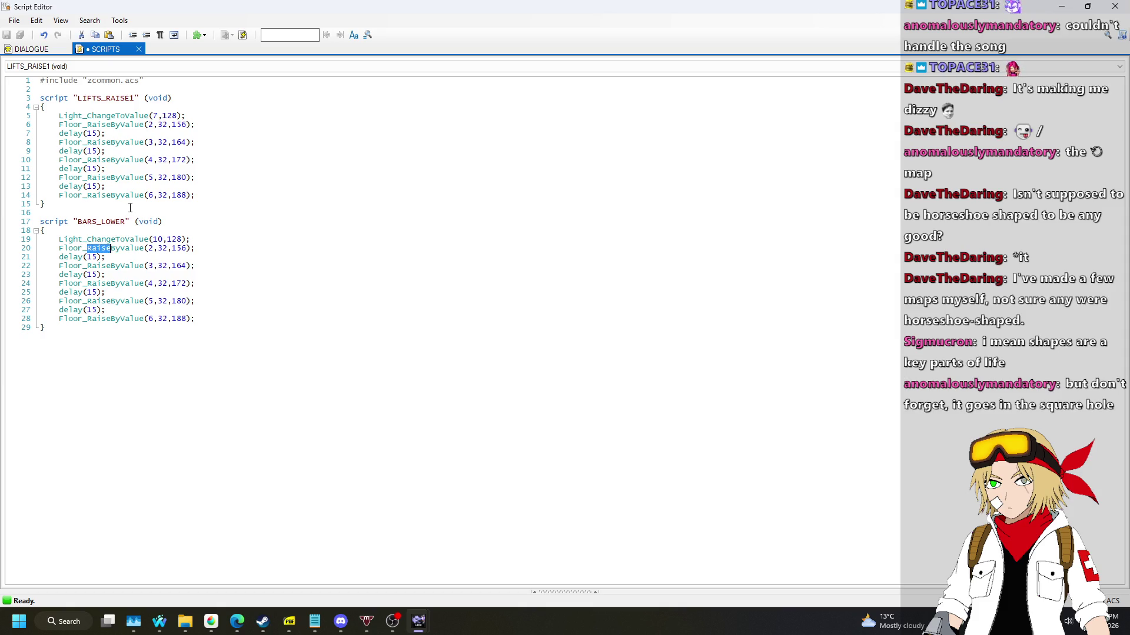
pyautogui.write('Lower')
pyautogui.press('Right')
pyautogui.press('Right')
pyautogui.press('Right')
pyautogui.hotkey('shift', 'Right')
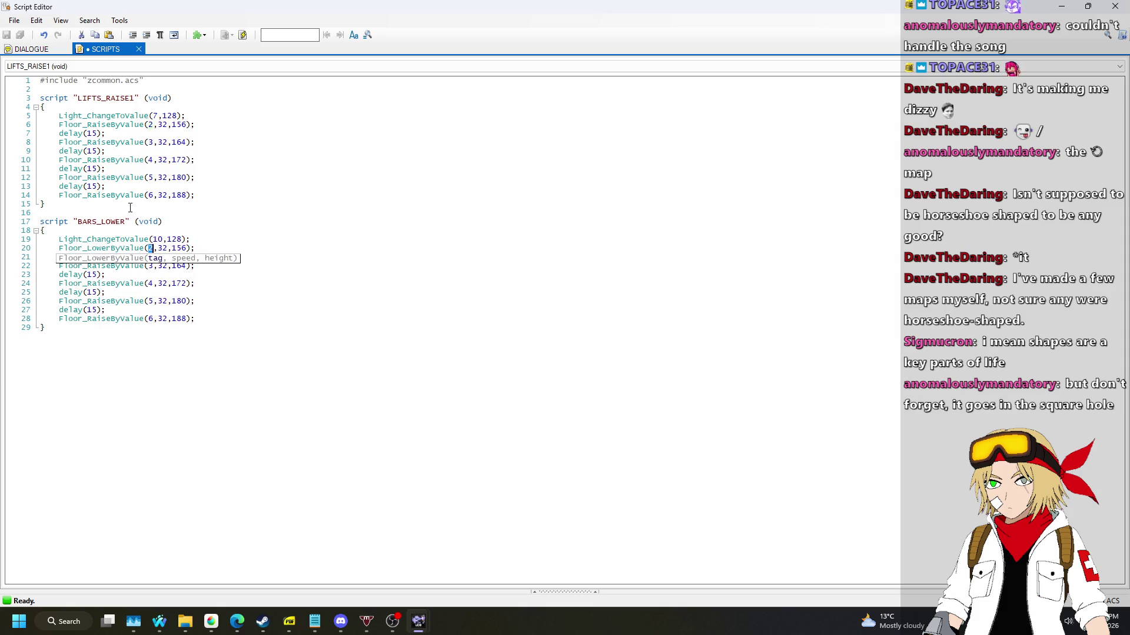
pyautogui.hotkey('shift', 'Right')
pyautogui.hotkey('shift', 'Right')
pyautogui.hotkey('shift', 'Right')
pyautogui.write('128')
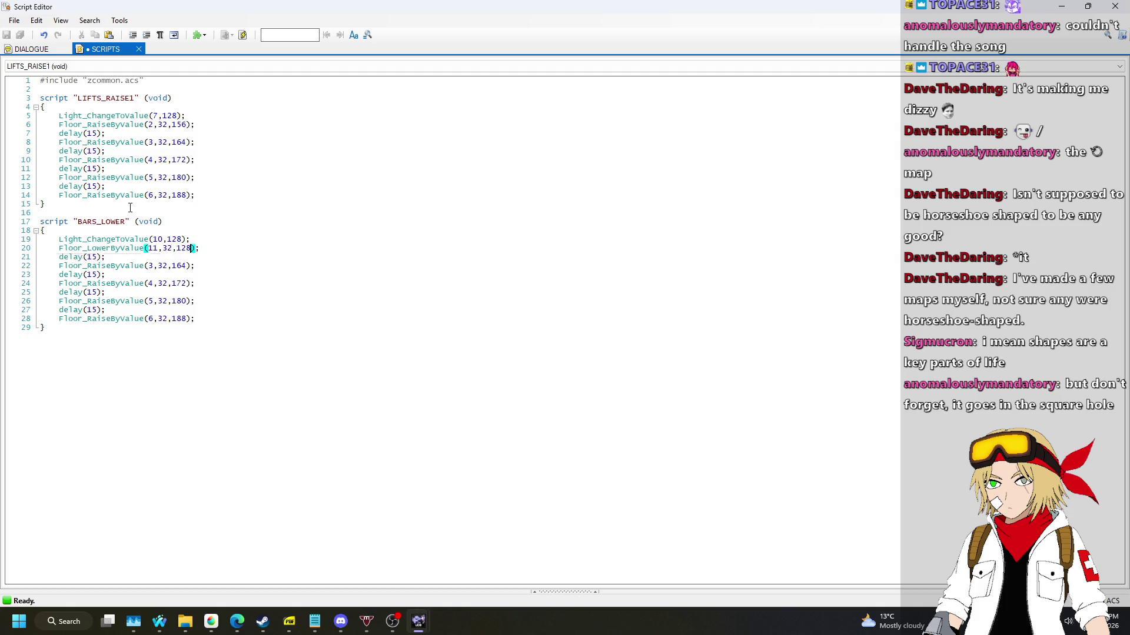
pyautogui.press('End')
pyautogui.hotkey('shift', 'Down')
pyautogui.hotkey('shift', 'Down')
pyautogui.hotkey('shift', 'Down')
pyautogui.hotkey('shift', 'Down')
pyautogui.hotkey('shift', 'Down')
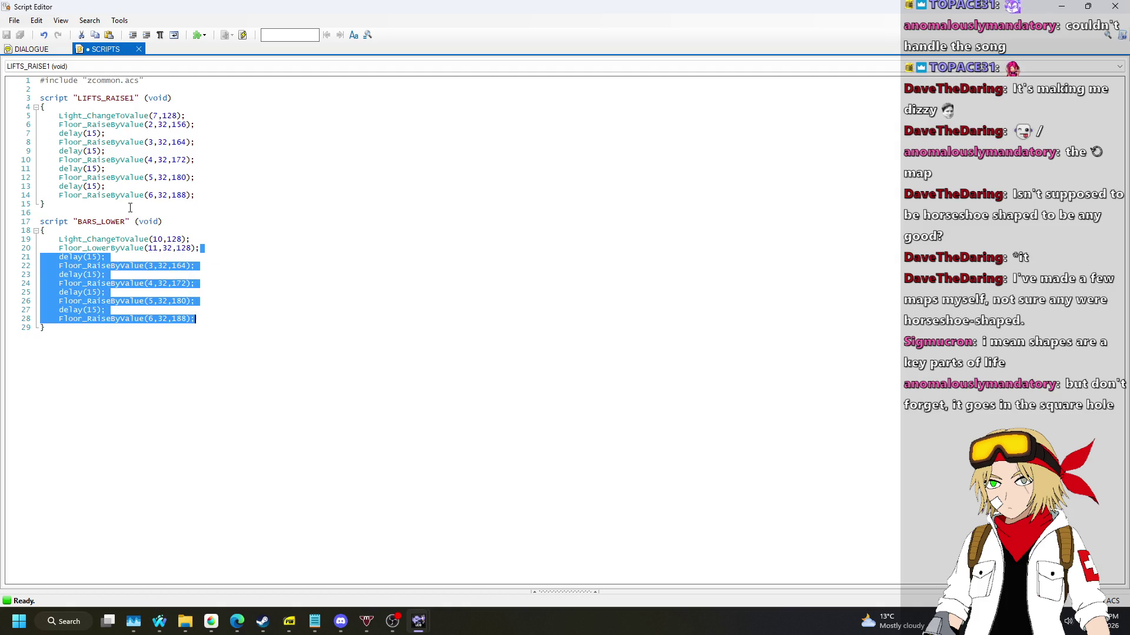
pyautogui.press('Delete')
pyautogui.press('Left')
pyautogui.press('Left')
pyautogui.press('Left')
pyautogui.press('Left')
pyautogui.press('BackSpace')
pyautogui.press('BackSpace')
pyautogui.write('16')
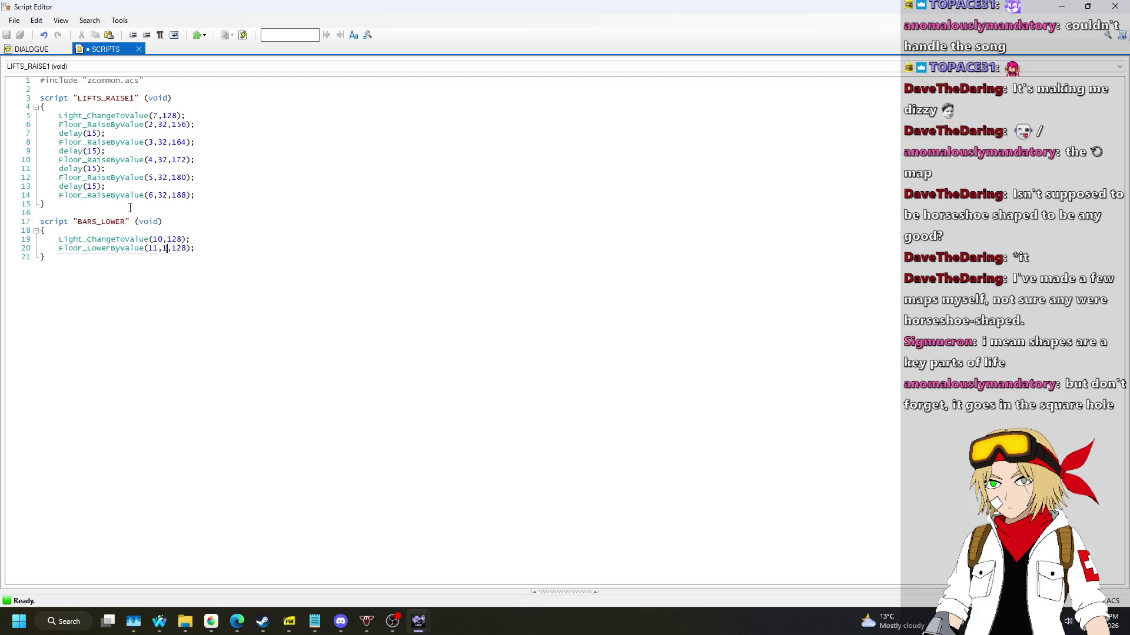
pyautogui.click(243, 36)
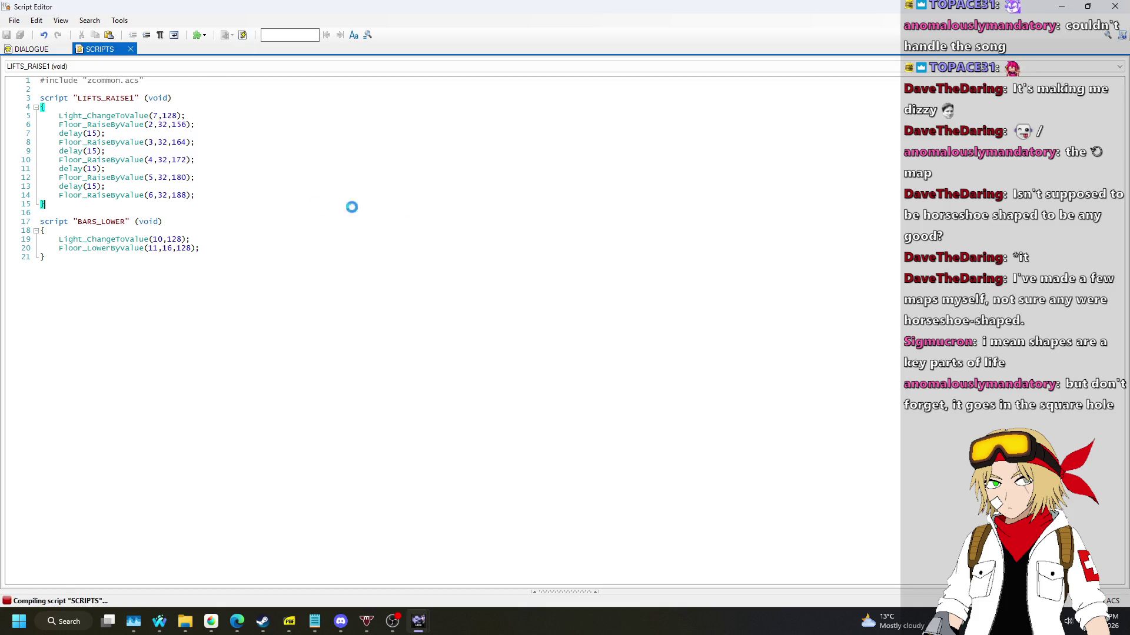
pyautogui.click(1116, 7)
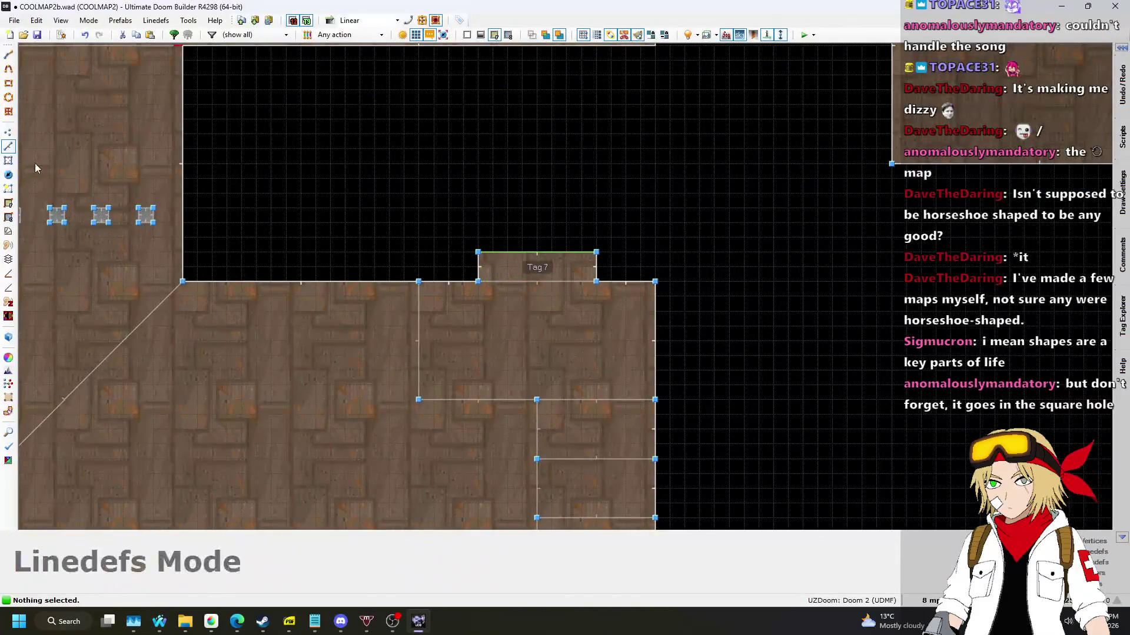
# Give the small Tag 7 sector the new tag 10.
pyautogui.press('s')
pyautogui.rightClick(546, 268)
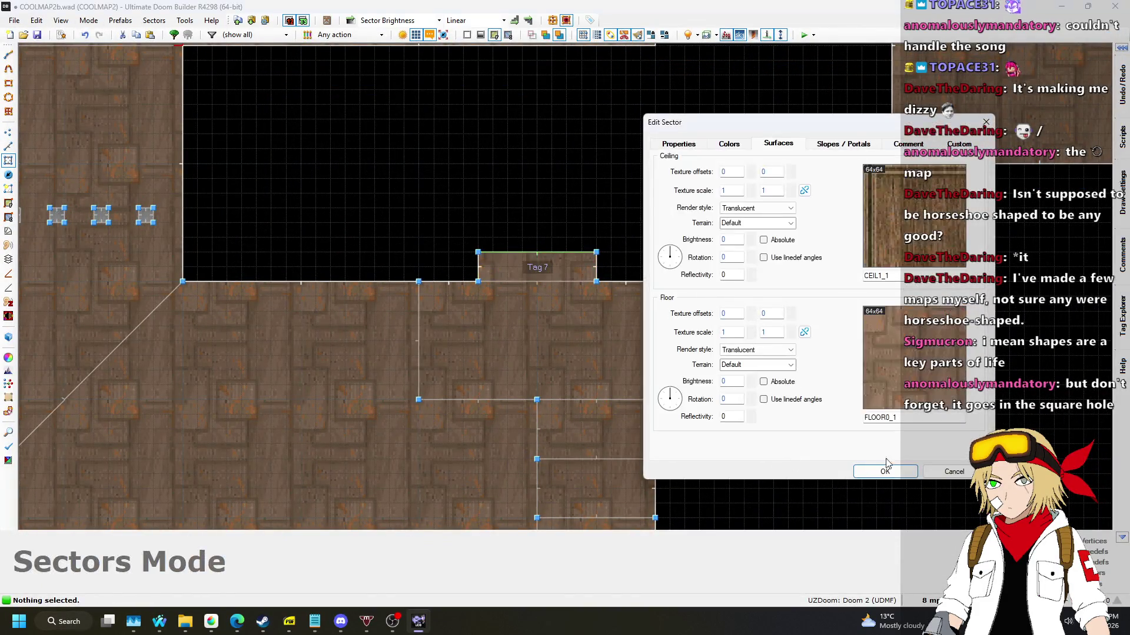
pyautogui.click(682, 145)
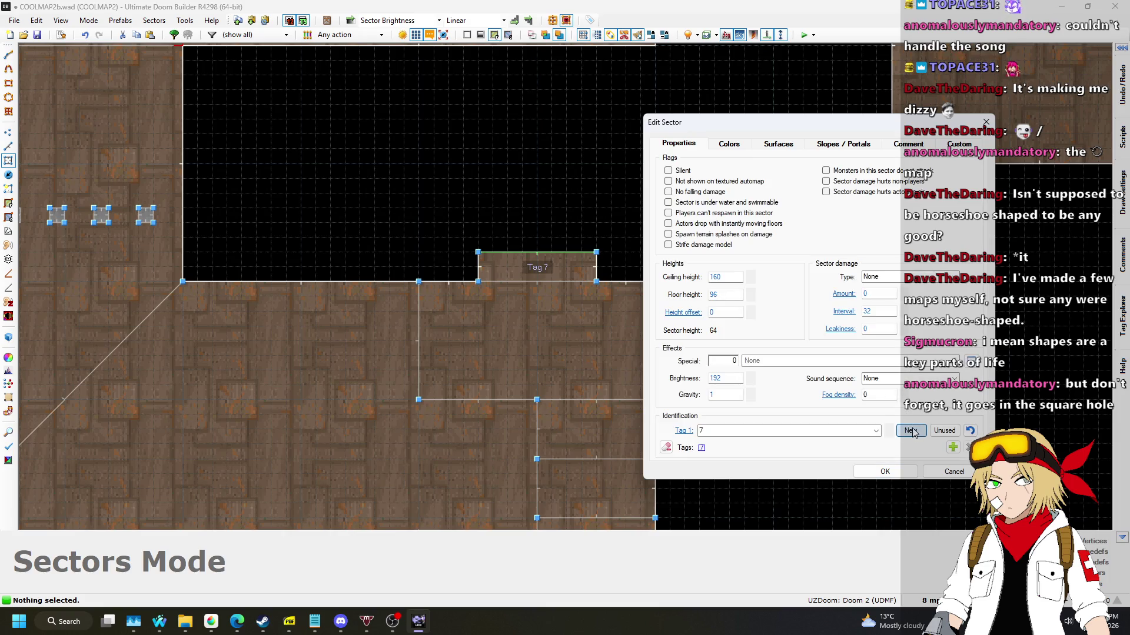
pyautogui.click(885, 471)
pyautogui.scroll(-1, 825, 306)
pyautogui.scroll(2, 384, 269)
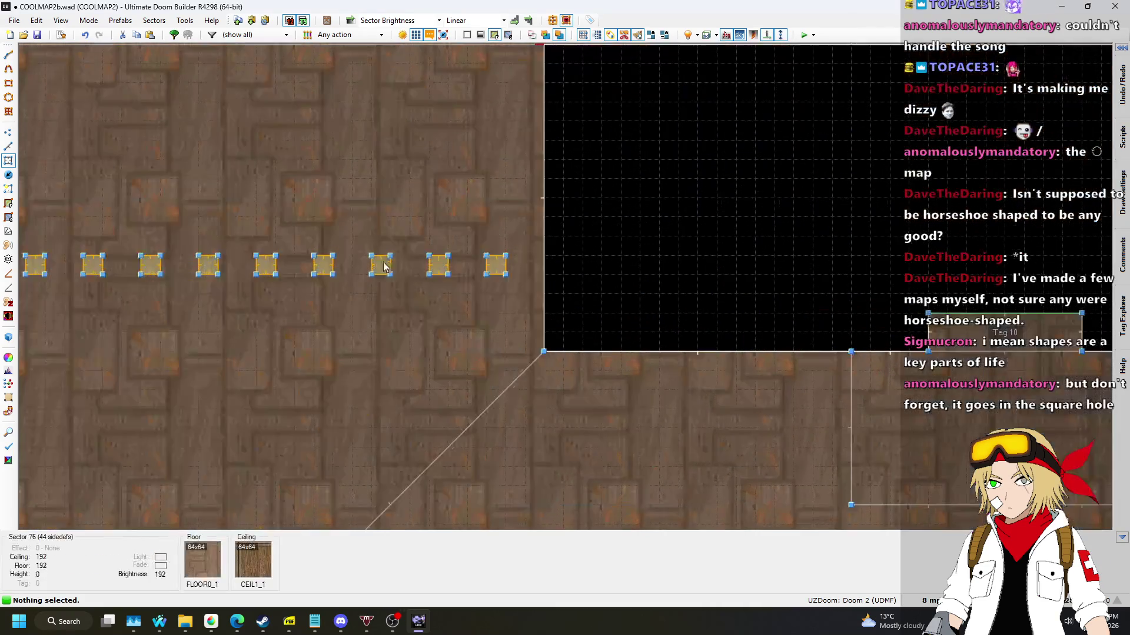
# Assign tag 11 to the bar sectors, save COOLMAP2b.wad, and bring up Nightbot's song requests.
pyautogui.press('s')
pyautogui.rightClick(789, 403)
pyautogui.click(910, 430)
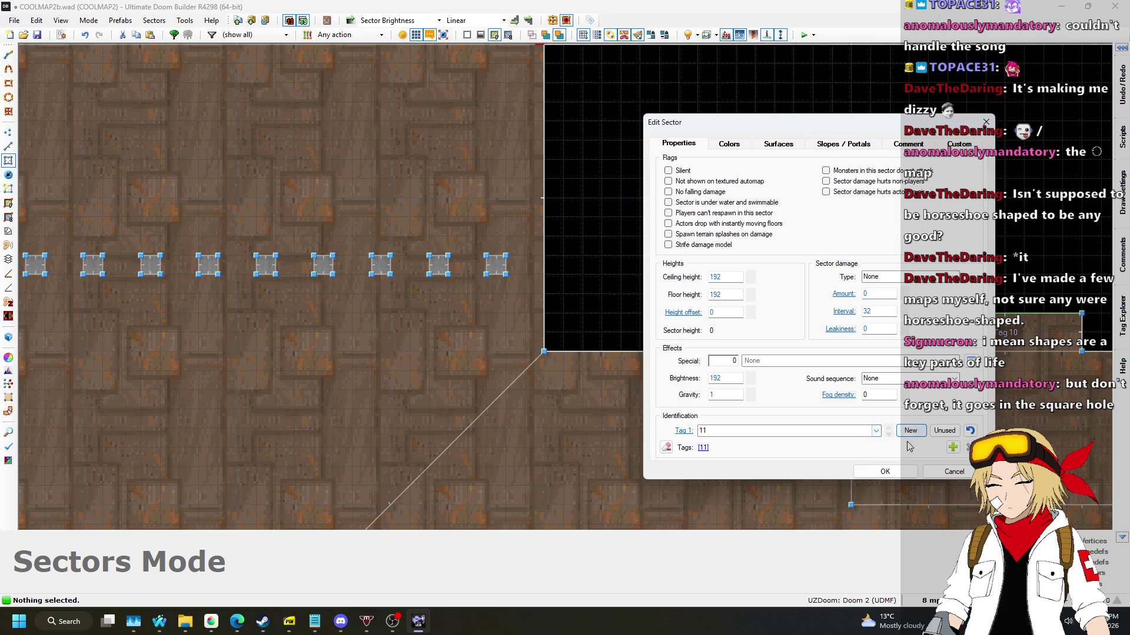
pyautogui.click(885, 471)
pyautogui.scroll(-2, 589, 421)
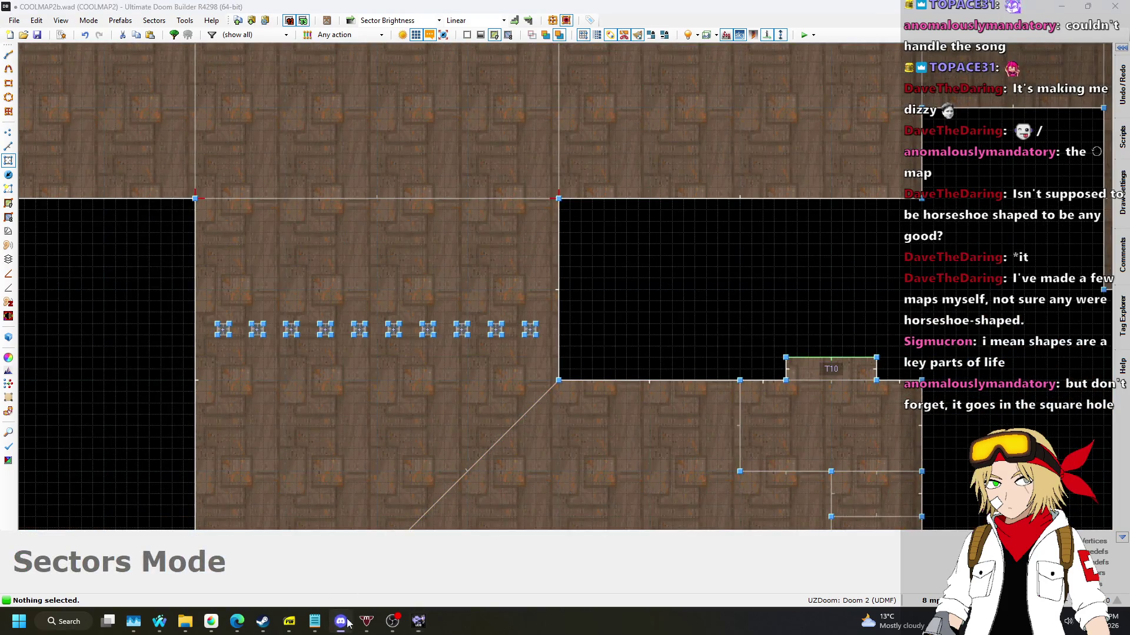
pyautogui.hotkey('ctrl', 's')
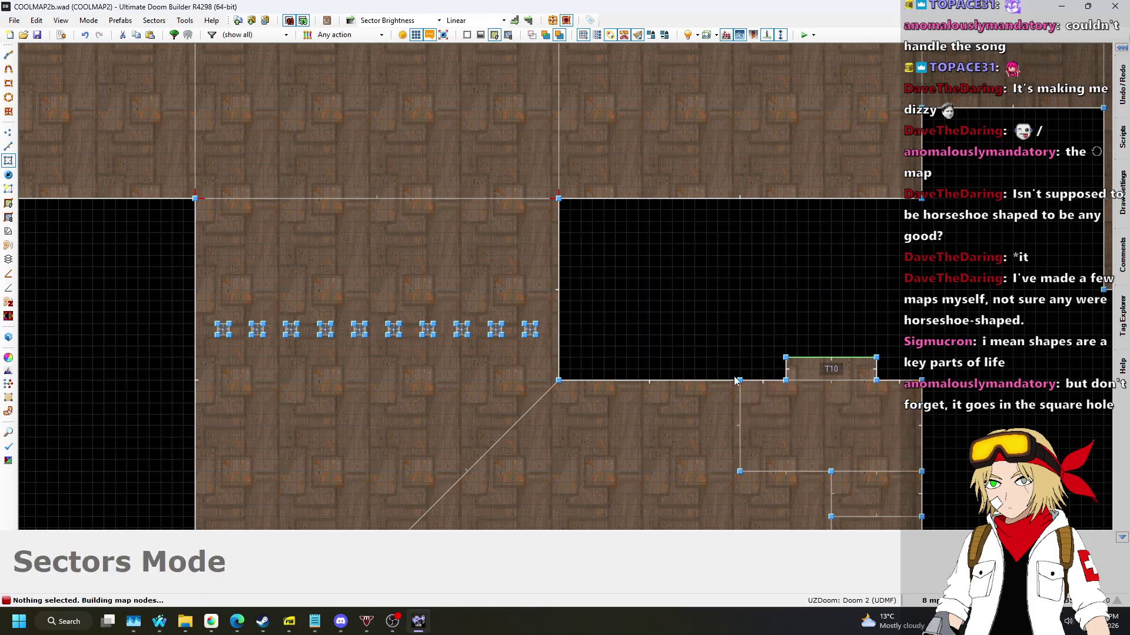
pyautogui.hotkey('alt', 'Tab')
pyautogui.hotkey('alt', 'Tab')
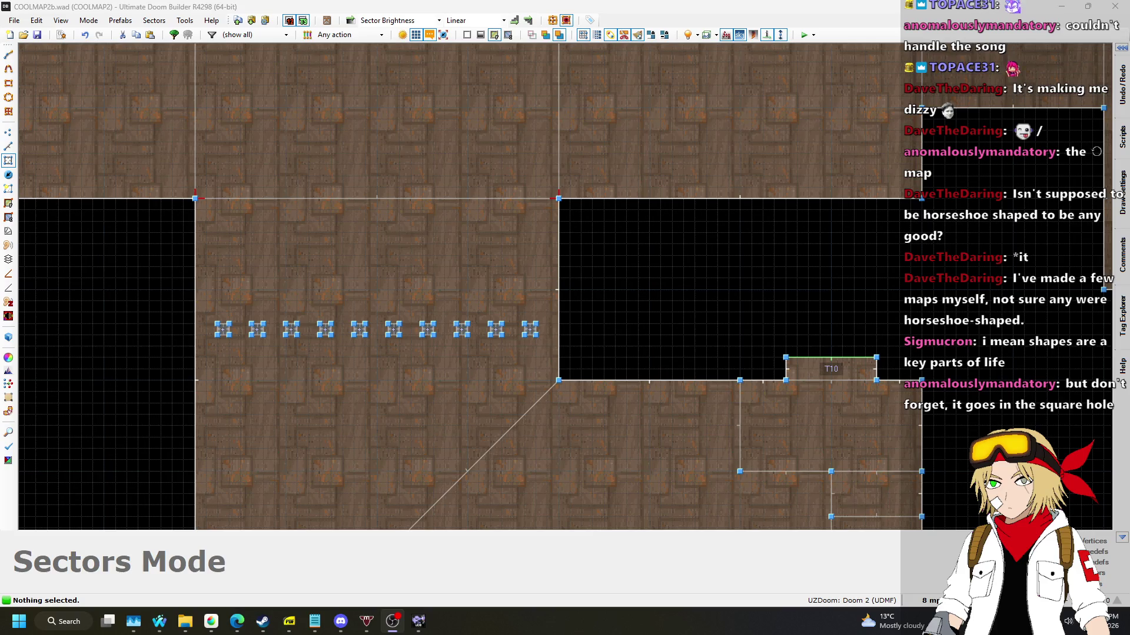
pyautogui.hotkey('alt', 'Tab')
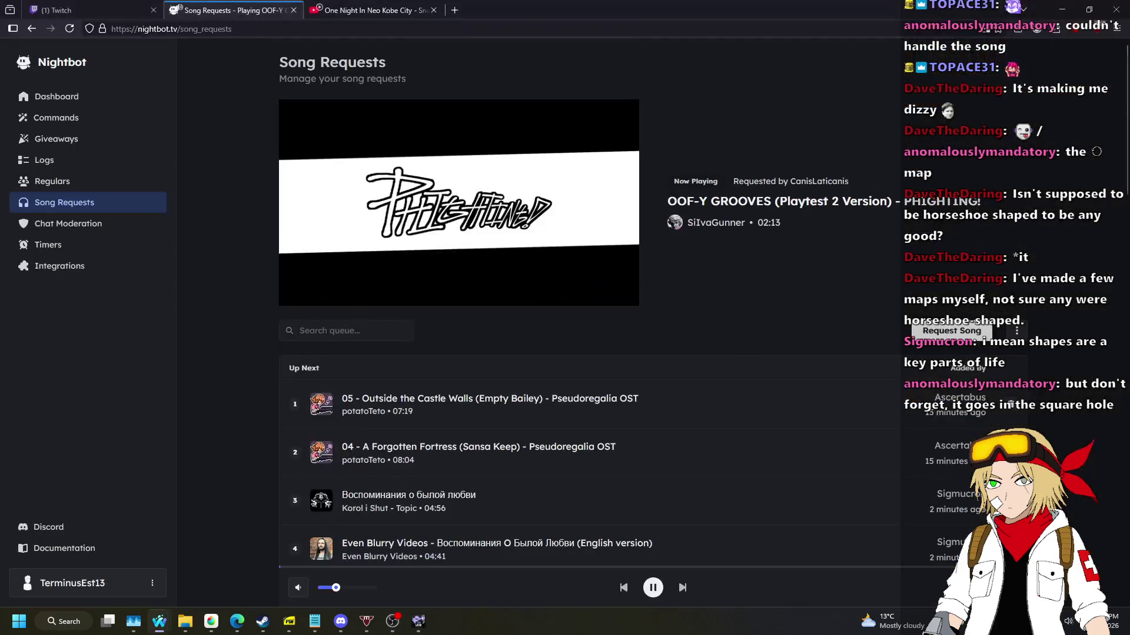
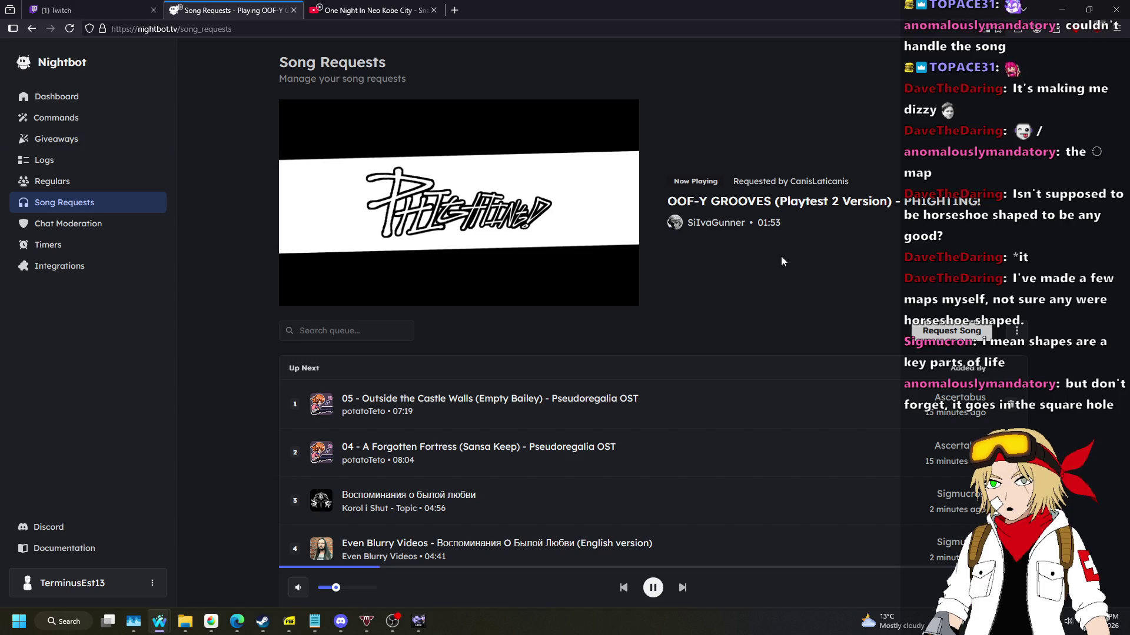
# Switch from the Nightbot song requests page to Ultimate Doom Builder.
pyautogui.click(410, 624)
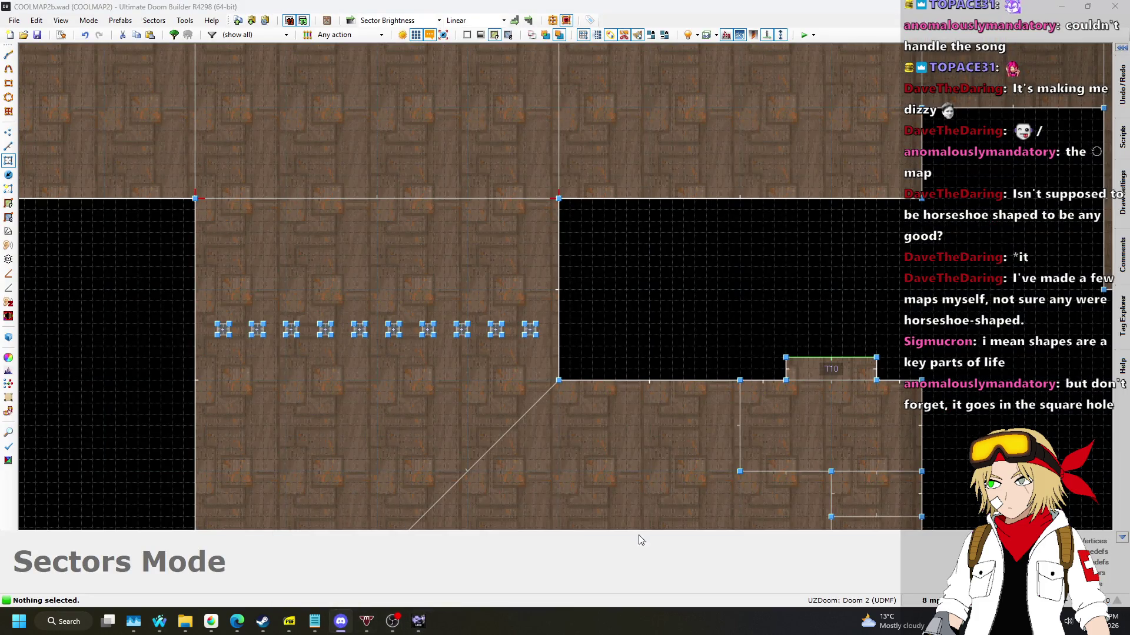
# Look over the whole COOLMAP2 layout in sectors mode, then start a test play.
pyautogui.scroll(-5, 736, 321)
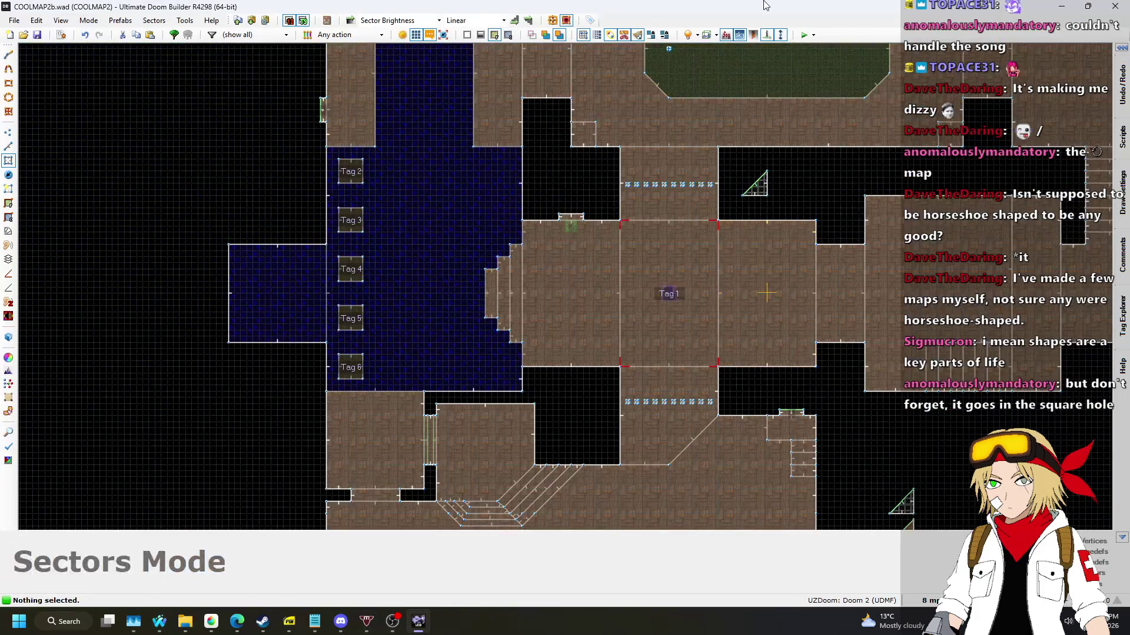
pyautogui.press('s')
pyautogui.scroll(4, 661, 336)
pyautogui.scroll(-6, 610, 368)
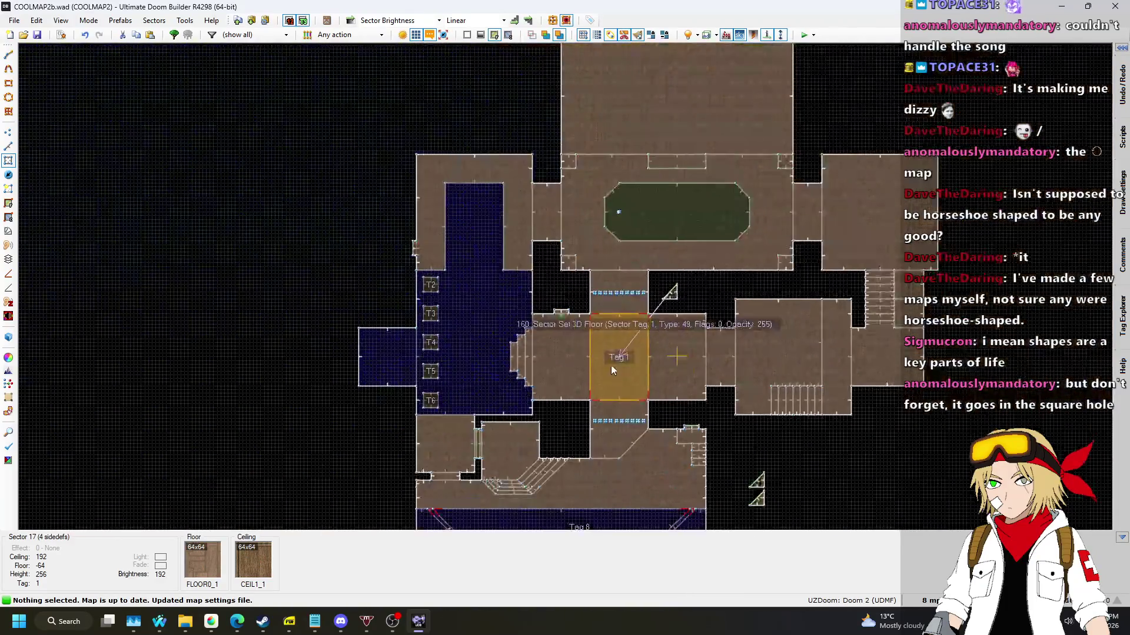
pyautogui.scroll(3, 467, 159)
pyautogui.scroll(-3, 525, 167)
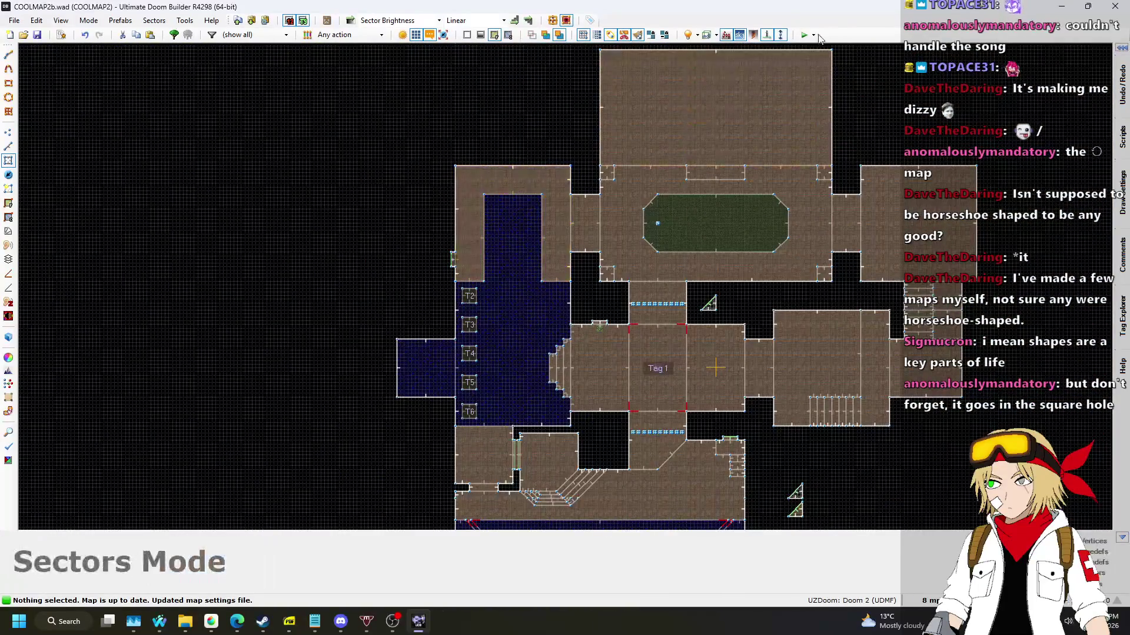
pyautogui.click(803, 35)
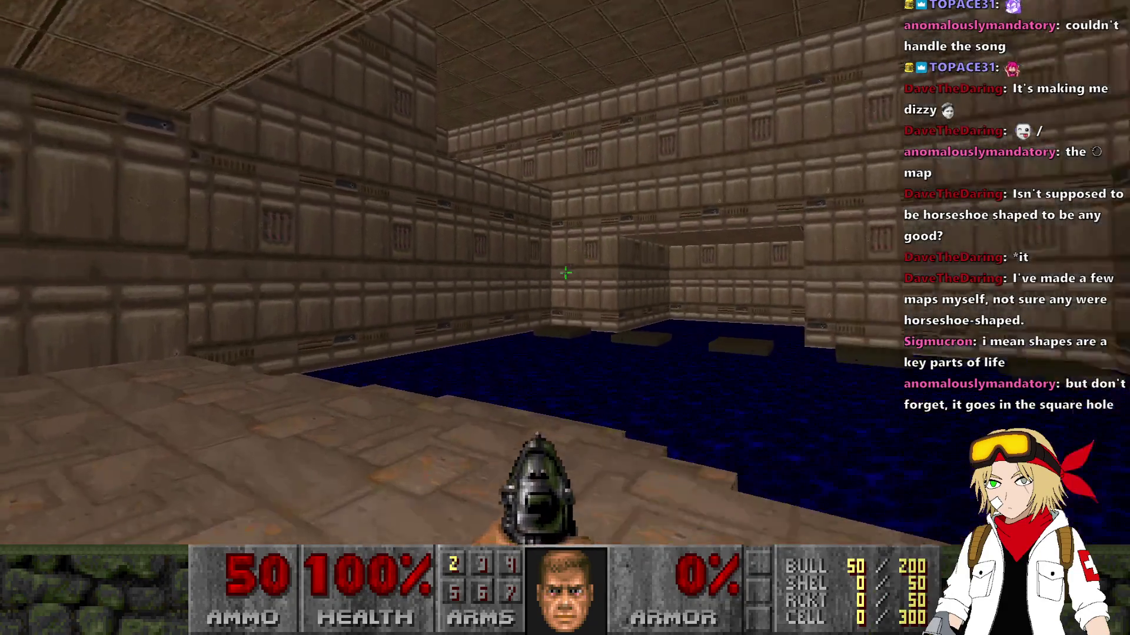
# Walk past the stepped crates and green floor to the red/green switch and dark crate.
pyautogui.moveTo(566, 273)
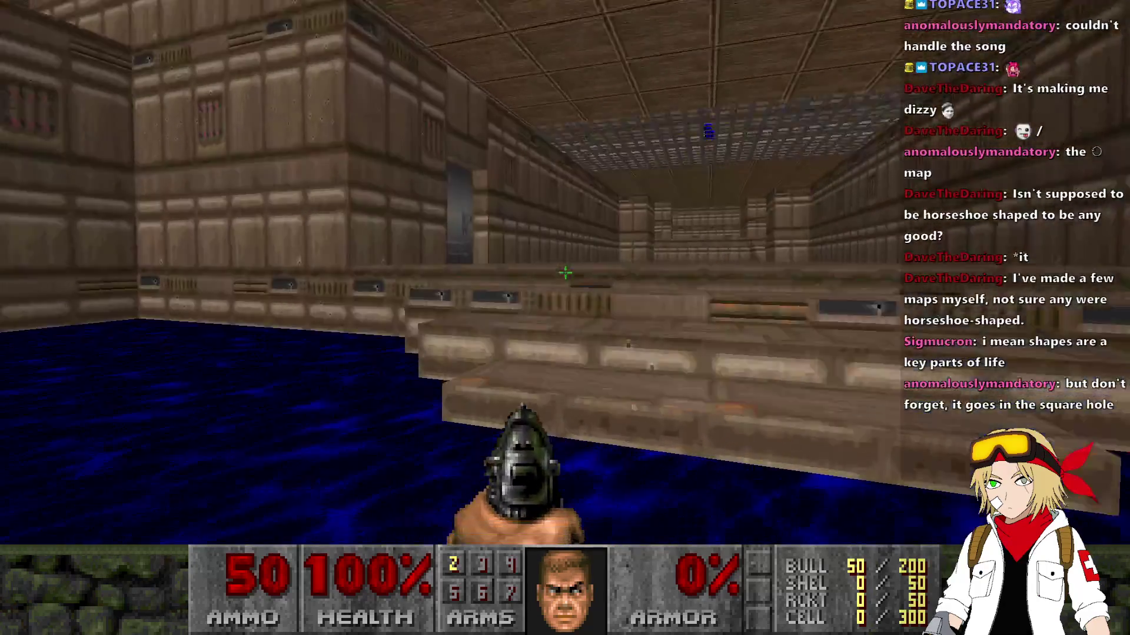
pyautogui.press('w')
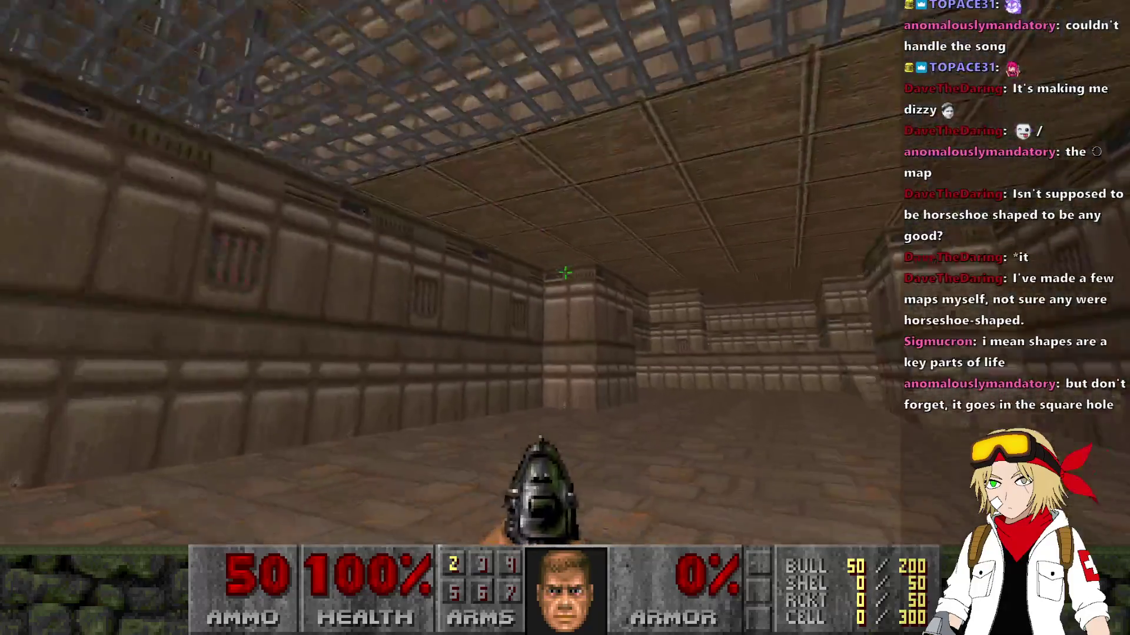
pyautogui.press('w')
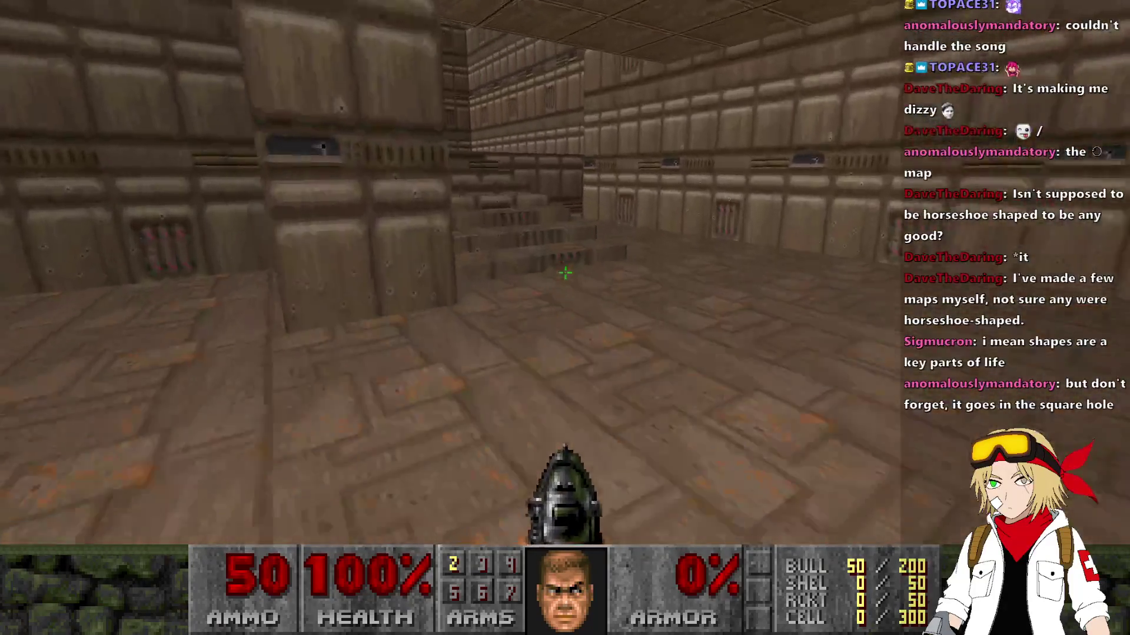
pyautogui.press('w')
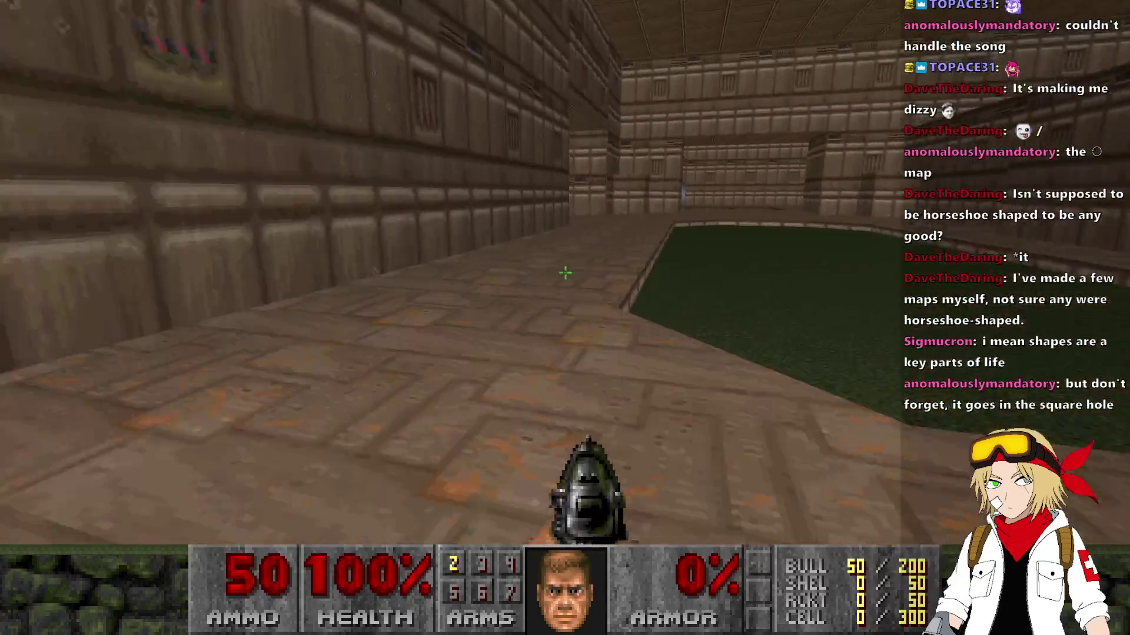
pyautogui.press('w')
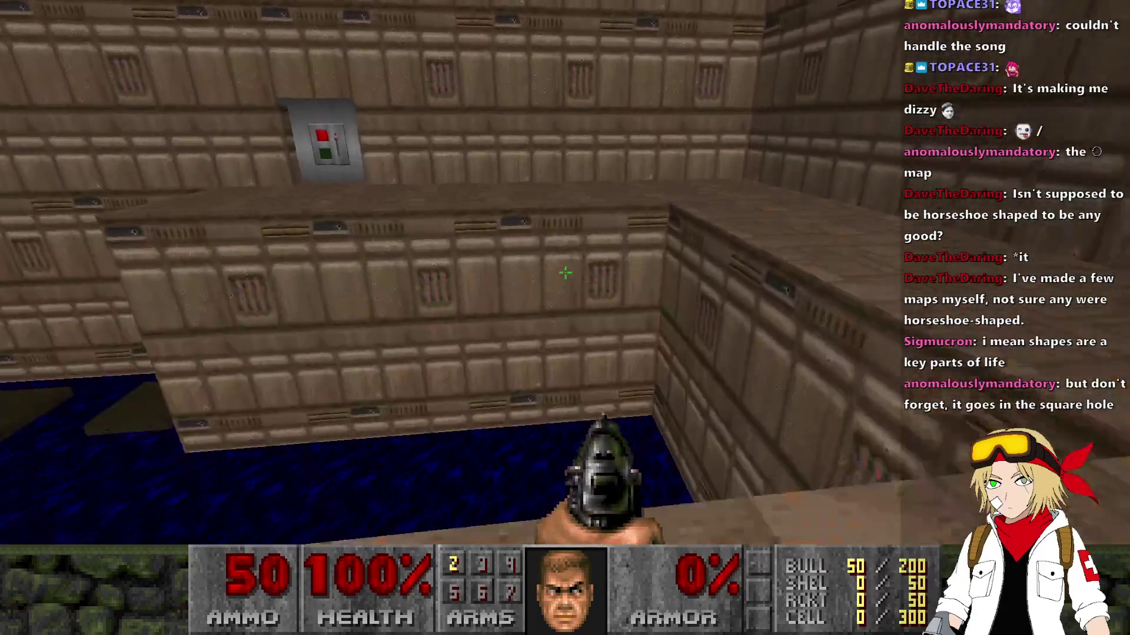
pyautogui.press('w')
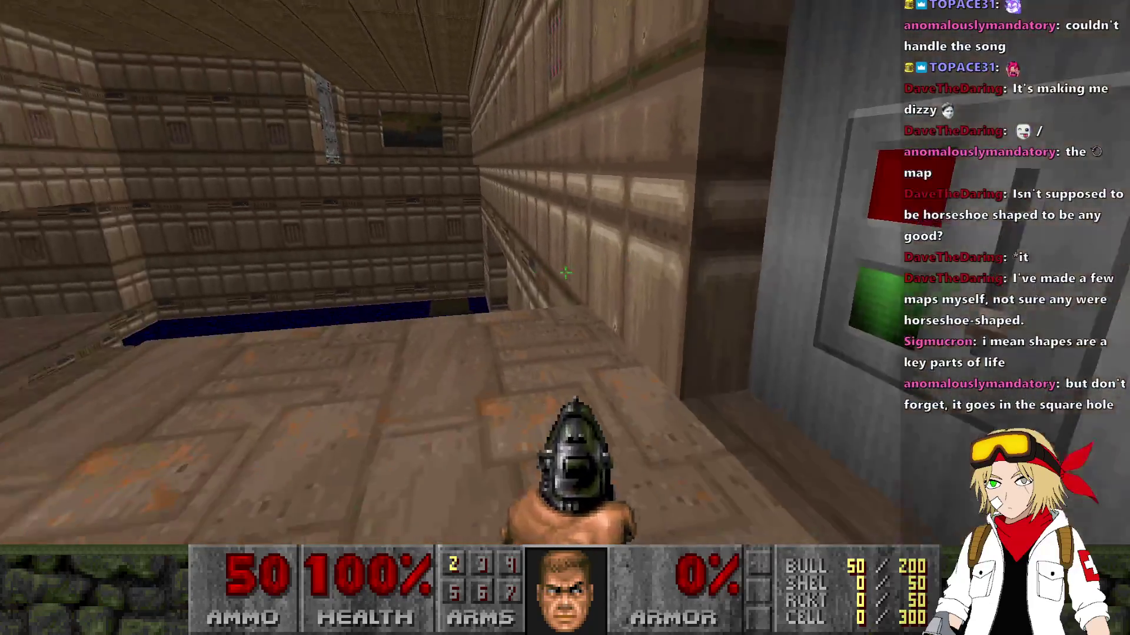
pyautogui.press('w')
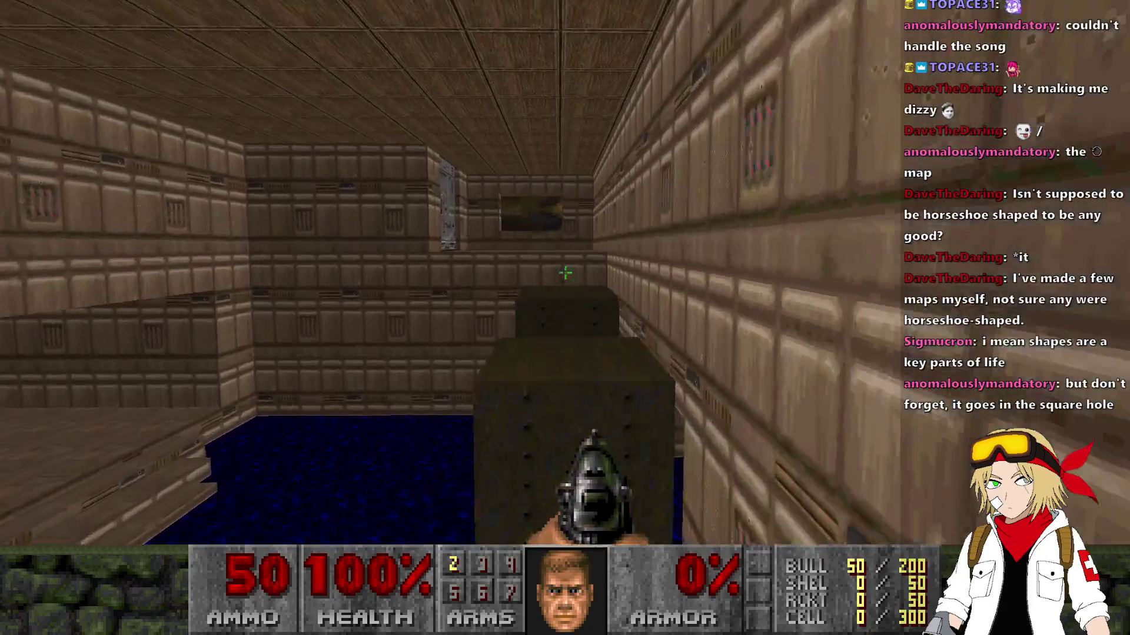
# Follow the water corridor past the bars into the pillar room, then quit the test.
pyautogui.press('w')
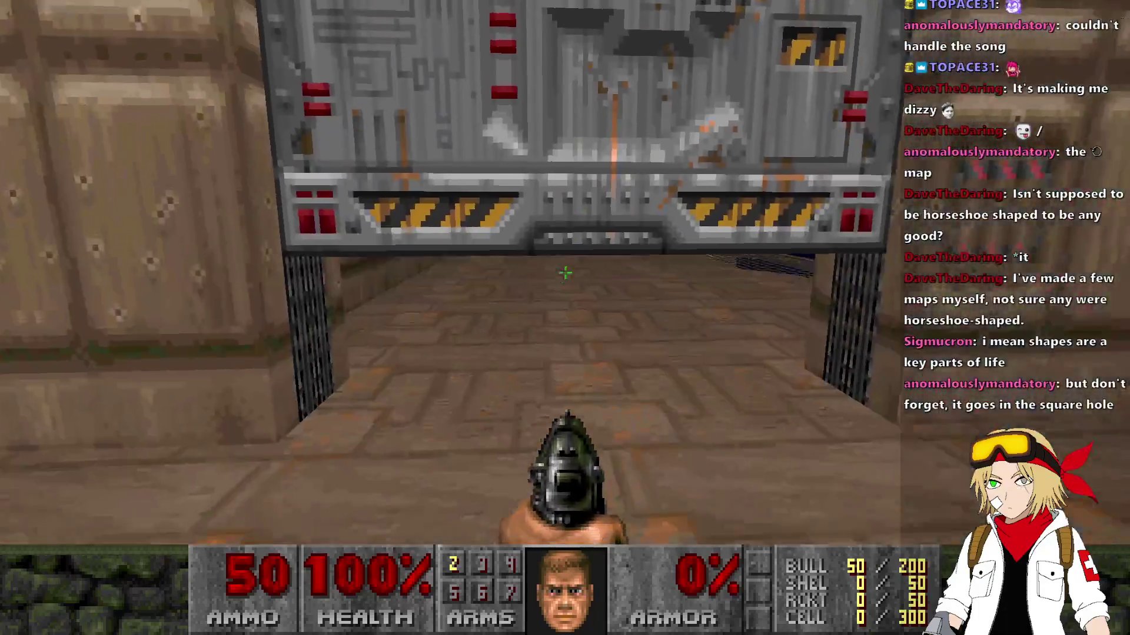
pyautogui.press('w')
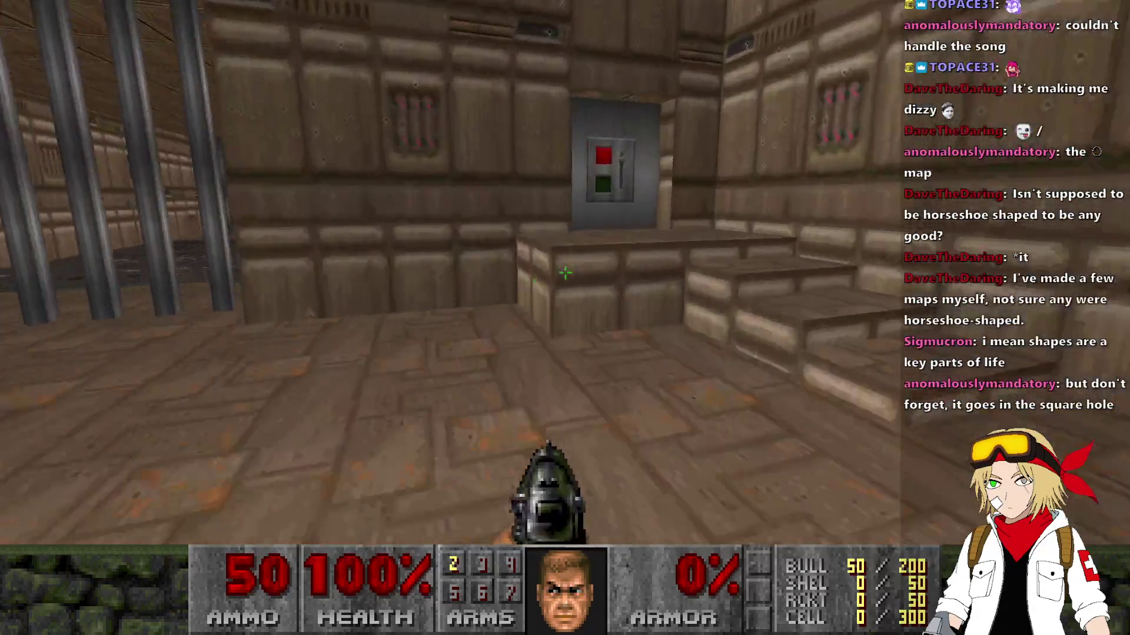
pyautogui.press('w')
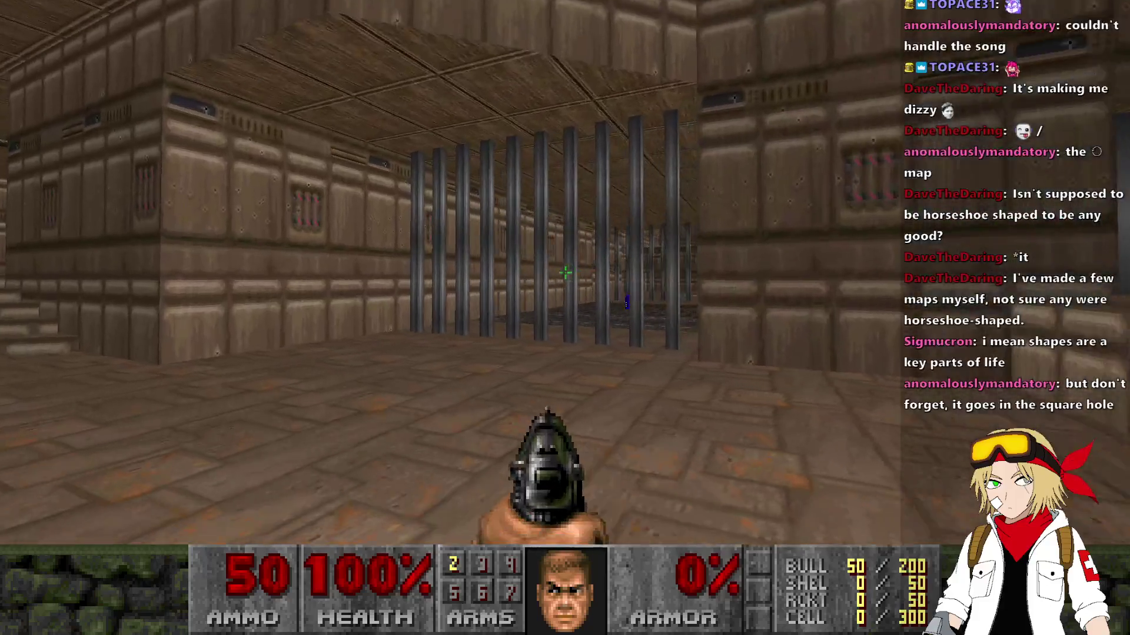
pyautogui.press('w')
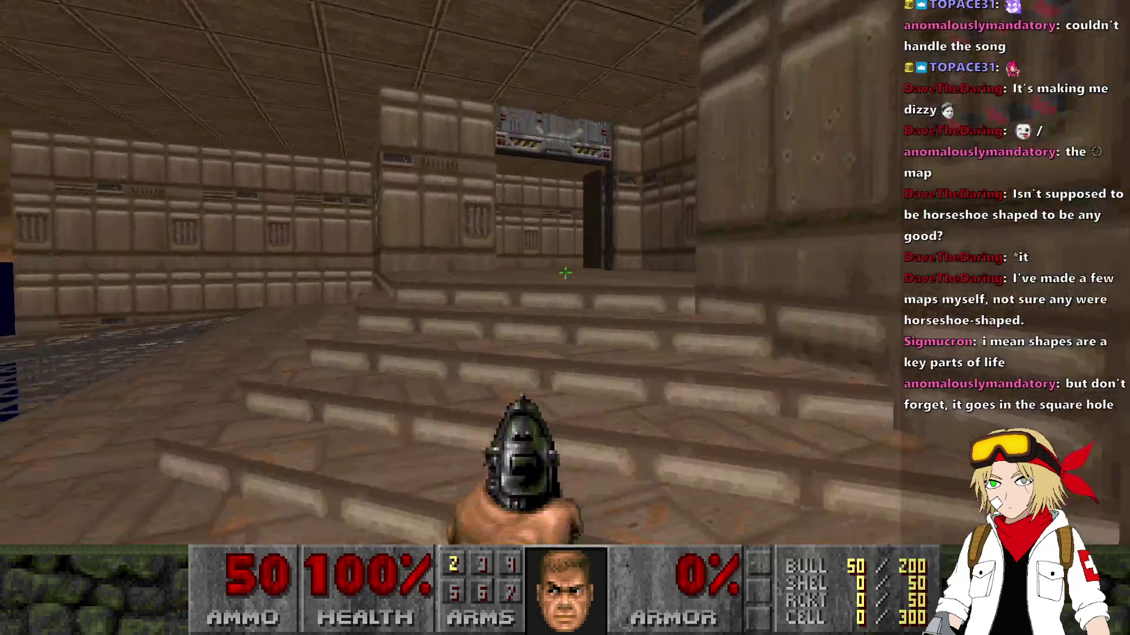
pyautogui.press('w')
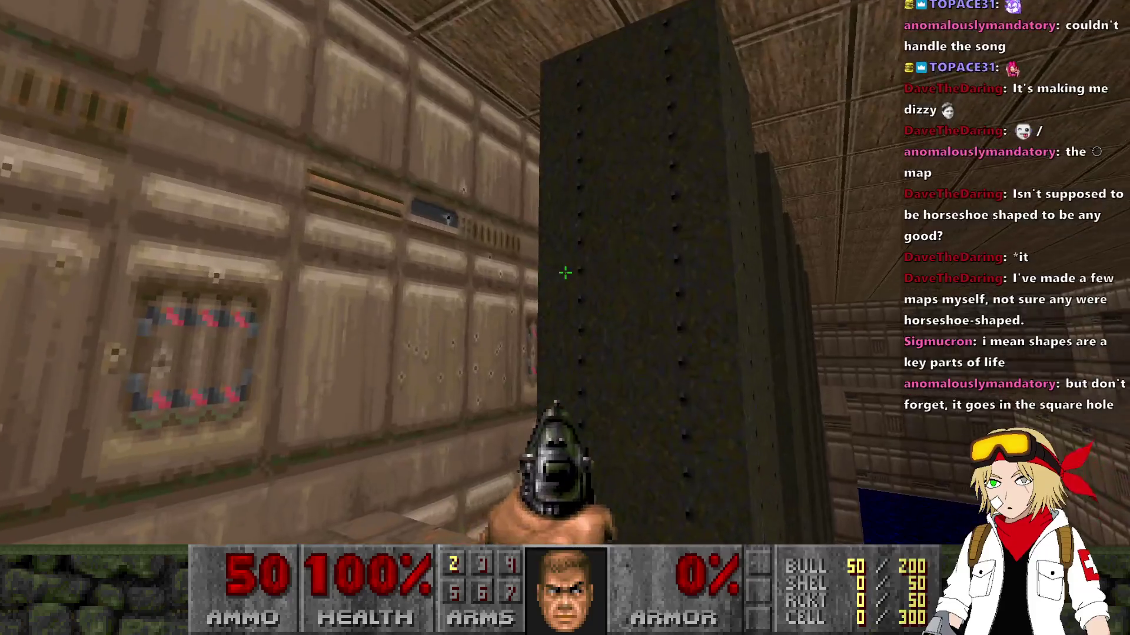
pyautogui.hotkey('alt', 'F4')
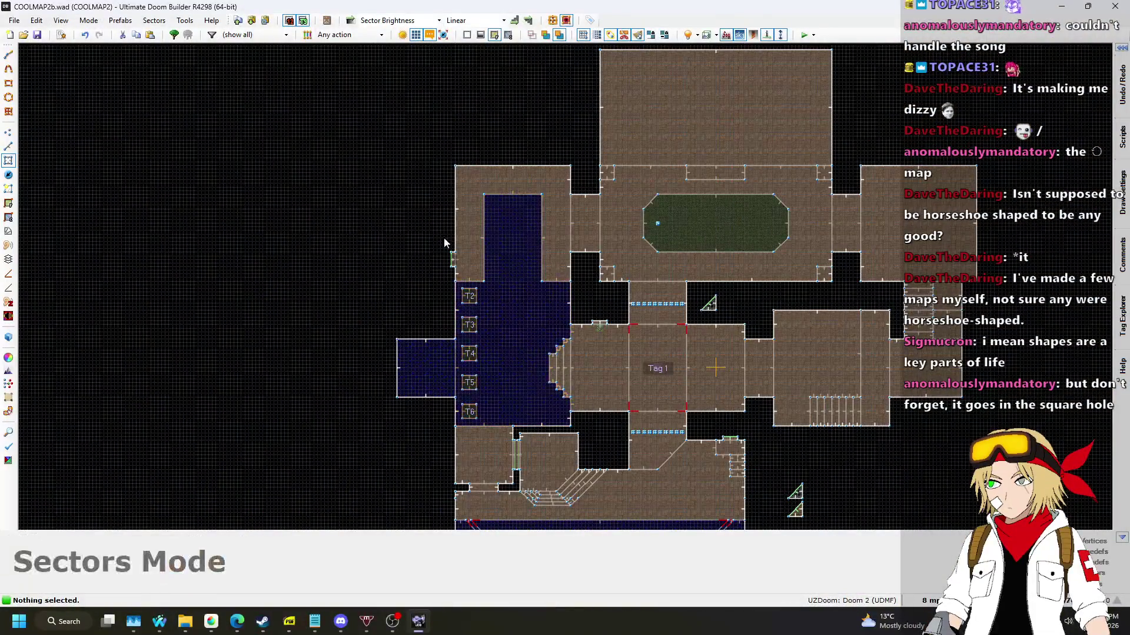
# Set the Tag 10 sector's top linedef to run script BARS_LOWER.
pyautogui.scroll(10, 753, 441)
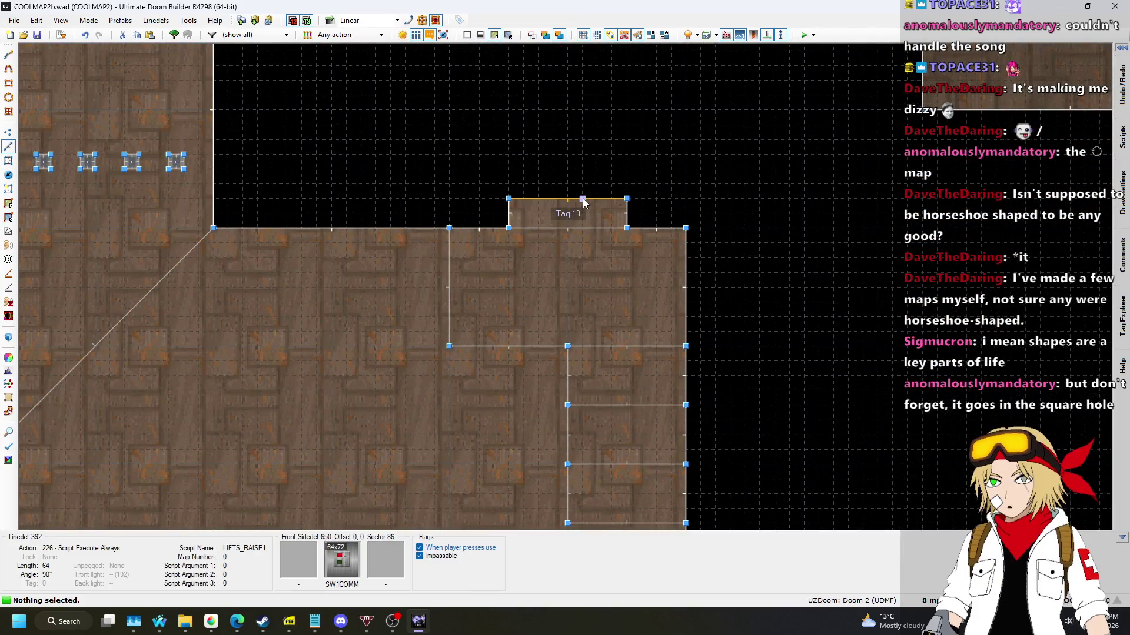
pyautogui.rightClick(580, 200)
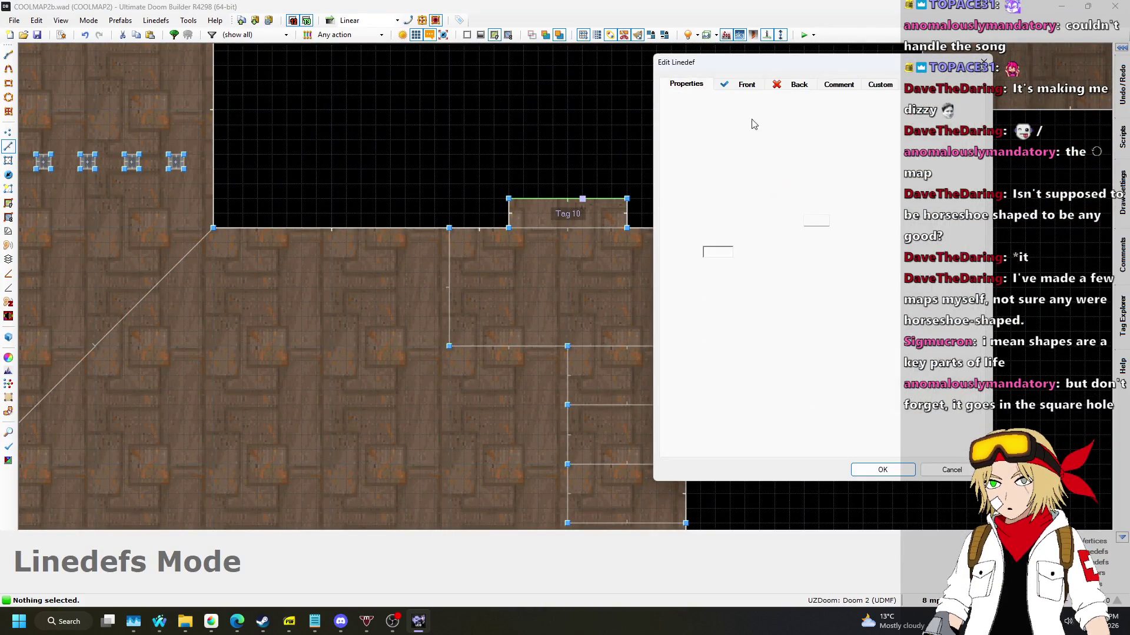
pyautogui.click(815, 271)
pyautogui.click(801, 286)
pyautogui.click(882, 470)
# Save COOLMAP2b.wad and launch another test play.
pyautogui.scroll(-3, 753, 415)
pyautogui.hotkey('ctrl', 's')
pyautogui.scroll(-2, 744, 191)
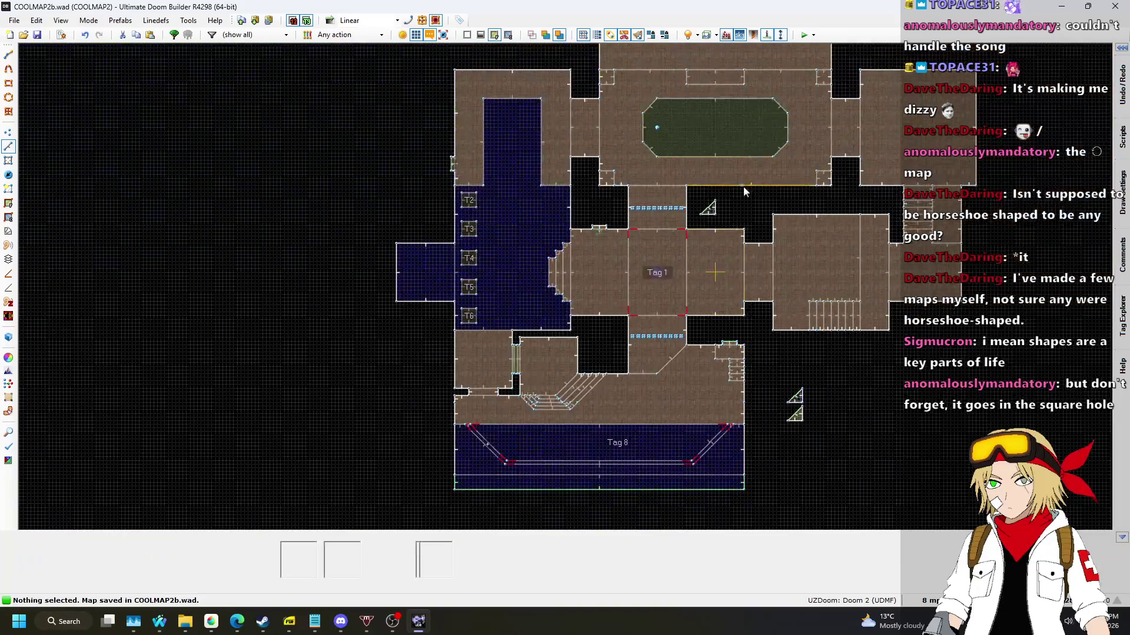
pyautogui.click(801, 36)
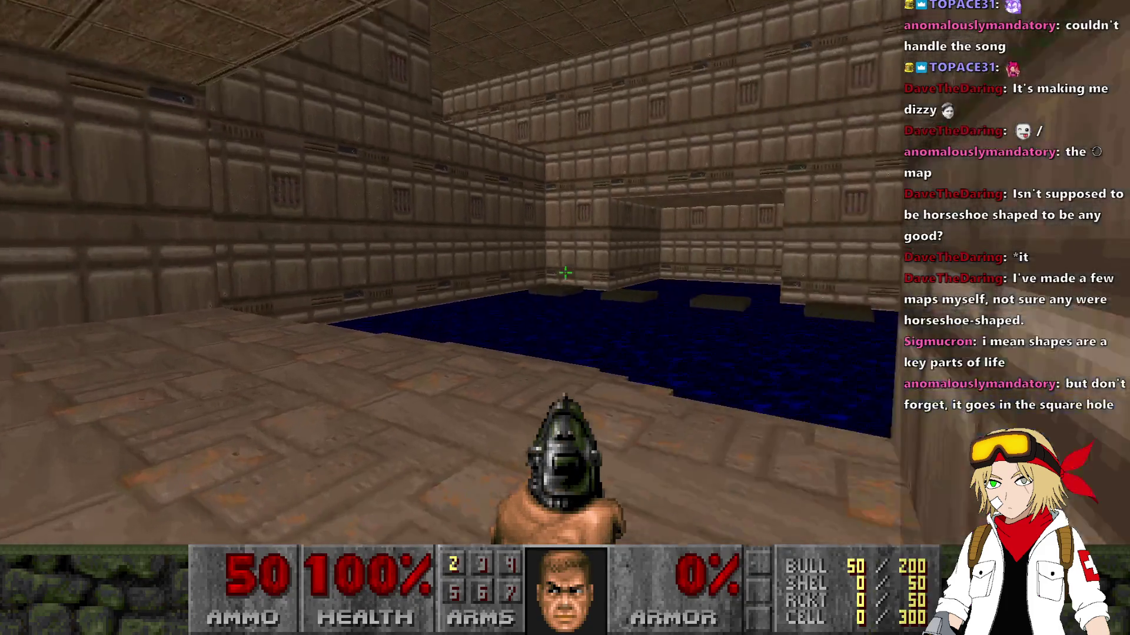
# Climb the steps, pass the water and switch, and cross the tan room to the grey door.
pyautogui.press('w')
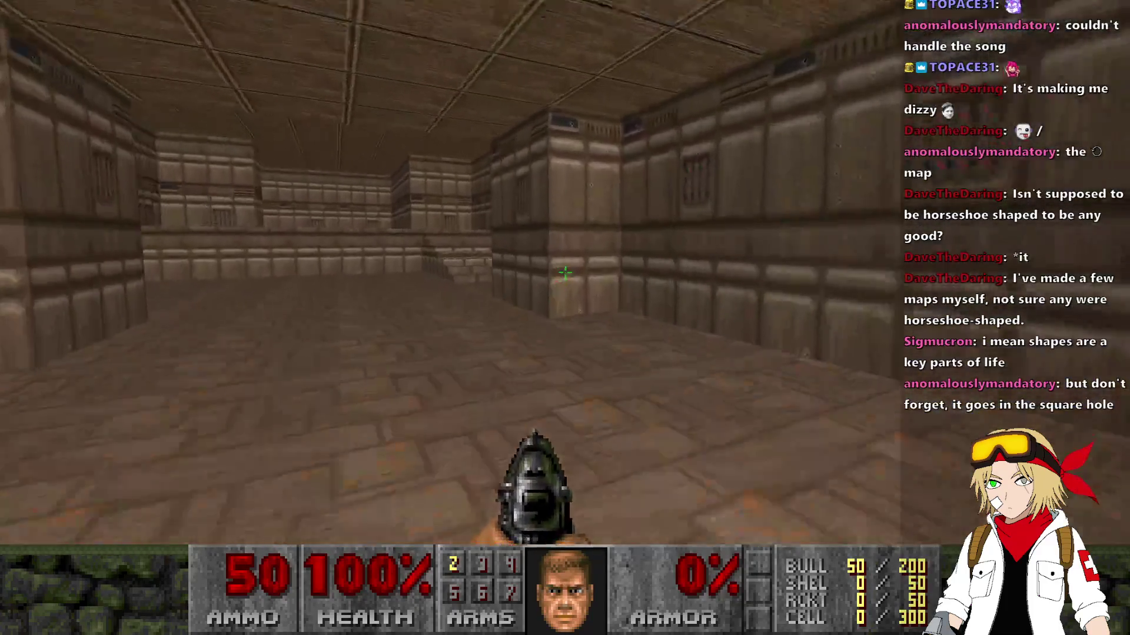
pyautogui.press('w')
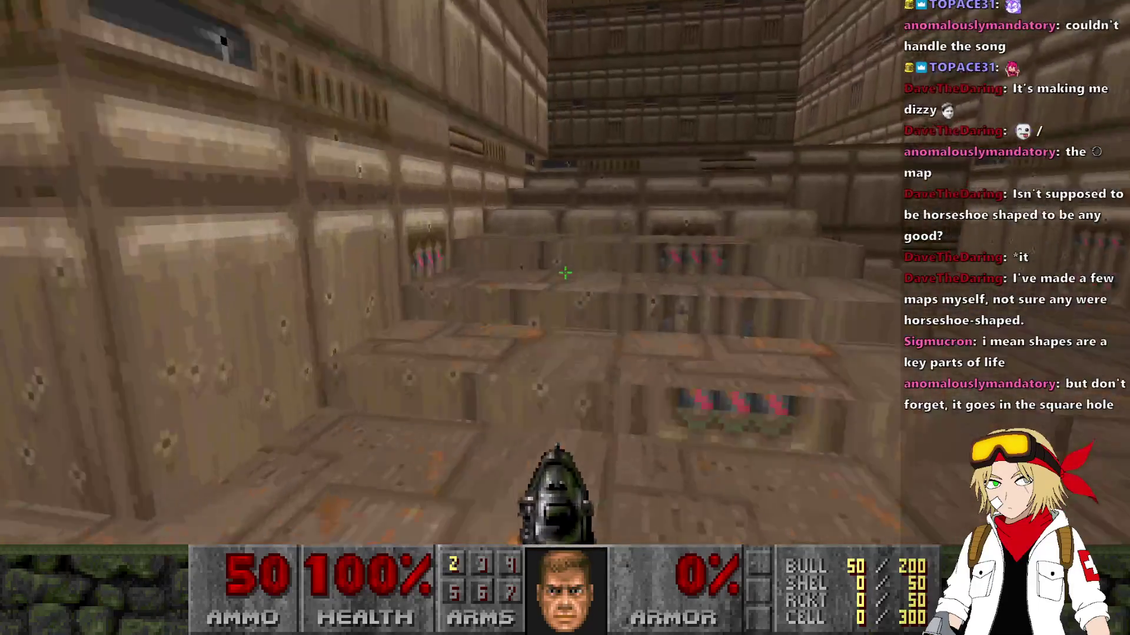
pyautogui.press('w')
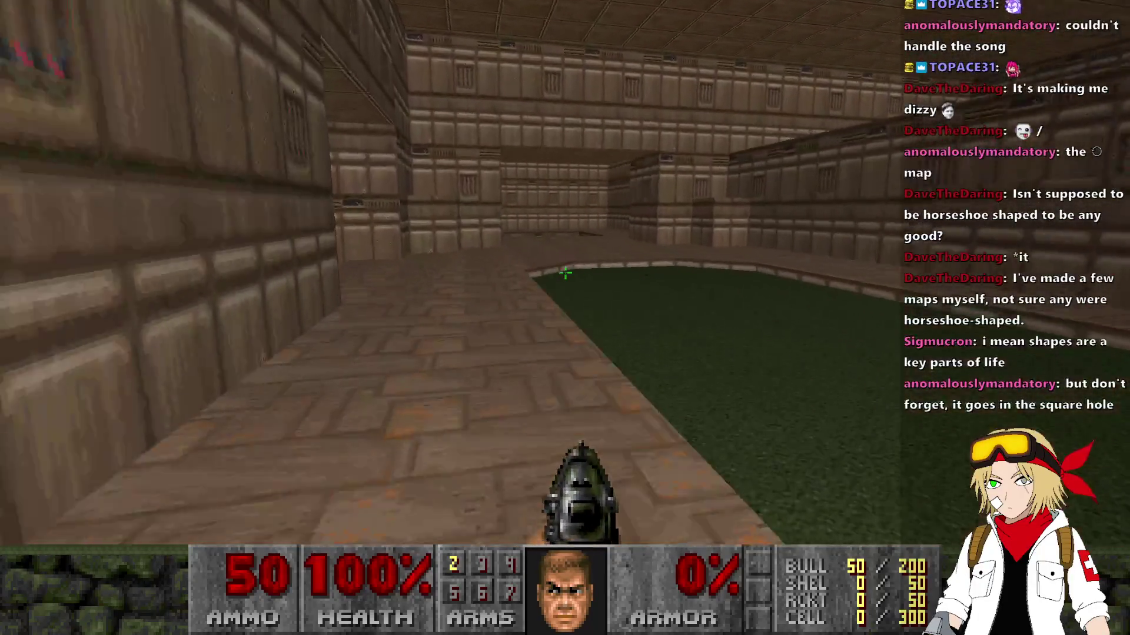
pyautogui.press('w')
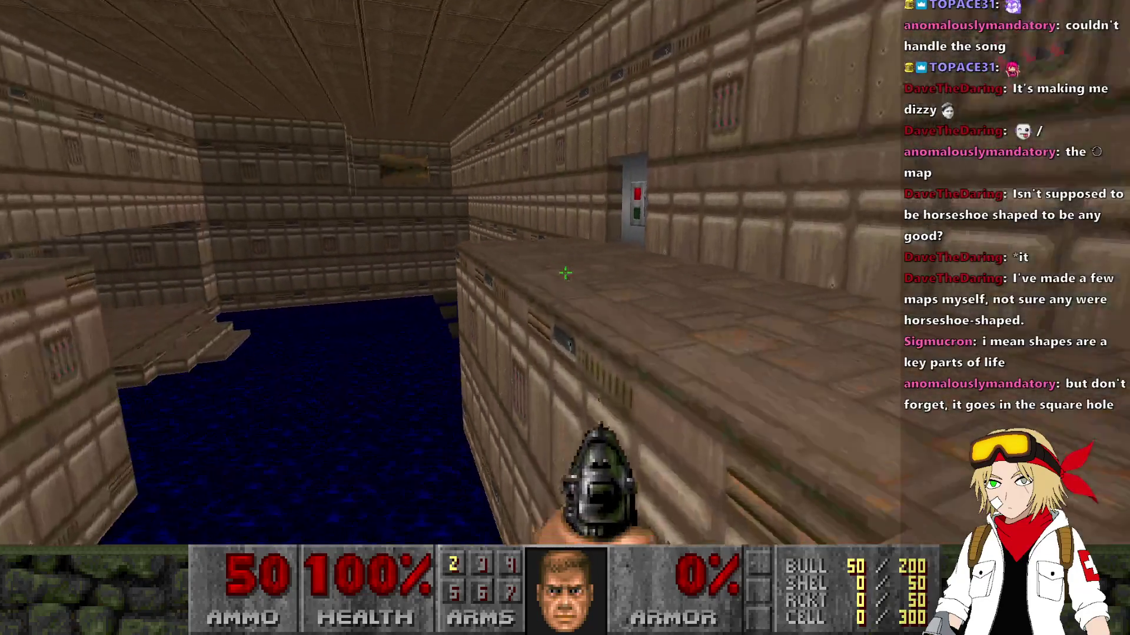
pyautogui.press('w')
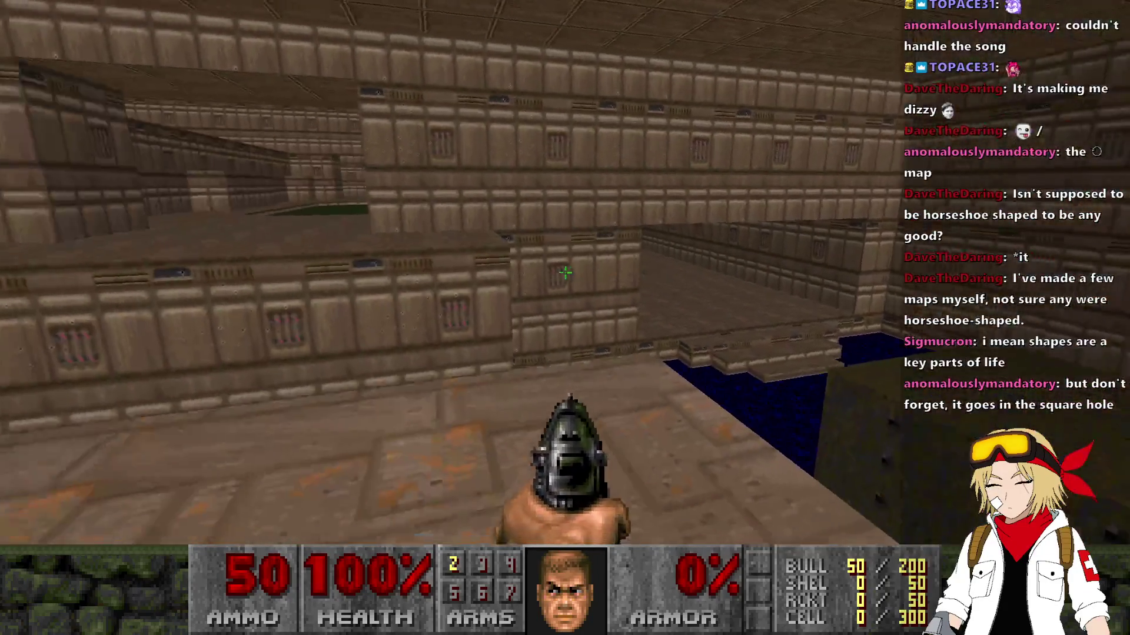
pyautogui.press('w')
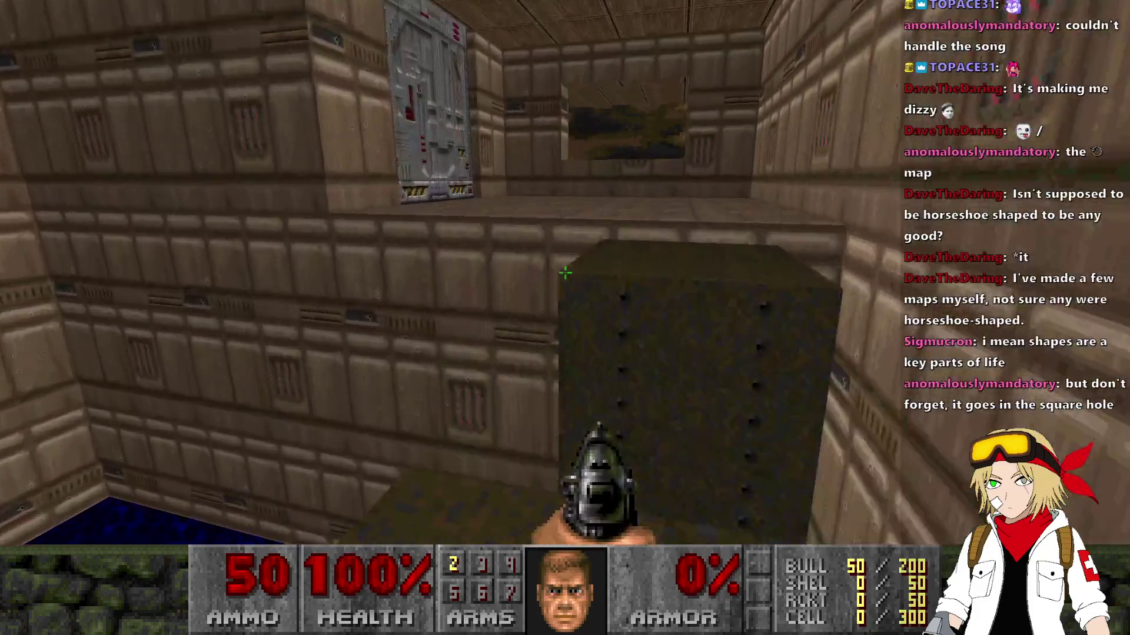
# Go through the door onto the grated blue floor, collect the blue keycard by the bars, then quit.
pyautogui.press('w')
pyautogui.press('w')
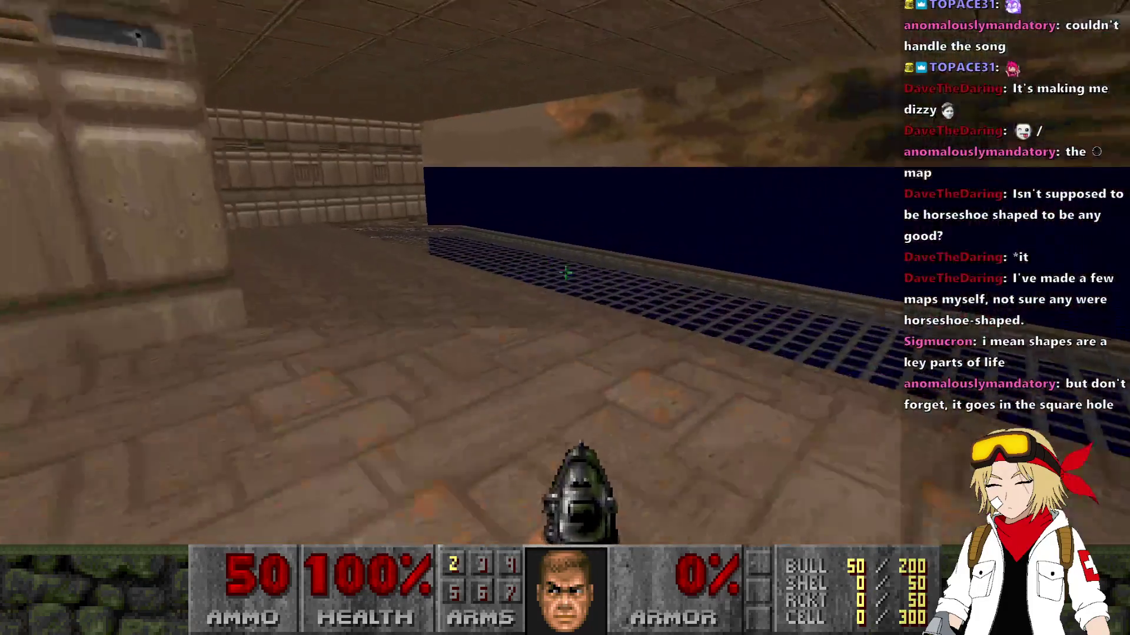
pyautogui.press('w')
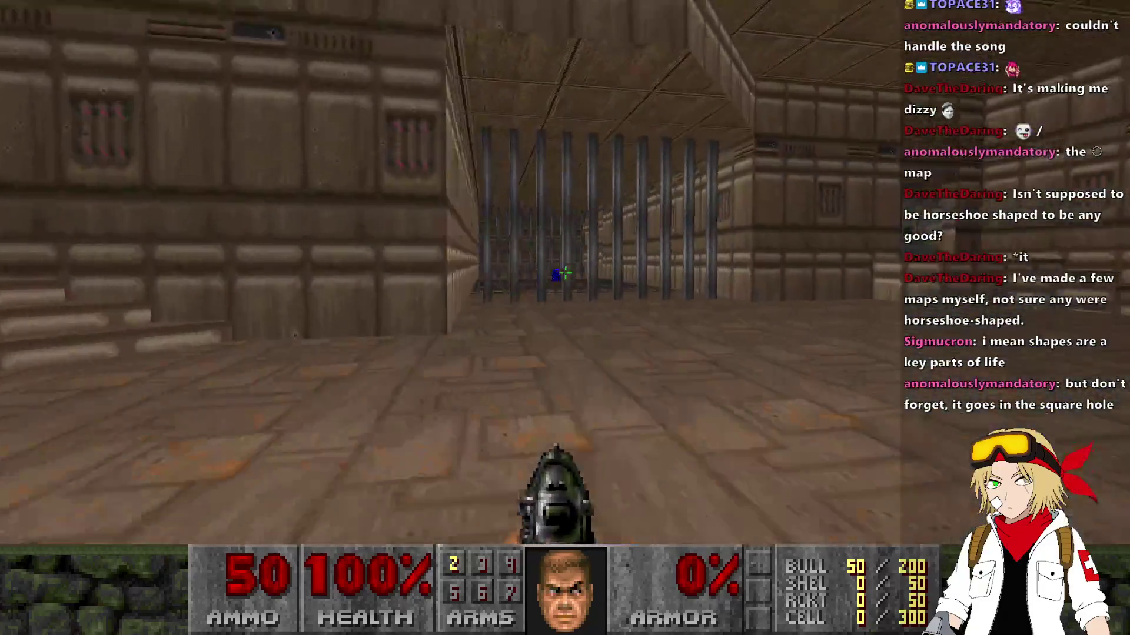
pyautogui.press('w')
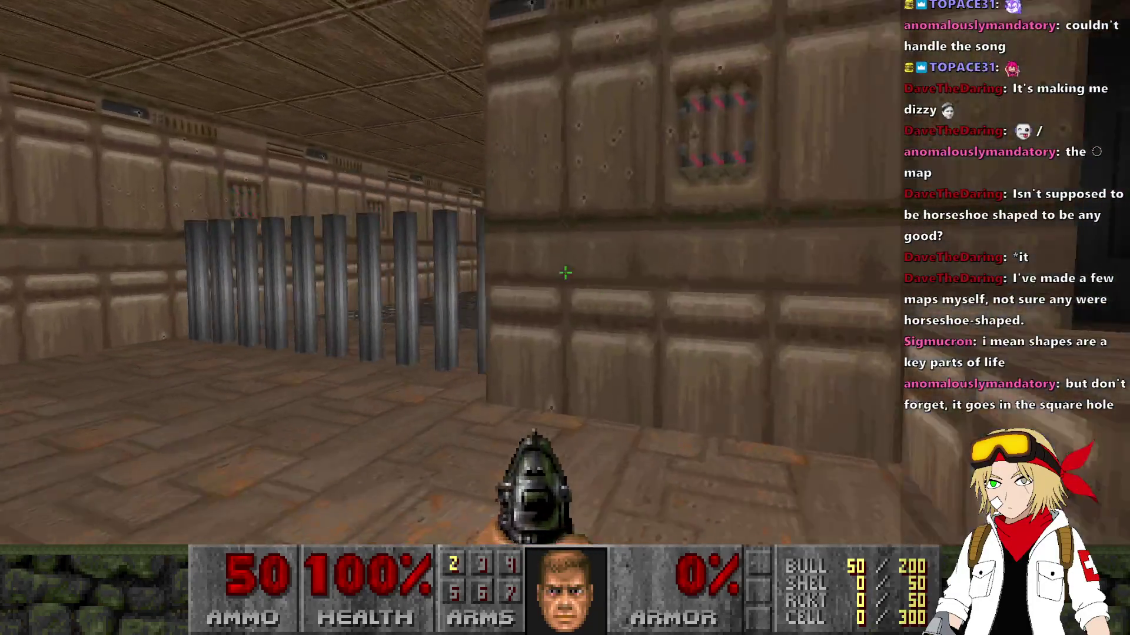
pyautogui.press('w')
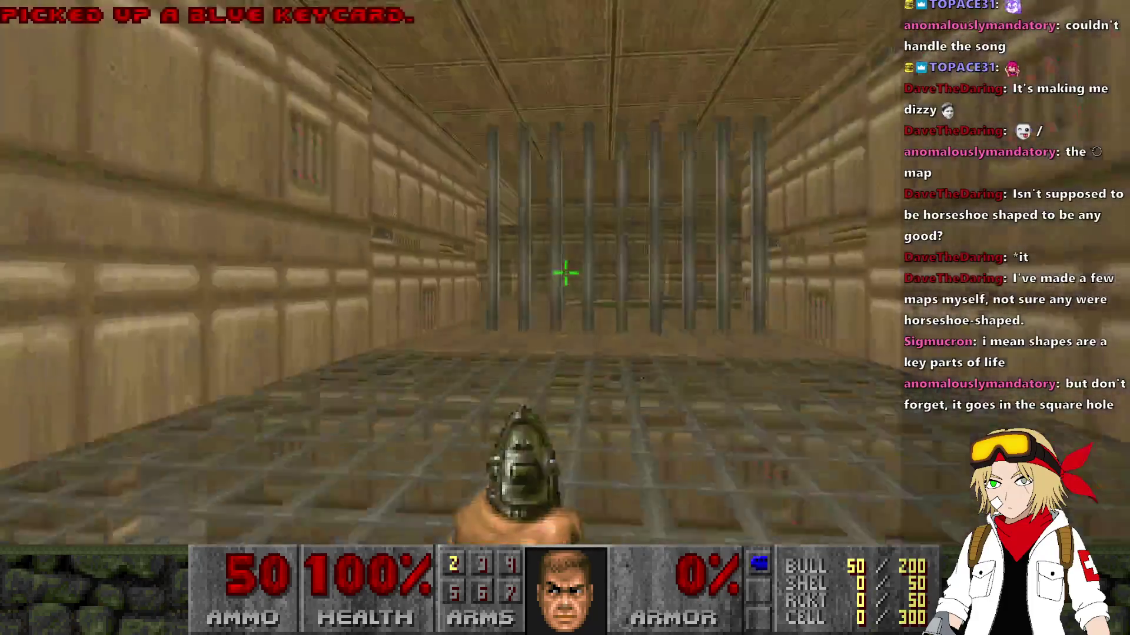
pyautogui.press('w')
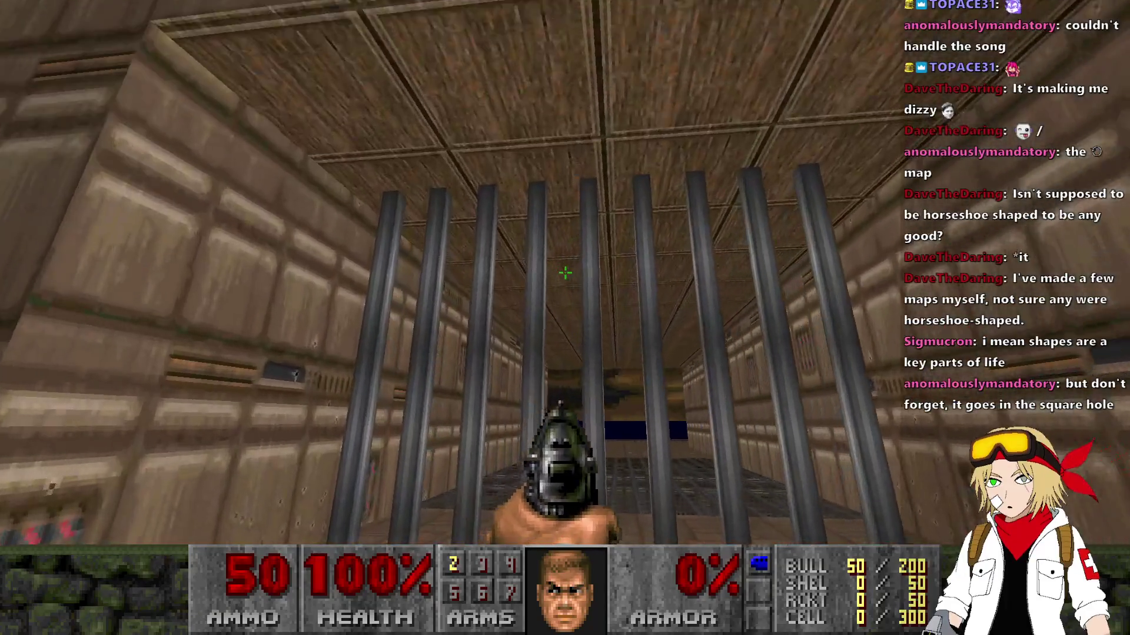
pyautogui.hotkey('alt', 'F4')
# Merge the row of nine bar sectors into one sector.
pyautogui.scroll(6, 641, 329)
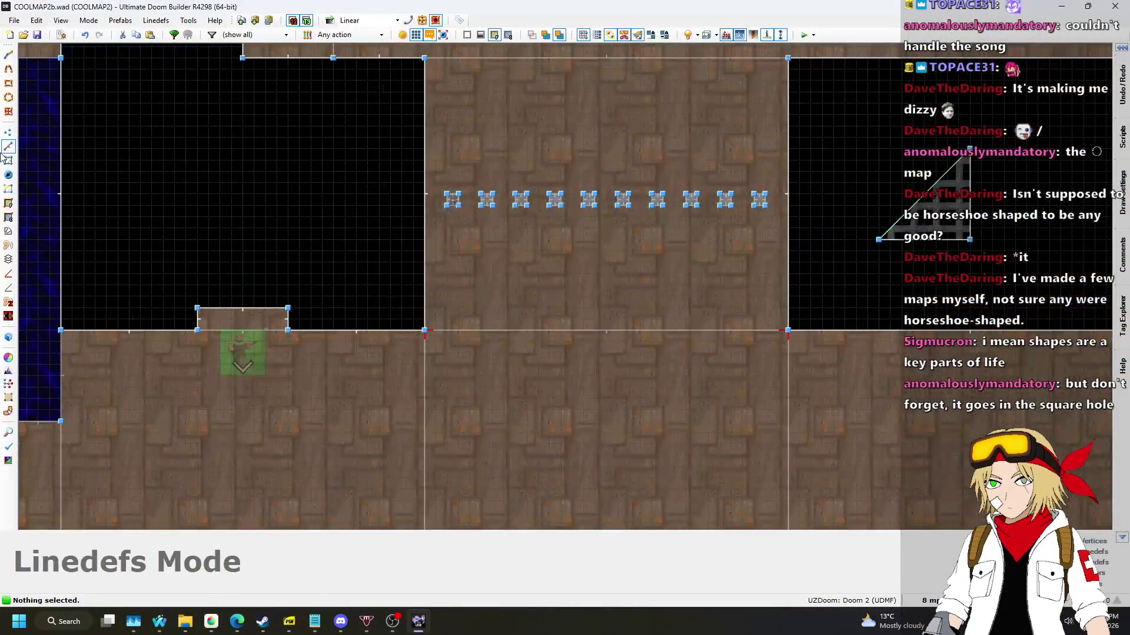
pyautogui.click(8, 164)
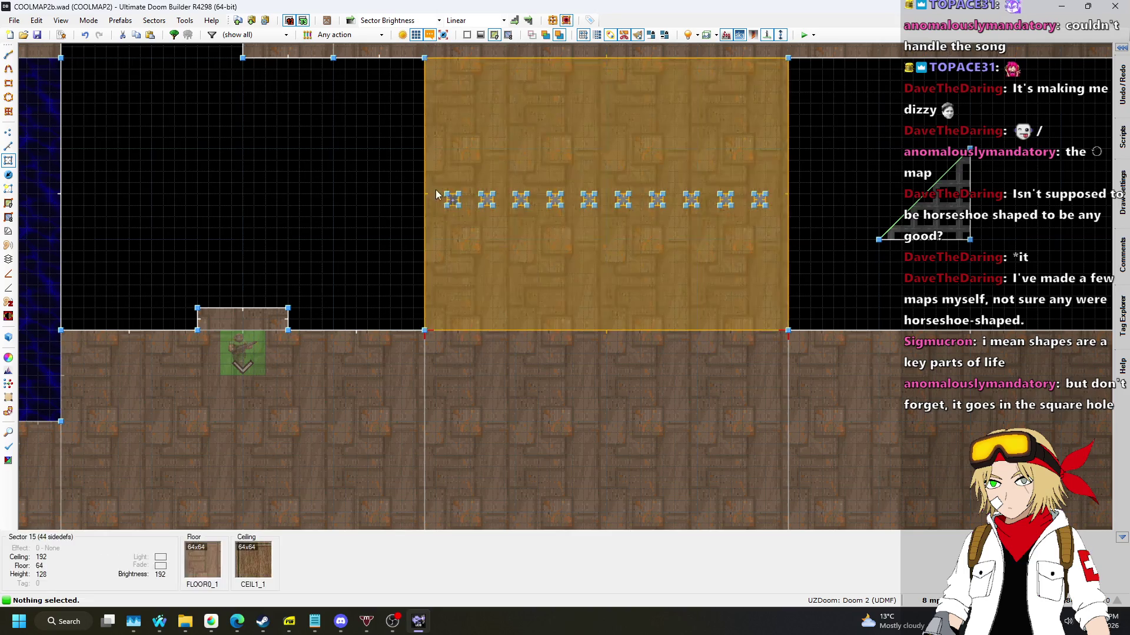
pyautogui.scroll(-3, 454, 199)
pyautogui.scroll(4, 454, 198)
pyautogui.moveTo(439, 183); pyautogui.dragTo(874, 225)
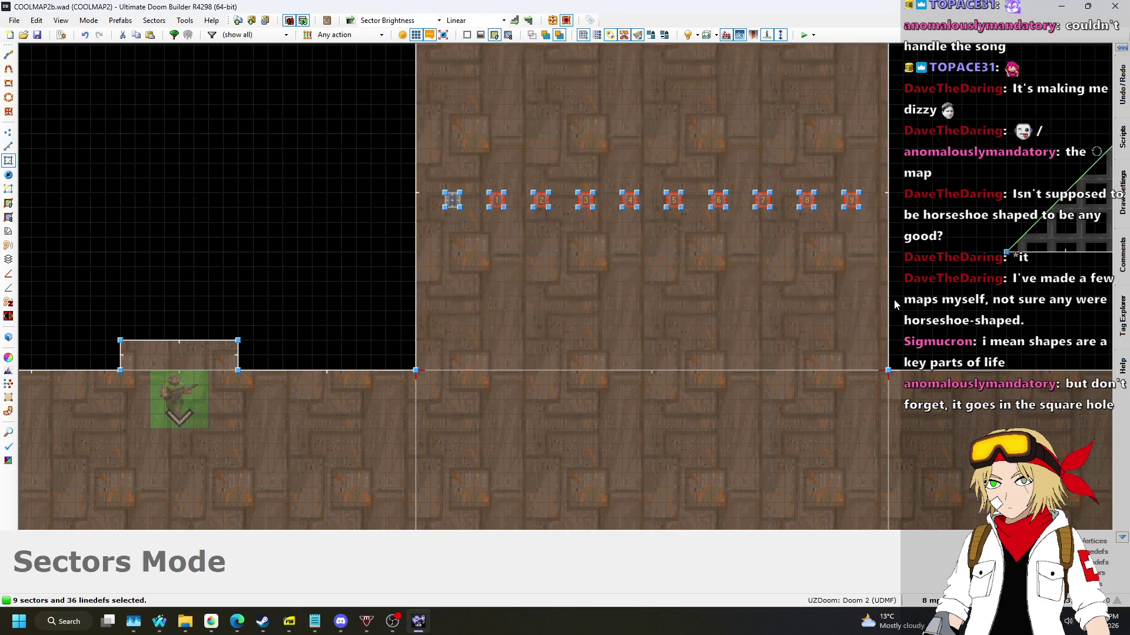
pyautogui.hotkey('shift', 'j')
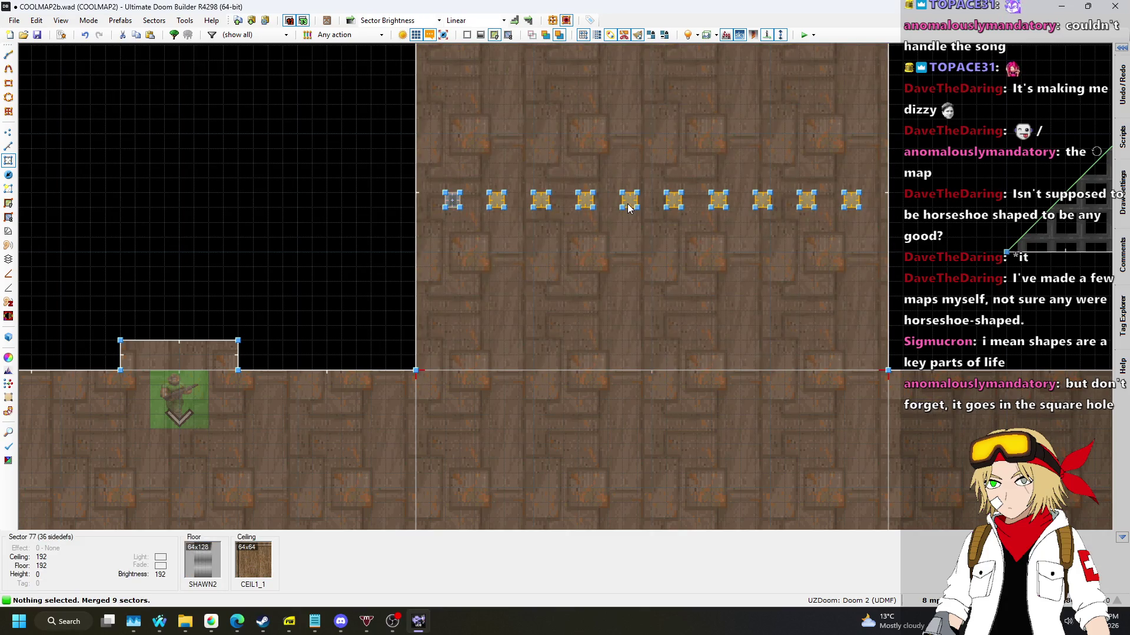
# Merge both rows of bars into a single sector tagged 11.
pyautogui.scroll(-5, 628, 206)
pyautogui.scroll(1, 576, 202)
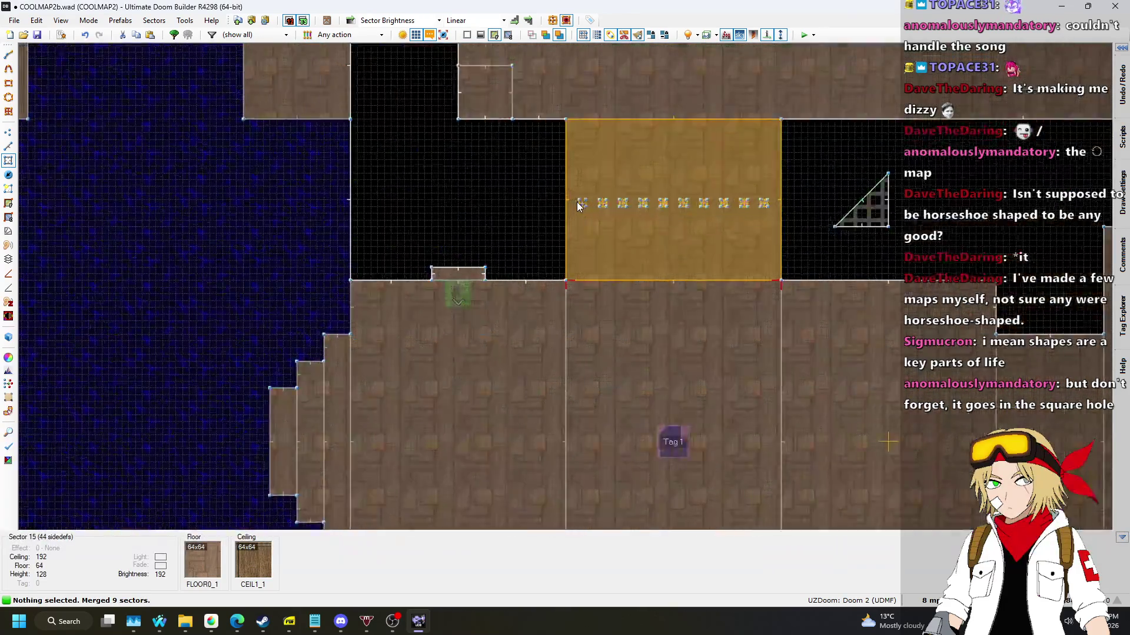
pyautogui.press('s')
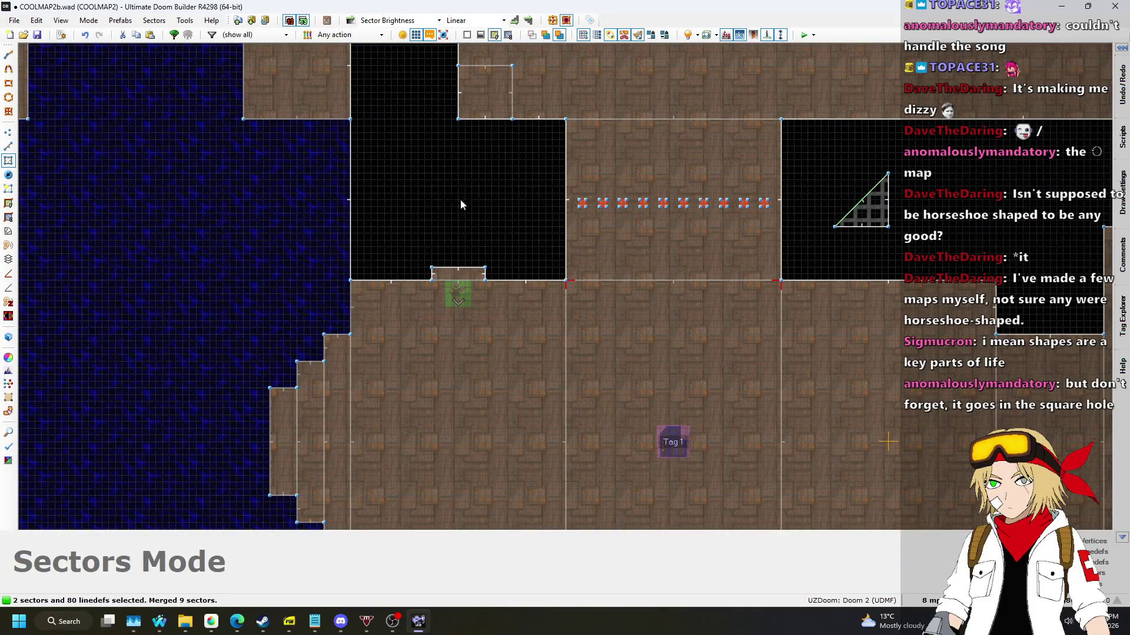
pyautogui.scroll(-4, 467, 205)
pyautogui.hotkey('shift', 'j')
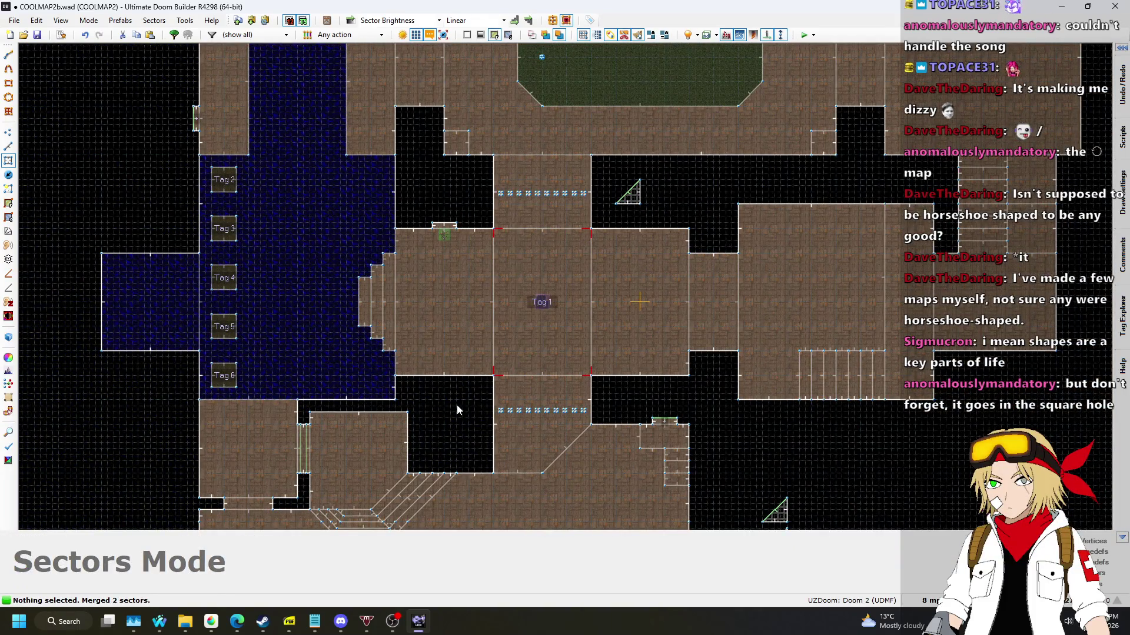
# Open the map's scripts to view BARS_LOWER lowering the tag 11 floor by 124 at speed 16.
pyautogui.scroll(2, 518, 197)
pyautogui.scroll(-3, 521, 197)
pyautogui.scroll(2, 522, 196)
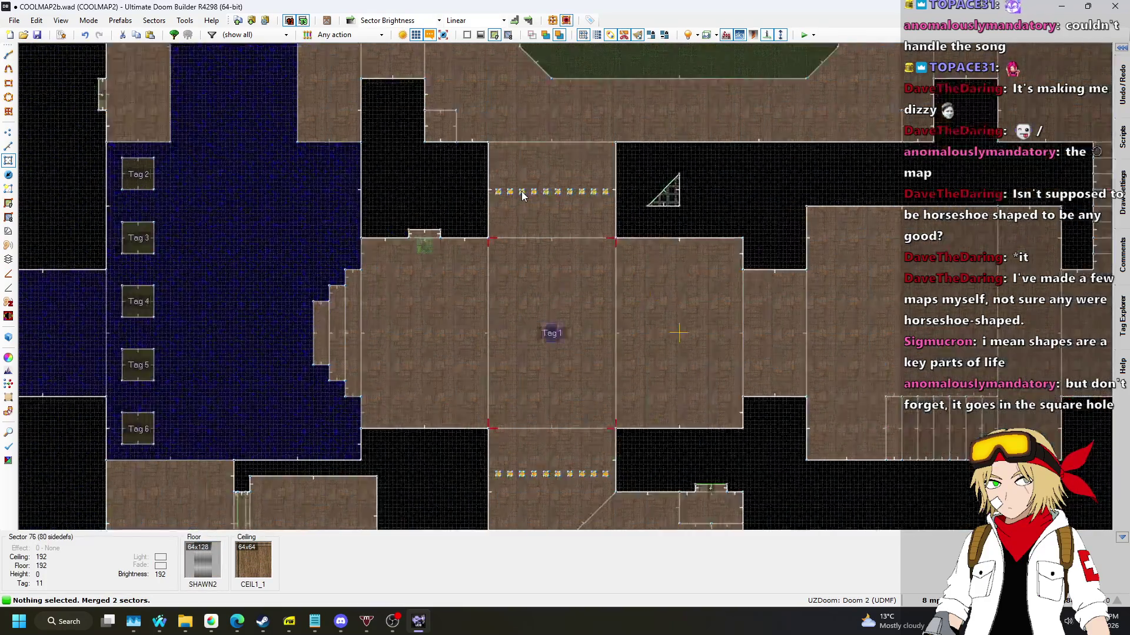
pyautogui.scroll(8, 521, 196)
pyautogui.scroll(-9, 509, 195)
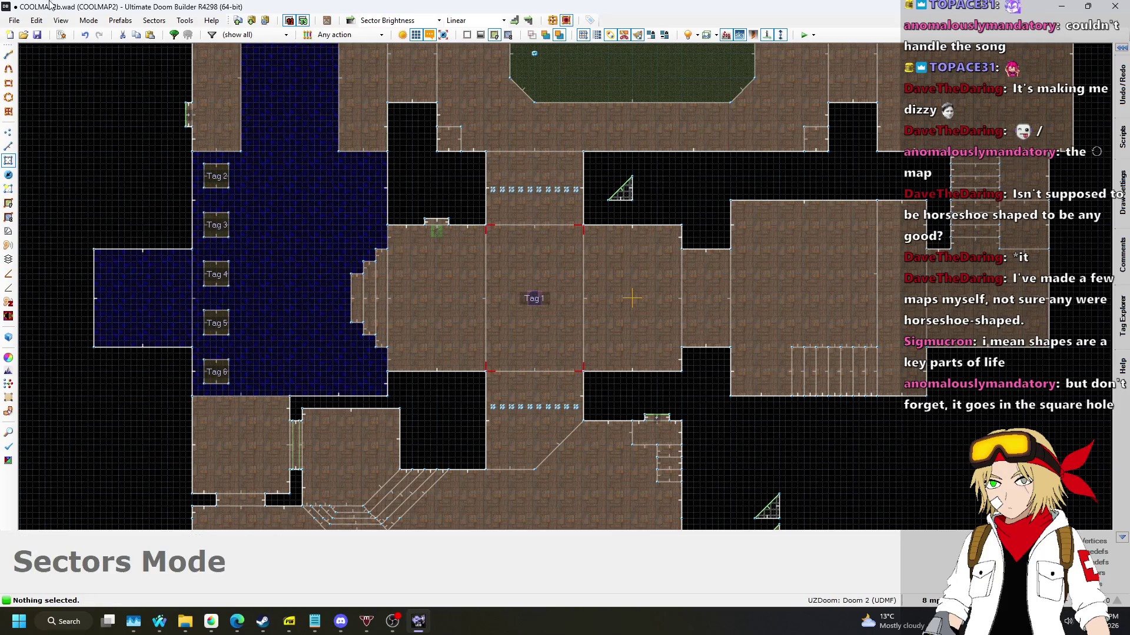
pyautogui.click(64, 37)
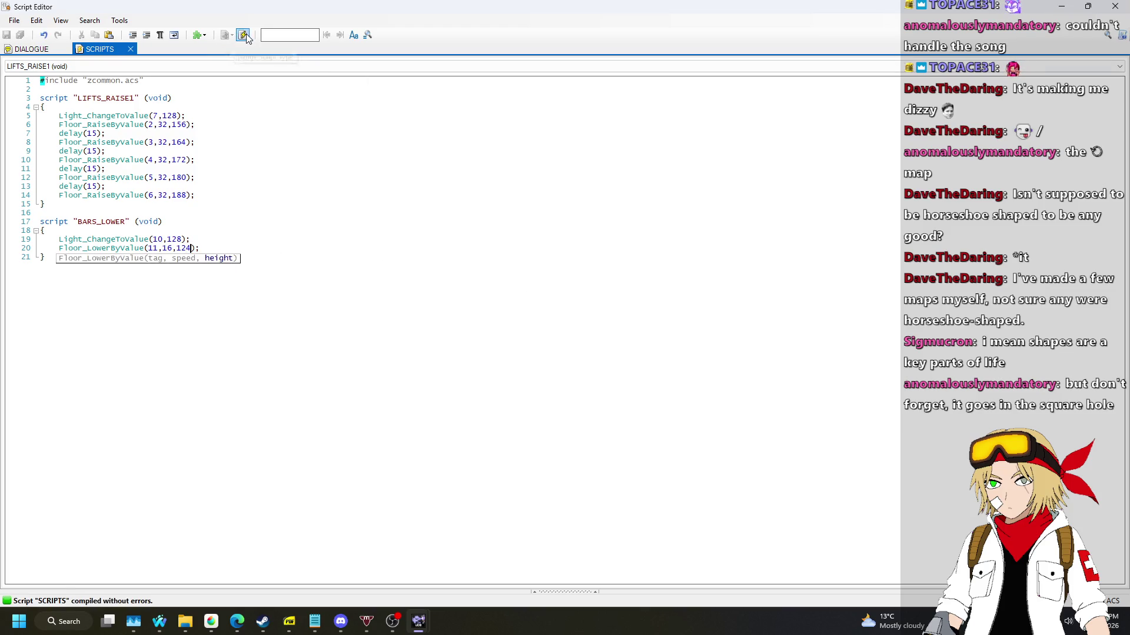
# Close the Script Editor, recenter the map, and bring up the song requests page.
pyautogui.click(1113, 5)
pyautogui.scroll(-4, 757, 329)
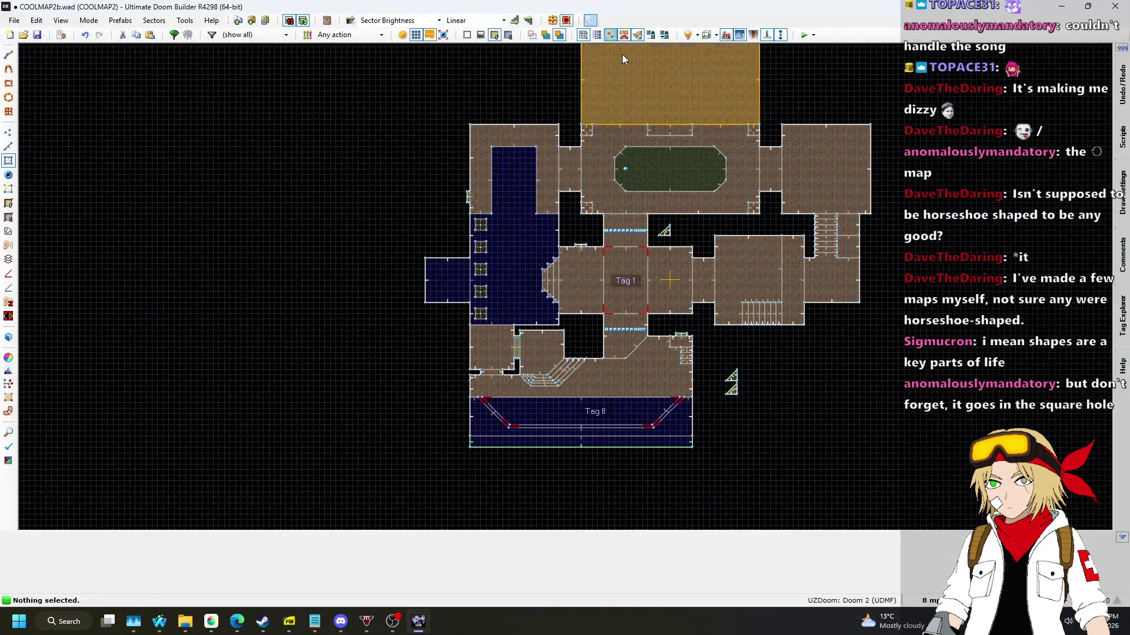
pyautogui.moveTo(795, 145); pyautogui.dragTo(734, 116)
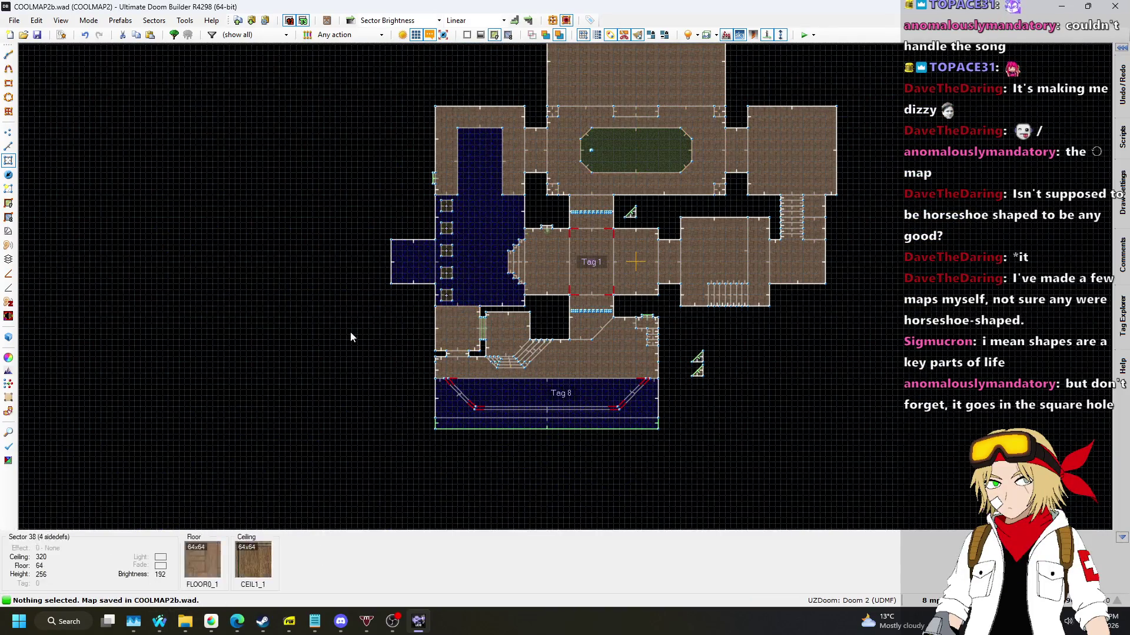
pyautogui.moveTo(159, 622)
pyautogui.click(443, 558)
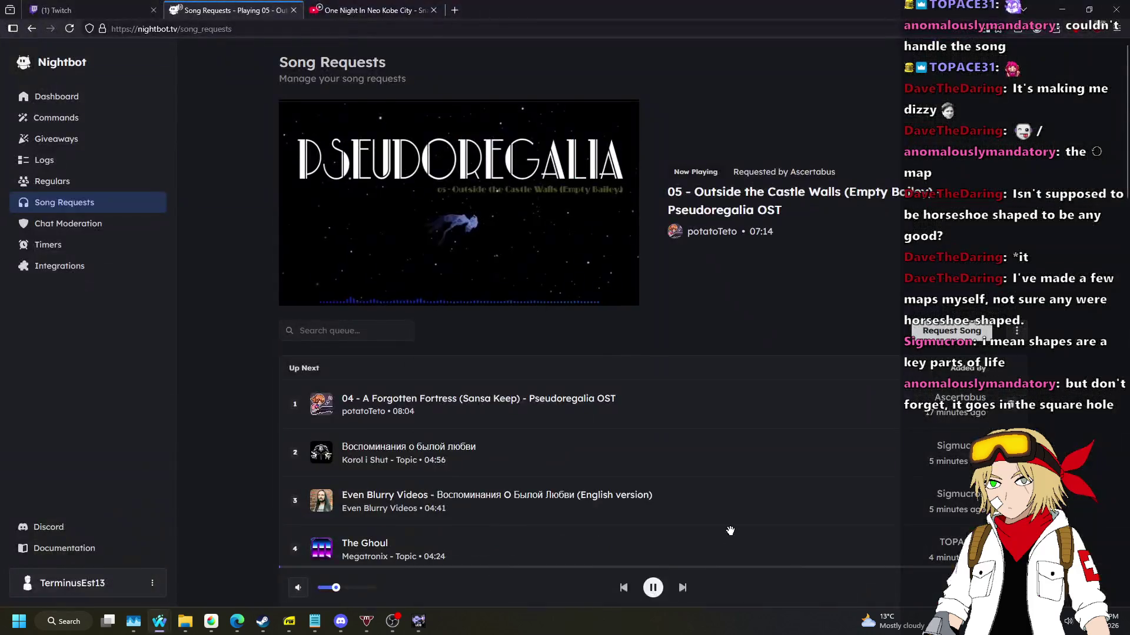
# Request Pseudoregalia 'Outside the Castle Walls (SNES/ S-DSP Arrangement)' and move it first in Up Next.
pyautogui.click(949, 331)
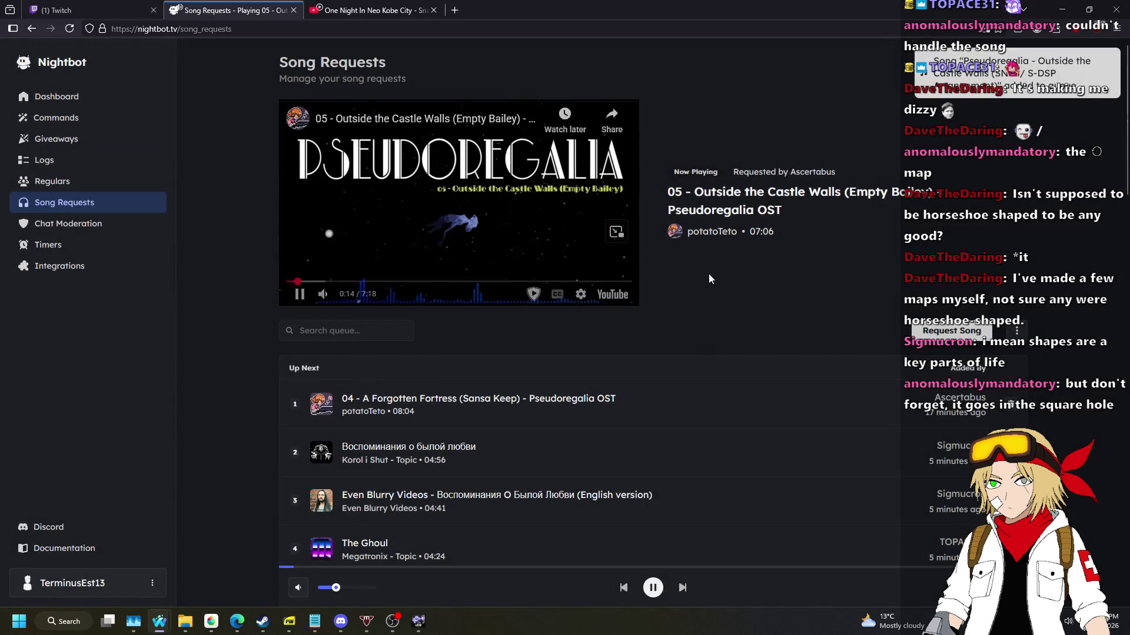
pyautogui.scroll(-4, 632, 185)
pyautogui.moveTo(297, 506)
pyautogui.mouseDown()
pyautogui.moveTo(297, 166)
pyautogui.moveTo(259, 279)
pyautogui.mouseUp()
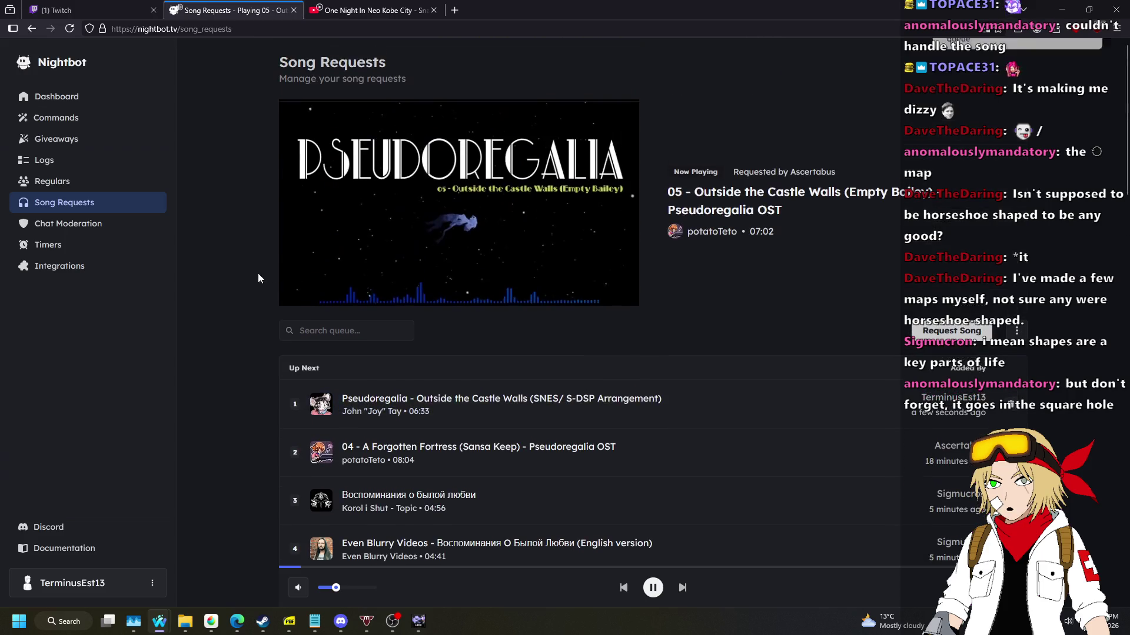
pyautogui.click(408, 632)
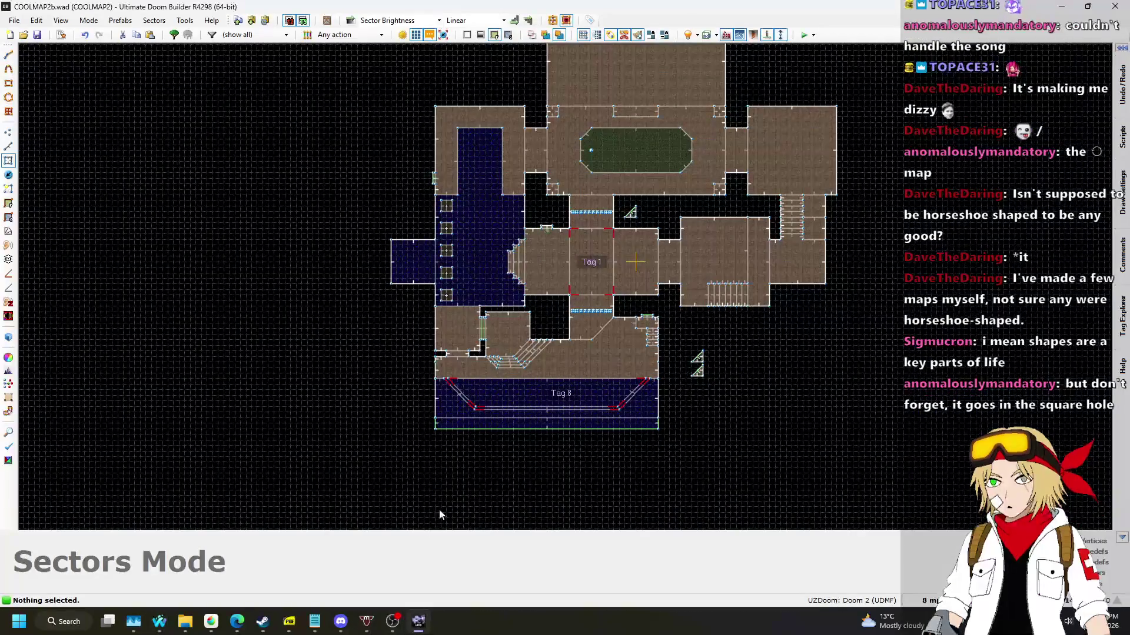
# Delete the two stray vertices beside the stairs in vertices mode.
pyautogui.scroll(5, 542, 353)
pyautogui.scroll(-1, 540, 353)
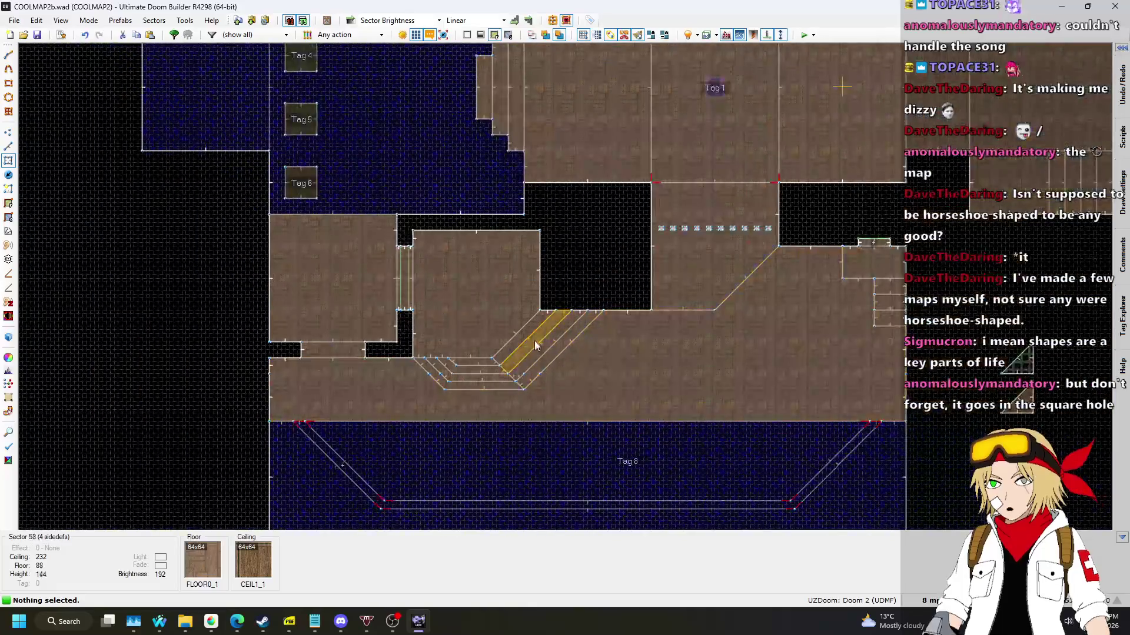
pyautogui.scroll(3, 604, 284)
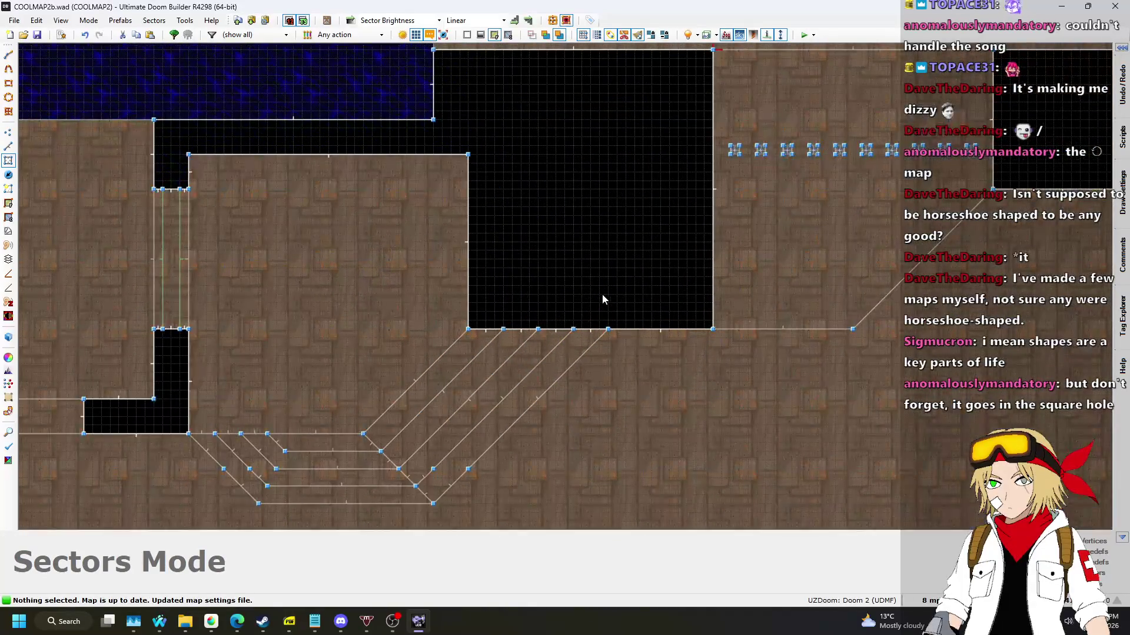
pyautogui.scroll(-2, 606, 294)
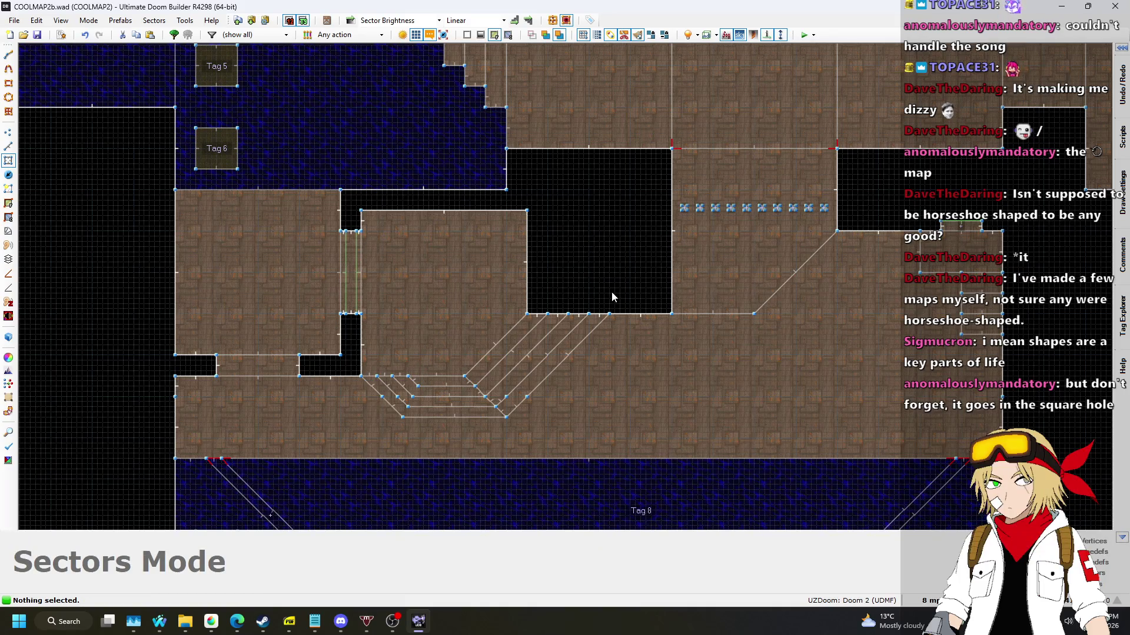
pyautogui.scroll(2, 506, 401)
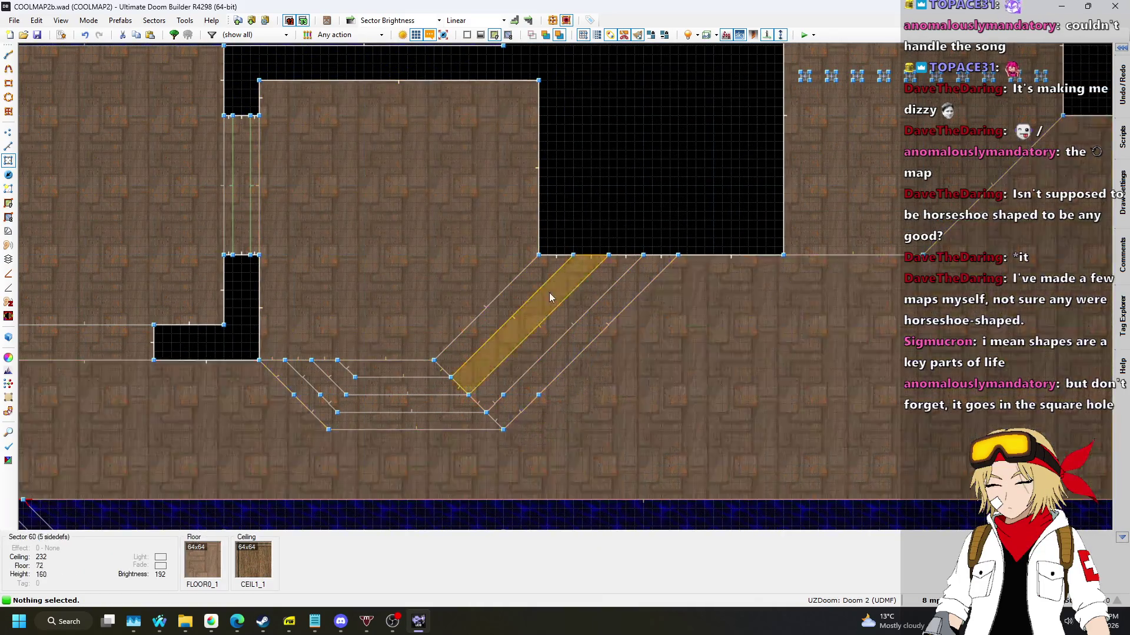
pyautogui.press('v')
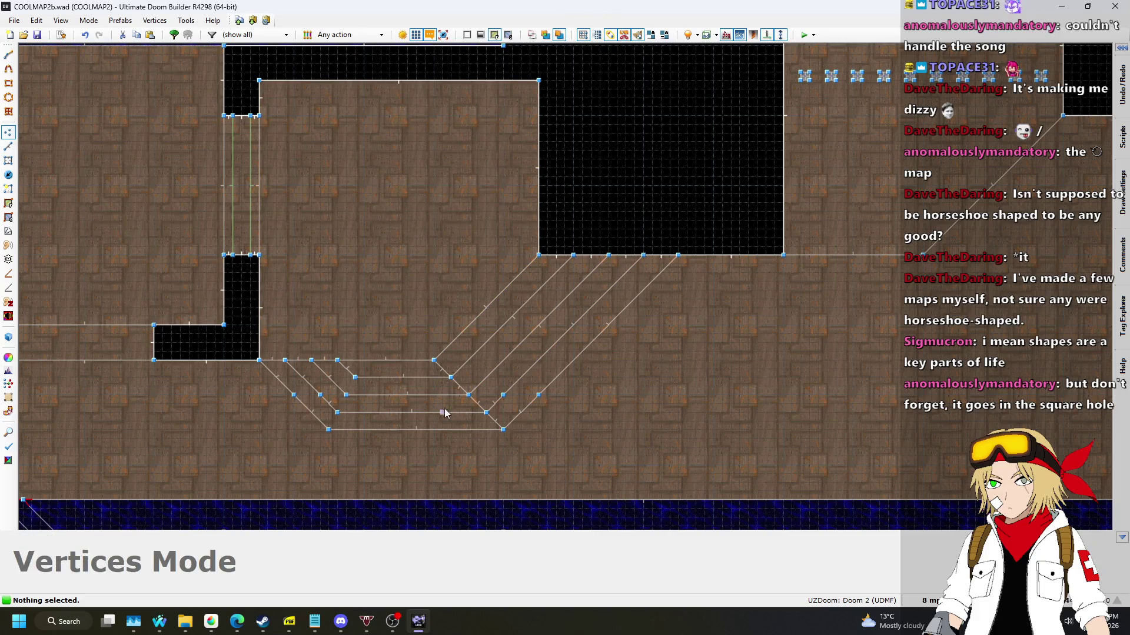
pyautogui.scroll(2, 447, 413)
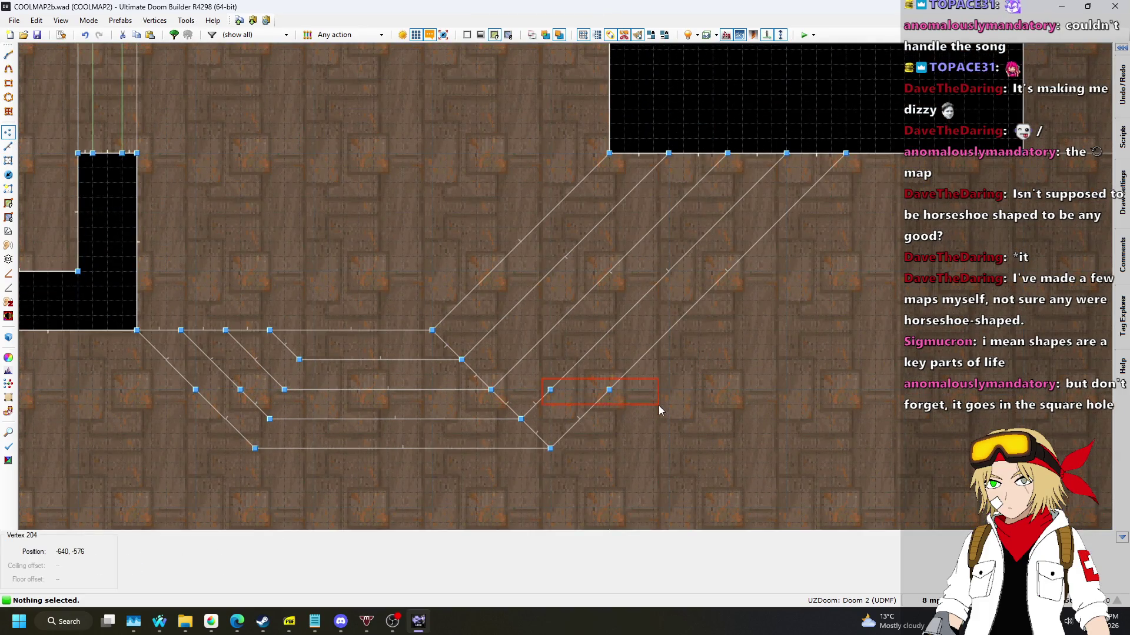
pyautogui.moveTo(657, 405); pyautogui.dragTo(659, 404)
pyautogui.press('Delete')
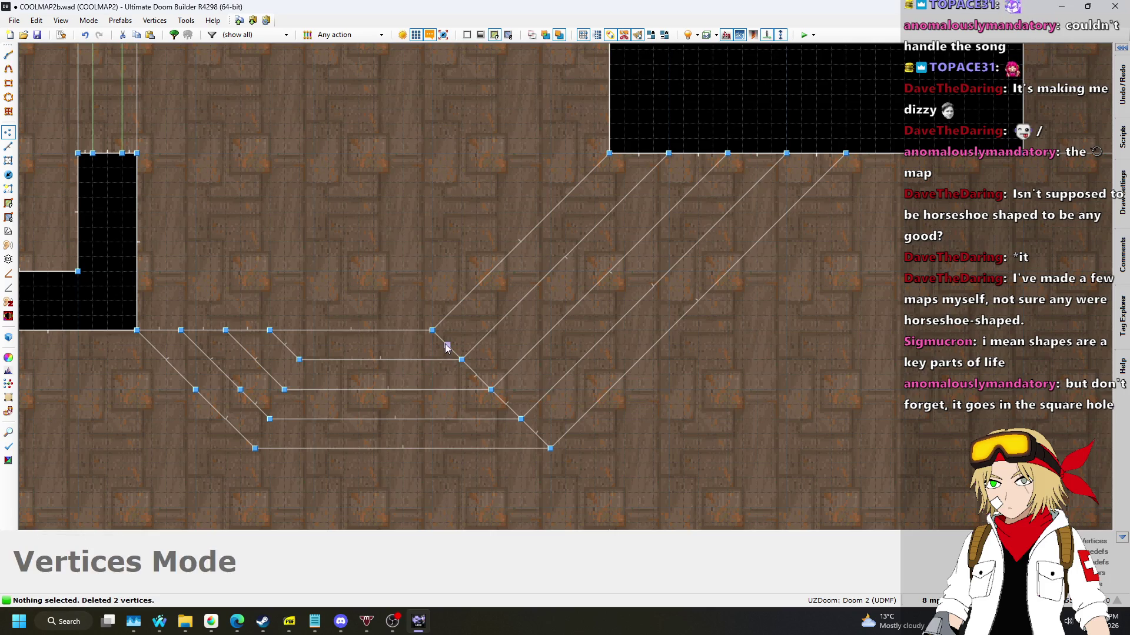
# Shift the top stair vertices left along the wall.
pyautogui.moveTo(934, 189); pyautogui.dragTo(935, 189)
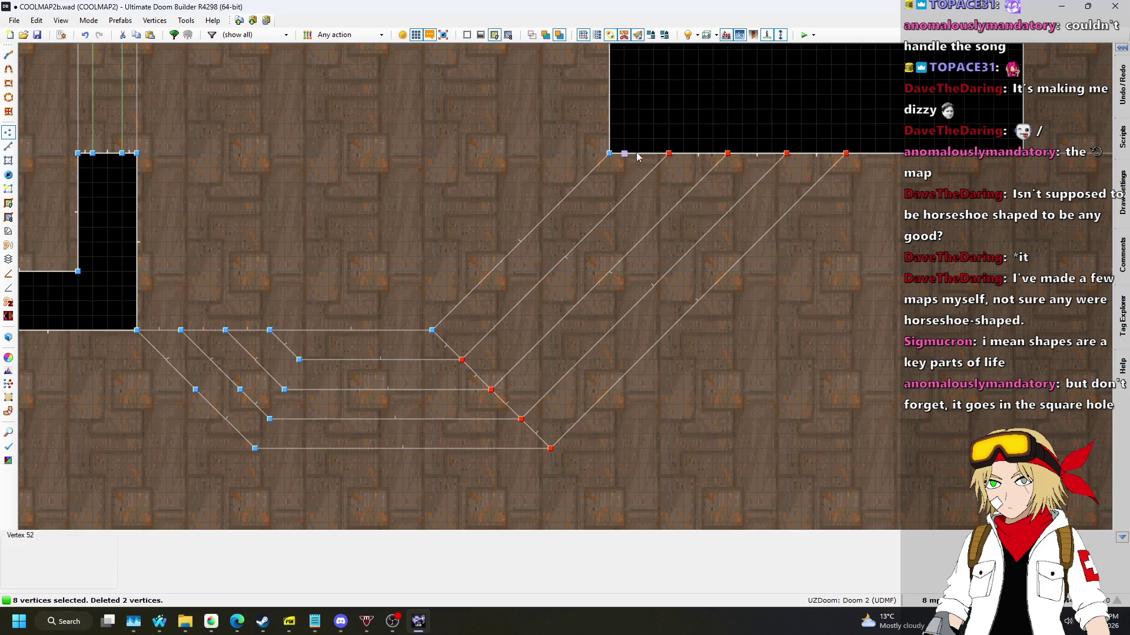
pyautogui.scroll(3, 151, 338)
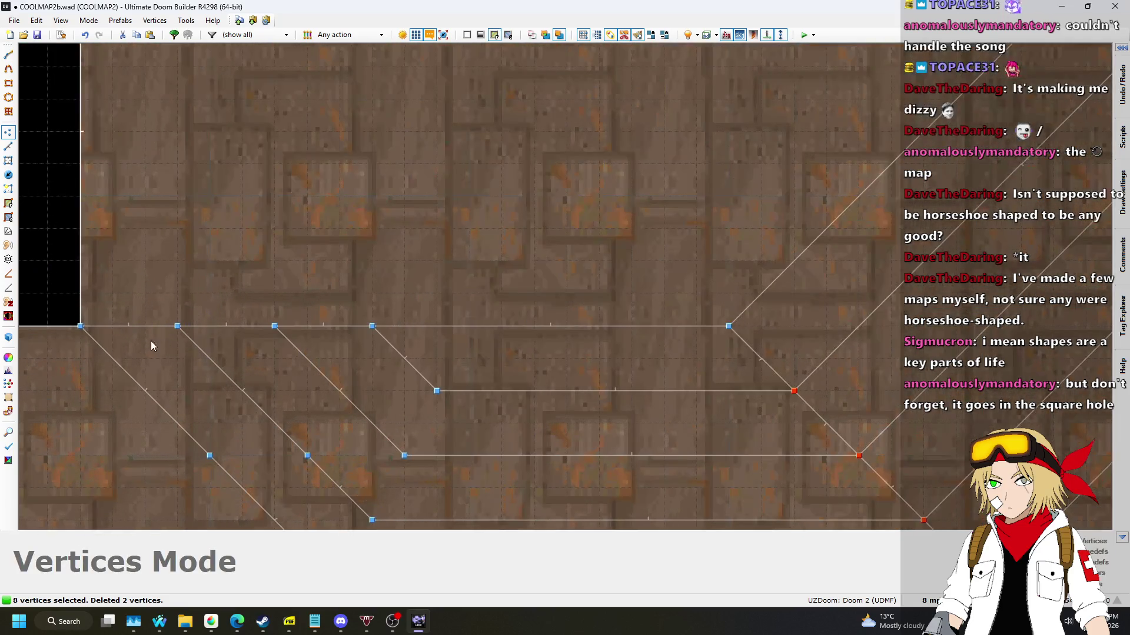
pyautogui.scroll(-2, 136, 347)
pyautogui.scroll(3, 806, 114)
pyautogui.moveTo(805, 114); pyautogui.dragTo(773, 116)
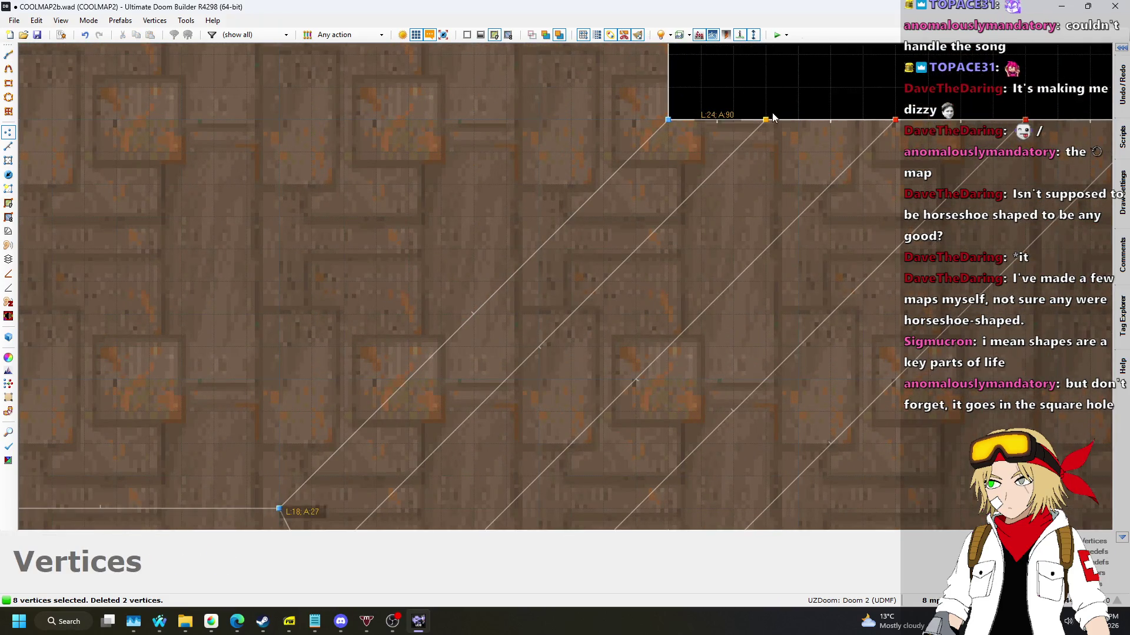
pyautogui.scroll(-2, 552, 263)
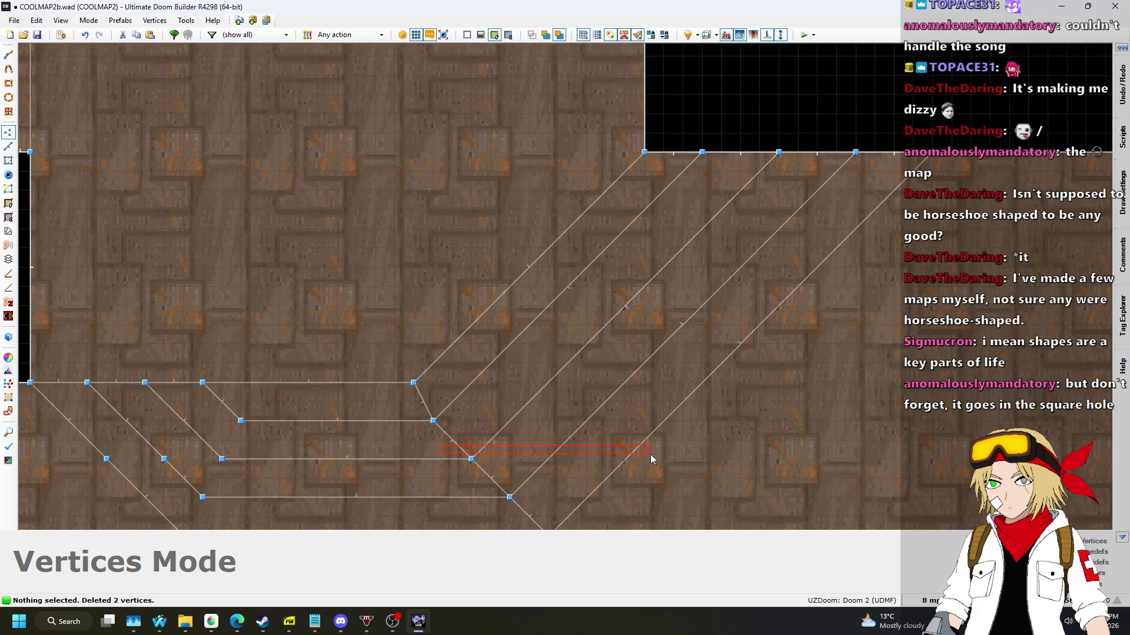
pyautogui.scroll(-2, 646, 471)
# Shift the remaining step-end vertices left in groups so the angled steps line up.
pyautogui.moveTo(646, 471); pyautogui.dragTo(714, 504)
pyautogui.scroll(3, 749, 341)
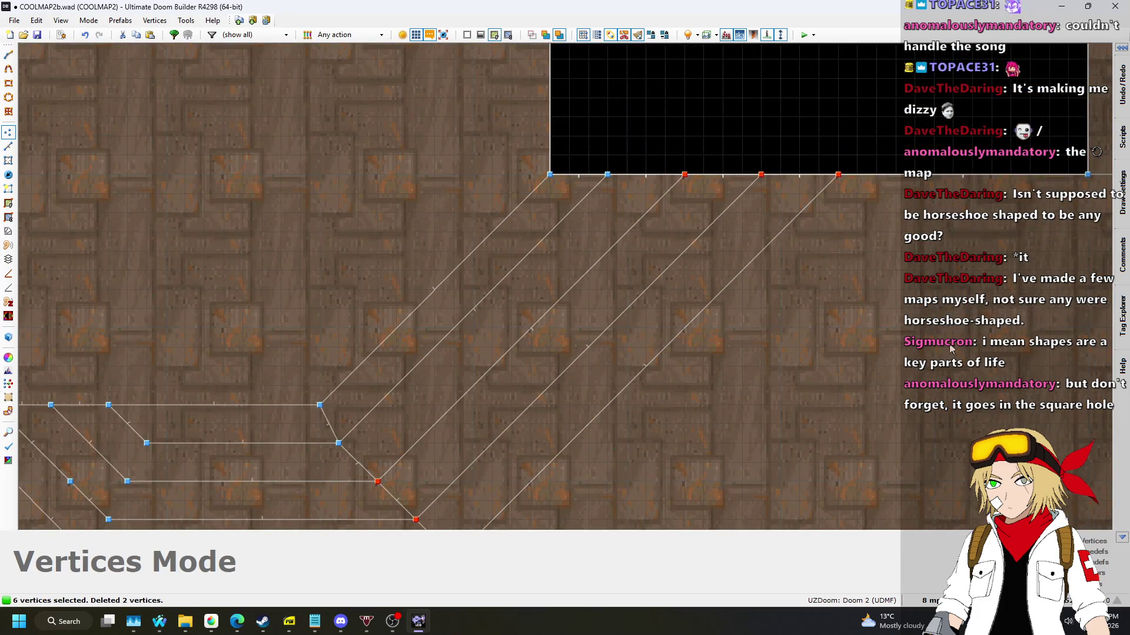
pyautogui.moveTo(706, 192)
pyautogui.mouseDown()
pyautogui.moveTo(680, 179)
pyautogui.moveTo(735, 163)
pyautogui.mouseUp()
pyautogui.moveTo(670, 426); pyautogui.dragTo(671, 426)
pyautogui.moveTo(608, 393); pyautogui.dragTo(588, 393)
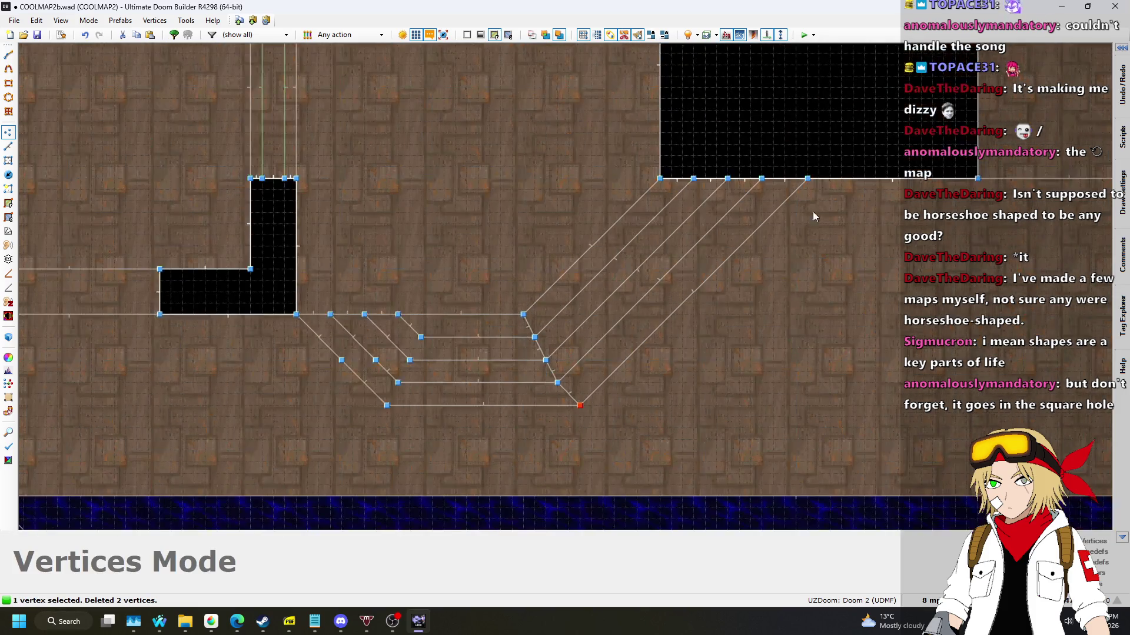
pyautogui.moveTo(808, 182); pyautogui.dragTo(763, 177)
pyautogui.scroll(-5, 745, 237)
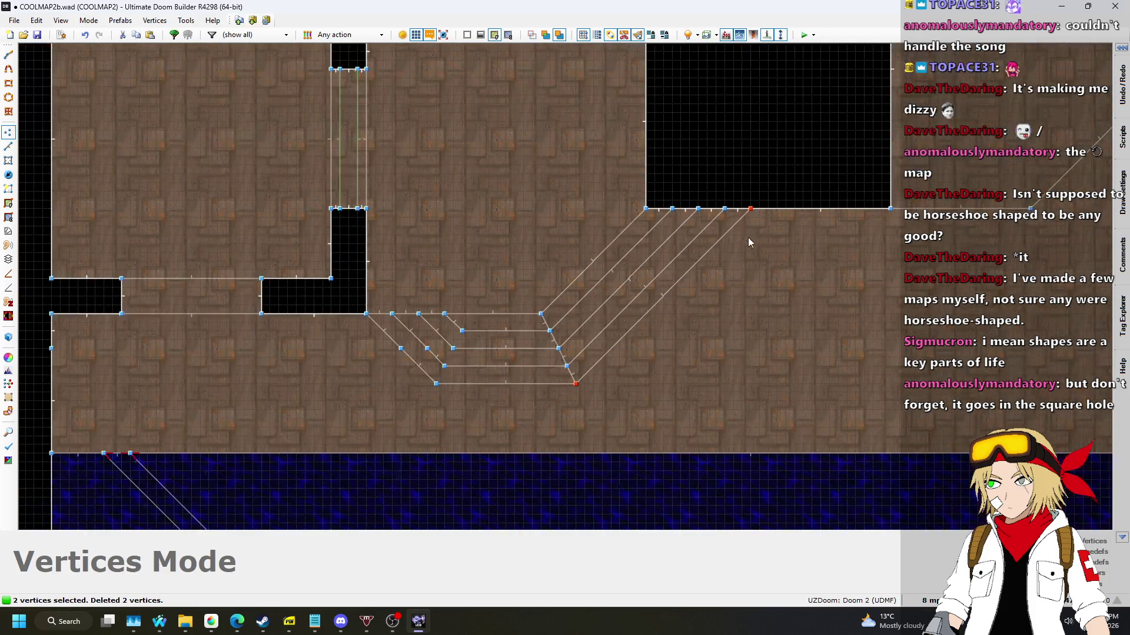
pyautogui.scroll(-1, 638, 336)
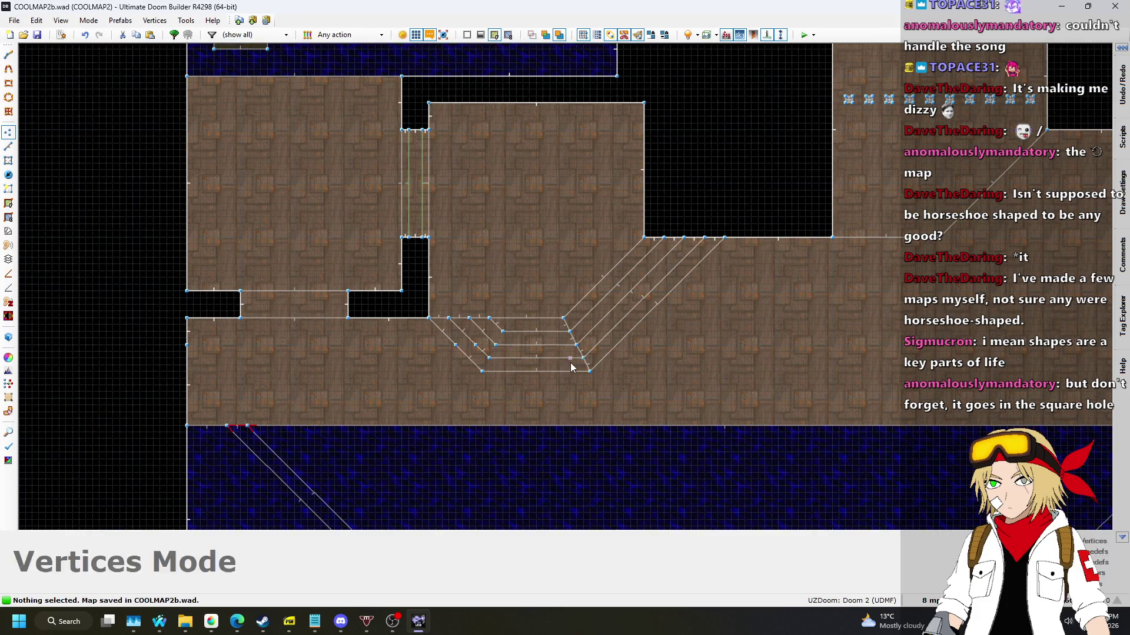
pyautogui.scroll(3, 573, 359)
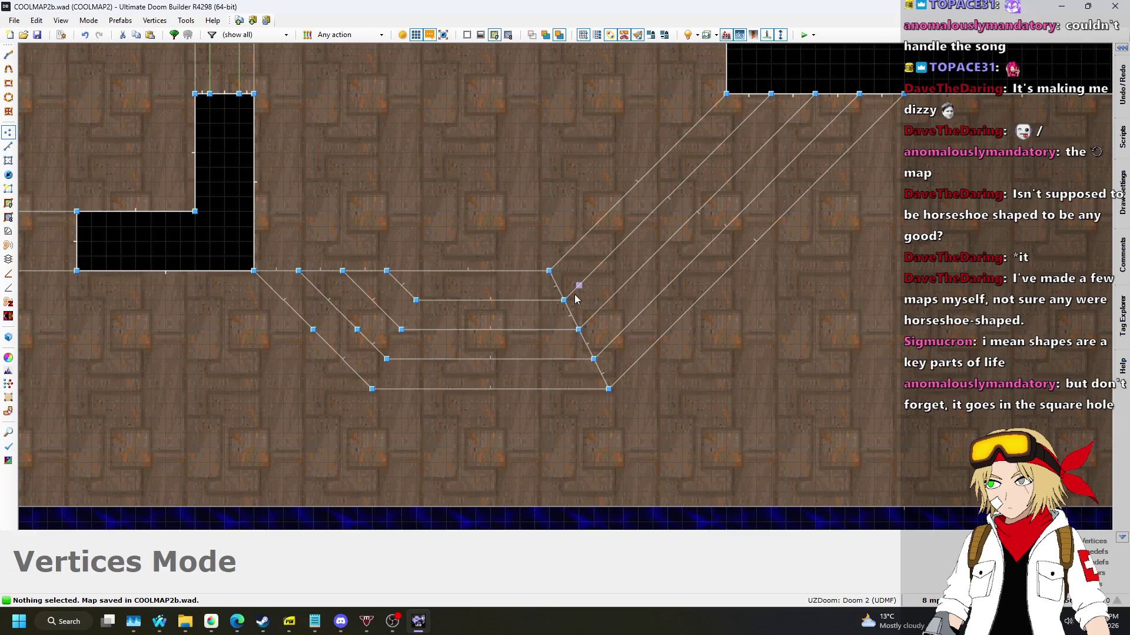
pyautogui.scroll(2, 578, 302)
# Preview the stairs in 3D visual mode, then return to the 2D map.
pyautogui.press('q')
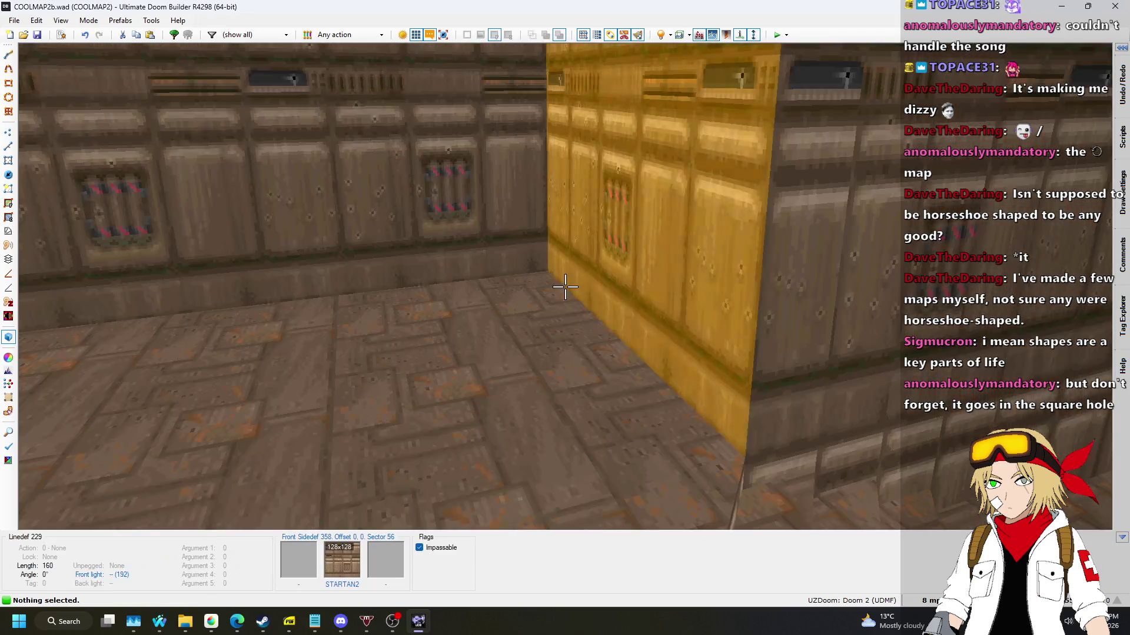
pyautogui.press('s')
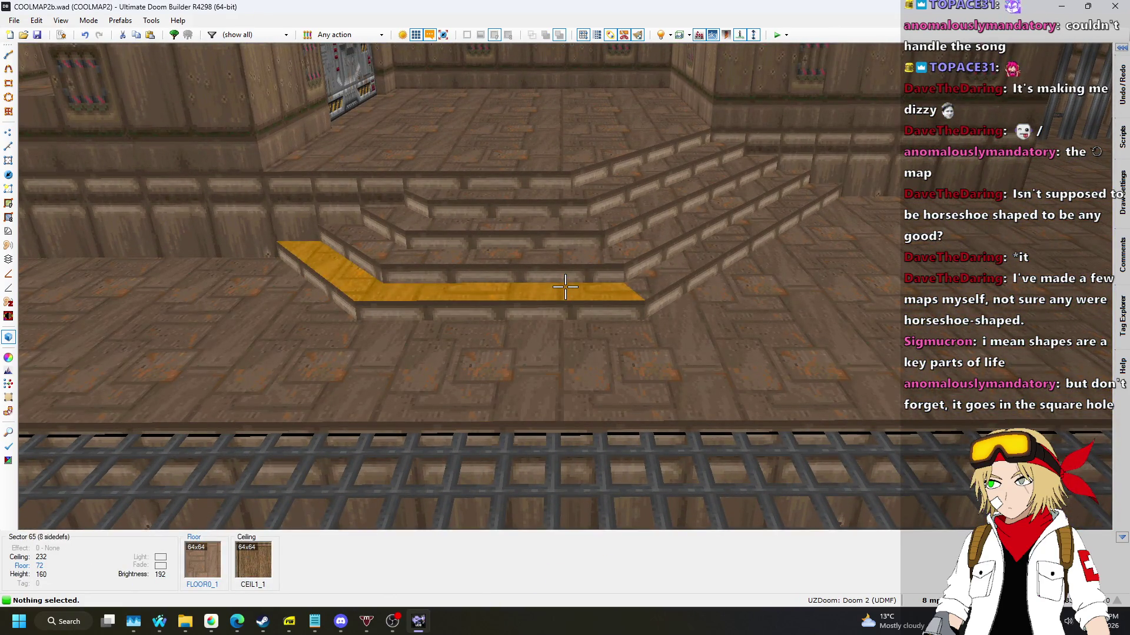
pyautogui.press('q')
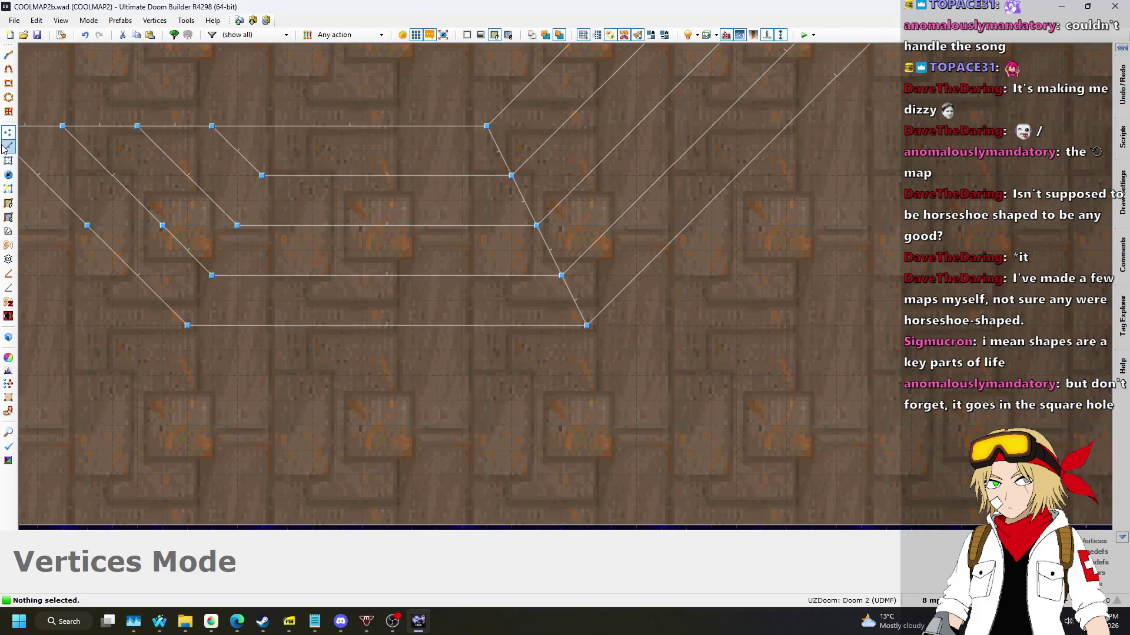
# Delete the four short linedefs joining the steps.
pyautogui.click(8, 146)
pyautogui.click(498, 151)
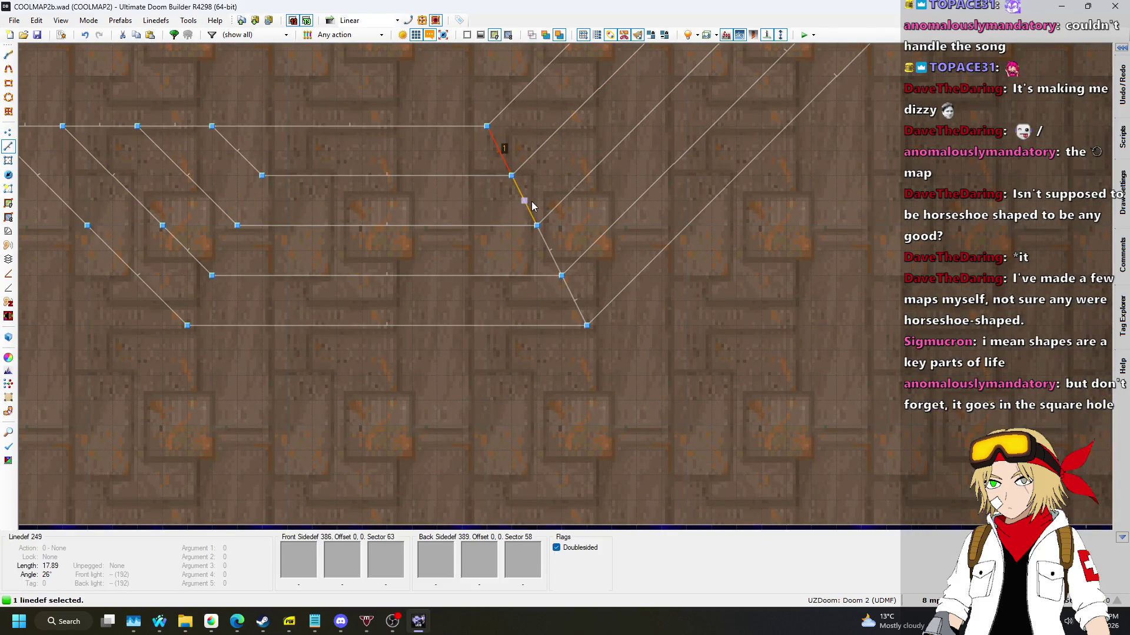
pyautogui.scroll(-4, 591, 364)
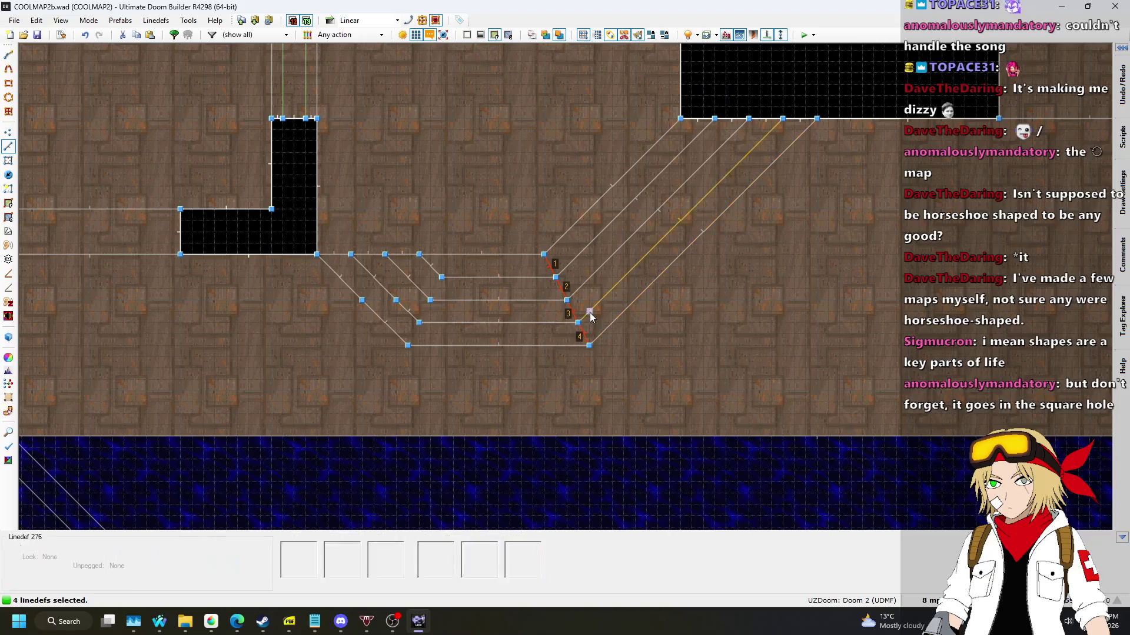
pyautogui.press('Delete')
# Refill the stair corridor with new sectors using Make Sectors mode.
pyautogui.click(8, 189)
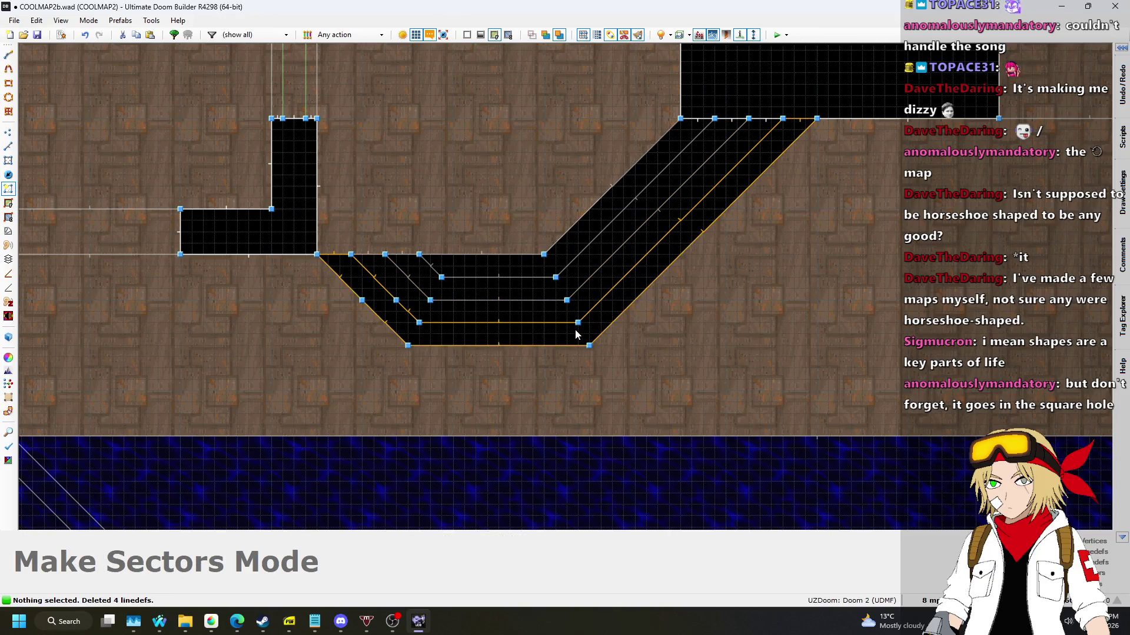
pyautogui.click(556, 305)
pyautogui.scroll(-3, 565, 312)
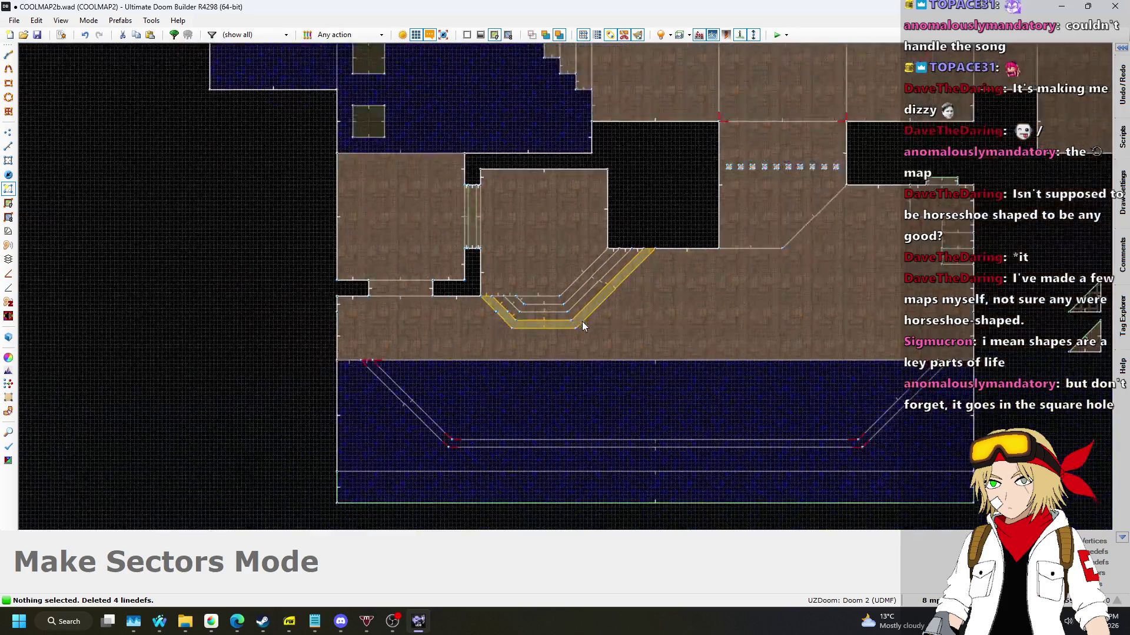
pyautogui.scroll(-2, 581, 326)
pyautogui.click(702, 262)
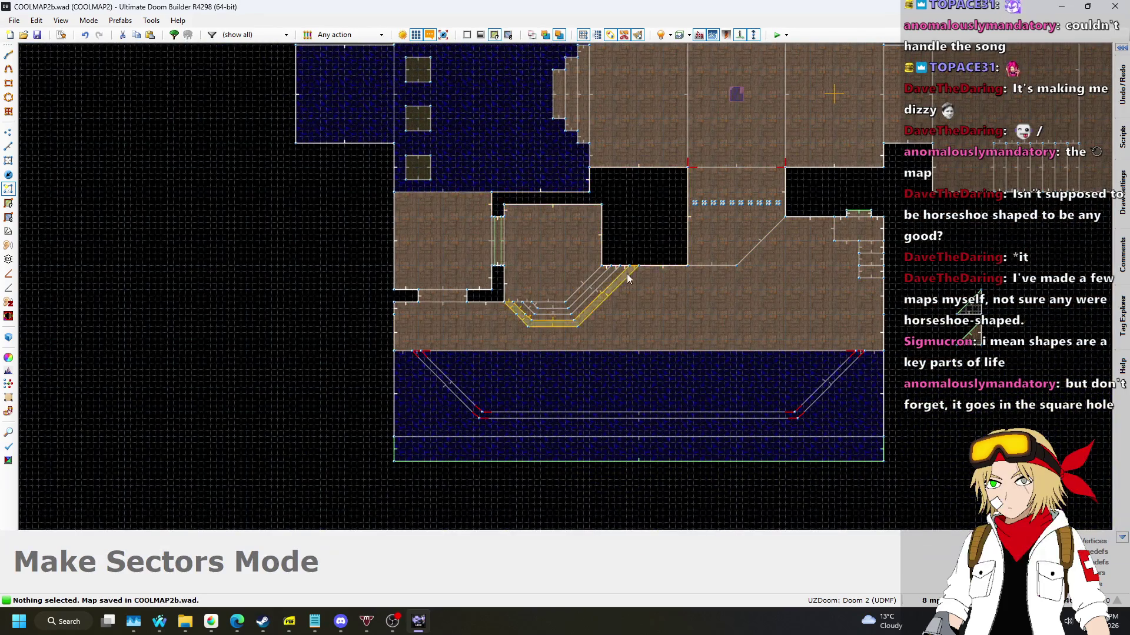
pyautogui.scroll(4, 629, 273)
pyautogui.scroll(-3, 574, 316)
pyautogui.scroll(4, 473, 315)
pyautogui.scroll(2, 474, 314)
pyautogui.scroll(-2, 340, 333)
pyautogui.scroll(4, 411, 358)
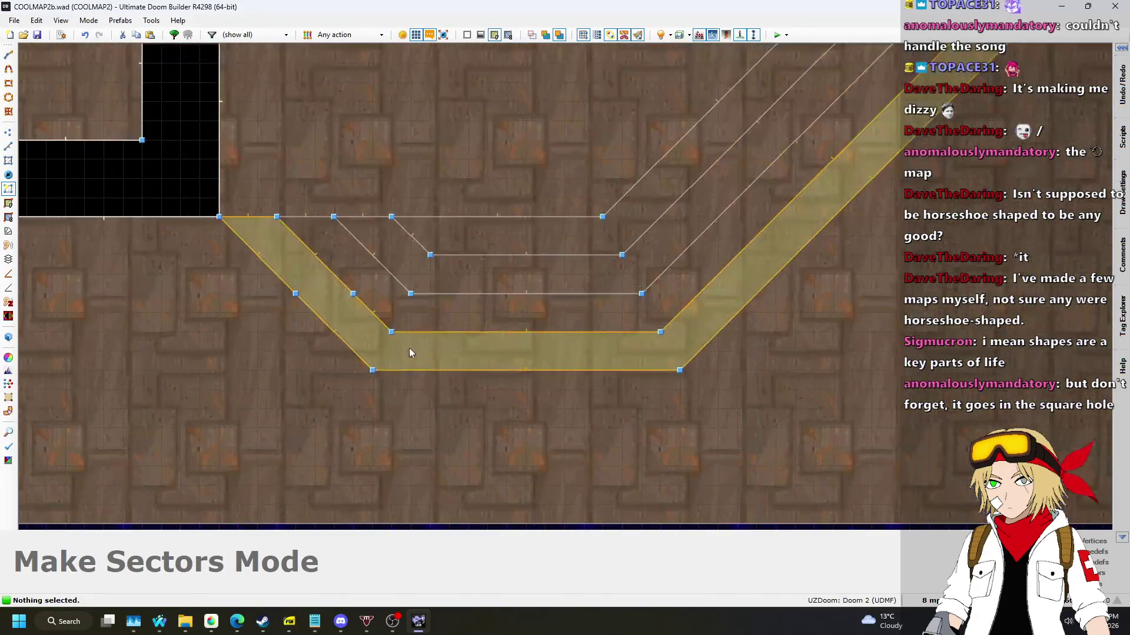
# Shift the ten left-side step vertices further left under the black L-shaped area.
pyautogui.click(8, 133)
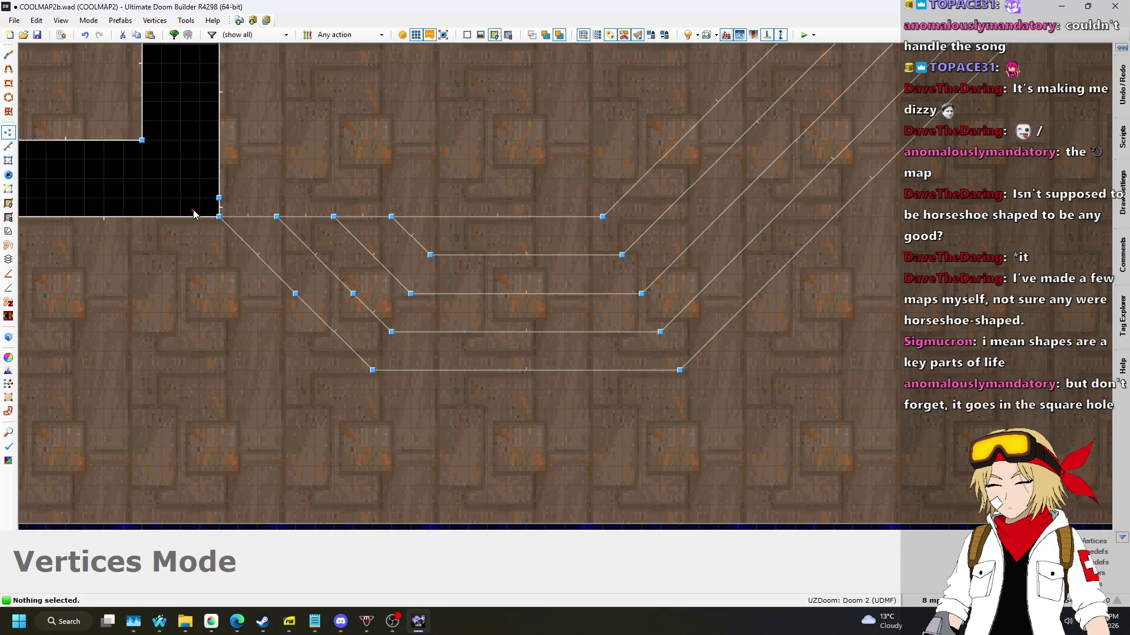
pyautogui.moveTo(215, 217); pyautogui.dragTo(42, 218)
pyautogui.scroll(-2, 408, 179)
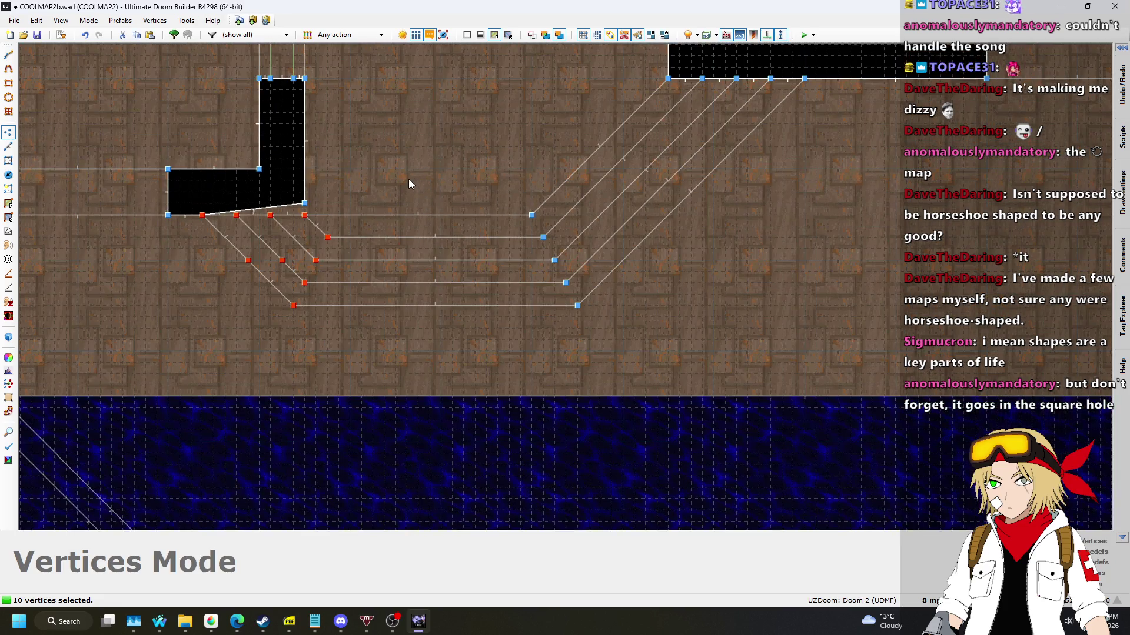
pyautogui.scroll(2, 405, 180)
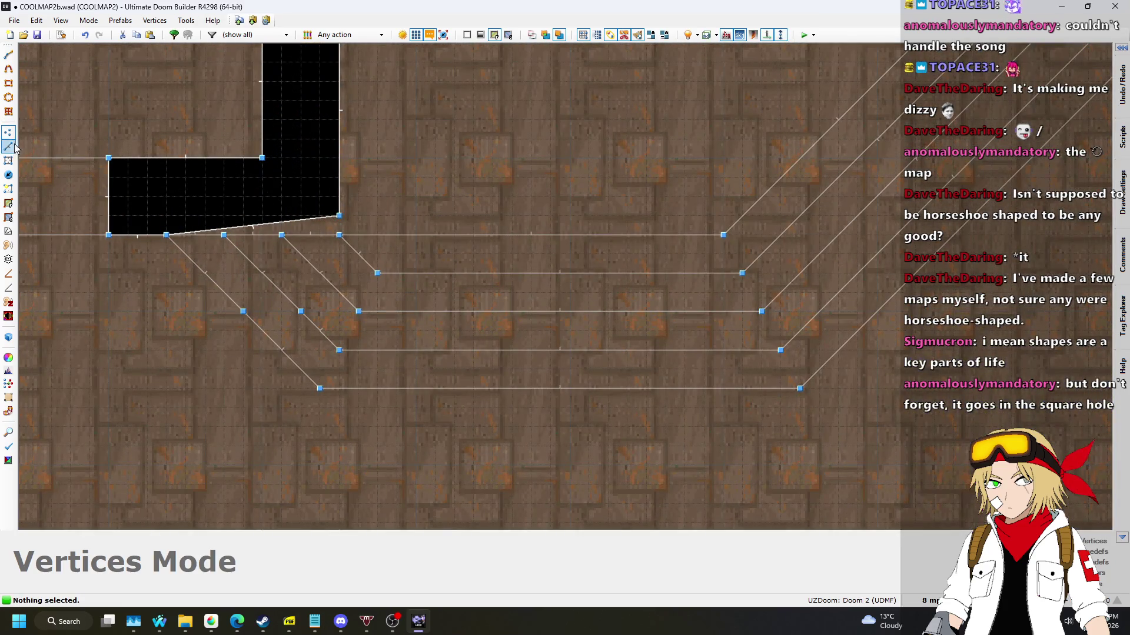
pyautogui.scroll(-4, 546, 347)
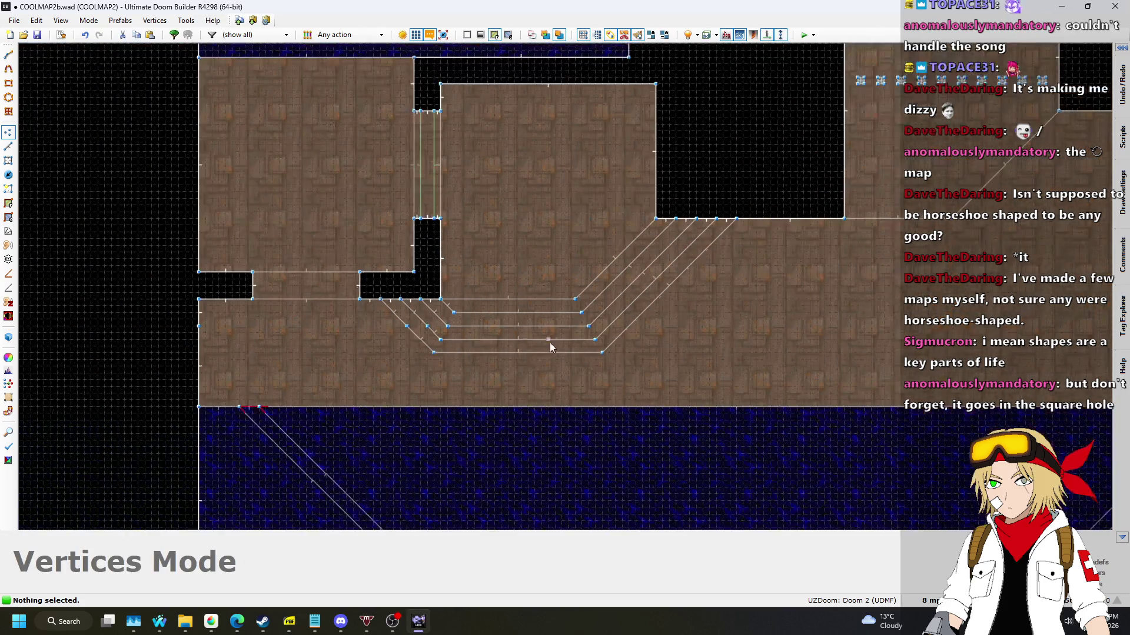
# Preview the stairs and raised floor in 3D, then return to the 2D map.
pyautogui.press('w')
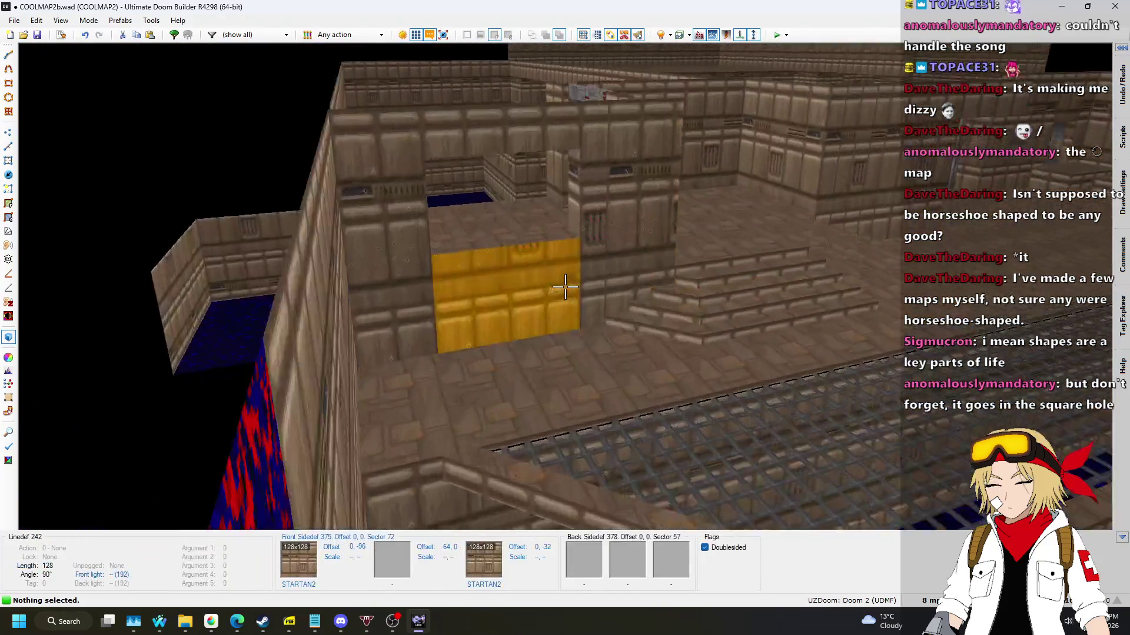
pyautogui.press('w')
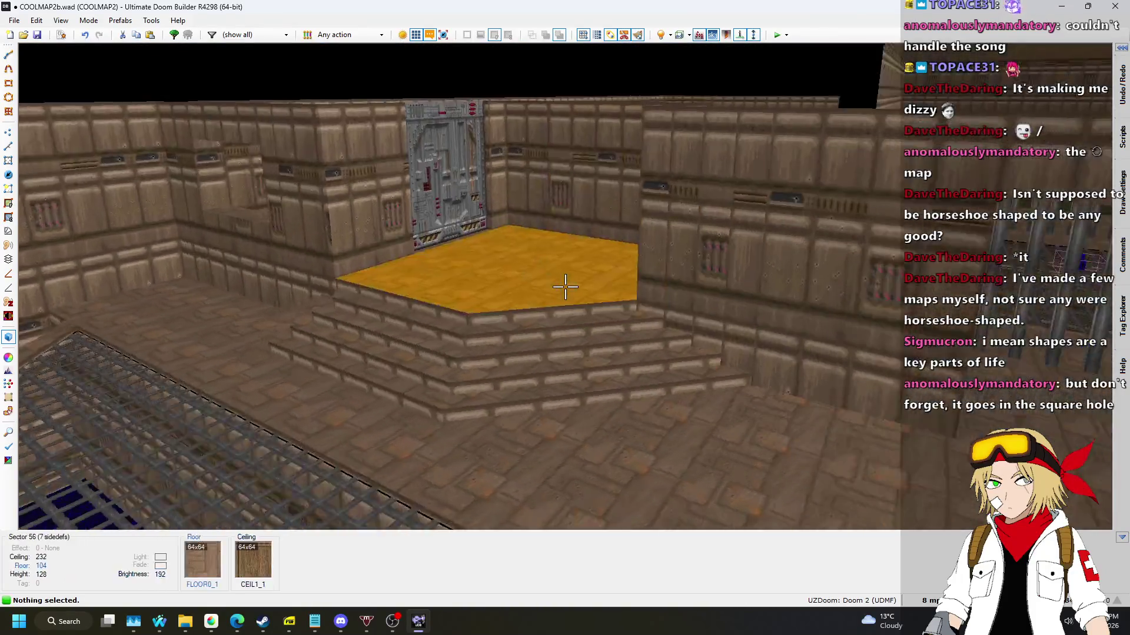
pyautogui.press('w')
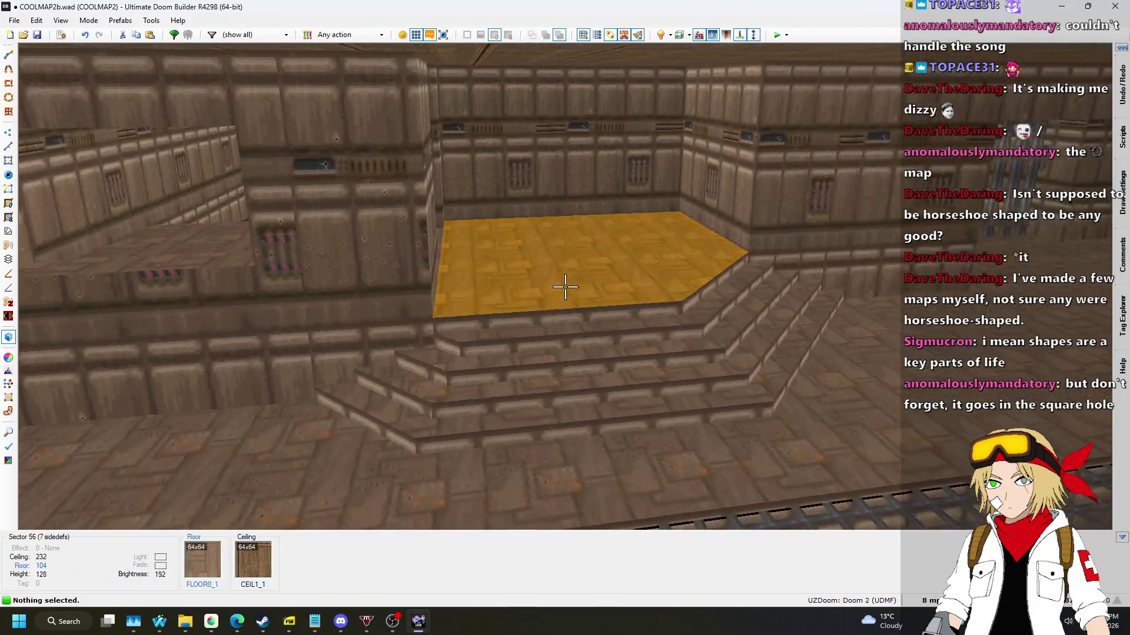
pyautogui.press('w')
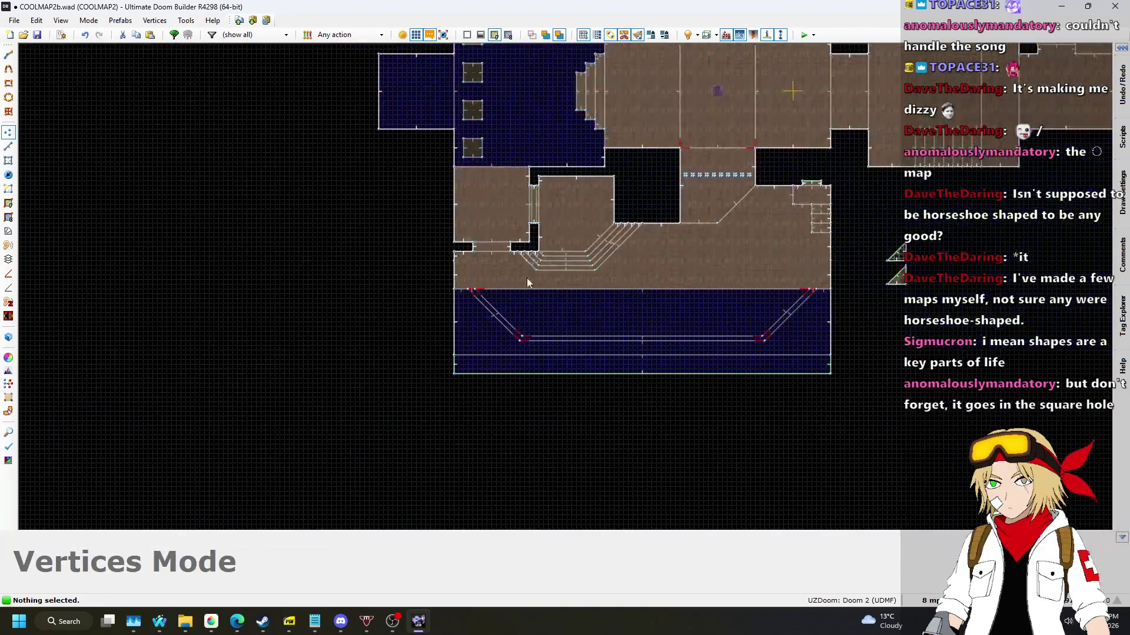
pyautogui.scroll(3, 527, 249)
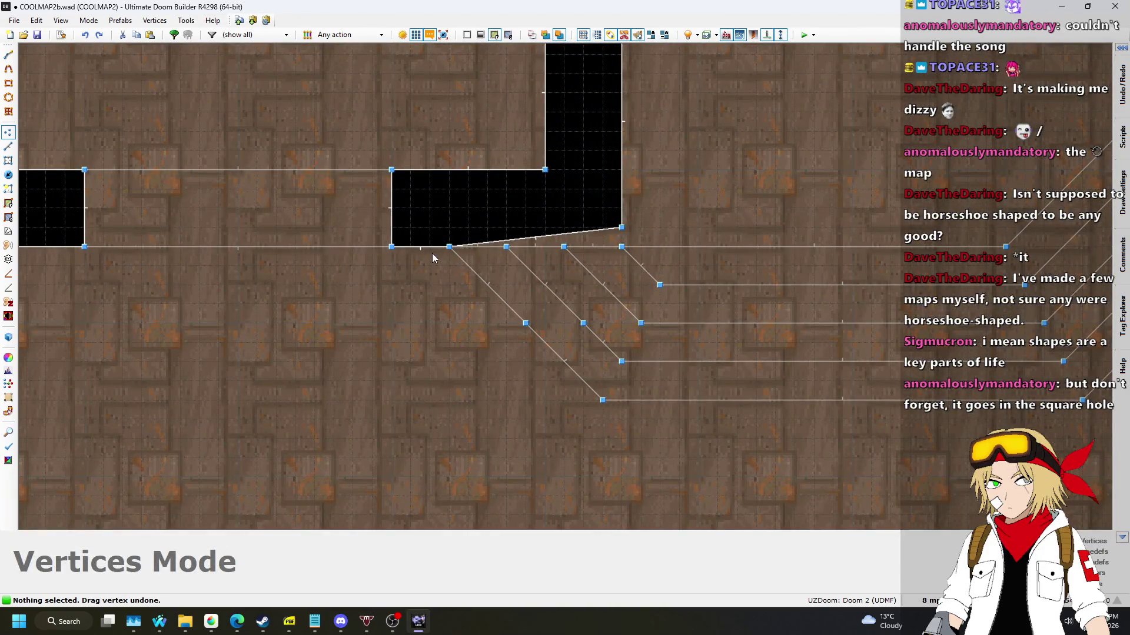
# Try shifting the stair vertices left, check them in 3D, then undo the move.
pyautogui.moveTo(687, 441); pyautogui.dragTo(687, 442)
pyautogui.moveTo(616, 252); pyautogui.dragTo(606, 245)
pyautogui.press('v')
pyautogui.scroll(-3, 723, 323)
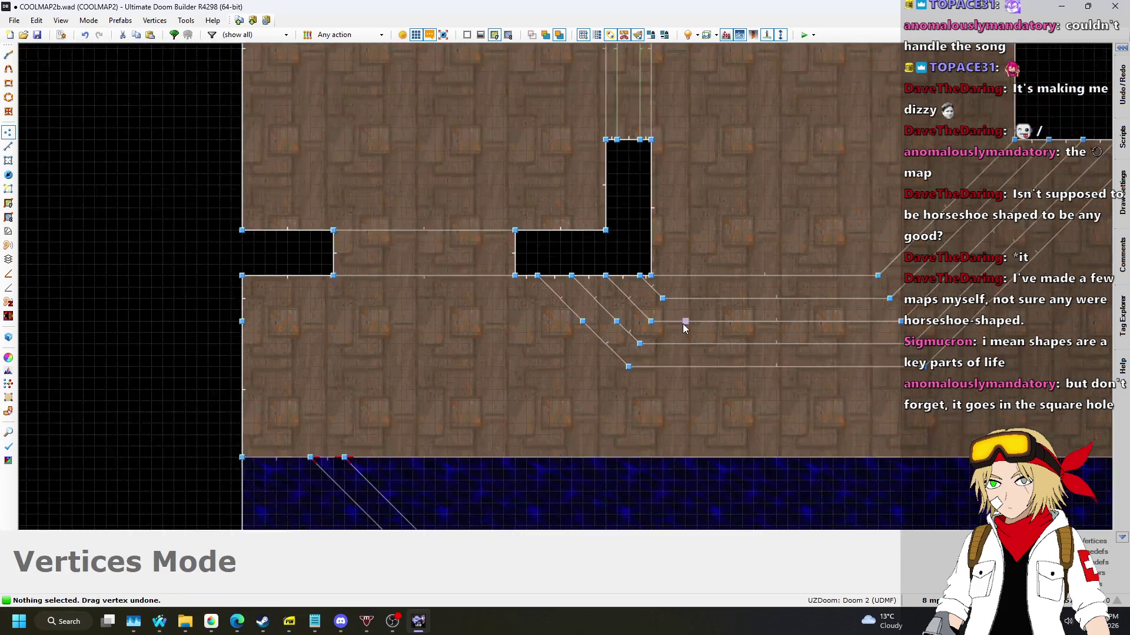
pyautogui.scroll(3, 722, 320)
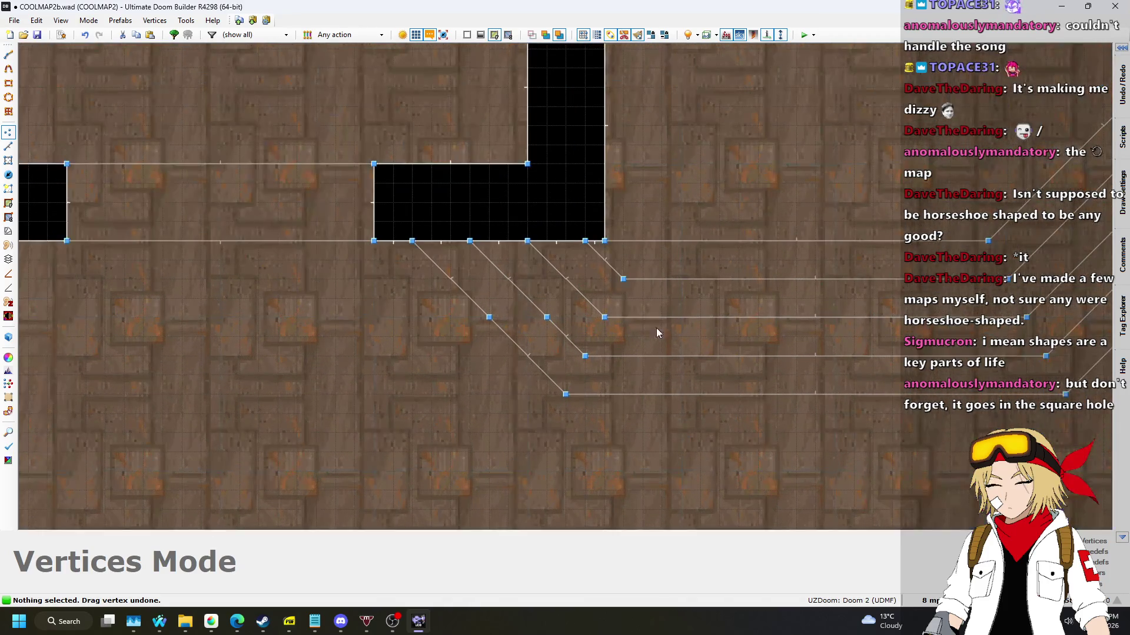
pyautogui.scroll(4, 640, 328)
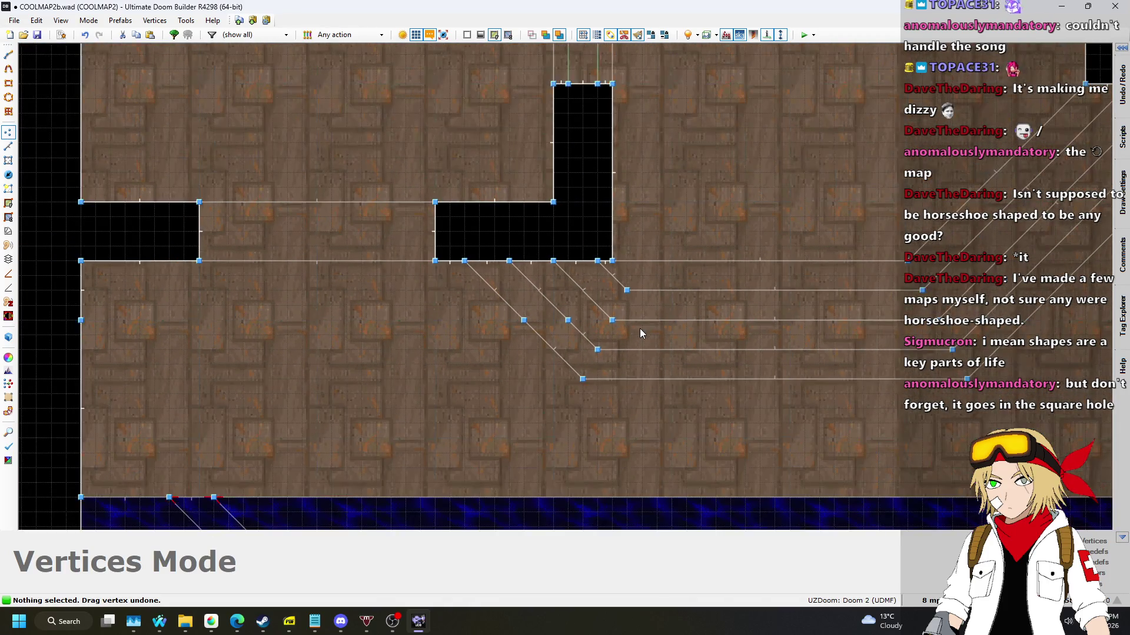
pyautogui.scroll(-2, 924, 171)
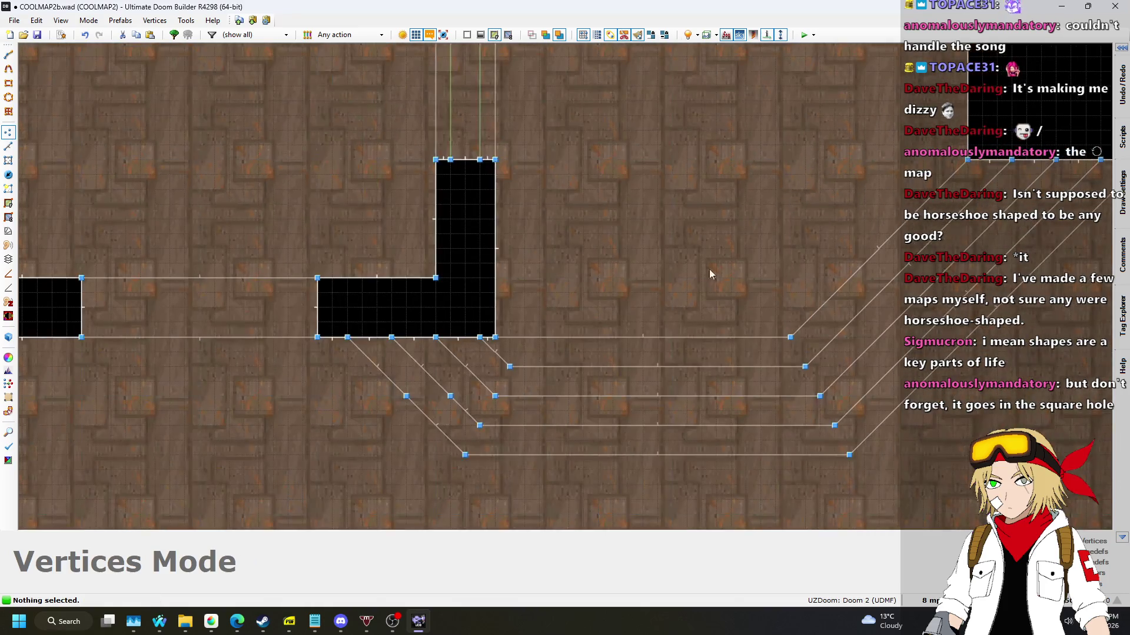
pyautogui.scroll(2, 532, 383)
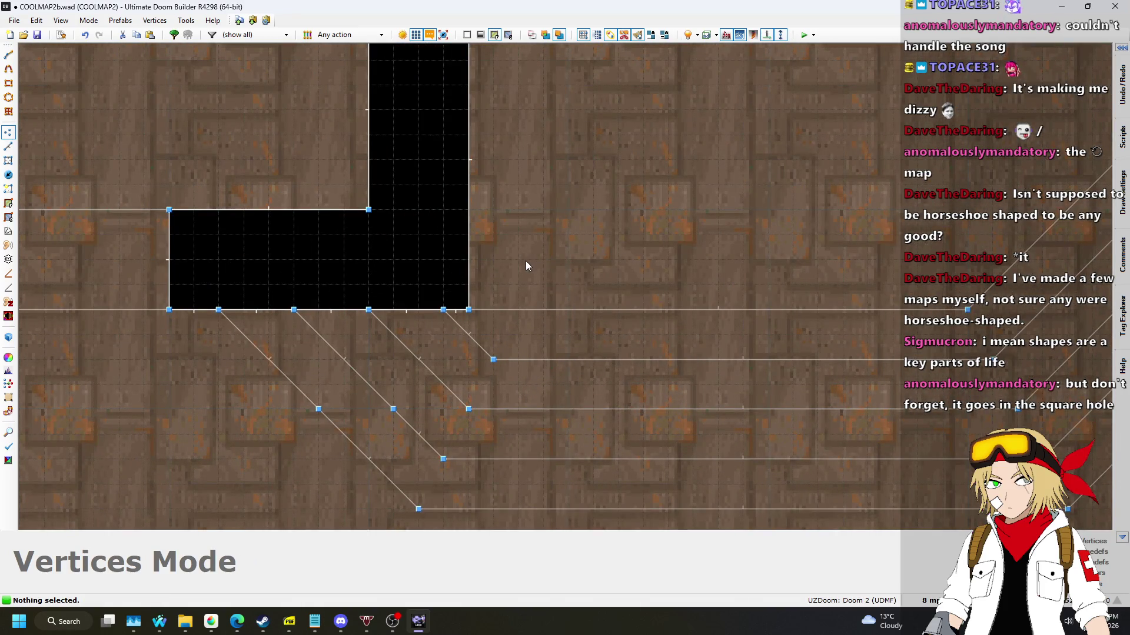
pyautogui.press('q')
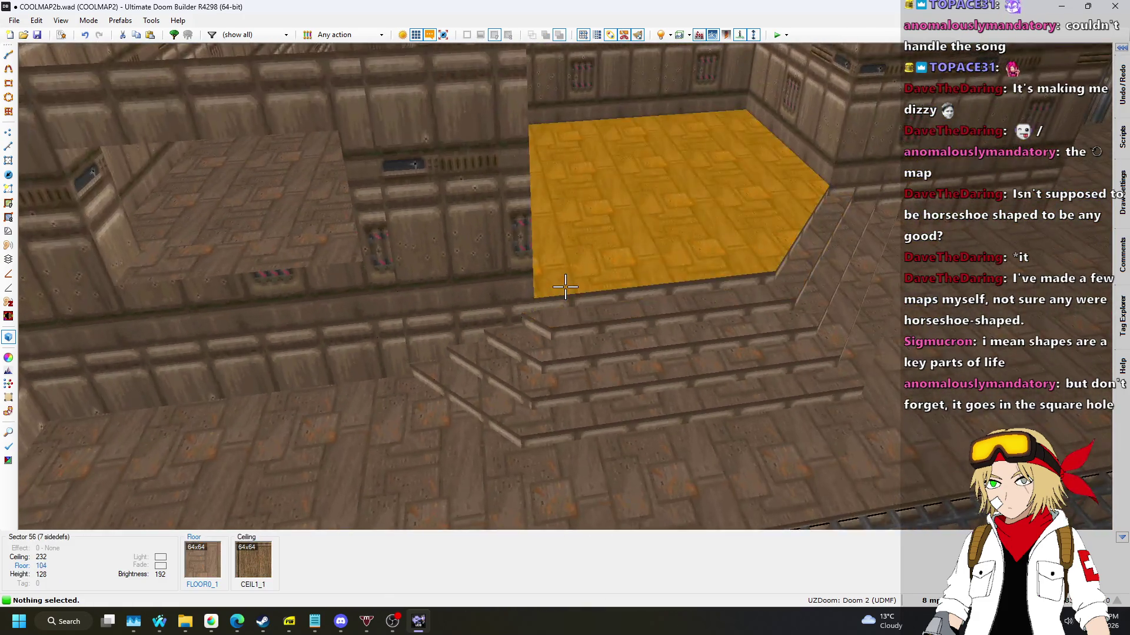
pyautogui.press('q')
pyautogui.hotkey('ctrl', 'z')
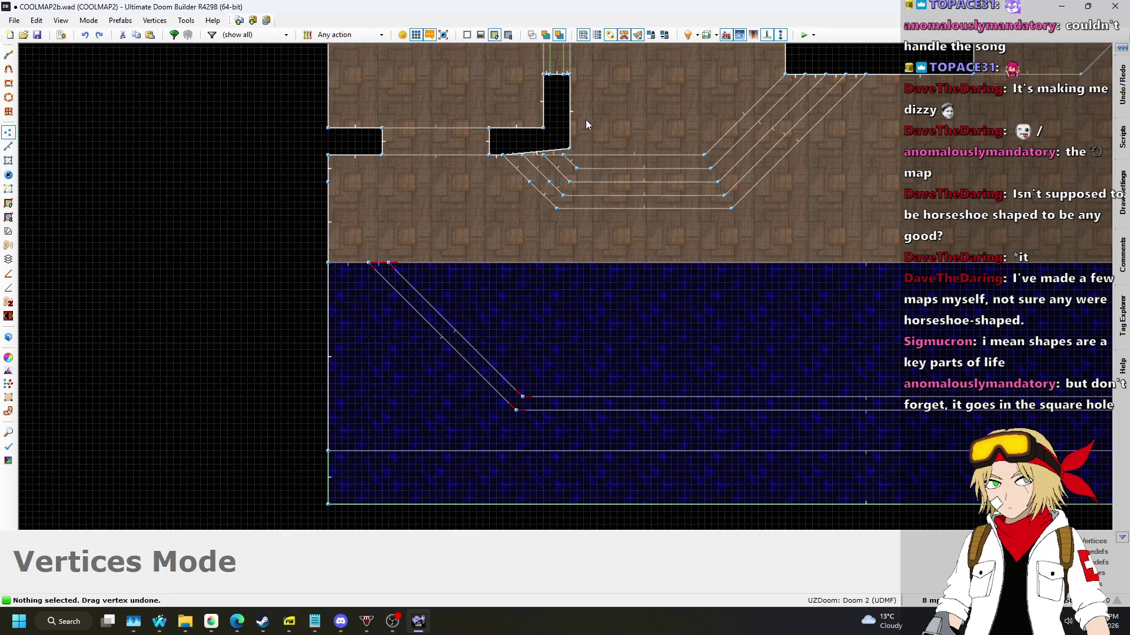
# Try shifting the diagonal stair vertices left, preview in 3D, and undo the drag.
pyautogui.scroll(2, 553, 163)
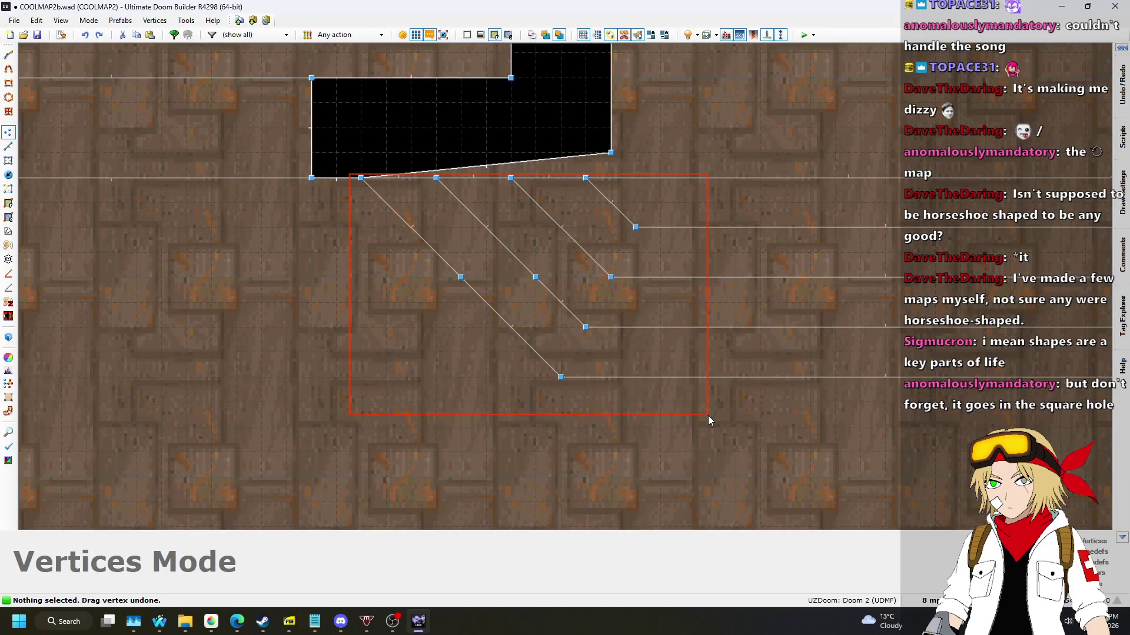
pyautogui.moveTo(708, 415); pyautogui.dragTo(709, 415)
pyautogui.moveTo(587, 179)
pyautogui.mouseDown()
pyautogui.moveTo(560, 179)
pyautogui.moveTo(620, 186)
pyautogui.moveTo(619, 168)
pyautogui.moveTo(613, 207)
pyautogui.mouseUp()
pyautogui.hotkey('ctrl', 'z')
pyautogui.press('w')
pyautogui.press('w')
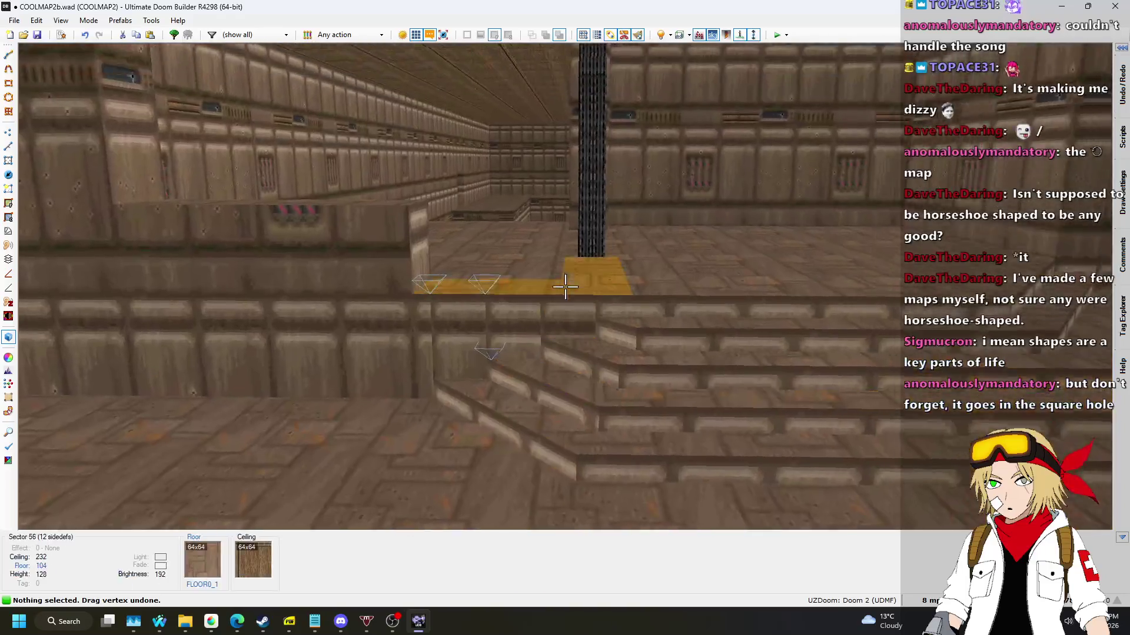
pyautogui.press('w')
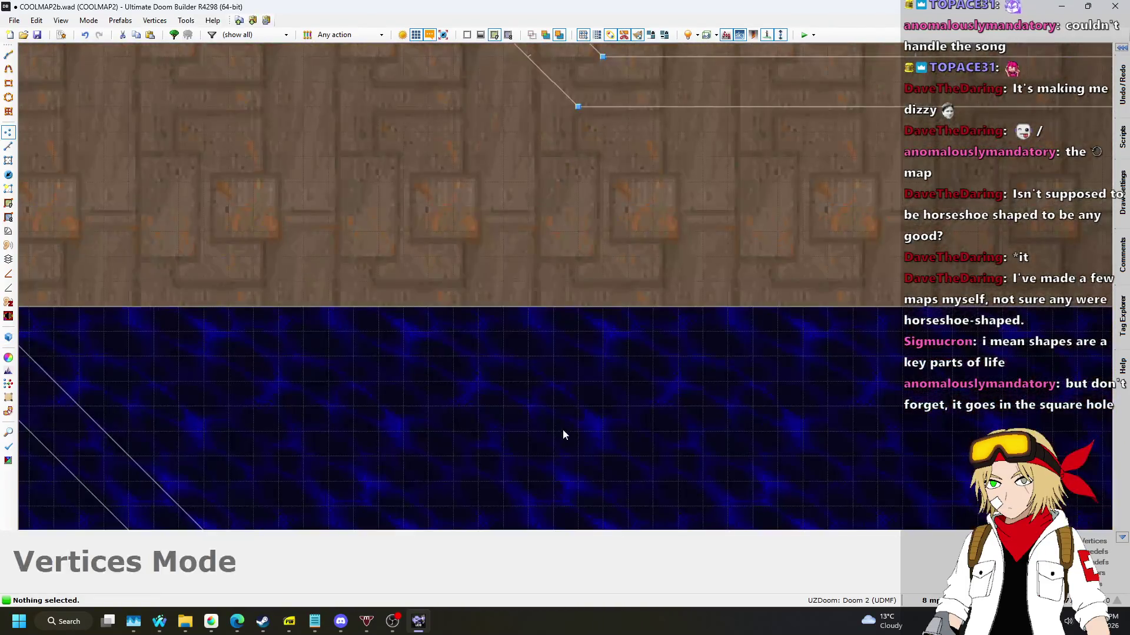
pyautogui.scroll(-5, 563, 430)
pyautogui.hotkey('ctrl', 'z')
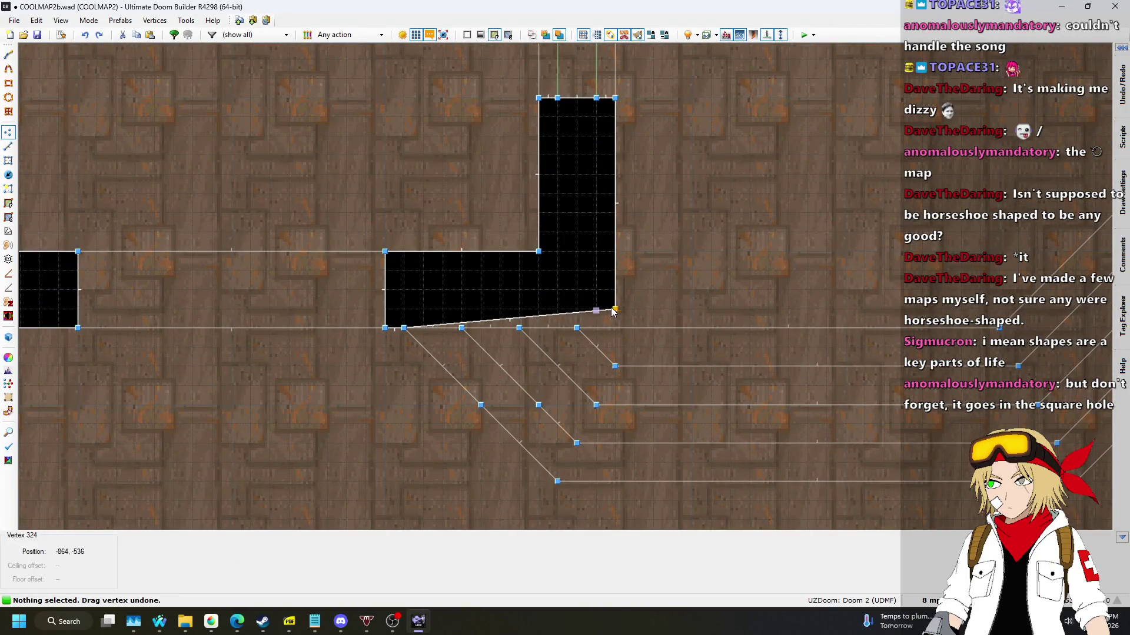
# Fly the 3D preview over the yellow floor, then cancel moving the ten stair vertices.
pyautogui.press('w')
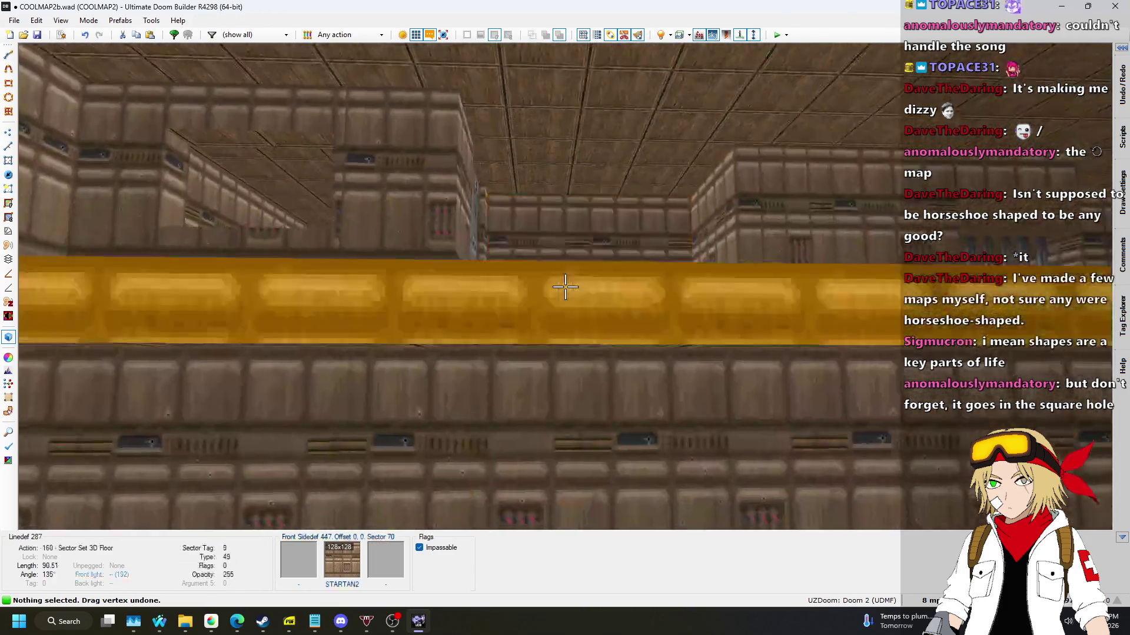
pyautogui.press('e')
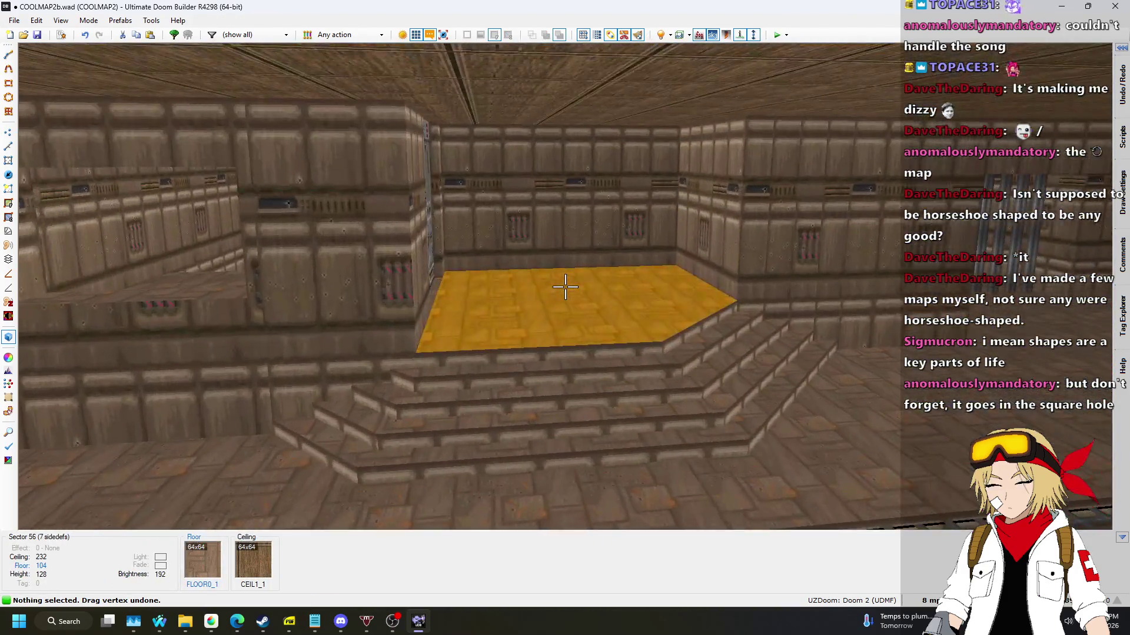
pyautogui.press('d')
pyautogui.press('w')
pyautogui.scroll(-2, 566, 292)
pyautogui.scroll(2, 517, 108)
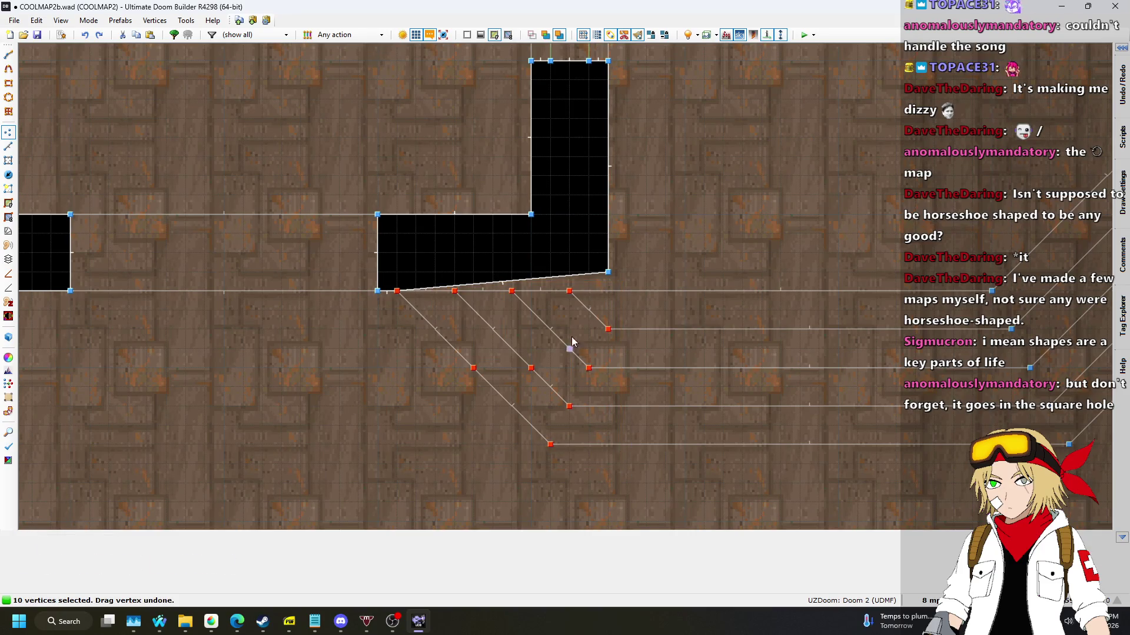
pyautogui.press('Escape')
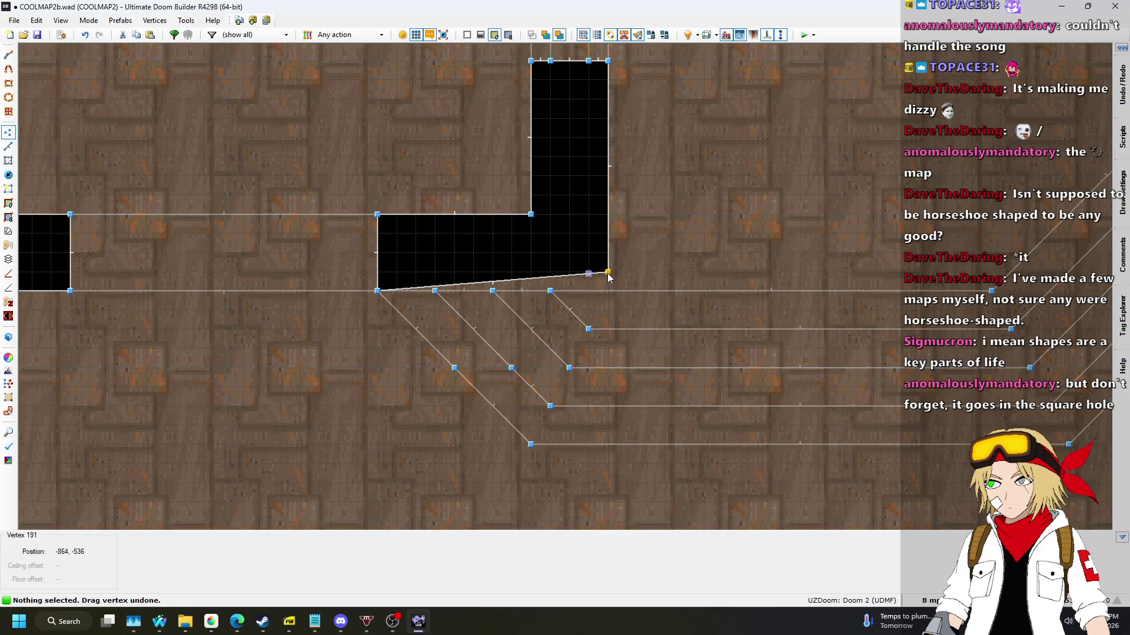
# Save the map to COOLMAP2b.wad and launch it for an in-game test play.
pyautogui.press('q')
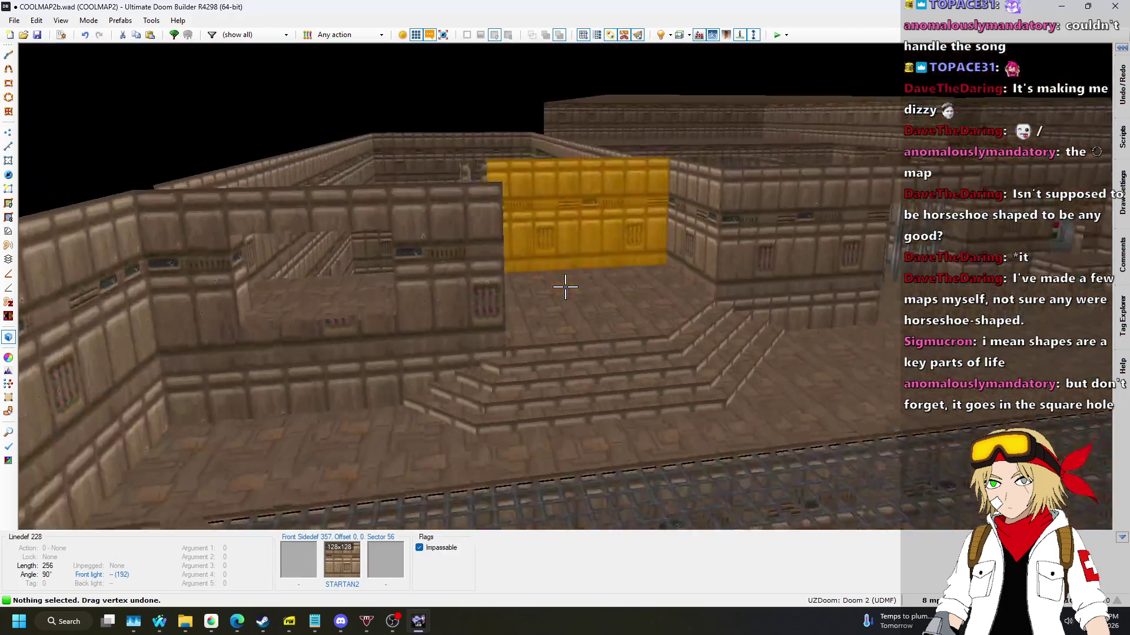
pyautogui.hotkey('ctrl', 's')
pyautogui.press('q')
pyautogui.scroll(-5, 575, 319)
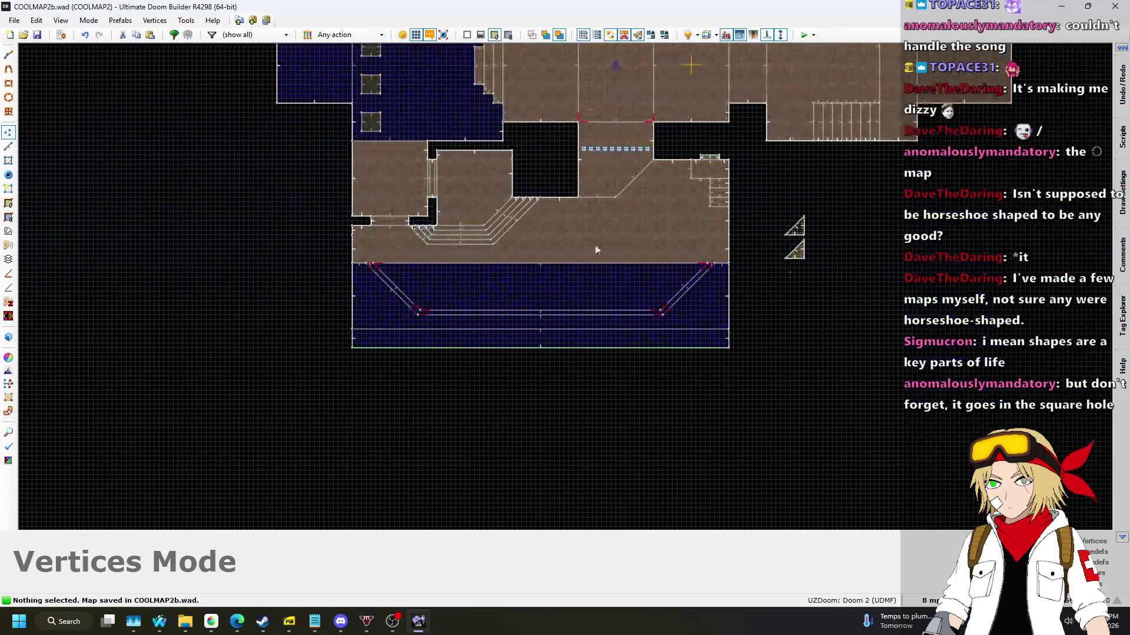
pyautogui.click(804, 37)
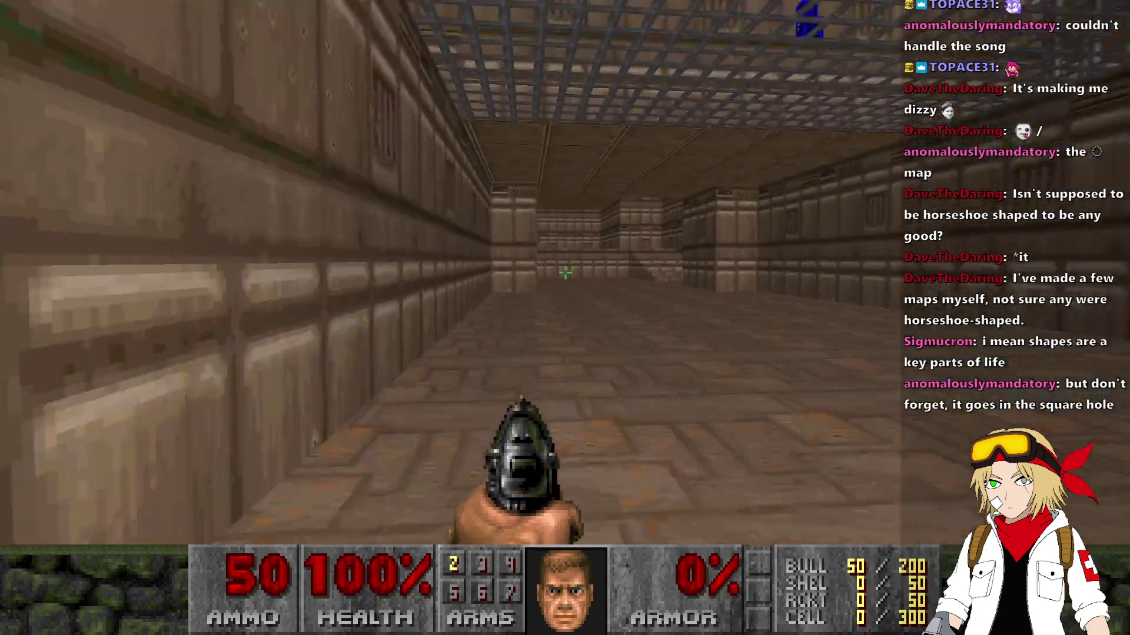
# Walk through the green room and along the water ledge to grab the blue keycard.
pyautogui.press('w')
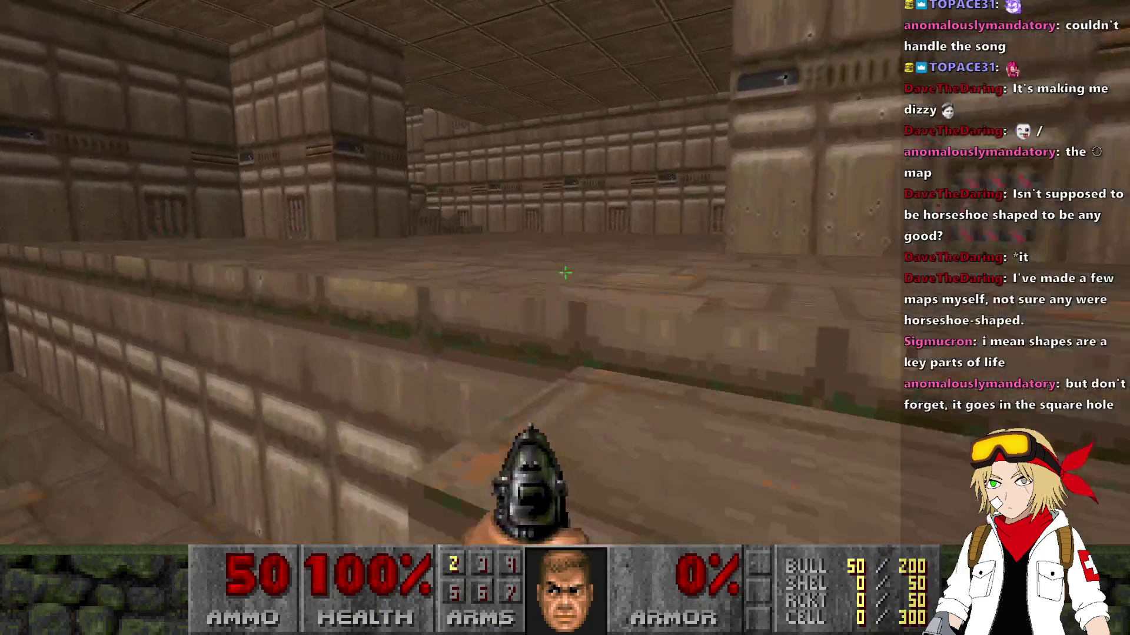
pyautogui.press('w')
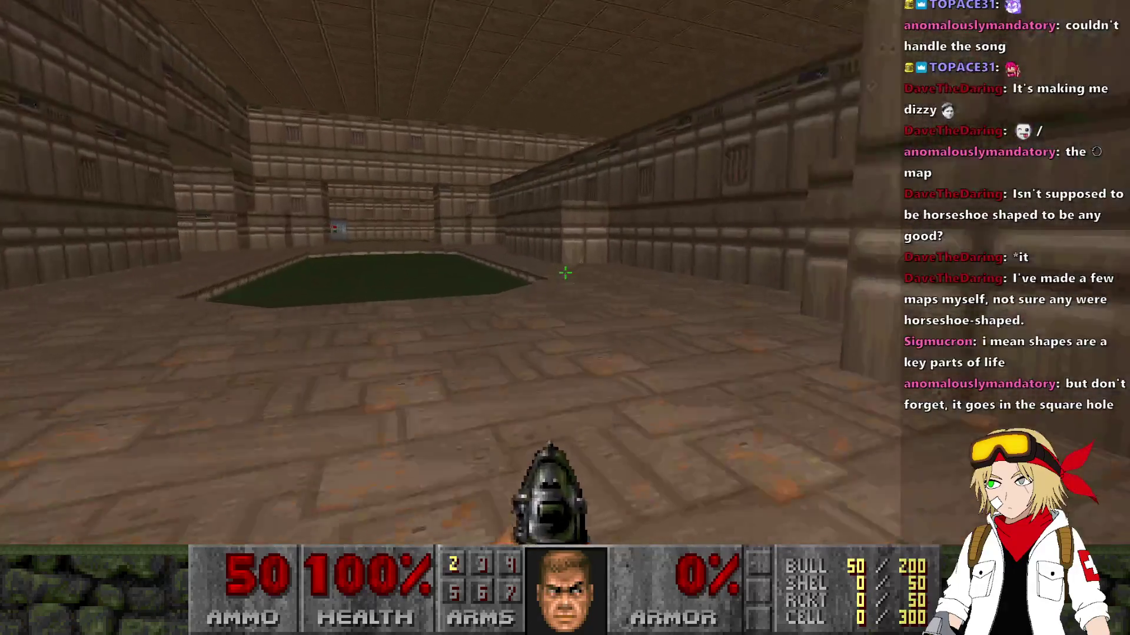
pyautogui.press('w')
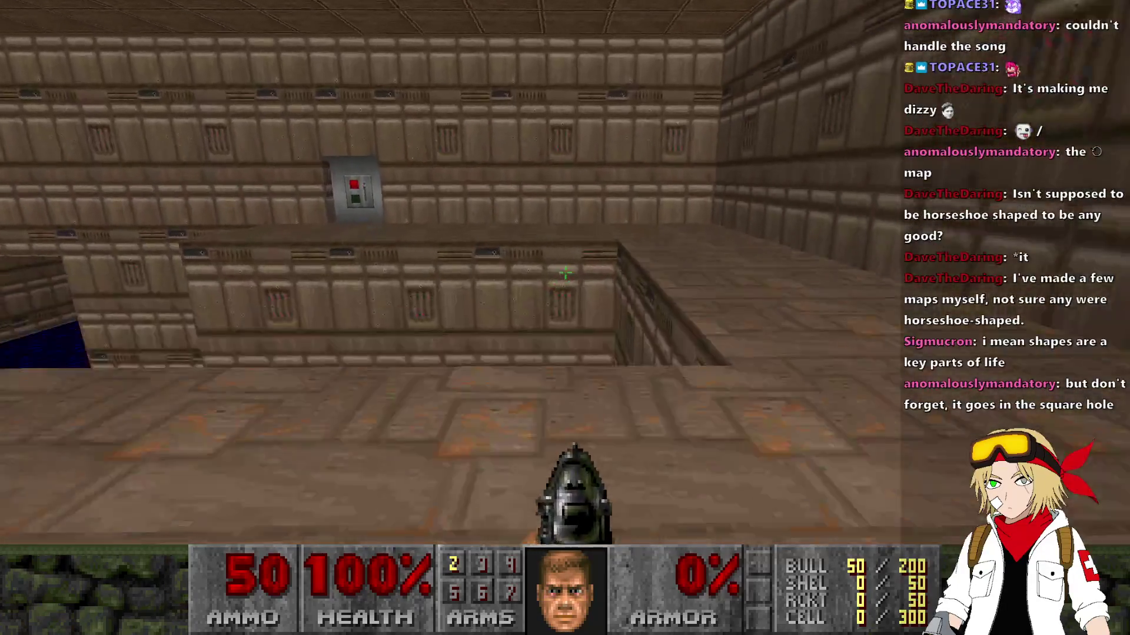
pyautogui.press('w')
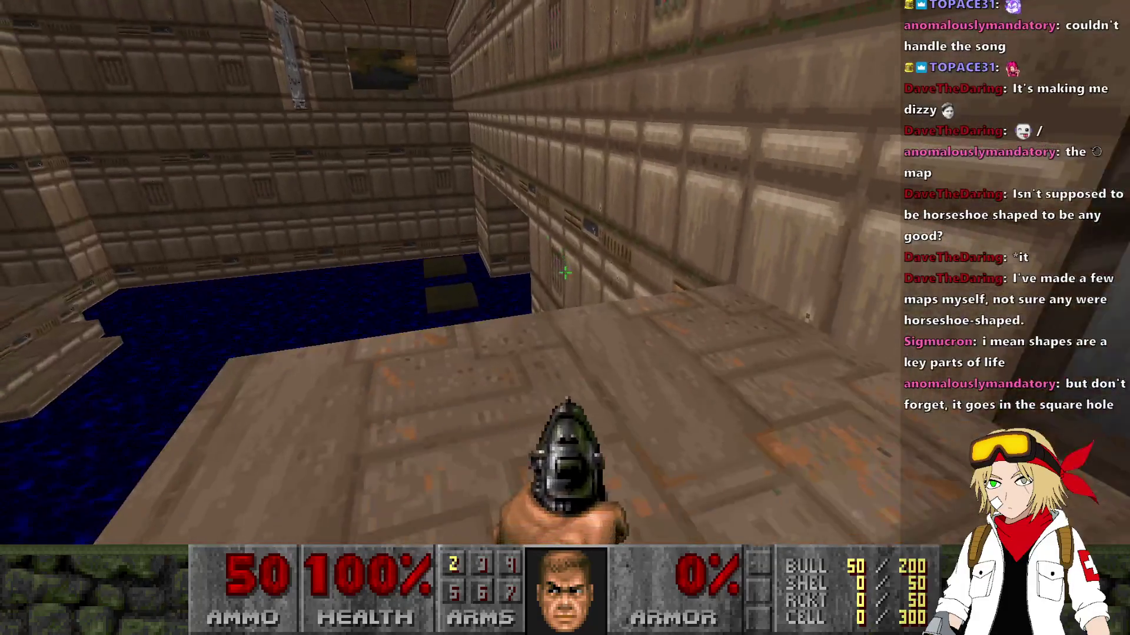
pyautogui.press('w')
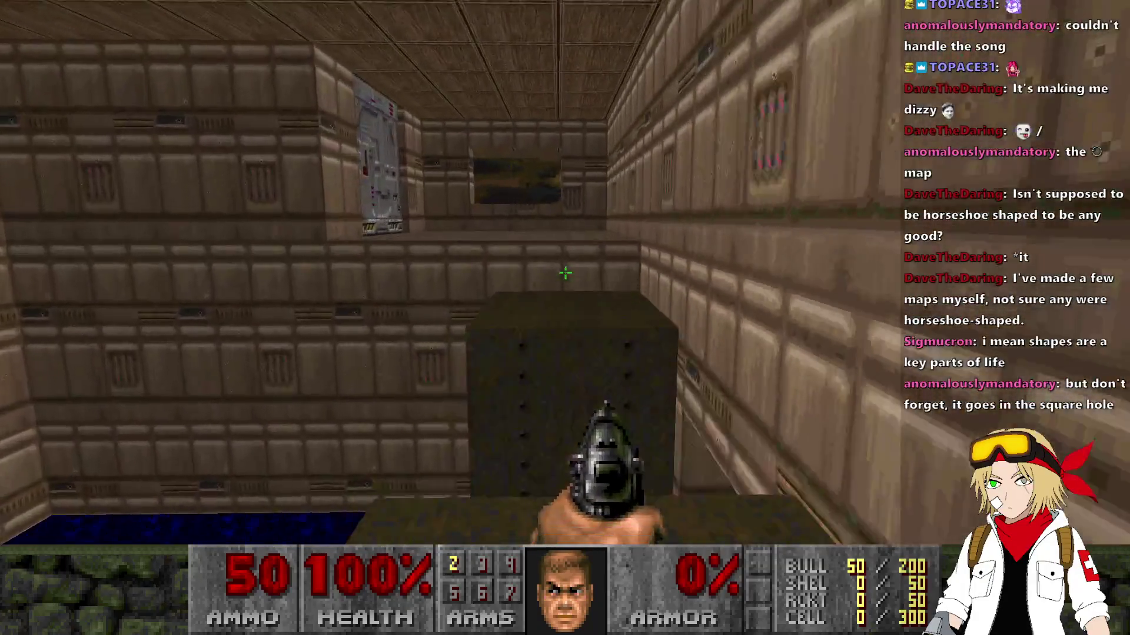
pyautogui.press('w')
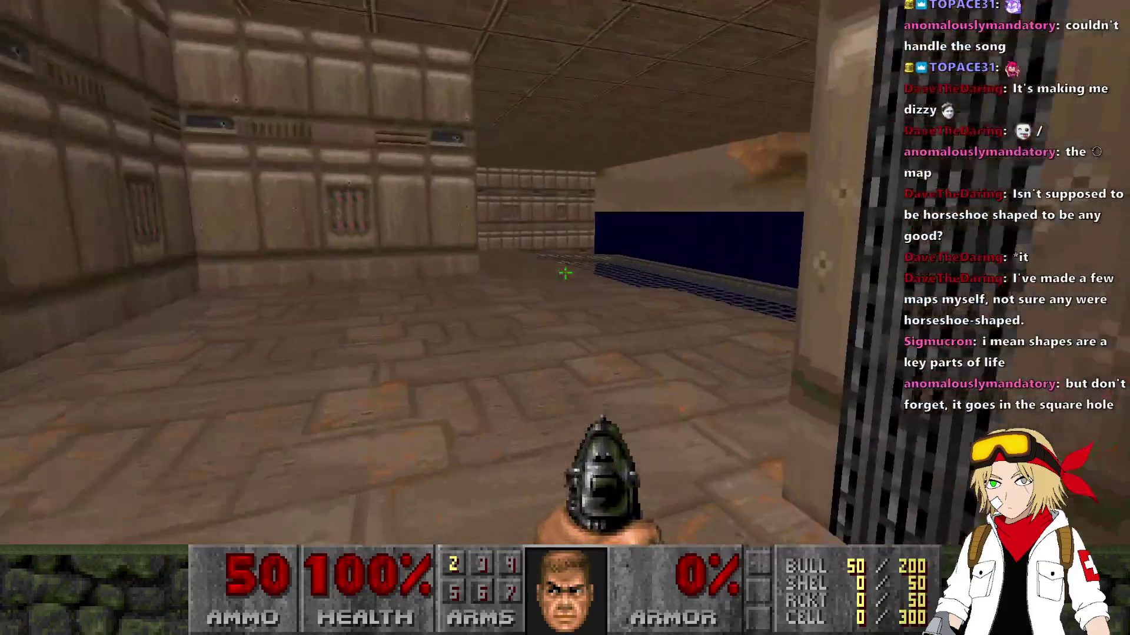
pyautogui.press('w')
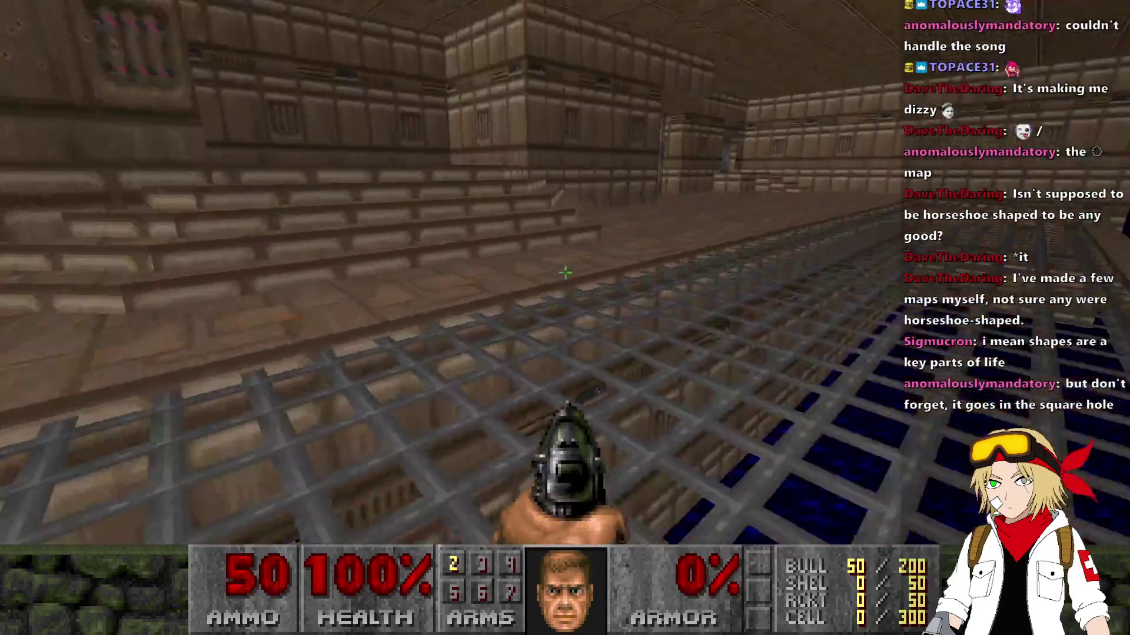
pyautogui.press('w')
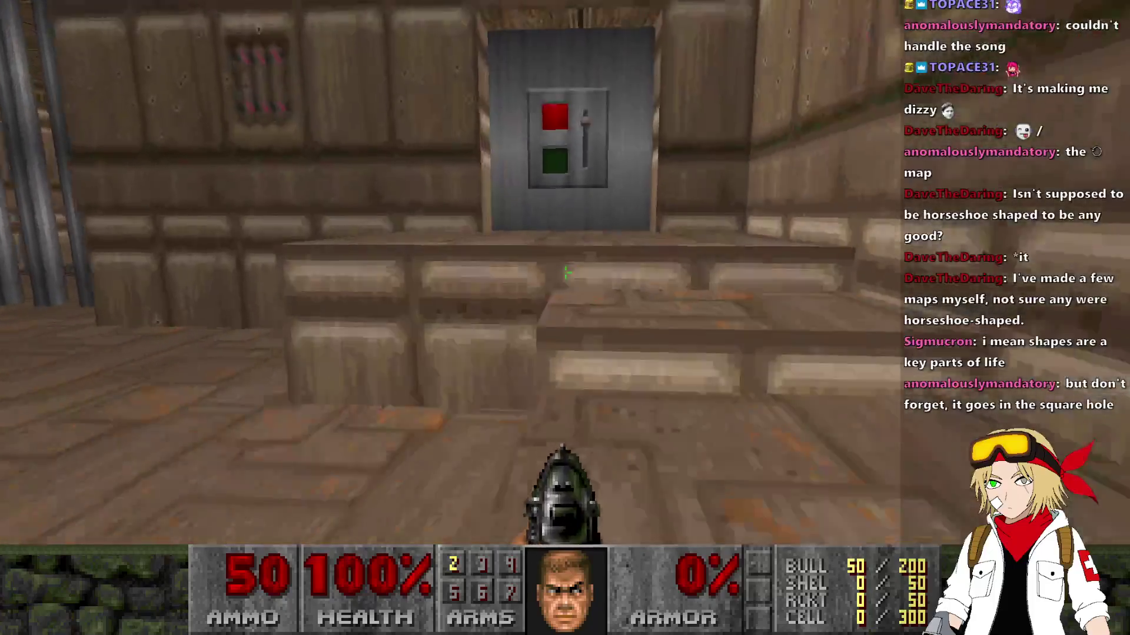
pyautogui.press('w')
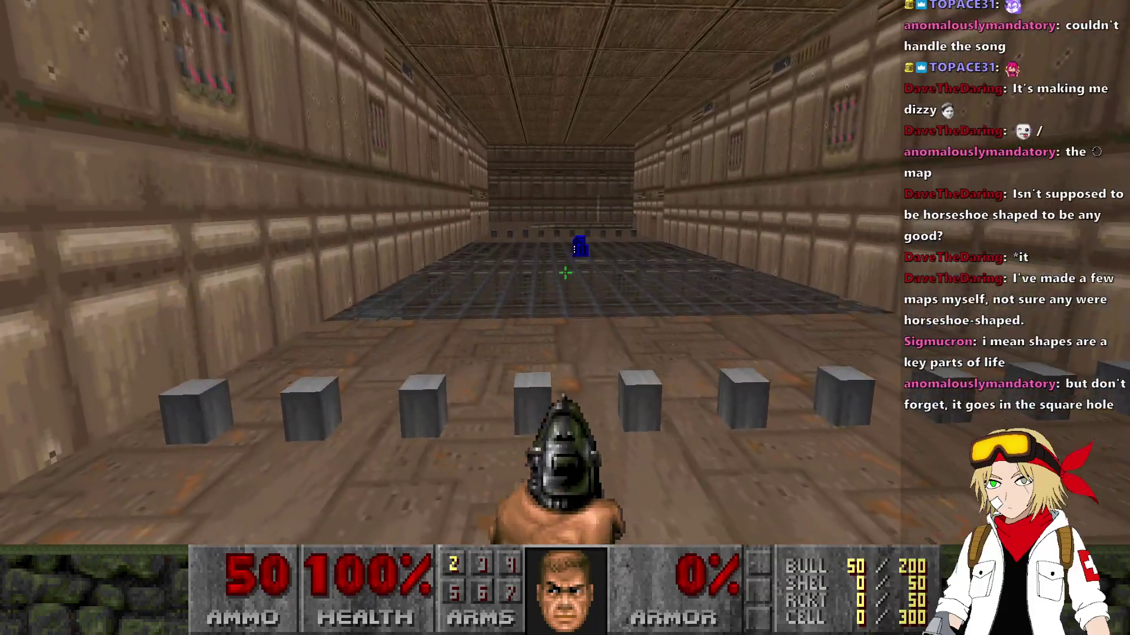
pyautogui.press('w')
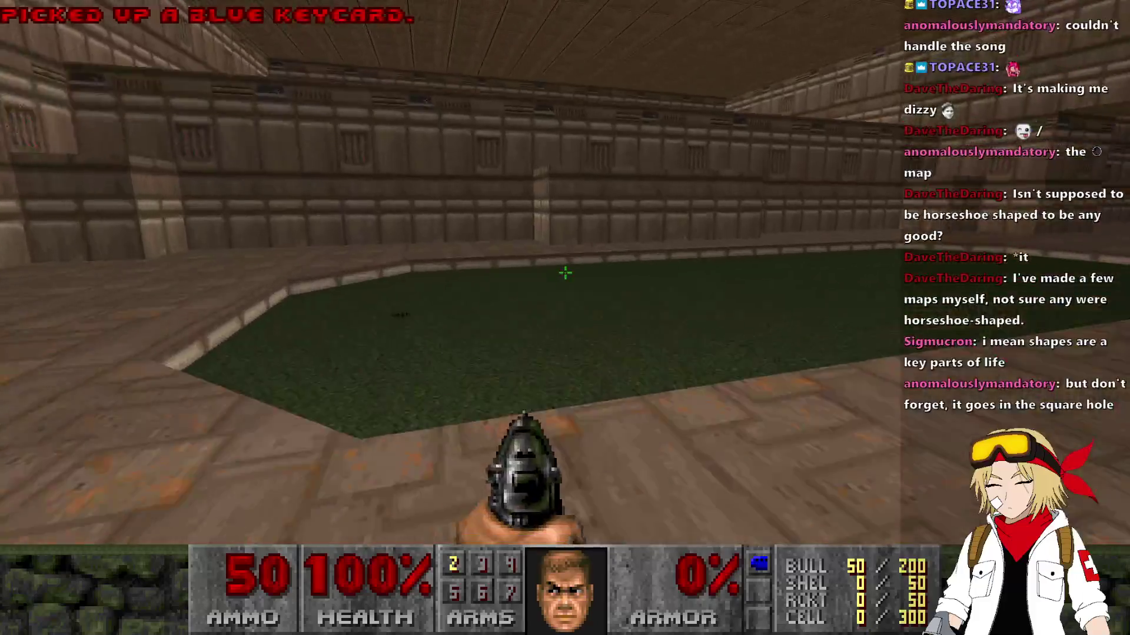
# Explore the green-floored room, blue pit and dark stair blocks, entering the grated corridor.
pyautogui.press('w')
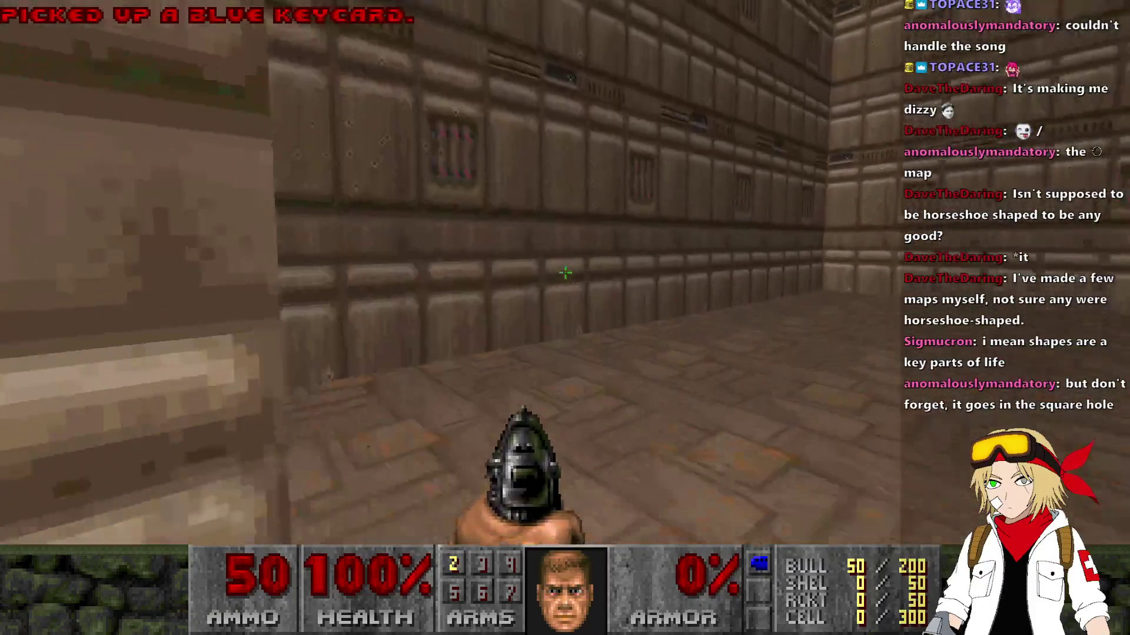
pyautogui.press('w')
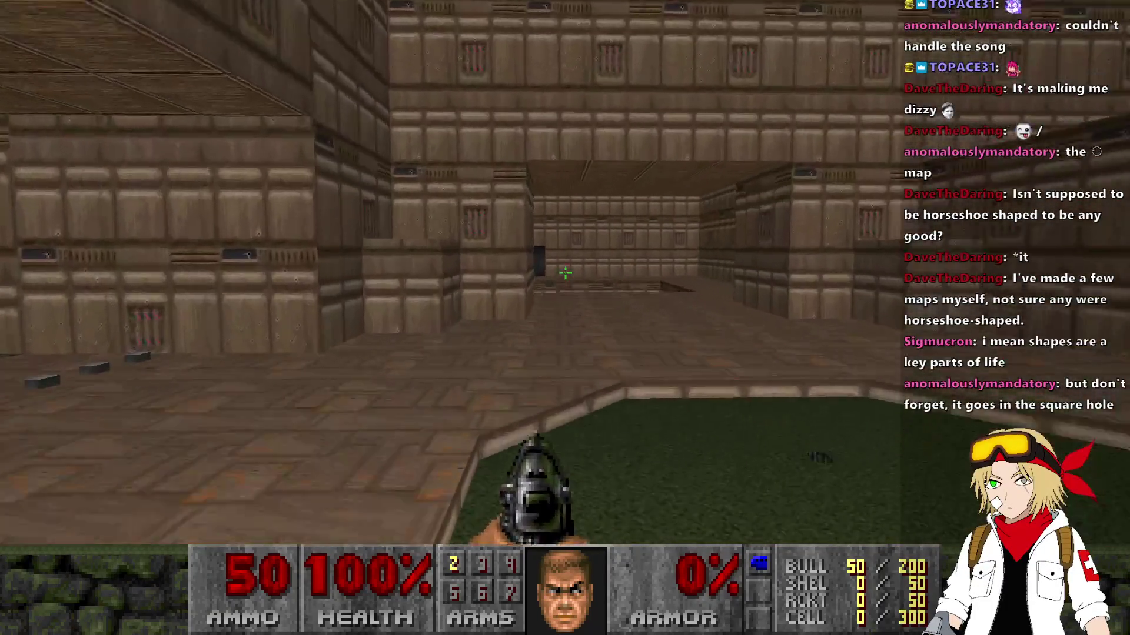
pyautogui.press('w')
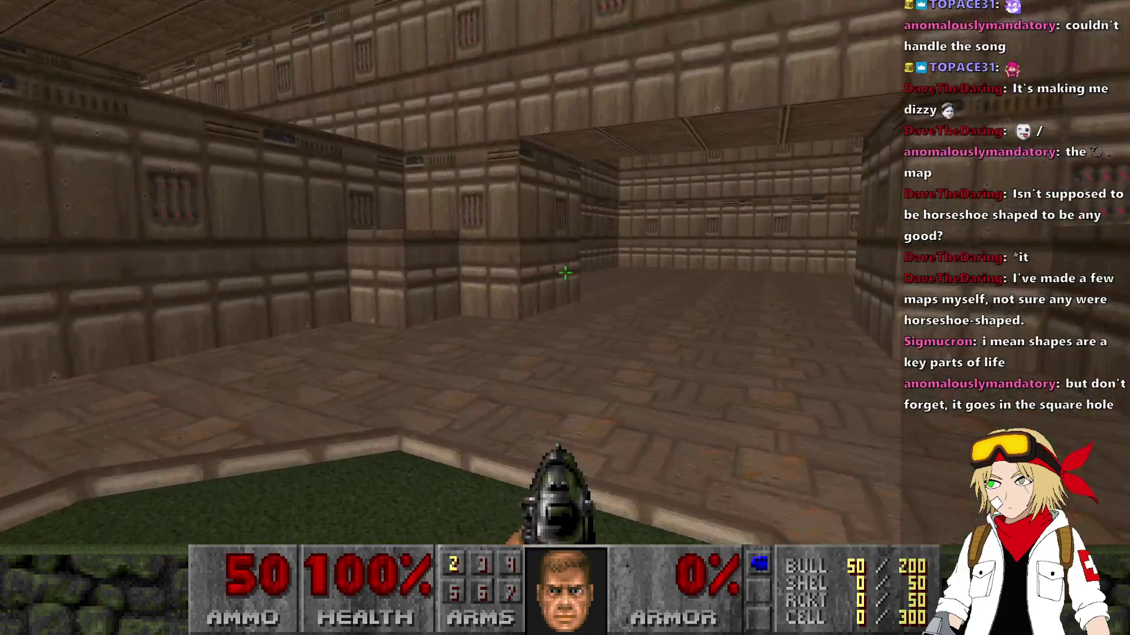
pyautogui.press('w')
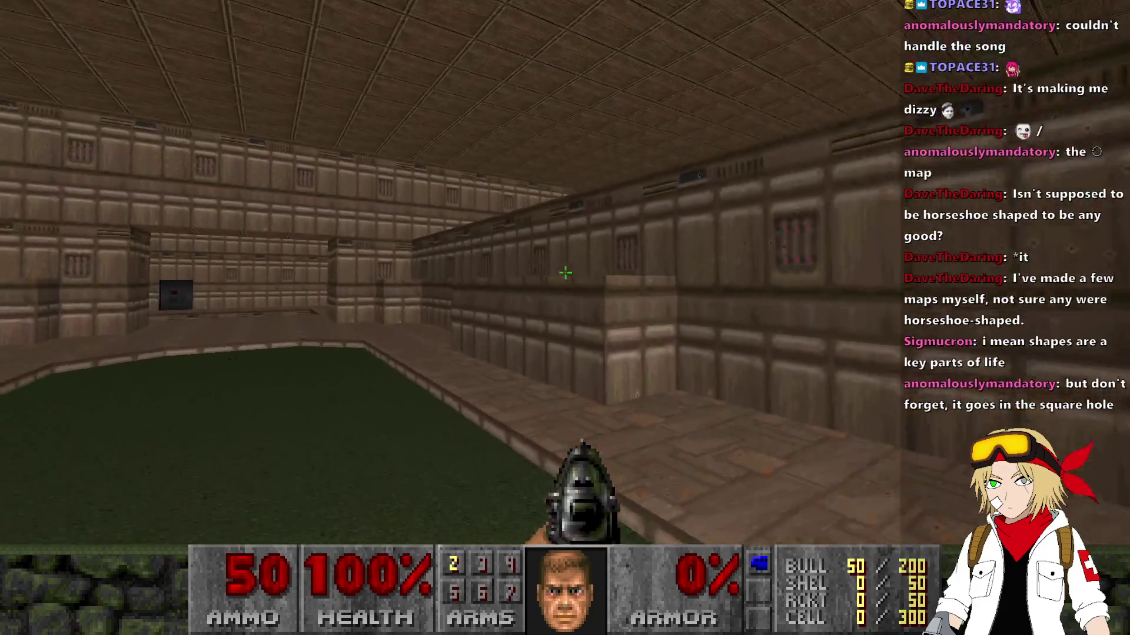
pyautogui.press('w')
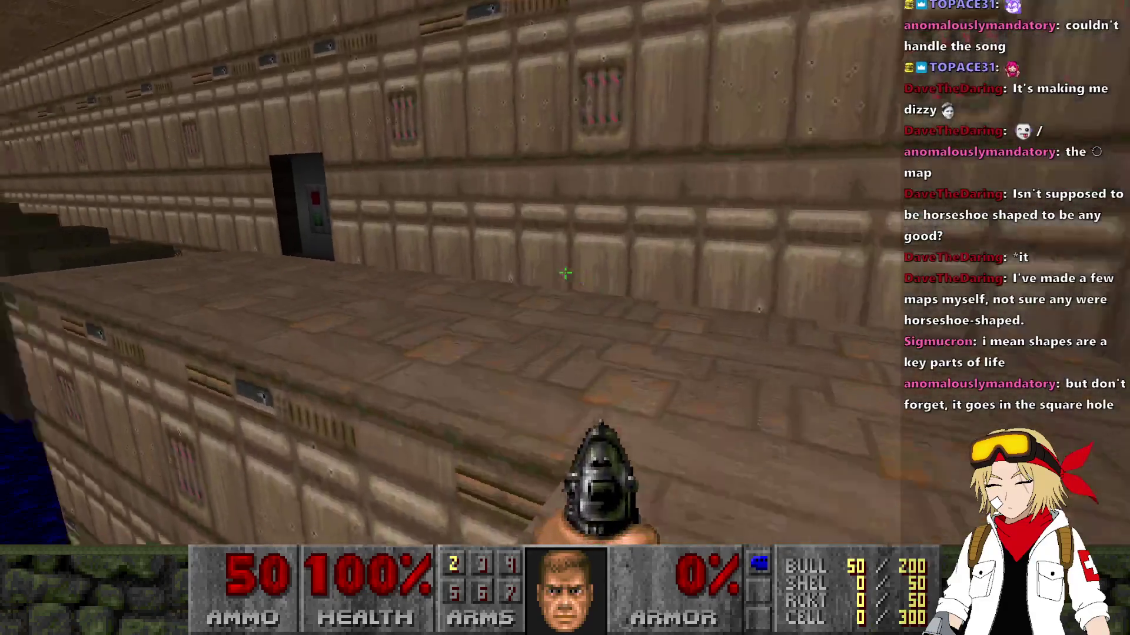
pyautogui.press('w')
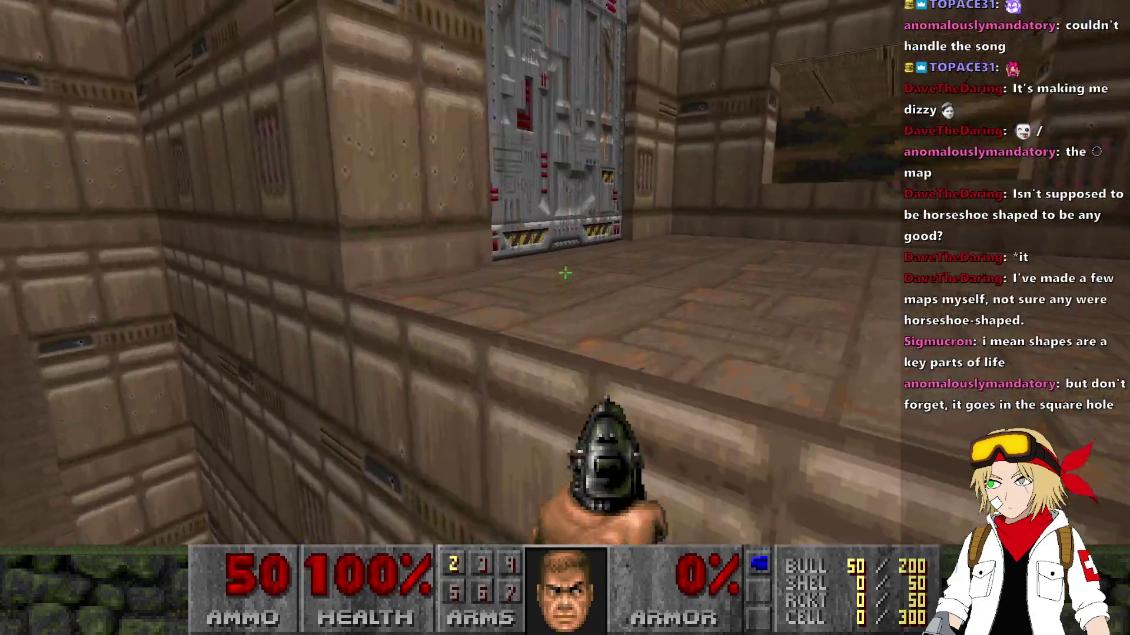
pyautogui.press('w')
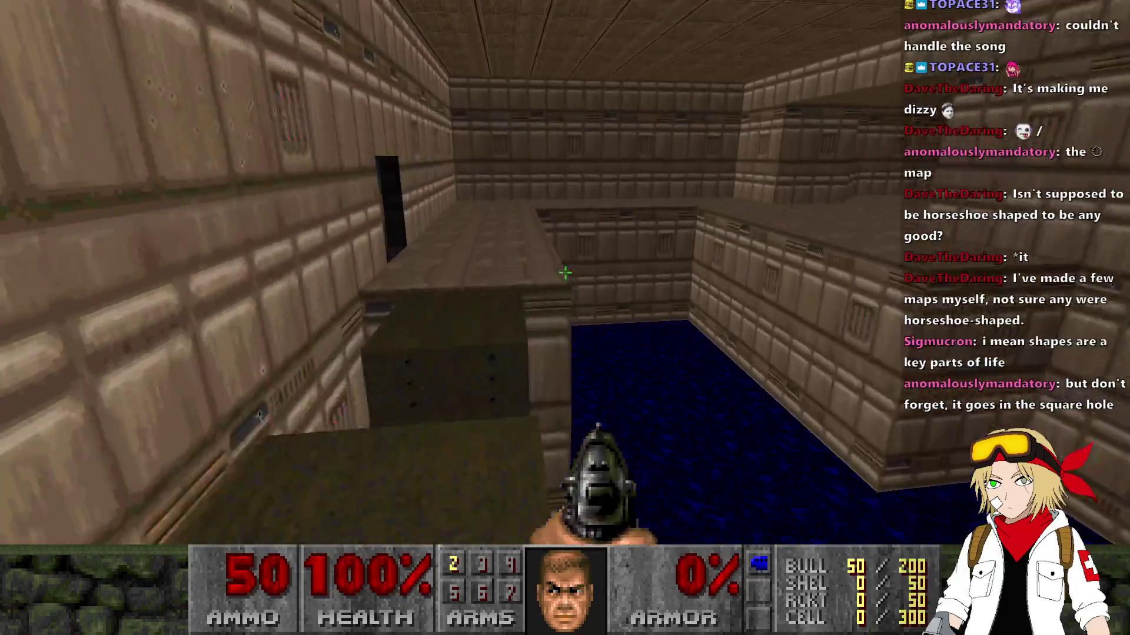
pyautogui.press('w')
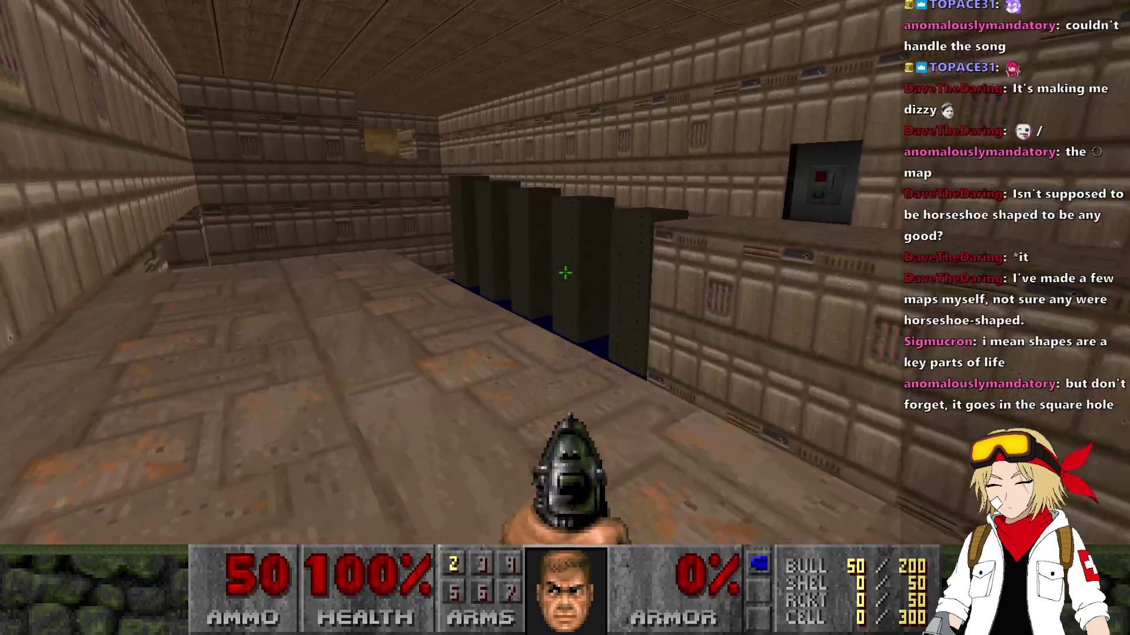
pyautogui.press('w')
pyautogui.press('w')
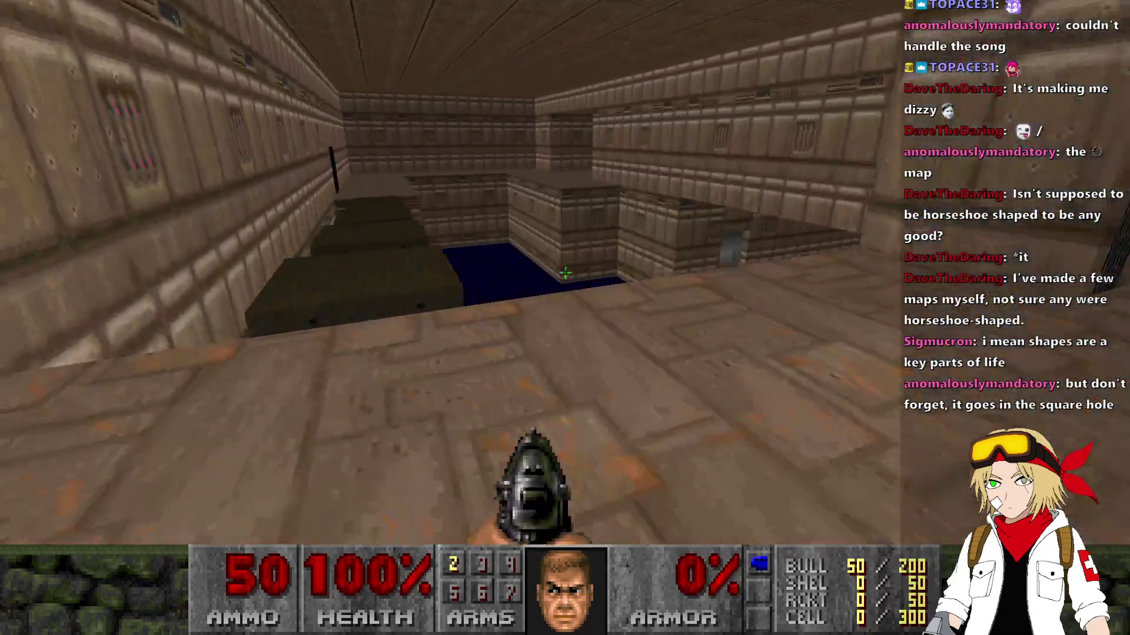
pyautogui.press('w')
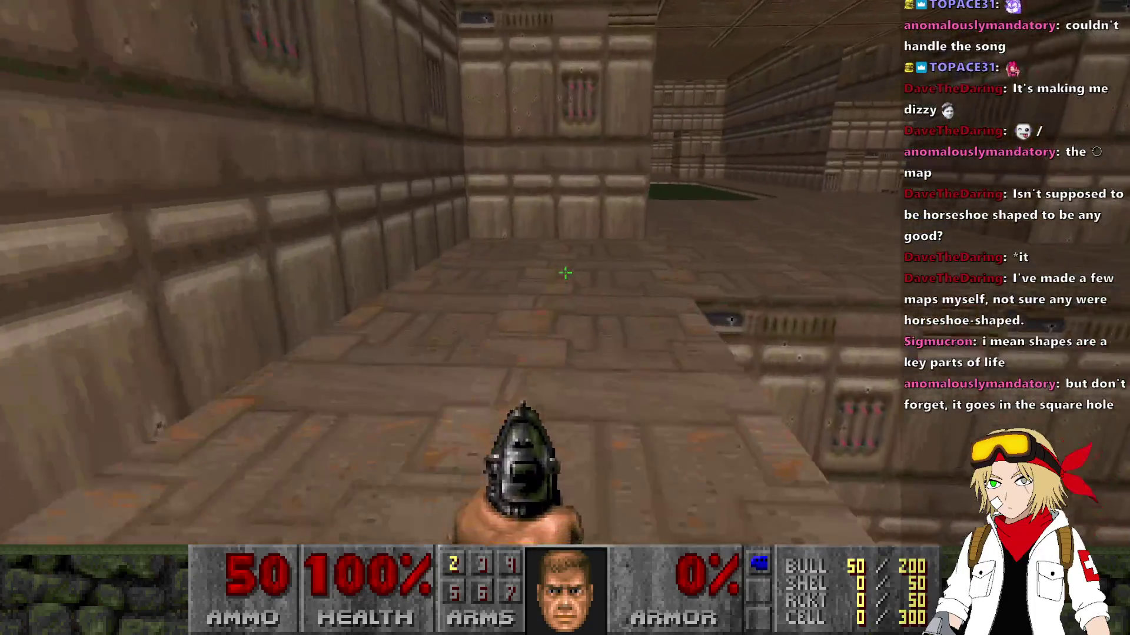
pyautogui.press('w')
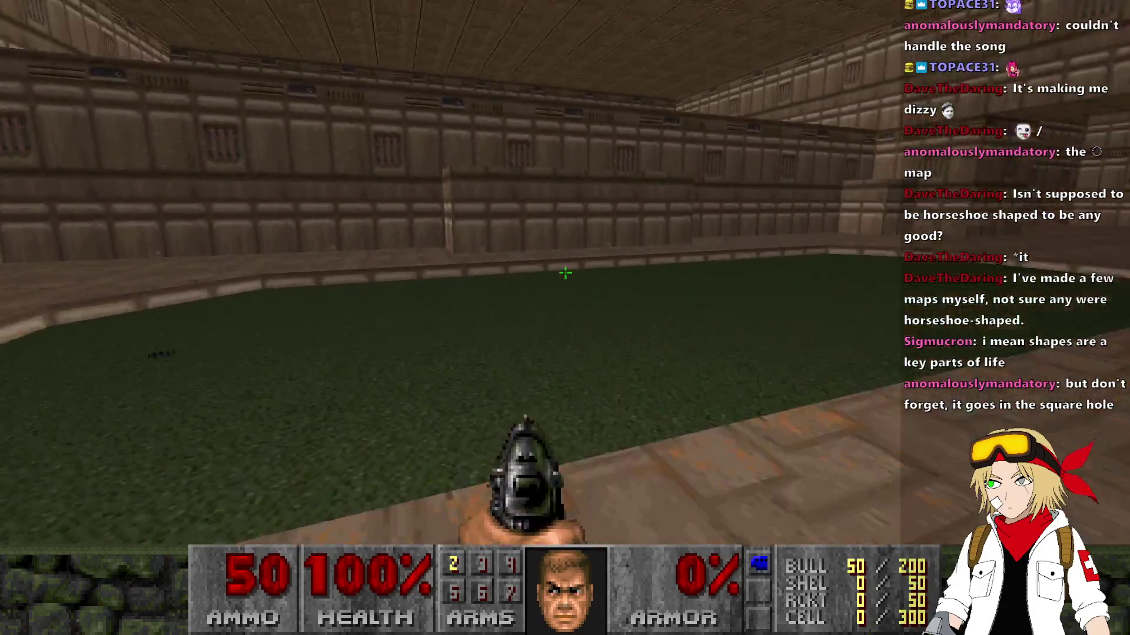
pyautogui.press('w')
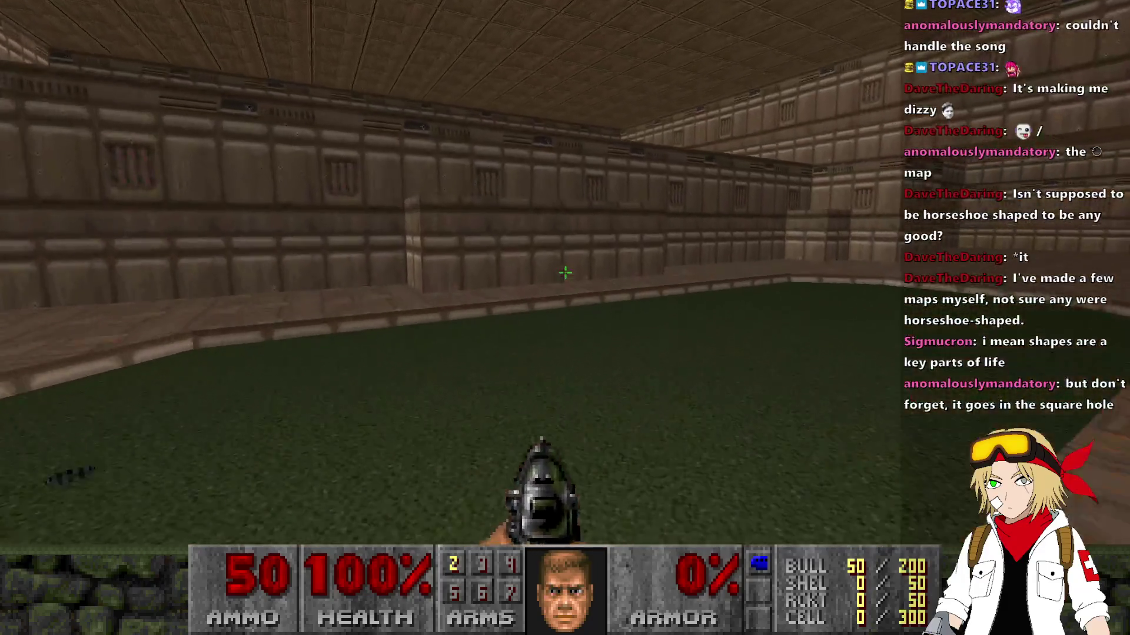
pyautogui.press('w')
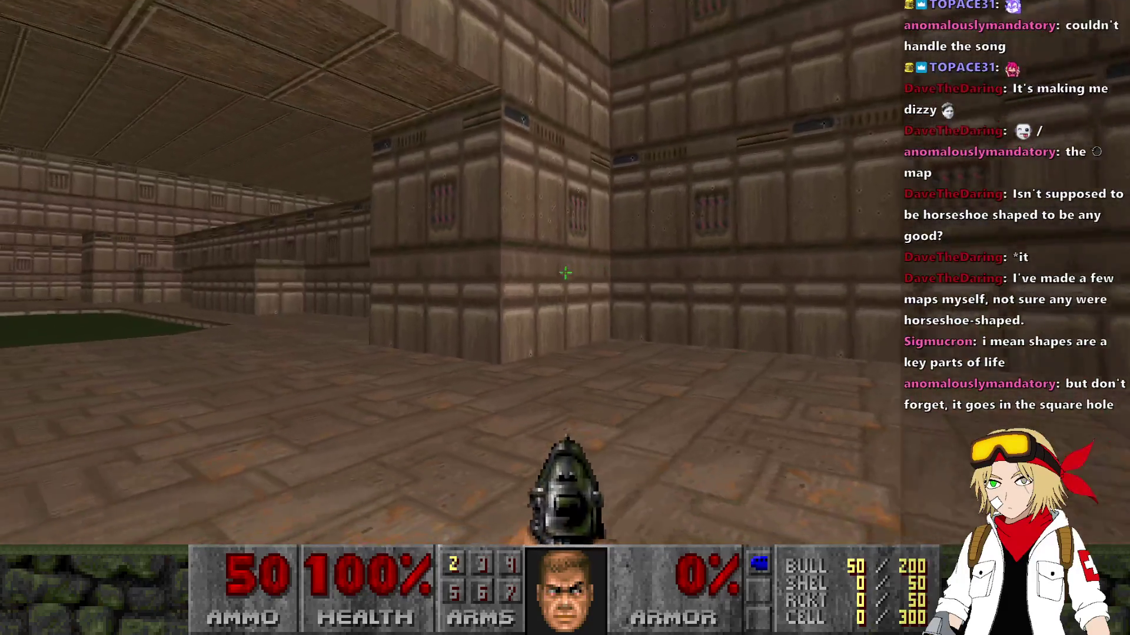
pyautogui.press('w')
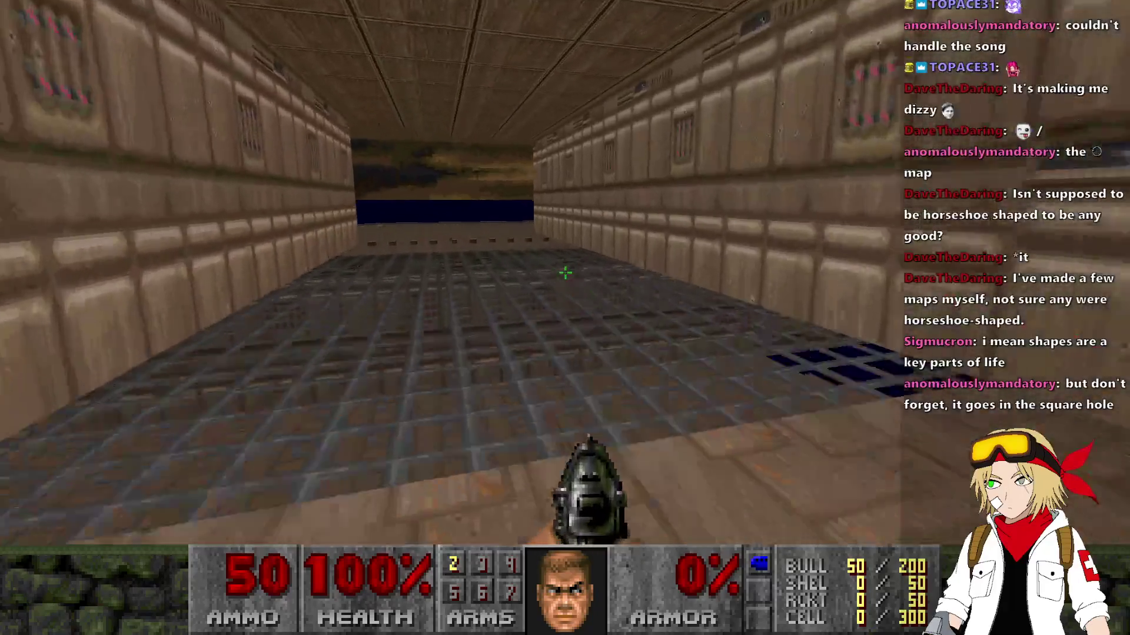
# Walk through the brown-walled room, past the water pit and down the hallway, then quit UZDoom.
pyautogui.press('w')
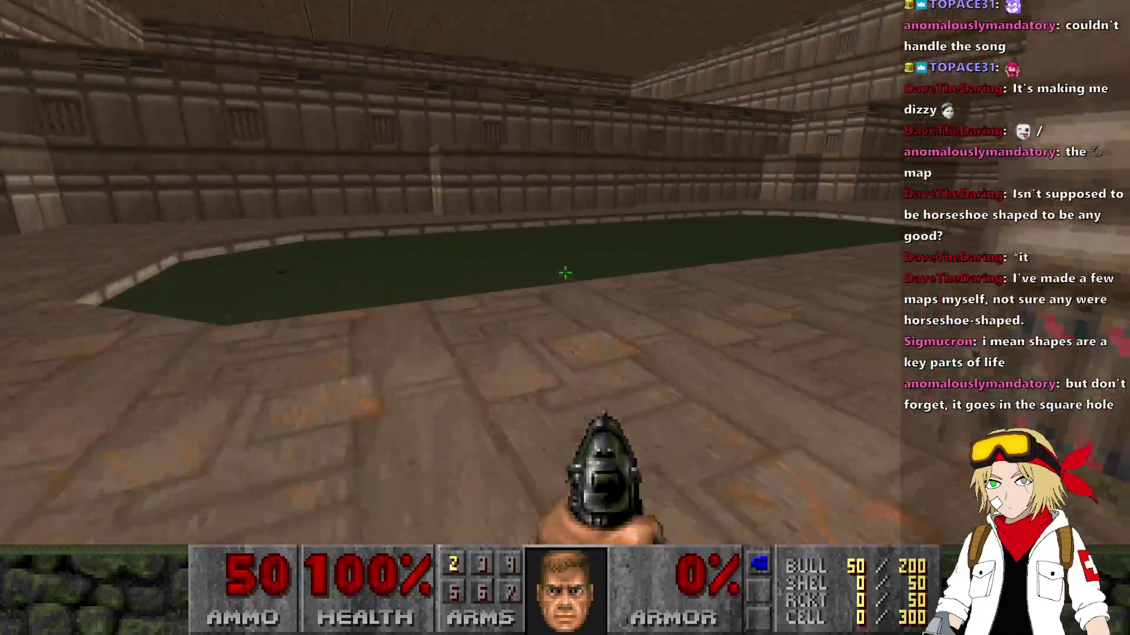
pyautogui.press('w')
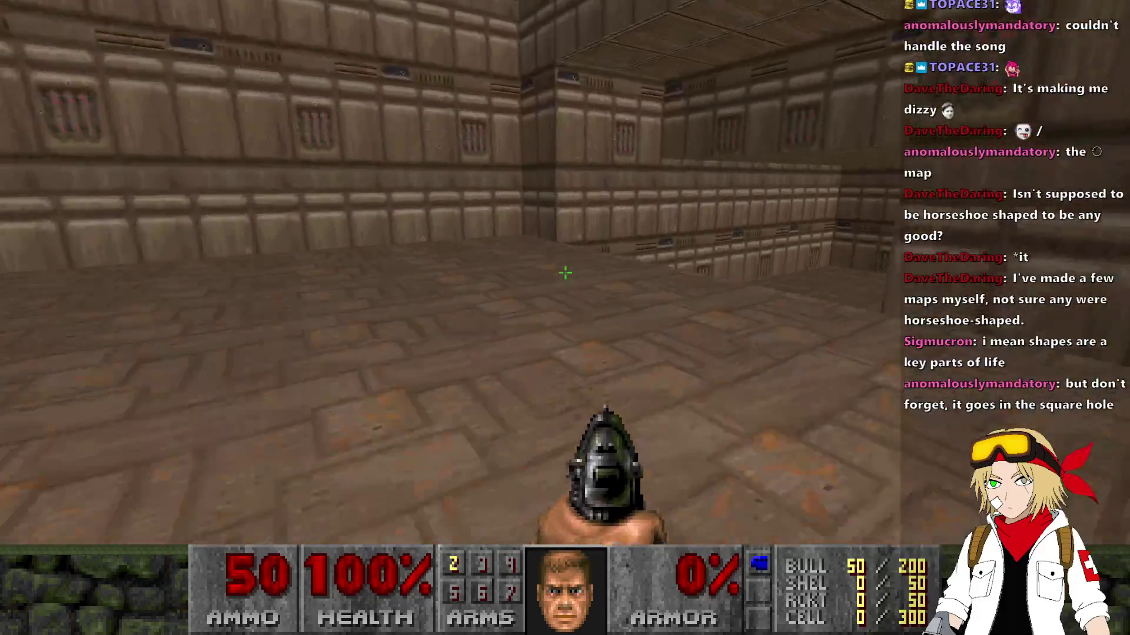
pyautogui.press('w')
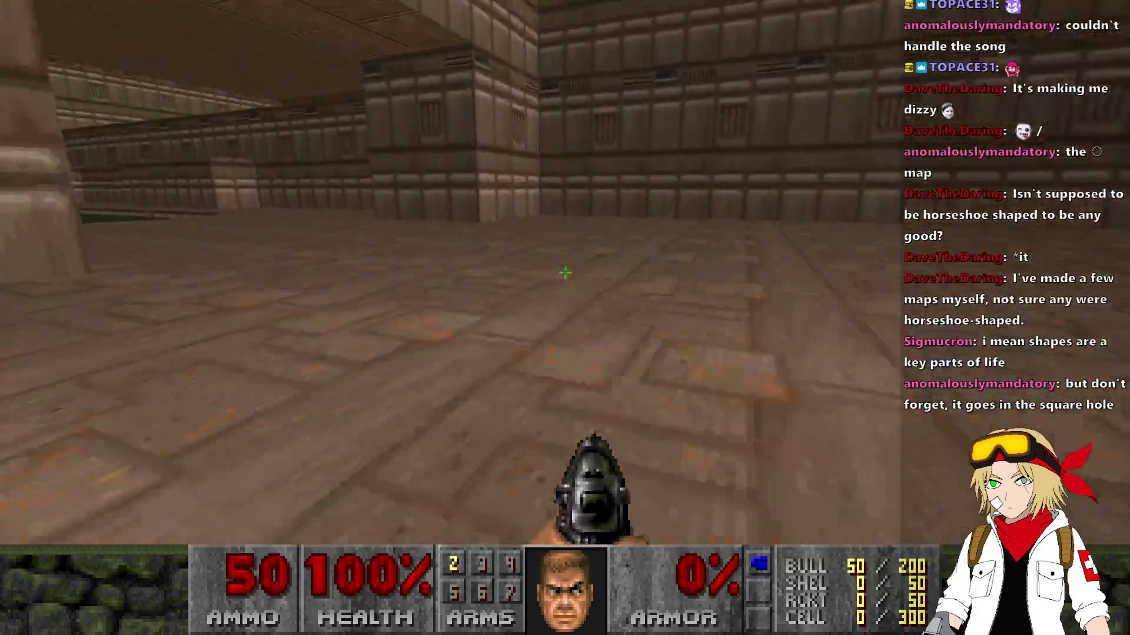
pyautogui.press('w')
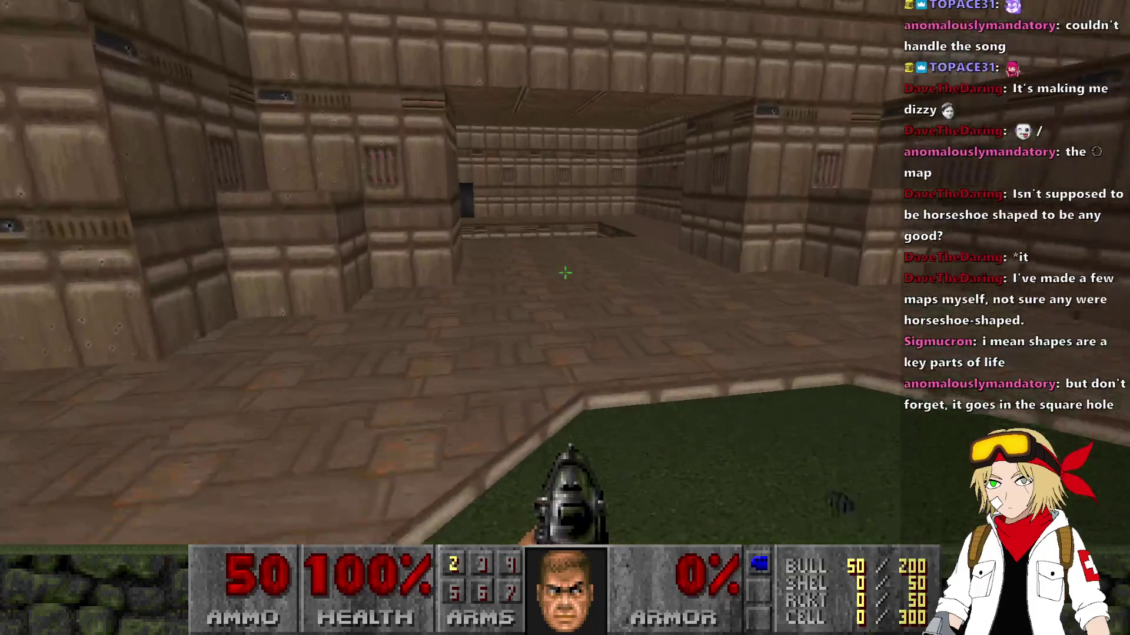
pyautogui.press('w')
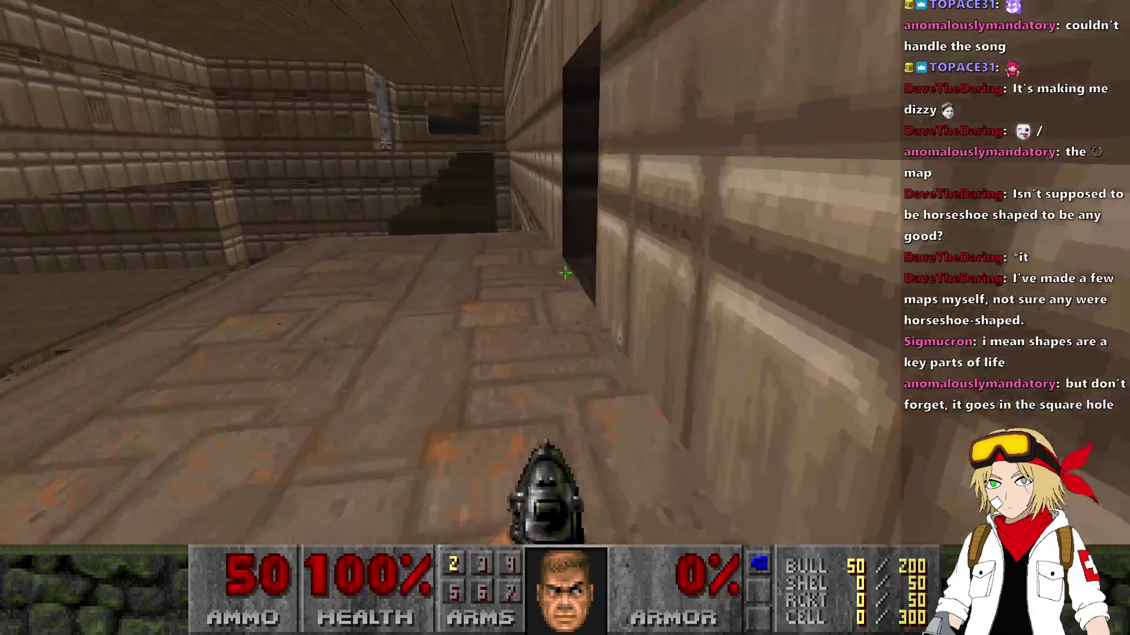
pyautogui.press('w')
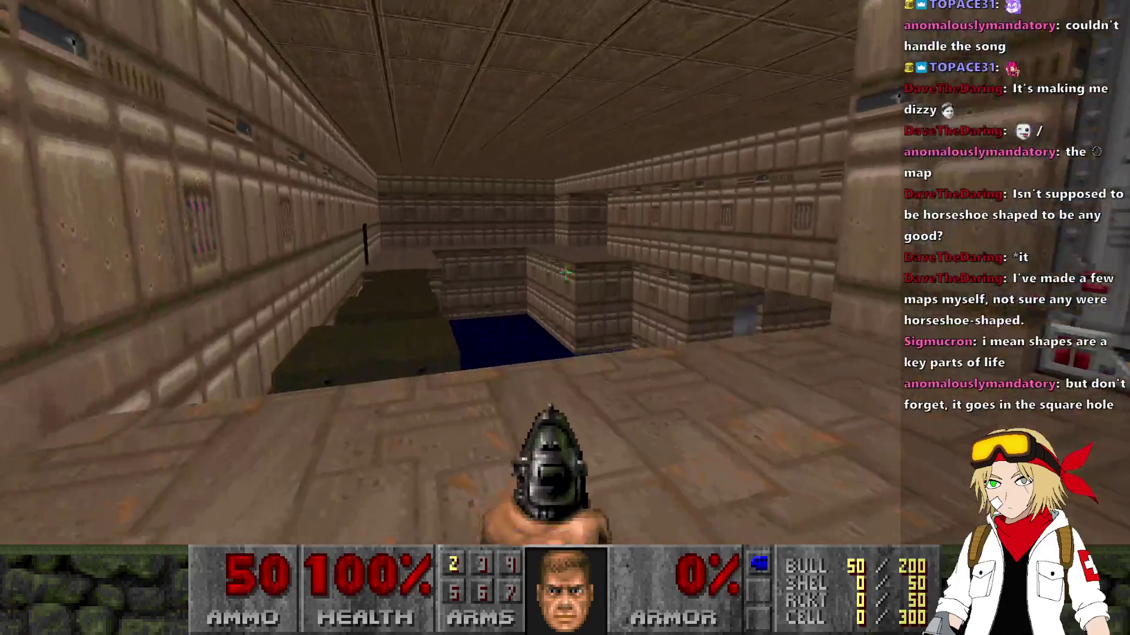
pyautogui.press('w')
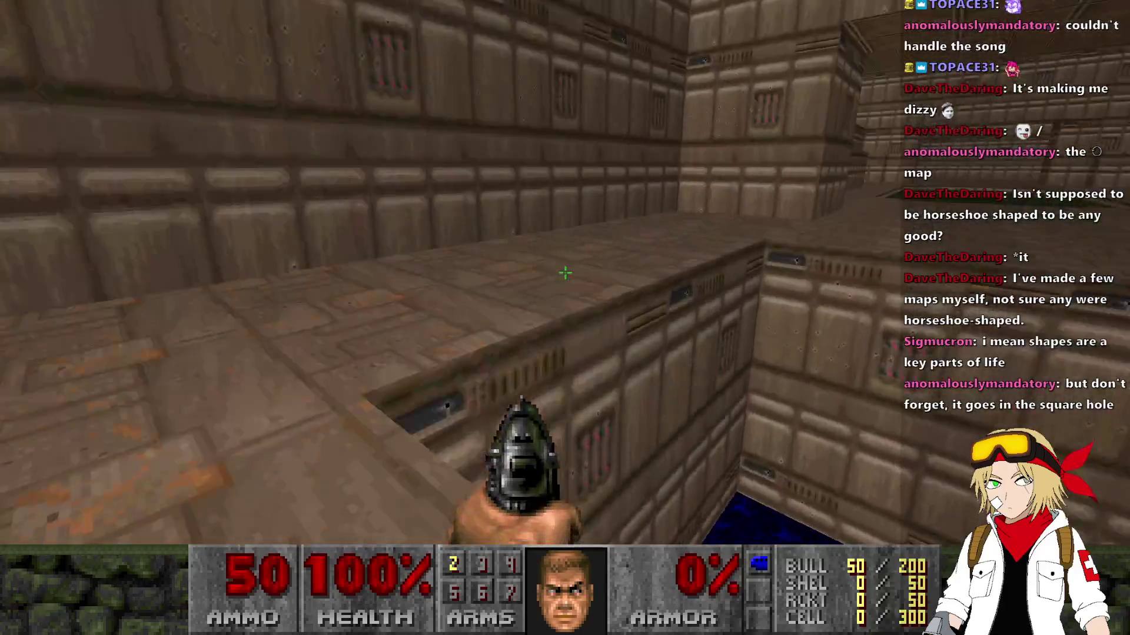
pyautogui.press('w')
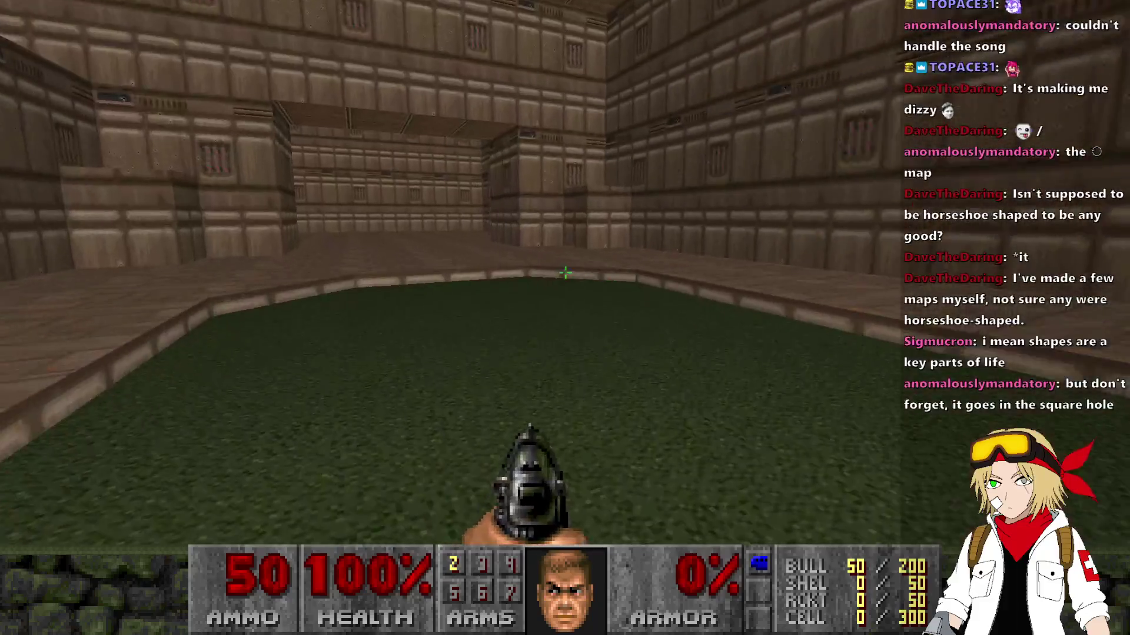
pyautogui.press('w')
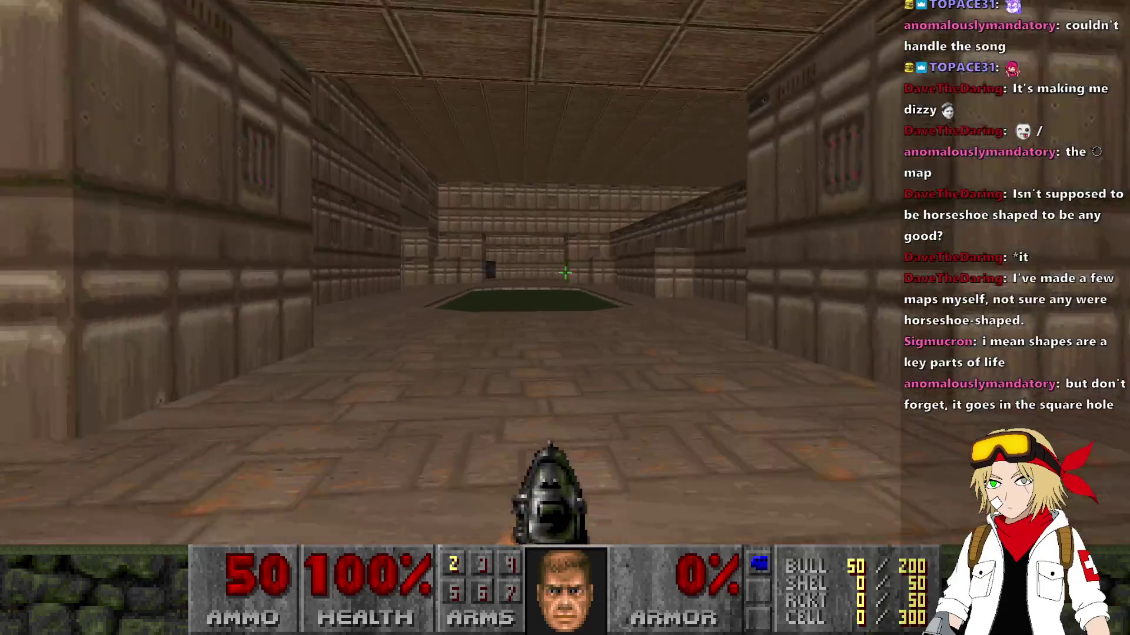
pyautogui.press('w')
pyautogui.press('w')
pyautogui.press('w')
pyautogui.press('w')
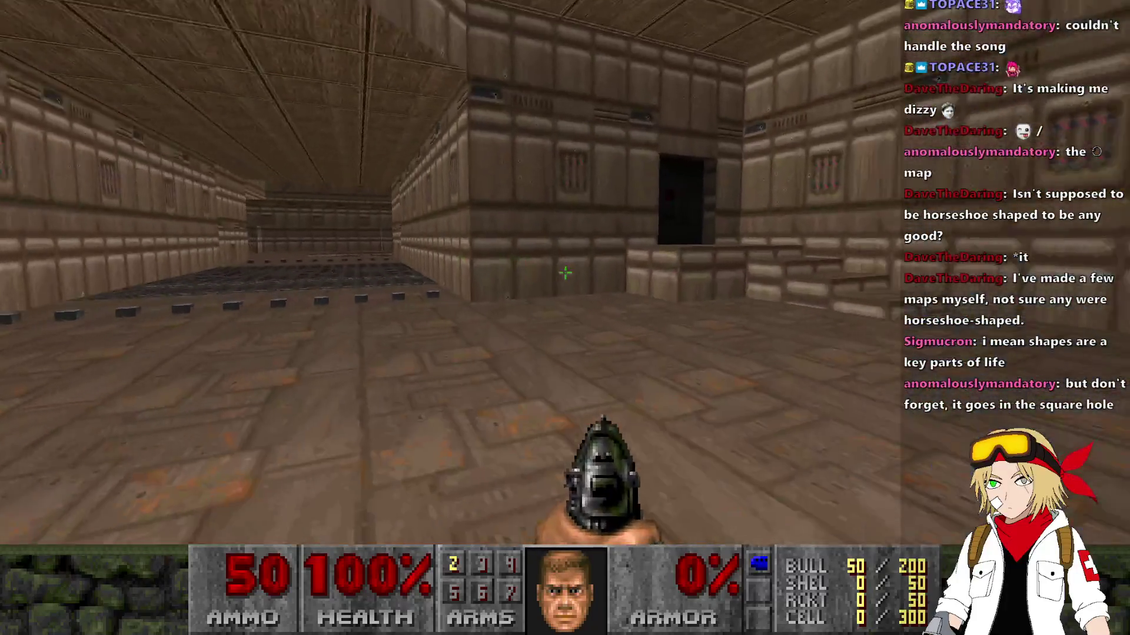
pyautogui.hotkey('alt', 'F4')
pyautogui.scroll(-3, 723, 388)
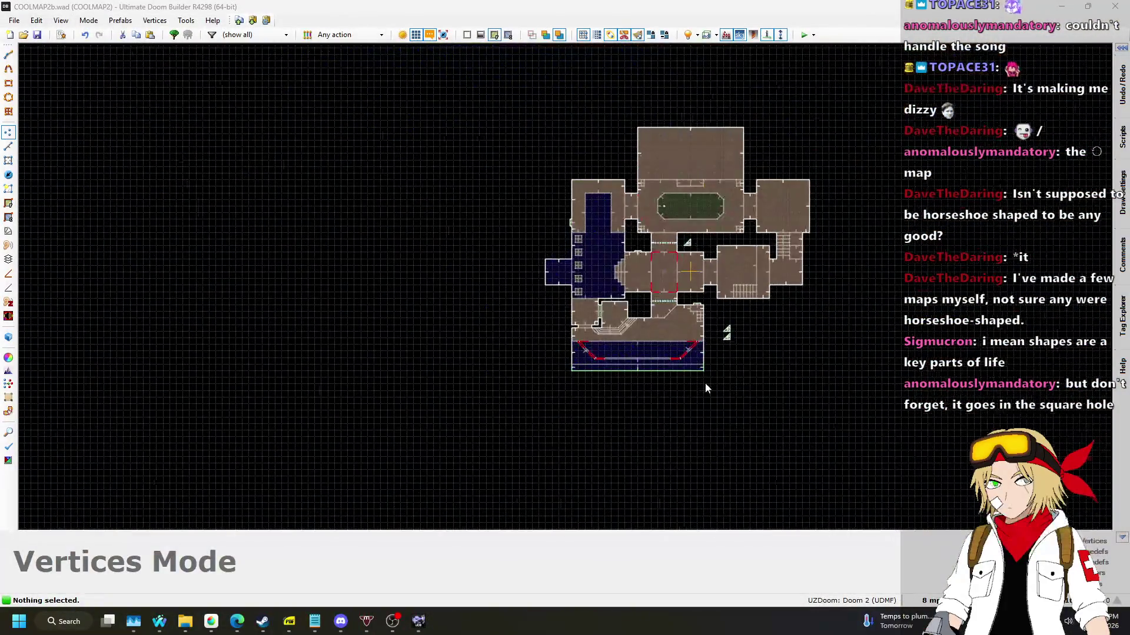
pyautogui.scroll(4, 739, 353)
pyautogui.scroll(-2, 647, 317)
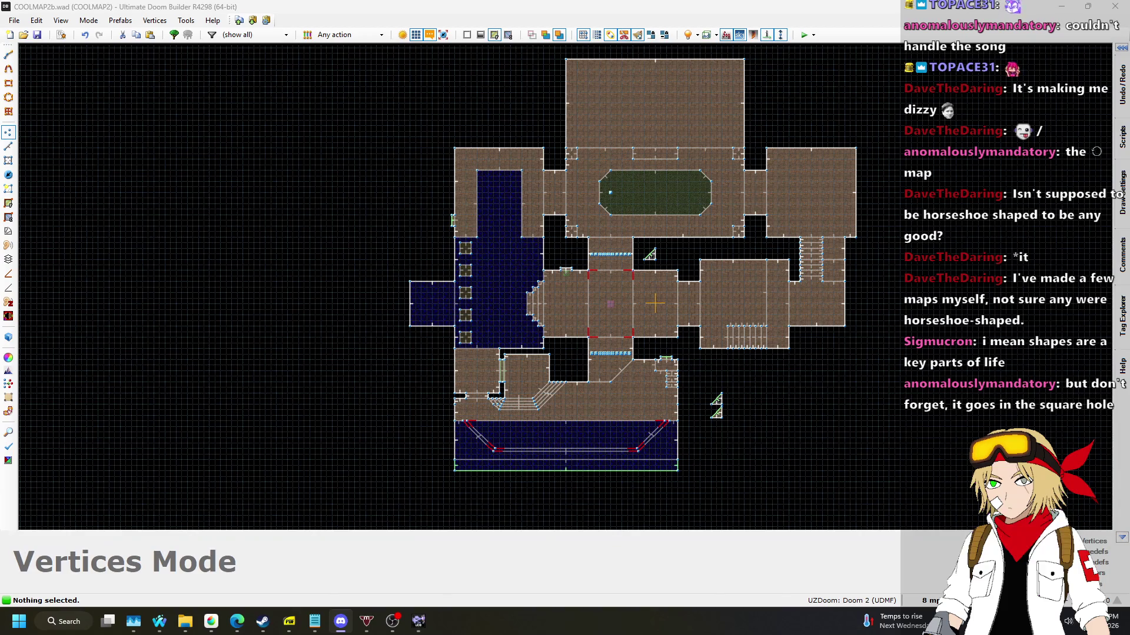
pyautogui.scroll(2, 693, 359)
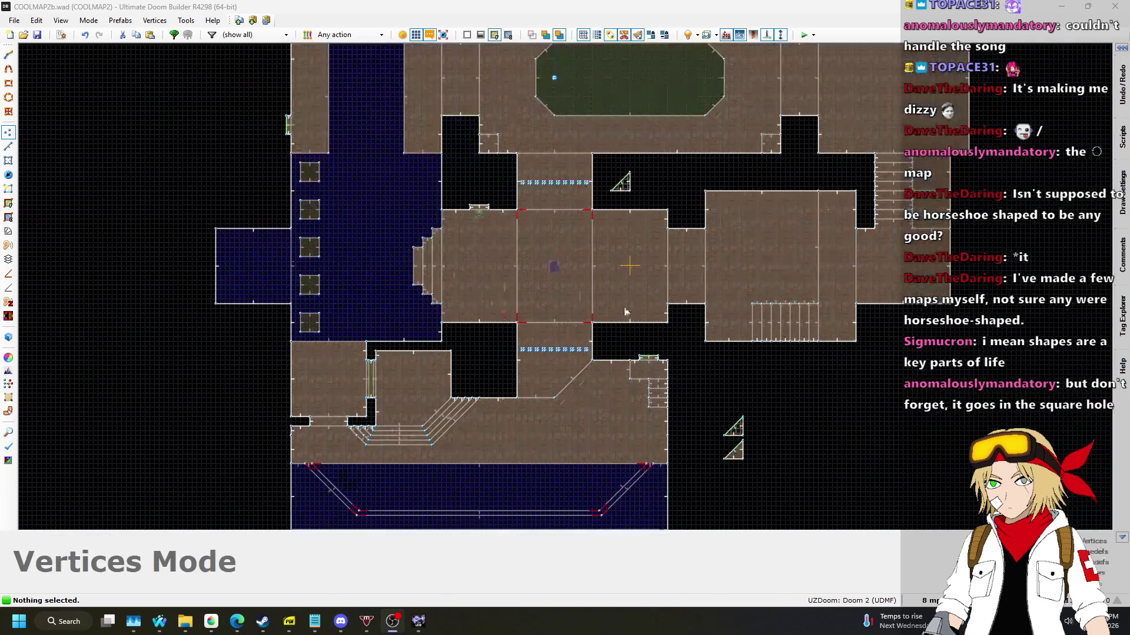
# Change the central blue keycard thing to a Red keycard and save COOLMAP2b.wad.
pyautogui.click(8, 175)
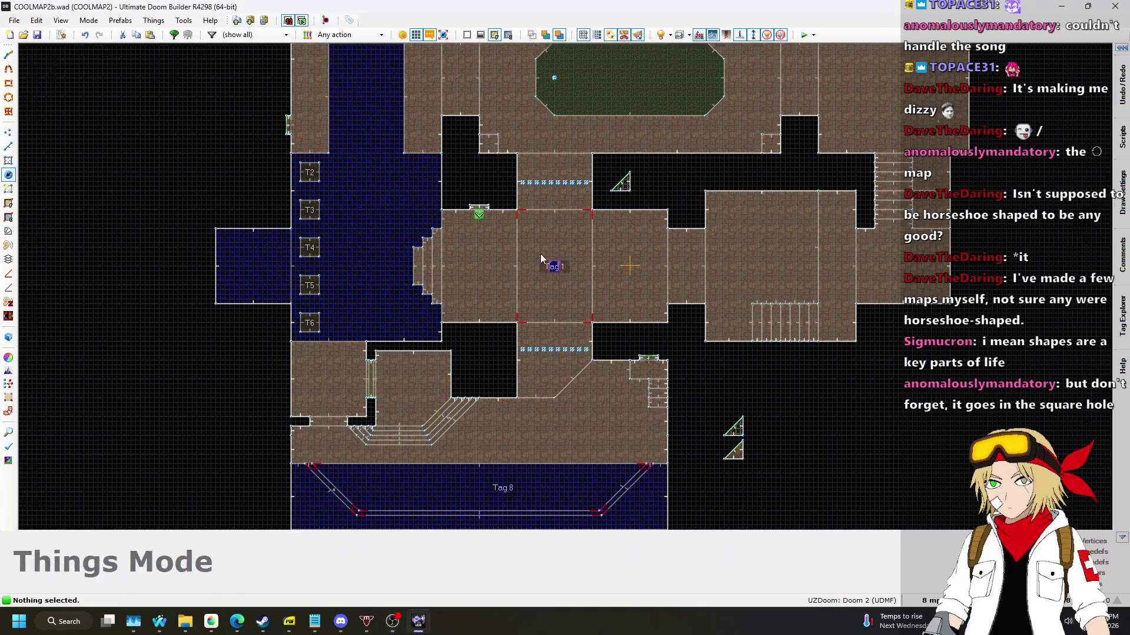
pyautogui.scroll(3, 541, 254)
pyautogui.rightClick(569, 287)
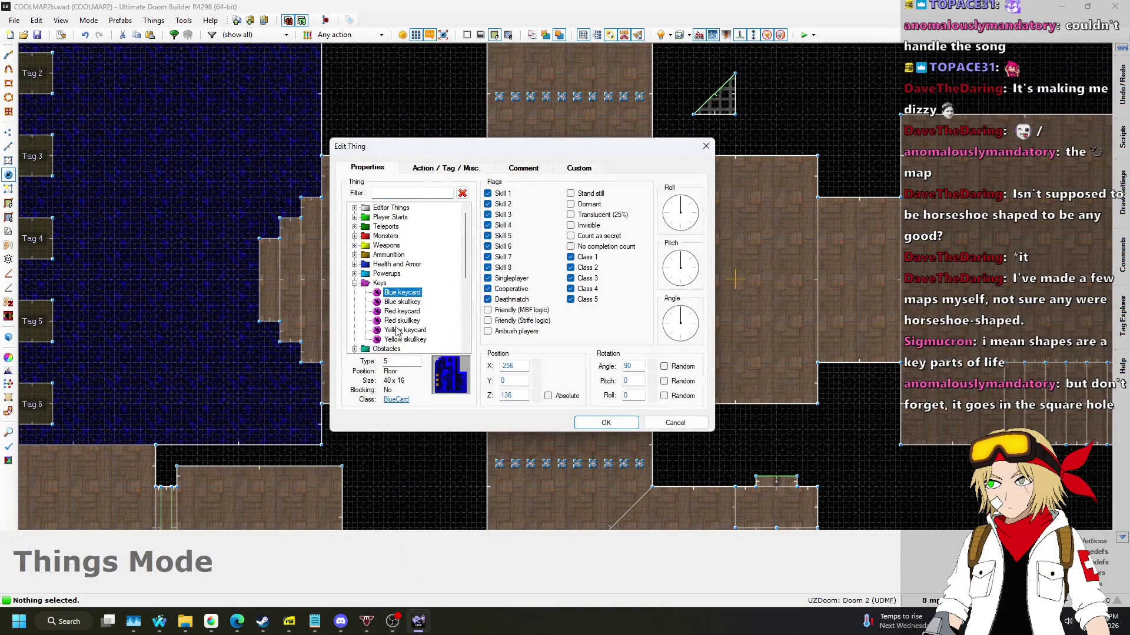
pyautogui.click(410, 313)
pyautogui.click(612, 423)
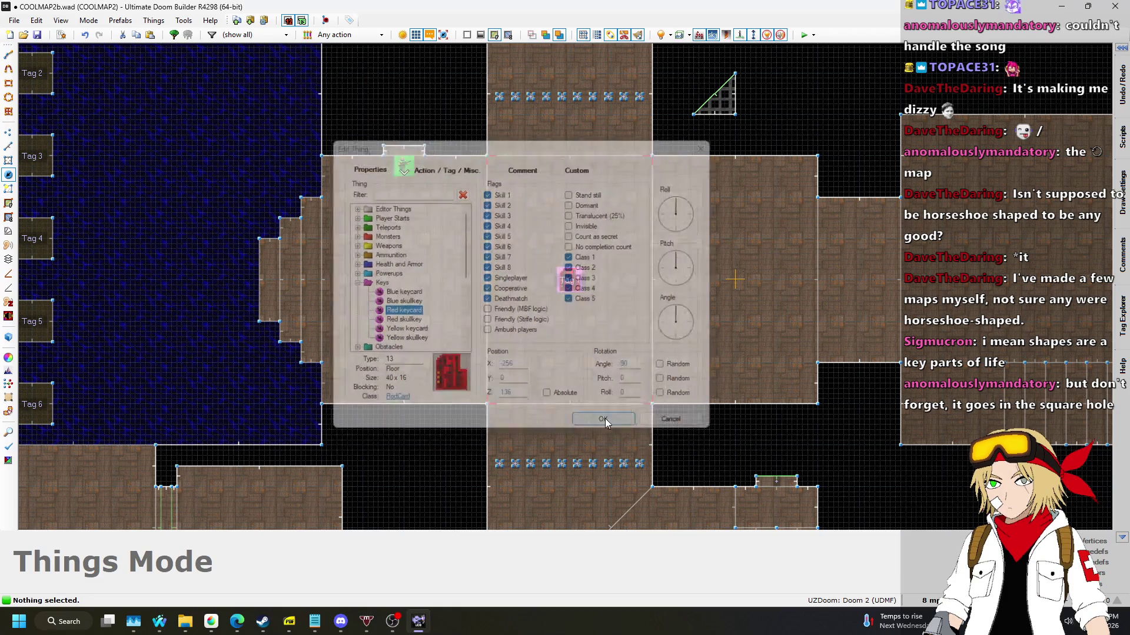
pyautogui.scroll(-5, 442, 342)
pyautogui.hotkey('ctrl', 's')
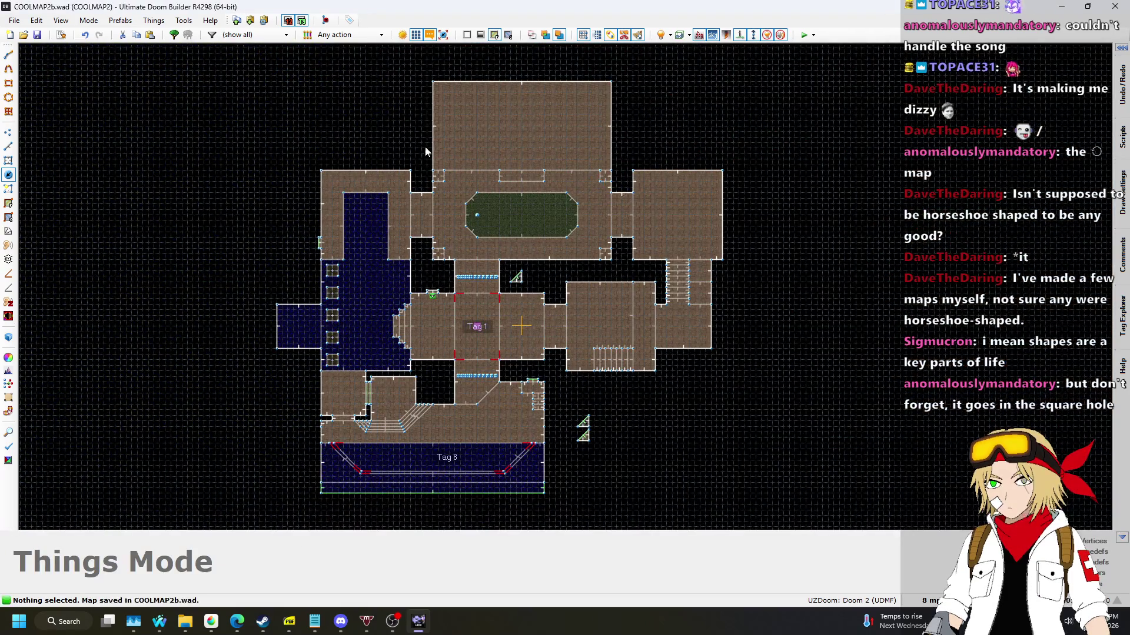
pyautogui.click(8, 165)
pyautogui.scroll(5, 549, 204)
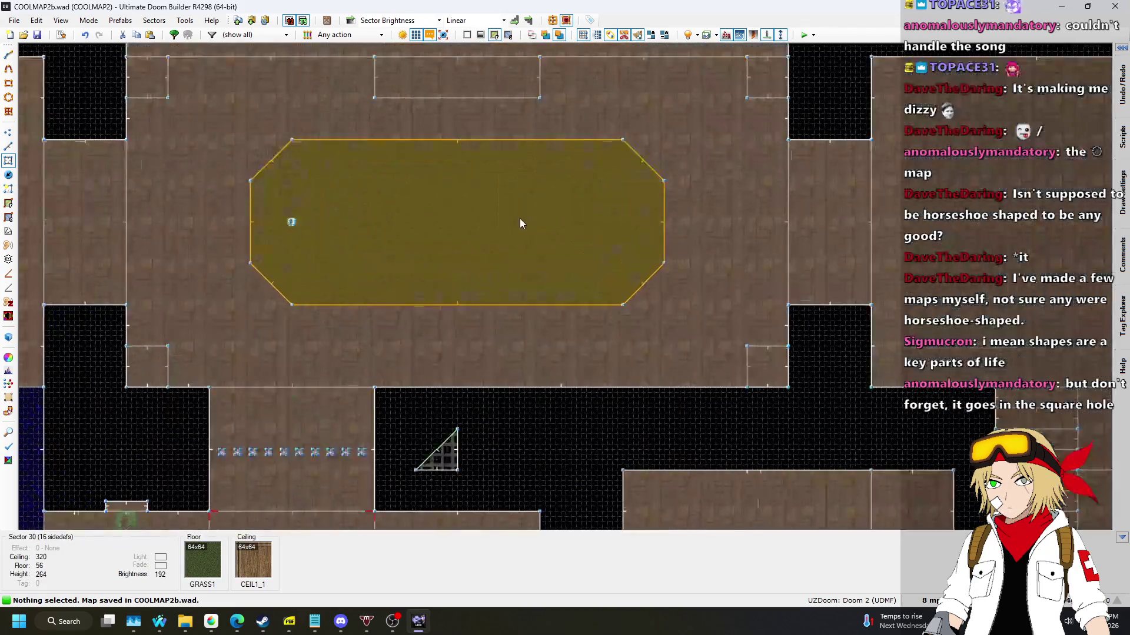
pyautogui.scroll(-5, 474, 233)
pyautogui.scroll(3, 474, 233)
pyautogui.scroll(-3, 475, 233)
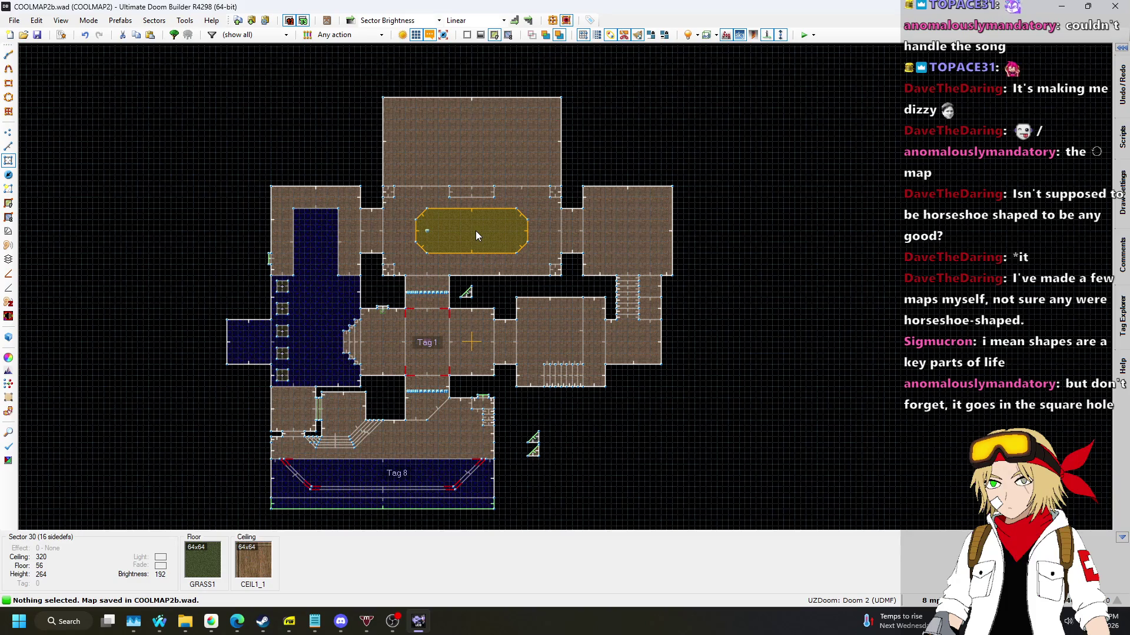
# Inspect the grass-floored sector, then delete the eight lines bordering the grass area.
pyautogui.rightClick(475, 231)
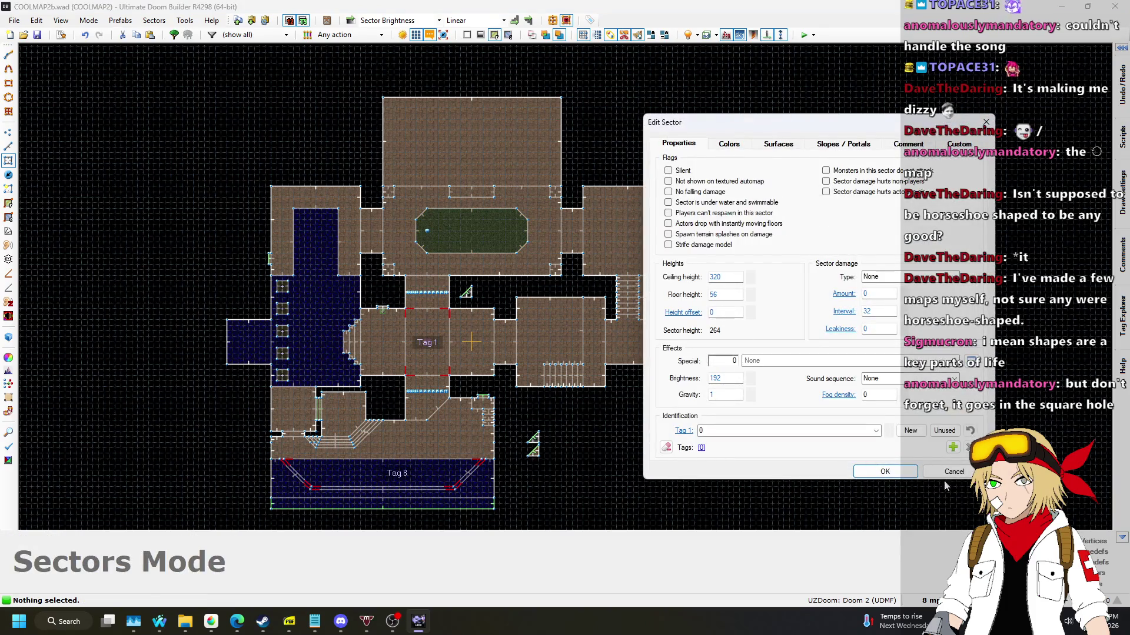
pyautogui.click(965, 472)
pyautogui.scroll(3, 472, 219)
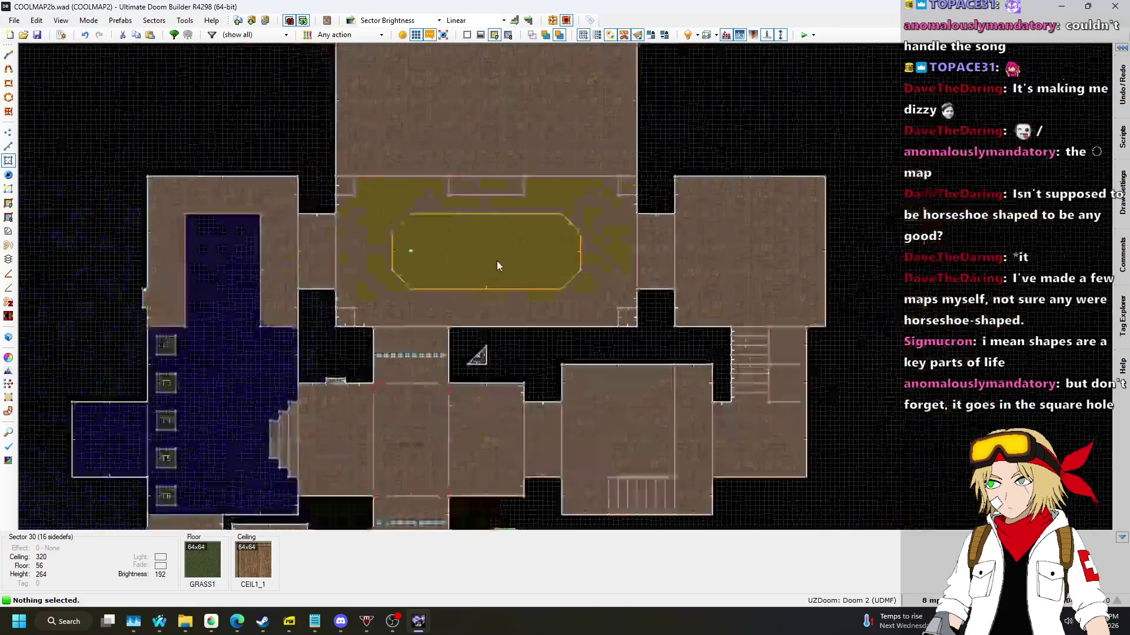
pyautogui.scroll(-3, 489, 275)
pyautogui.scroll(4, 501, 281)
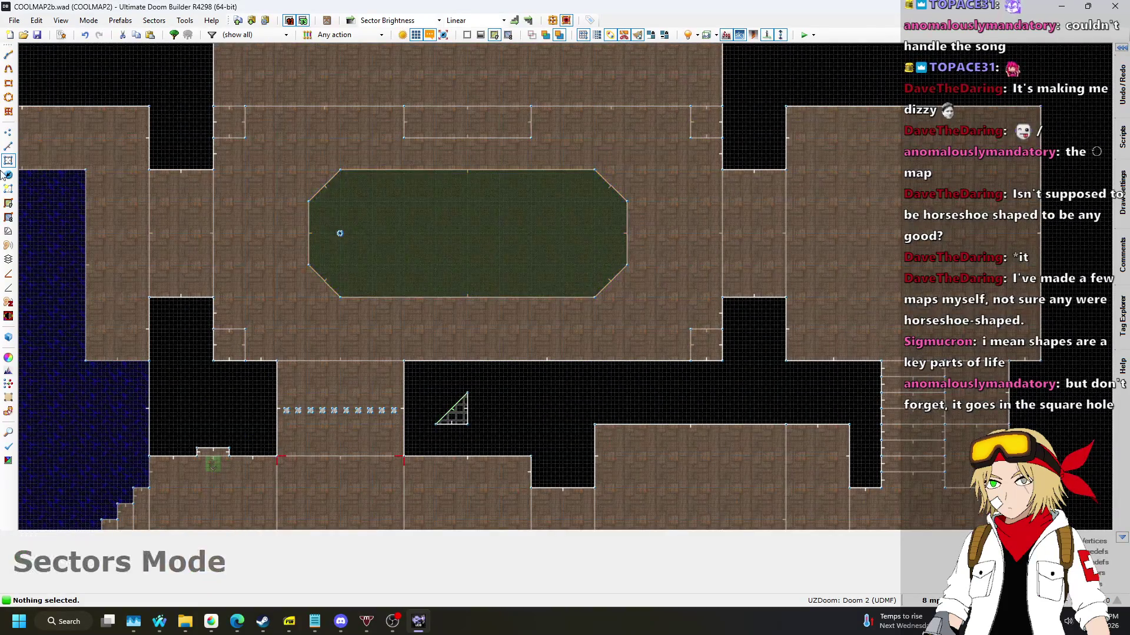
pyautogui.click(8, 147)
pyautogui.scroll(3, 318, 215)
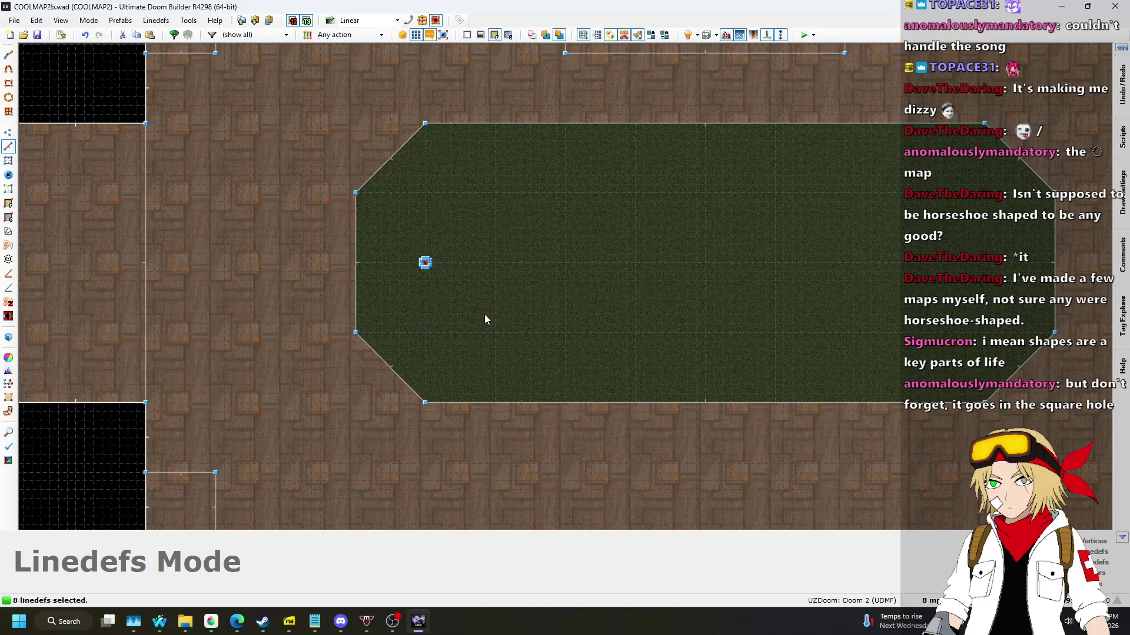
pyautogui.press('Delete')
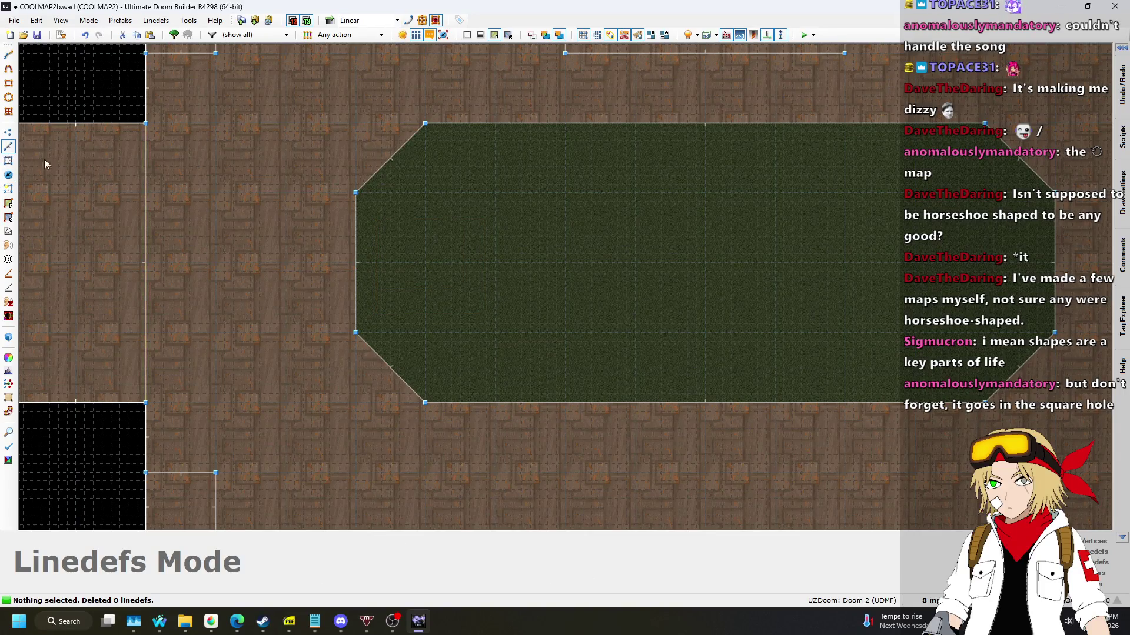
# Draw a vertical line from the bottom wall to the top wall, splitting the room.
pyautogui.press('d')
pyautogui.click(704, 402)
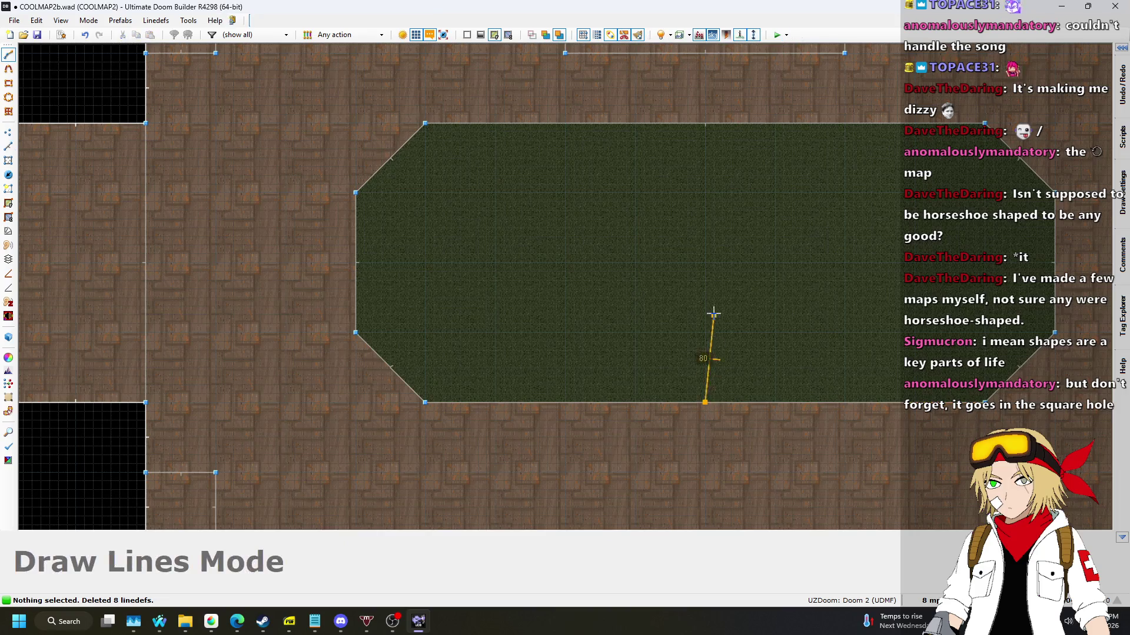
pyautogui.click(705, 124)
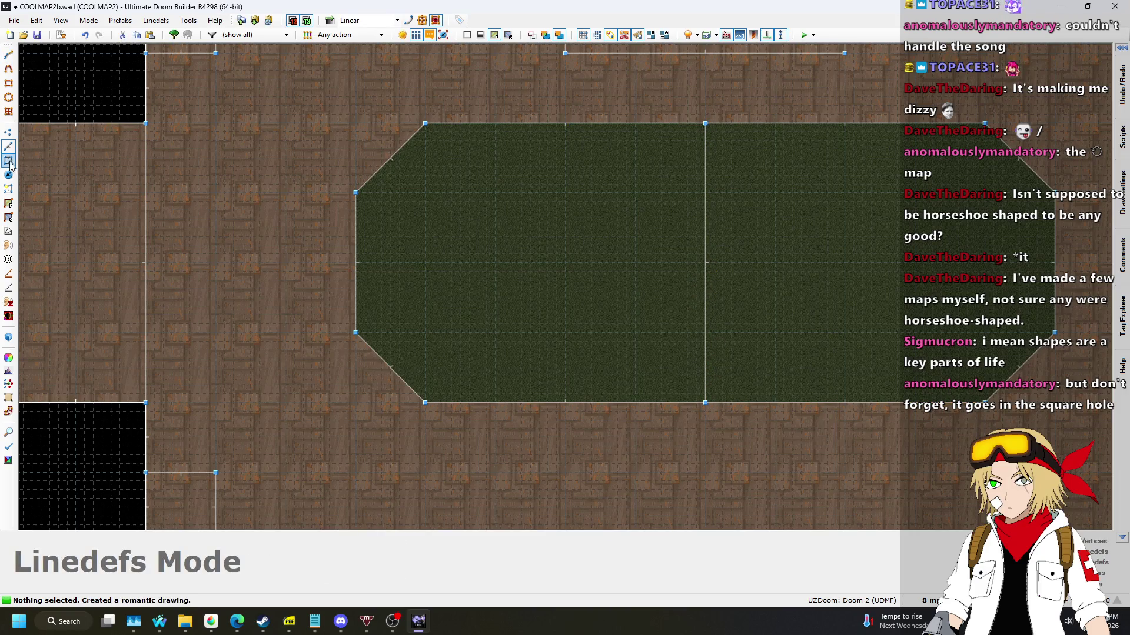
# Set the left half's floor texture to blue FLAT14.
pyautogui.click(9, 161)
pyautogui.rightClick(526, 235)
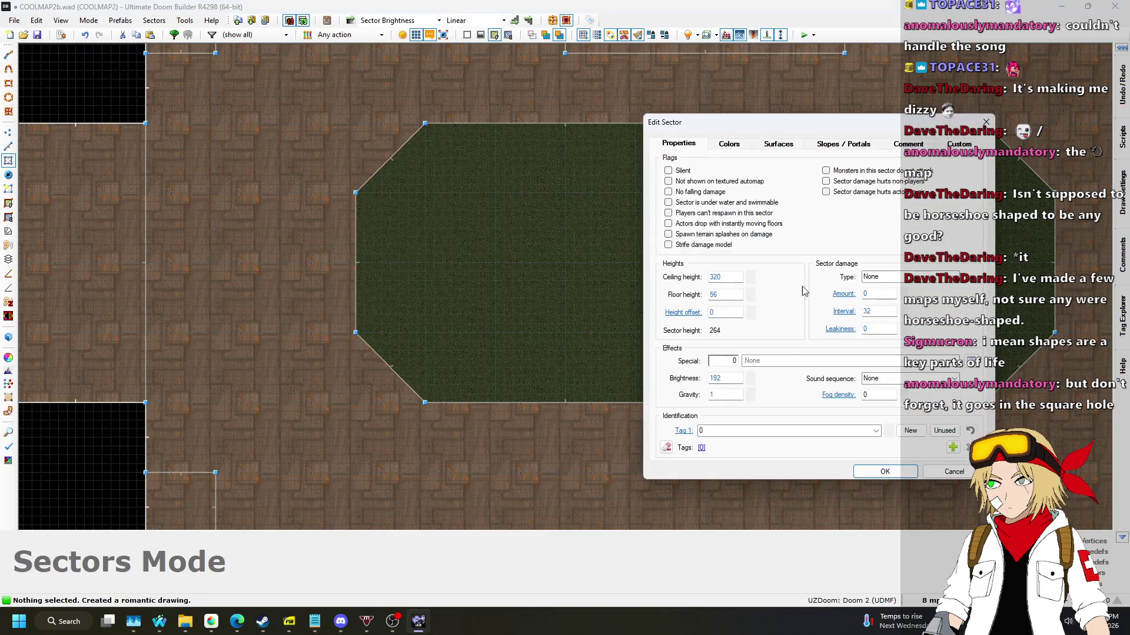
pyautogui.click(765, 146)
pyautogui.click(870, 403)
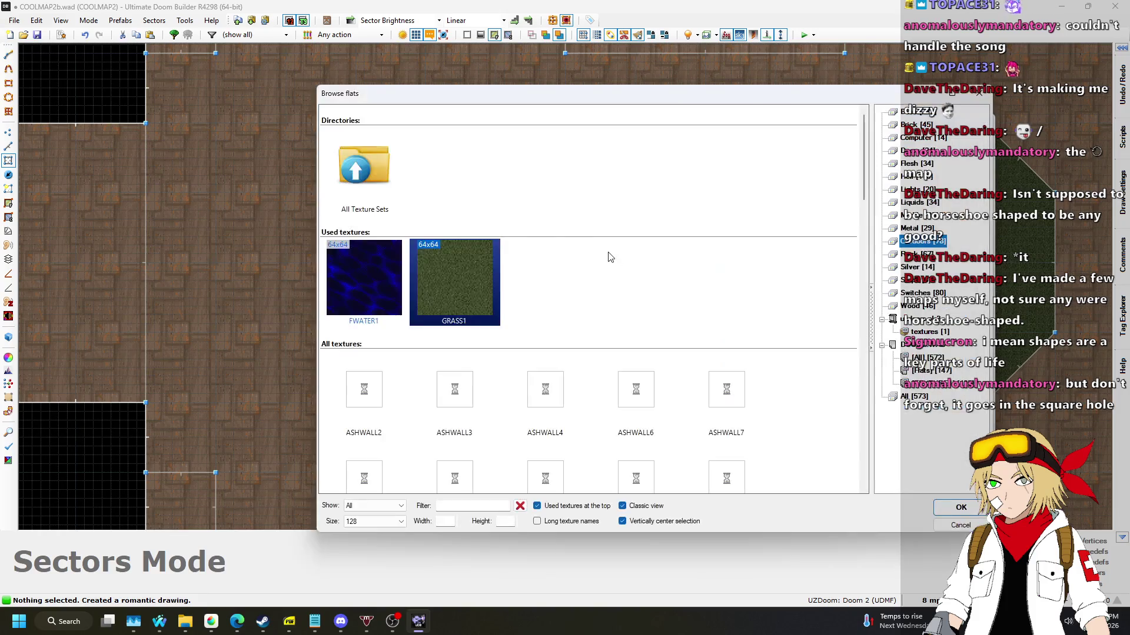
pyautogui.scroll(-15, 606, 253)
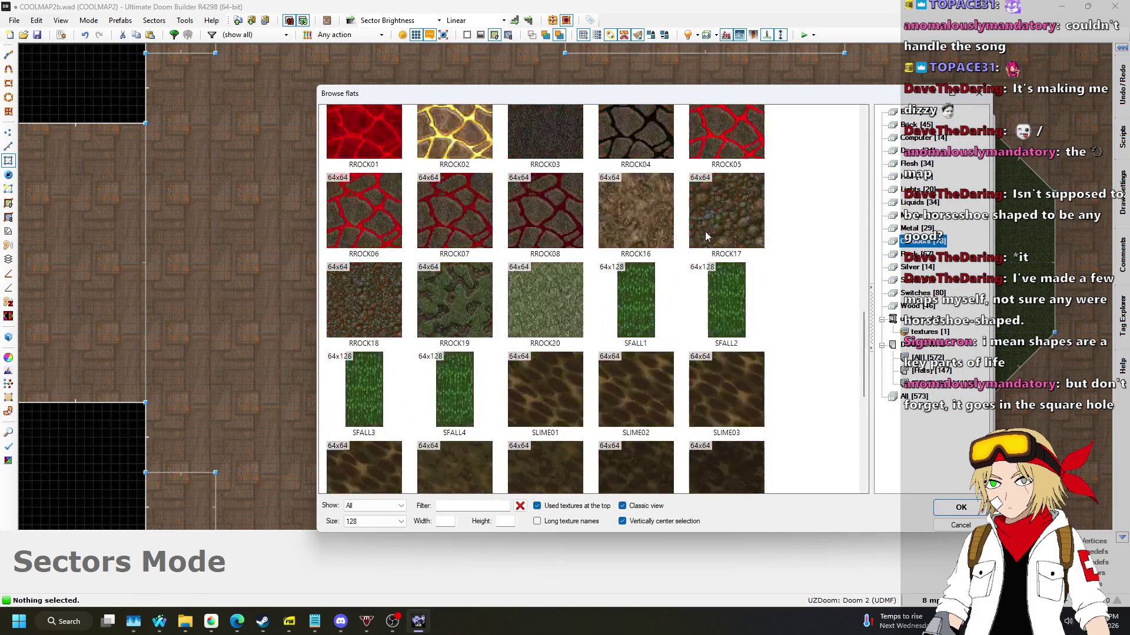
pyautogui.click(901, 111)
pyautogui.scroll(-10, 712, 216)
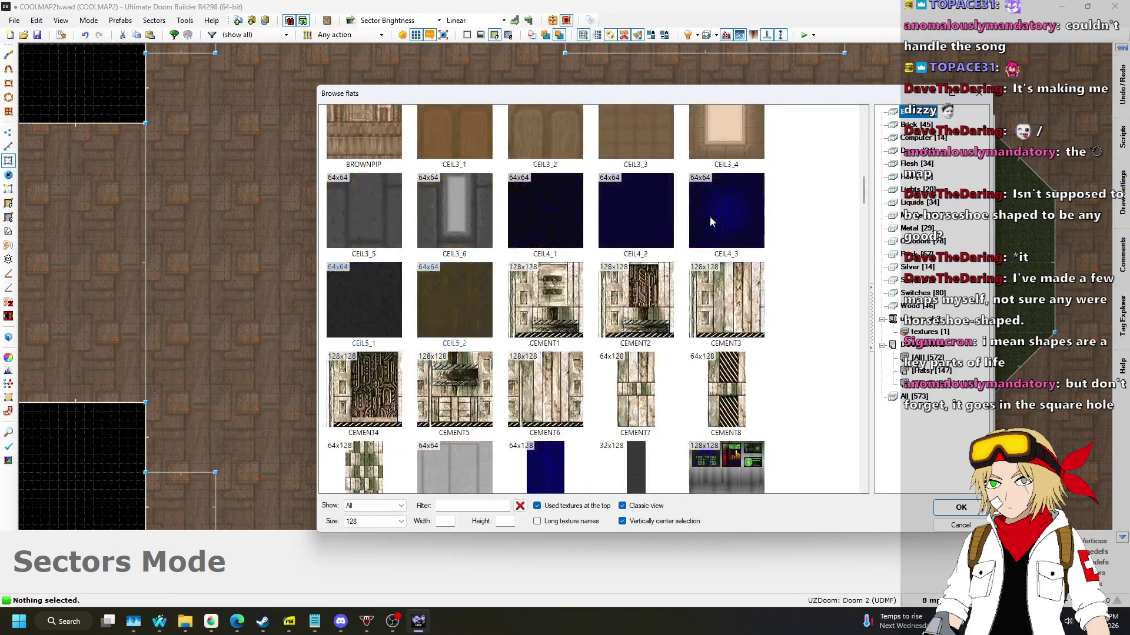
pyautogui.scroll(-10, 711, 217)
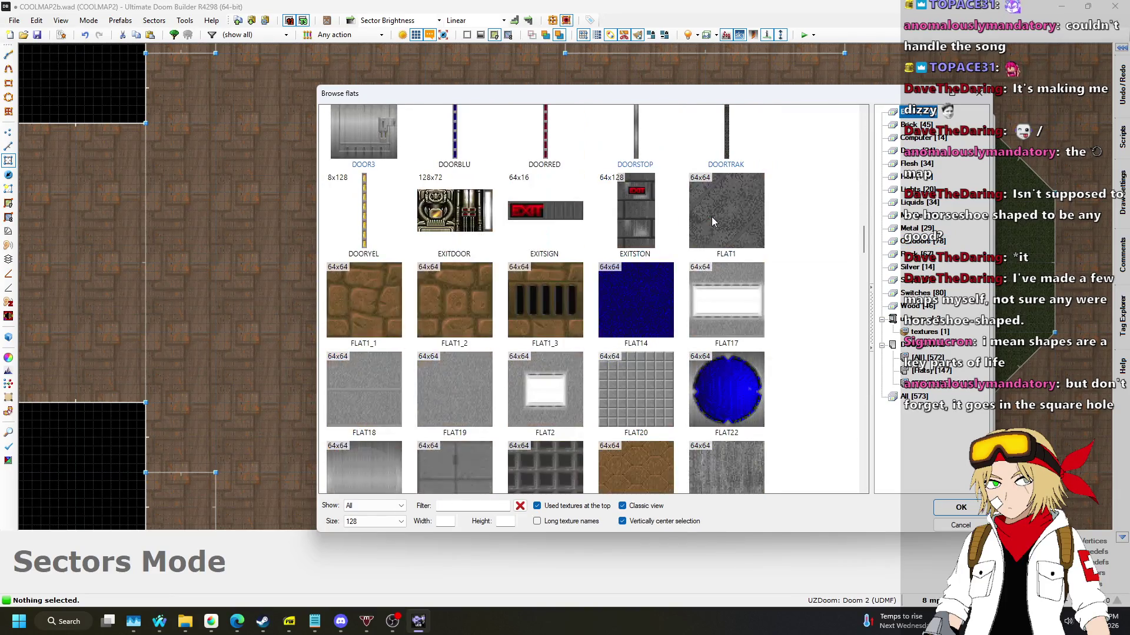
pyautogui.doubleClick(673, 320)
pyautogui.click(909, 473)
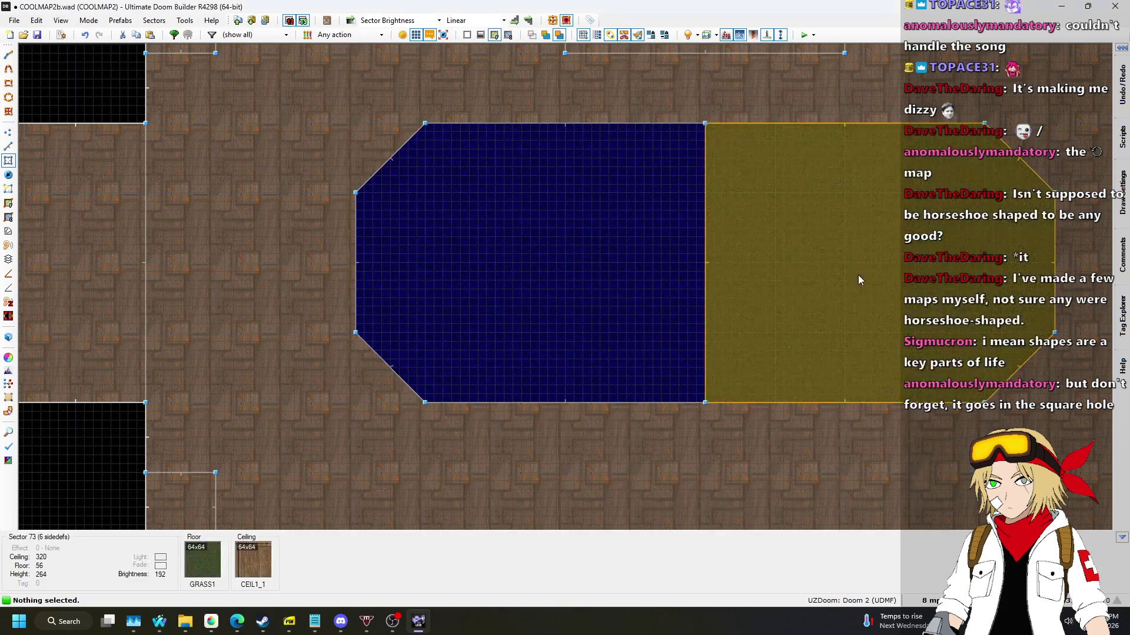
# Set the right half's floor texture to red FLOOR1_6.
pyautogui.rightClick(840, 263)
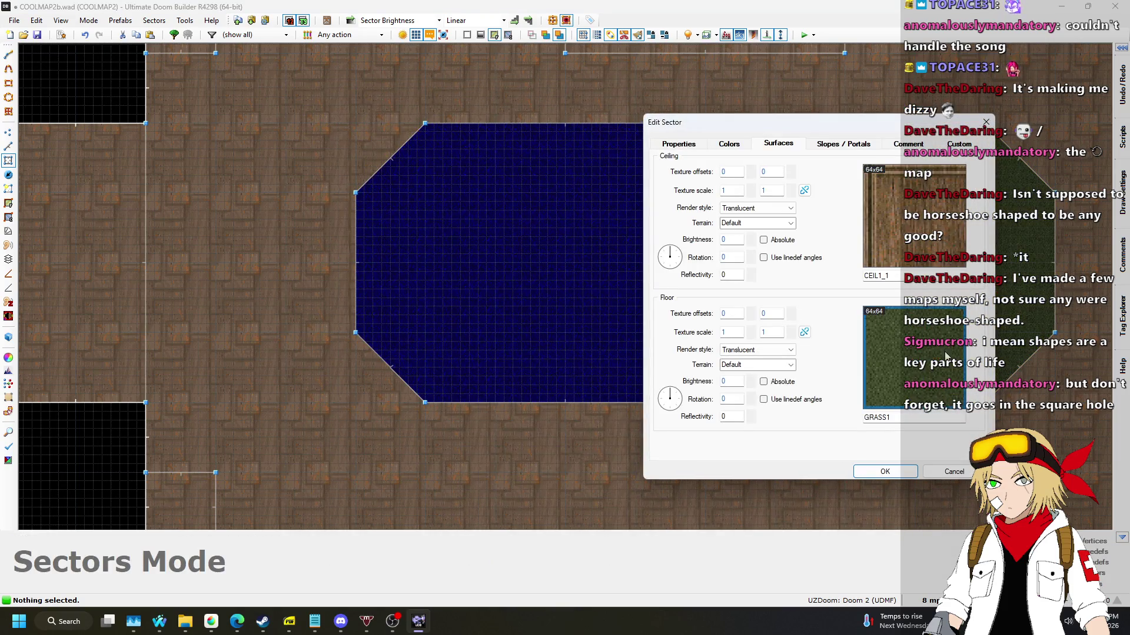
pyautogui.click(883, 371)
pyautogui.scroll(-15, 702, 257)
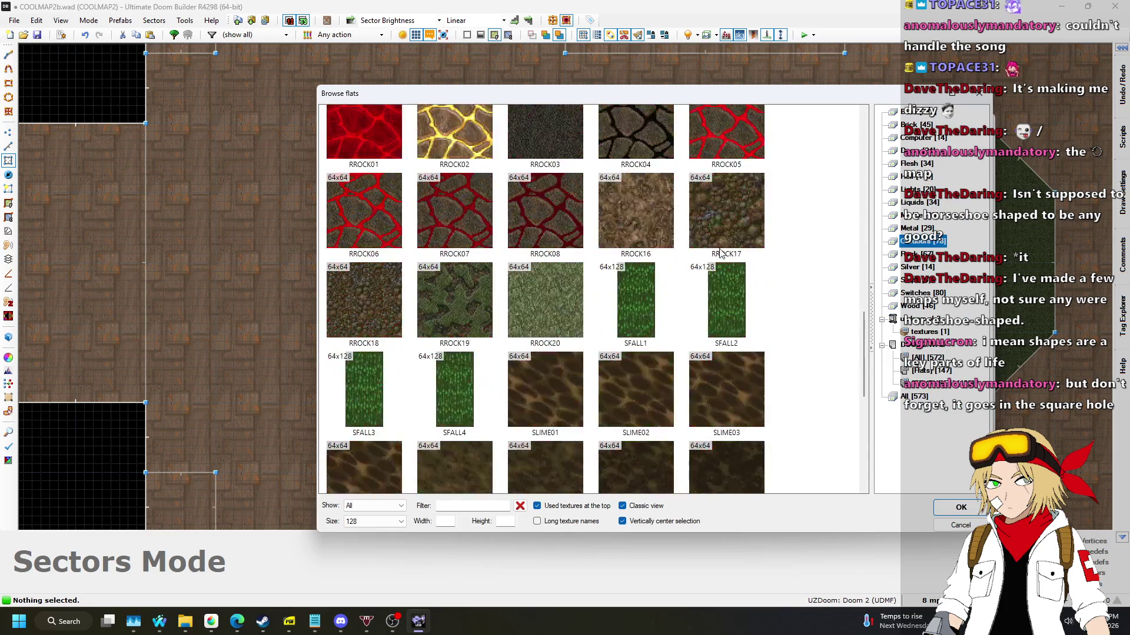
pyautogui.click(911, 112)
pyautogui.scroll(-10, 763, 206)
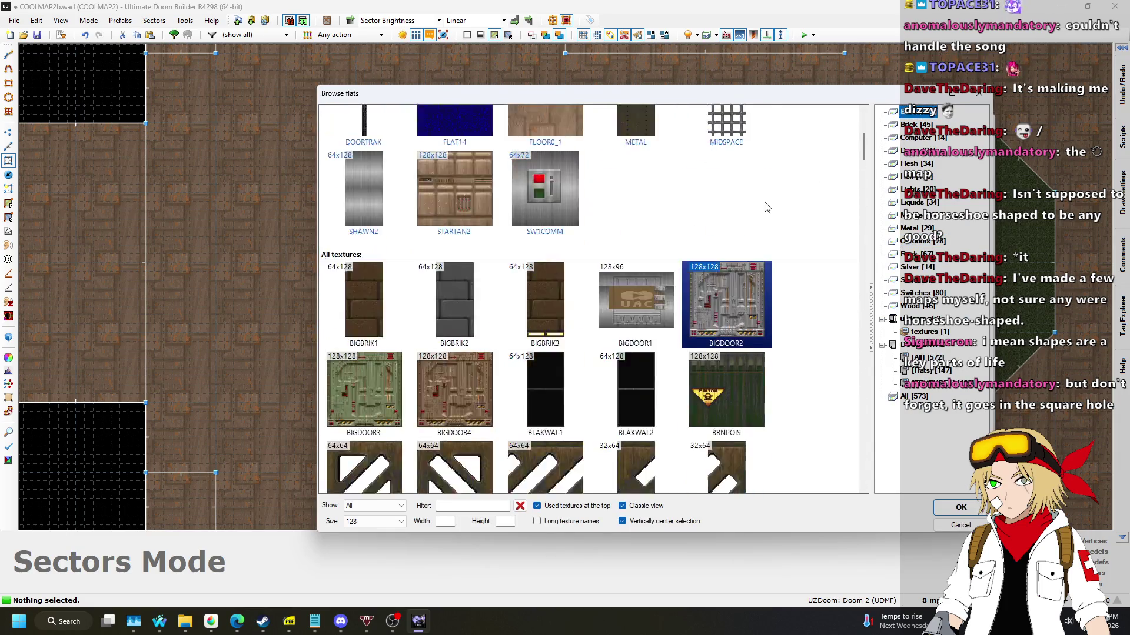
pyautogui.scroll(-15, 765, 198)
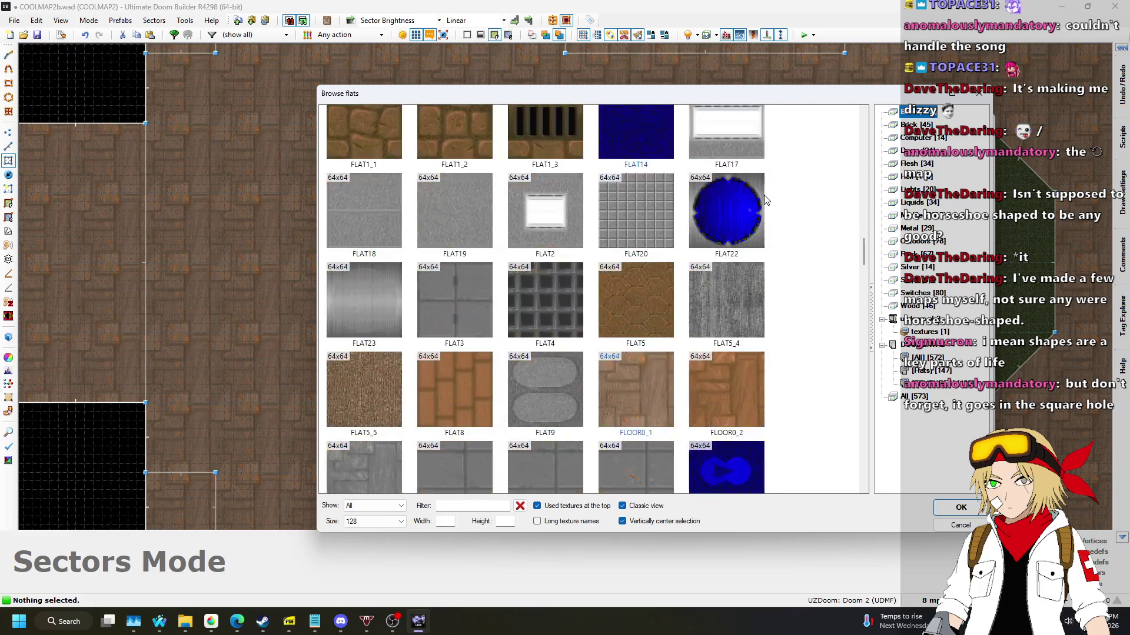
pyautogui.doubleClick(364, 226)
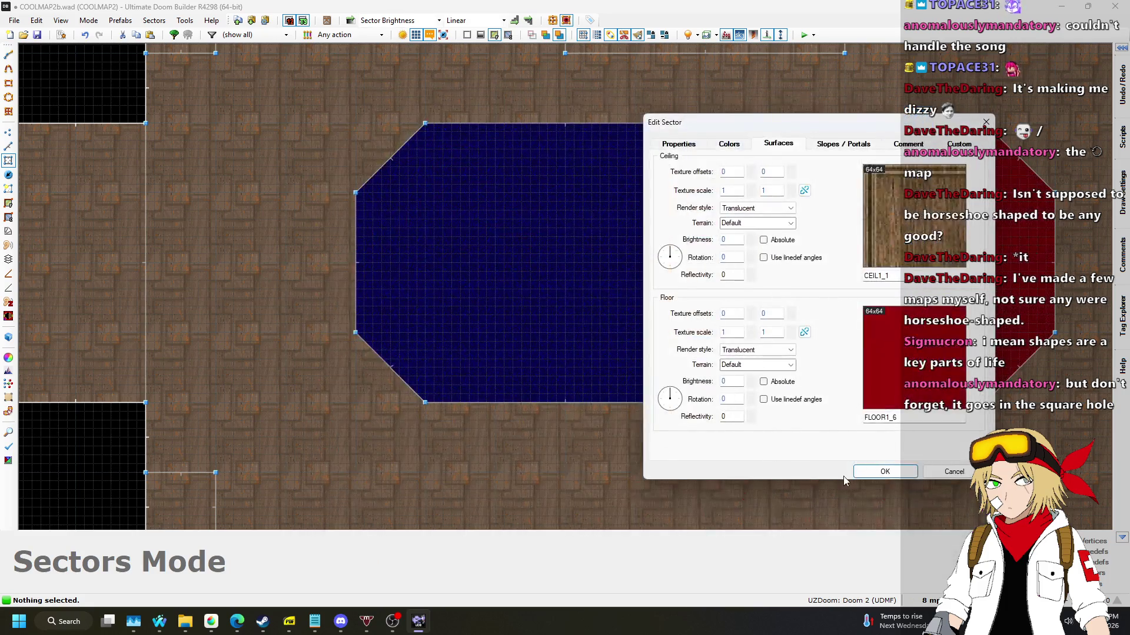
pyautogui.click(880, 471)
pyautogui.scroll(-3, 824, 432)
# Save COOLMAP2b.wad and fly the 3D preview above the split red-and-blue floor.
pyautogui.hotkey('ctrl', 's')
pyautogui.press('w')
pyautogui.press('w')
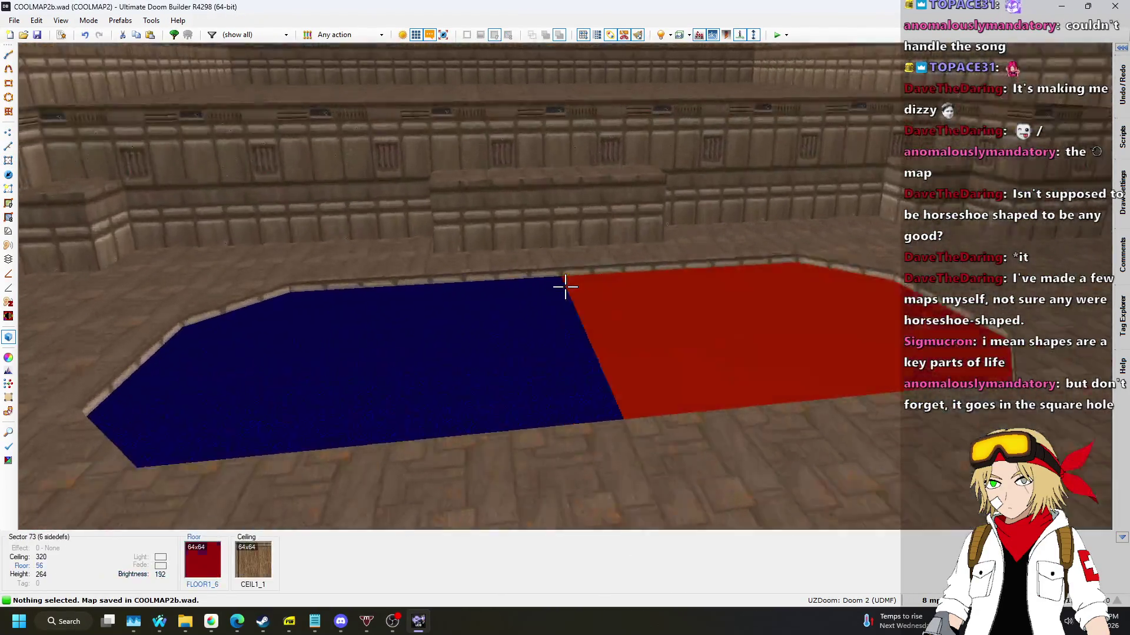
pyautogui.press('w')
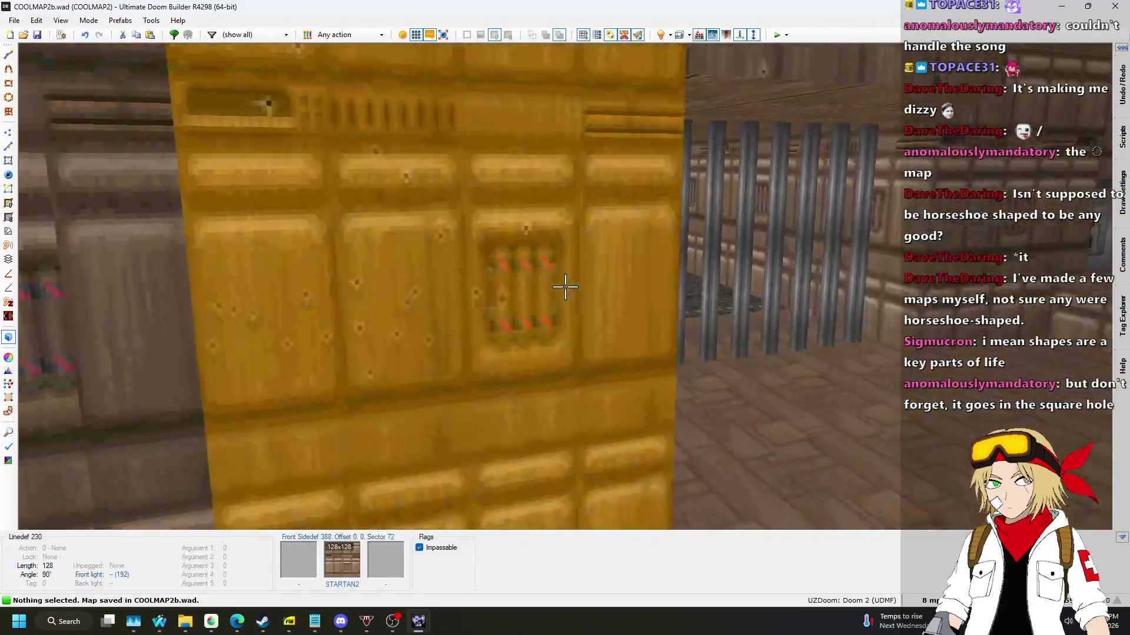
pyautogui.press('w')
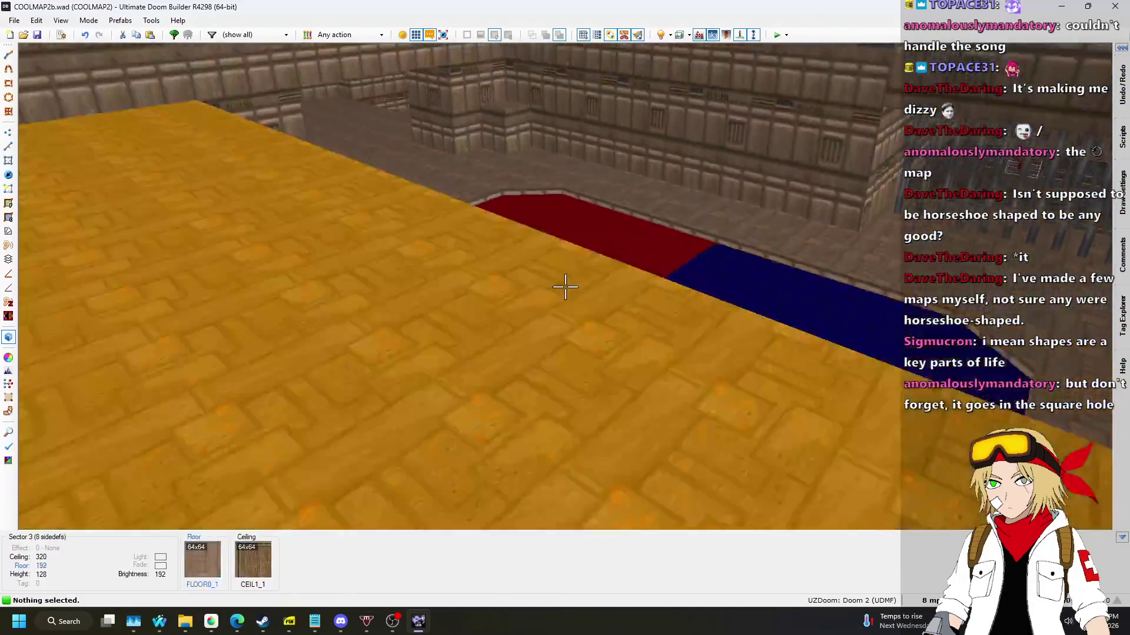
pyautogui.press('w')
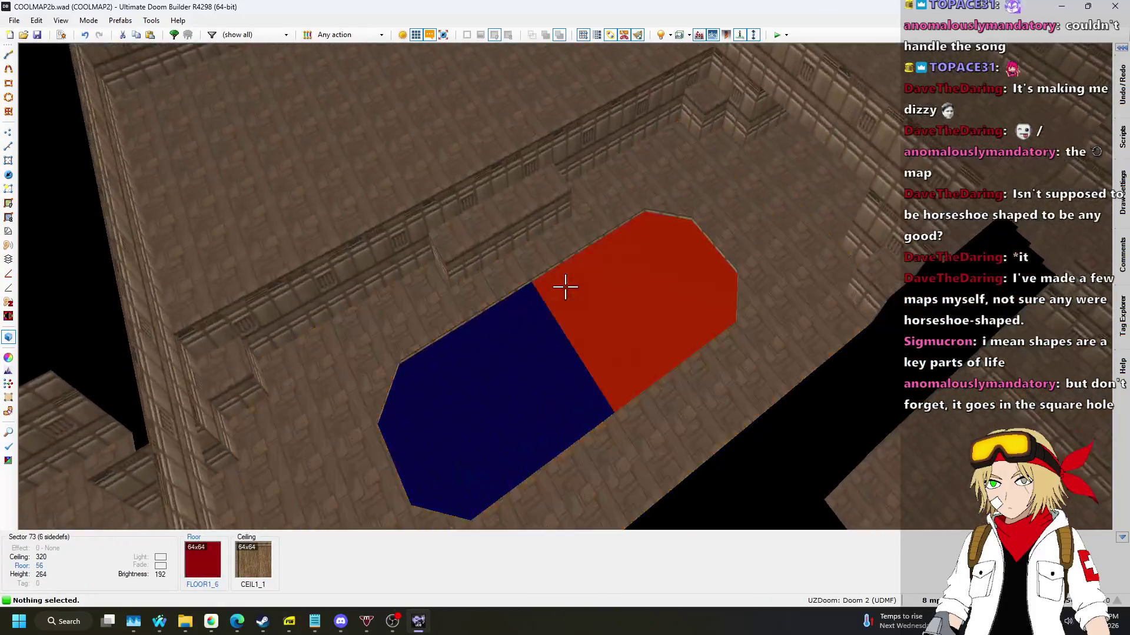
pyautogui.press('q')
pyautogui.scroll(-2, 564, 286)
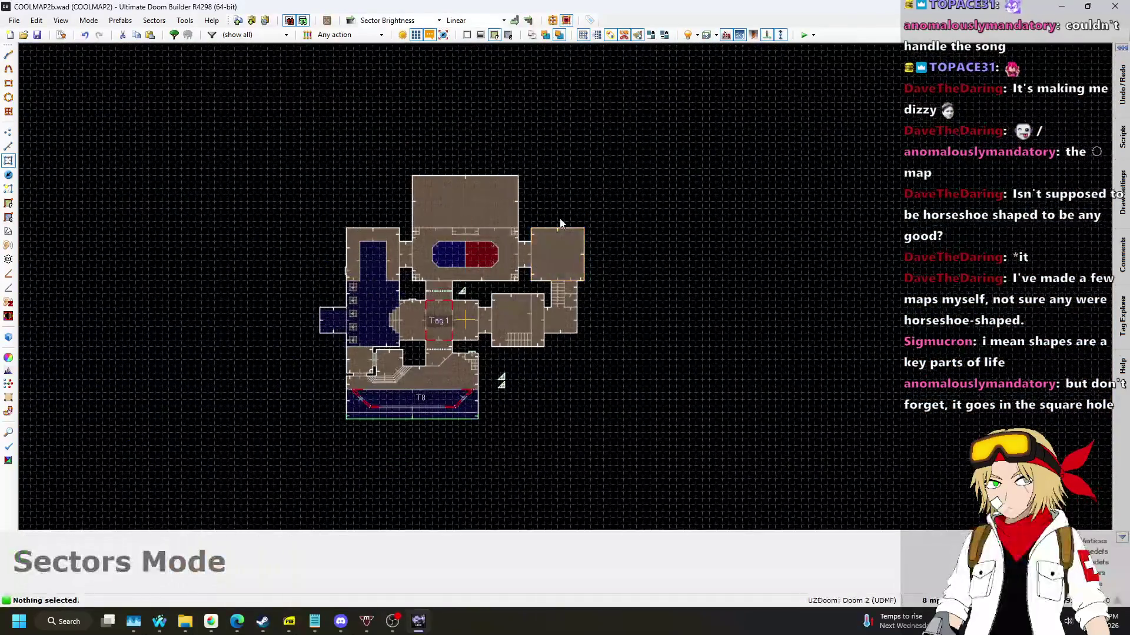
# Switch to linedefs mode and set the grid size to 32 map units.
pyautogui.scroll(3, 476, 232)
pyautogui.scroll(3, 588, 235)
pyautogui.scroll(-3, 586, 230)
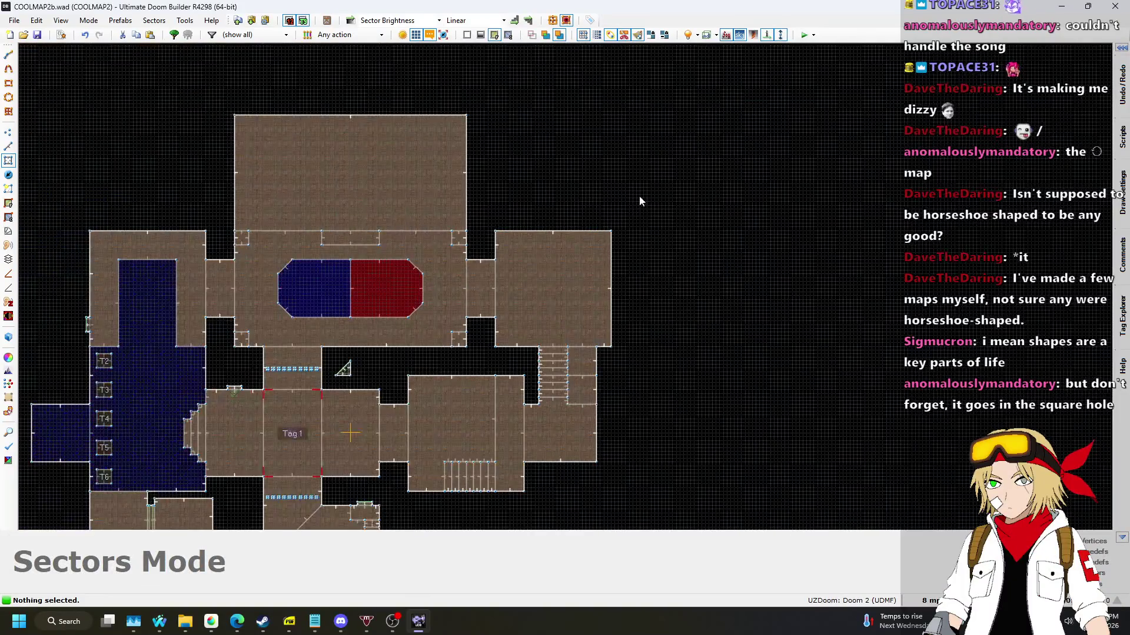
pyautogui.scroll(-1, 614, 203)
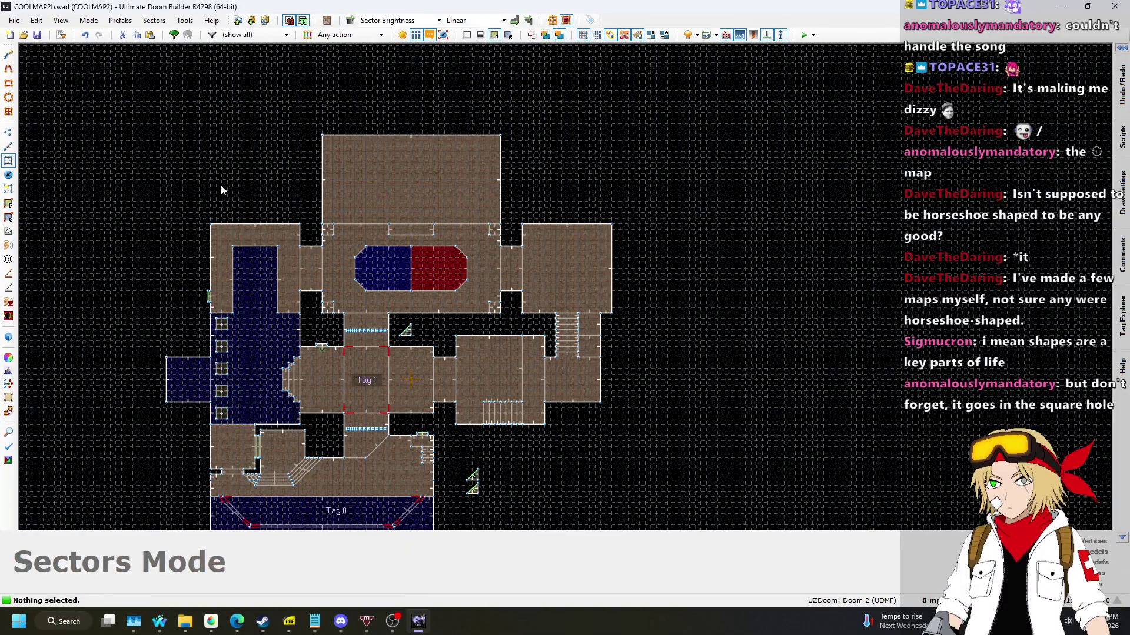
pyautogui.click(8, 148)
pyautogui.scroll(4, 626, 203)
pyautogui.scroll(-4, 627, 203)
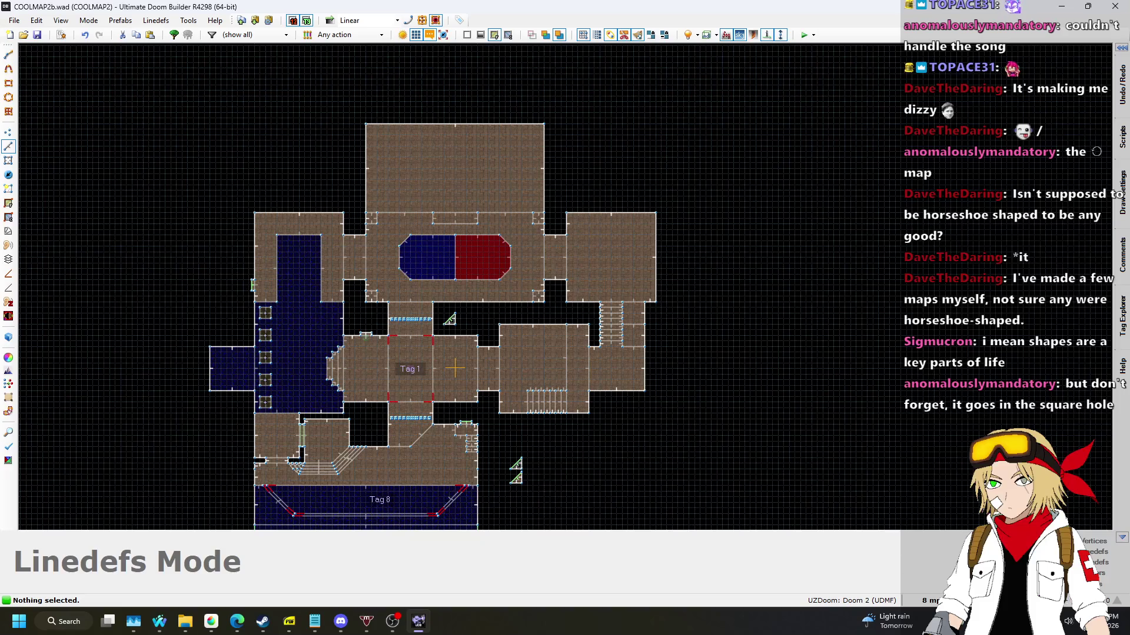
pyautogui.click(930, 600)
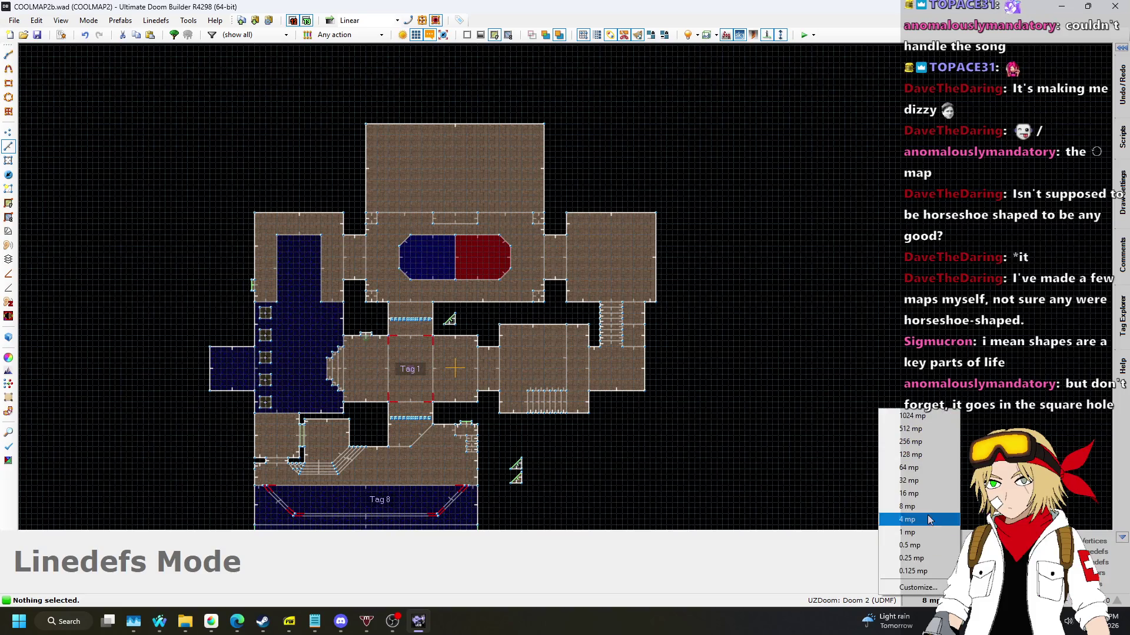
pyautogui.click(910, 485)
pyautogui.scroll(6, 595, 220)
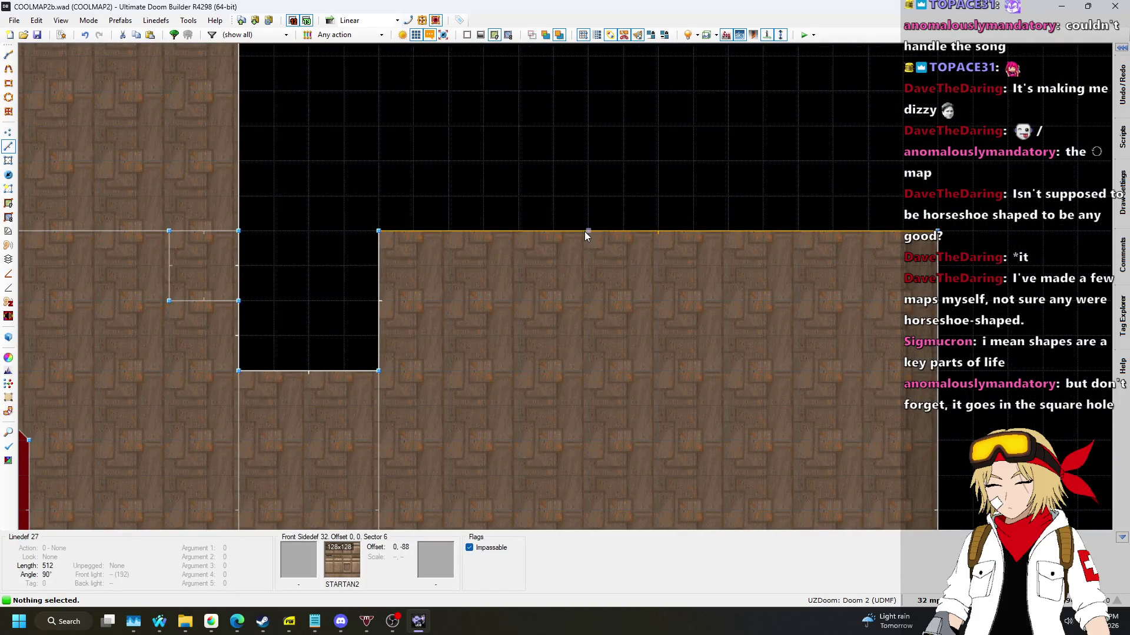
# Draw a 128 by 64 alcove sector on the room's north wall.
pyautogui.press('d')
pyautogui.click(589, 160)
pyautogui.click(729, 161)
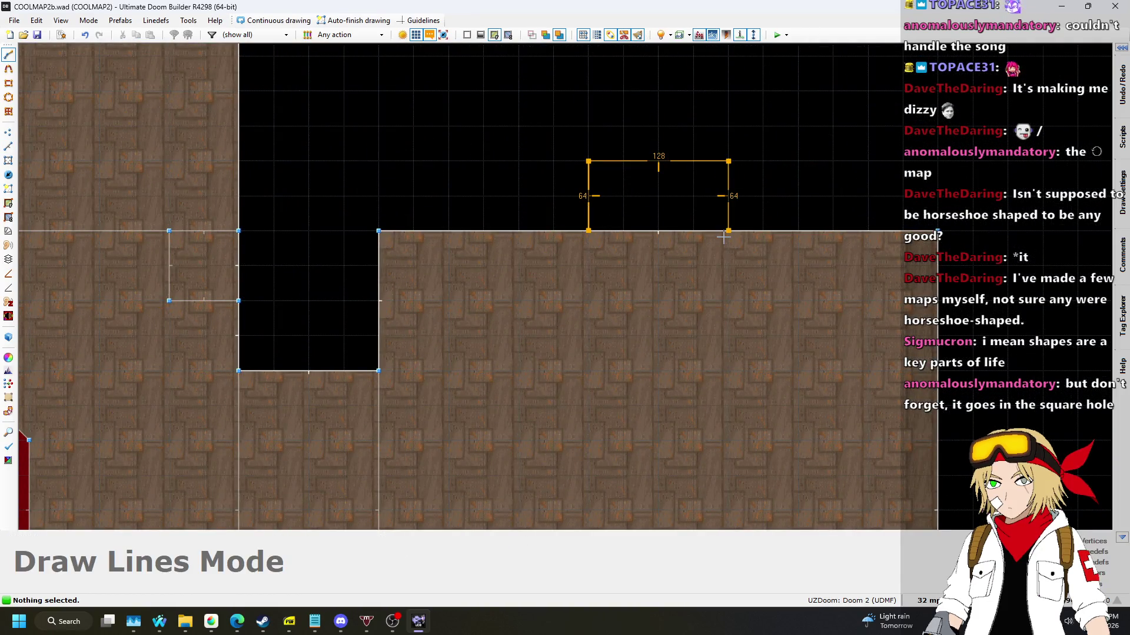
pyautogui.click(604, 235)
pyautogui.scroll(-8, 603, 235)
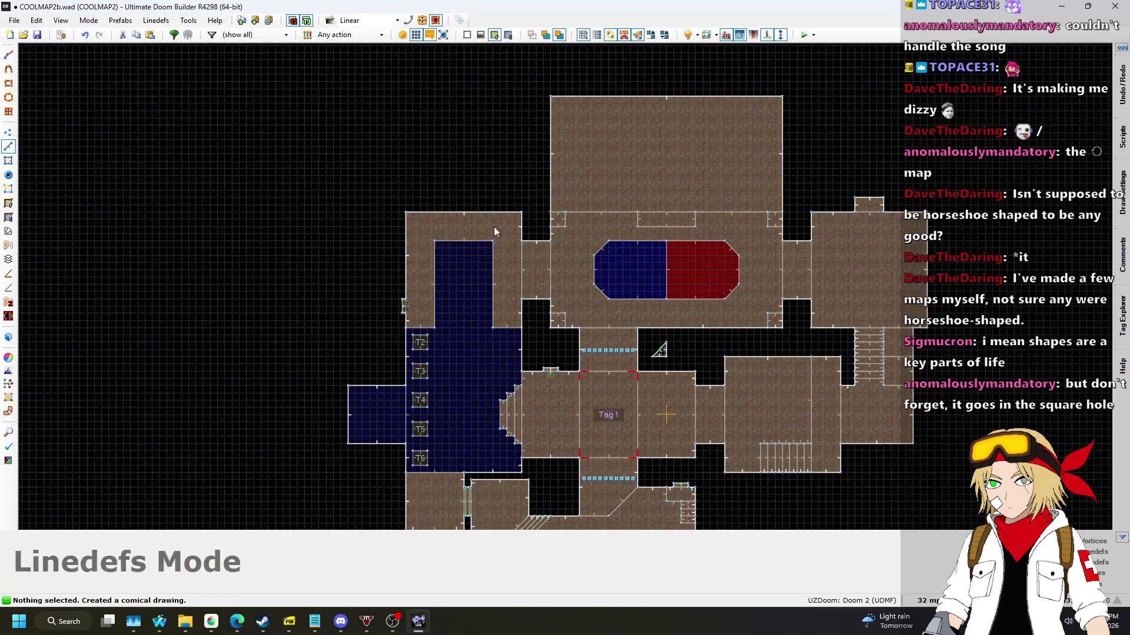
pyautogui.scroll(7, 384, 197)
# Draw a small alcove sector on the left room's top wall.
pyautogui.press('d')
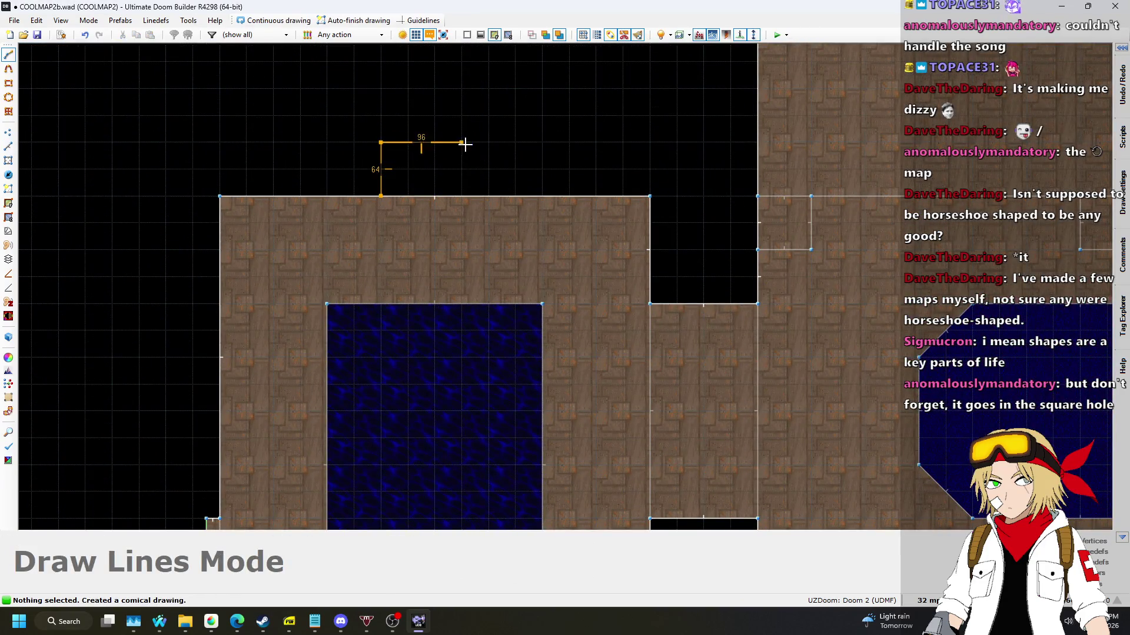
pyautogui.click(387, 198)
pyautogui.scroll(-3, 387, 197)
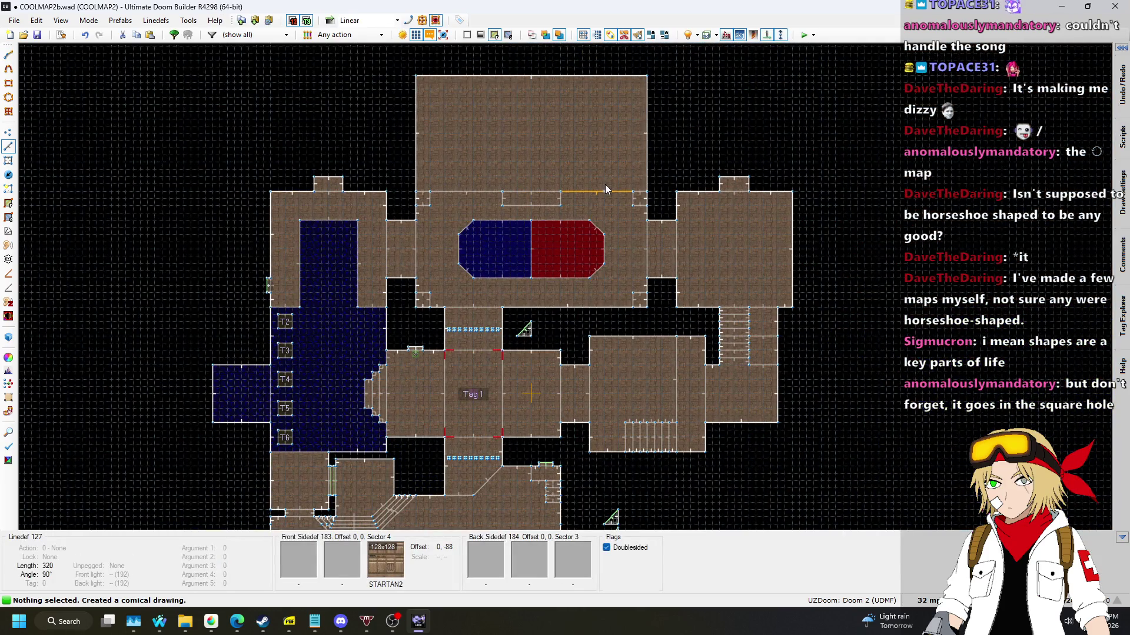
# Select the four linedefs of the narrow strip and copy them.
pyautogui.press('l')
pyautogui.press('l')
pyautogui.press('l')
pyautogui.scroll(3, 313, 169)
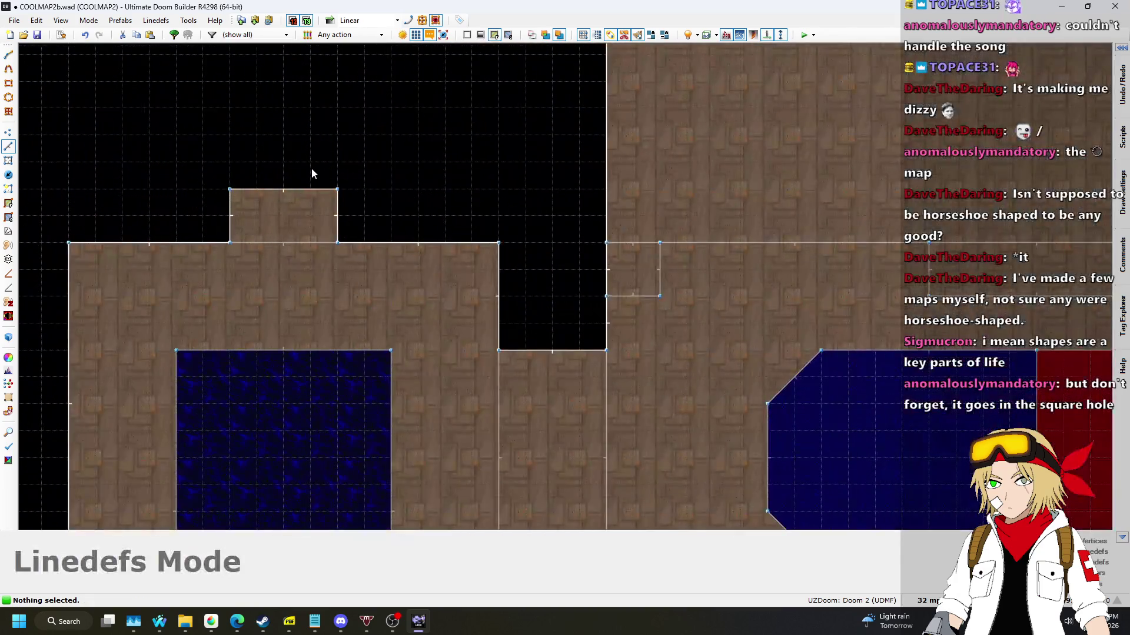
pyautogui.scroll(1, 414, 156)
pyautogui.scroll(-4, 429, 150)
pyautogui.scroll(4, 399, 164)
pyautogui.scroll(-1, 305, 165)
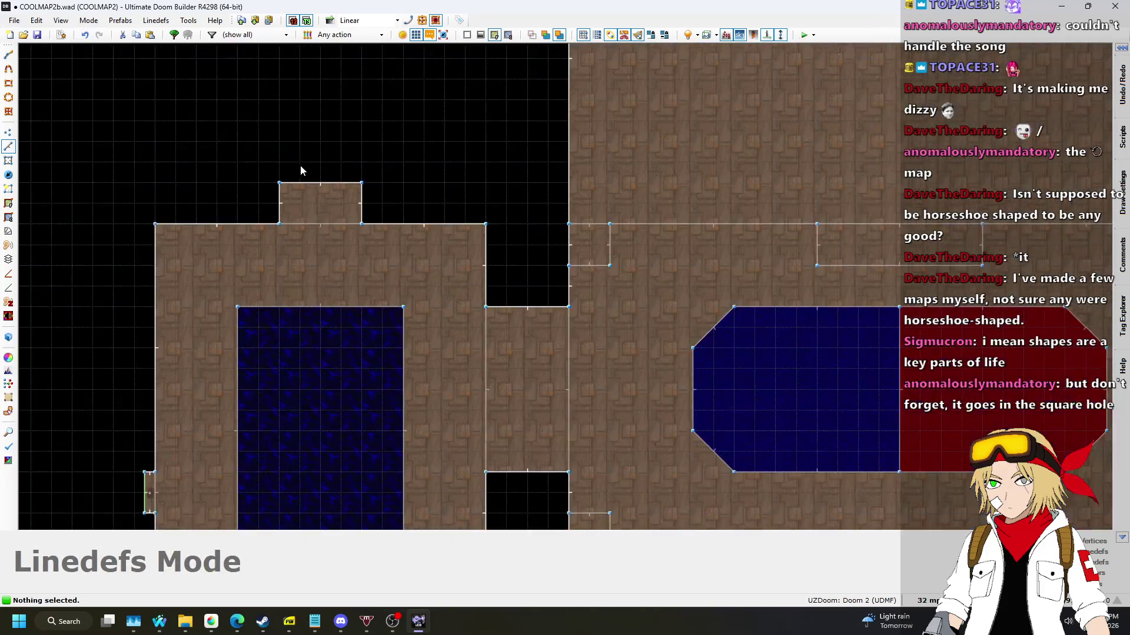
pyautogui.scroll(-4, 294, 171)
pyautogui.scroll(6, 299, 185)
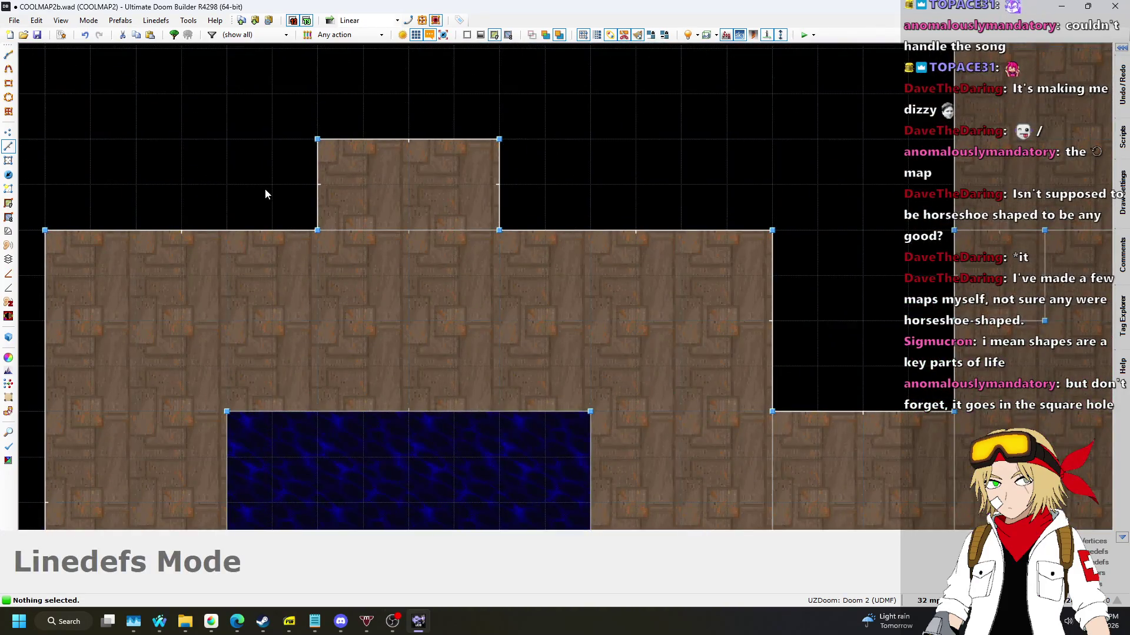
pyautogui.scroll(-2, 266, 194)
pyautogui.scroll(-3, 117, 189)
pyautogui.scroll(4, 346, 400)
pyautogui.scroll(6, 348, 364)
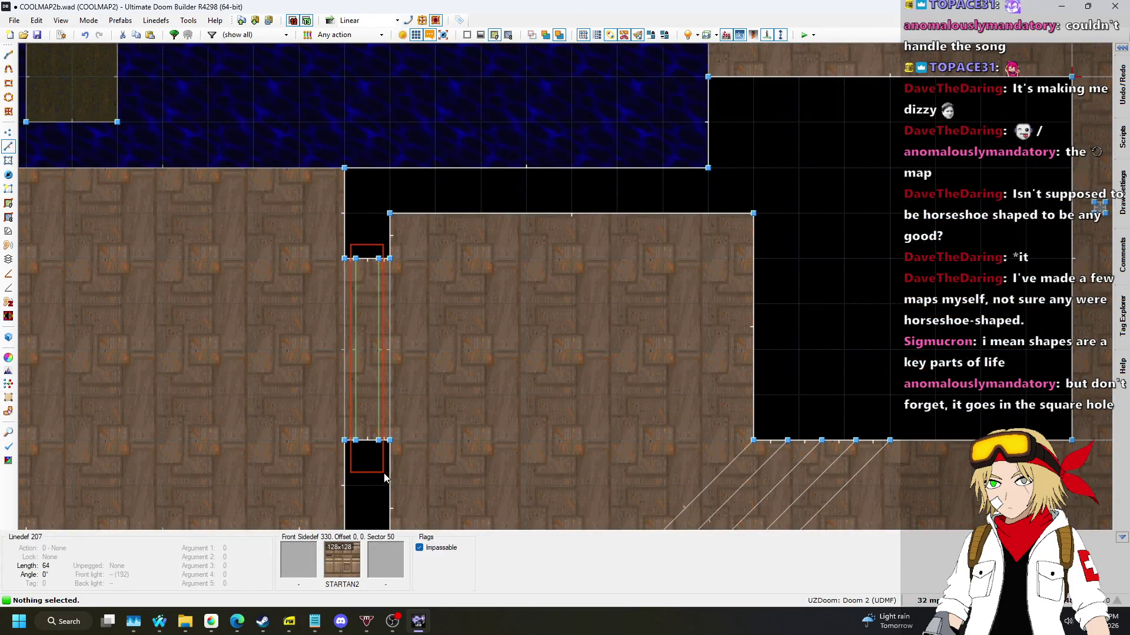
pyautogui.moveTo(385, 475); pyautogui.dragTo(388, 472)
pyautogui.scroll(-6, 391, 468)
pyautogui.hotkey('ctrl', 'c')
# Paste the strip, rotate it horizontal and move it into the small top room.
pyautogui.scroll(1, 411, 330)
pyautogui.scroll(6, 394, 115)
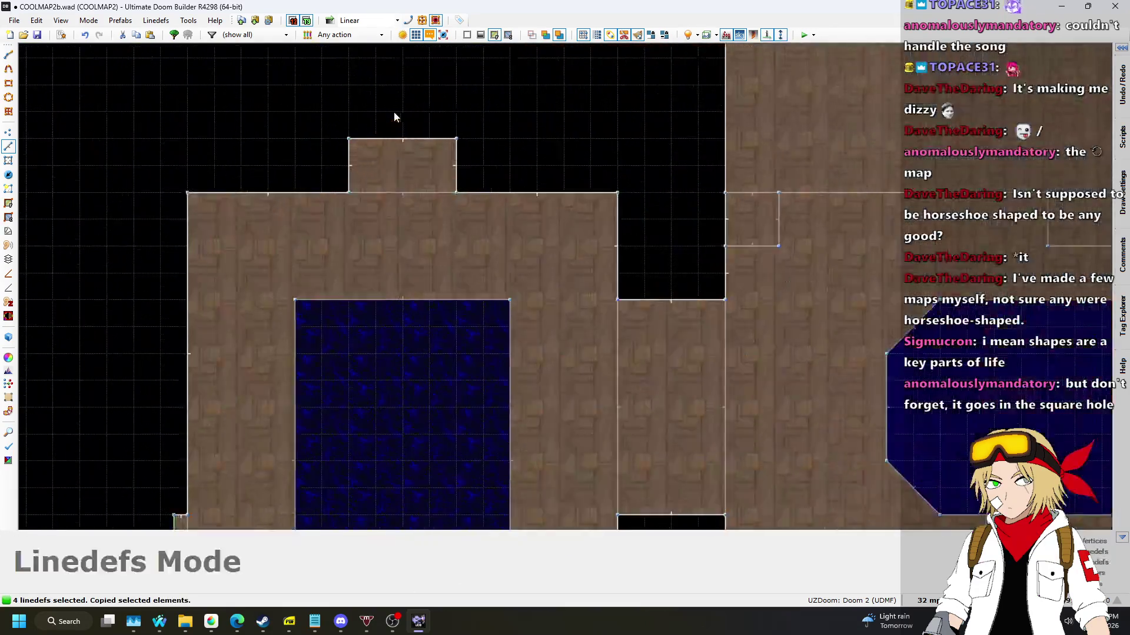
pyautogui.scroll(2, 382, 147)
pyautogui.click(927, 600)
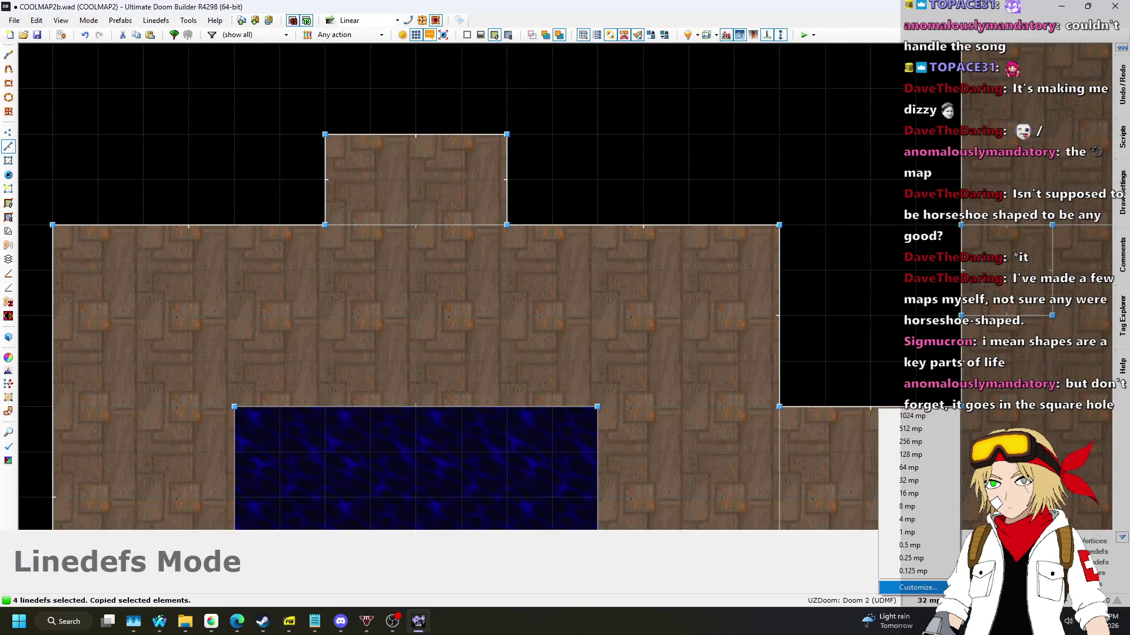
pyautogui.press('Escape')
pyautogui.hotkey('ctrl', 'v')
pyautogui.scroll(-1, 320, 176)
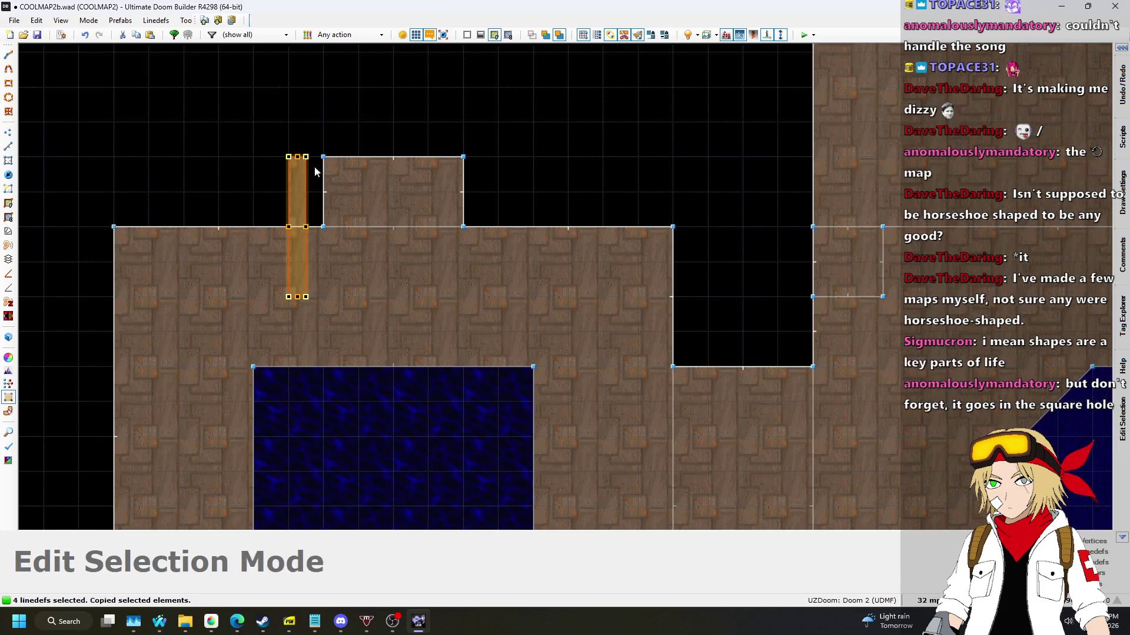
pyautogui.moveTo(306, 156); pyautogui.dragTo(352, 218)
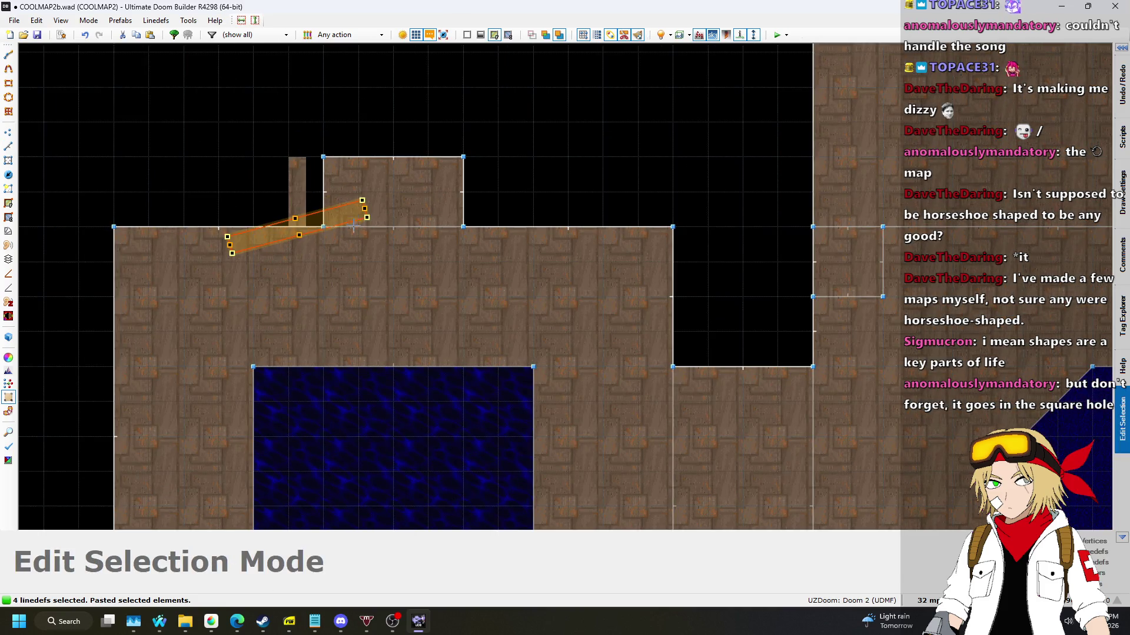
pyautogui.scroll(2, 235, 216)
pyautogui.moveTo(238, 236); pyautogui.dragTo(493, 175)
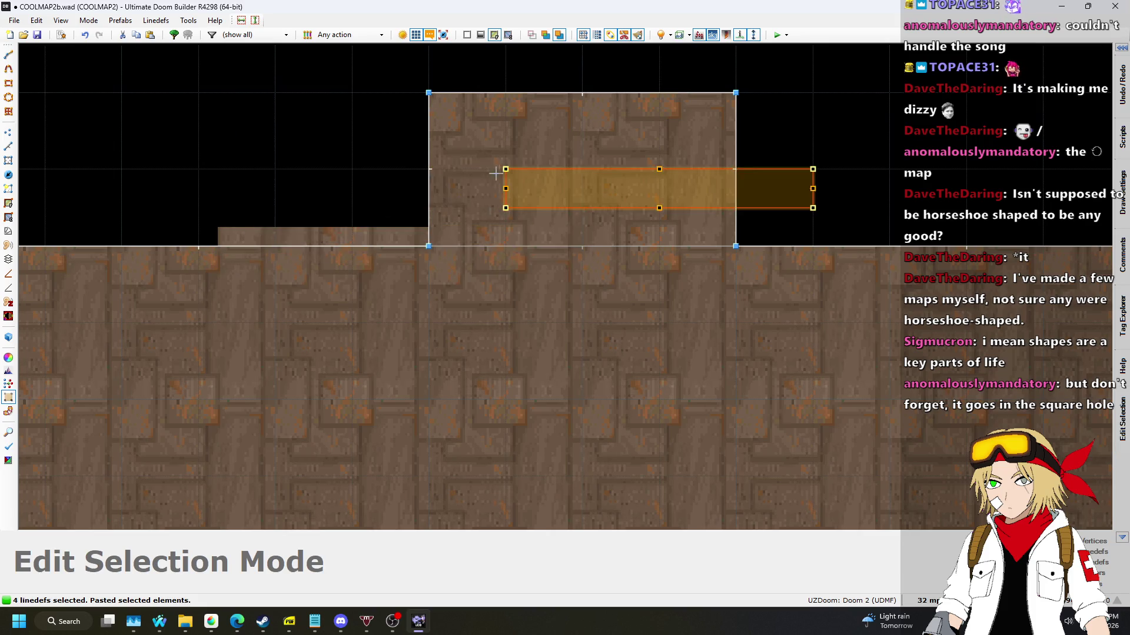
# In 3D, lower the selected ceilings and put STARTAN2 on the bare upper walls.
pyautogui.press('w')
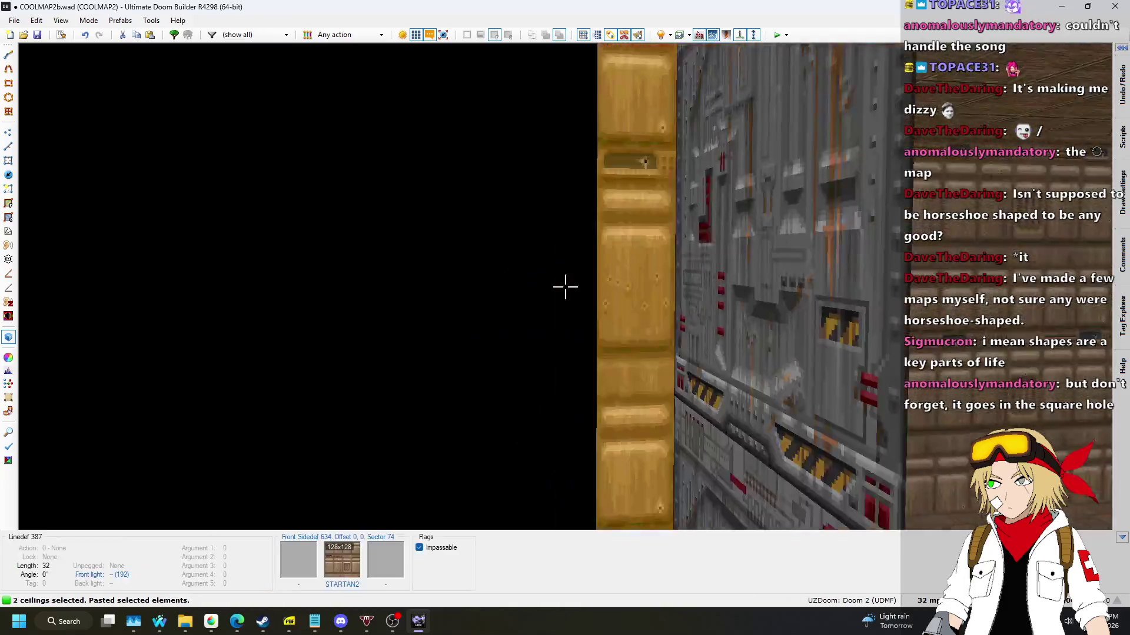
pyautogui.scroll(-6, 565, 287)
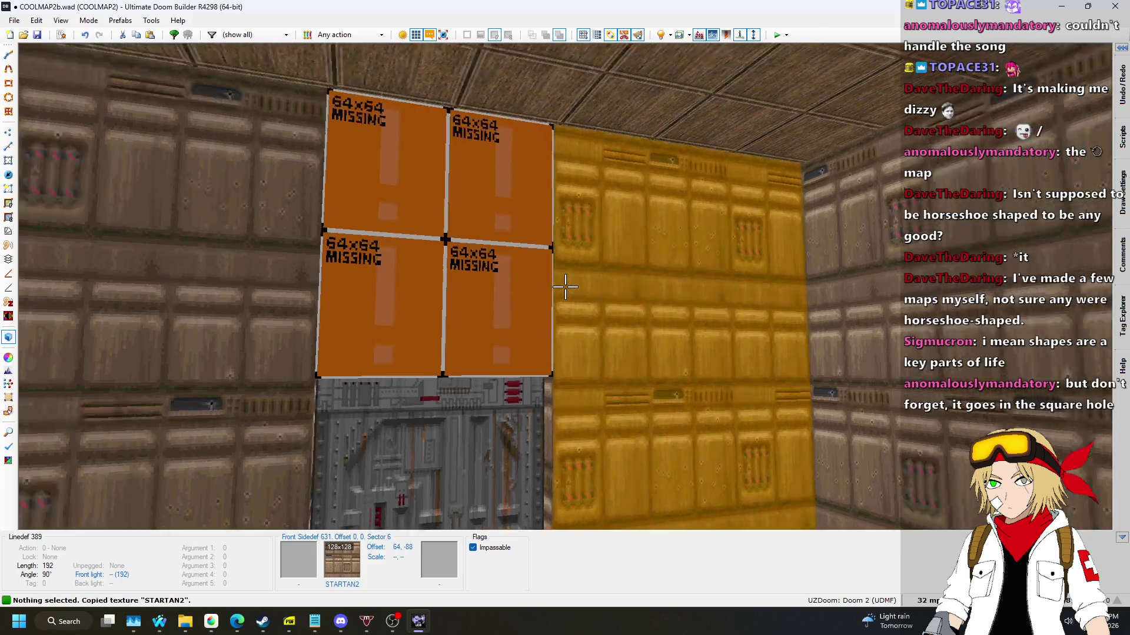
pyautogui.hotkey('ctrl', 'v')
pyautogui.press('s')
# Set the yellow-ledge room's ceiling height to 256.
pyautogui.press('w')
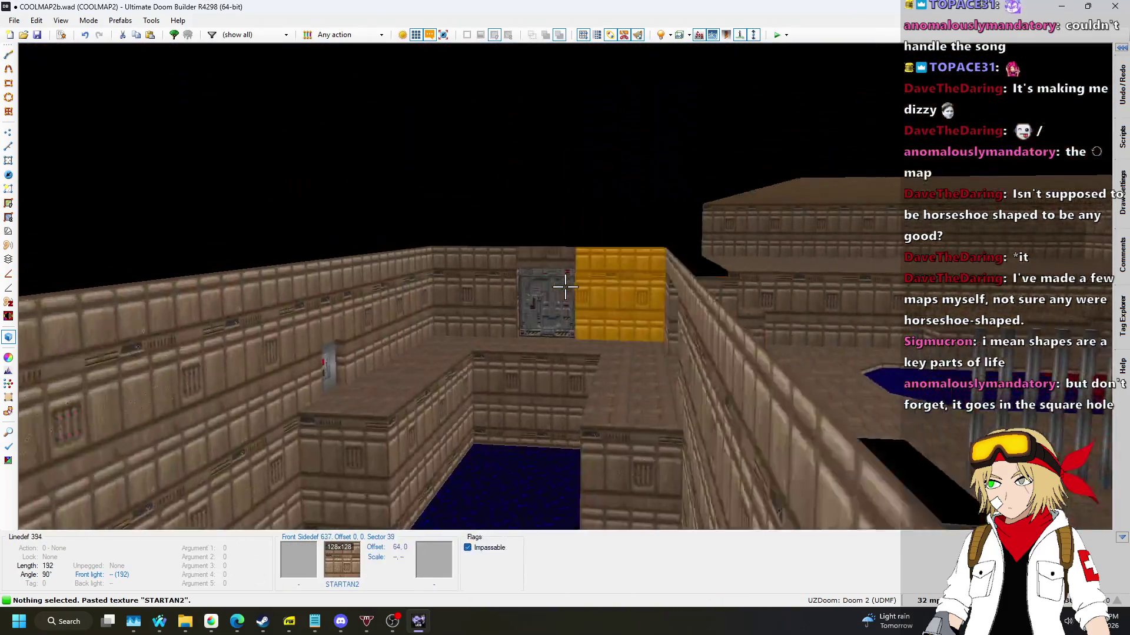
pyautogui.press('w')
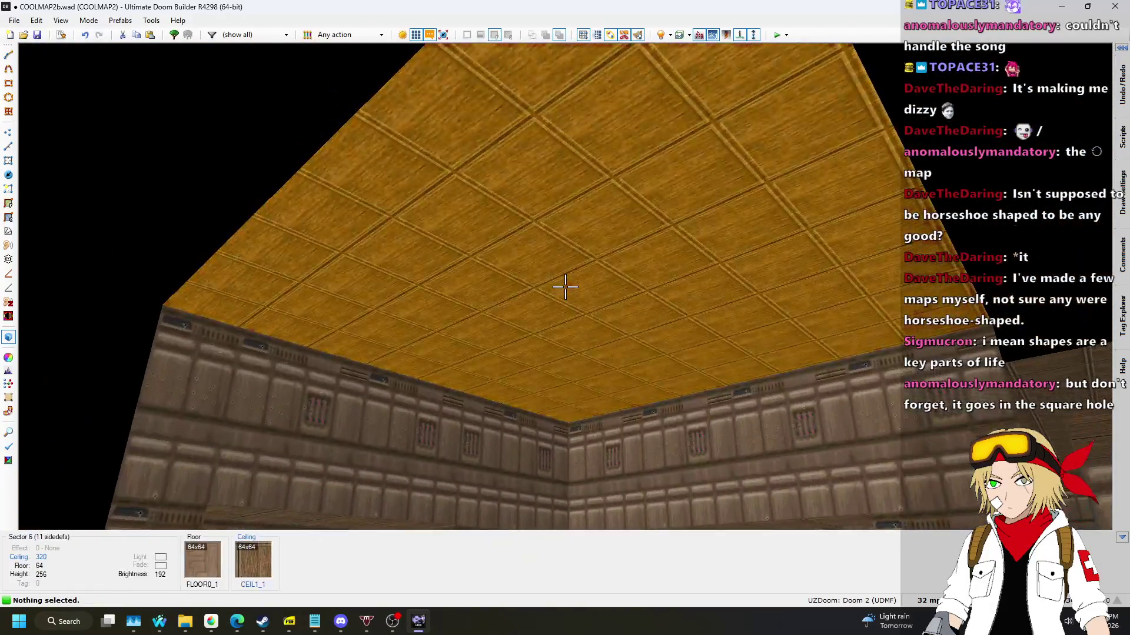
pyautogui.click(565, 287)
pyautogui.scroll(1, 565, 286)
pyautogui.scroll(-5, 565, 287)
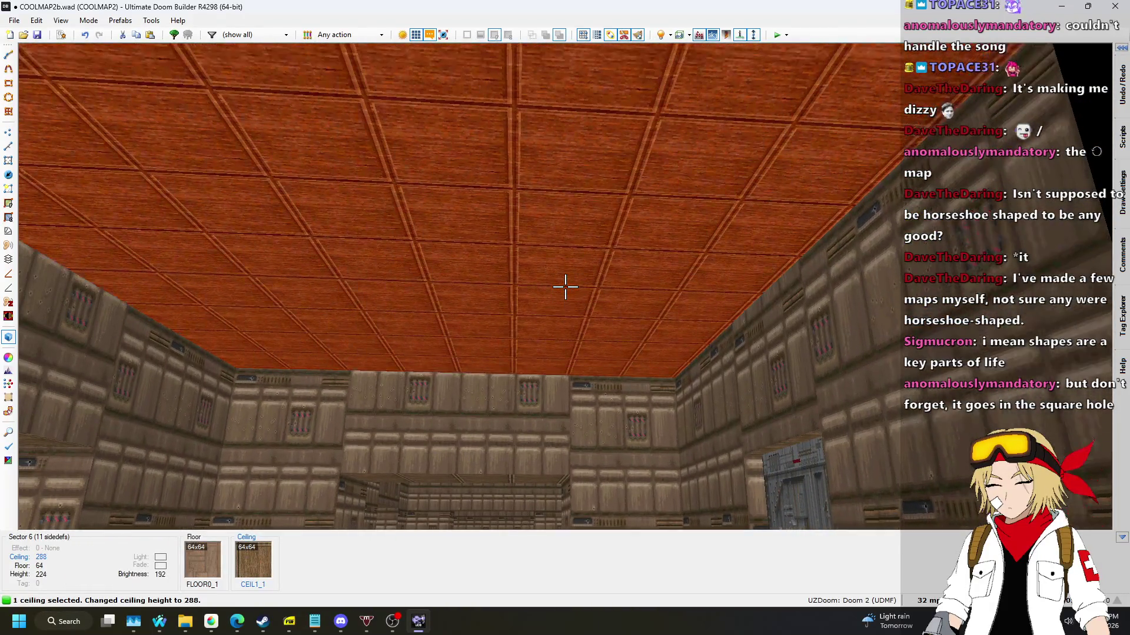
pyautogui.scroll(-1, 565, 287)
pyautogui.click(565, 287)
# Fly over the yellow ledge to inspect it, then return to the 2D map.
pyautogui.press('s')
pyautogui.press('w')
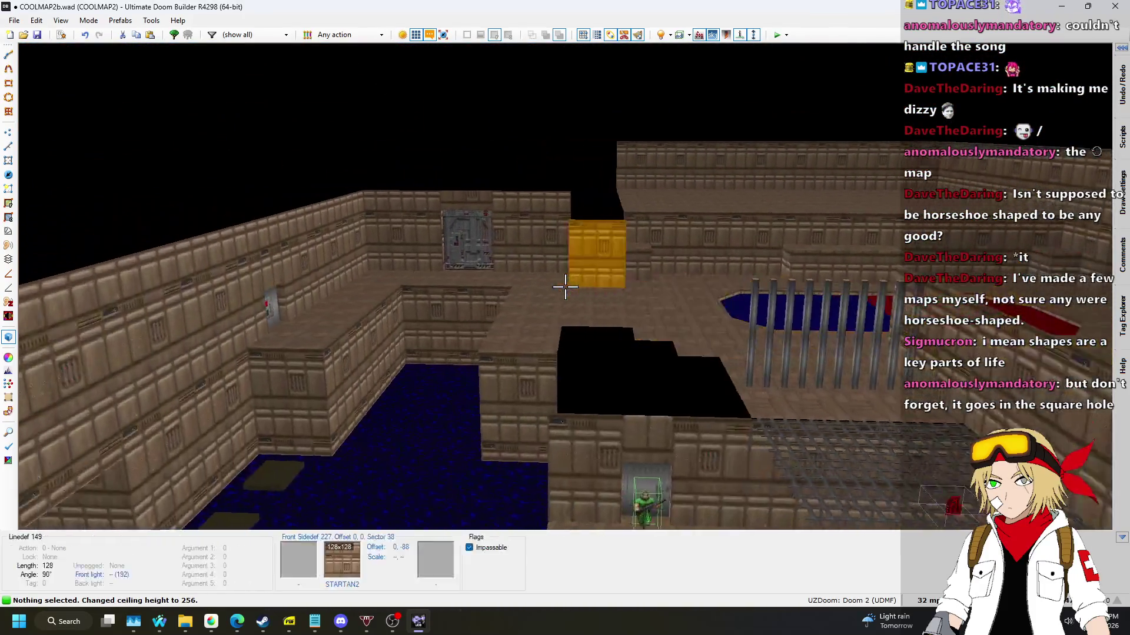
pyautogui.press('w')
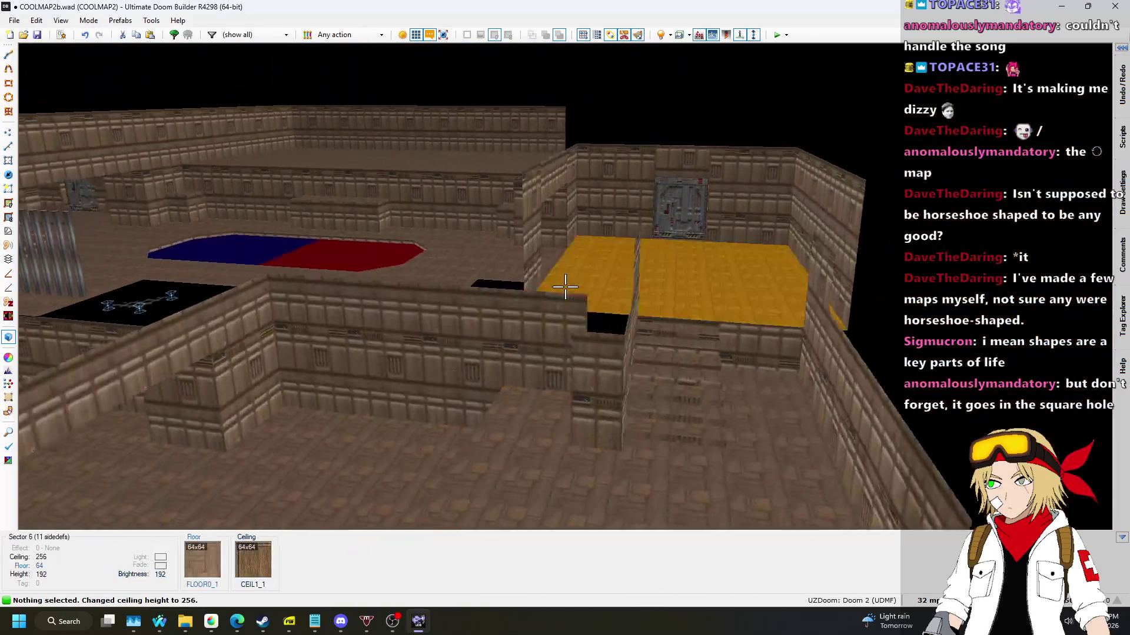
pyautogui.press('w')
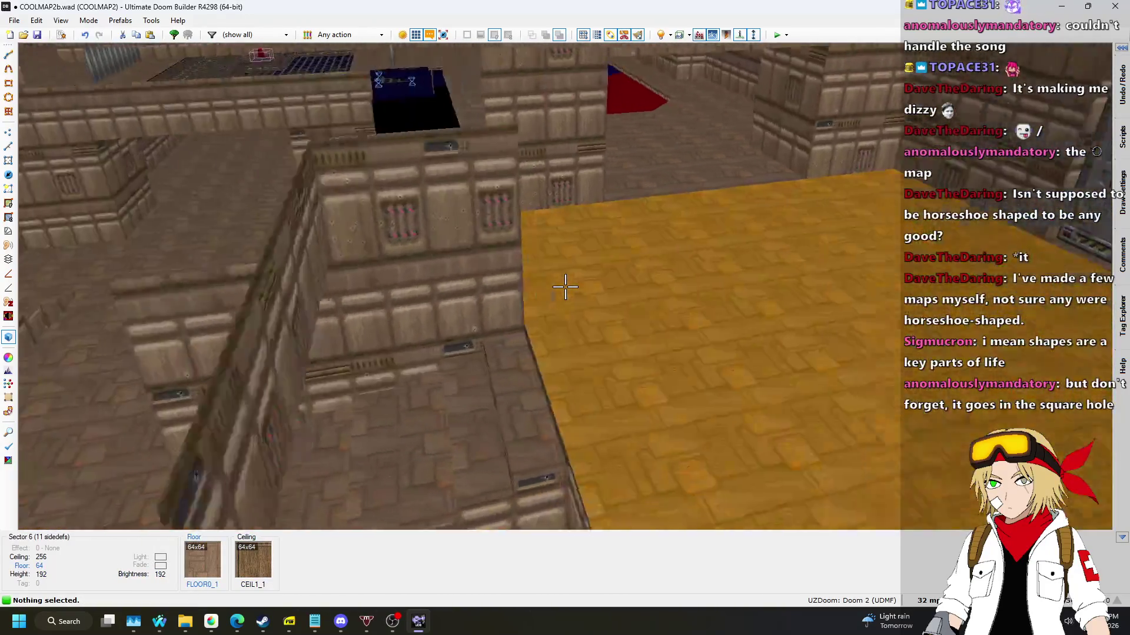
pyautogui.press('w')
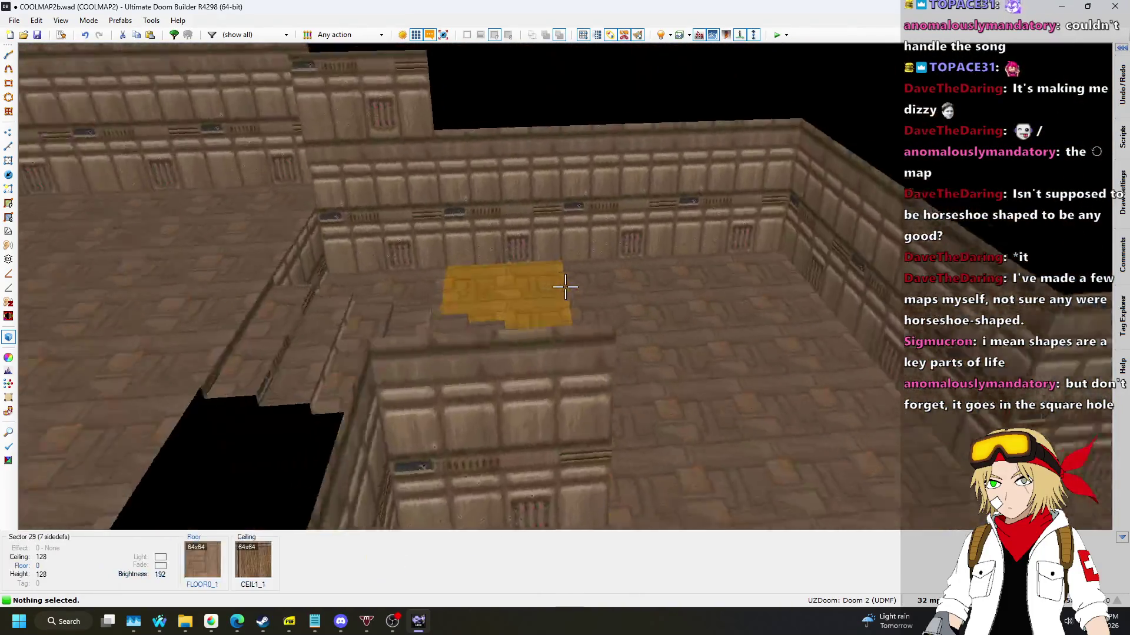
pyautogui.press('w')
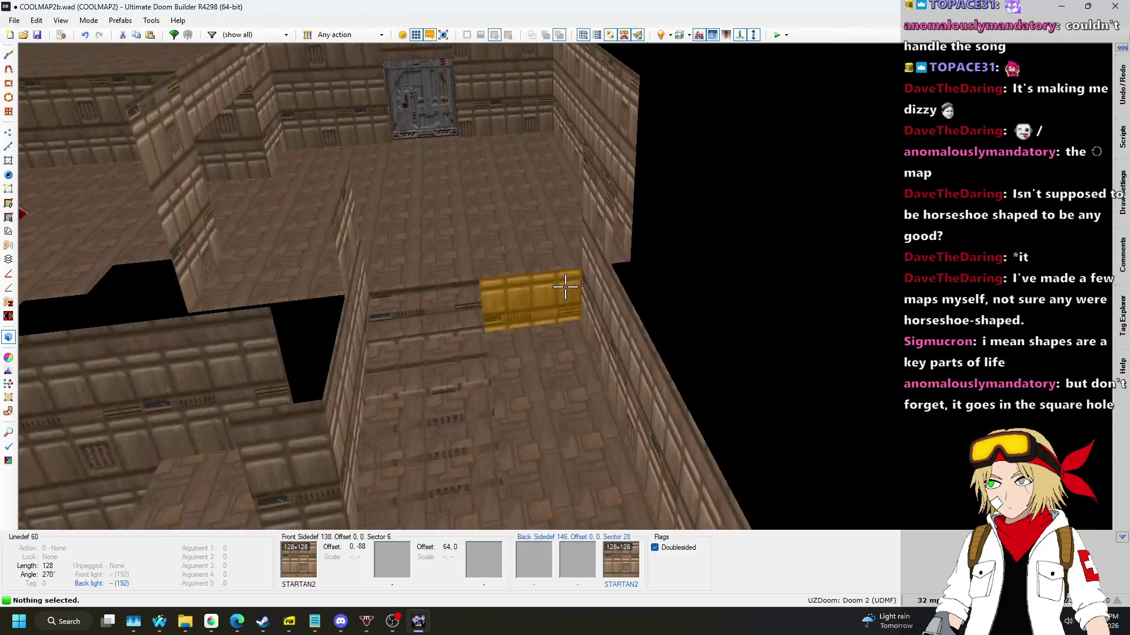
pyautogui.press('w')
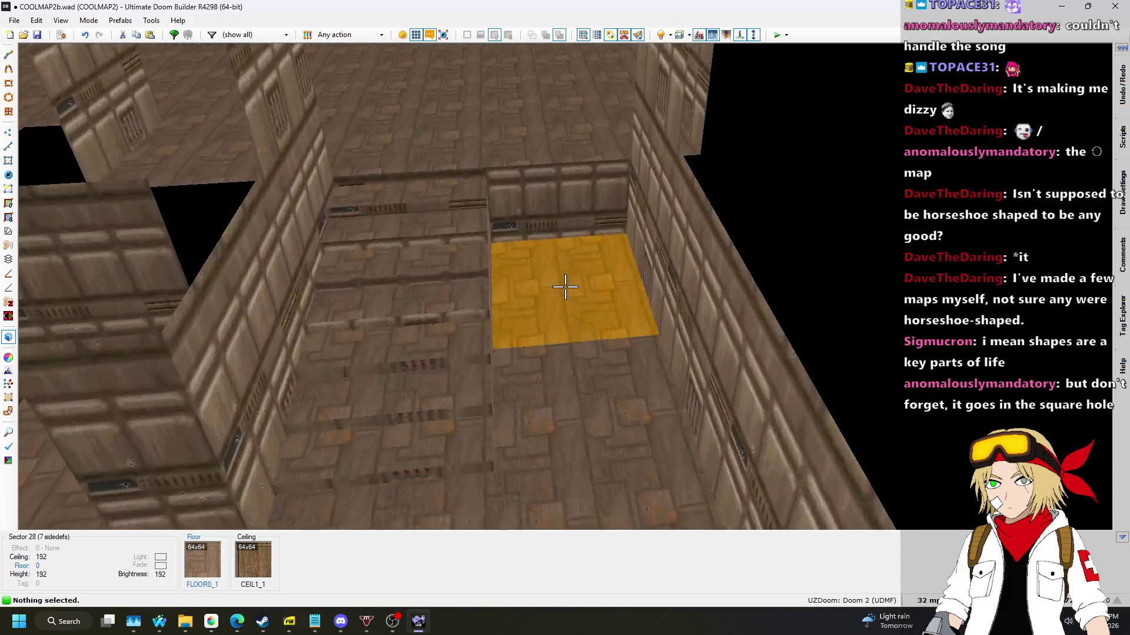
pyautogui.press('q')
pyautogui.scroll(-5, 582, 279)
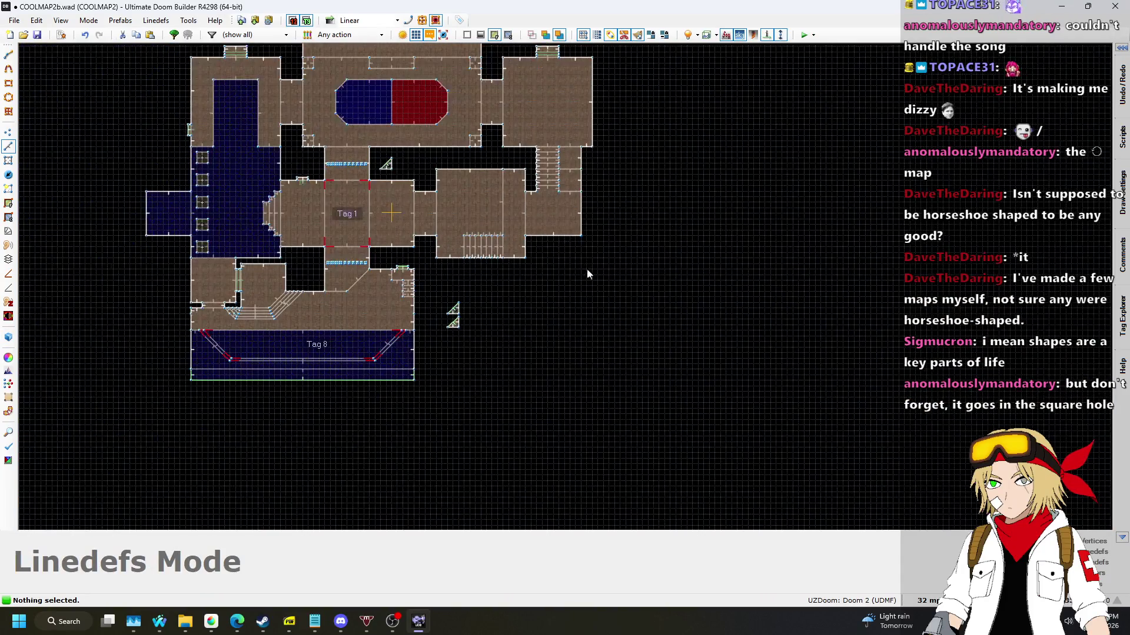
# Zoom in and out over the 2D map to review the saved layout.
pyautogui.scroll(5, 568, 122)
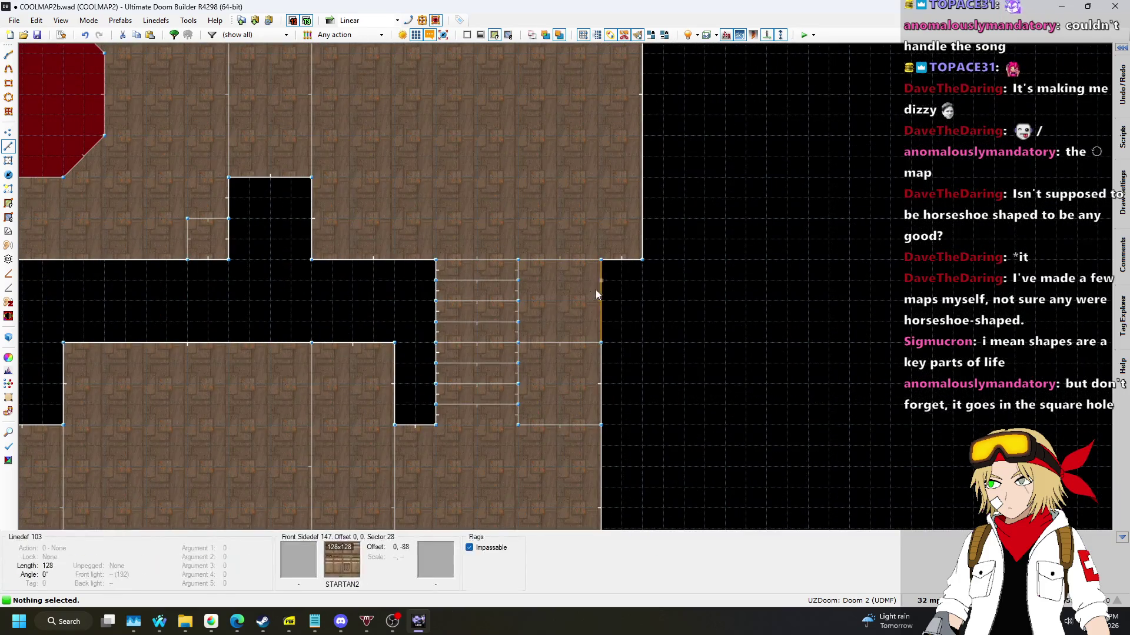
pyautogui.scroll(-4, 566, 289)
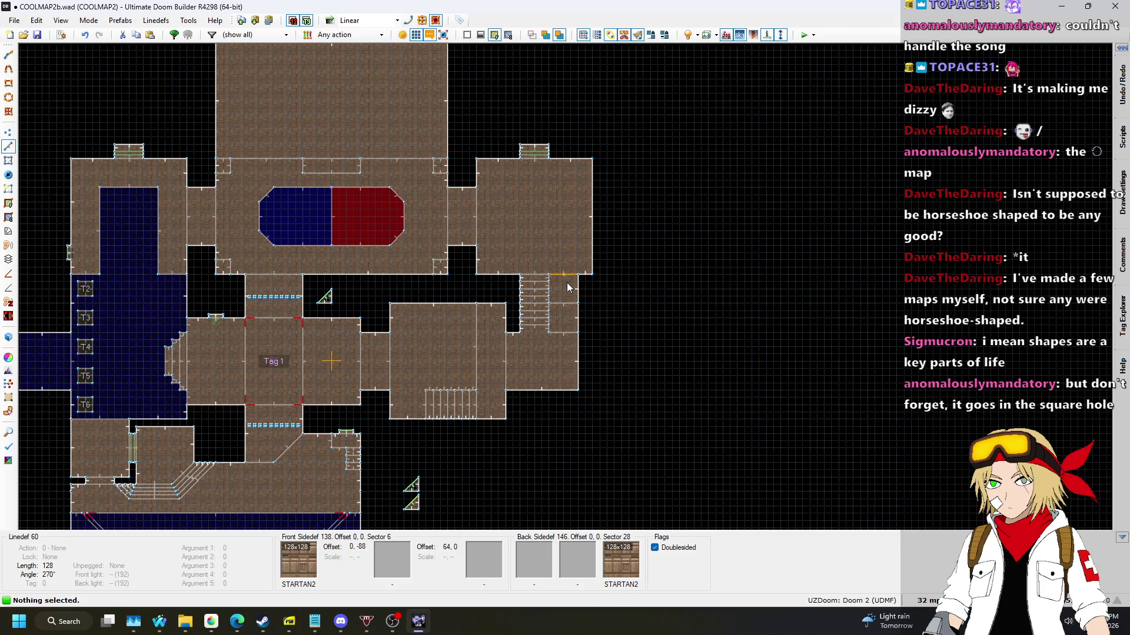
pyautogui.scroll(-2, 683, 272)
pyautogui.scroll(5, 299, 189)
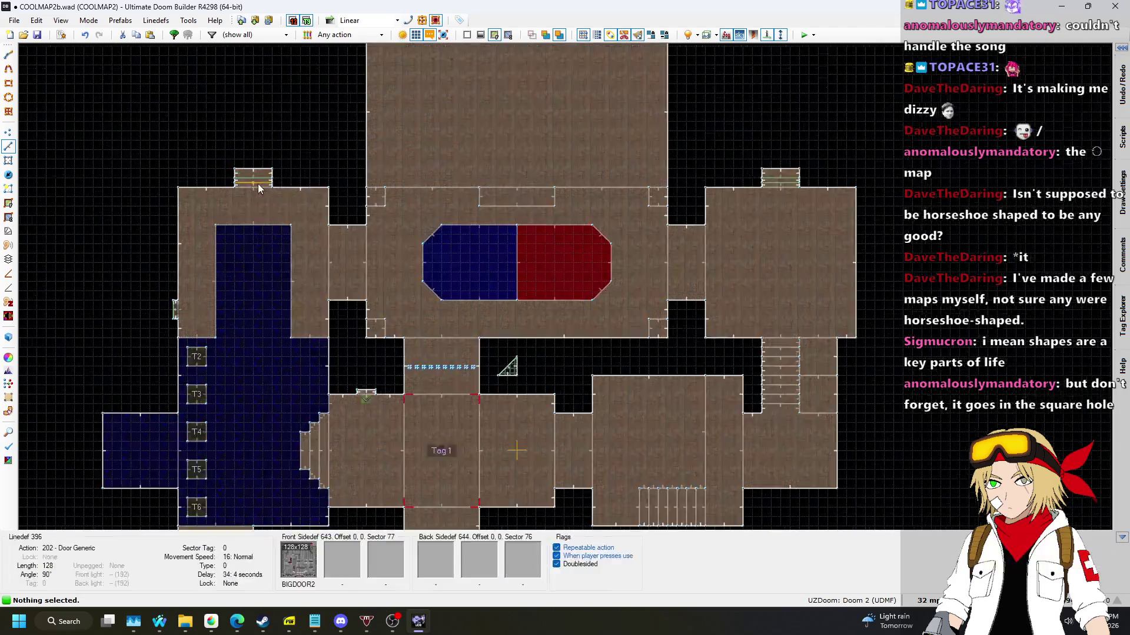
pyautogui.scroll(-3, 300, 190)
pyautogui.scroll(4, 312, 187)
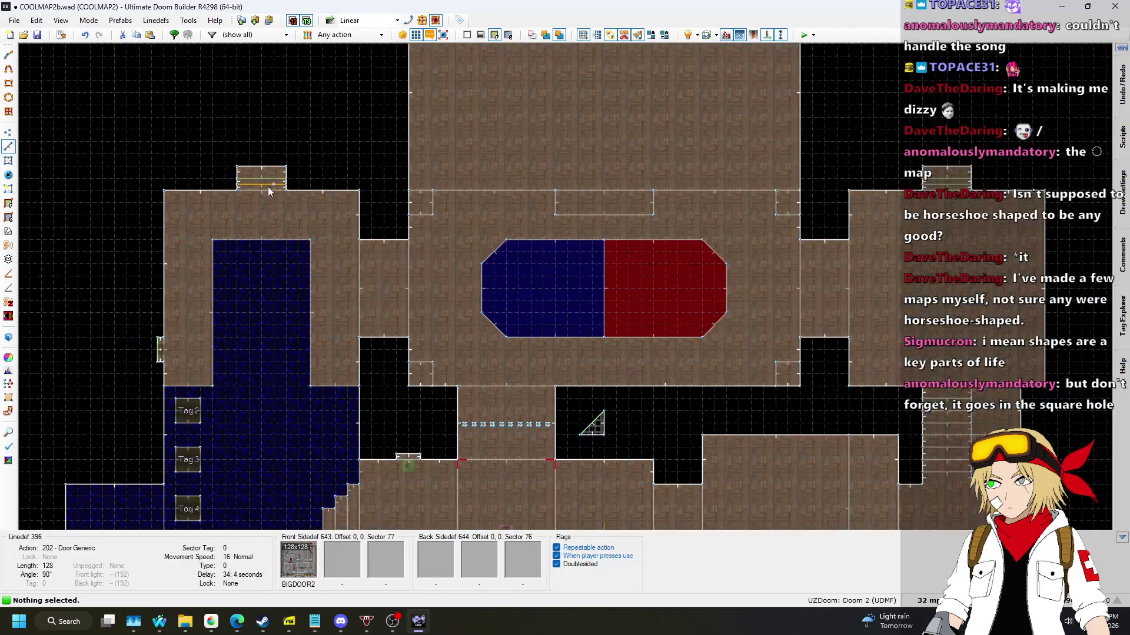
pyautogui.scroll(-6, 318, 183)
pyautogui.scroll(3, 317, 179)
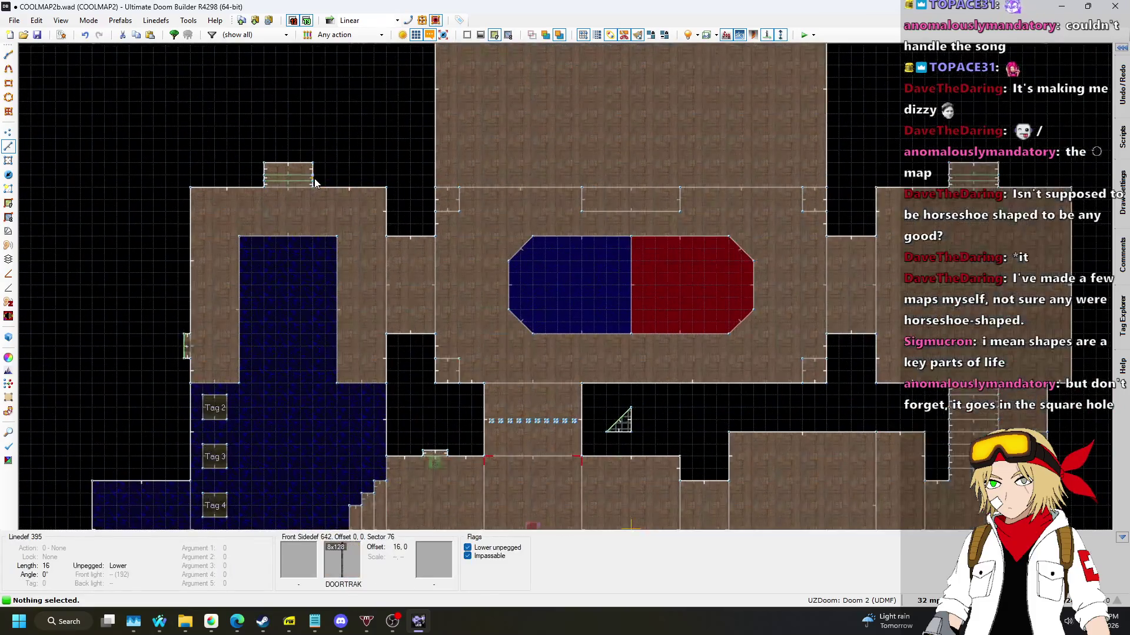
pyautogui.scroll(-3, 308, 178)
pyautogui.scroll(1, 308, 179)
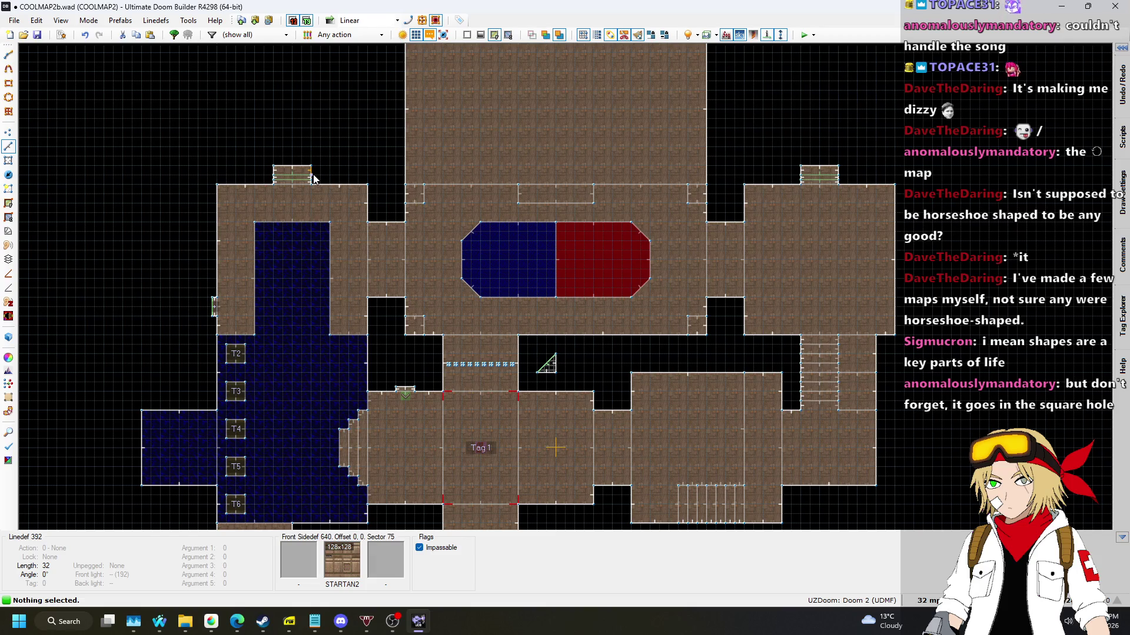
pyautogui.scroll(-3, 383, 181)
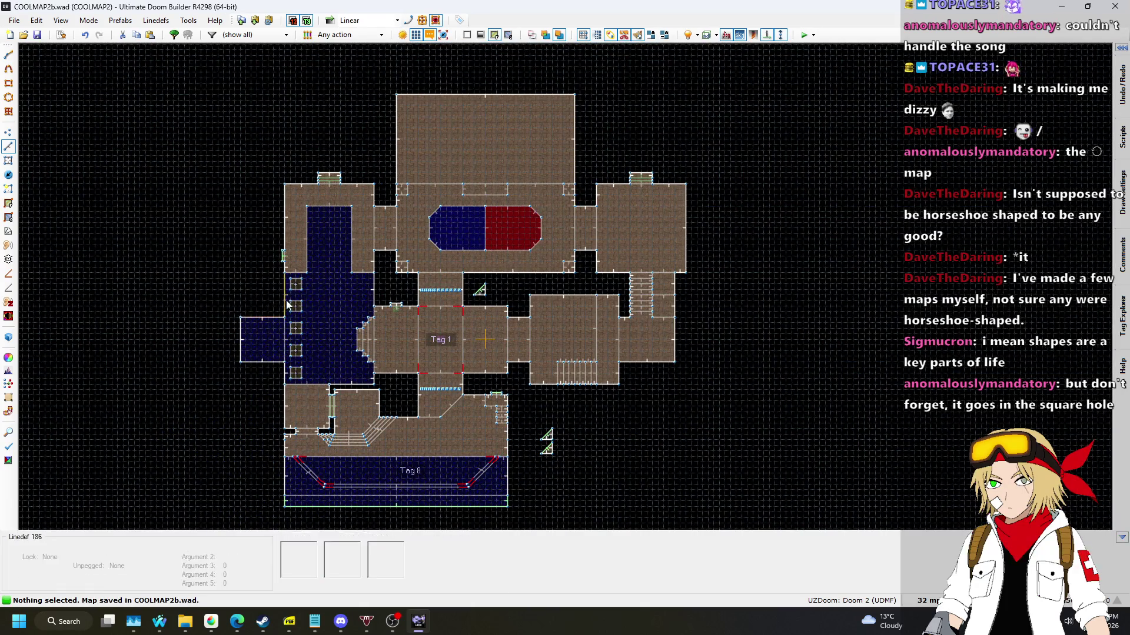
# Inspect the water, platforms and BIGDOOR2 door in 3D, then return to 2D.
pyautogui.press('q')
pyautogui.press('w')
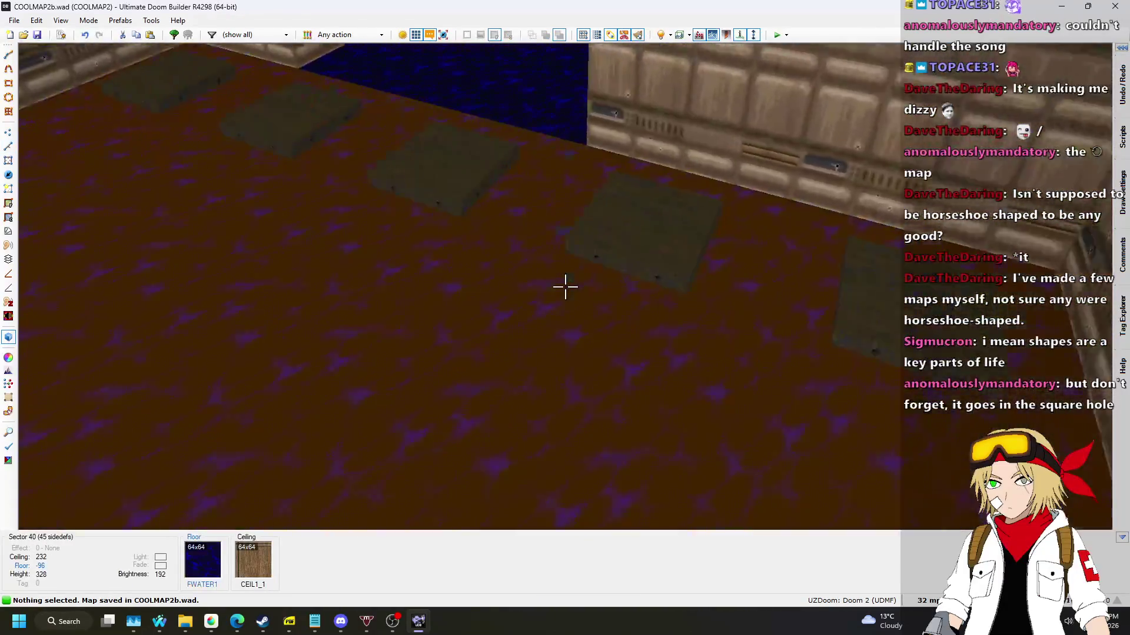
pyautogui.press('w')
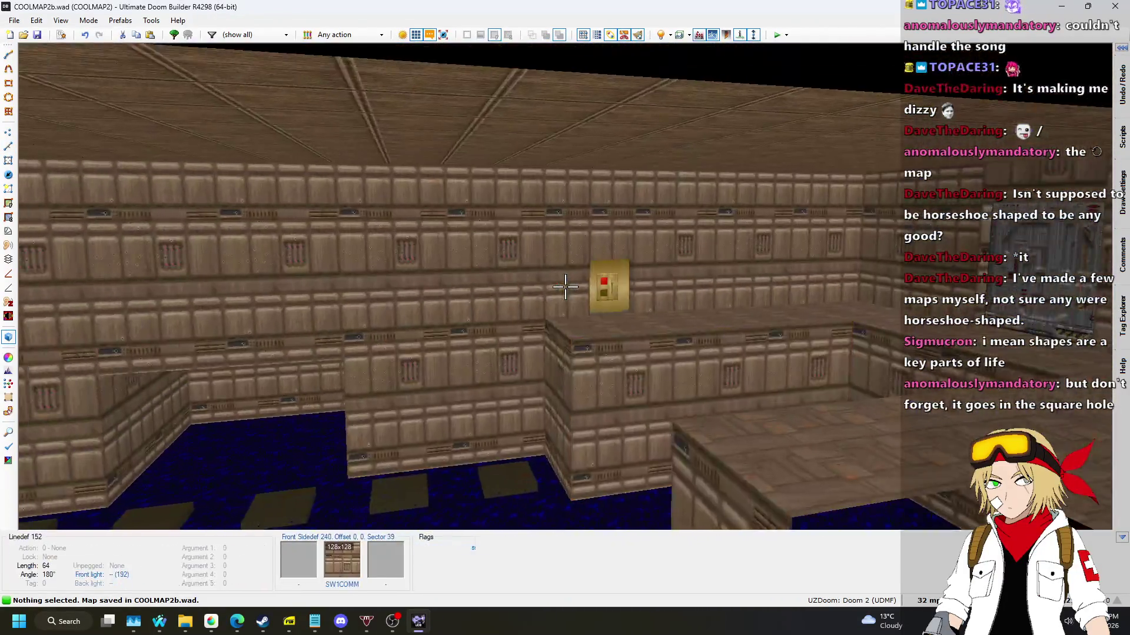
pyautogui.press('w')
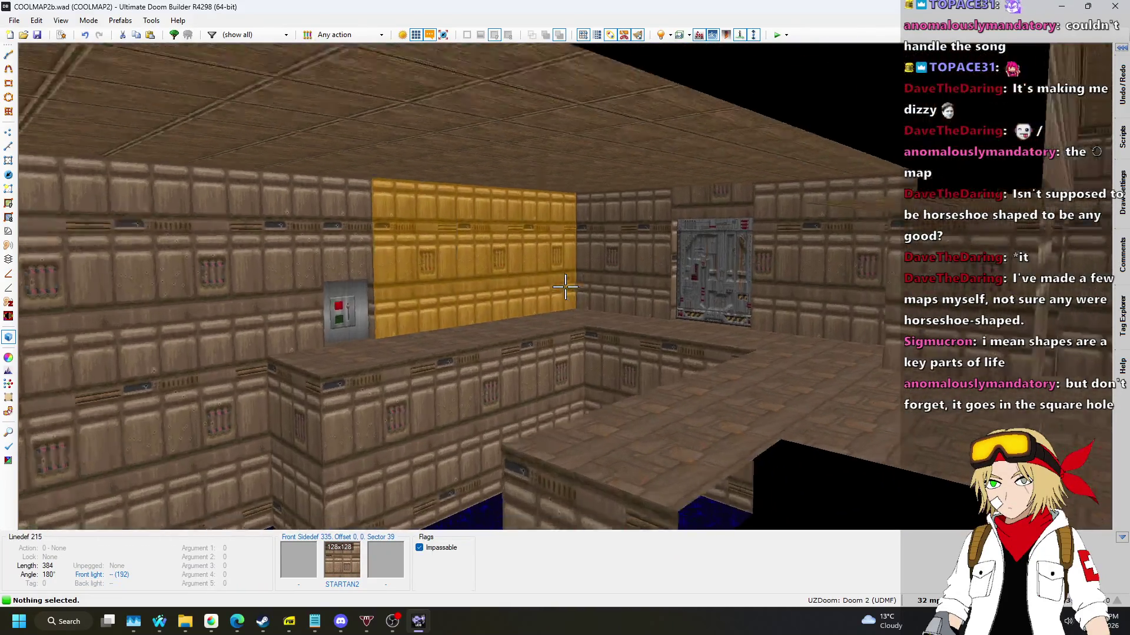
pyautogui.press('q')
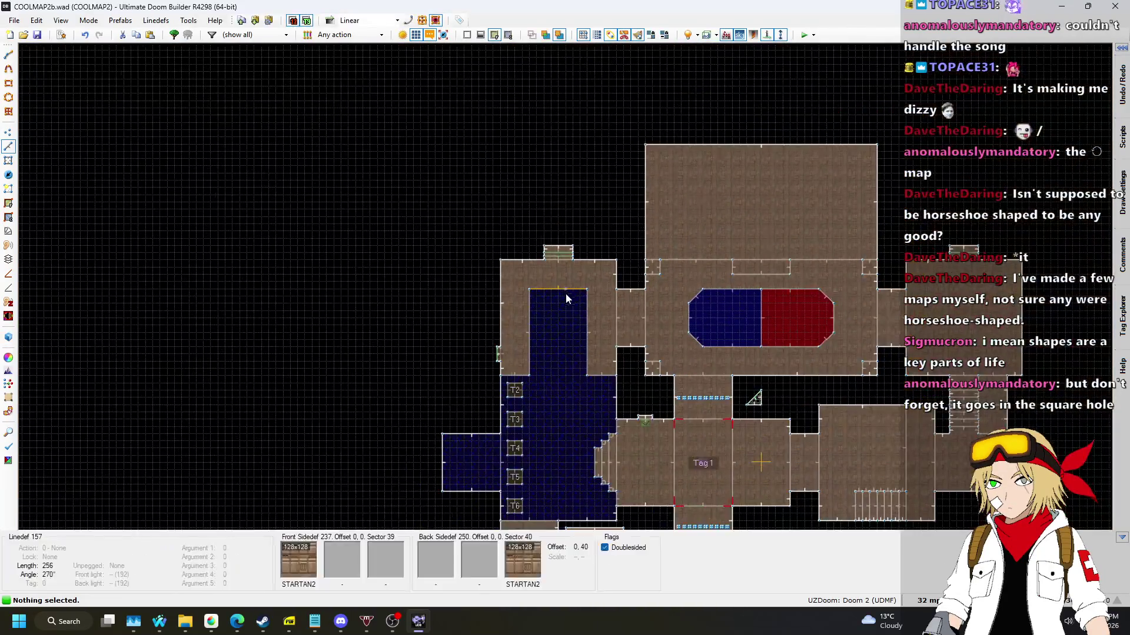
pyautogui.scroll(5, 553, 277)
pyautogui.click(928, 600)
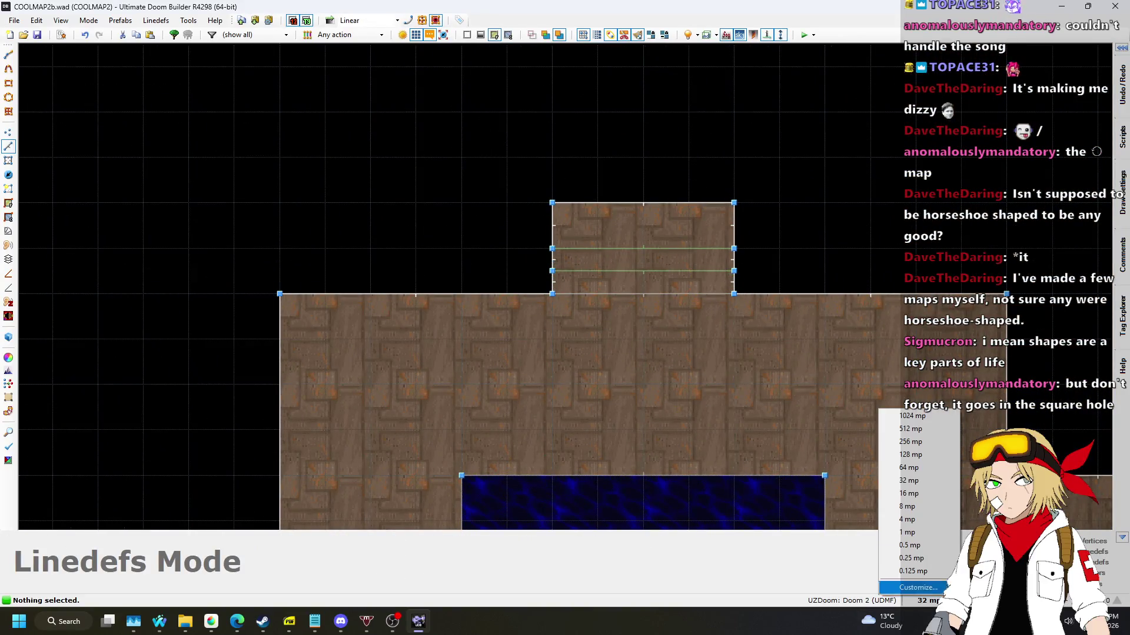
# Set the grid to 8 and split the wall line beside the door with a vertex.
pyautogui.click(914, 509)
pyautogui.scroll(4, 587, 326)
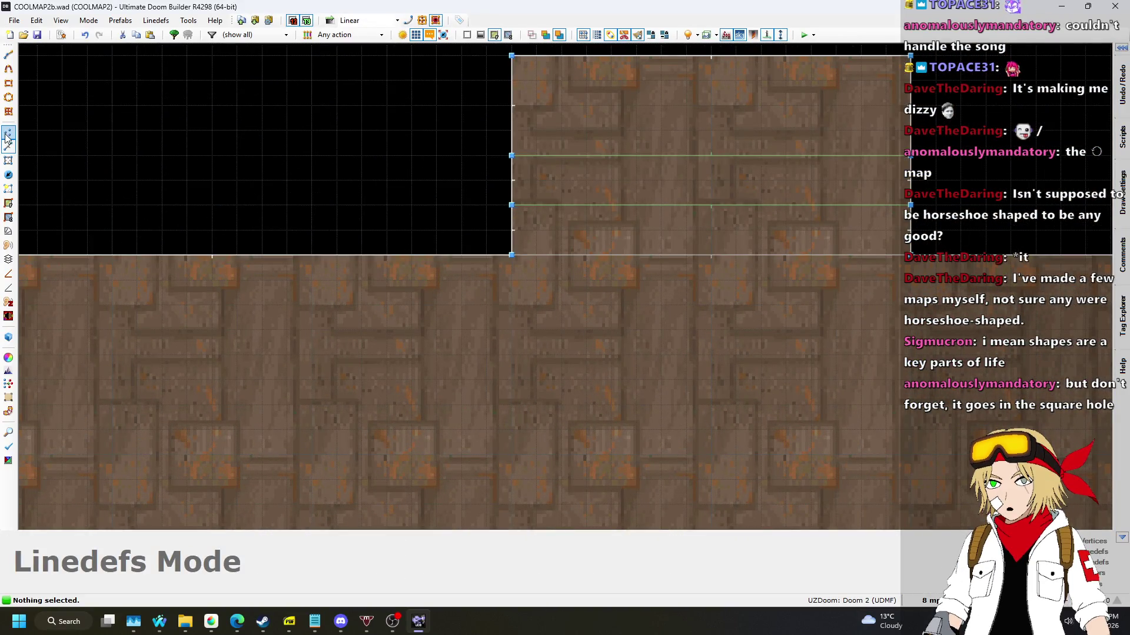
pyautogui.press('v')
pyautogui.scroll(2, 464, 251)
pyautogui.rightClick(459, 260)
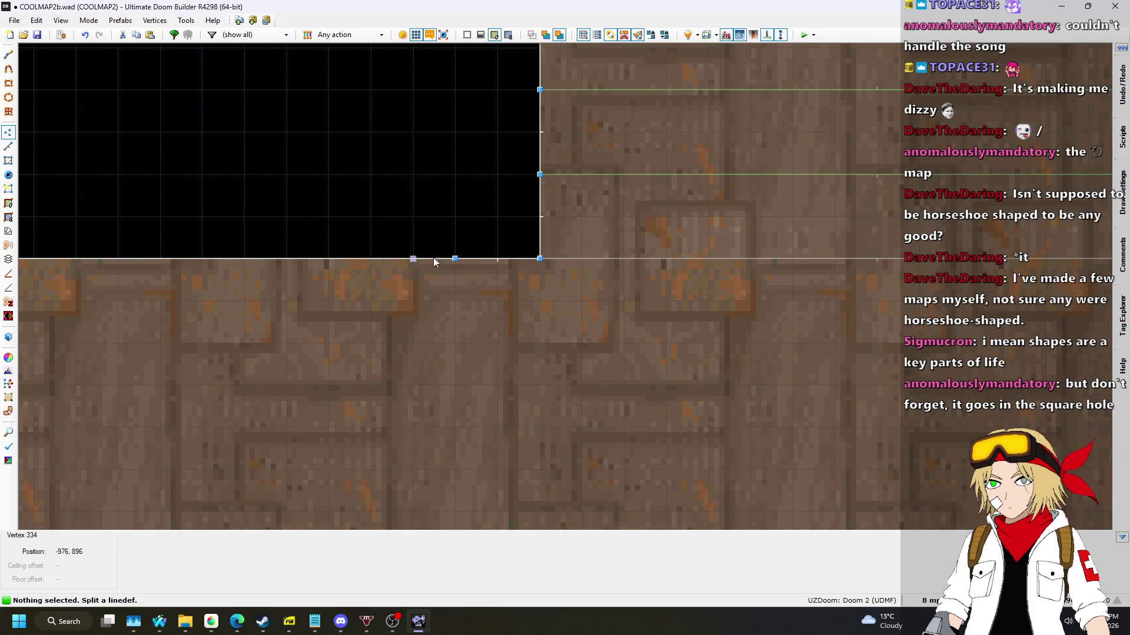
pyautogui.press('v')
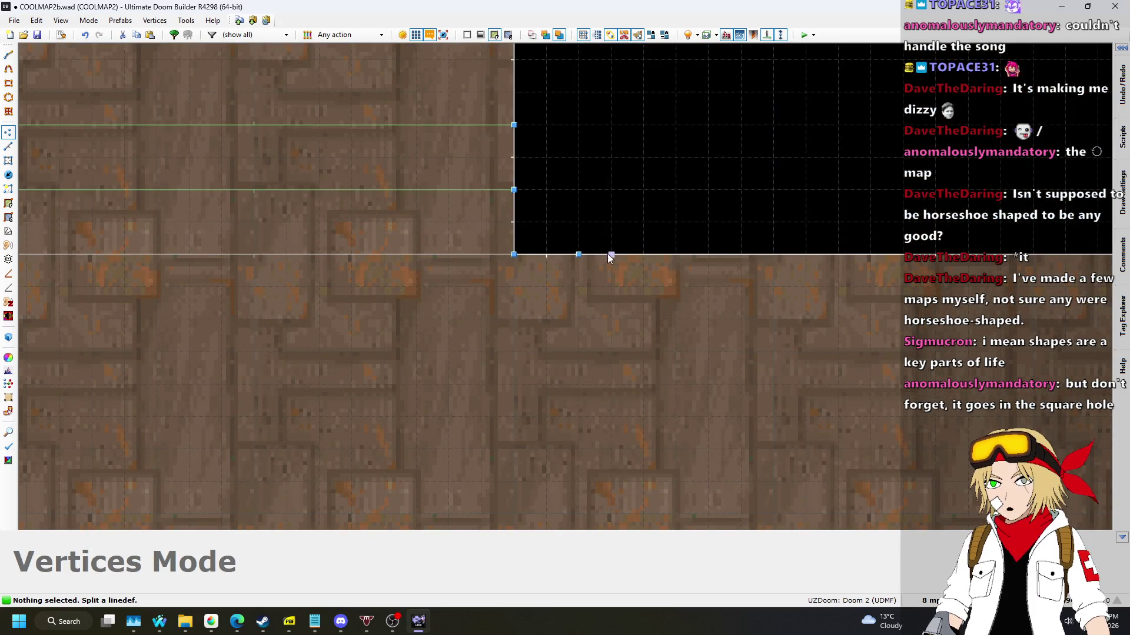
# In linedefs mode, select the two short wall segments beside the first door.
pyautogui.scroll(-1, 326, 332)
pyautogui.scroll(-3, 326, 331)
pyautogui.scroll(5, 811, 304)
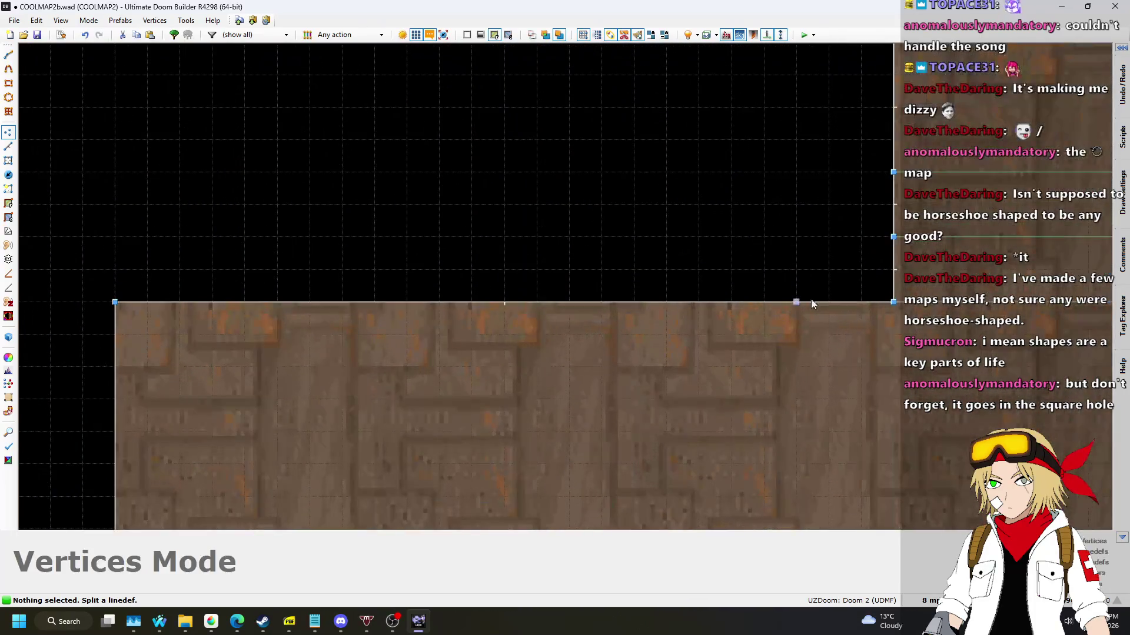
pyautogui.scroll(-4, 697, 329)
pyautogui.scroll(3, 844, 331)
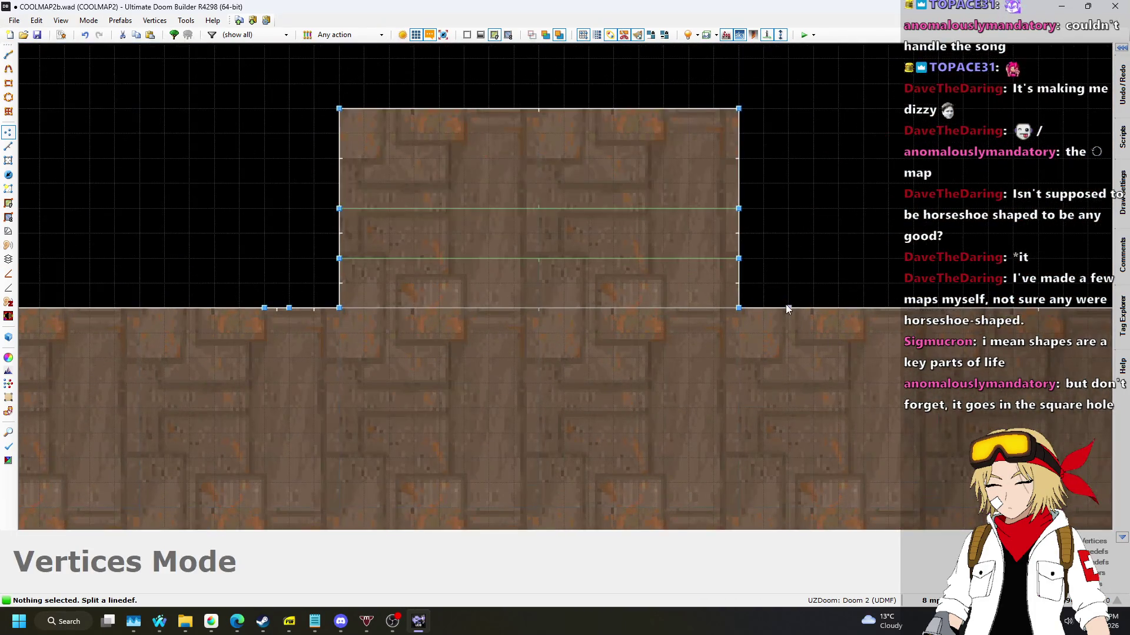
pyautogui.scroll(-4, 850, 304)
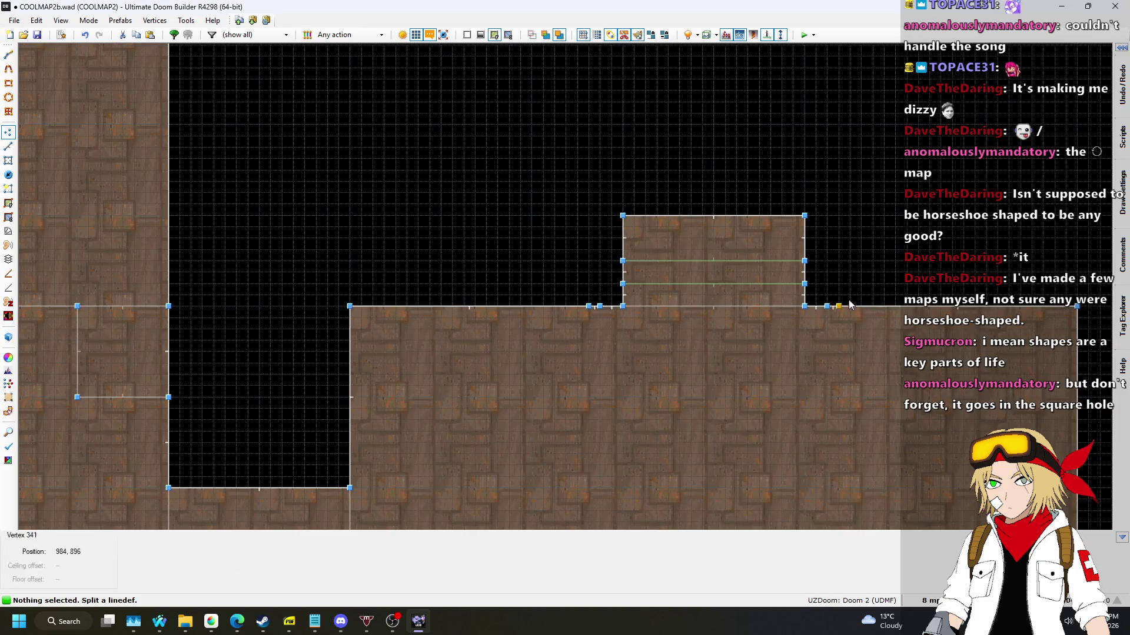
pyautogui.click(8, 145)
pyautogui.scroll(4, 602, 312)
pyautogui.scroll(-4, 424, 268)
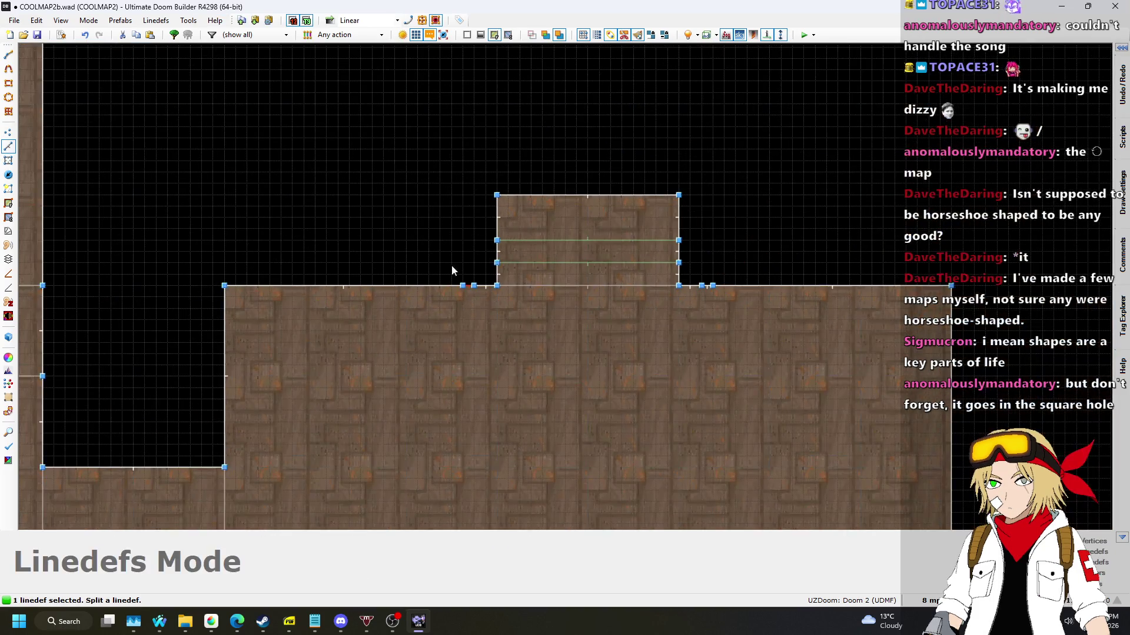
pyautogui.scroll(6, 715, 297)
pyautogui.click(741, 308)
# Set DOORRED as the front middle texture of the two selected linedefs.
pyautogui.rightClick(741, 334)
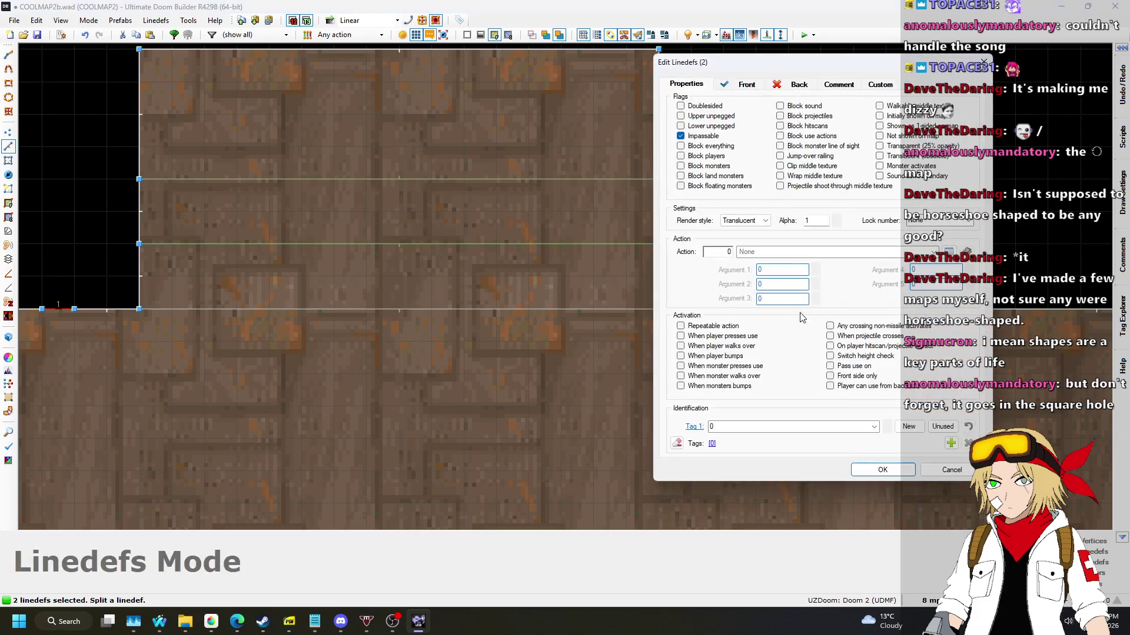
pyautogui.click(747, 86)
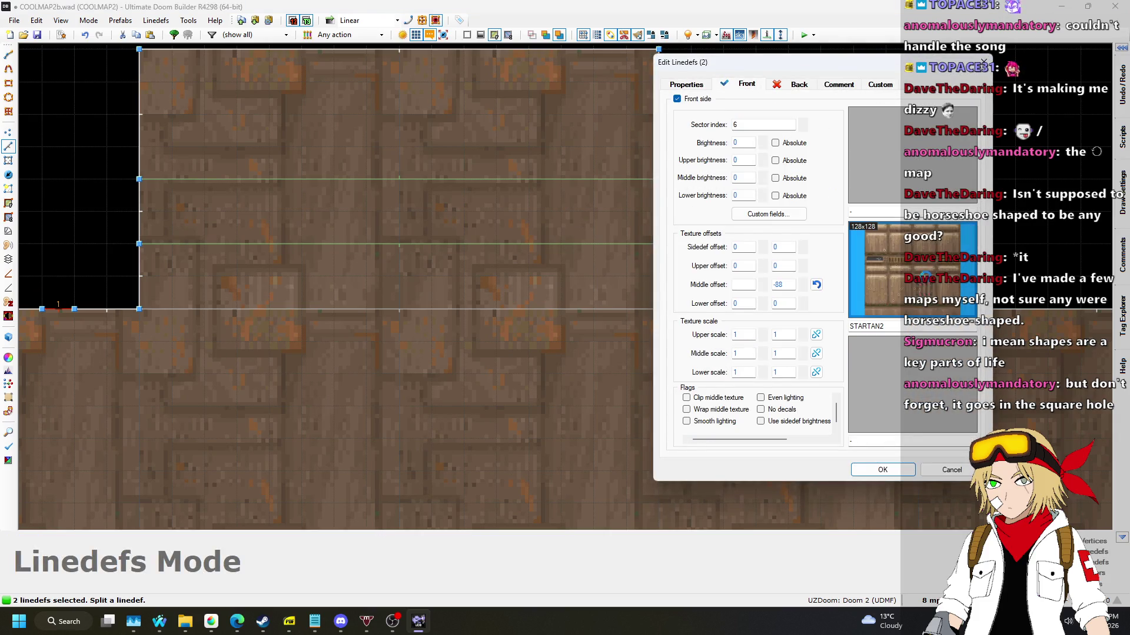
pyautogui.click(926, 277)
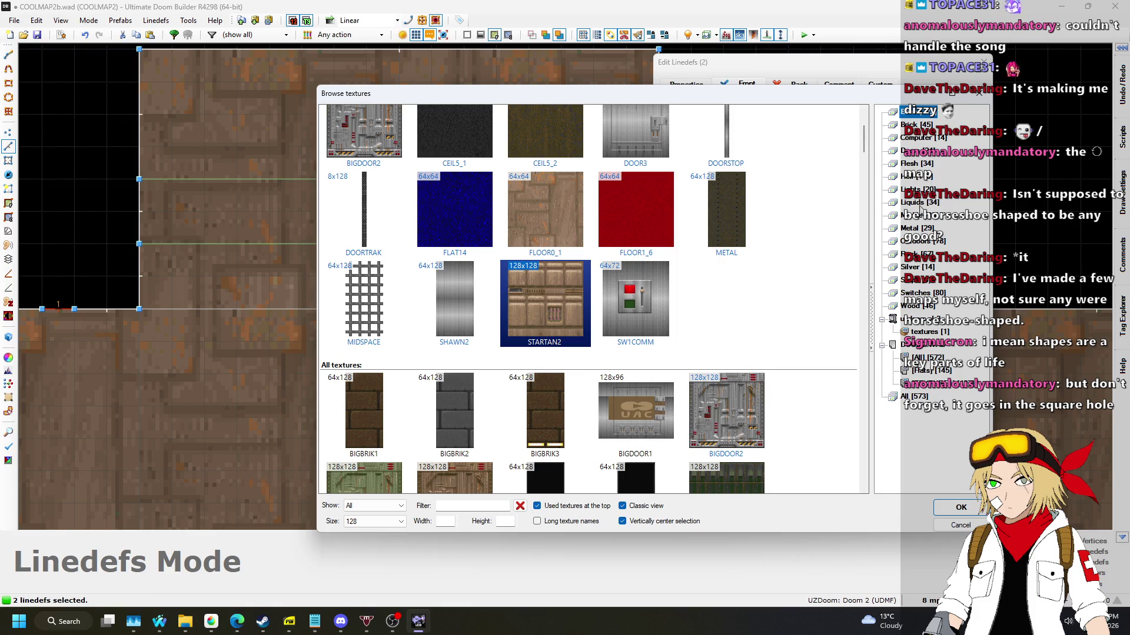
pyautogui.click(918, 152)
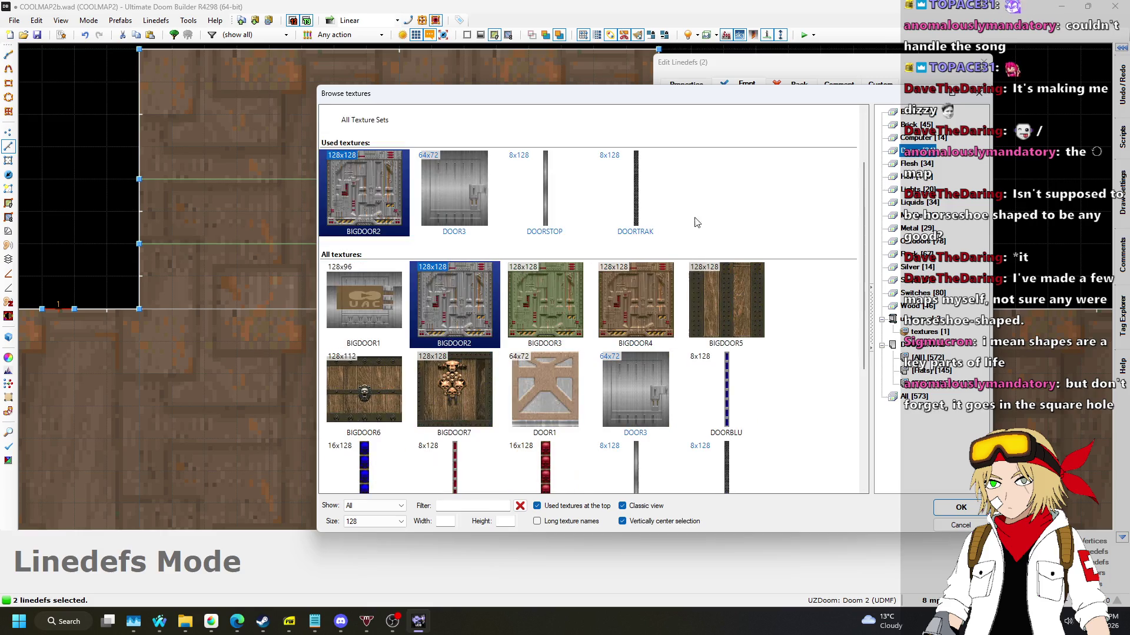
pyautogui.doubleClick(444, 481)
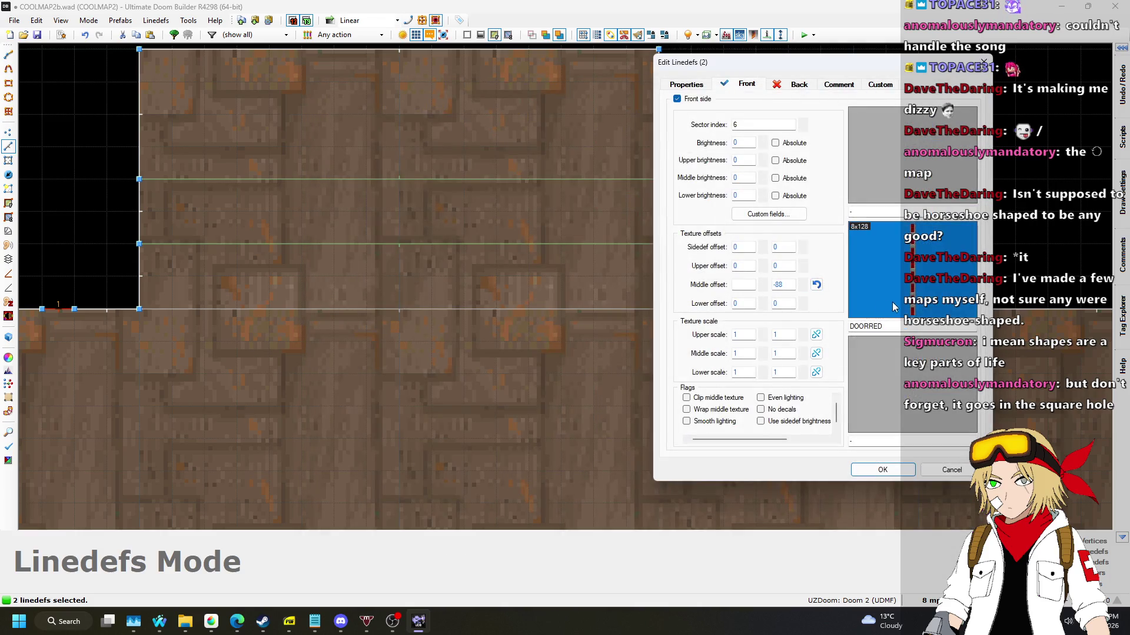
pyautogui.click(883, 468)
# Apply DOORBLU as the front middle texture on the short segments beside the other door.
pyautogui.scroll(-8, 877, 257)
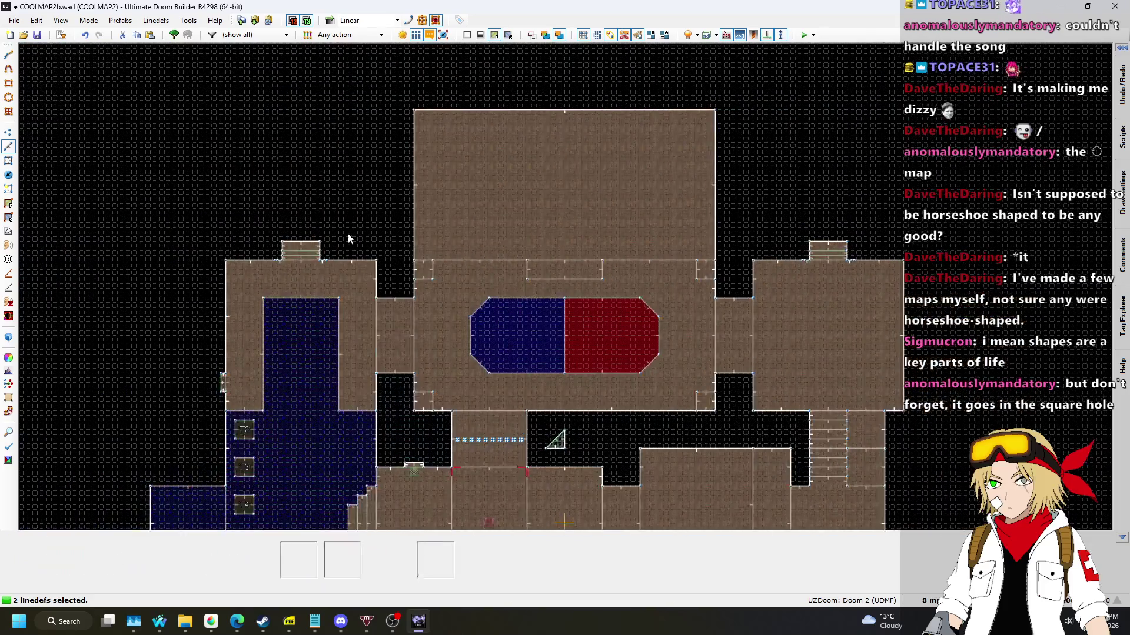
pyautogui.scroll(9, 348, 238)
pyautogui.click(233, 375)
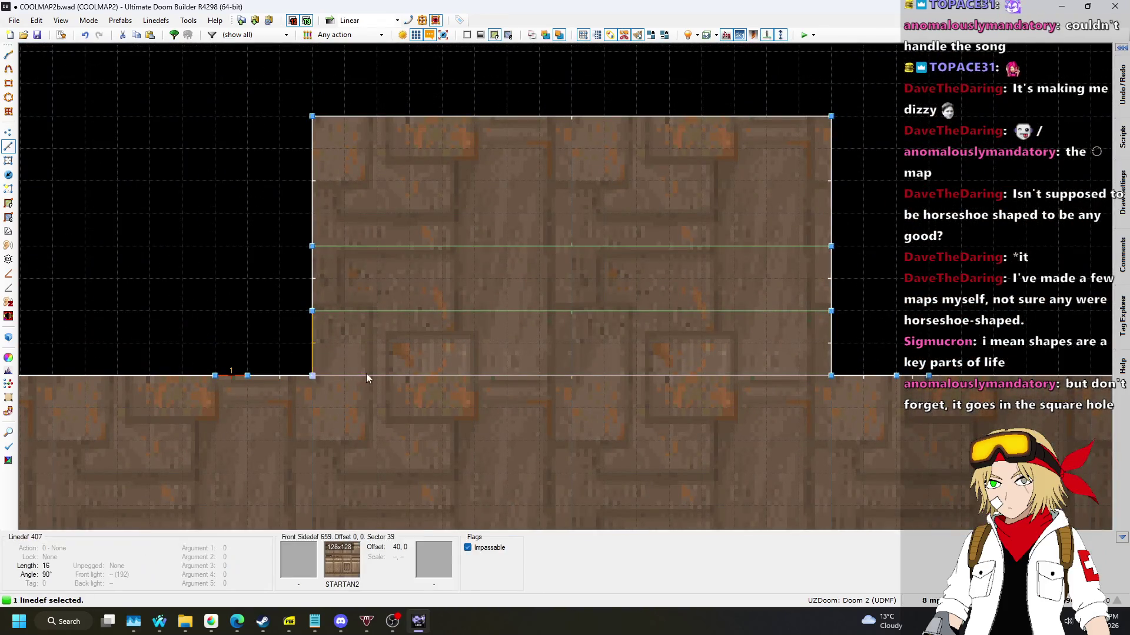
pyautogui.rightClick(914, 377)
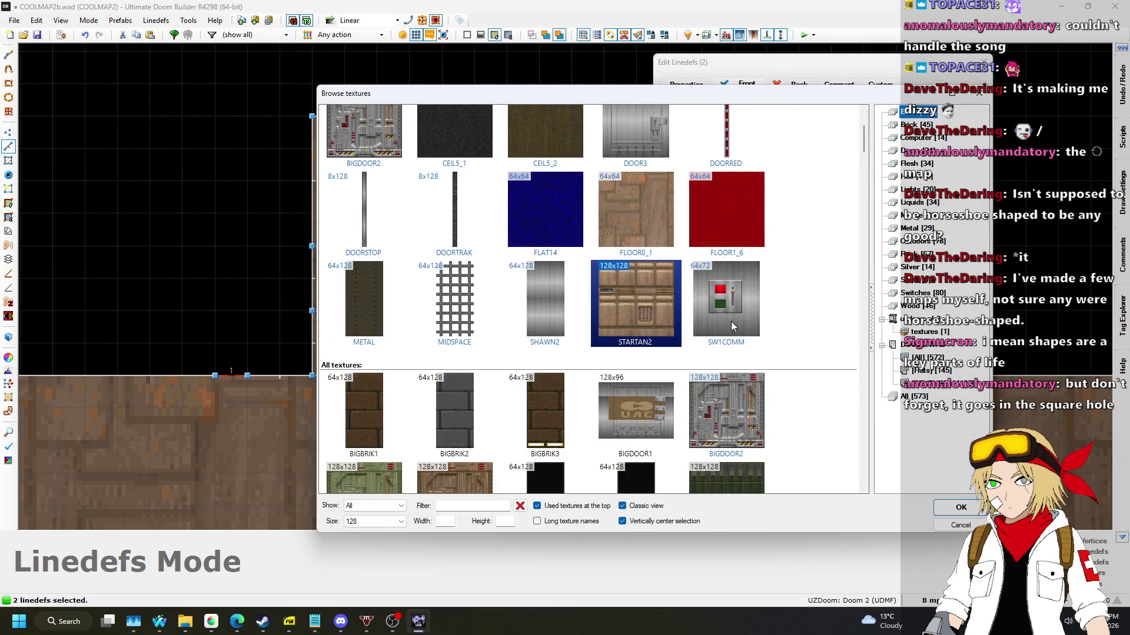
pyautogui.scroll(-2, 731, 322)
pyautogui.click(919, 152)
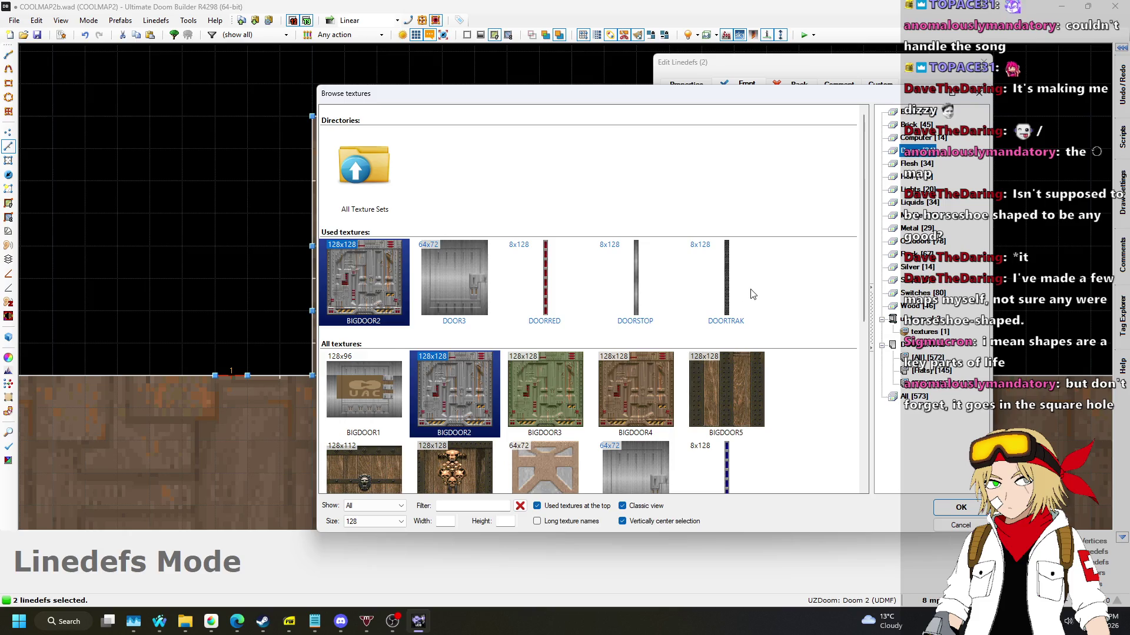
pyautogui.scroll(-2, 754, 294)
pyautogui.click(727, 305)
pyautogui.doubleClick(727, 305)
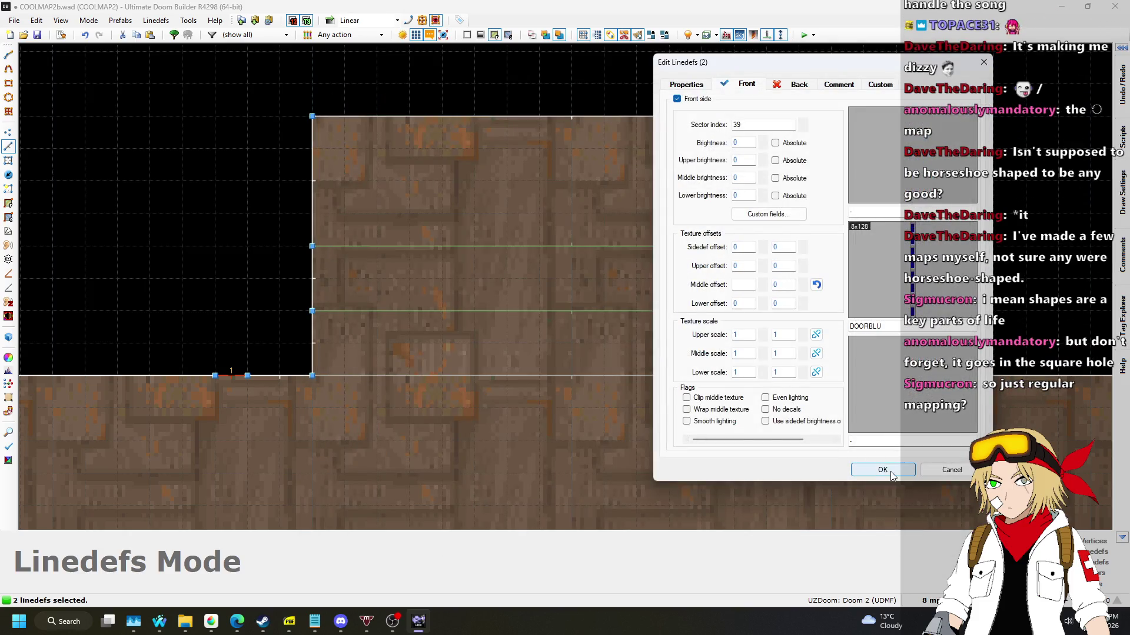
pyautogui.click(890, 471)
pyautogui.scroll(-3, 645, 297)
pyautogui.press('w')
pyautogui.press('w')
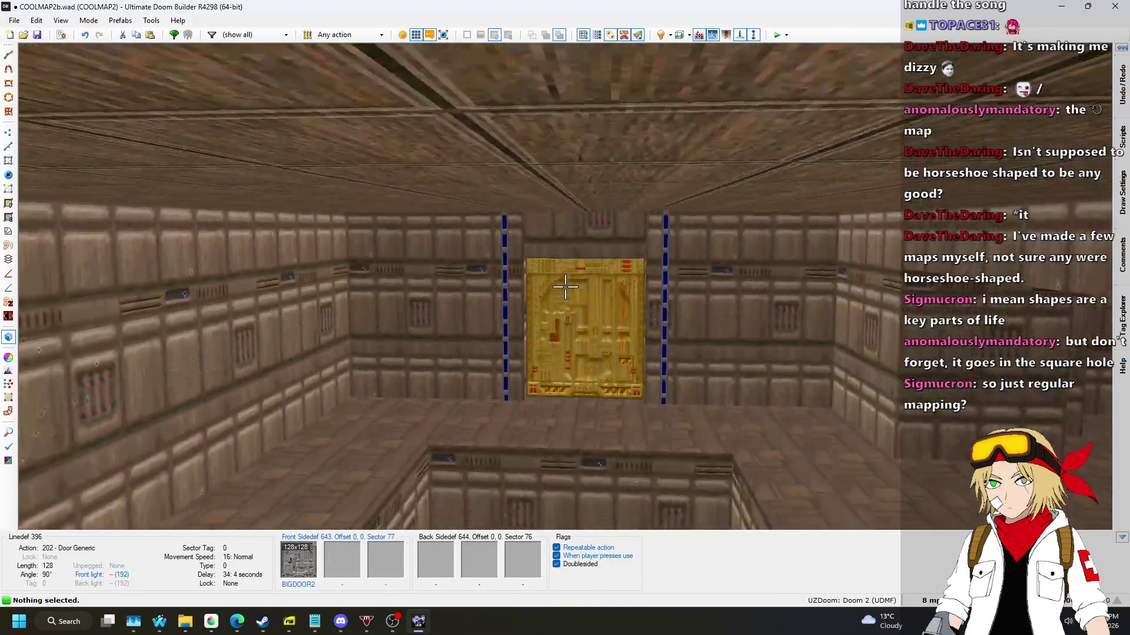
# Back in 2D linedefs mode, inspect the short segments beside the door.
pyautogui.press('q')
pyautogui.scroll(5, 457, 277)
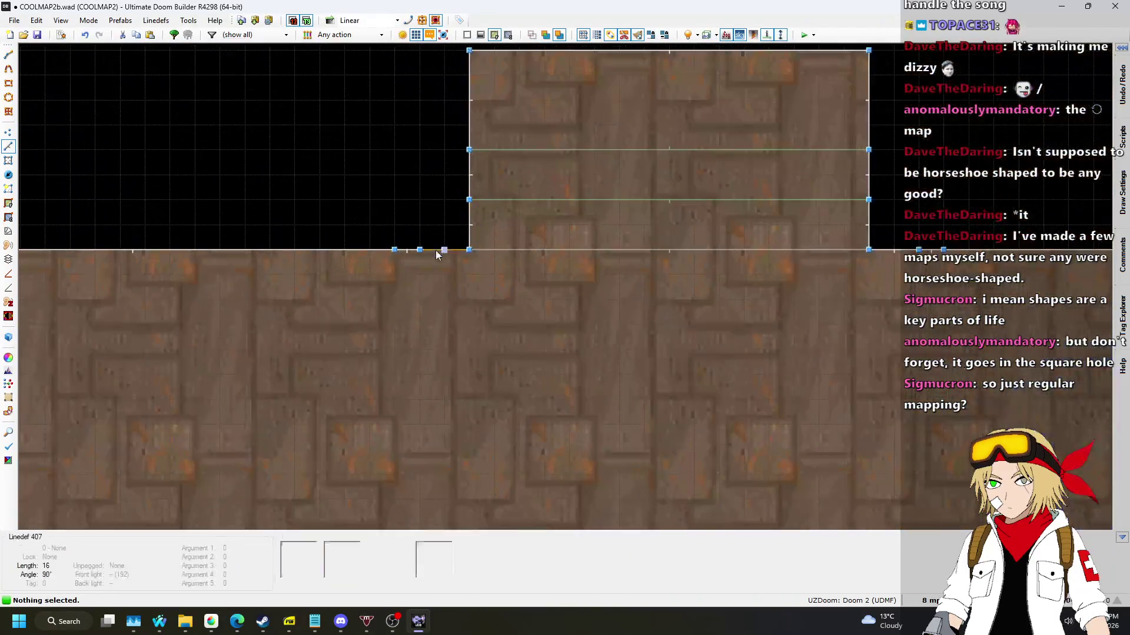
pyautogui.click(467, 250)
pyautogui.scroll(-2, 362, 274)
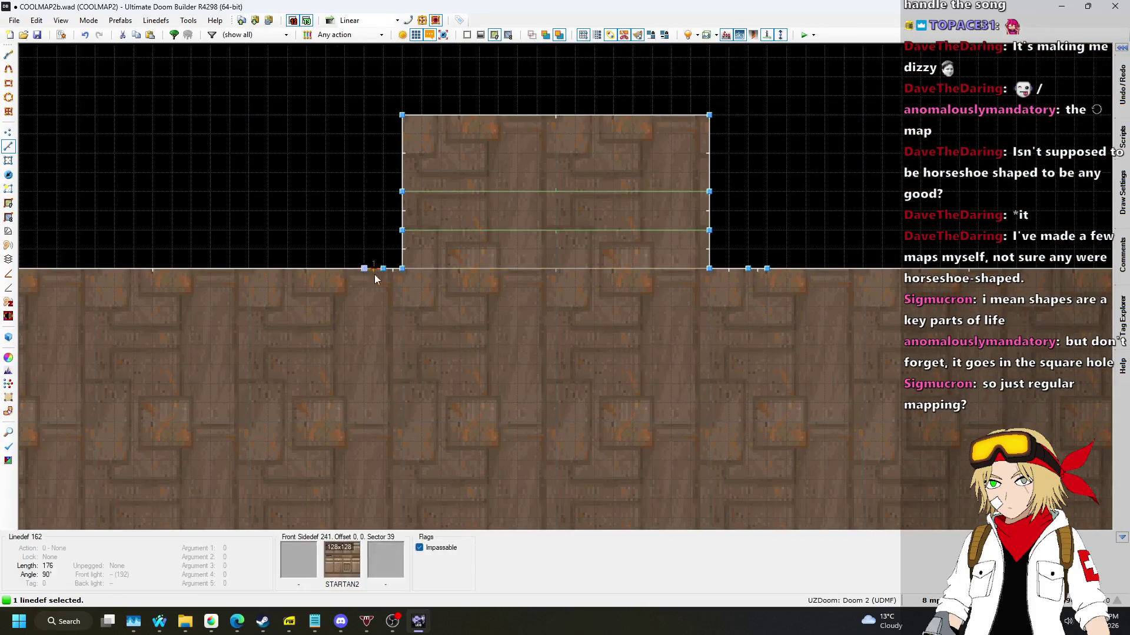
pyautogui.press('l')
pyautogui.scroll(4, 700, 260)
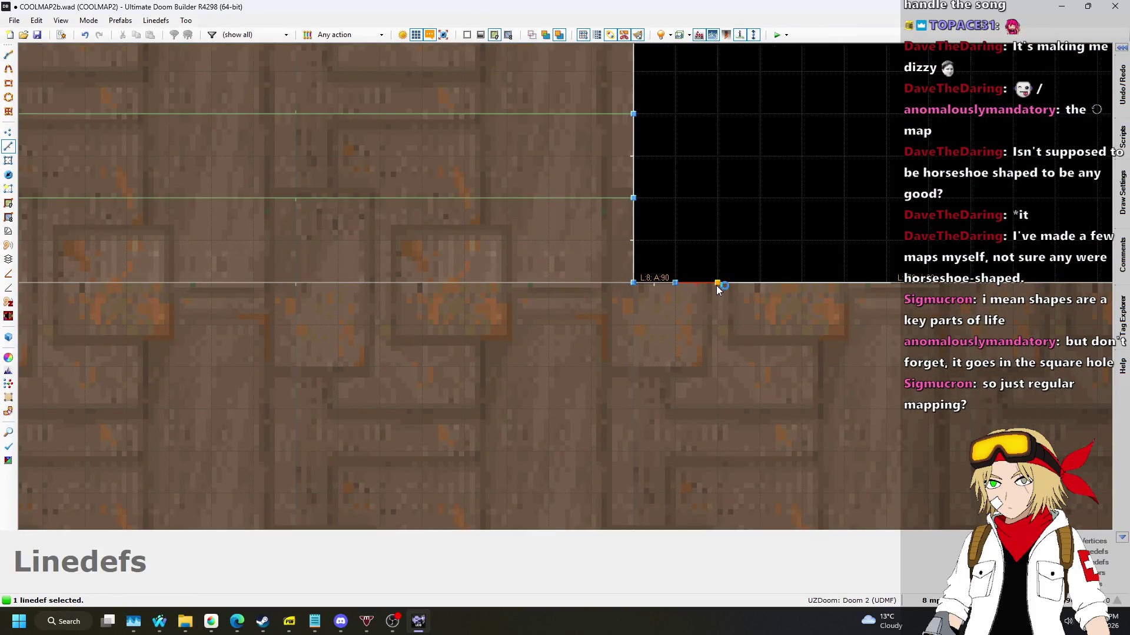
pyautogui.scroll(-6, 327, 291)
pyautogui.scroll(6, 697, 256)
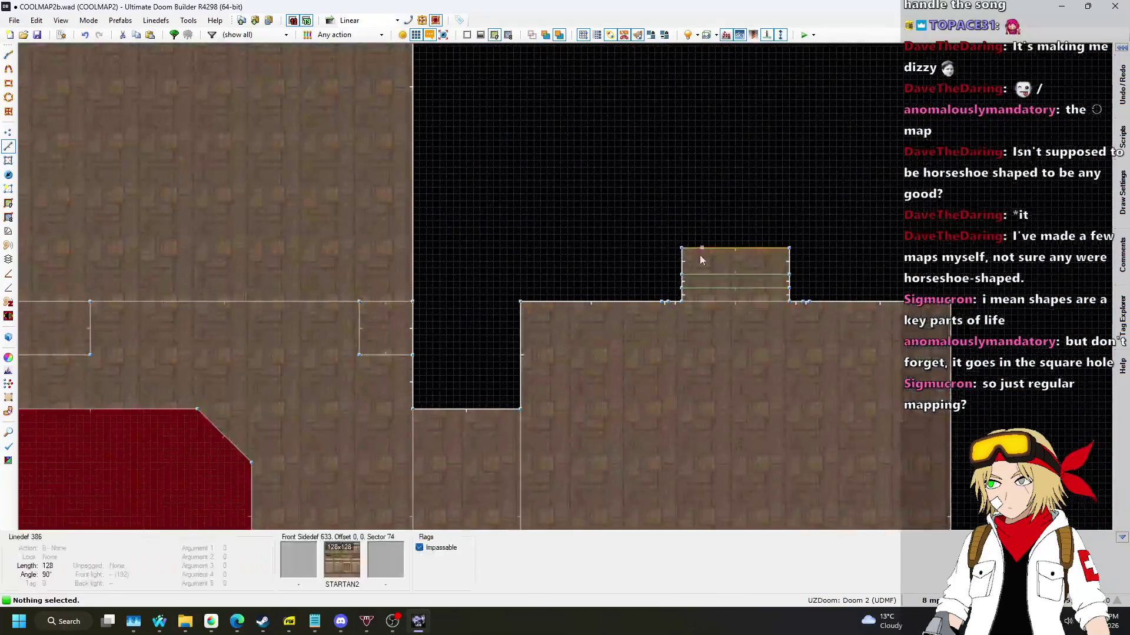
pyautogui.scroll(3, 698, 256)
pyautogui.scroll(5, 639, 349)
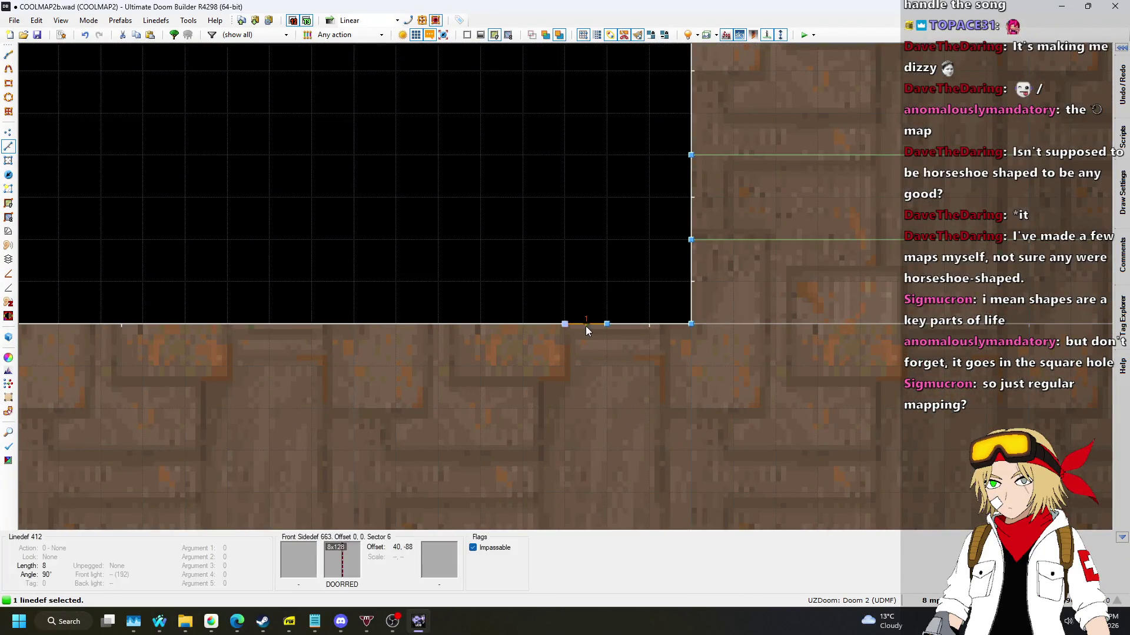
pyautogui.scroll(-5, 468, 302)
pyautogui.scroll(5, 753, 309)
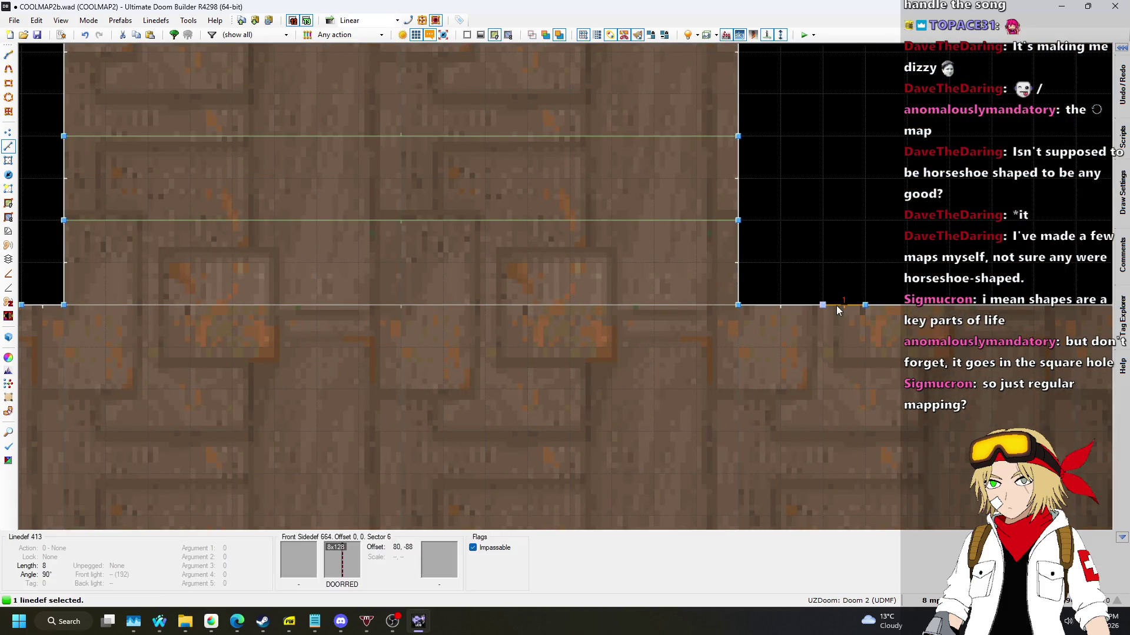
pyautogui.scroll(-8, 947, 281)
pyautogui.scroll(-5, 895, 251)
# Save the map and check the DOORRED-tracked BIGDOOR2 door in 3D before returning to 2D.
pyautogui.hotkey('ctrl', 's')
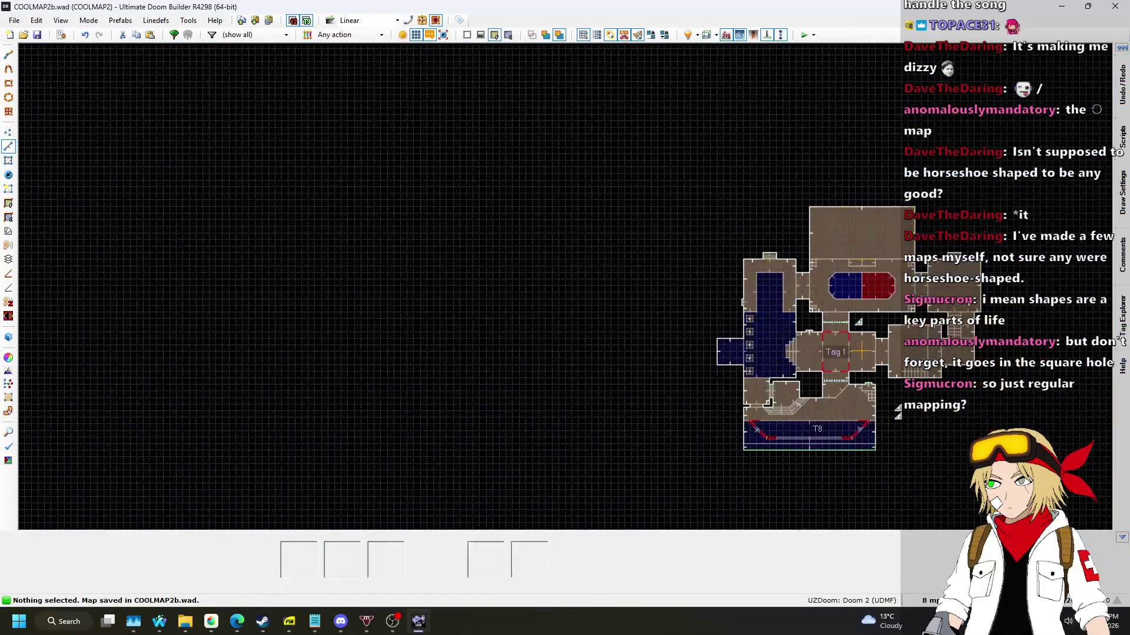
pyautogui.scroll(6, 706, 244)
pyautogui.press('w')
pyautogui.press('s')
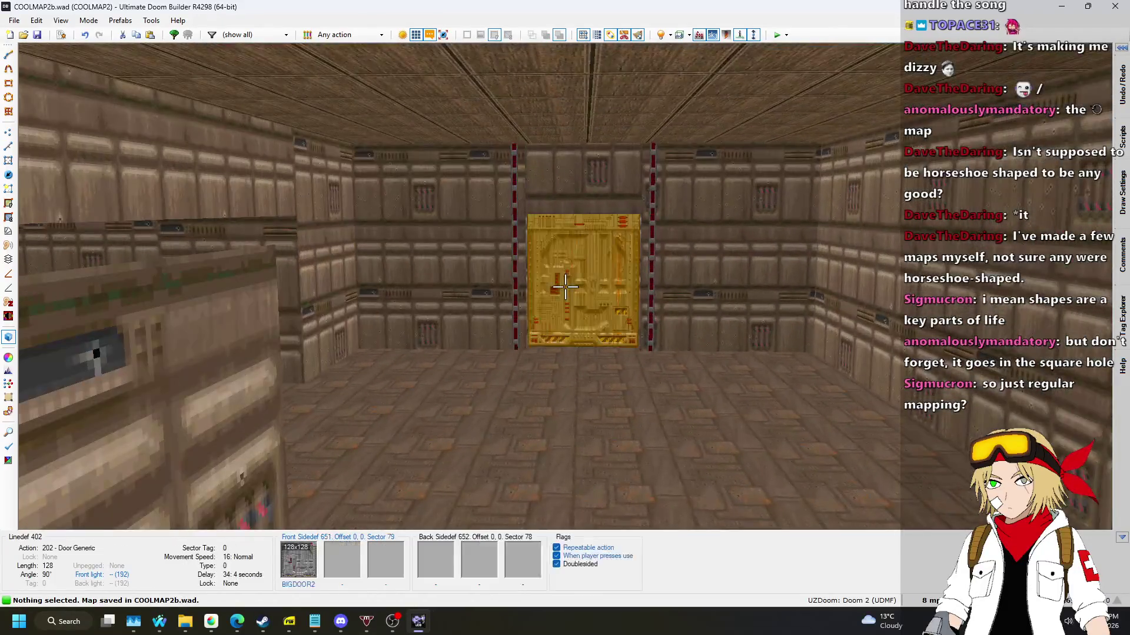
pyautogui.press('w')
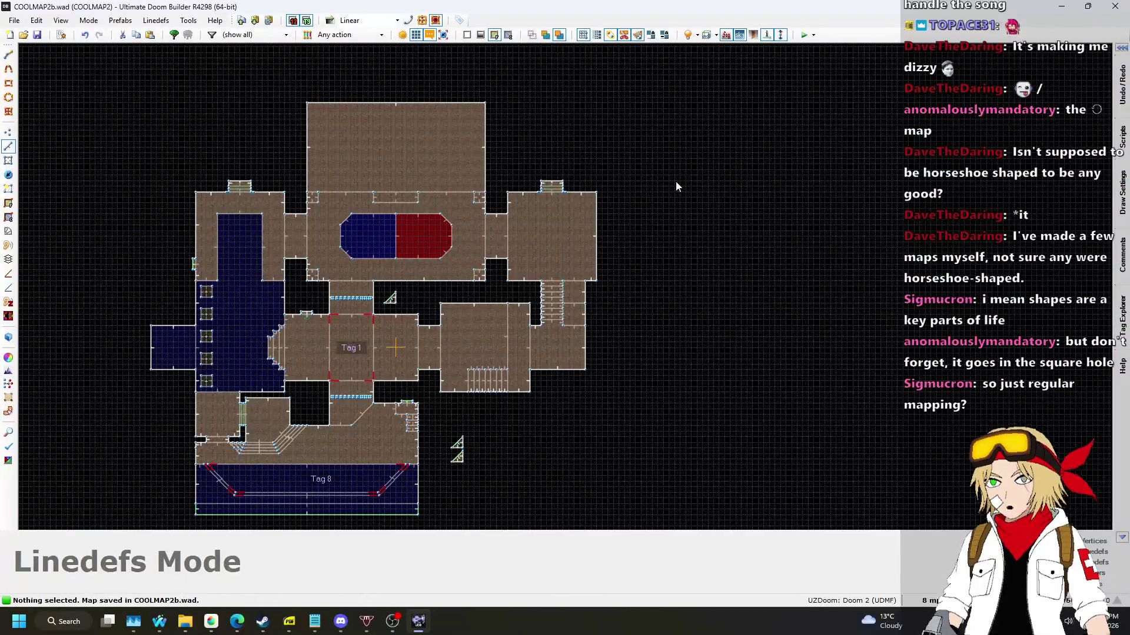